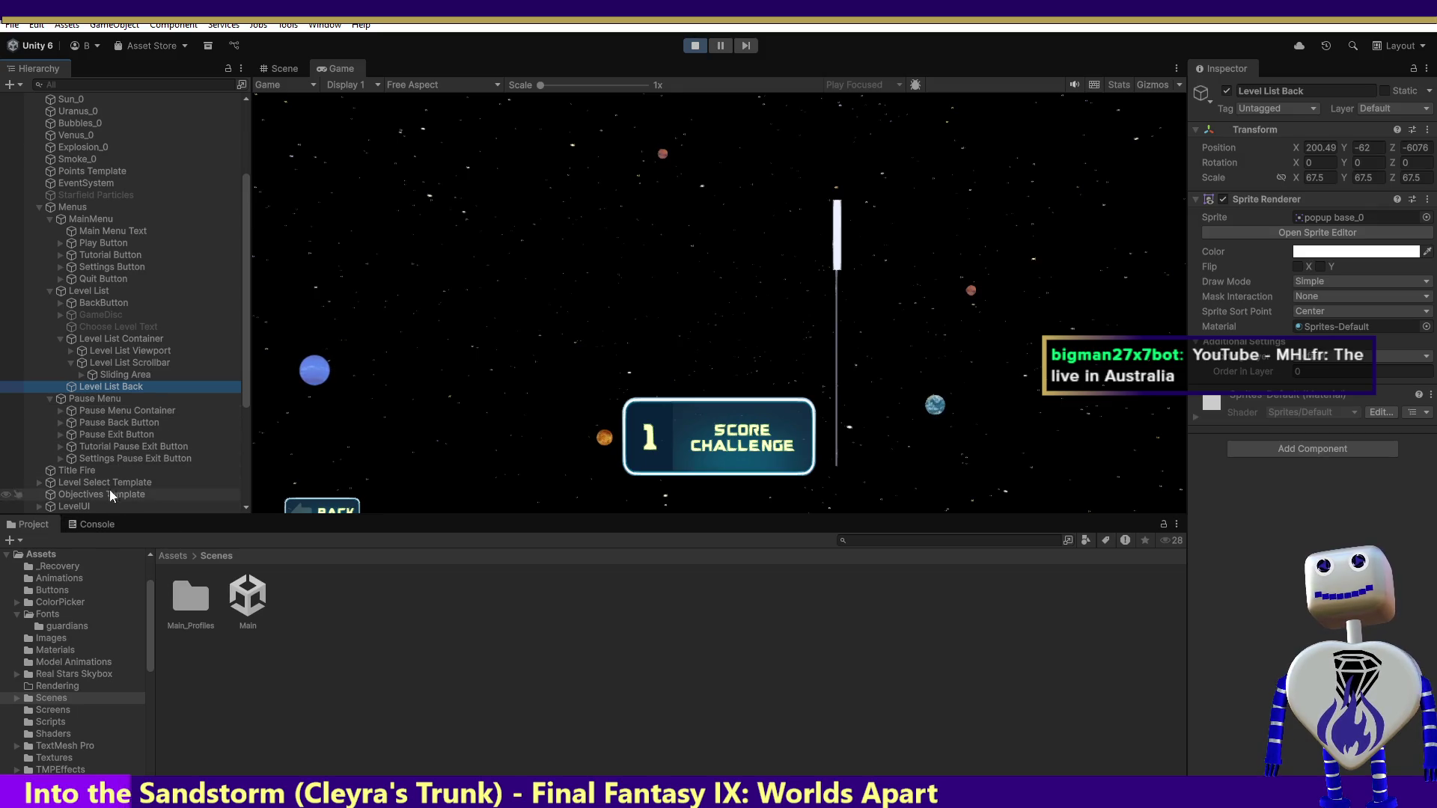
- Dismiss the Level List Back context menu, then maximize the Scene view to fill the editor
right_click(89, 387)
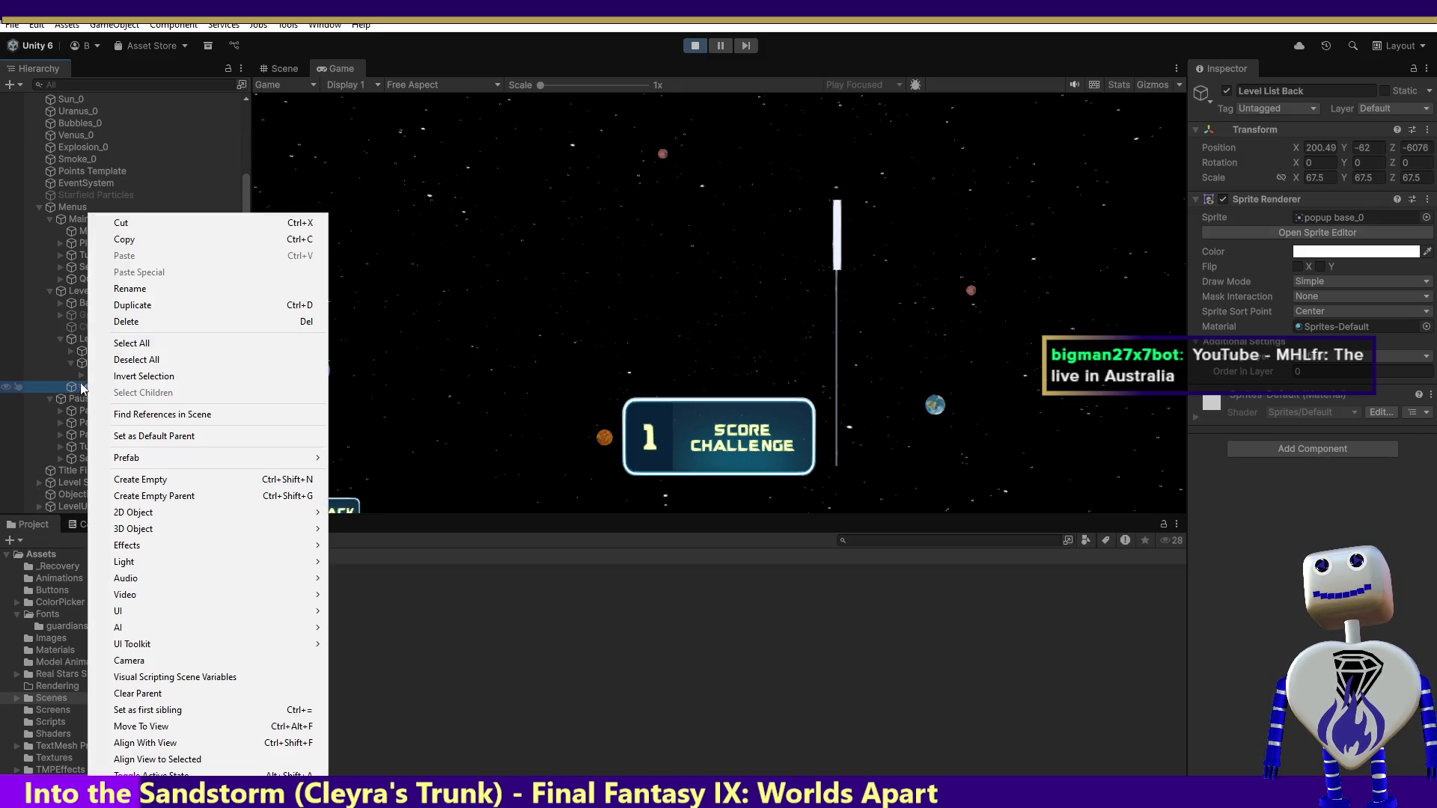
left_click(64, 384)
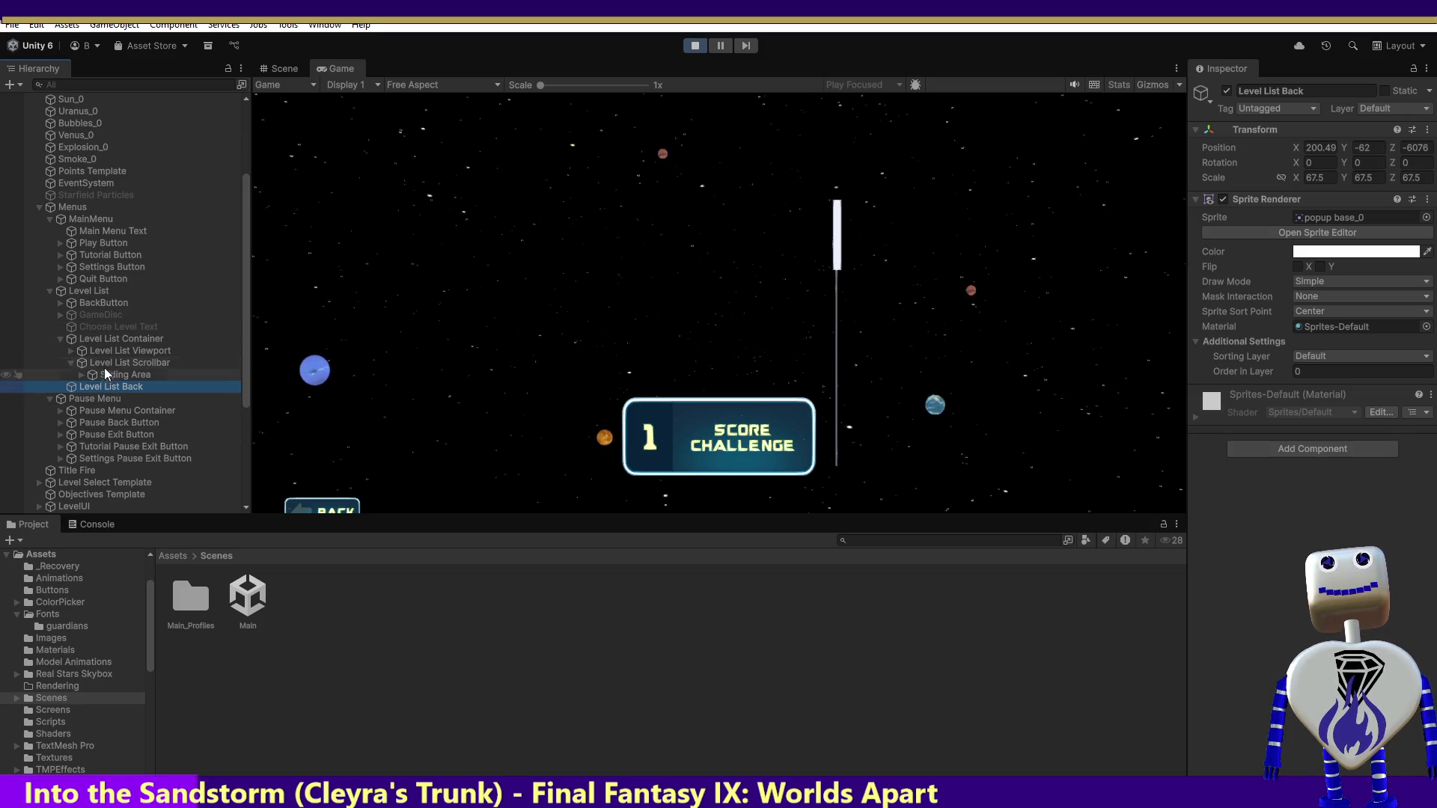
left_click(285, 65)
double_click(285, 66)
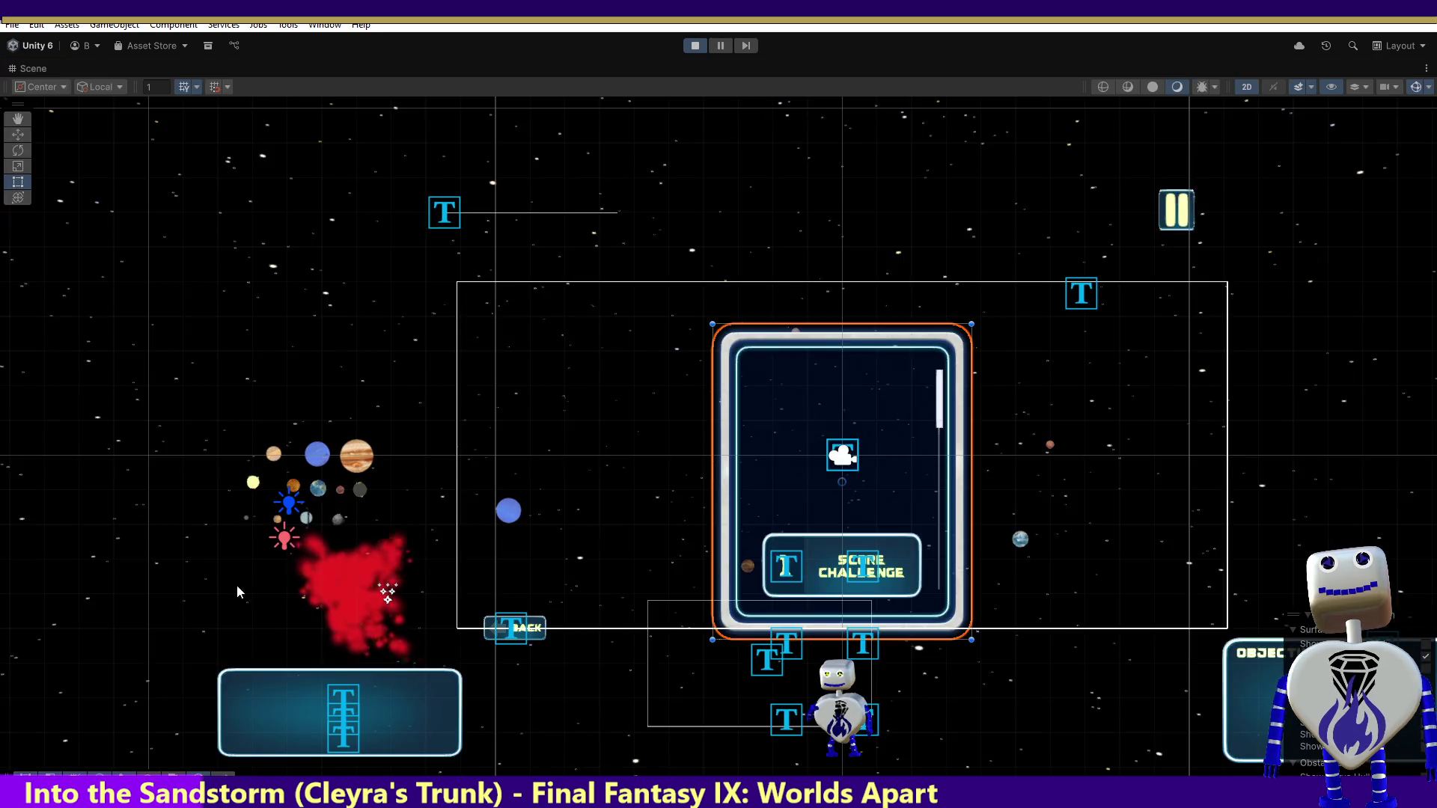
- Restore the normal layout and select Level List Scrollbar (Pos X 105, width 3, height 475)
double_click(33, 68)
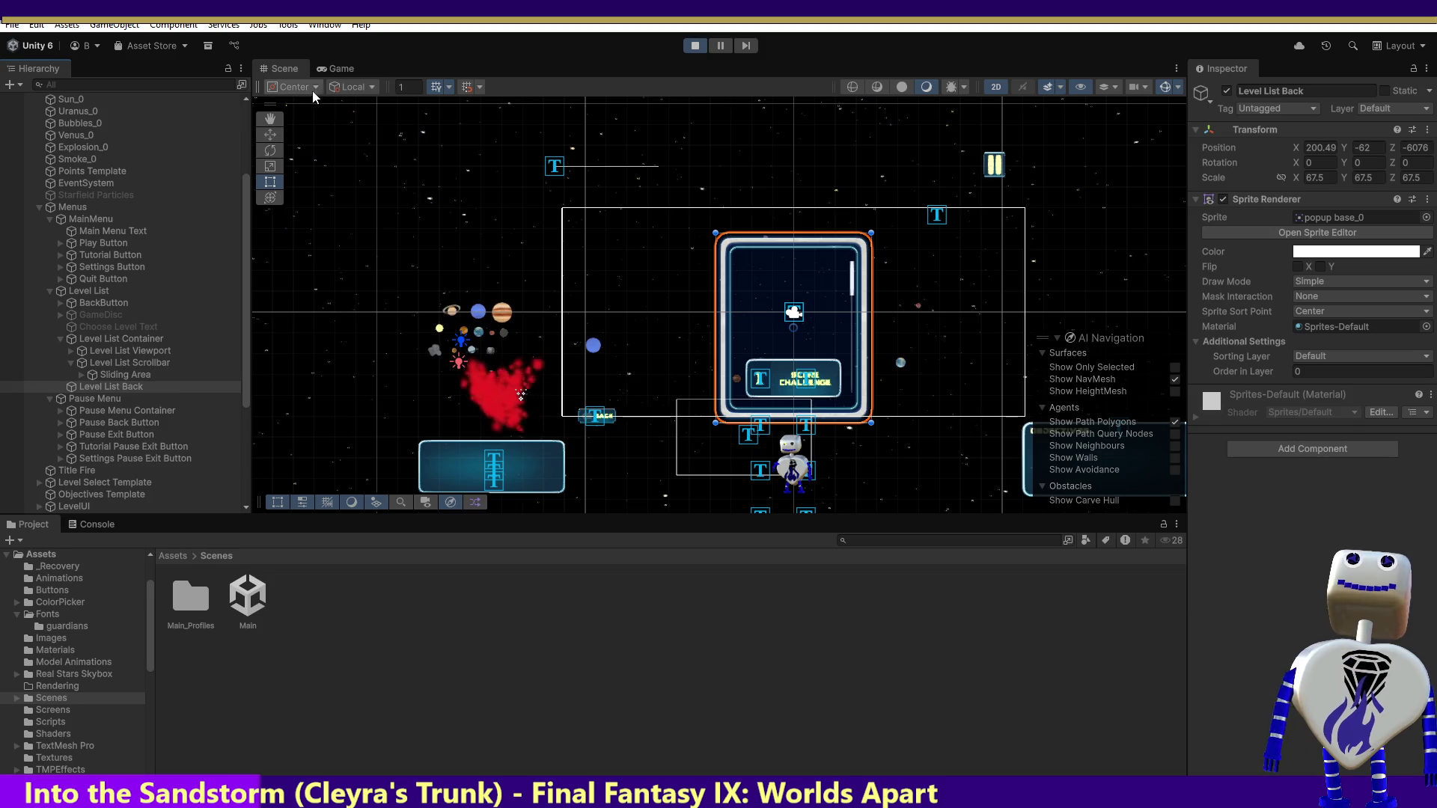
left_click(332, 71)
double_click(287, 70)
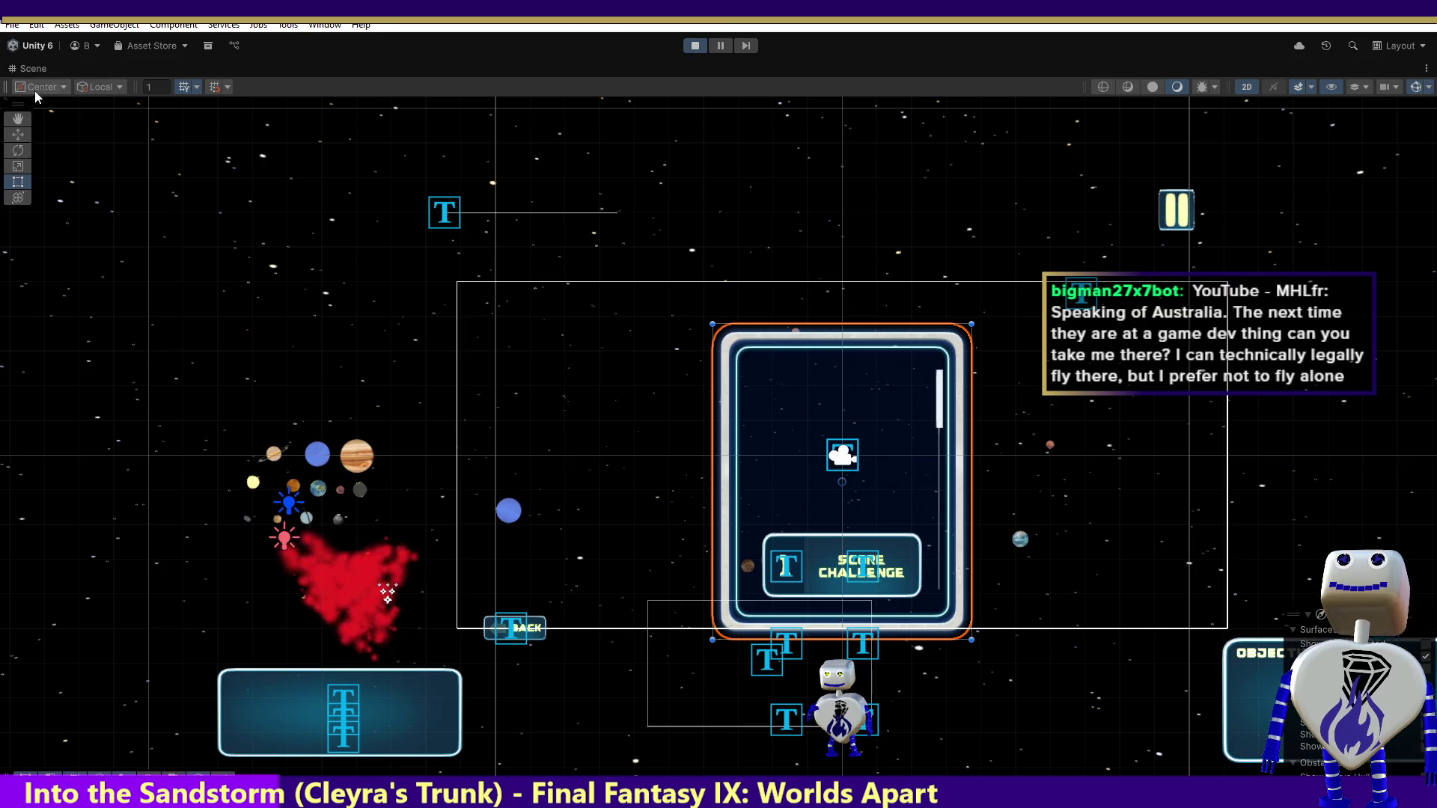
double_click(30, 66)
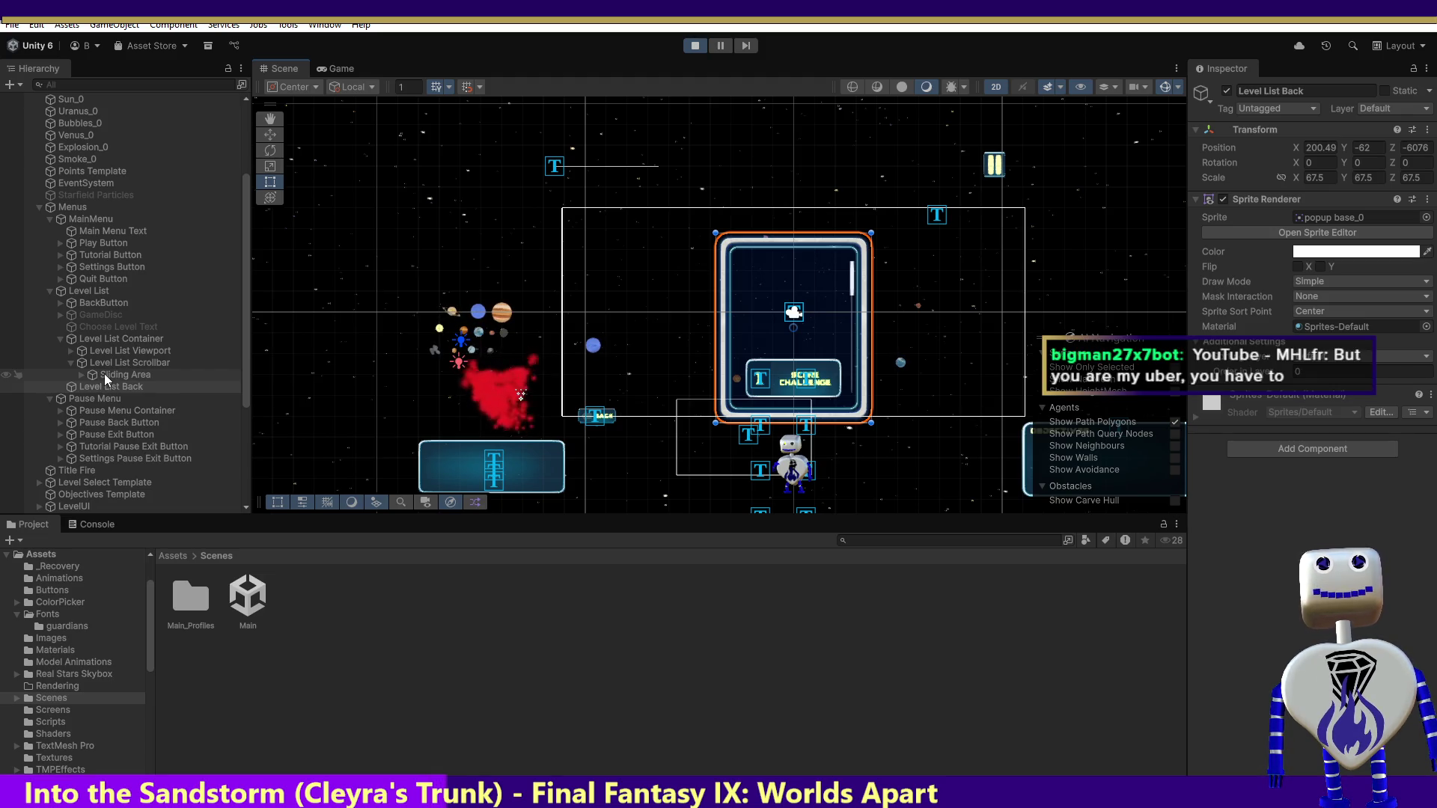
left_click(151, 365)
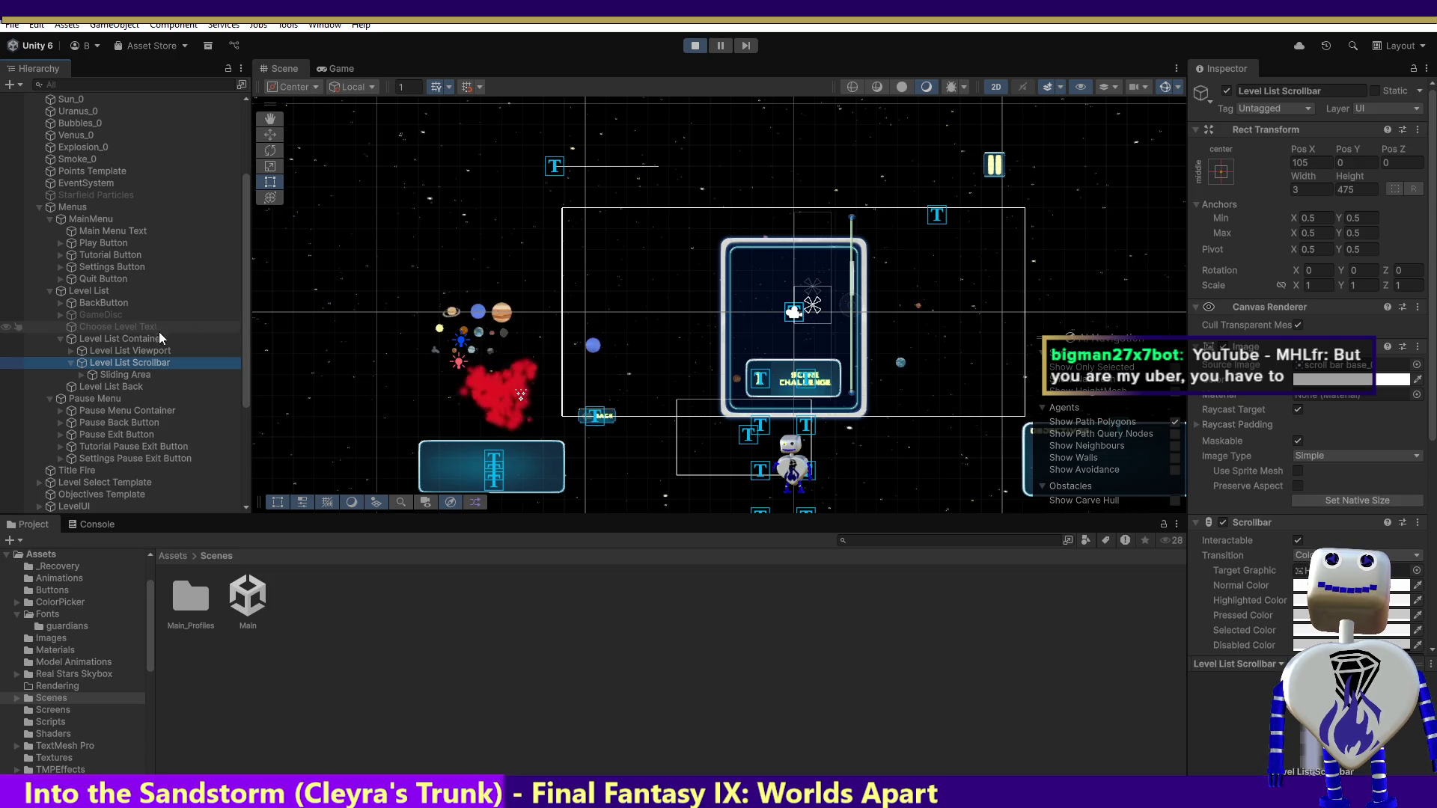
- Inspect Level List Container's mask settings and frame the whole Level List in the Scene view
left_click(127, 338)
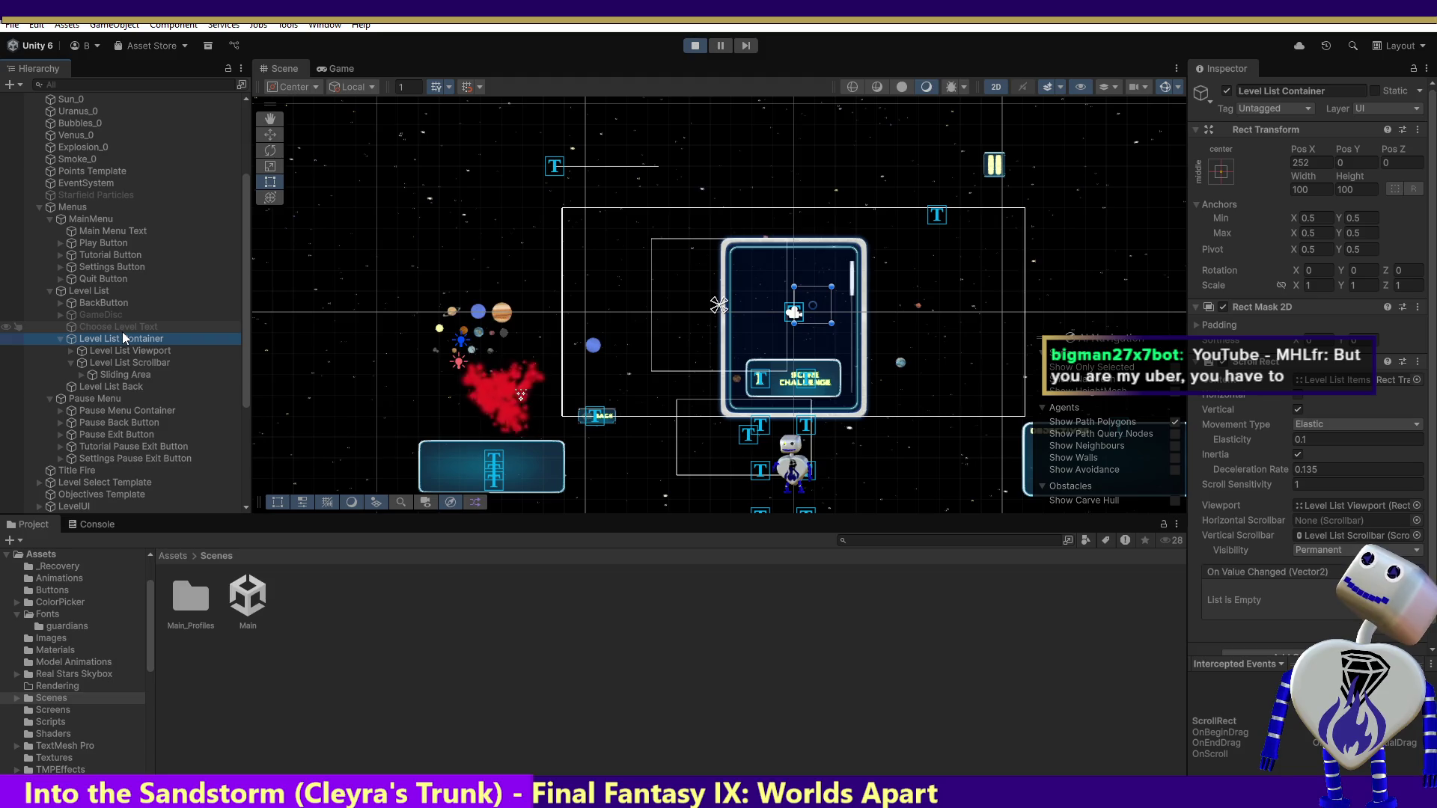
left_click(88, 292)
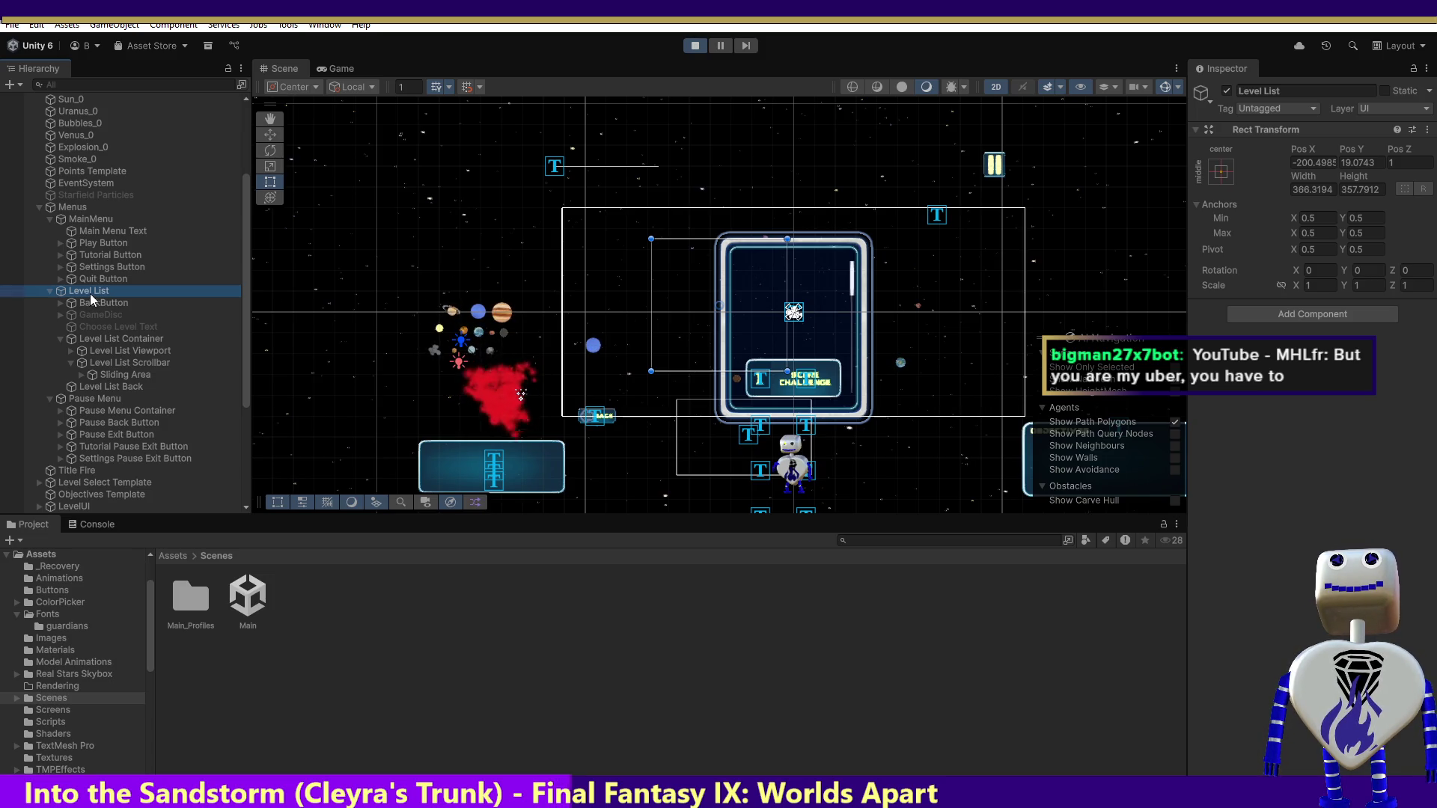
double_click(89, 293)
double_click(90, 293)
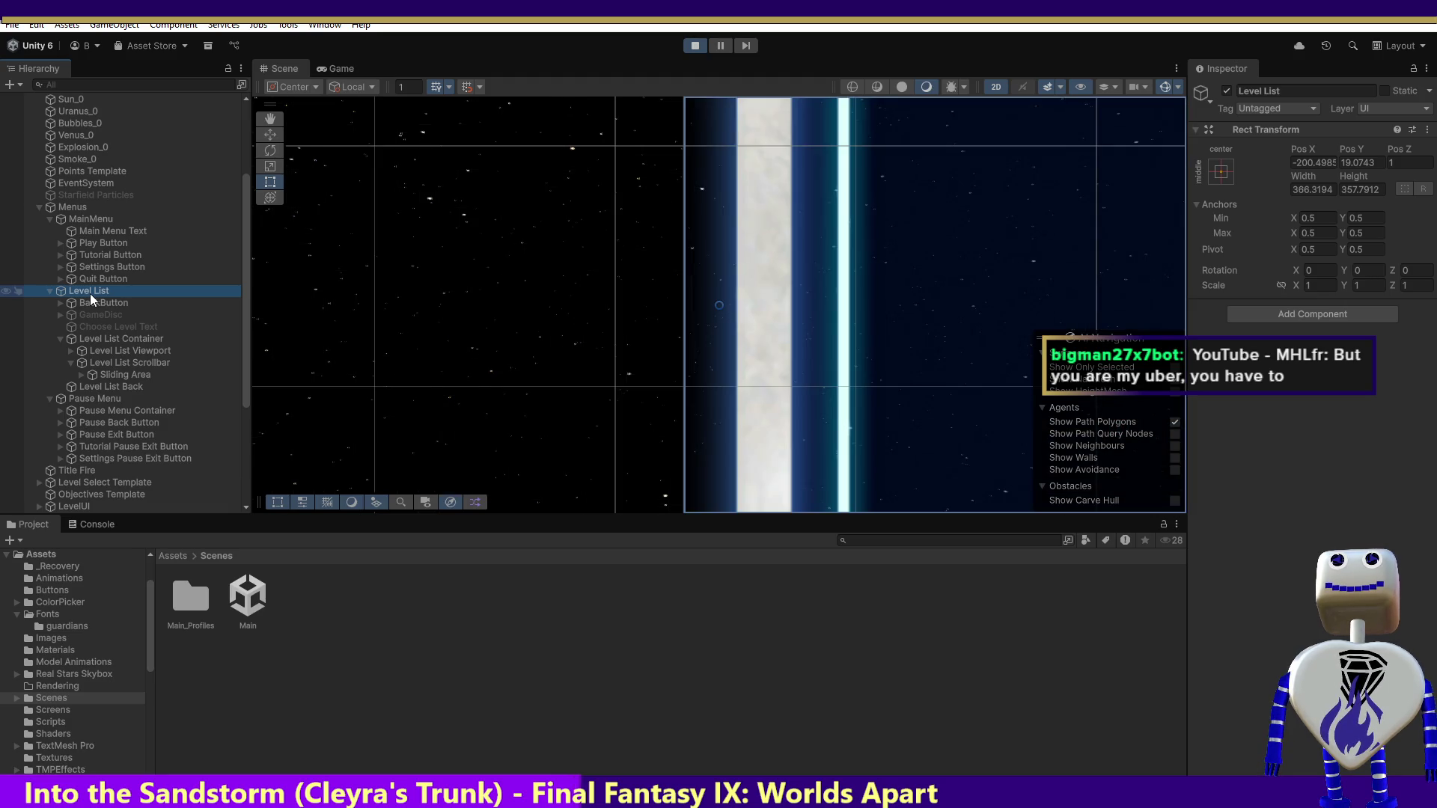
double_click(90, 293)
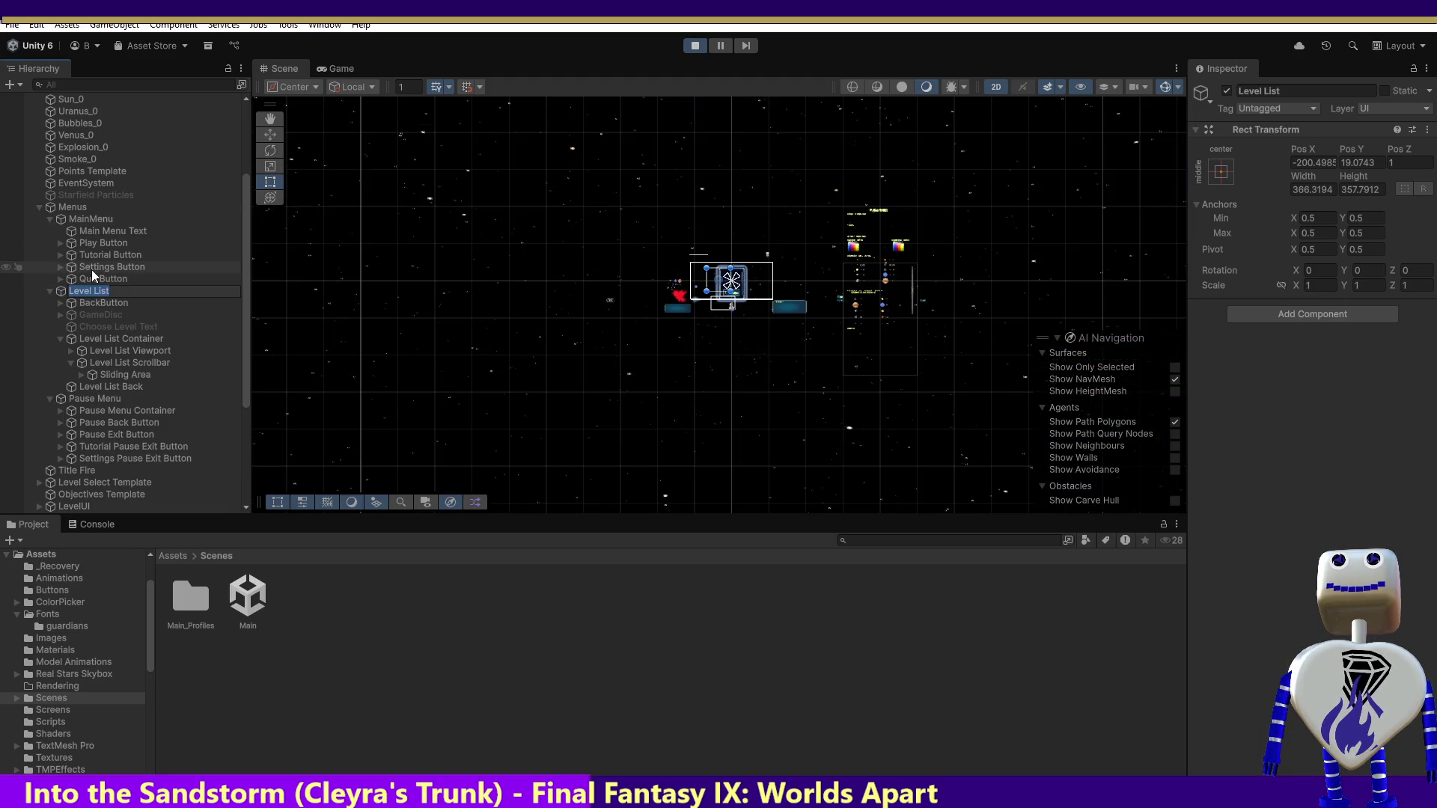
- Check the Menus canvas and BackButton settings, then return to the Game view
left_click(74, 209)
left_click(74, 209)
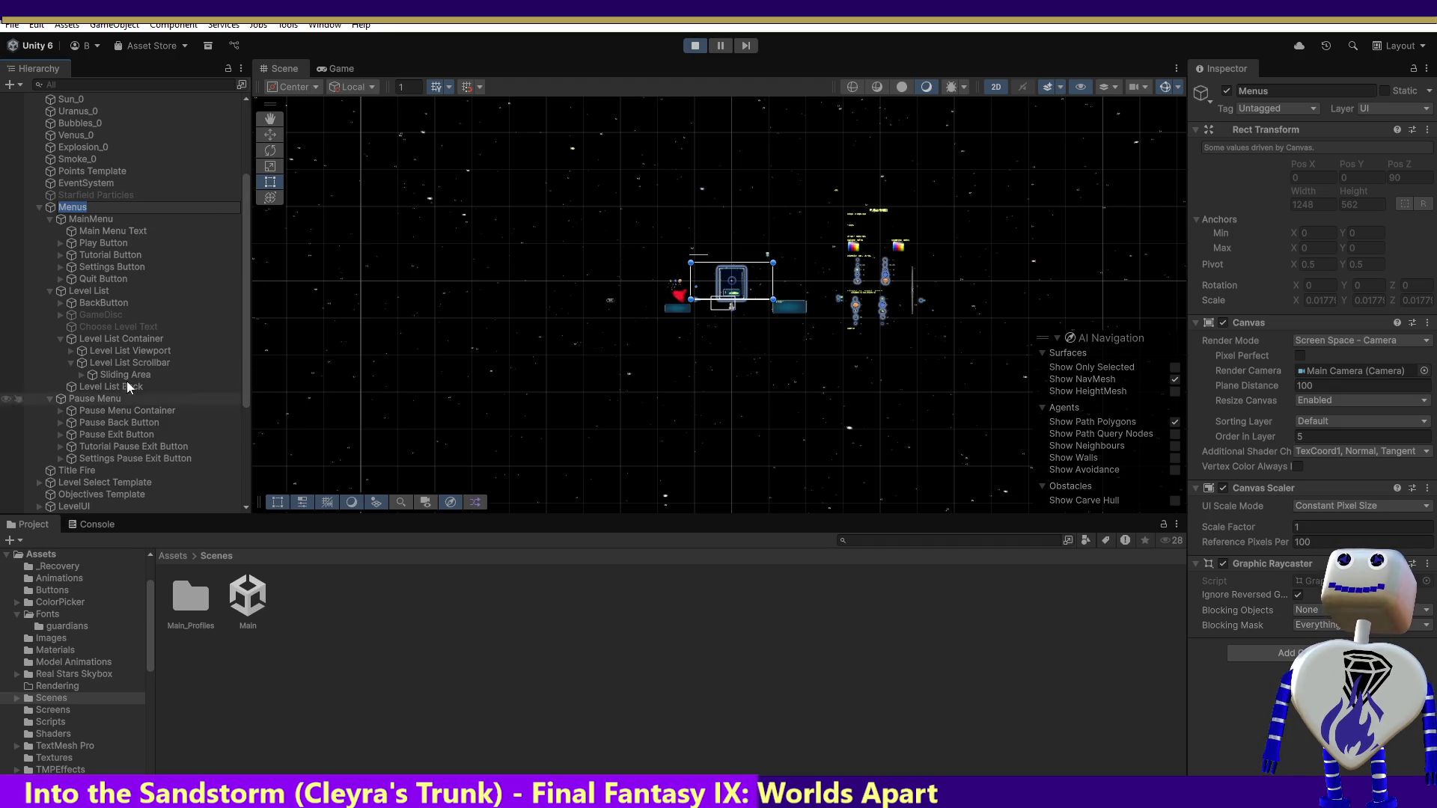
left_click(81, 309)
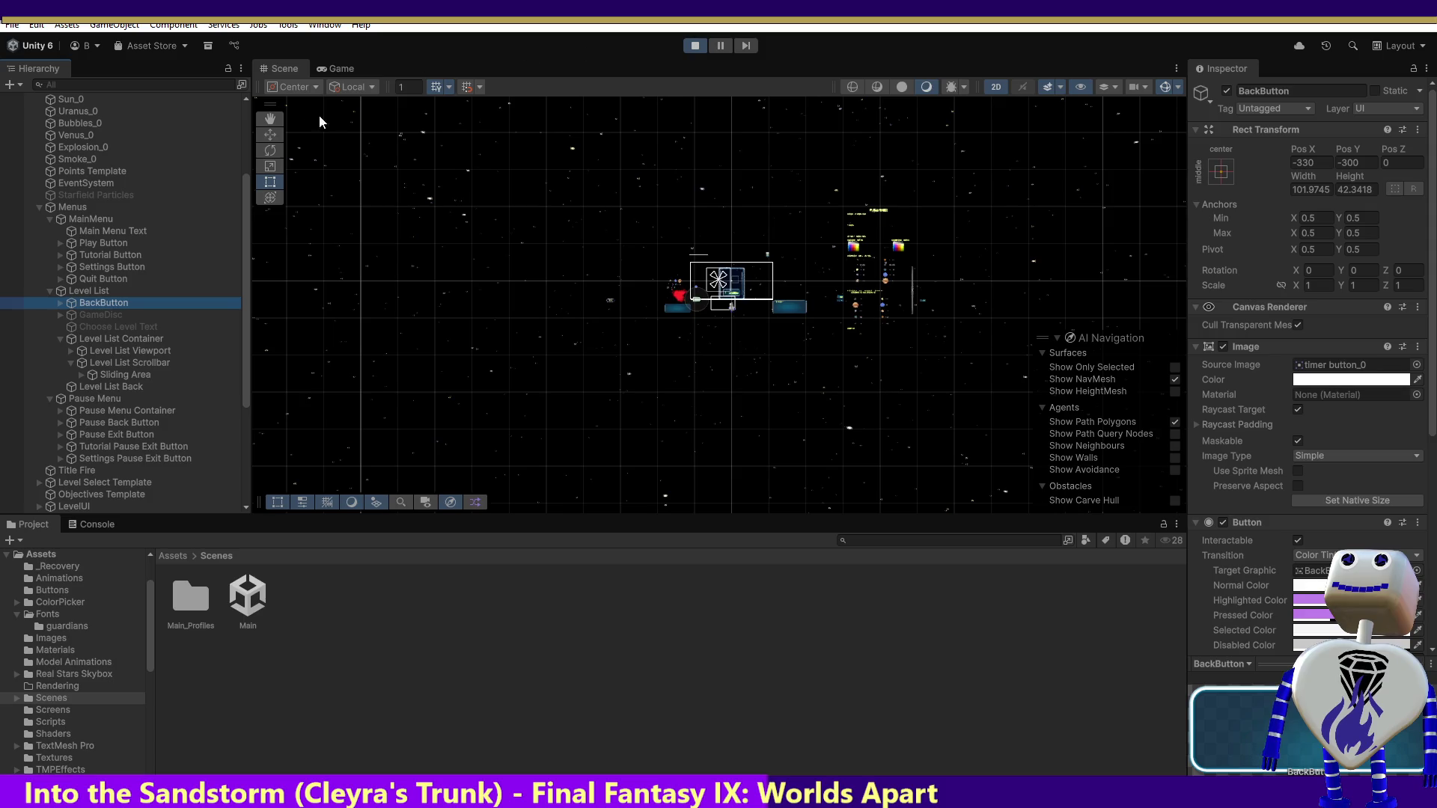
left_click(337, 68)
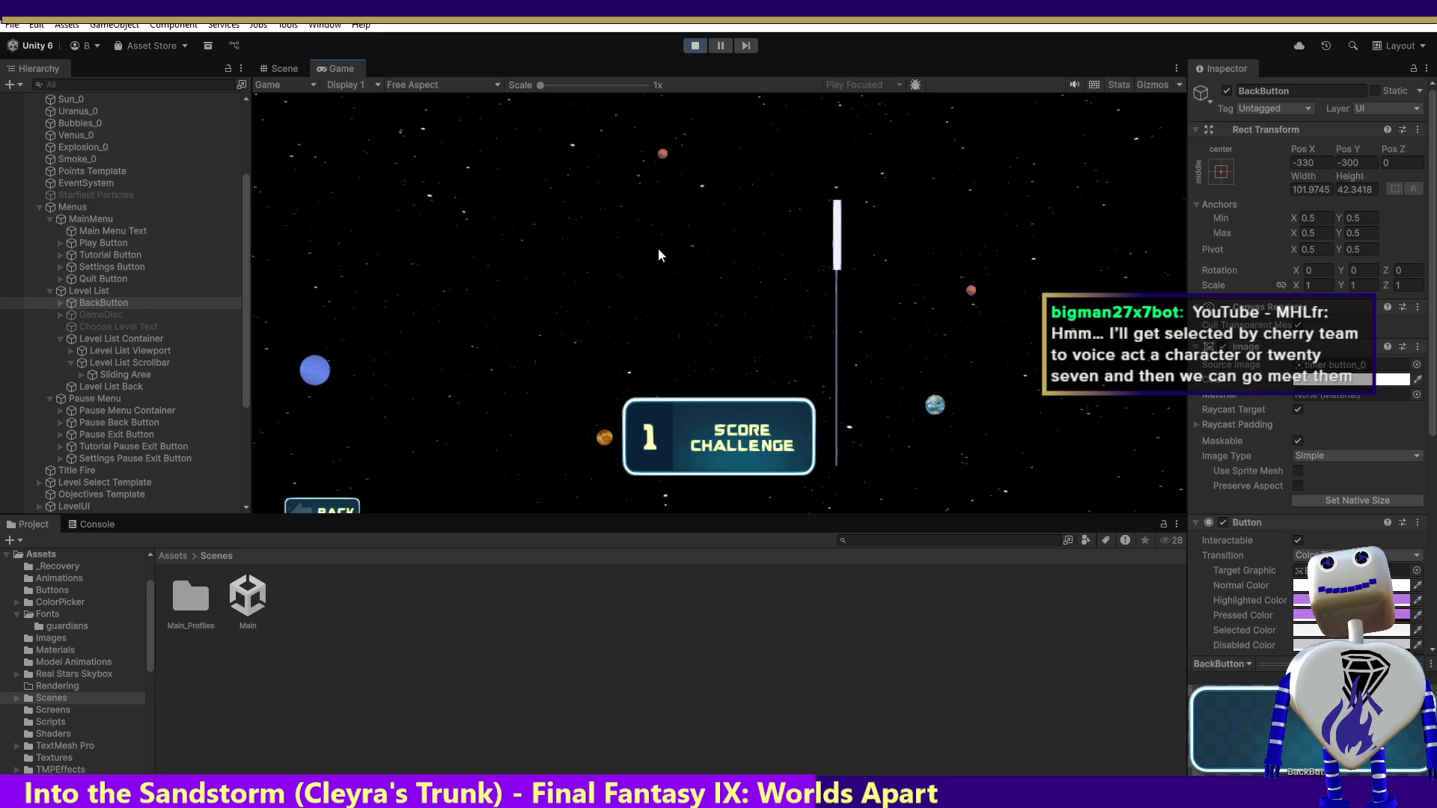
- Set Level List Back's Transform Position Z to 0 during play mode
left_click(115, 388)
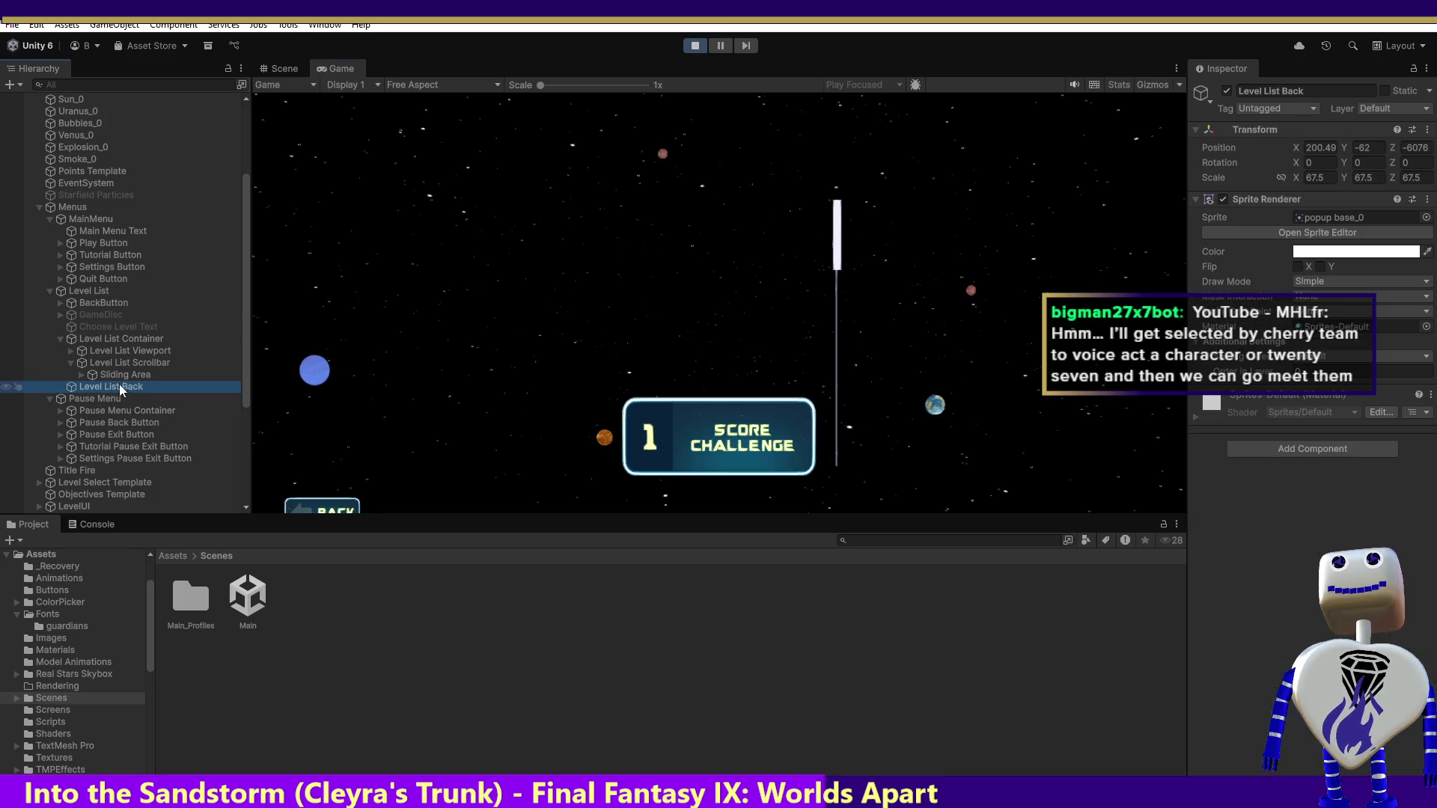
left_click(1424, 149)
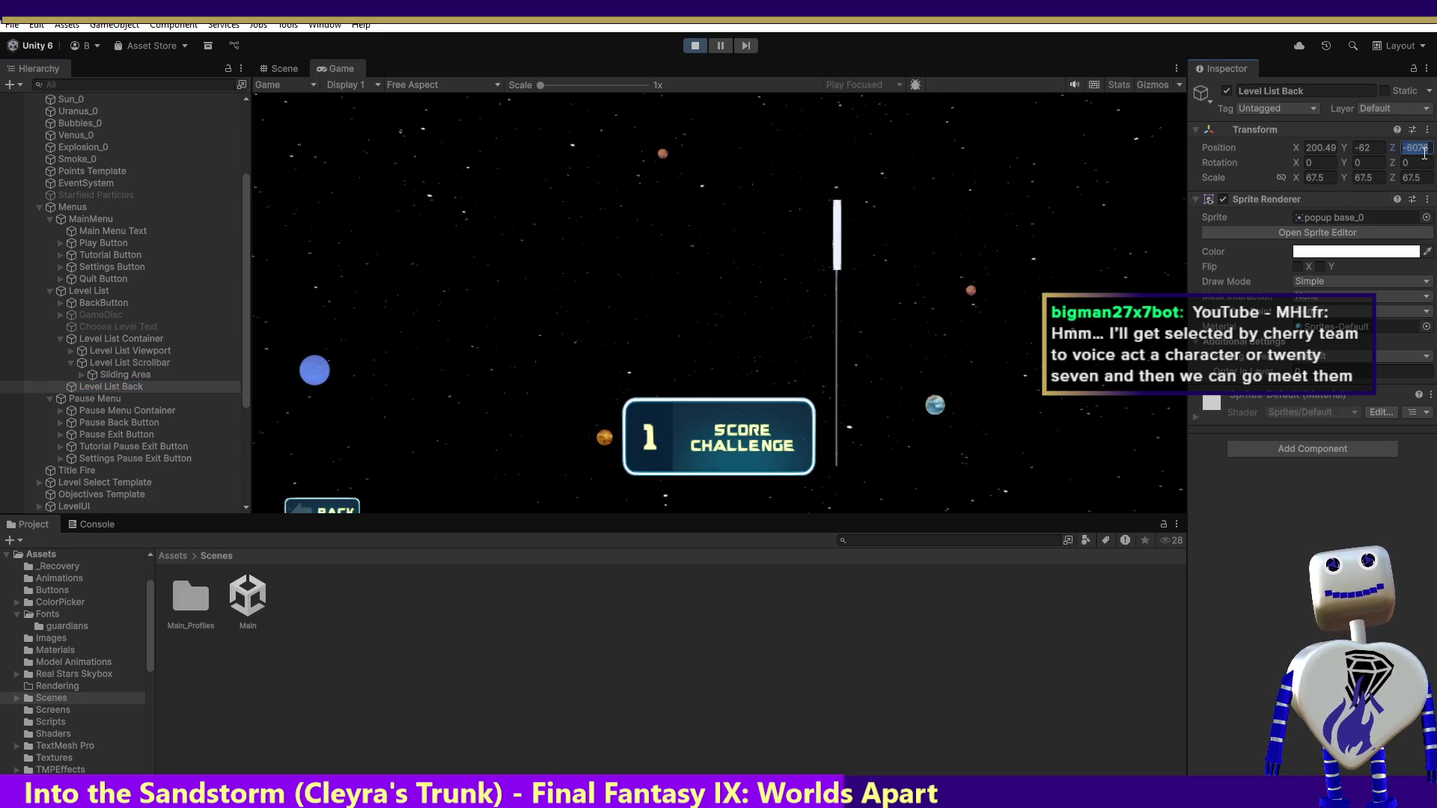
type("0")
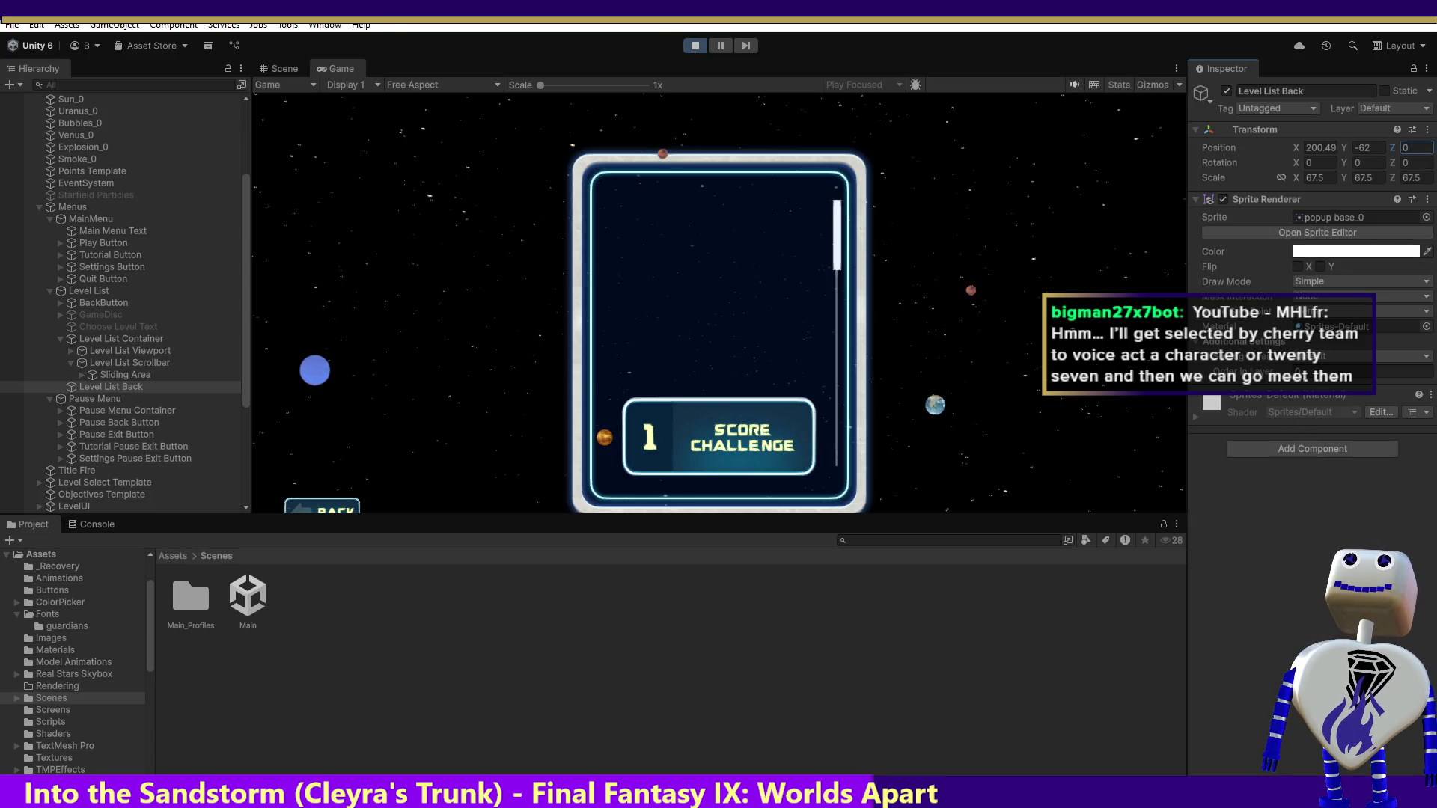
- Stop play, set Level List Back's Z to 0 again, select GameDisc and restart the game
left_click(695, 46)
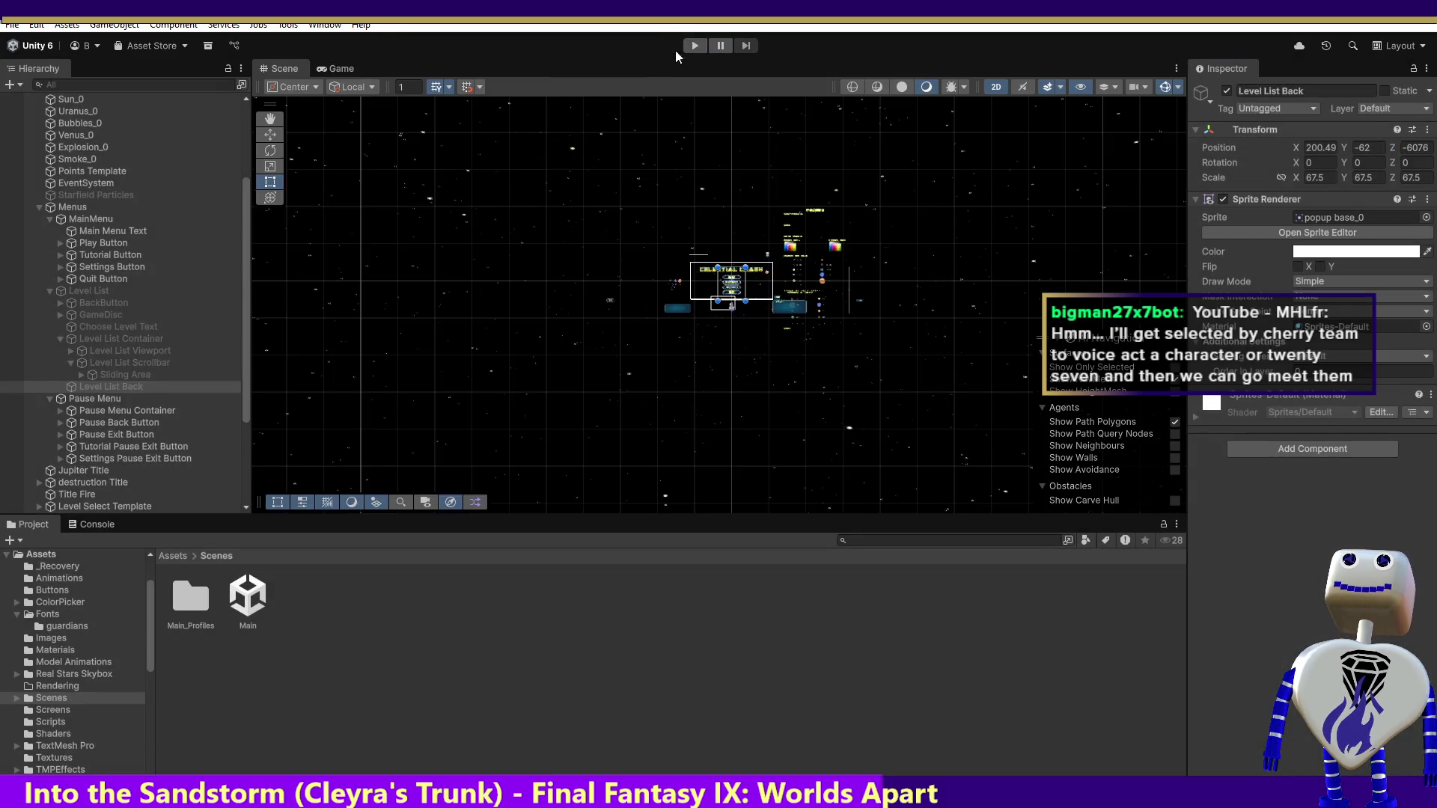
left_click(1415, 148)
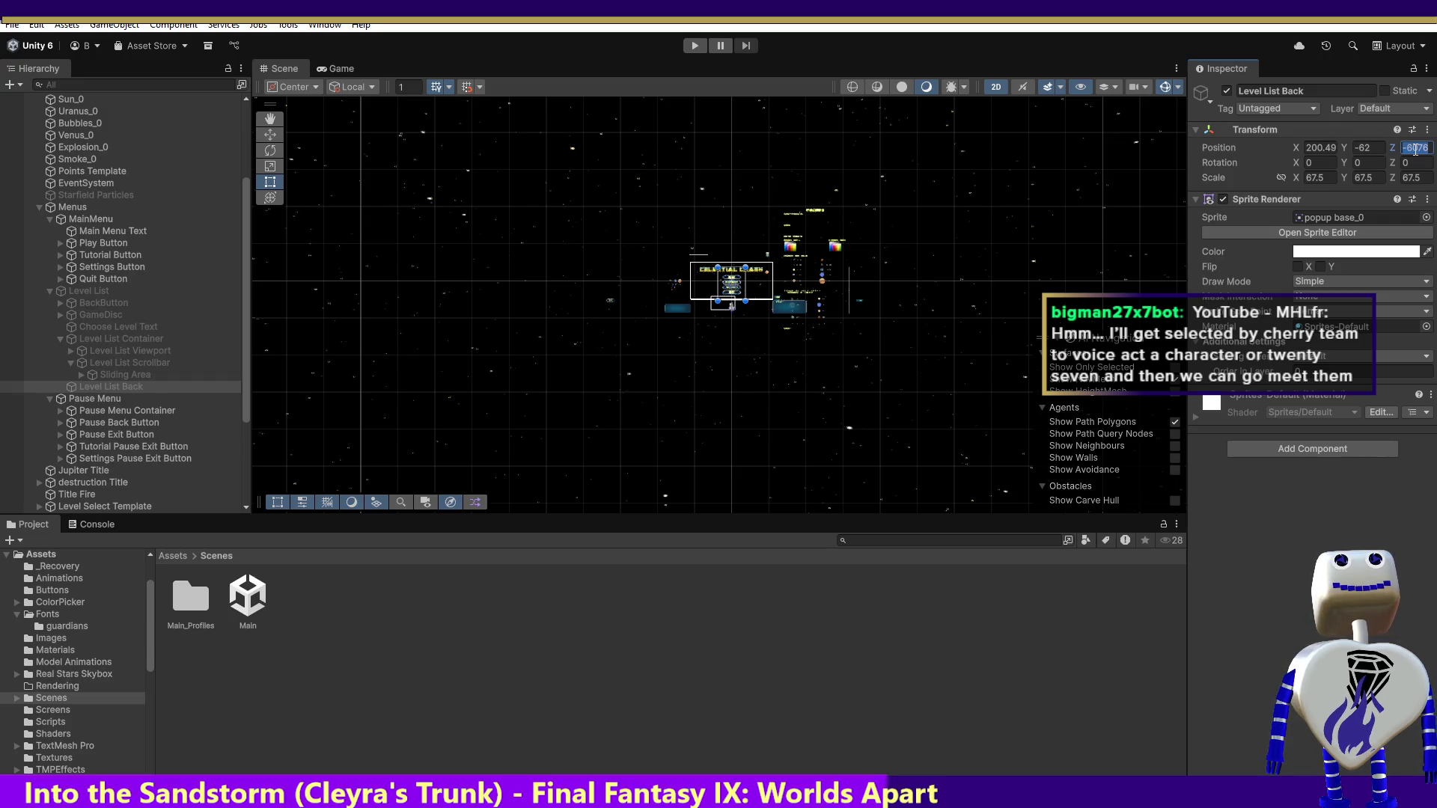
type("0")
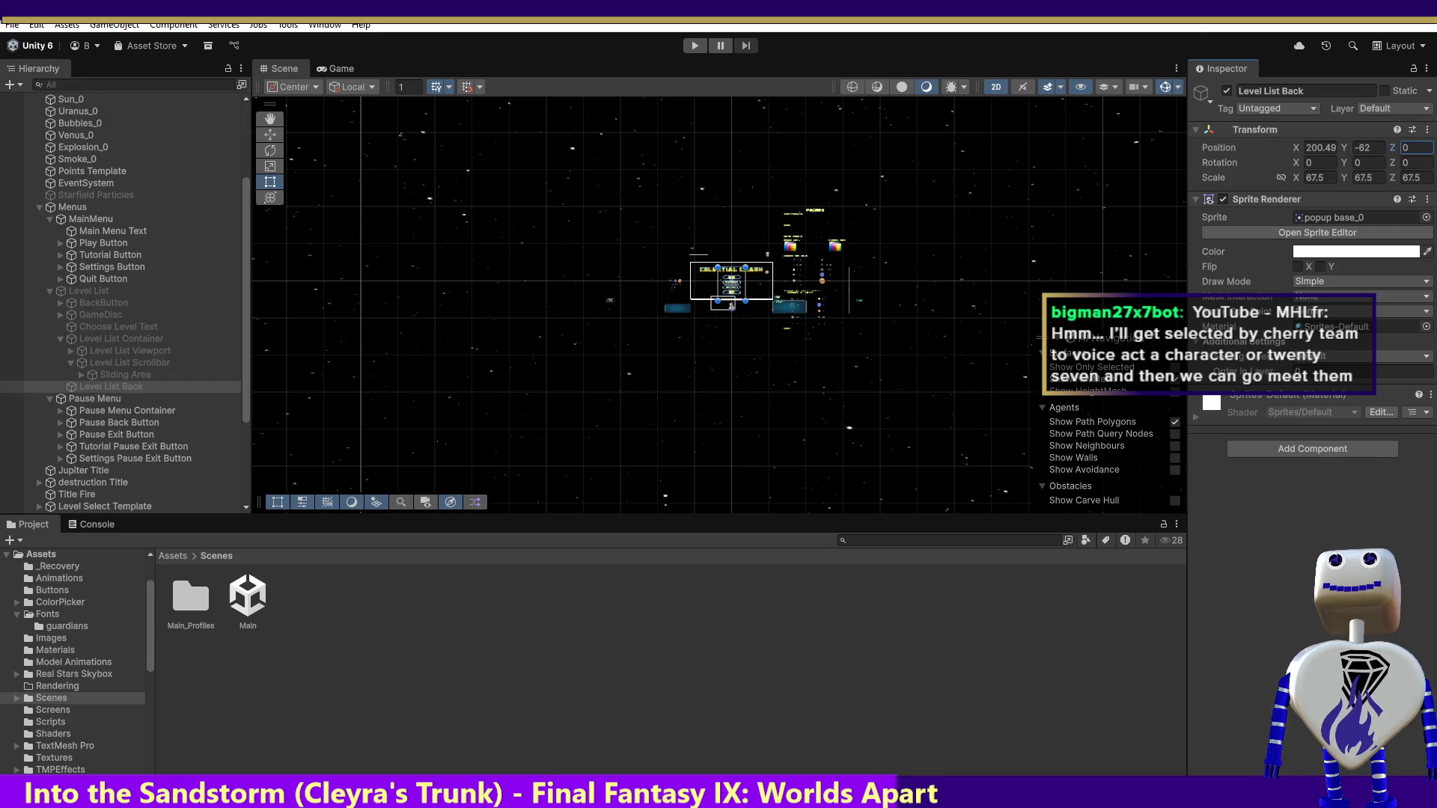
left_click(88, 314)
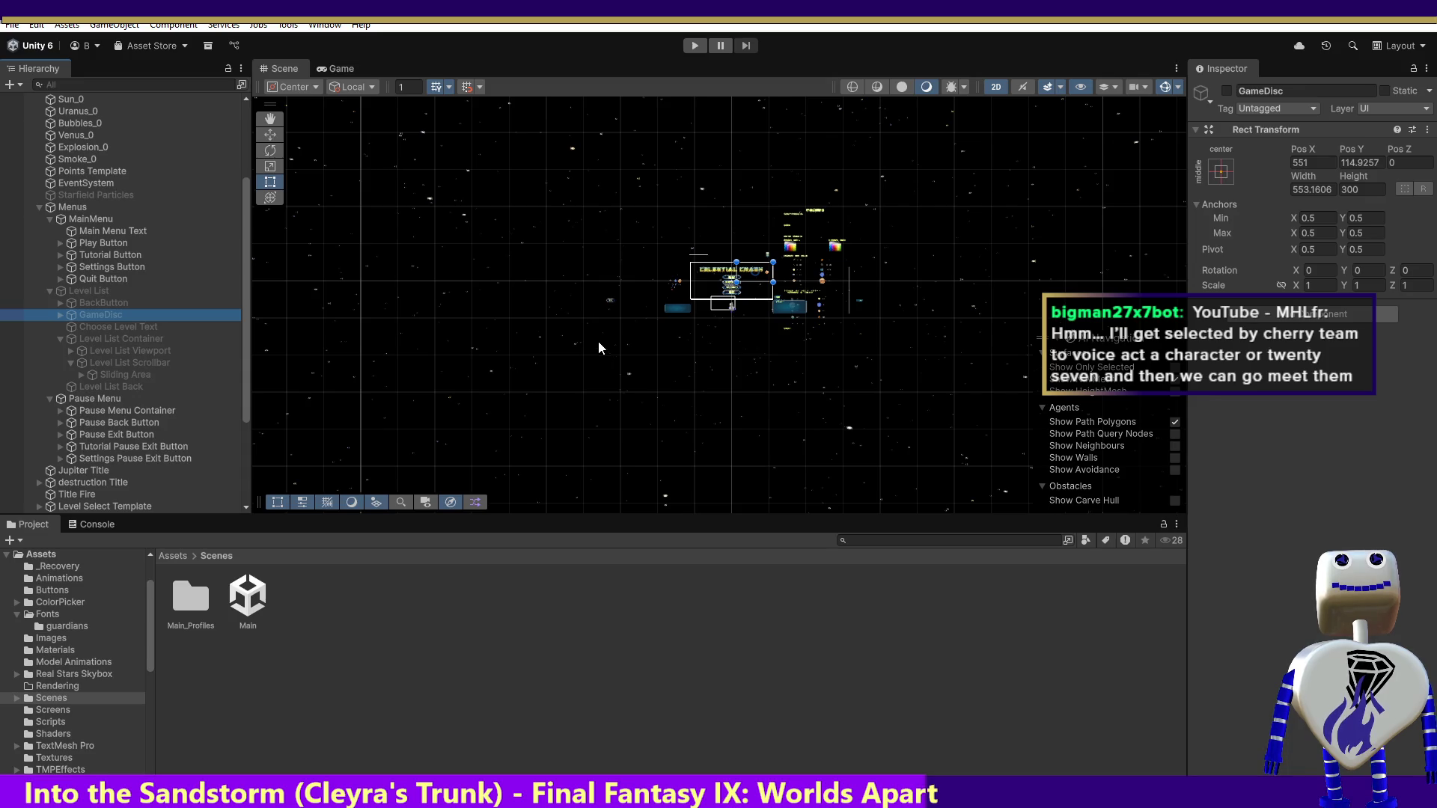
left_click(699, 48)
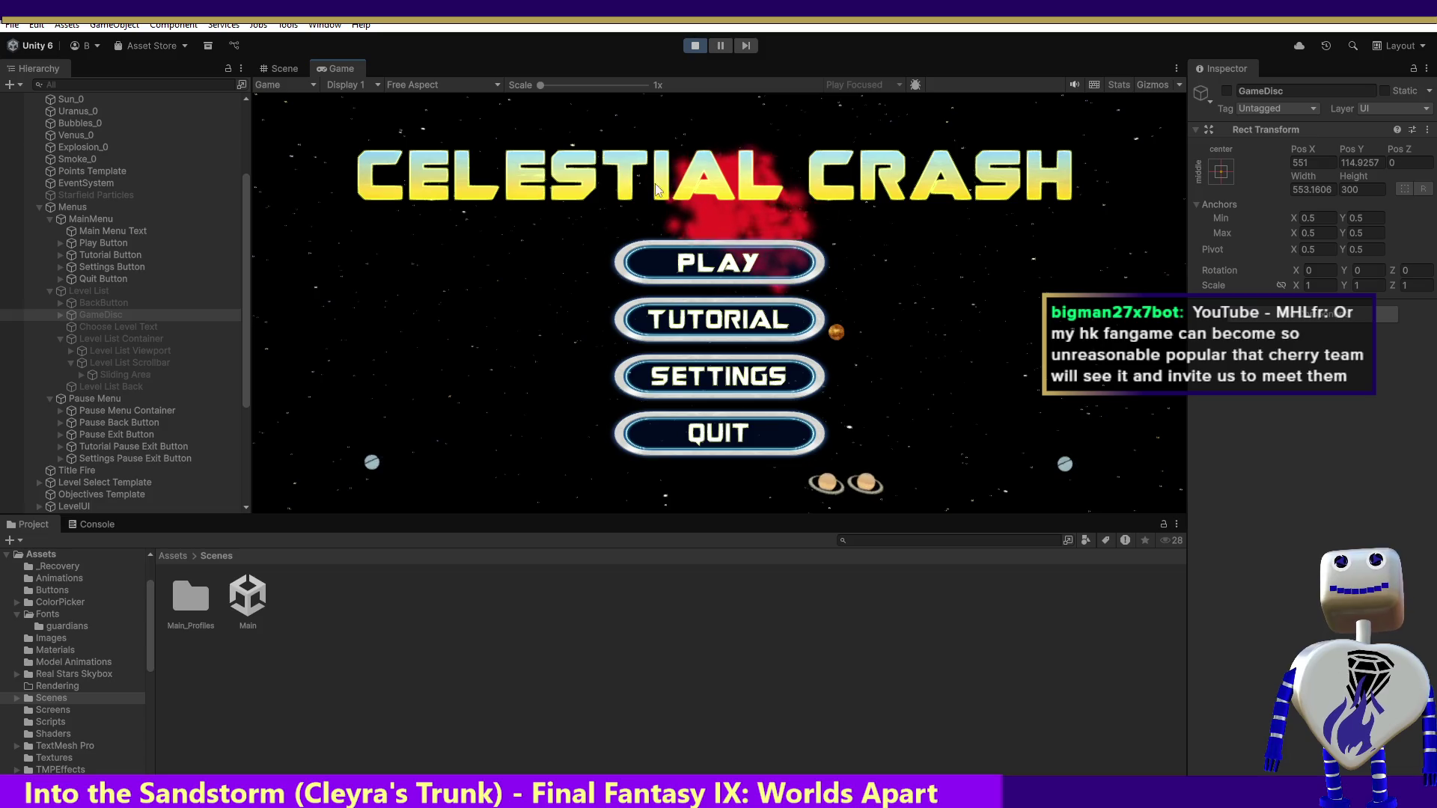
- Open the Time Trial level's info panel, then stop and frame GameDisc in the Scene view
left_click(720, 262)
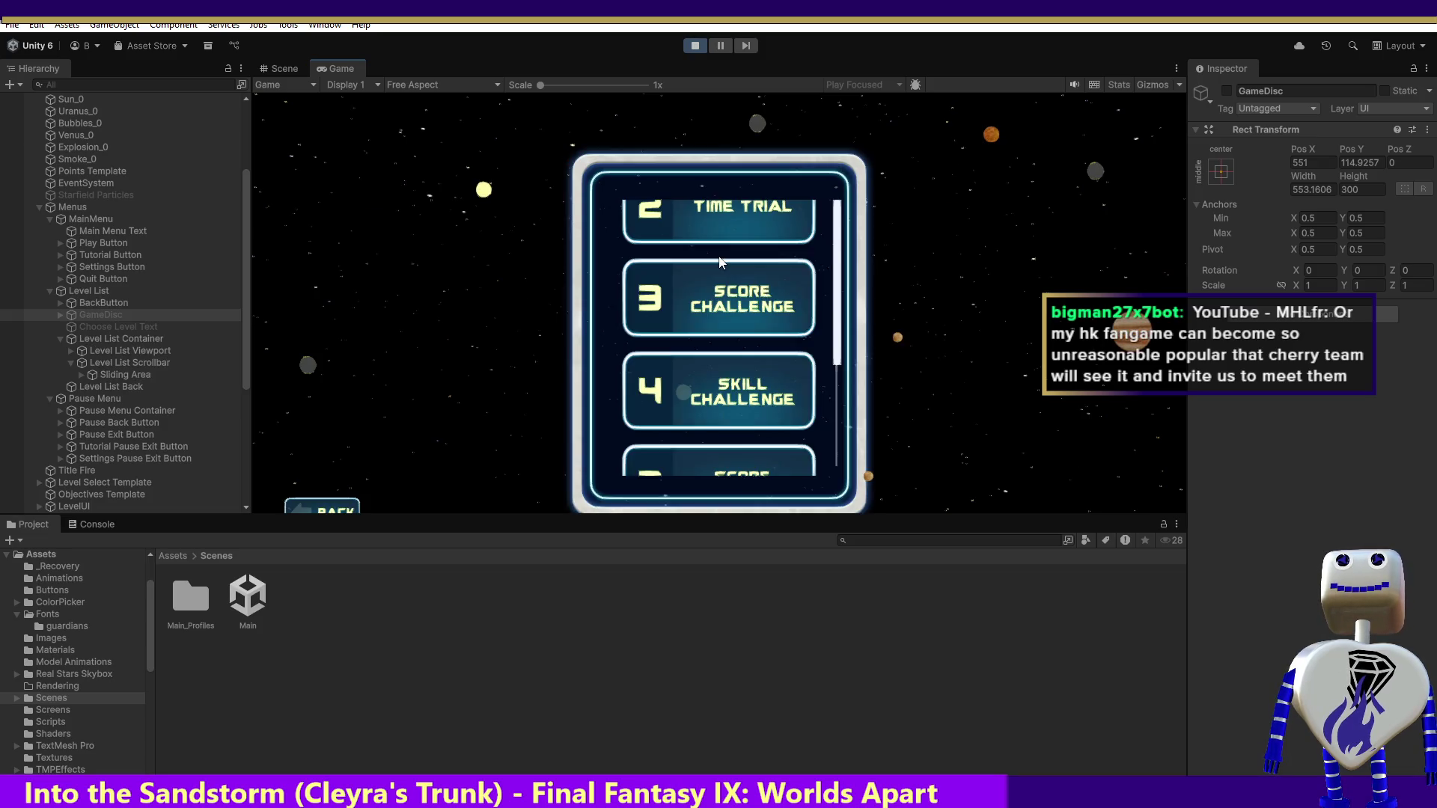
left_click(719, 217)
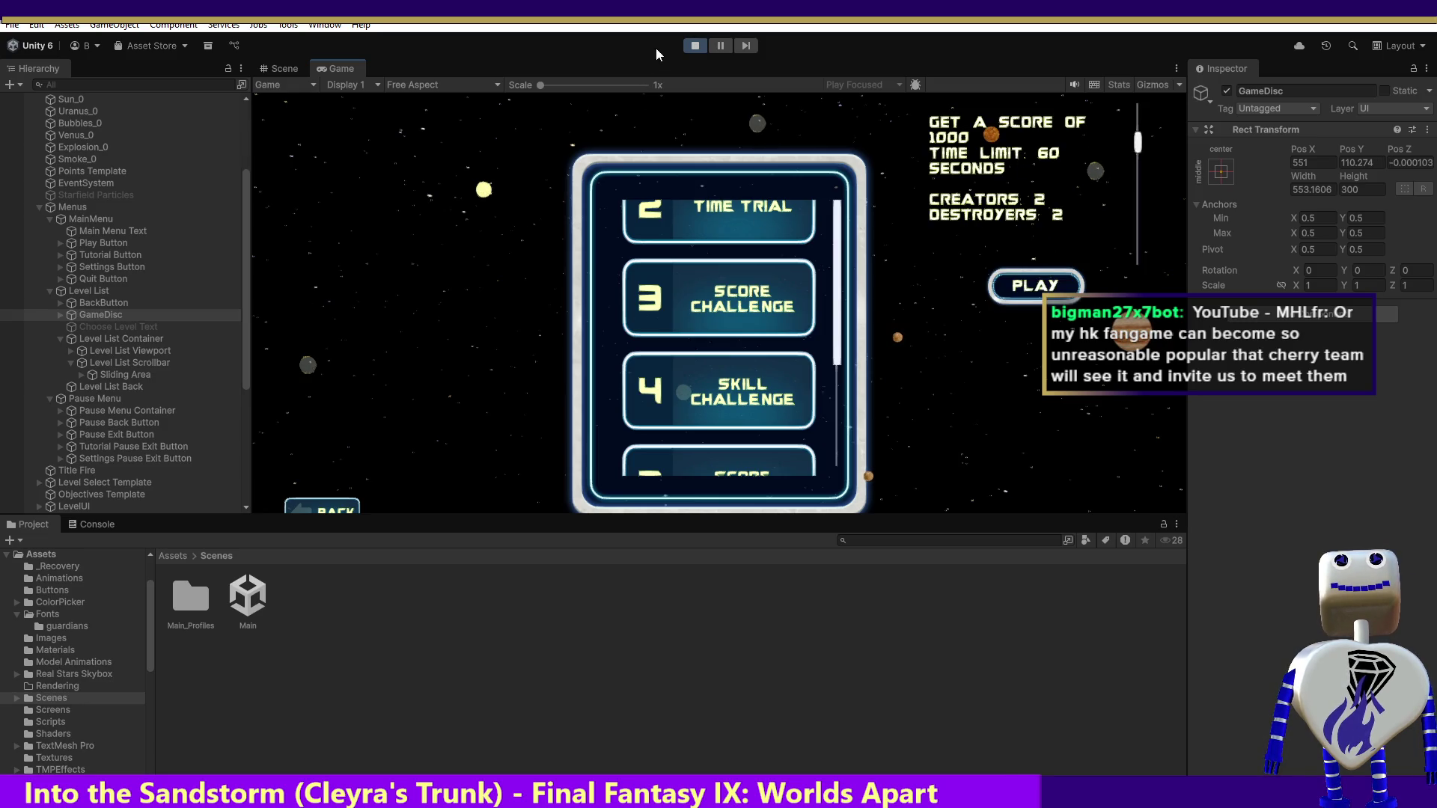
left_click(694, 47)
left_click(118, 314)
double_click(118, 314)
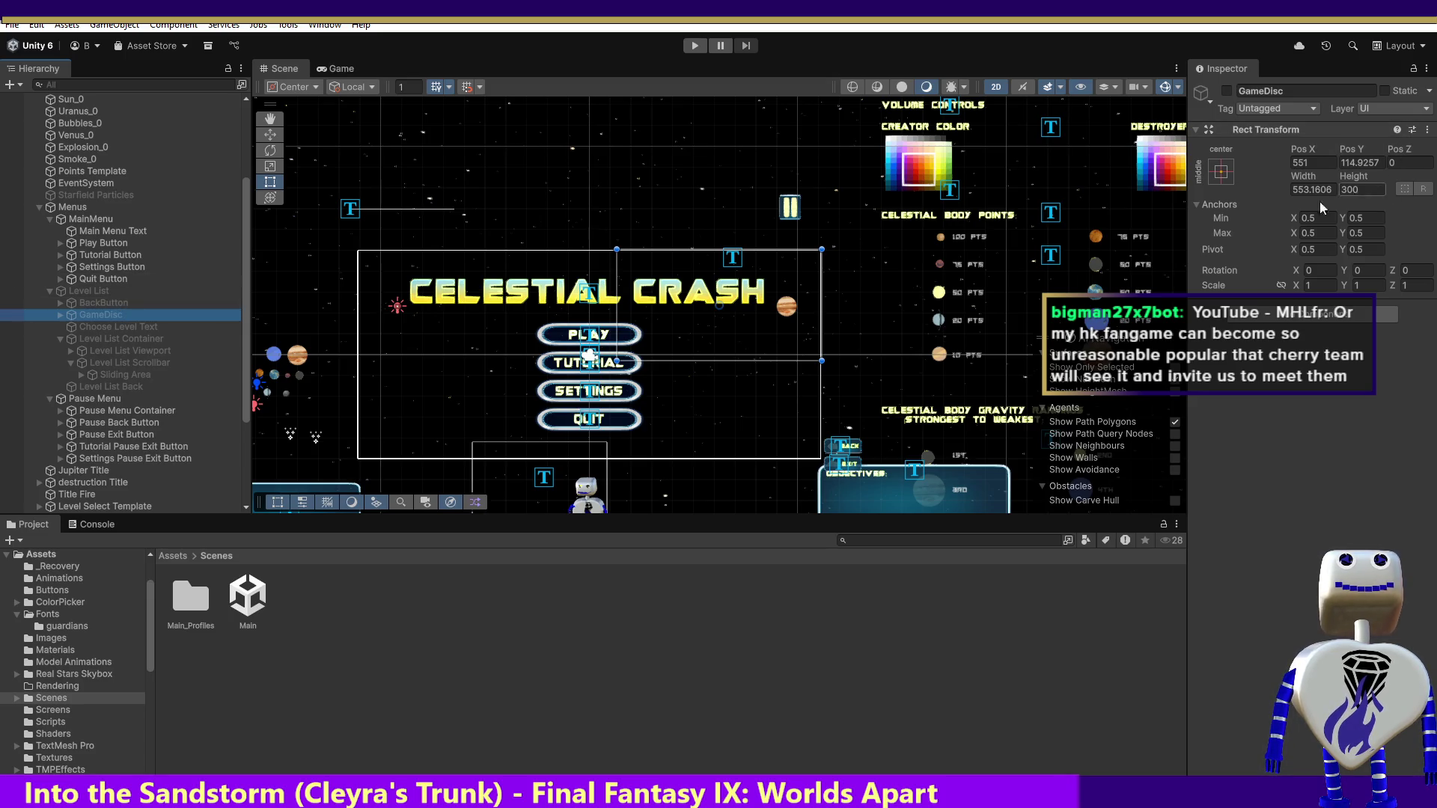
- Restart the game and open the Time Trial level's info panel again
left_click(689, 56)
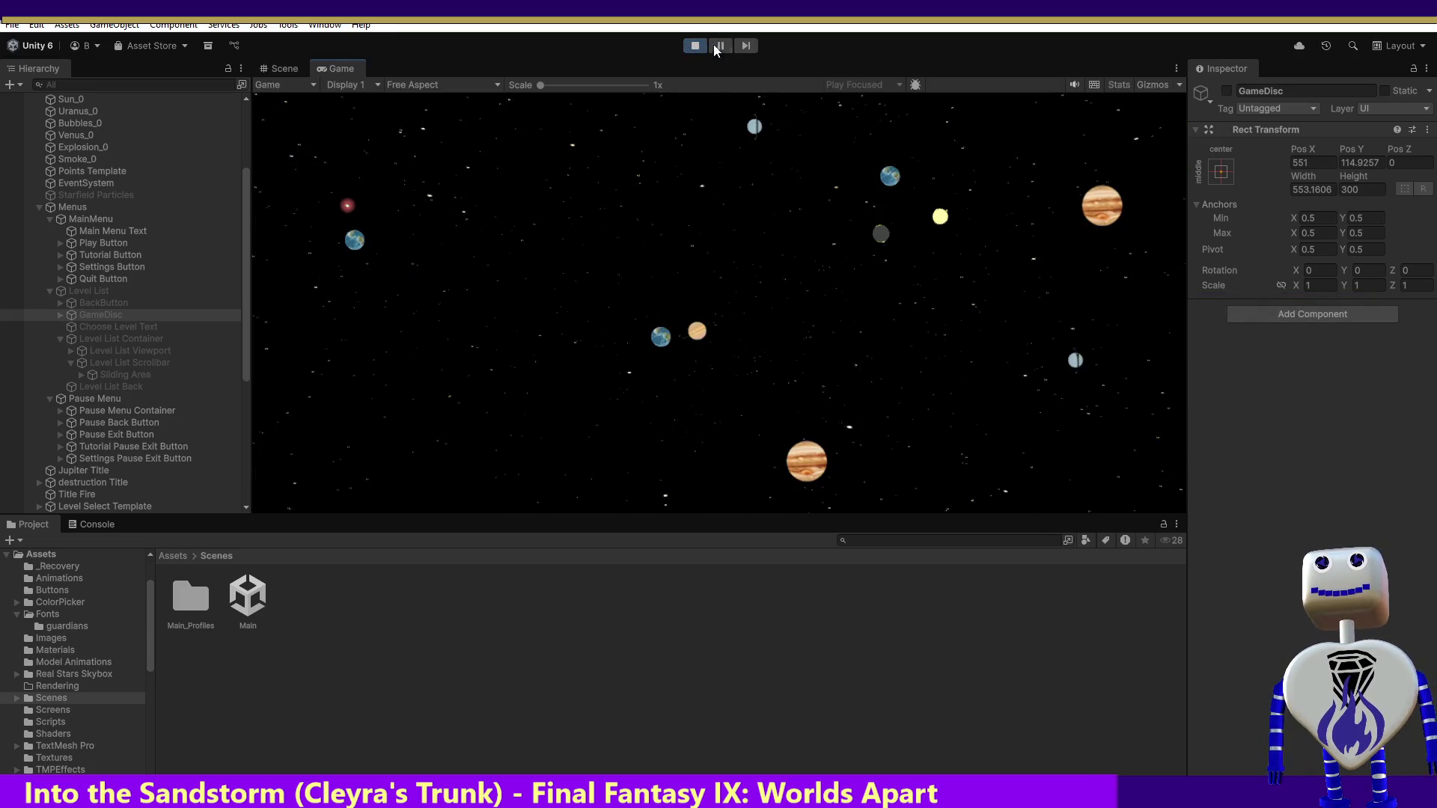
left_click(708, 247)
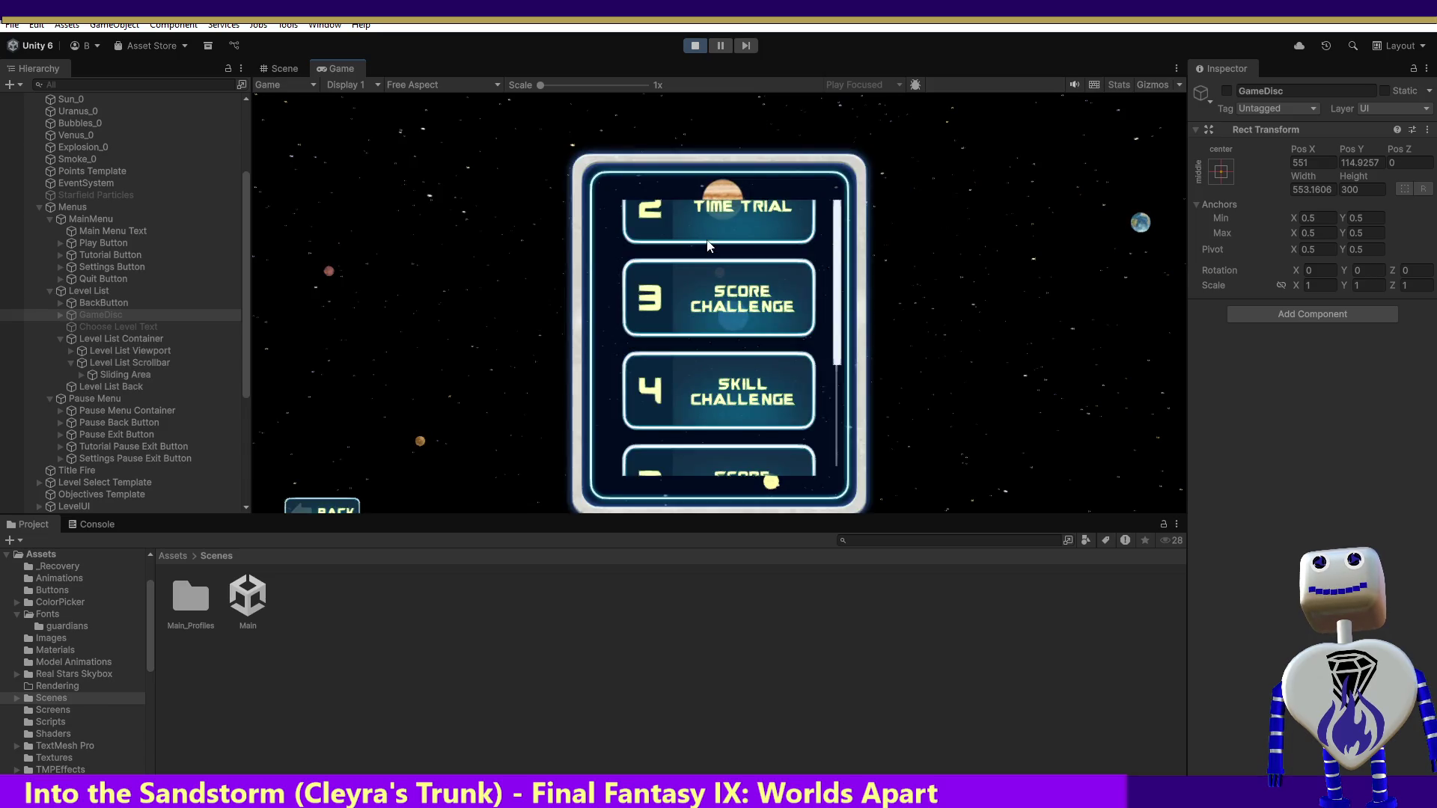
left_click(741, 239)
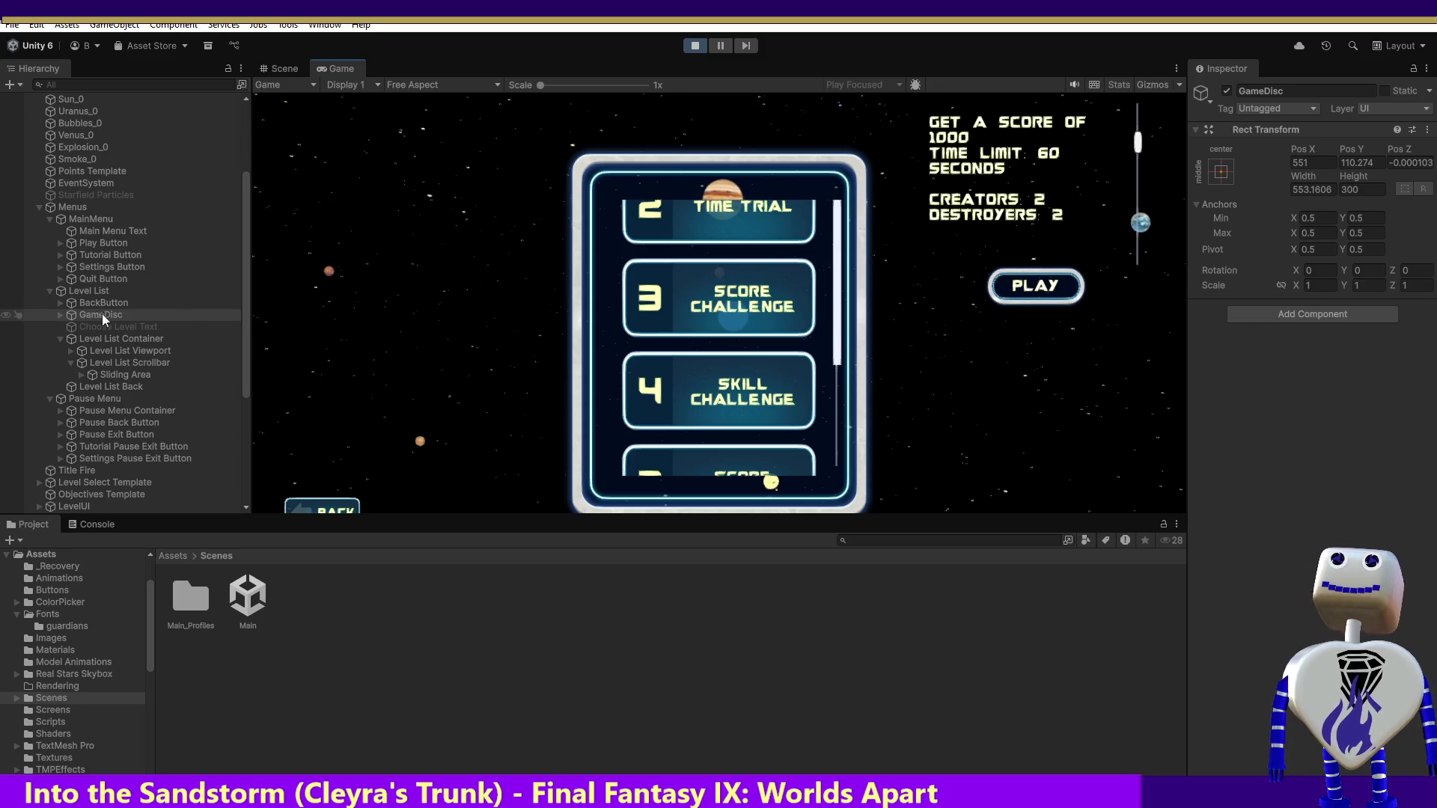
- Expand GameDisc > Level Info Container and select Level Disc Back
left_click(59, 313)
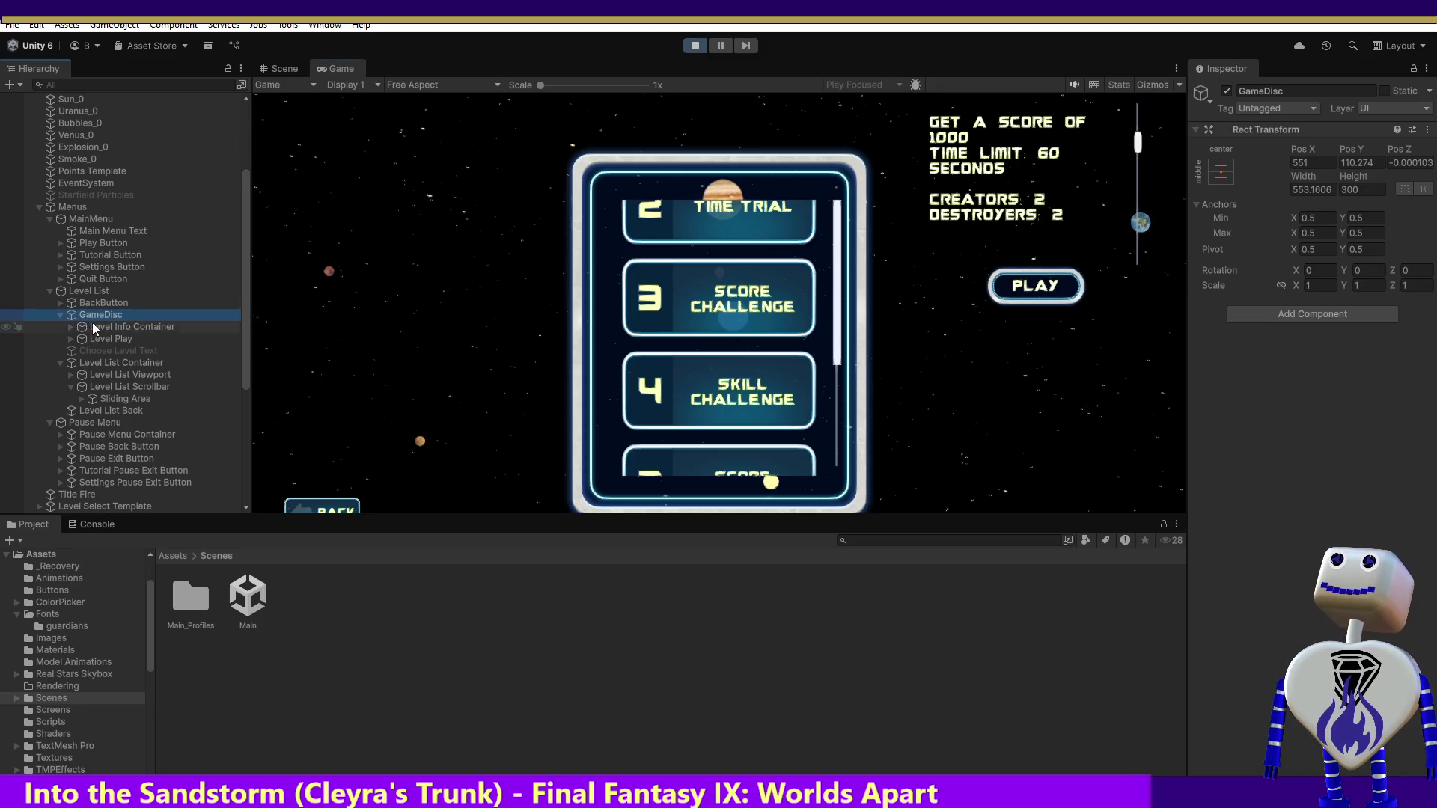
left_click(95, 326)
left_click(98, 338)
left_click(71, 327)
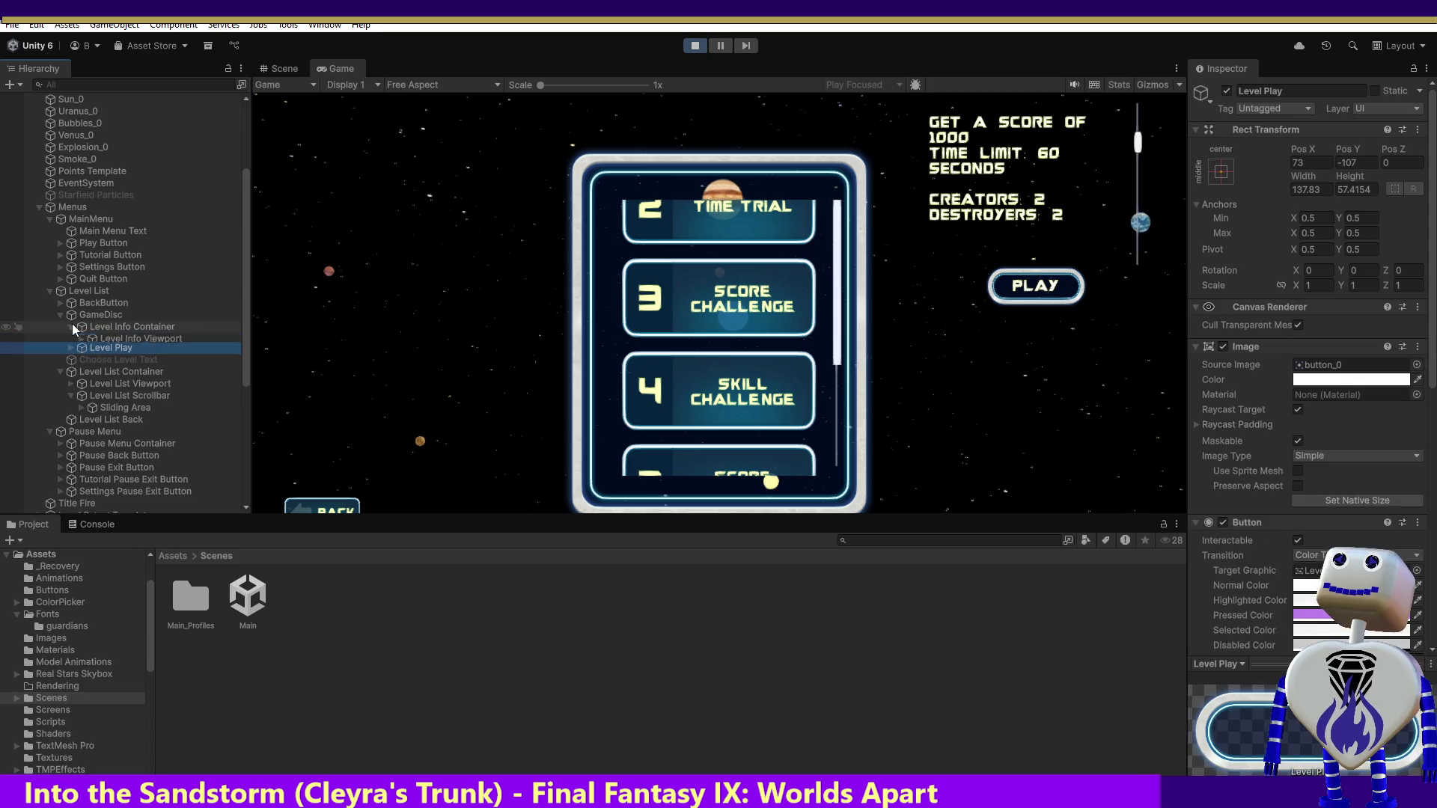
left_click(116, 364)
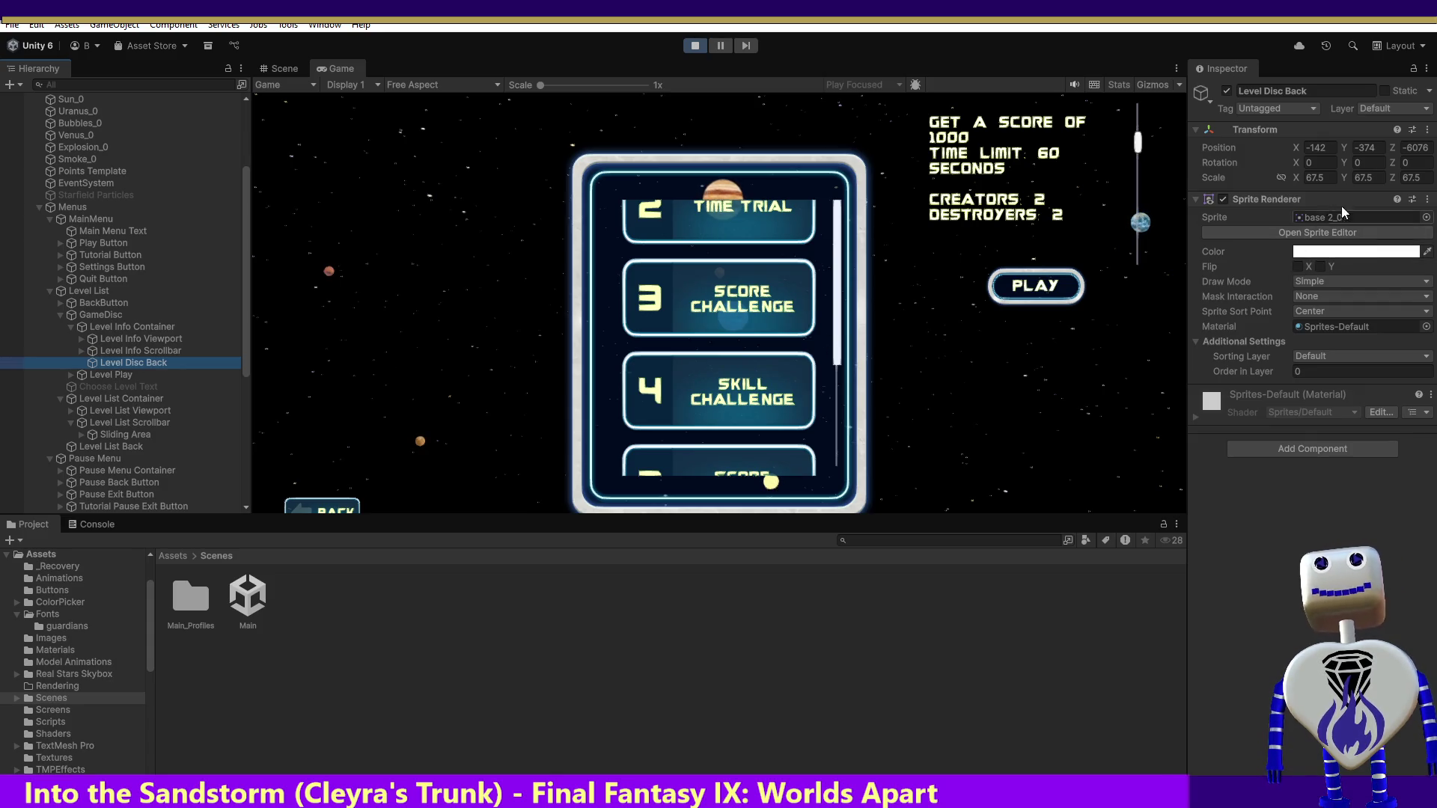
- Change Level Disc Back's Position Z from -6076 to 0, test the scrollbar, and restart play mode
left_click(1420, 147)
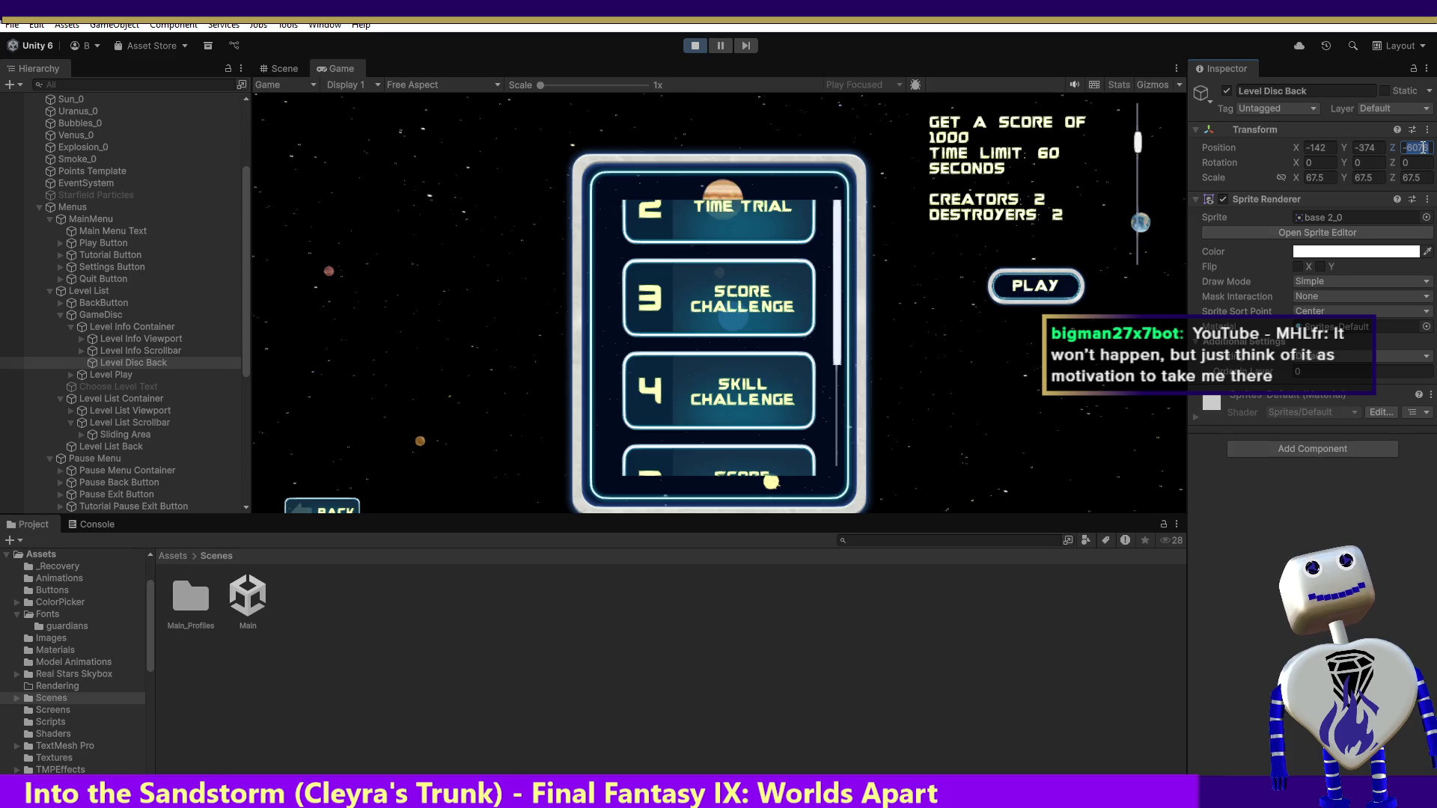
key("BackSpace")
type("0")
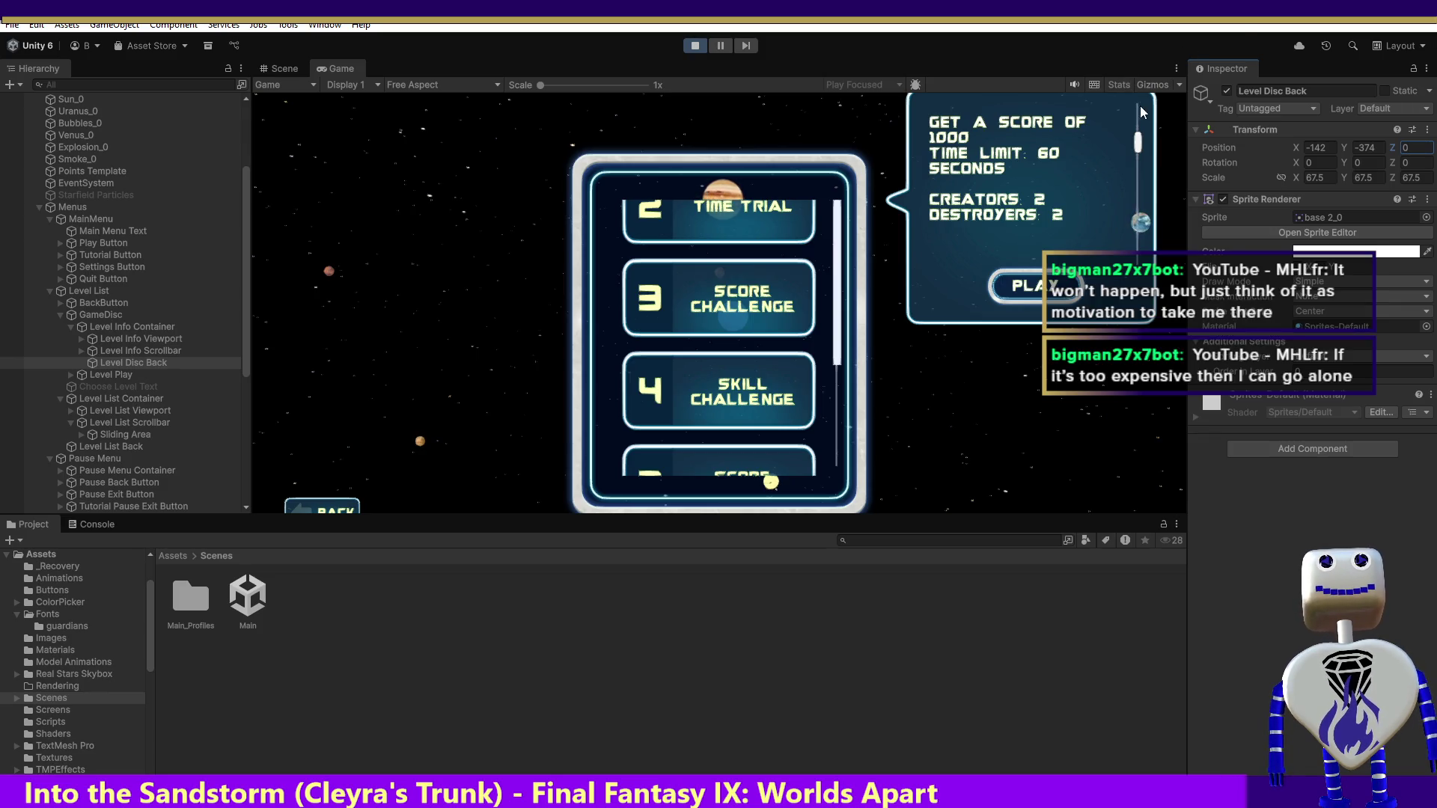
mouse_move(1141, 139)
left_mouse_down()
mouse_move(1135, 111)
mouse_move(1136, 209)
mouse_move(1139, 153)
left_mouse_up()
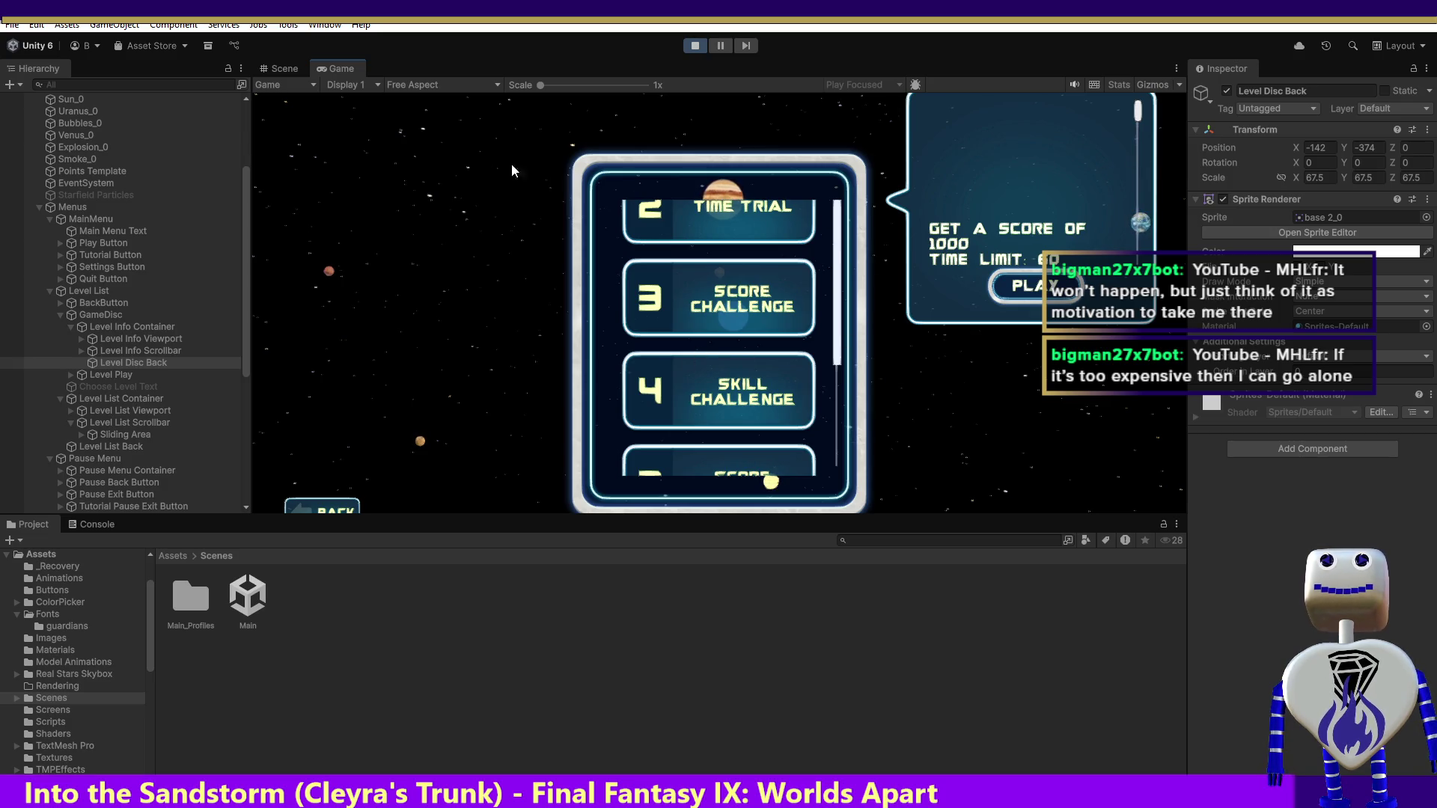
left_click(693, 47)
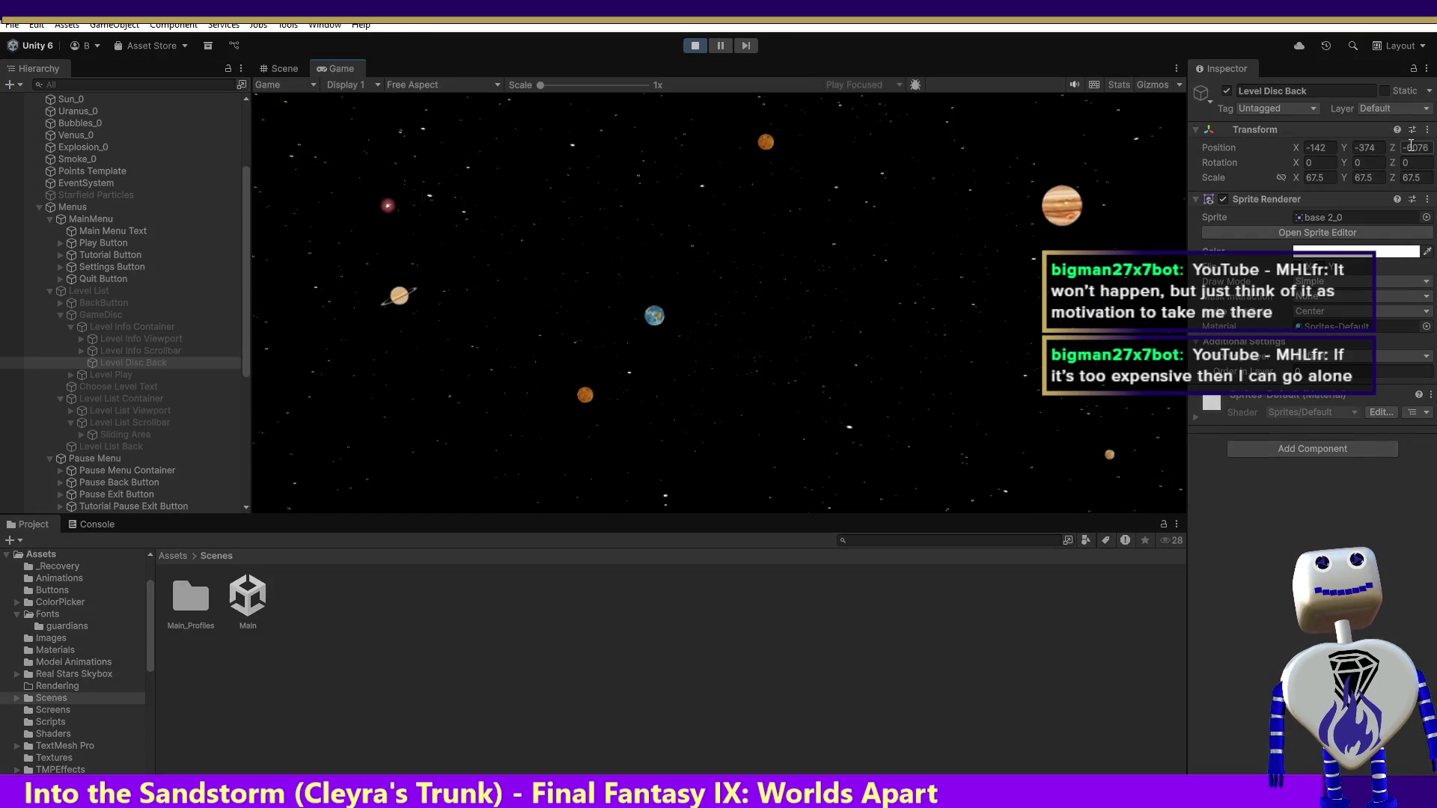
left_click(694, 45)
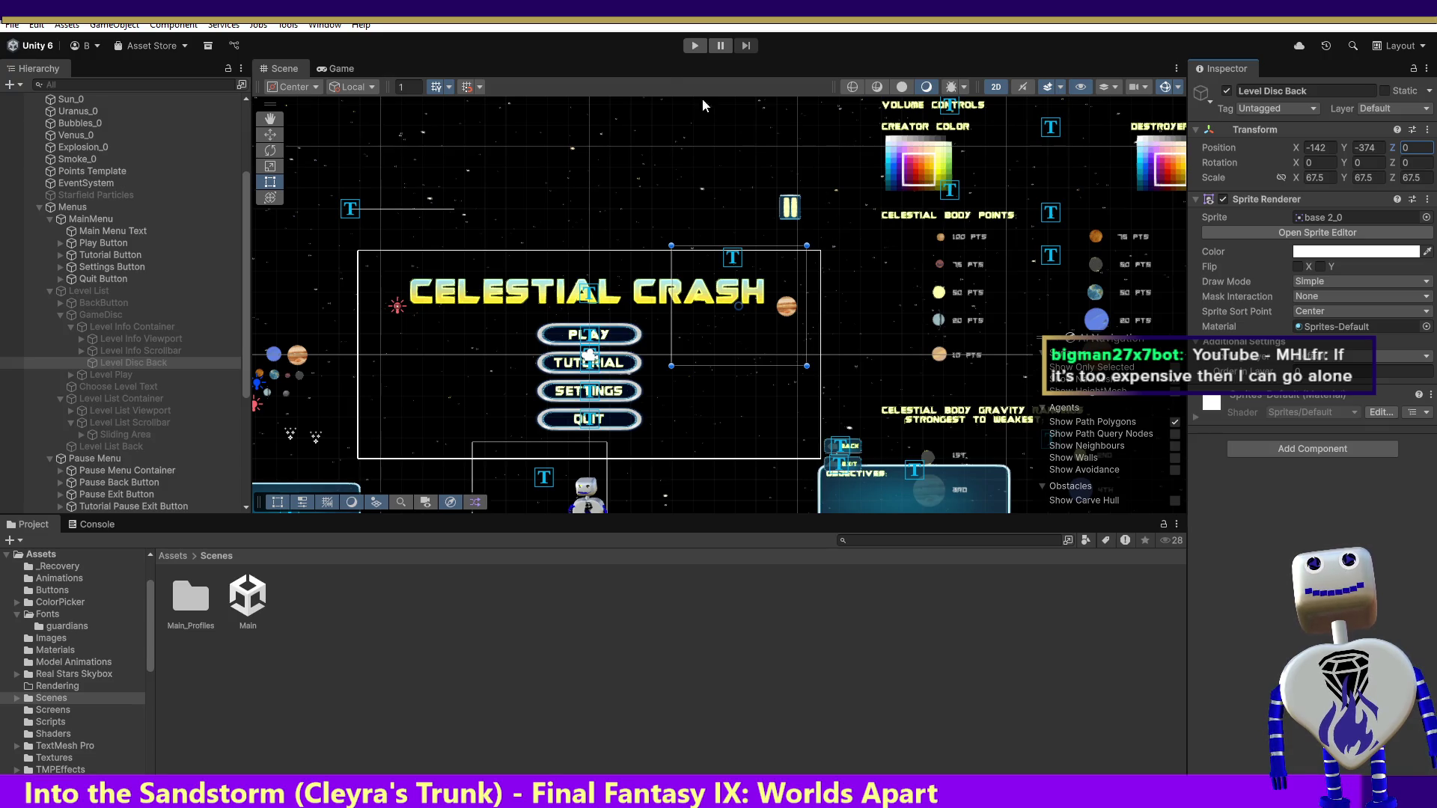
left_click(693, 46)
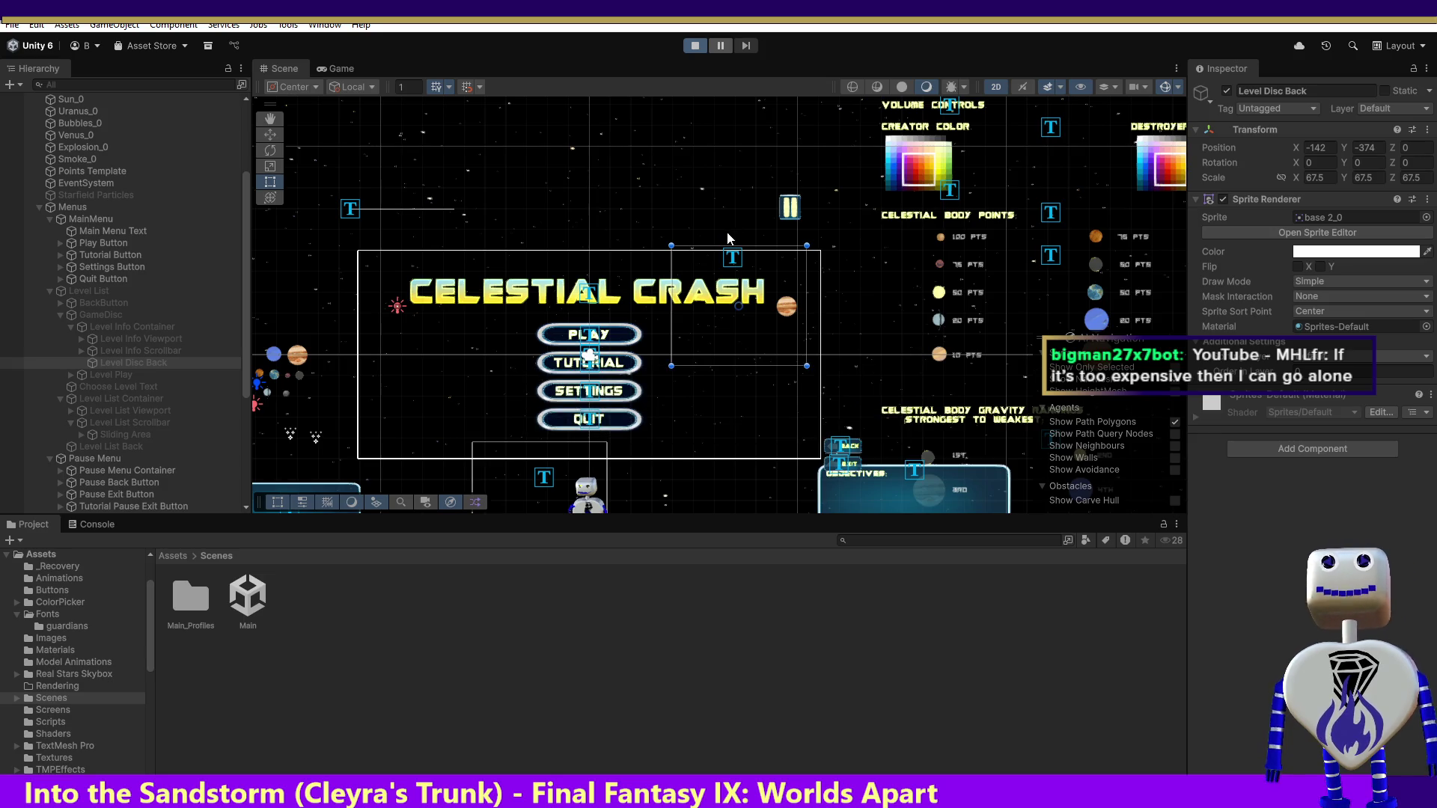
- Open a level's info popup, inspect the Level Play button, and launch the level from the popup
left_click(741, 265)
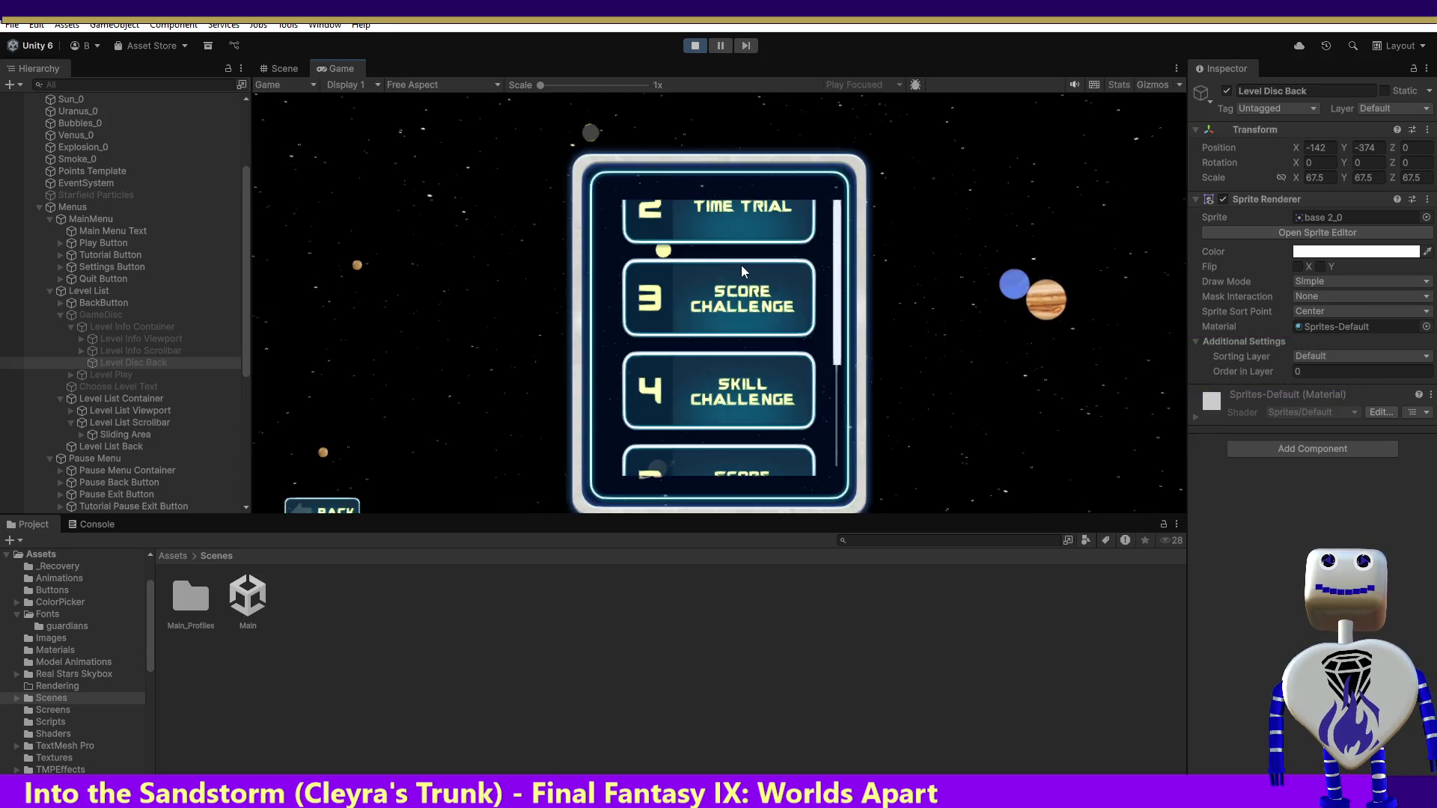
left_click(779, 258)
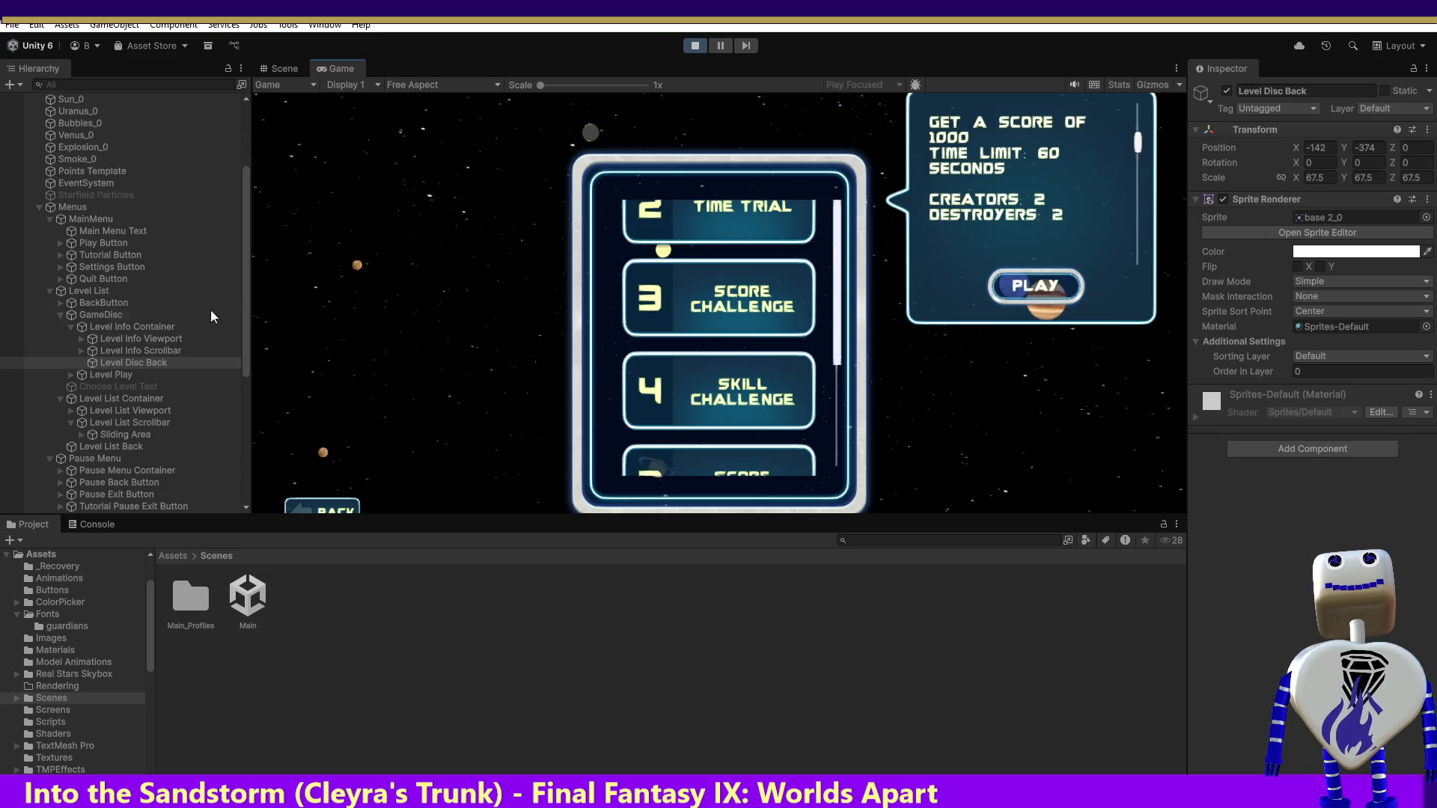
left_click(131, 374)
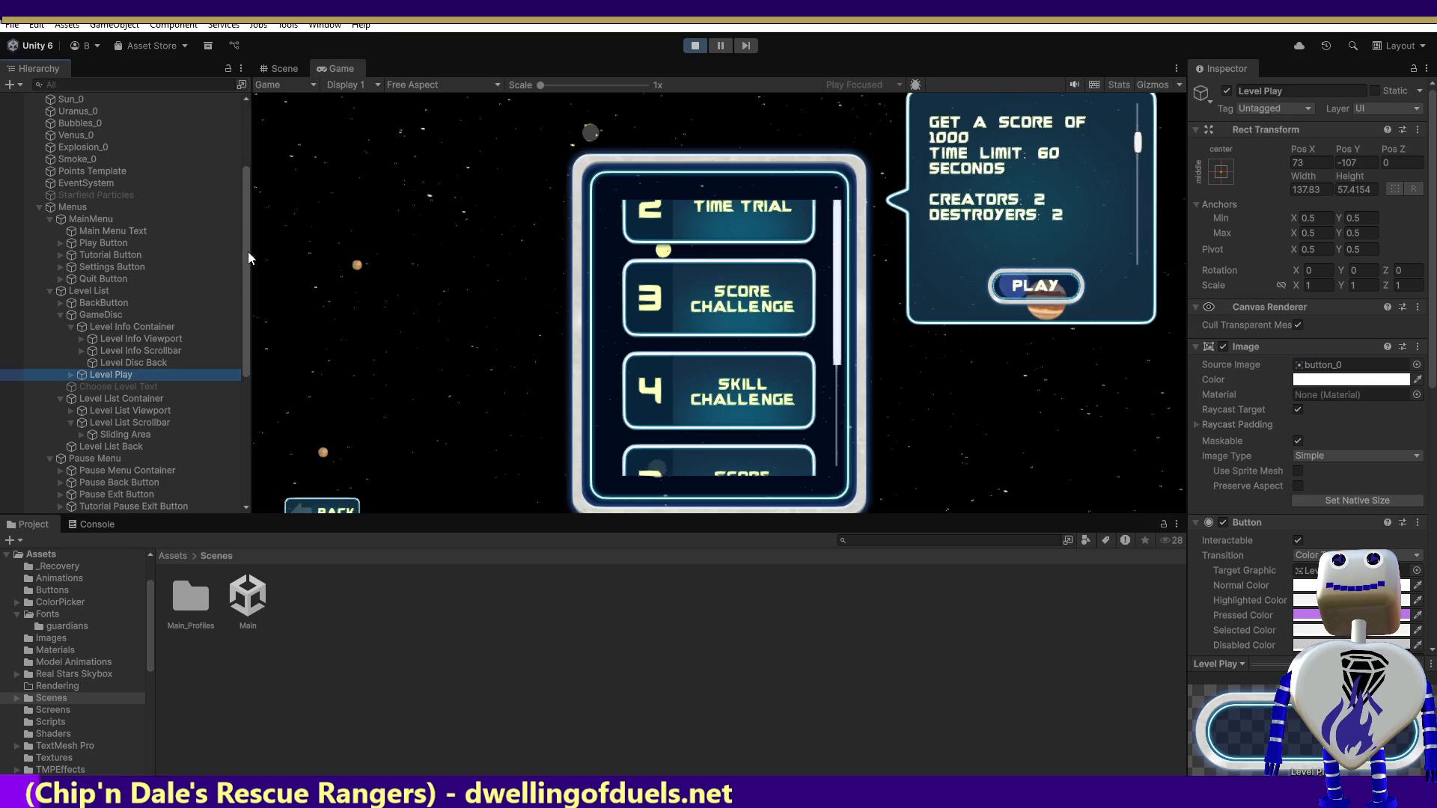
left_click_drag(250, 254, 246, 300)
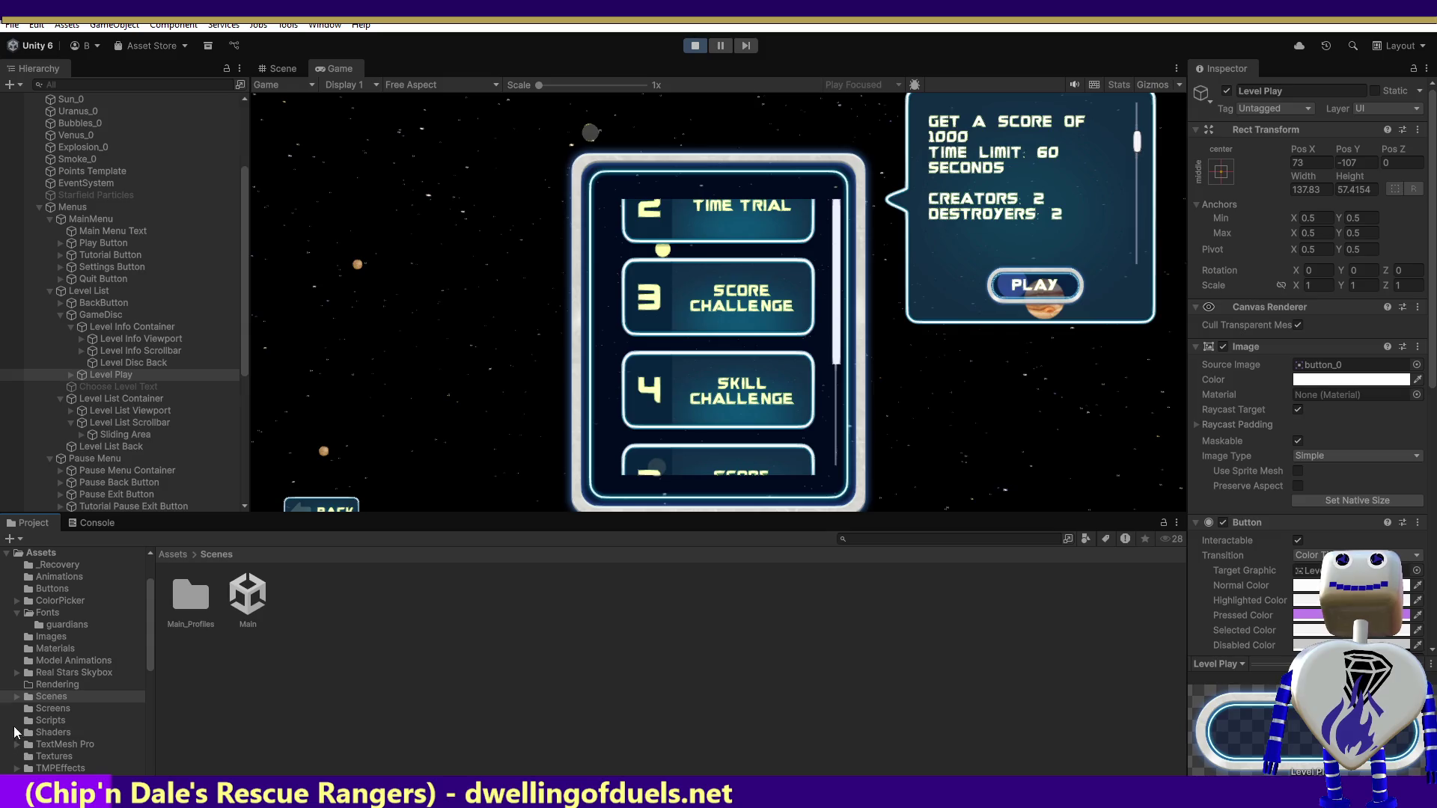
left_click(1060, 291)
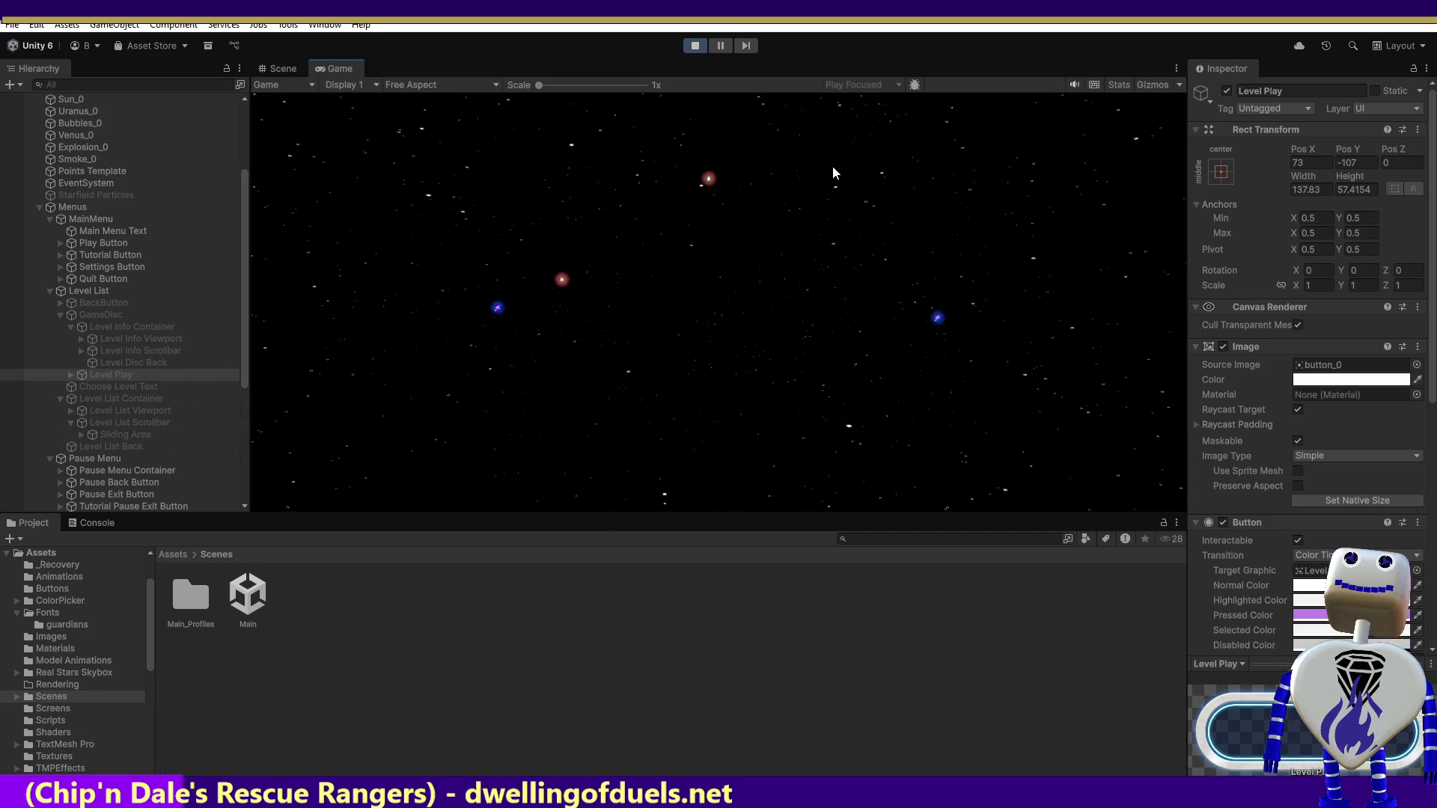
left_click(695, 48)
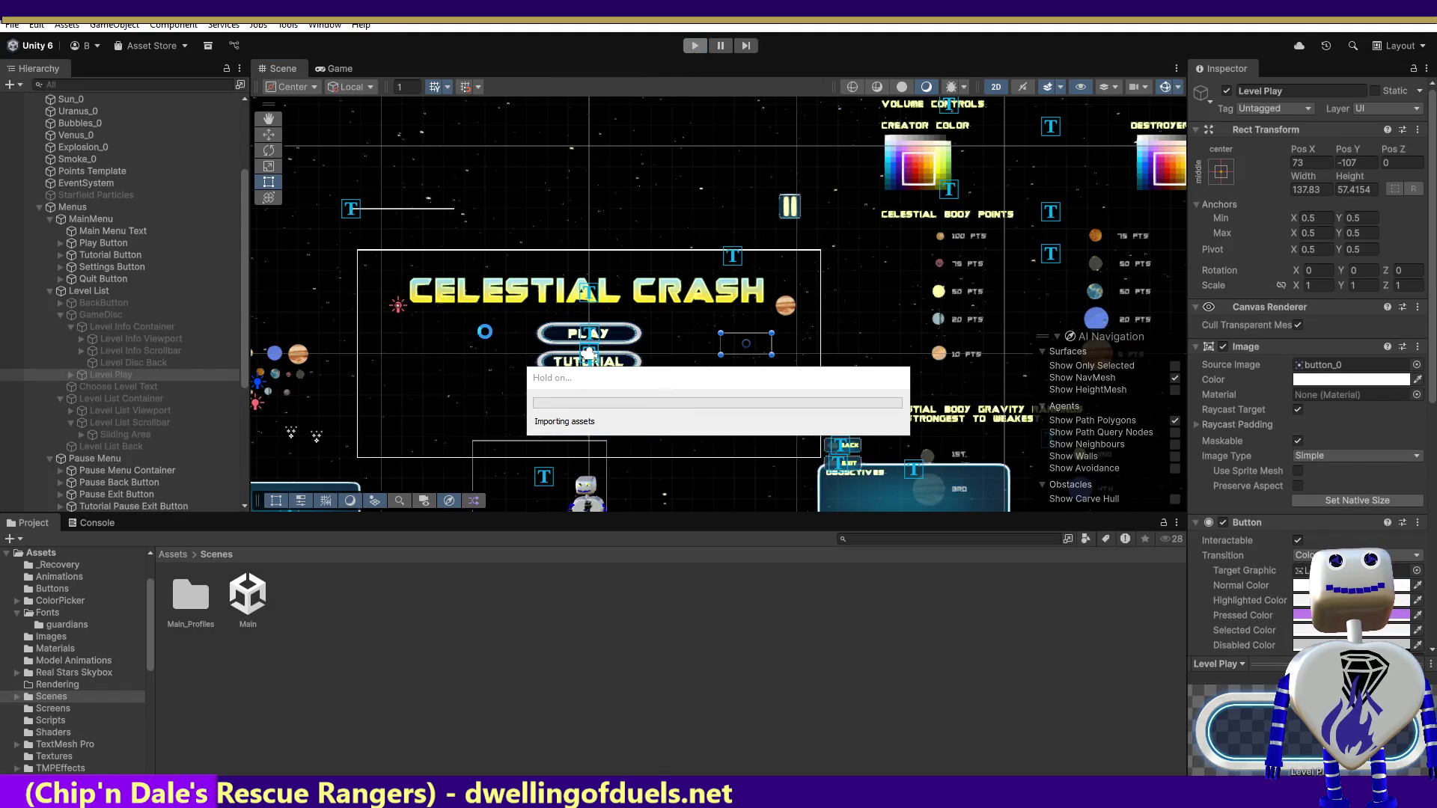
- Repeat the test: choose a level, launch it from its popup, stop, and frame Level List Back
key("ctrl+p")
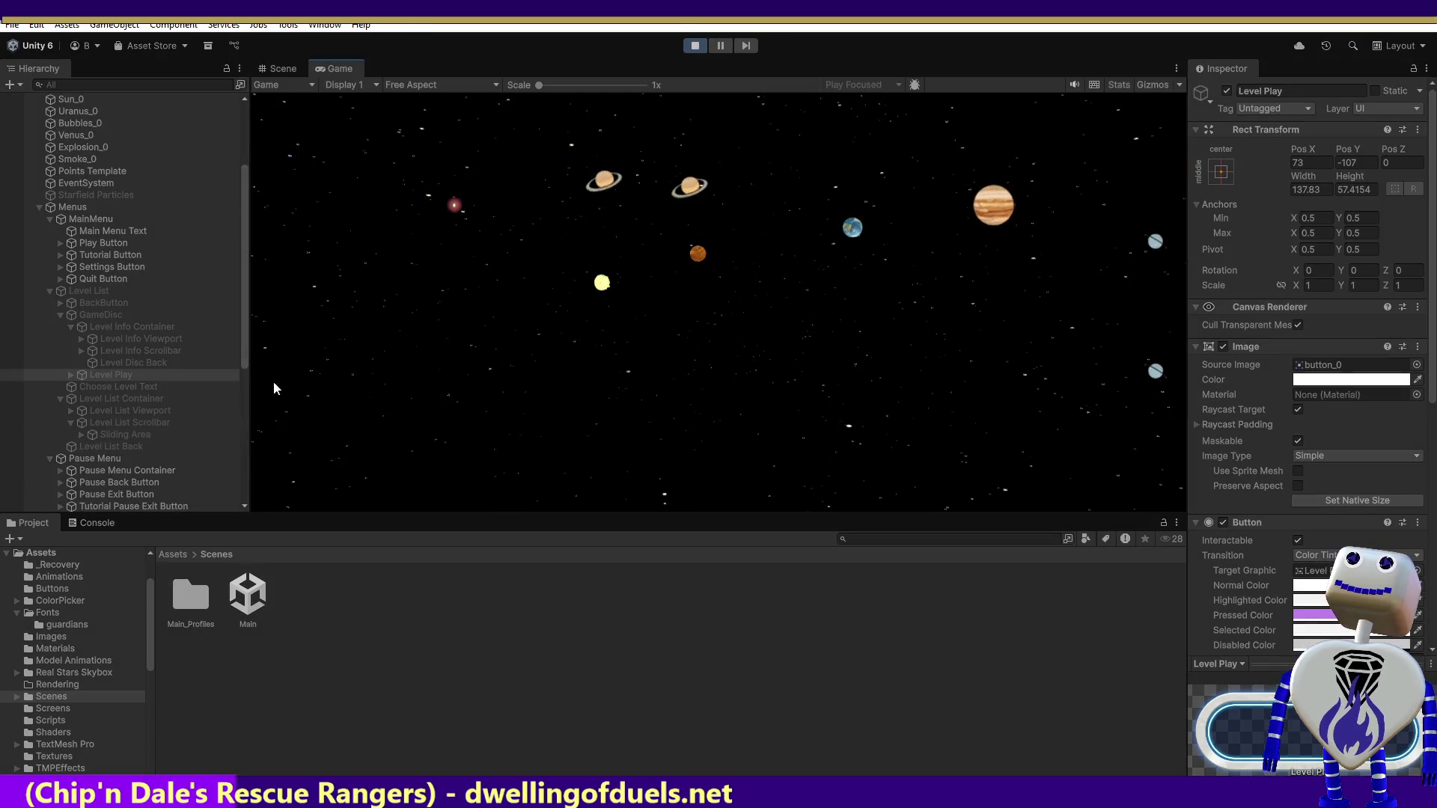
left_click(703, 271)
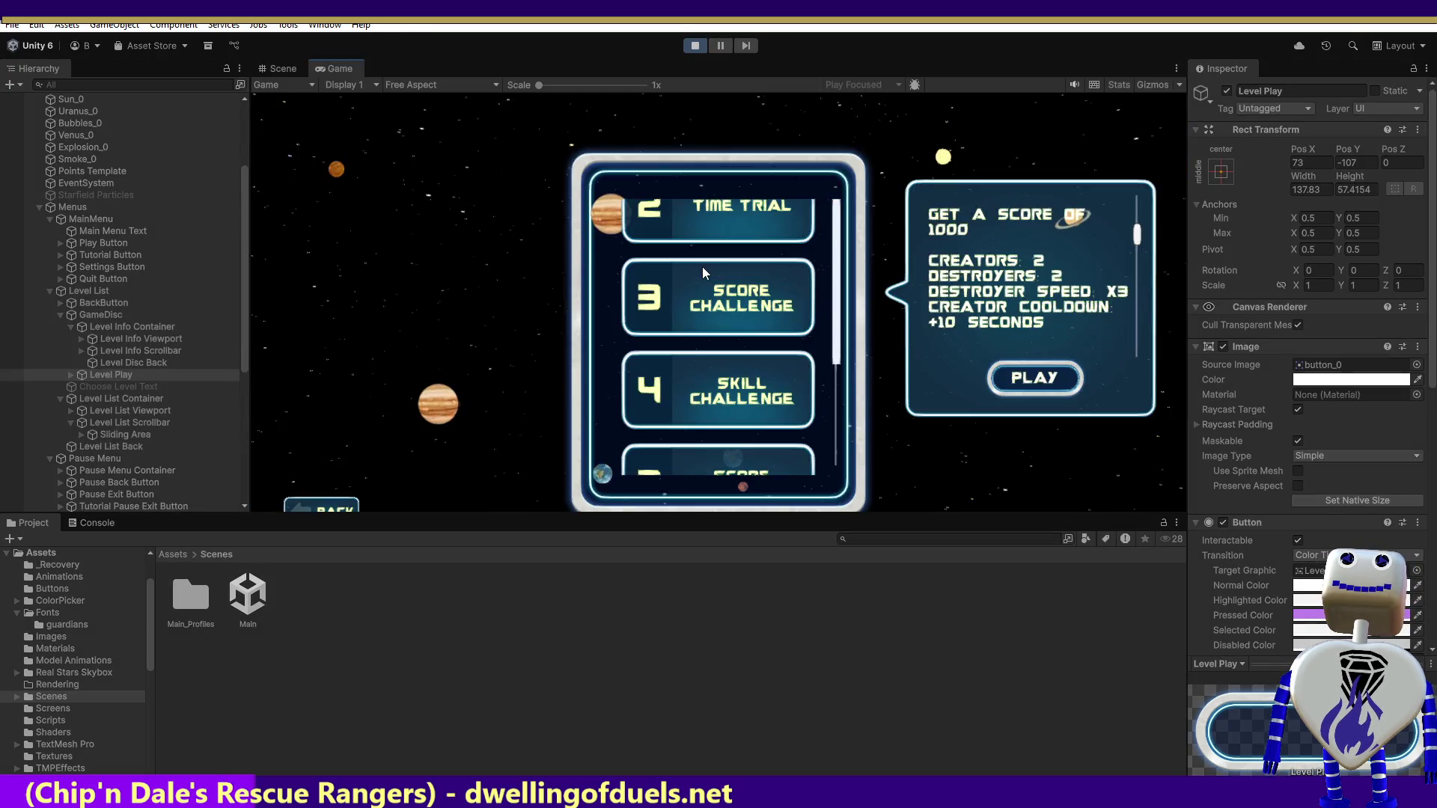
left_click(1020, 378)
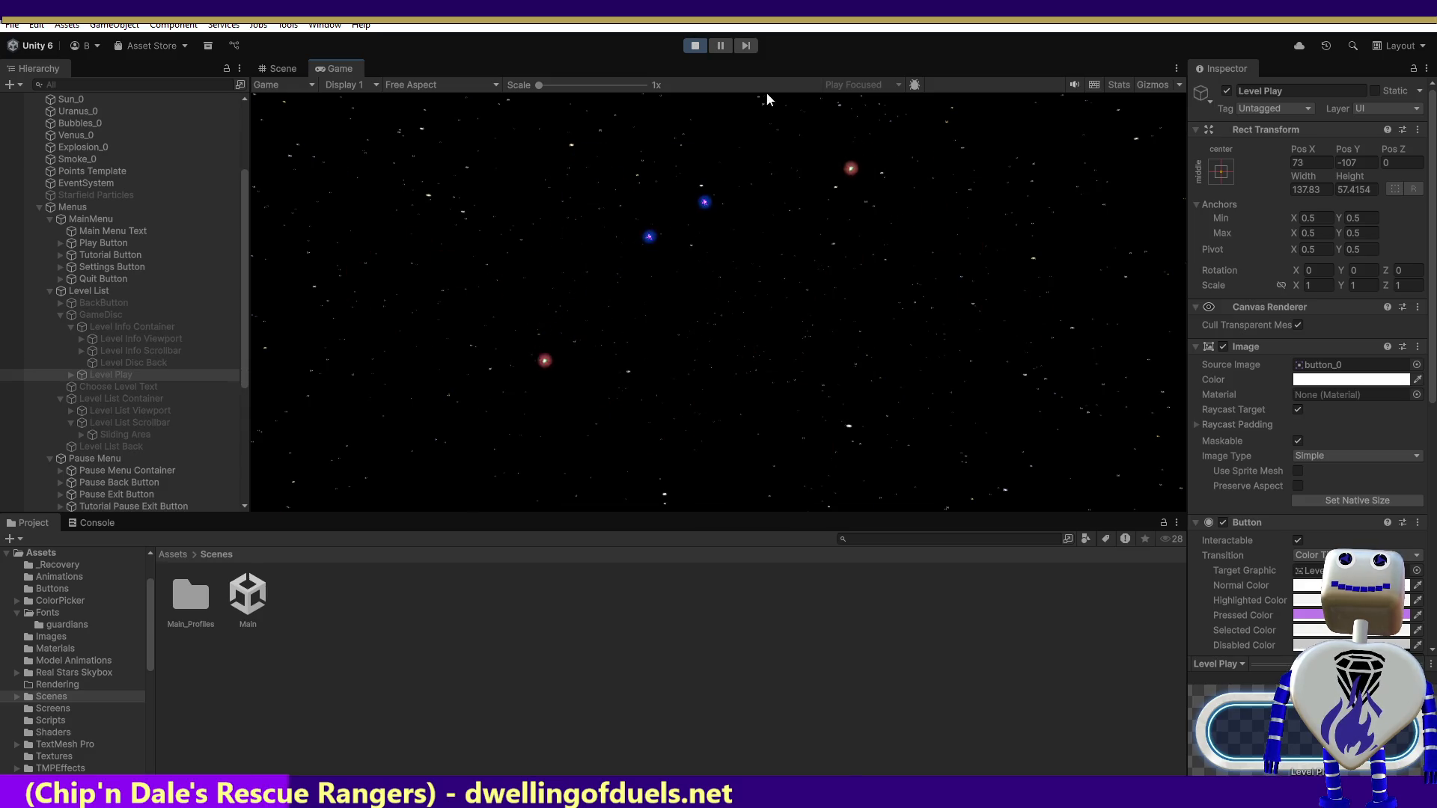
left_click(702, 50)
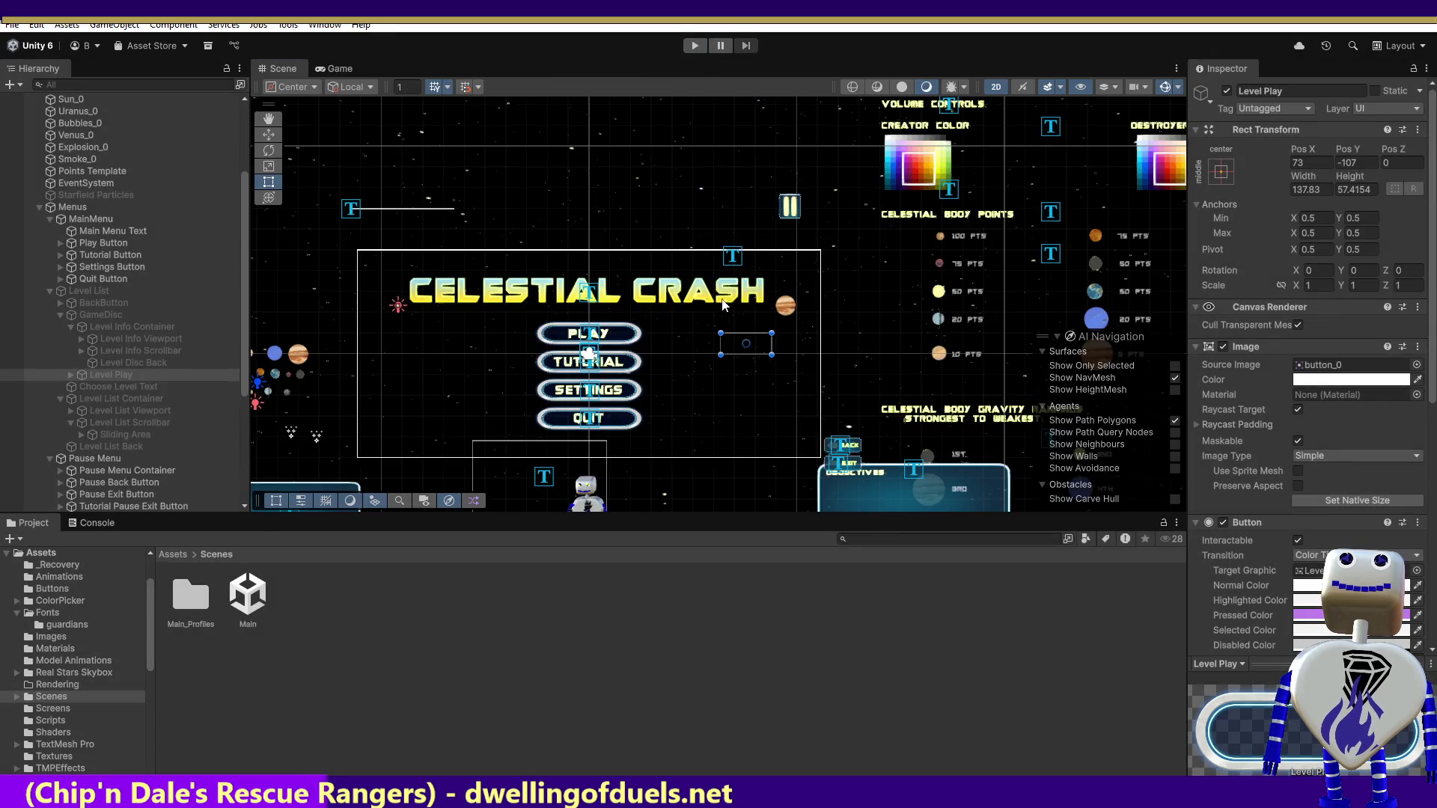
double_click(128, 447)
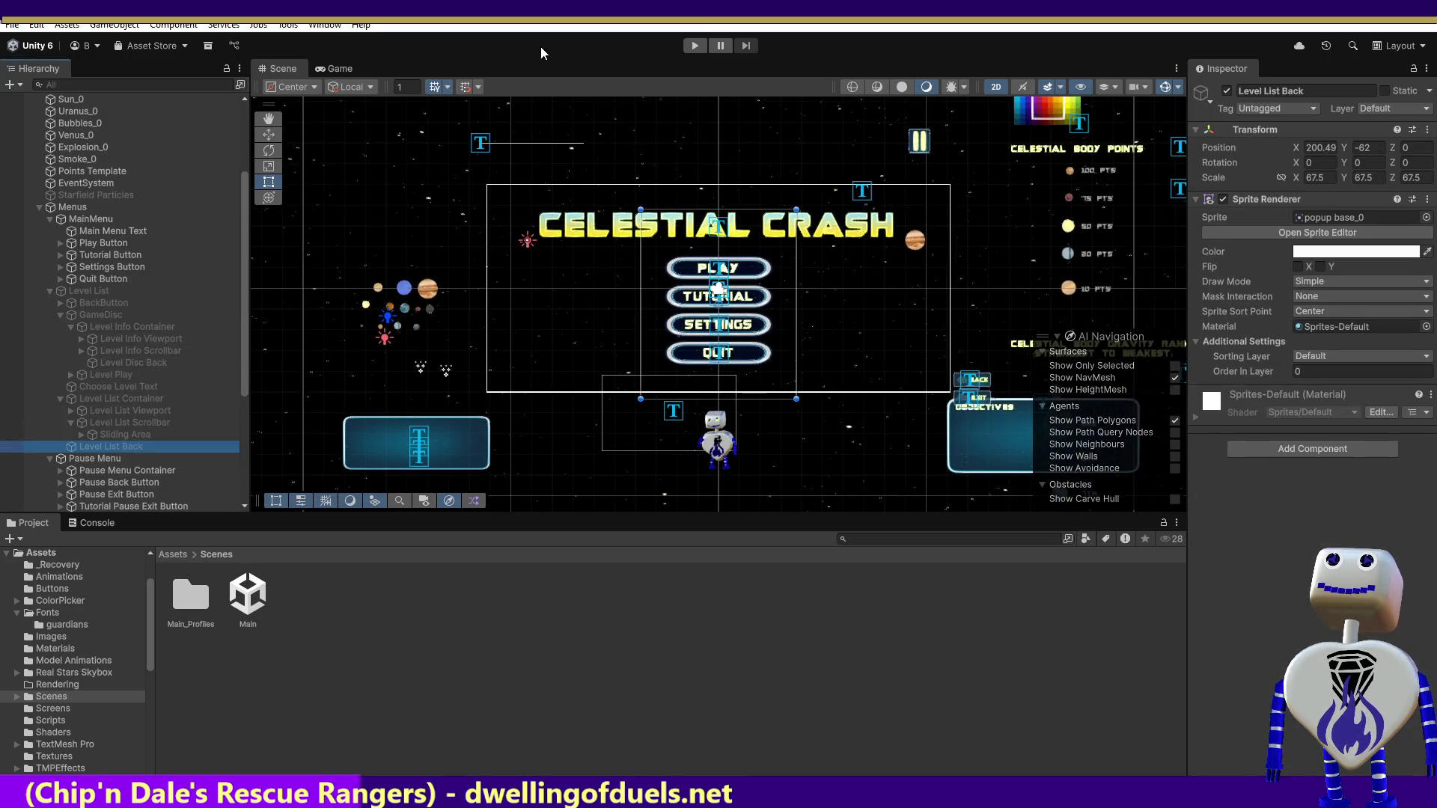
- Launch a level from its info popup and drag the Game/Project splitter down to enlarge the Game view
left_click(694, 47)
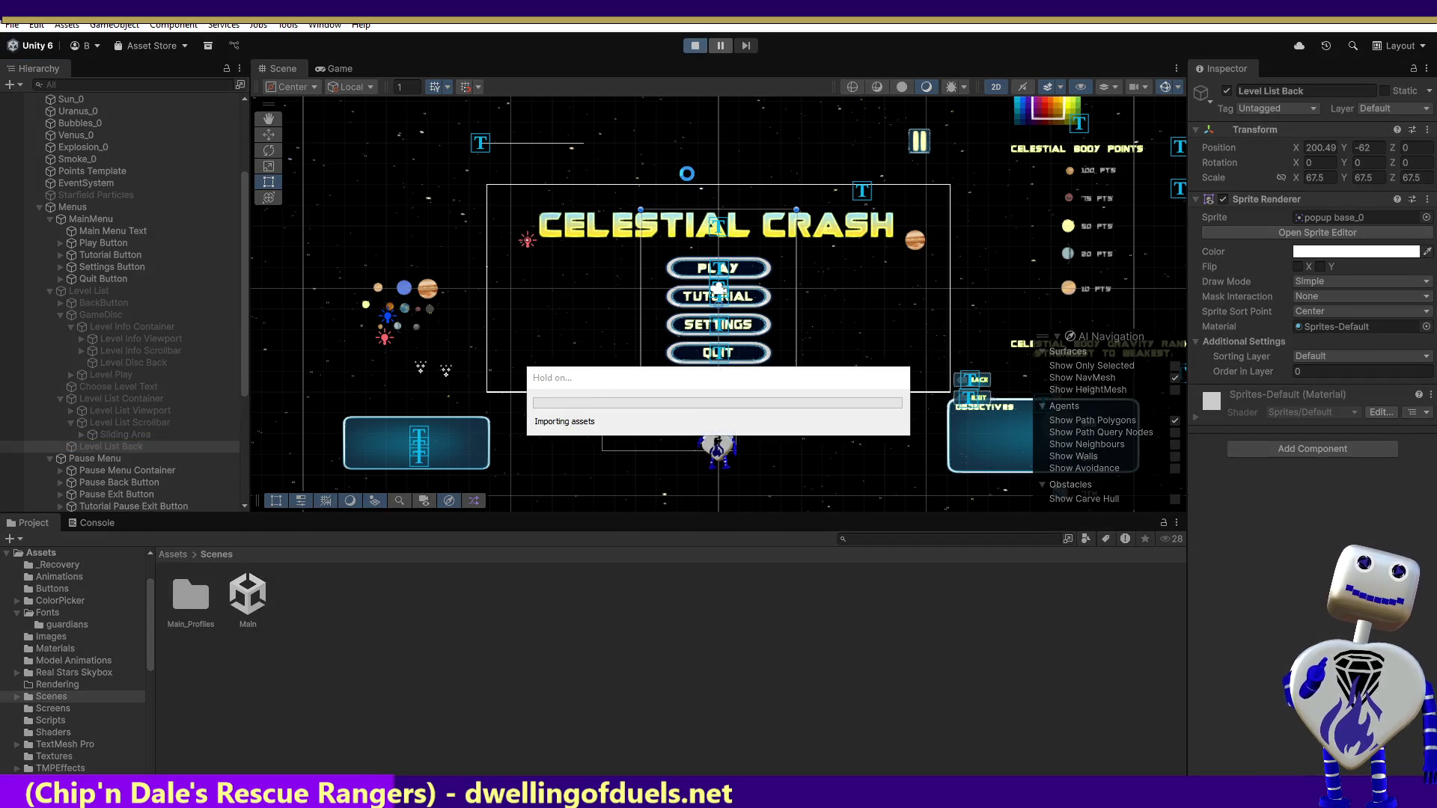
key("ctrl+p")
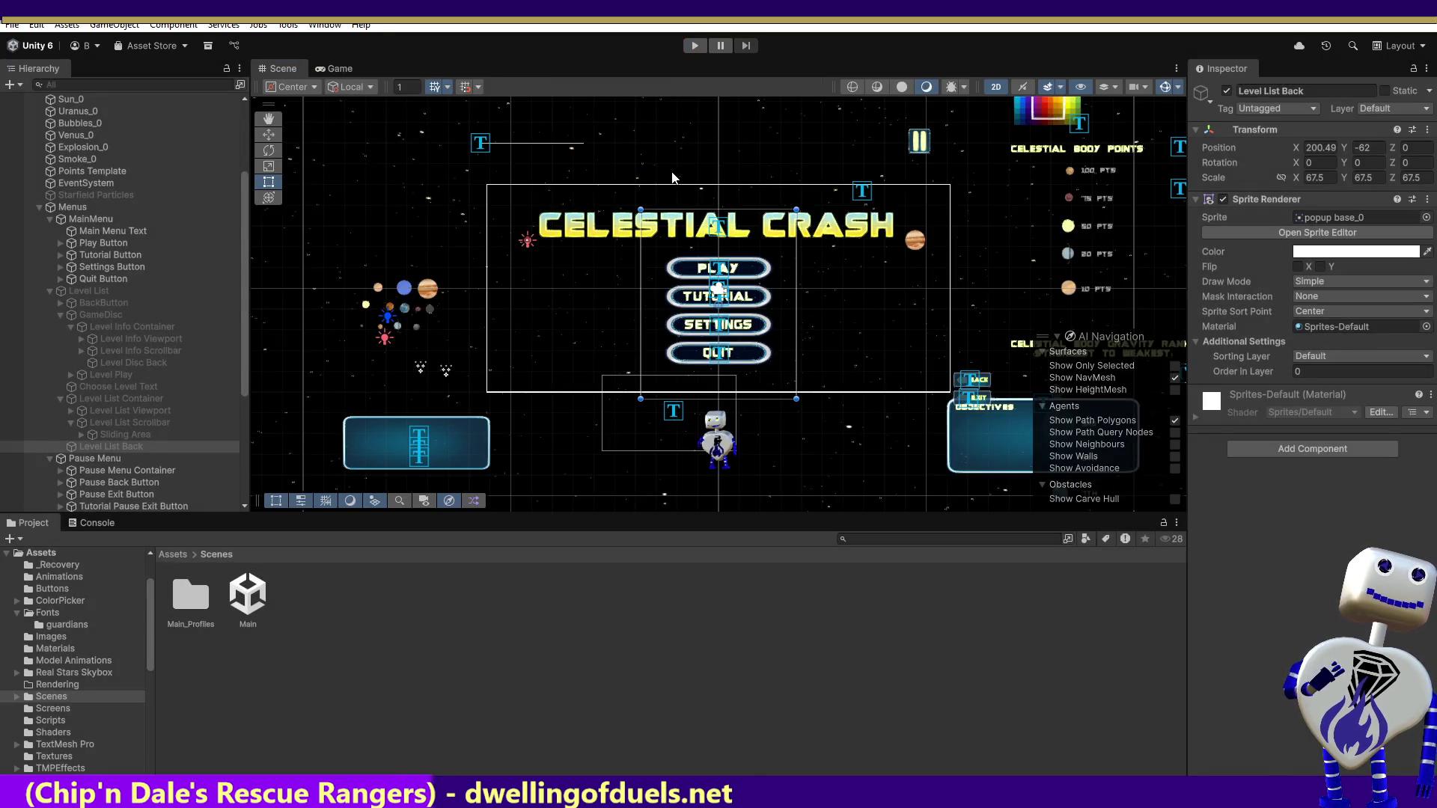
left_click(700, 48)
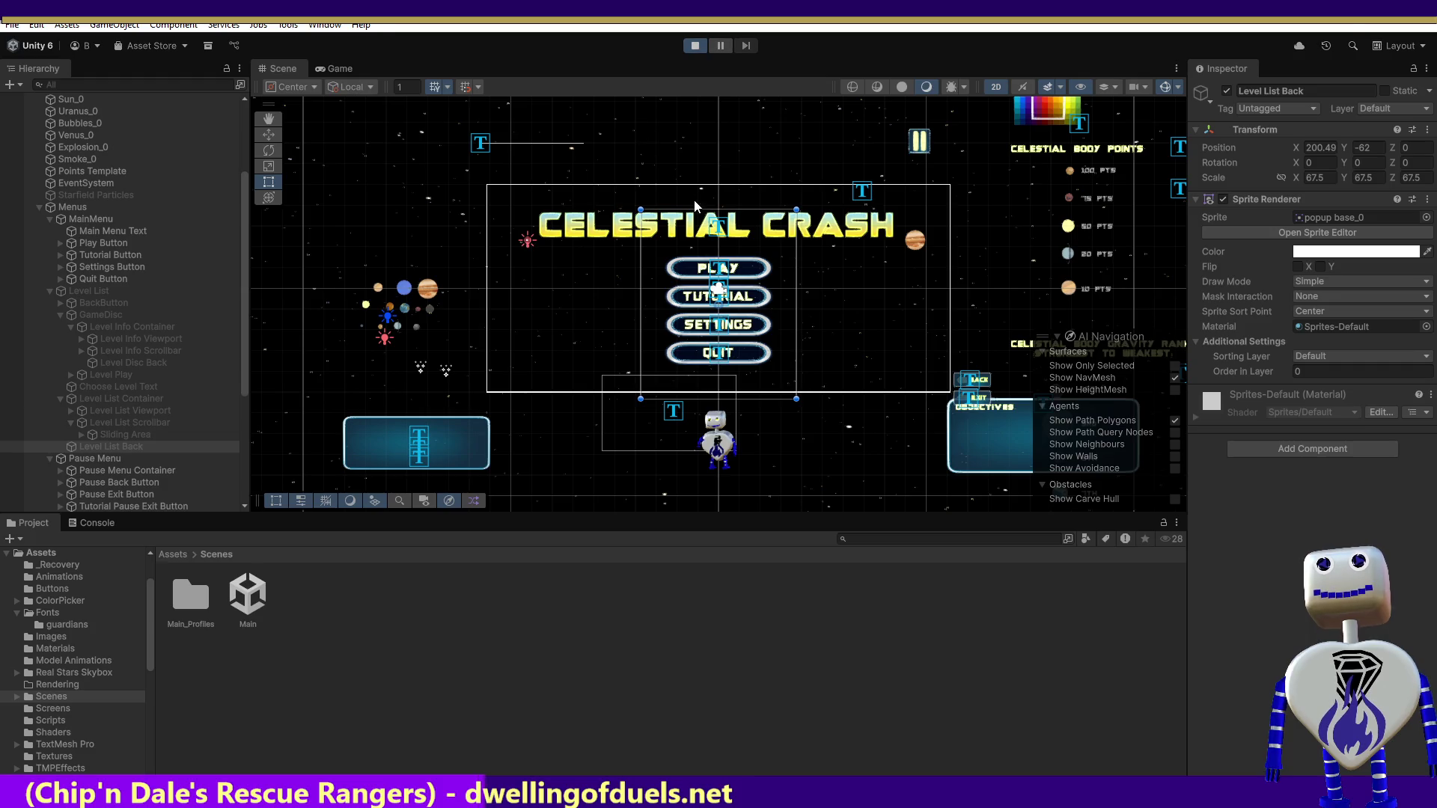
left_click(673, 262)
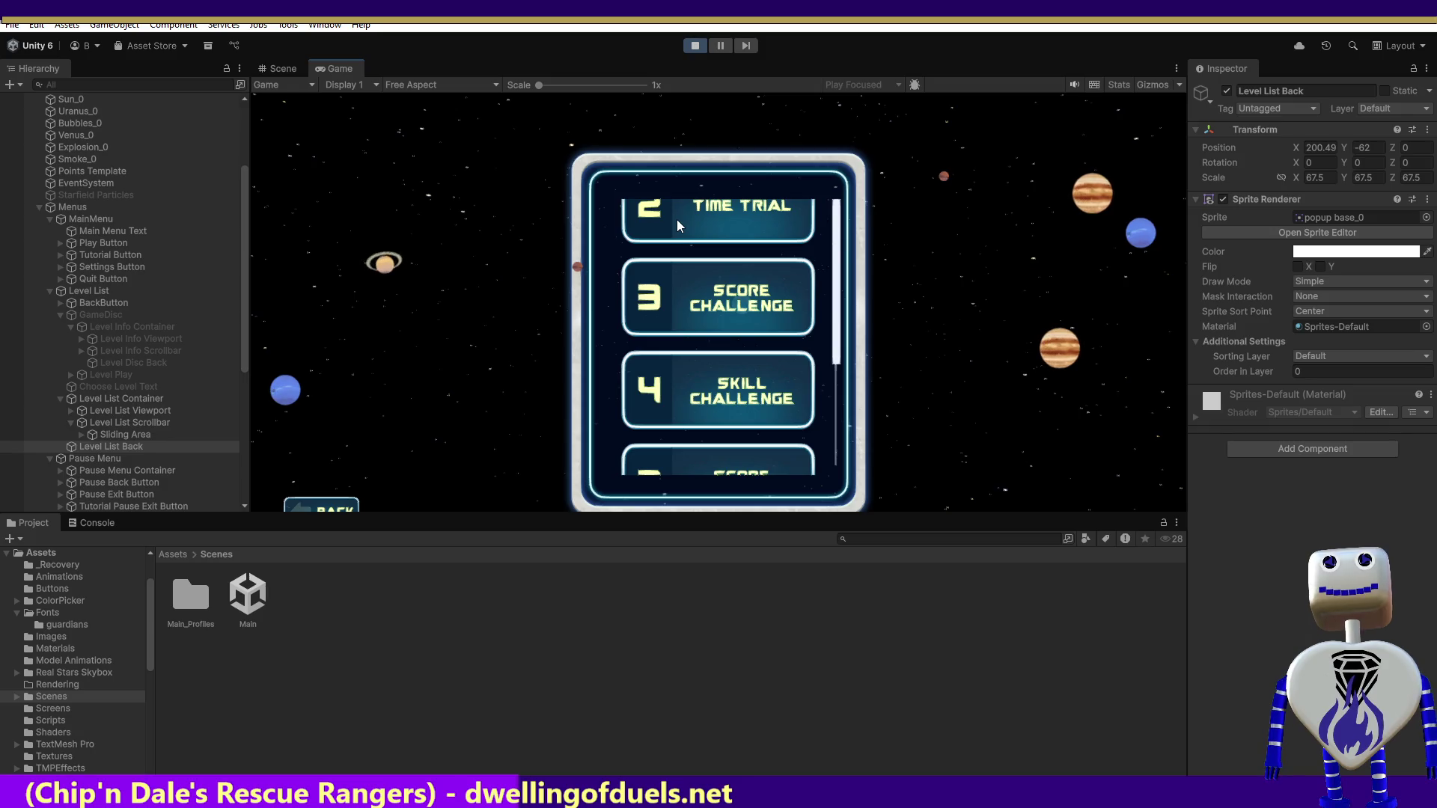
left_click(678, 220)
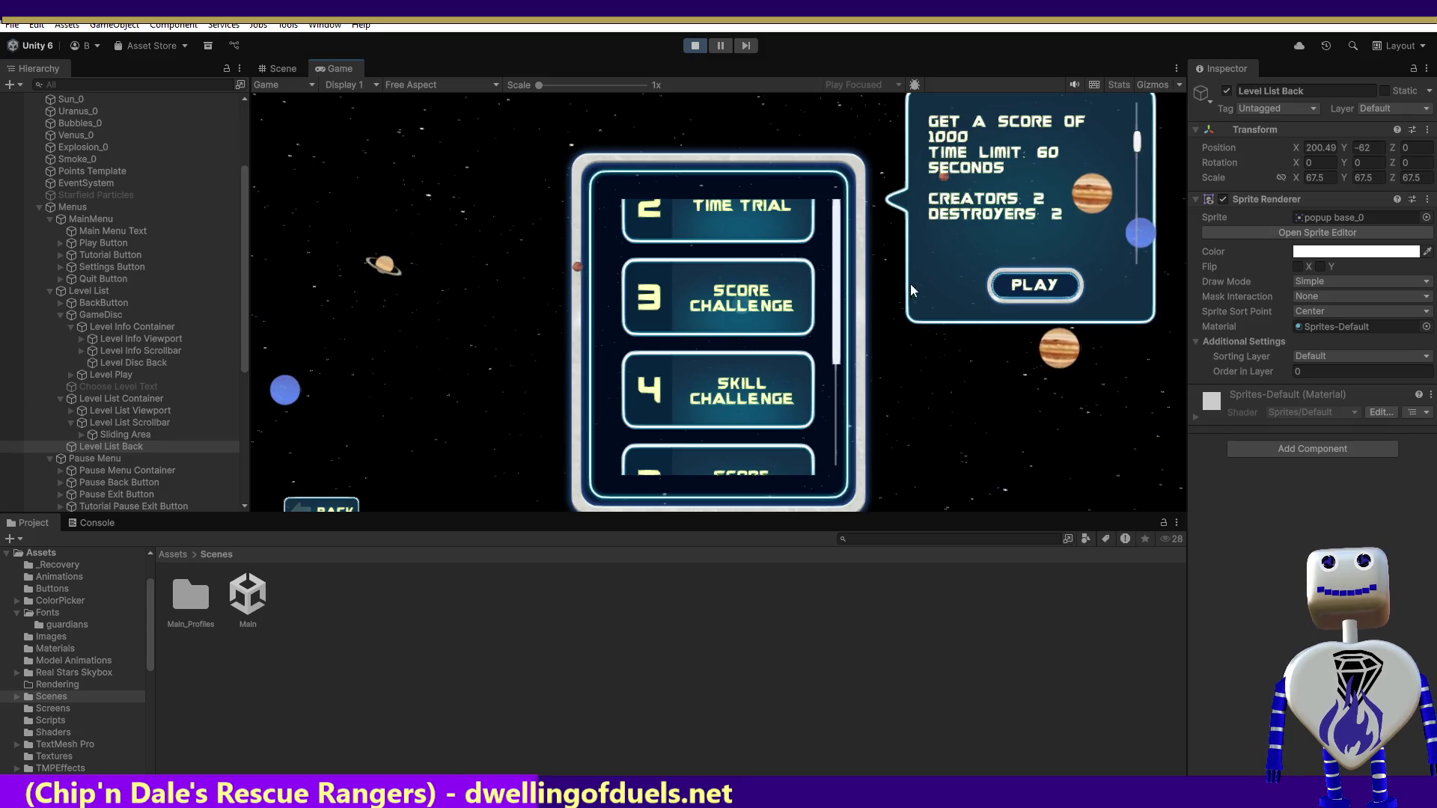
left_click(1030, 284)
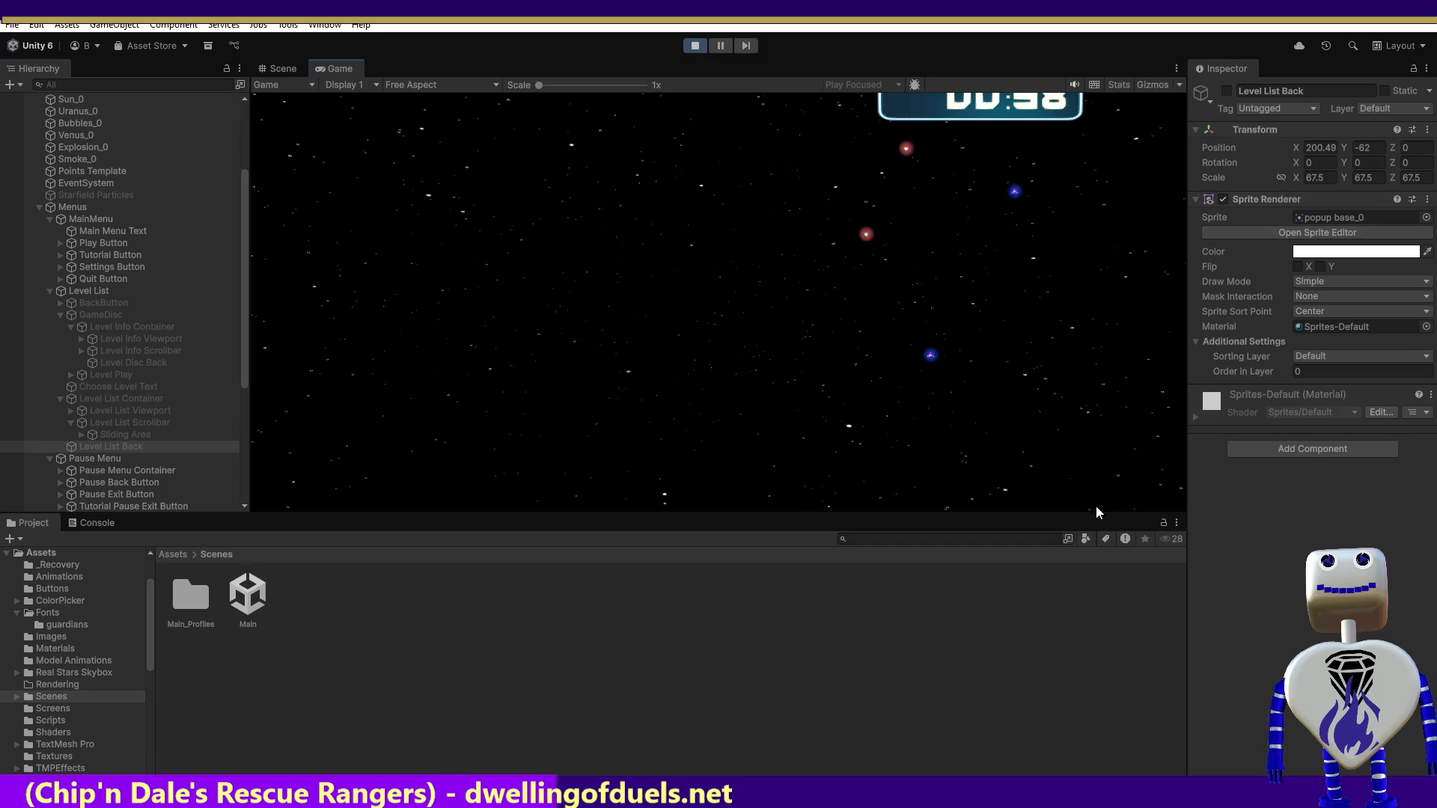
left_click_drag(1021, 514, 1019, 631)
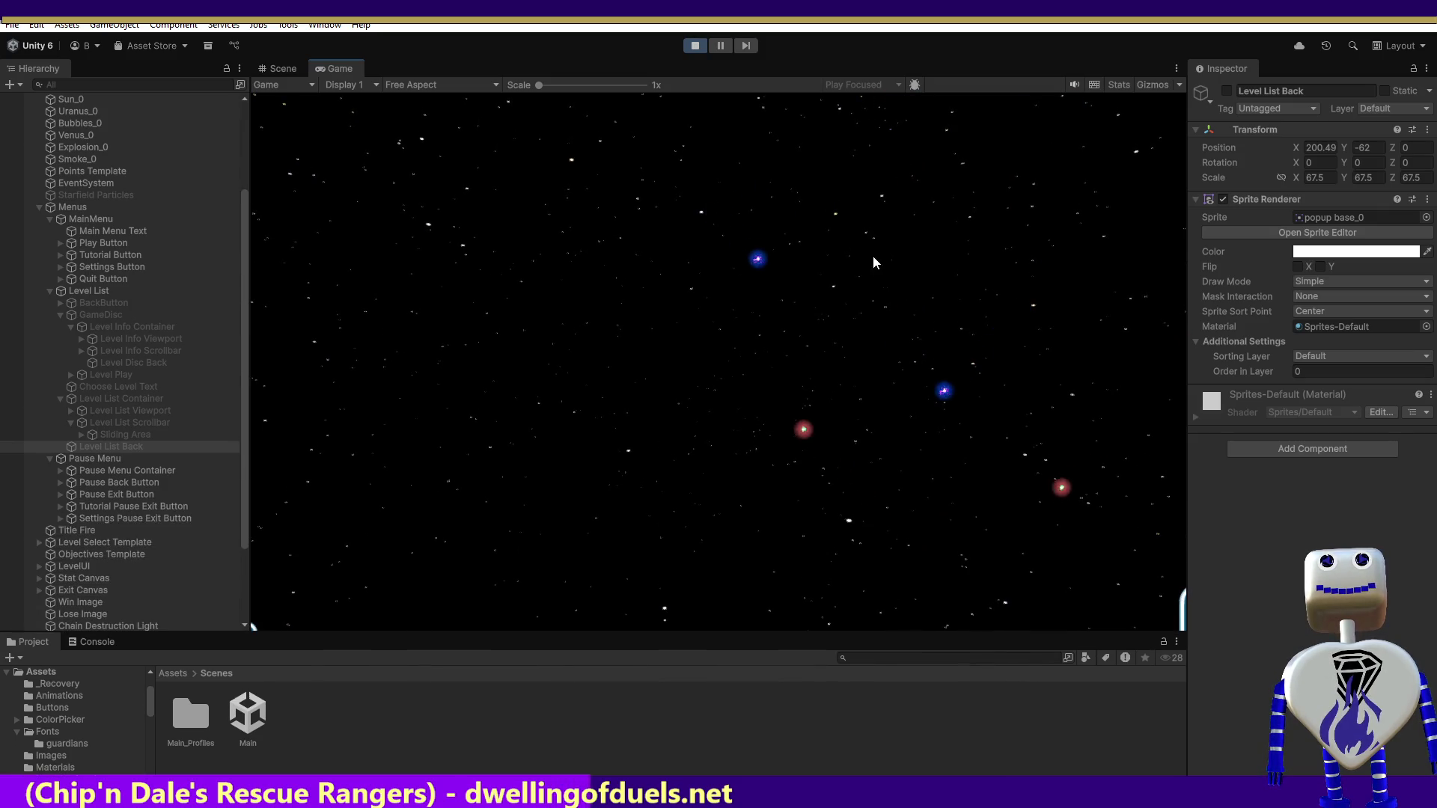
left_click(695, 46)
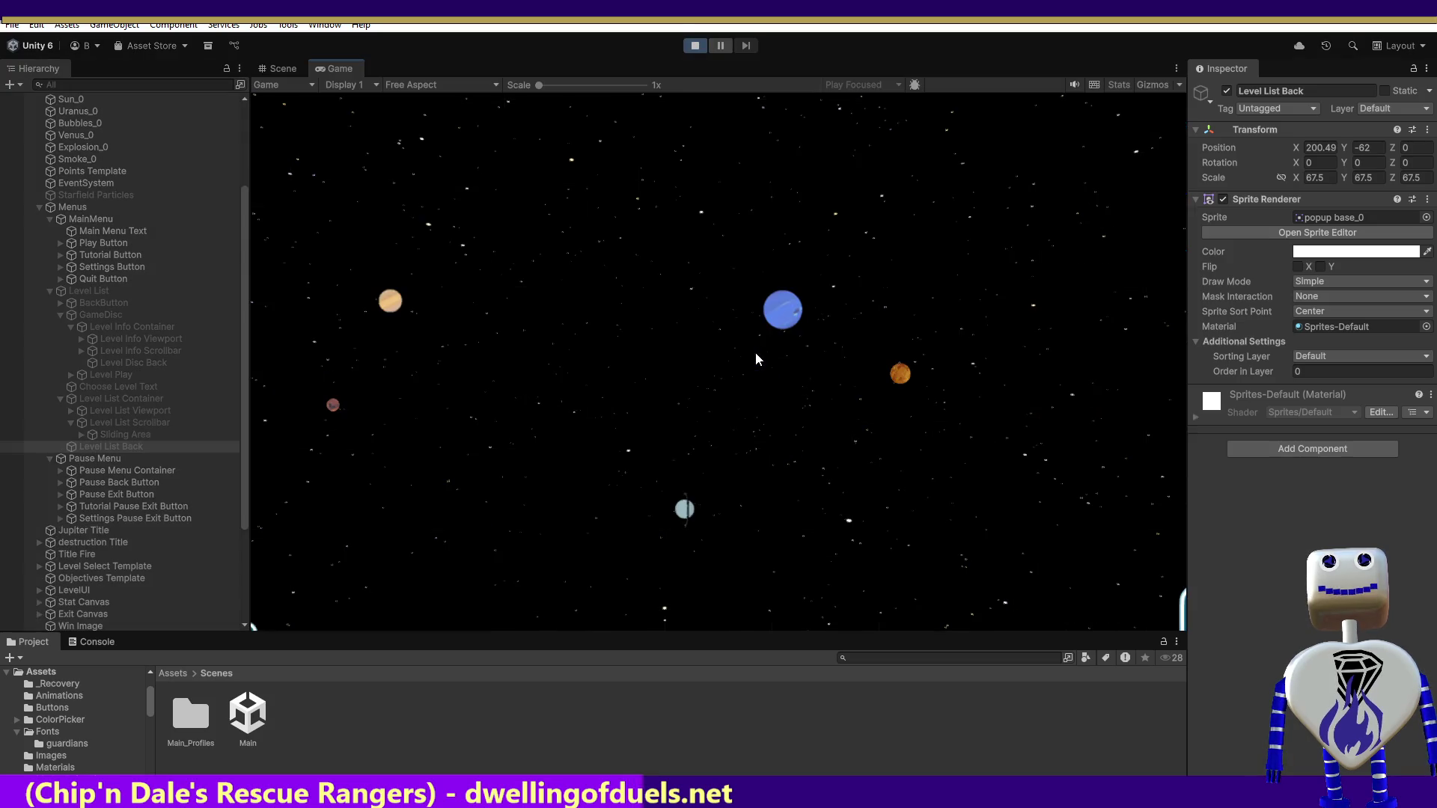
- Play-test again by opening a level's info and starting that level, then stop
left_click(751, 340)
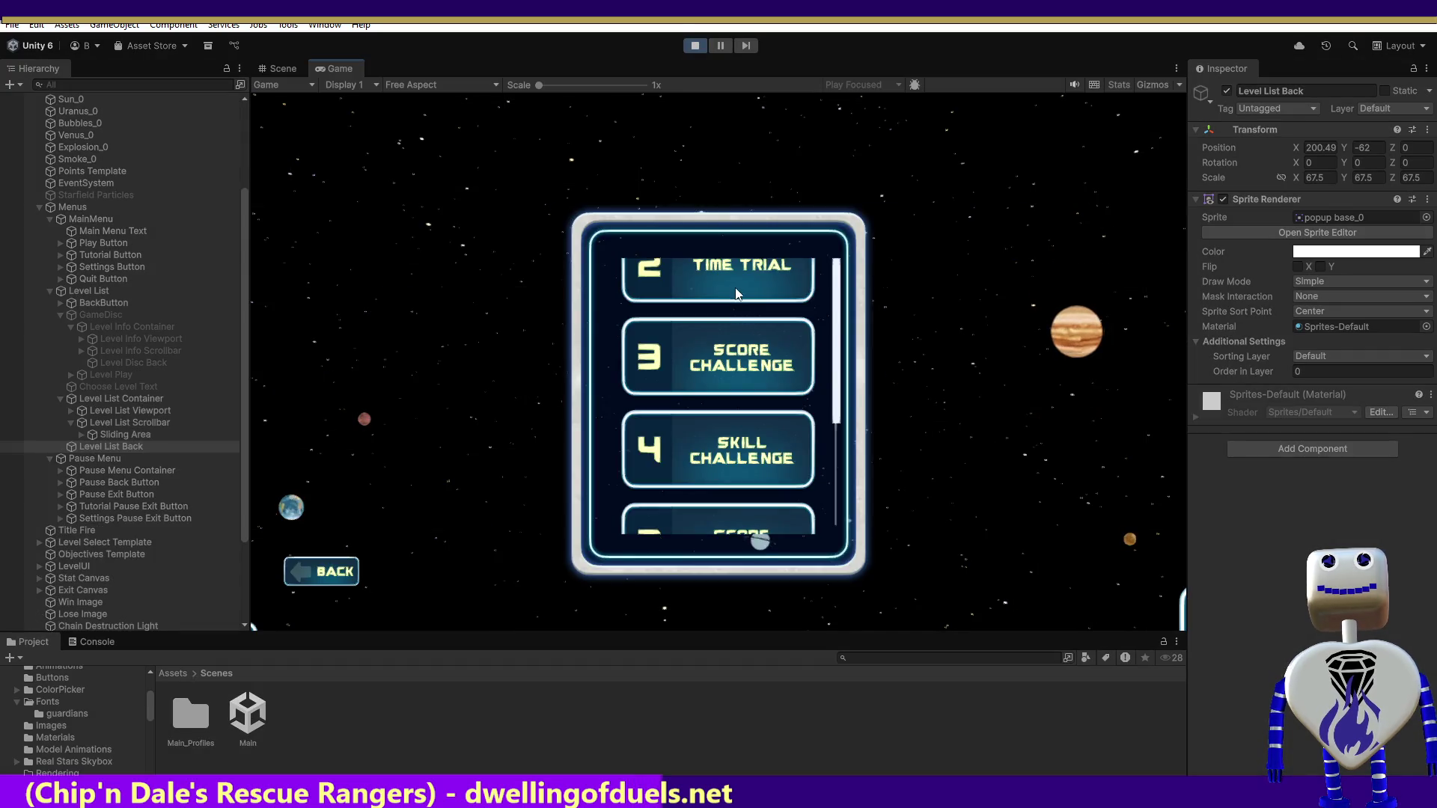
left_click(1059, 344)
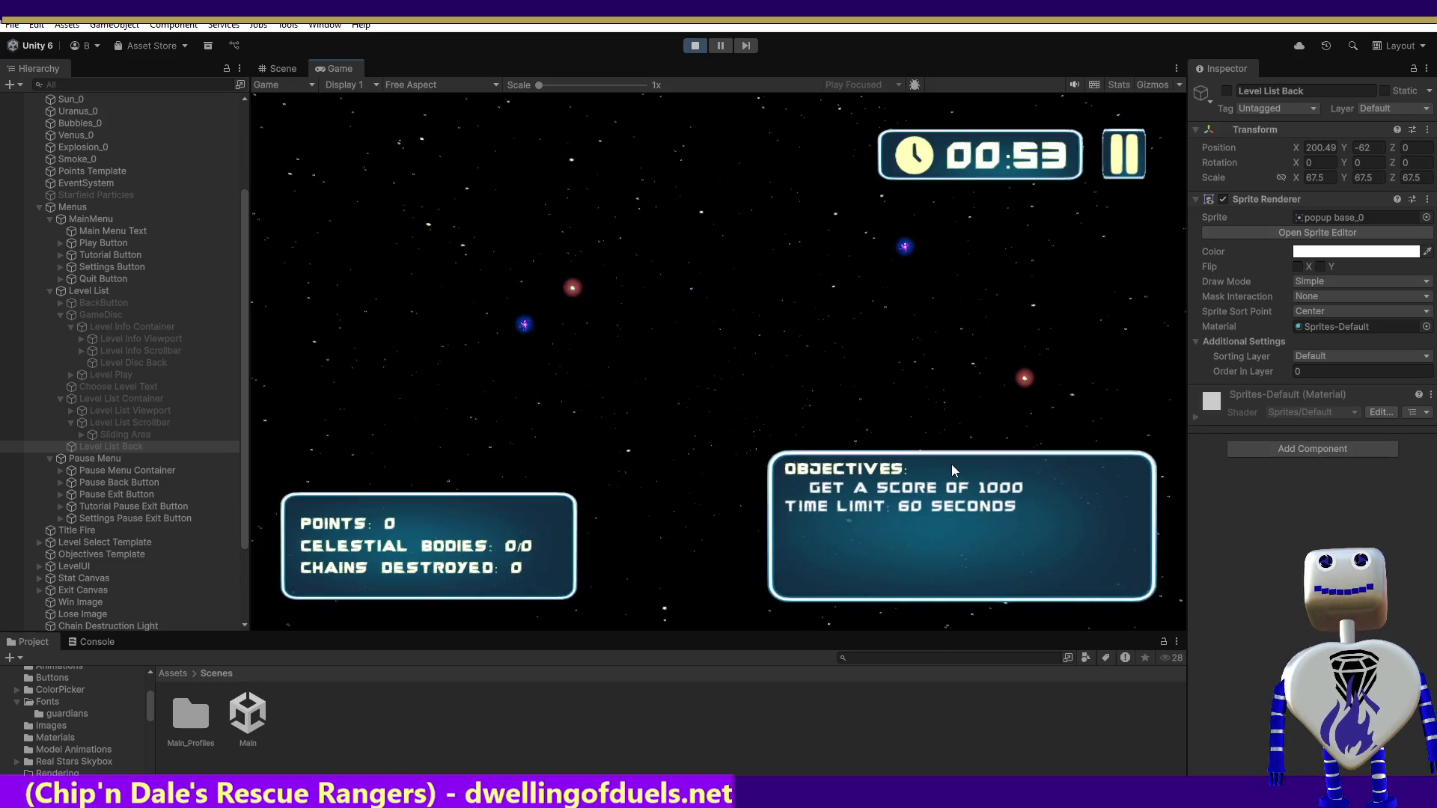
left_click(695, 46)
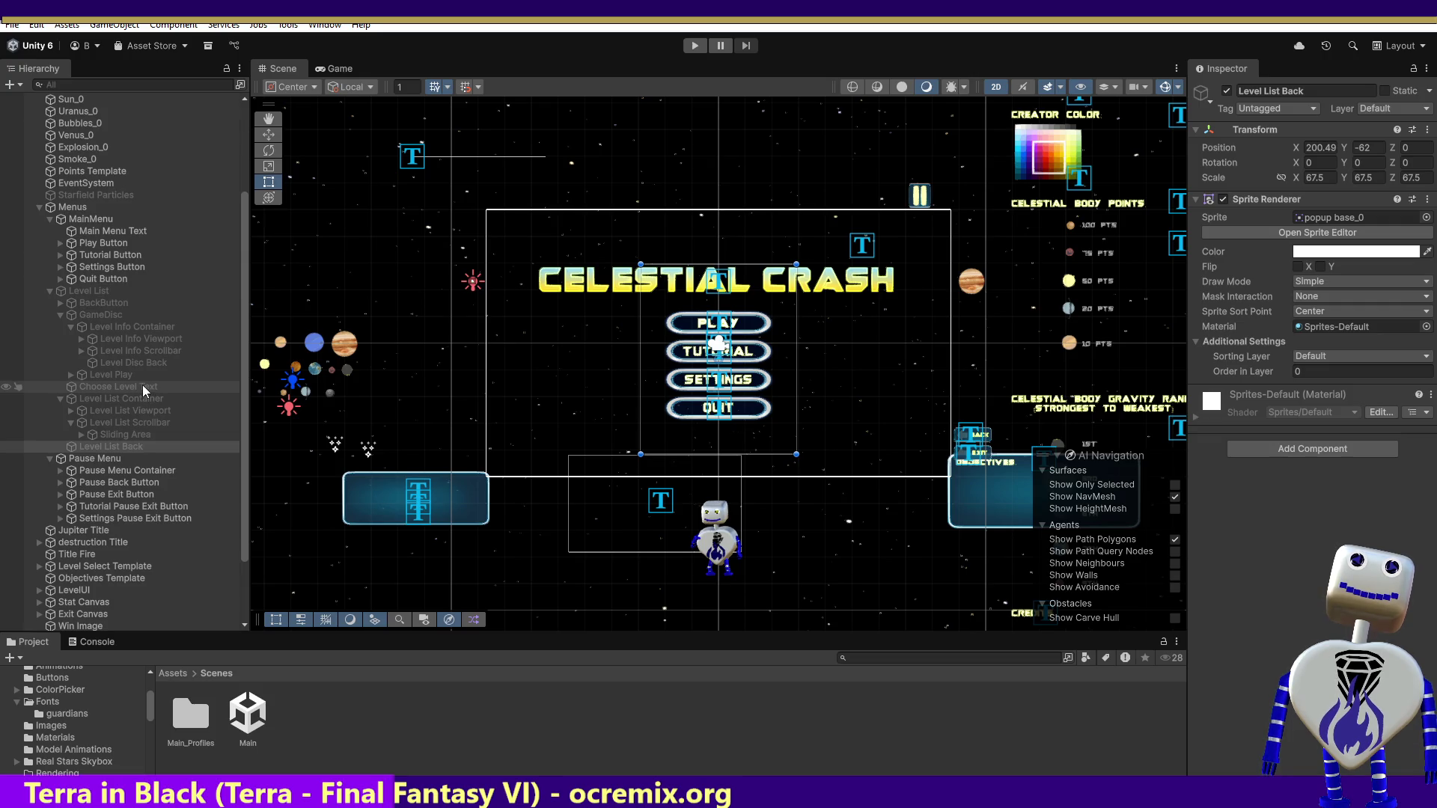
left_click(696, 46)
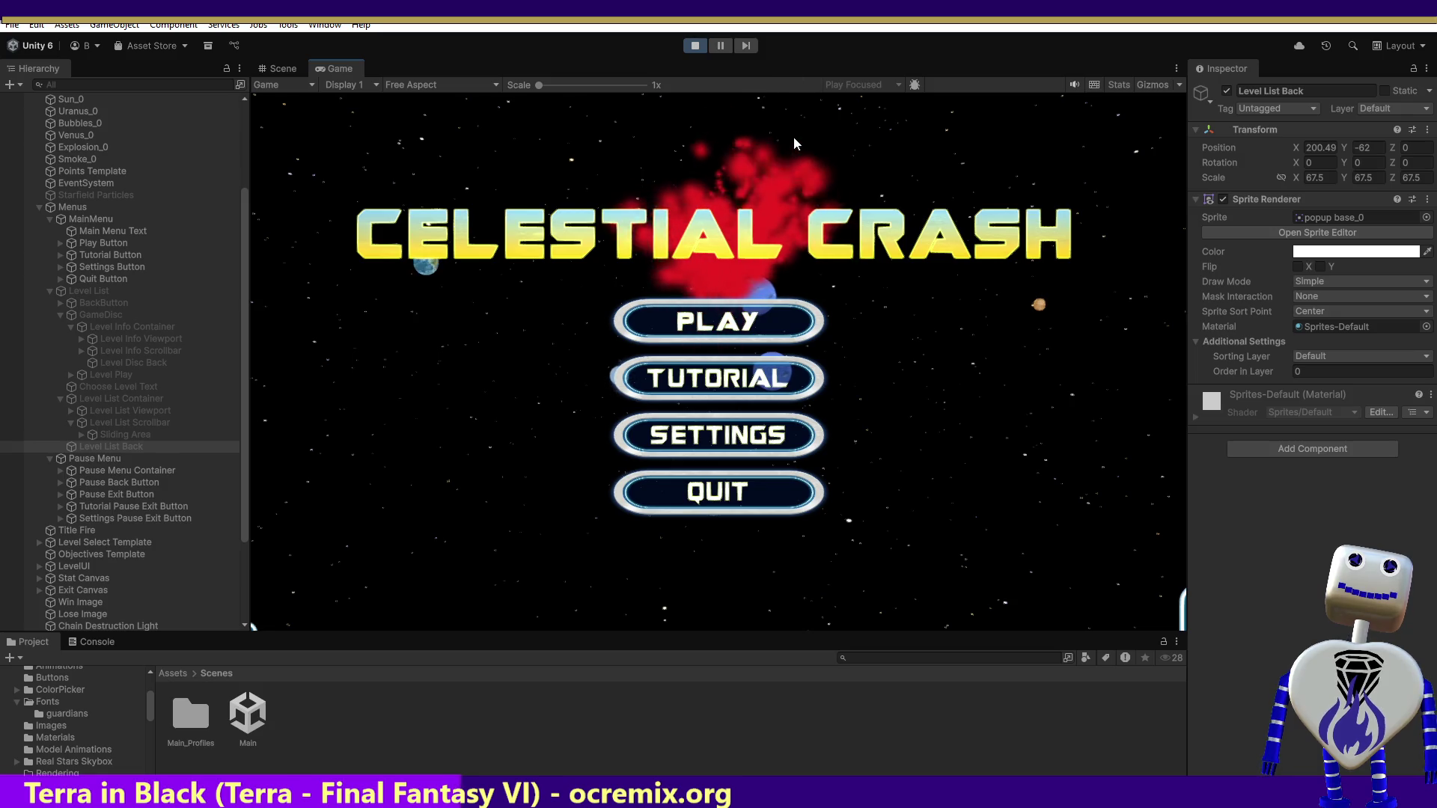
- Open level select from the main menu and scroll the list down to levels 4–6
left_click(720, 331)
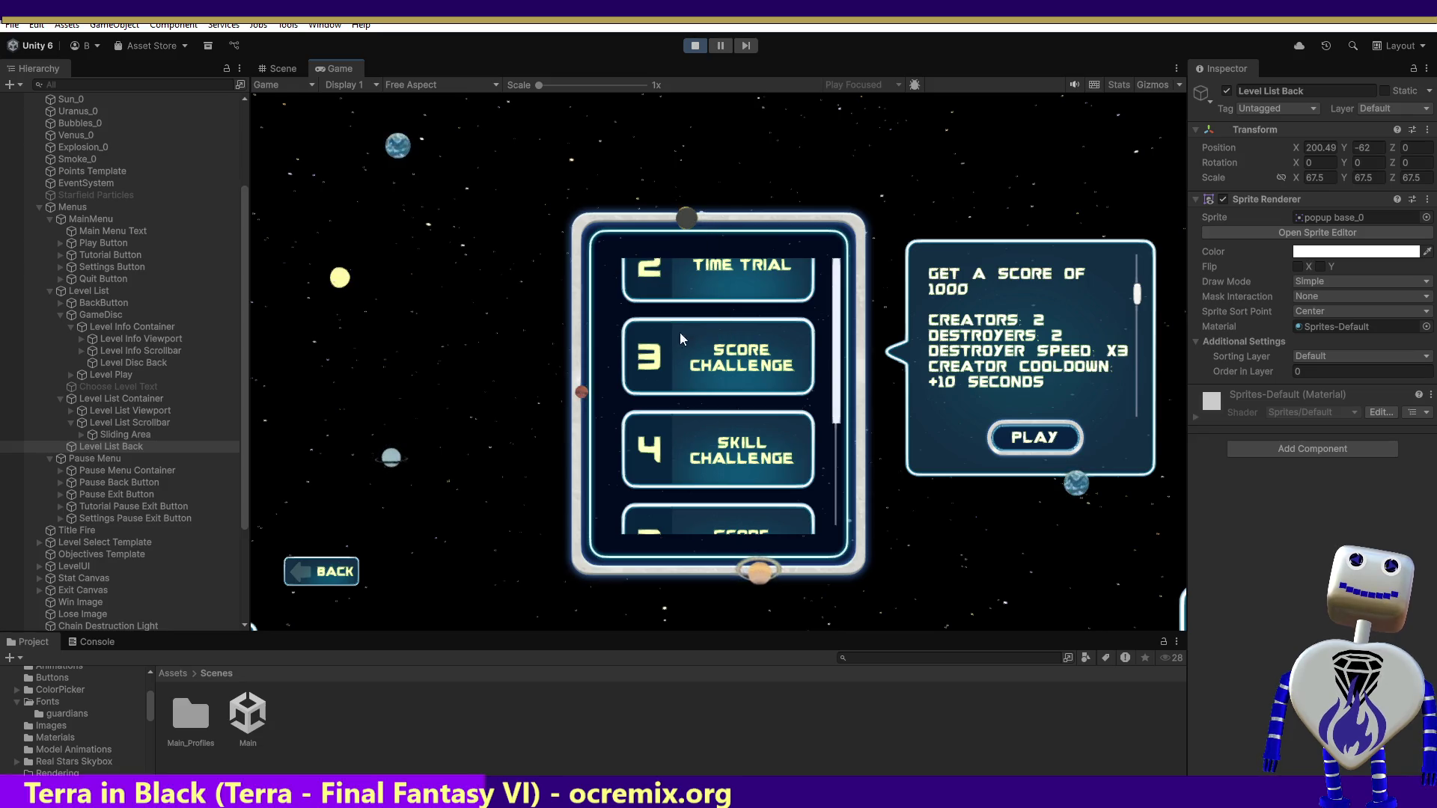
scroll(716, 376, "down", 3)
left_click(241, 382)
scroll(240, 382, "down", 5)
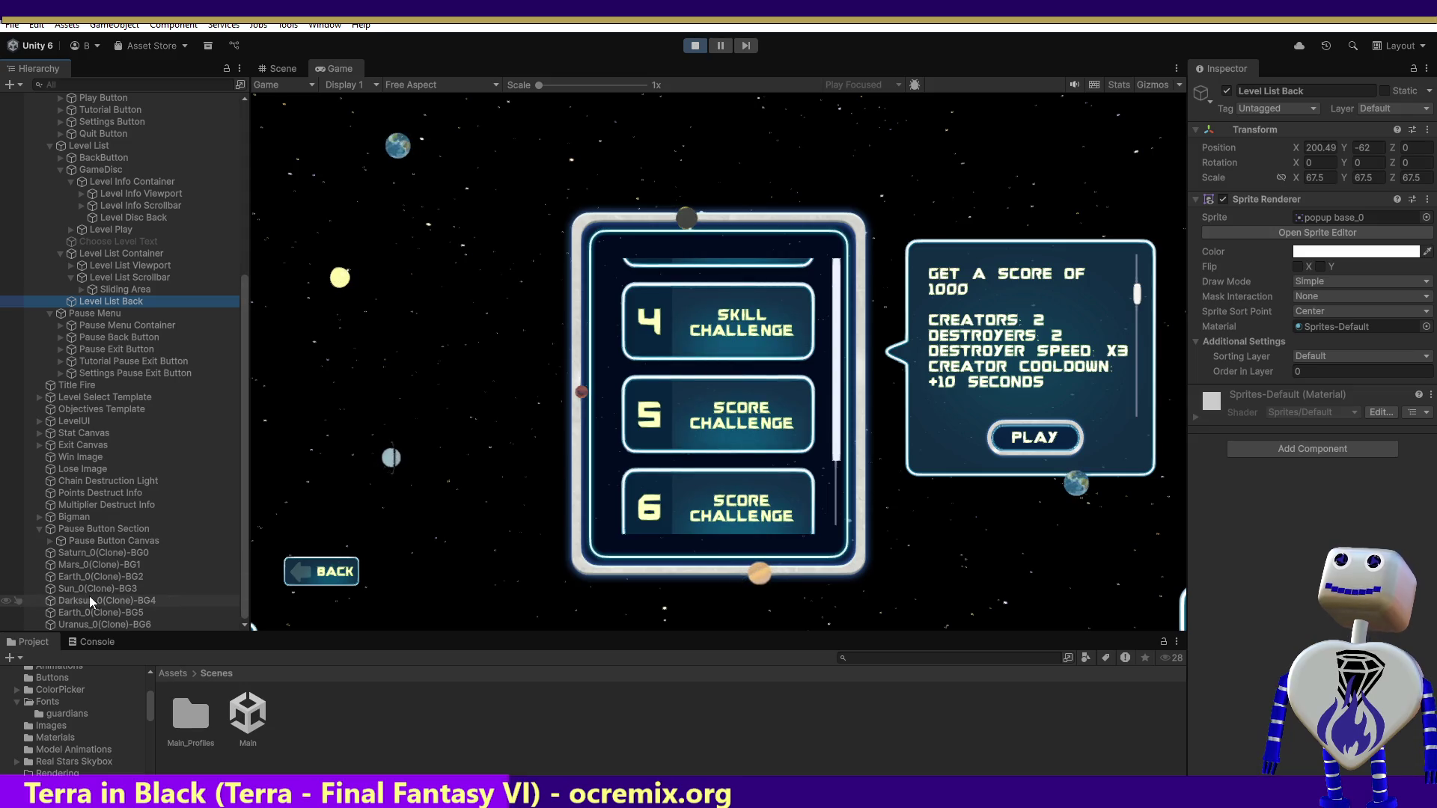
- Inspect the Mars, Darksun and Earth_0(Clone)-BG5 background clones, then edit Earth's Z position
left_click(96, 564)
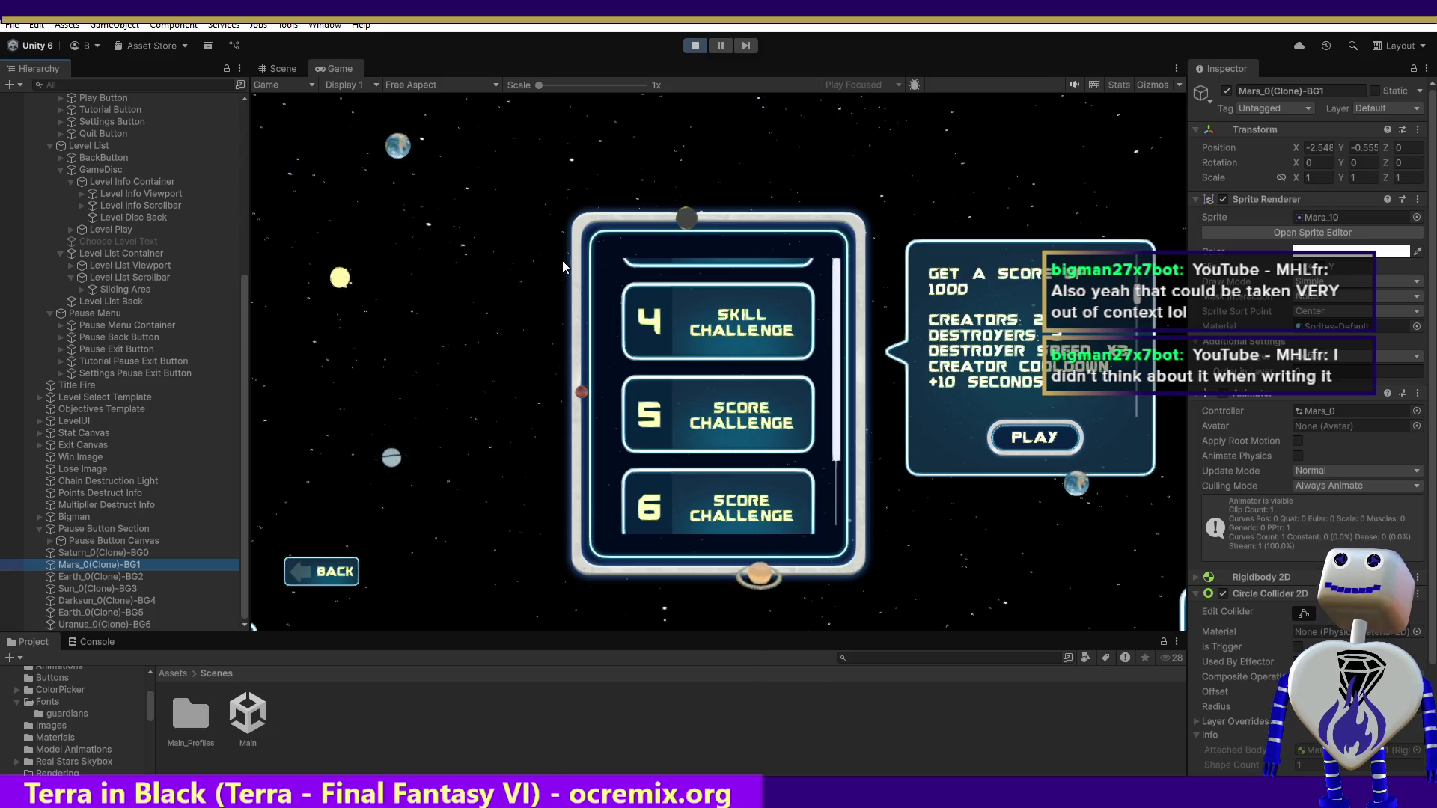
left_click(127, 590)
left_click(106, 600)
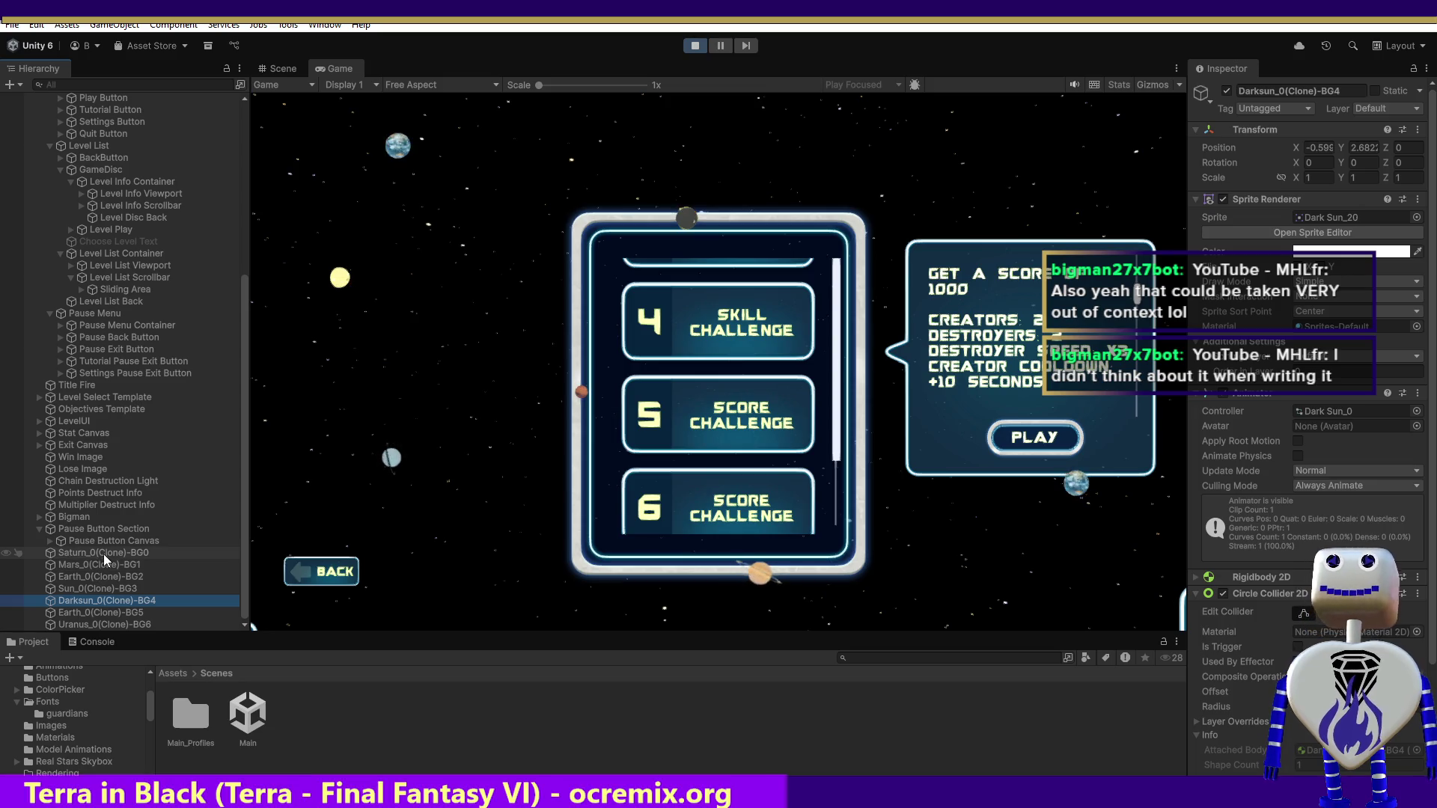
left_click(115, 613)
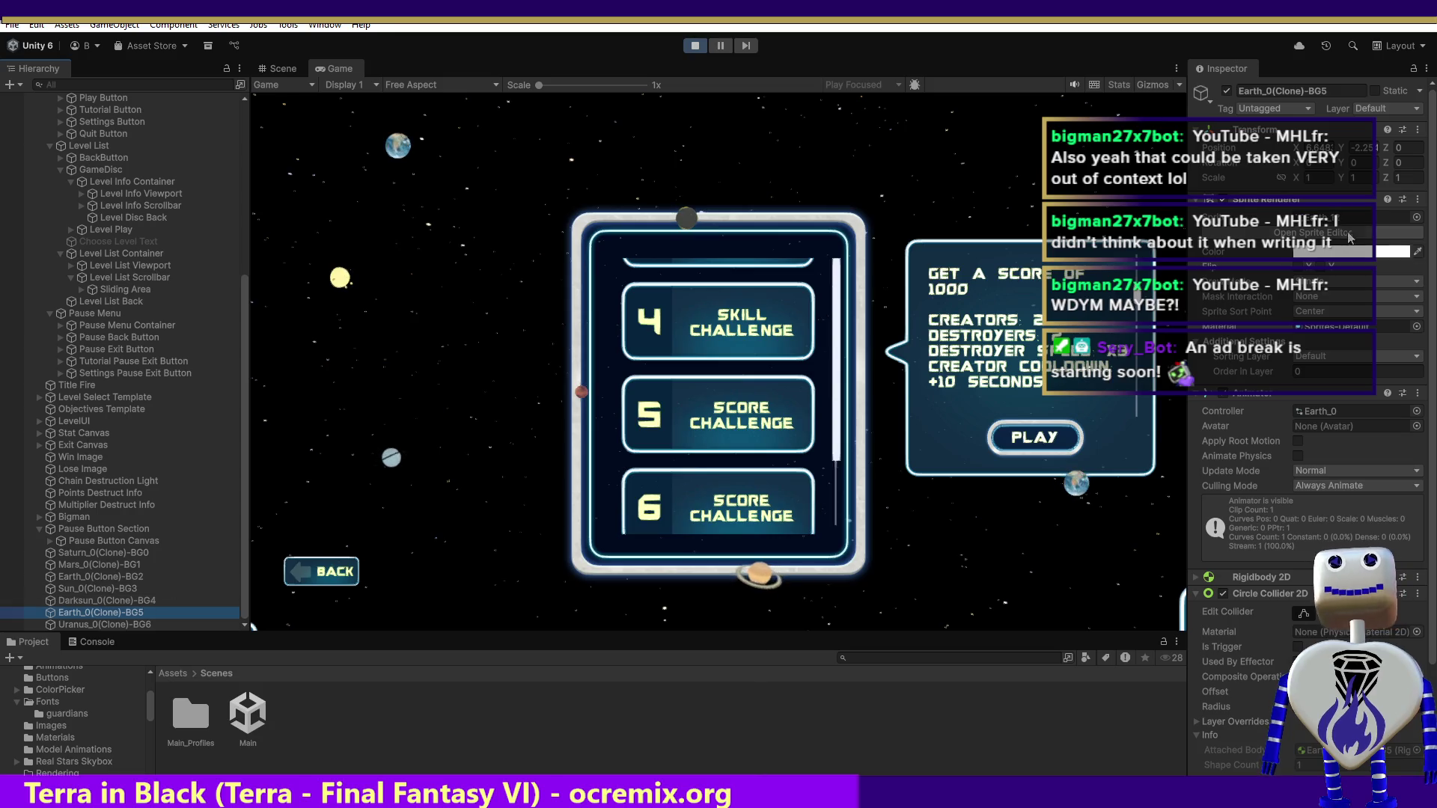
left_click(1381, 147)
- Finish Earth_0(Clone)-BG5's Position Z at -1, then set Darksun_0(Clone)-BG4's Position Z to 10
type("-1")
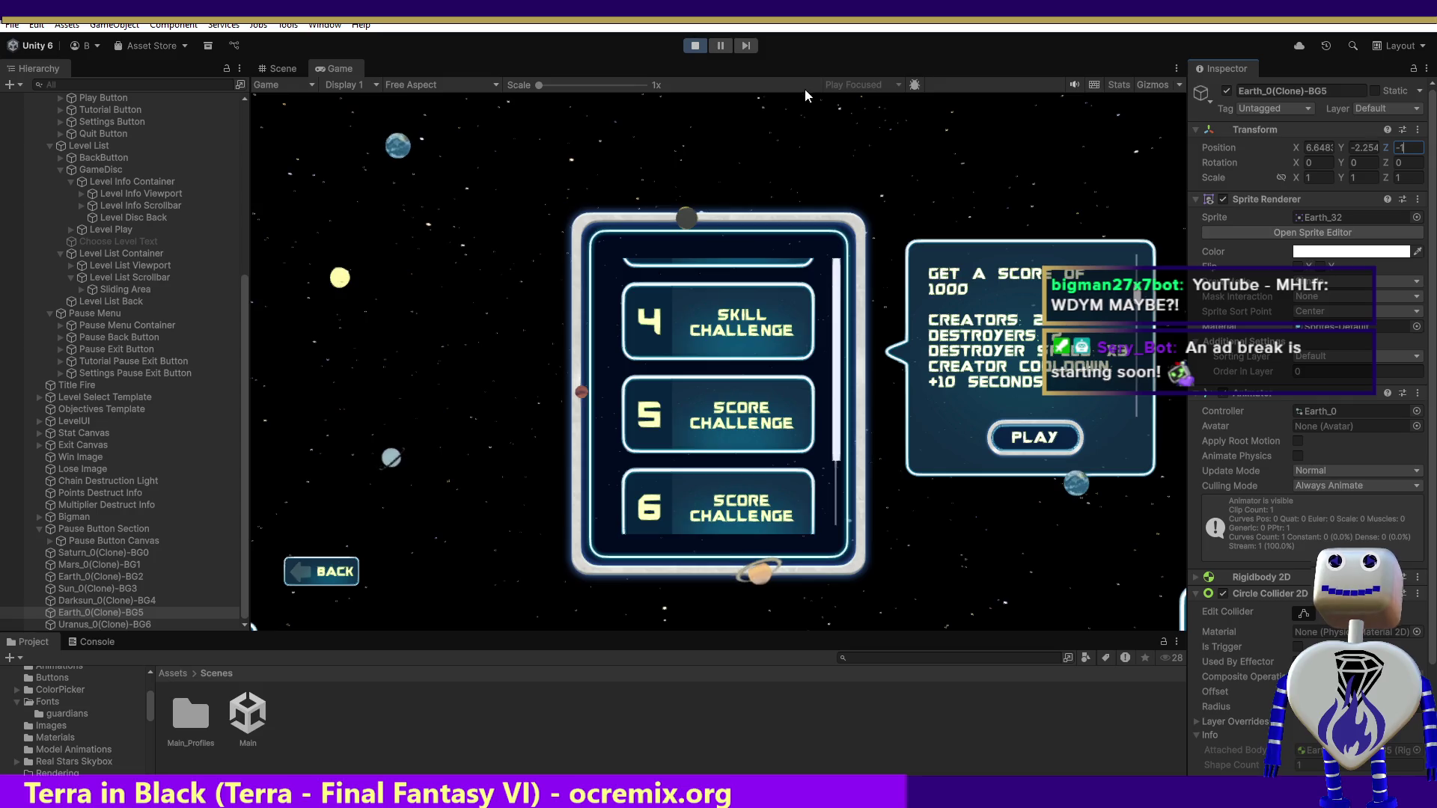
left_click(105, 600)
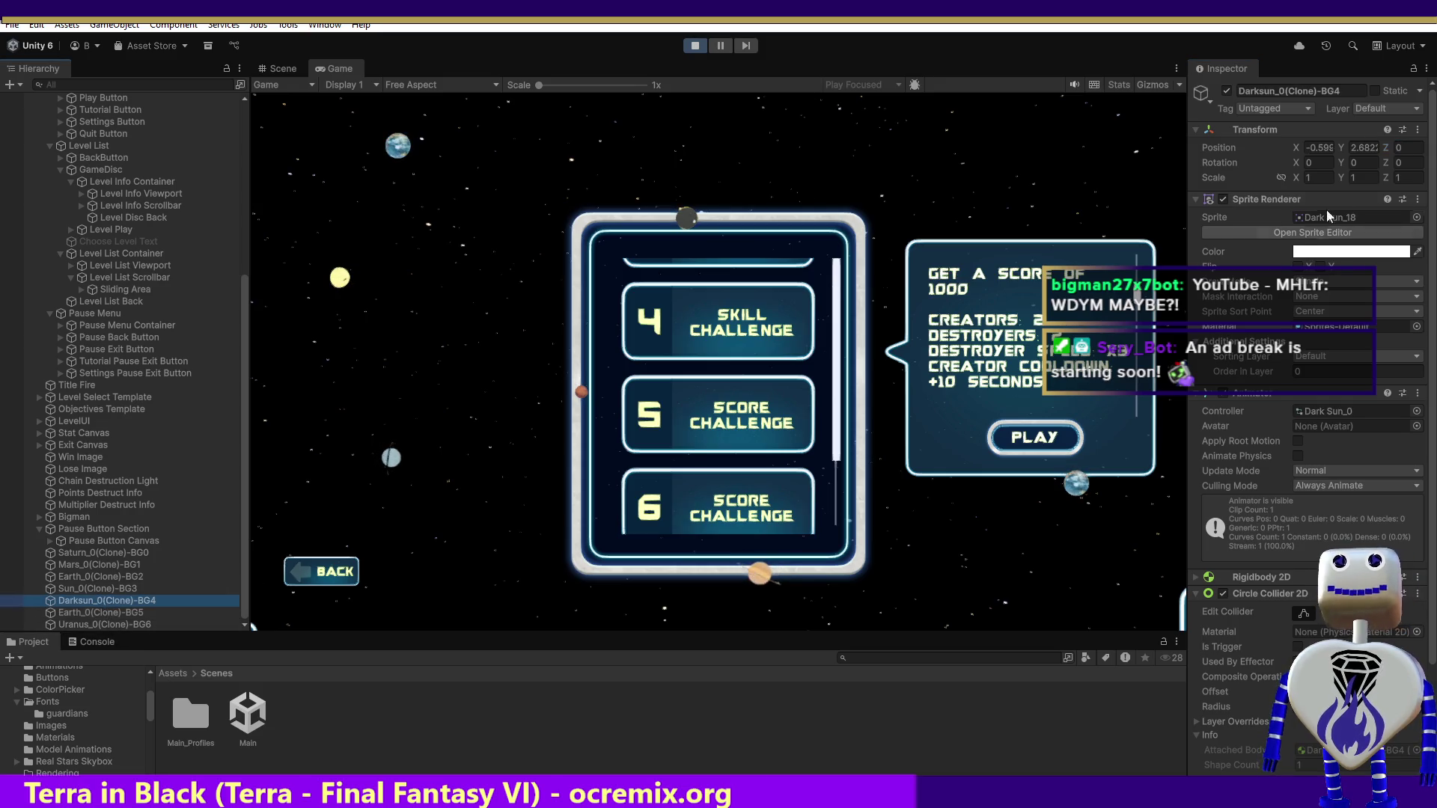
left_click(1402, 149)
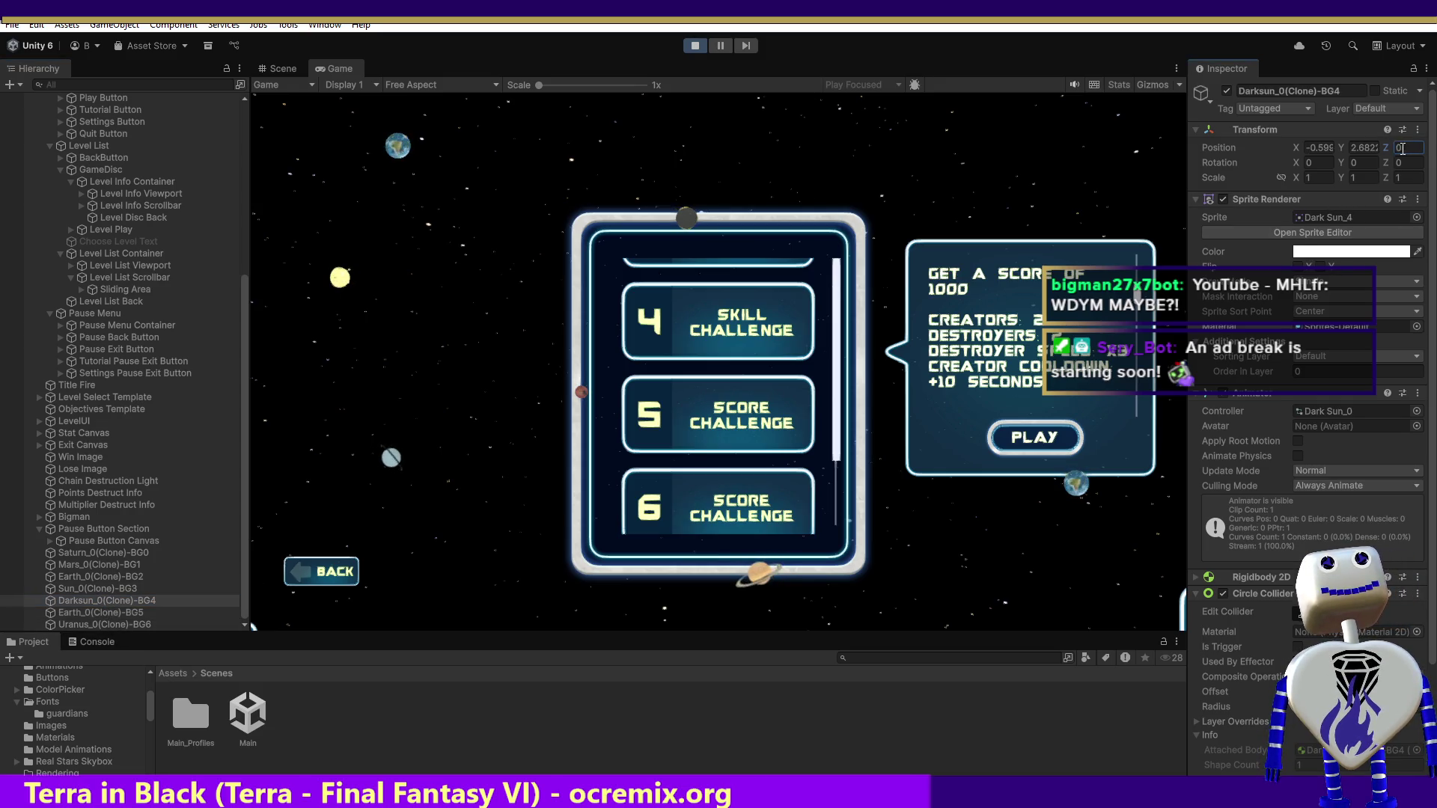
type("1")
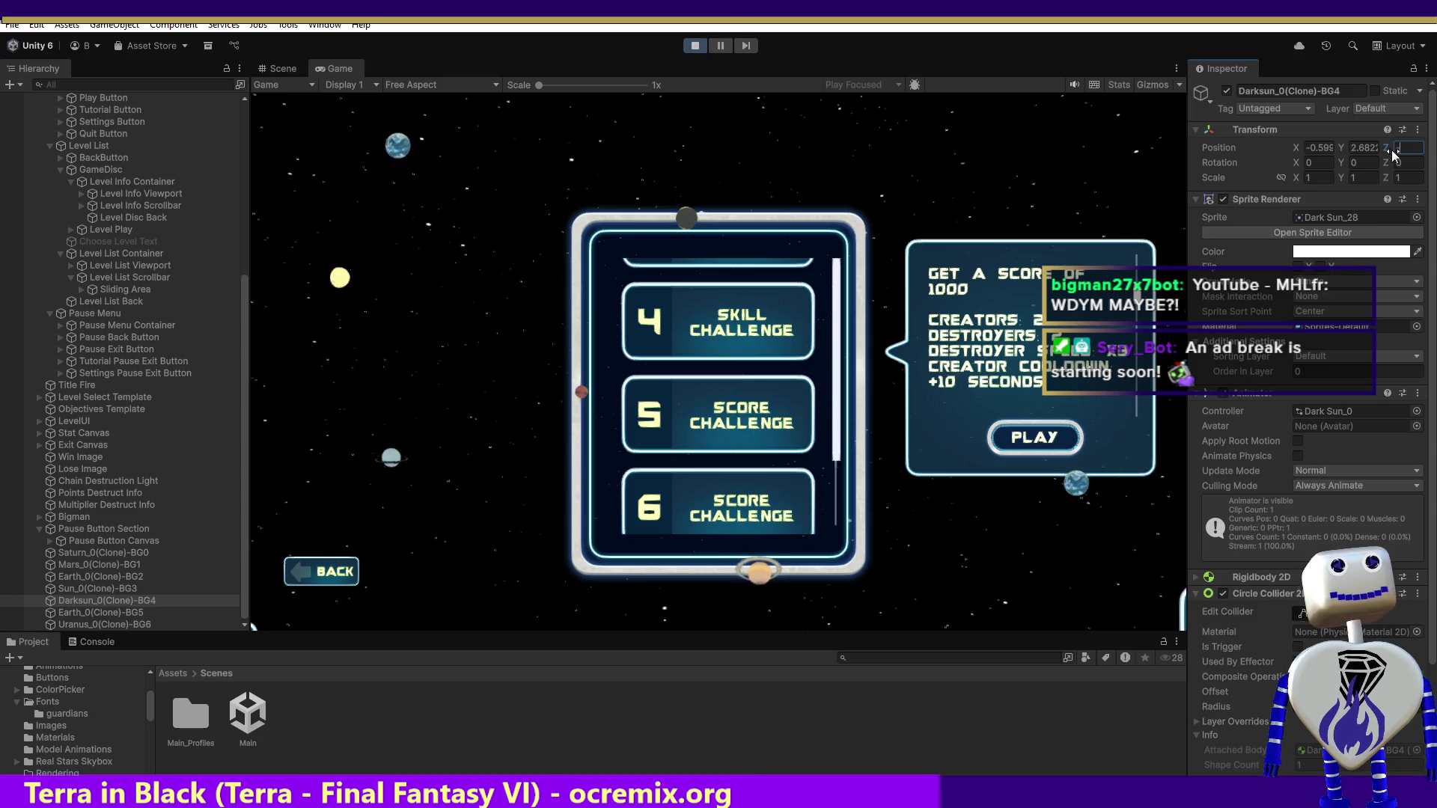
type("-")
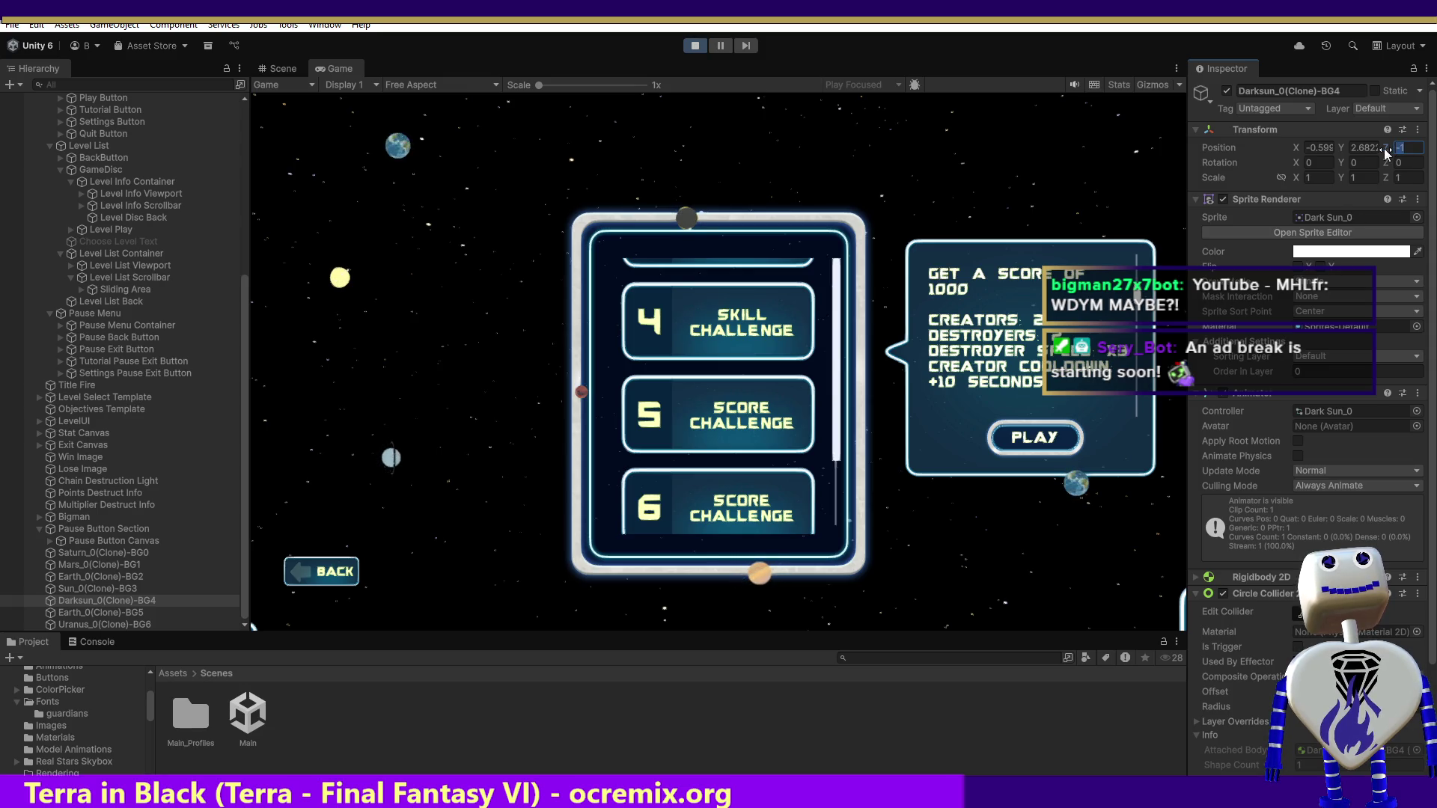
type("1")
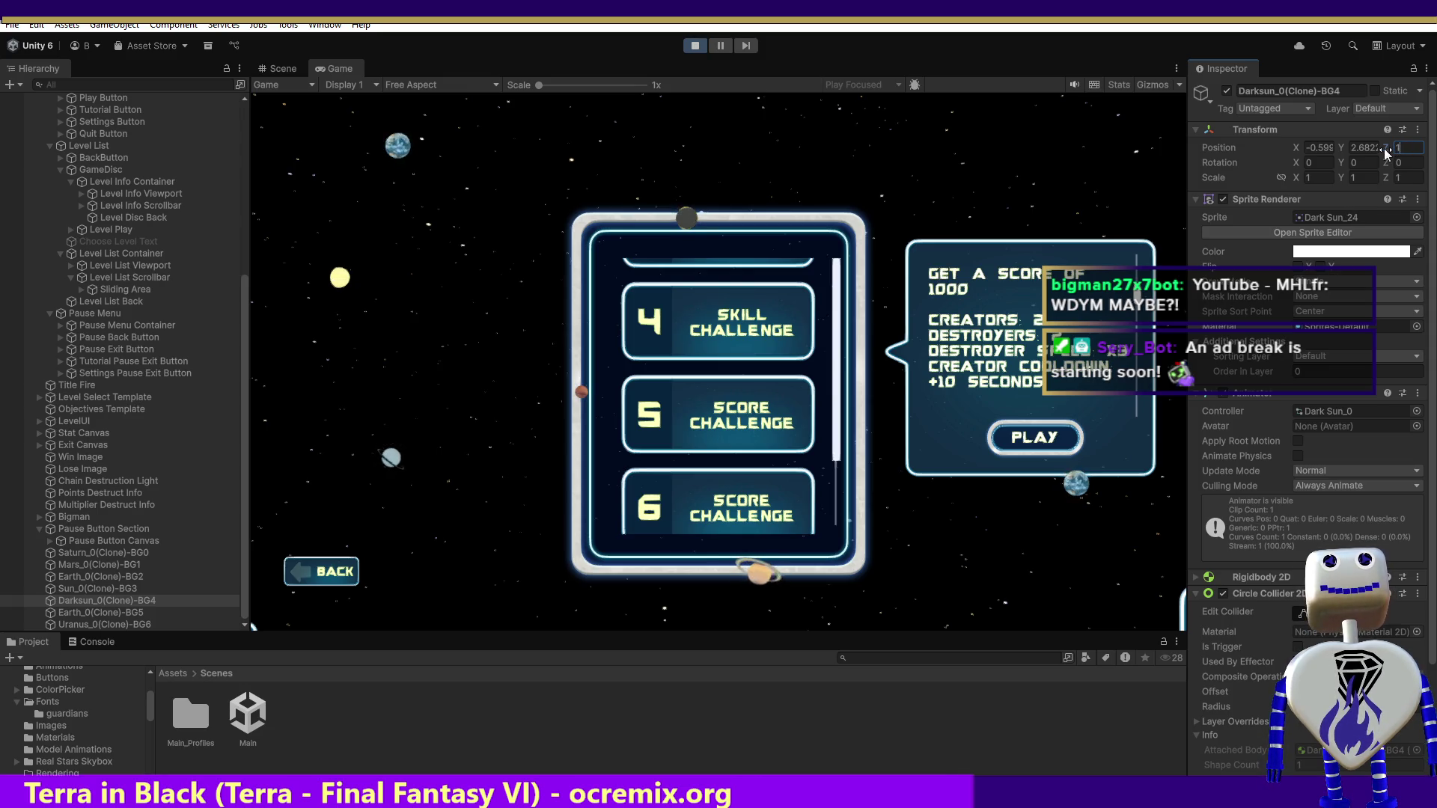
type("10")
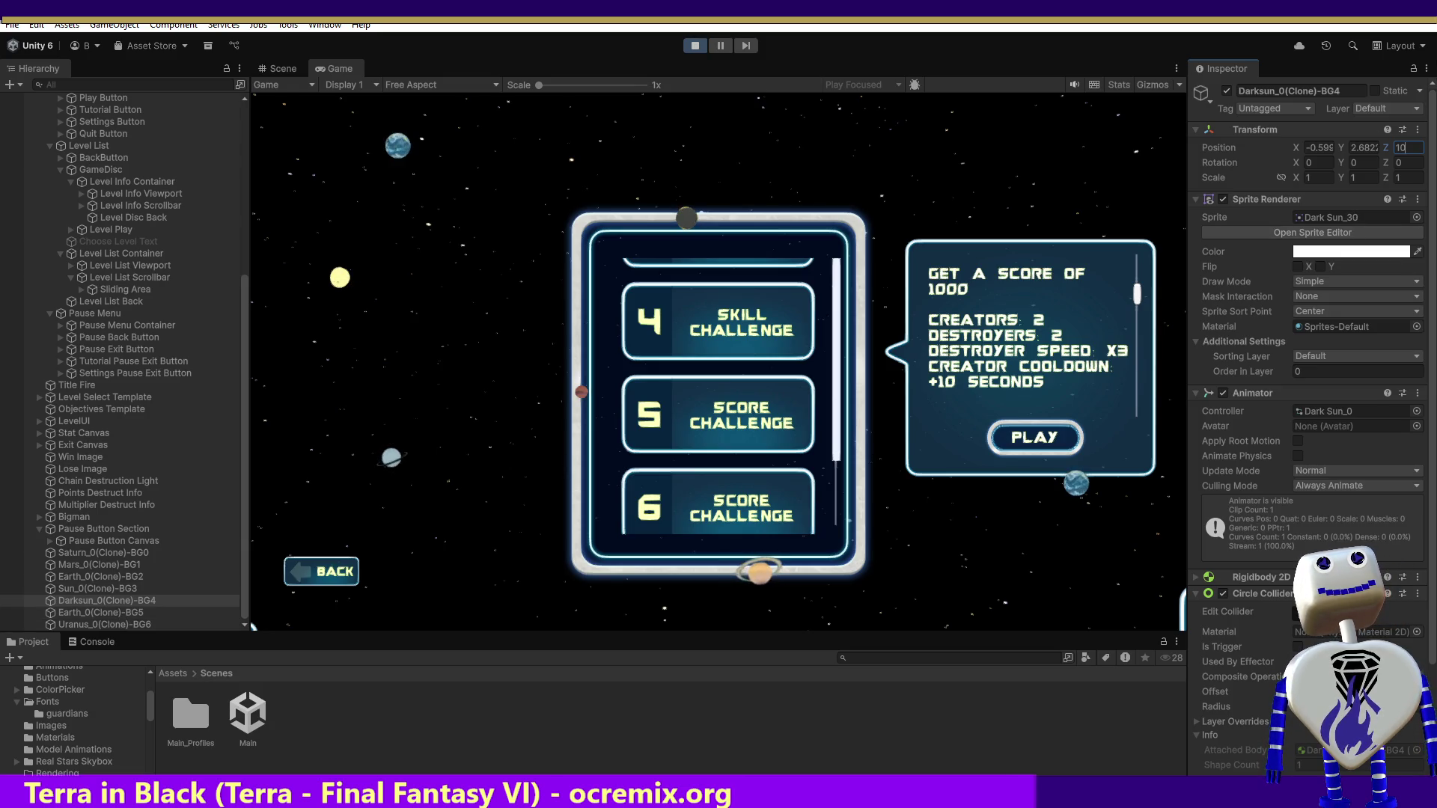
left_click(1401, 162)
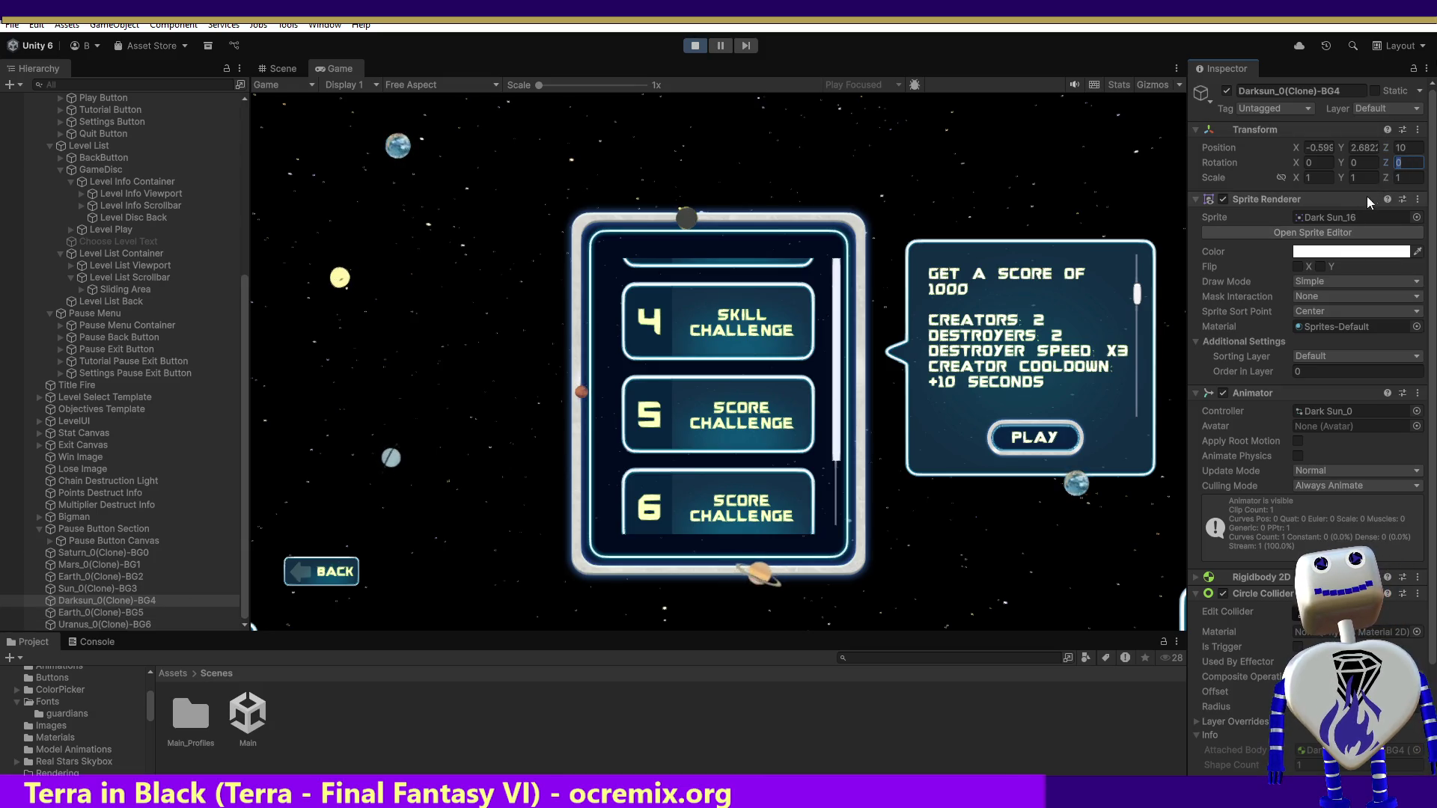
left_click(1411, 148)
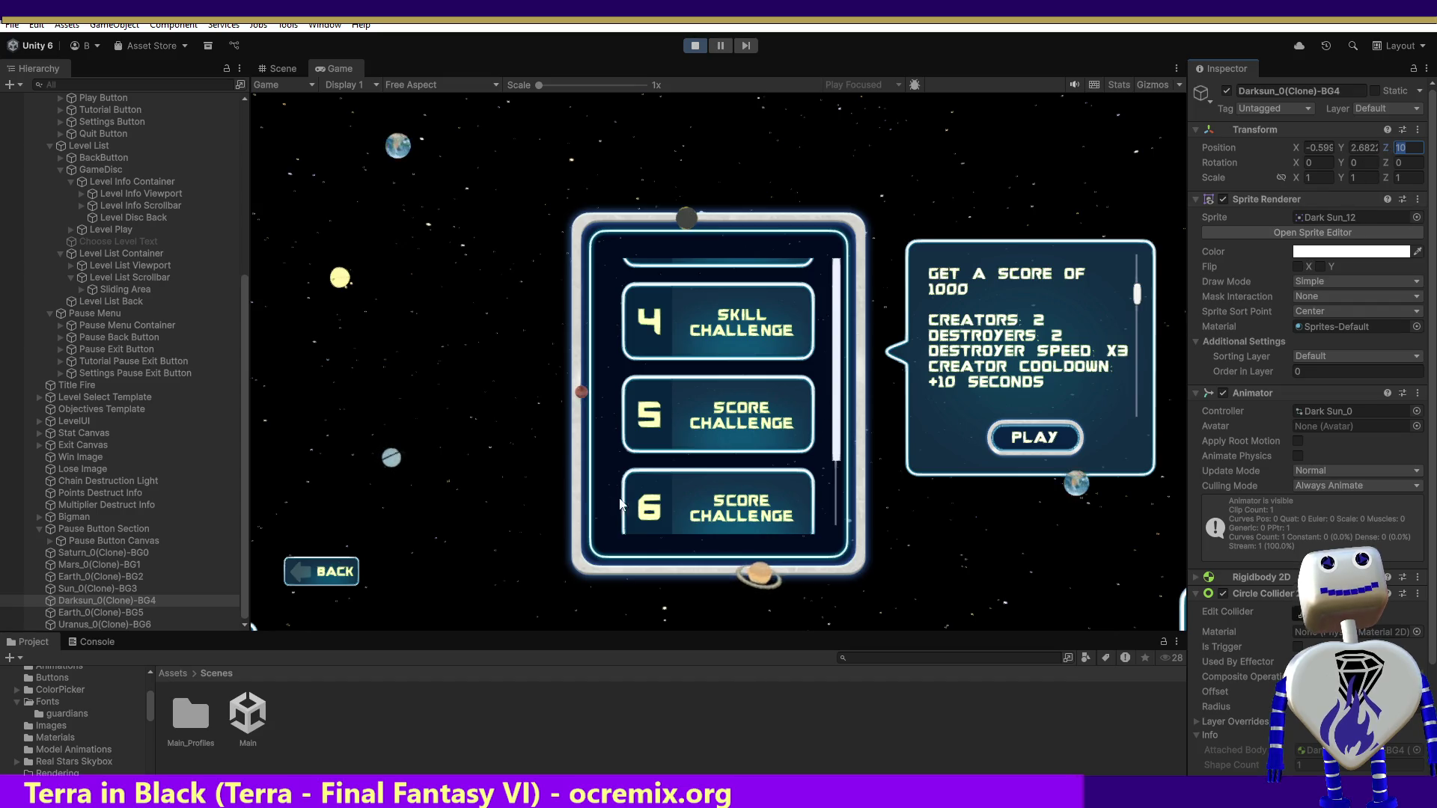
- Compare the Earth and Darksun planets' settings, then select Level List Back
left_click(74, 610)
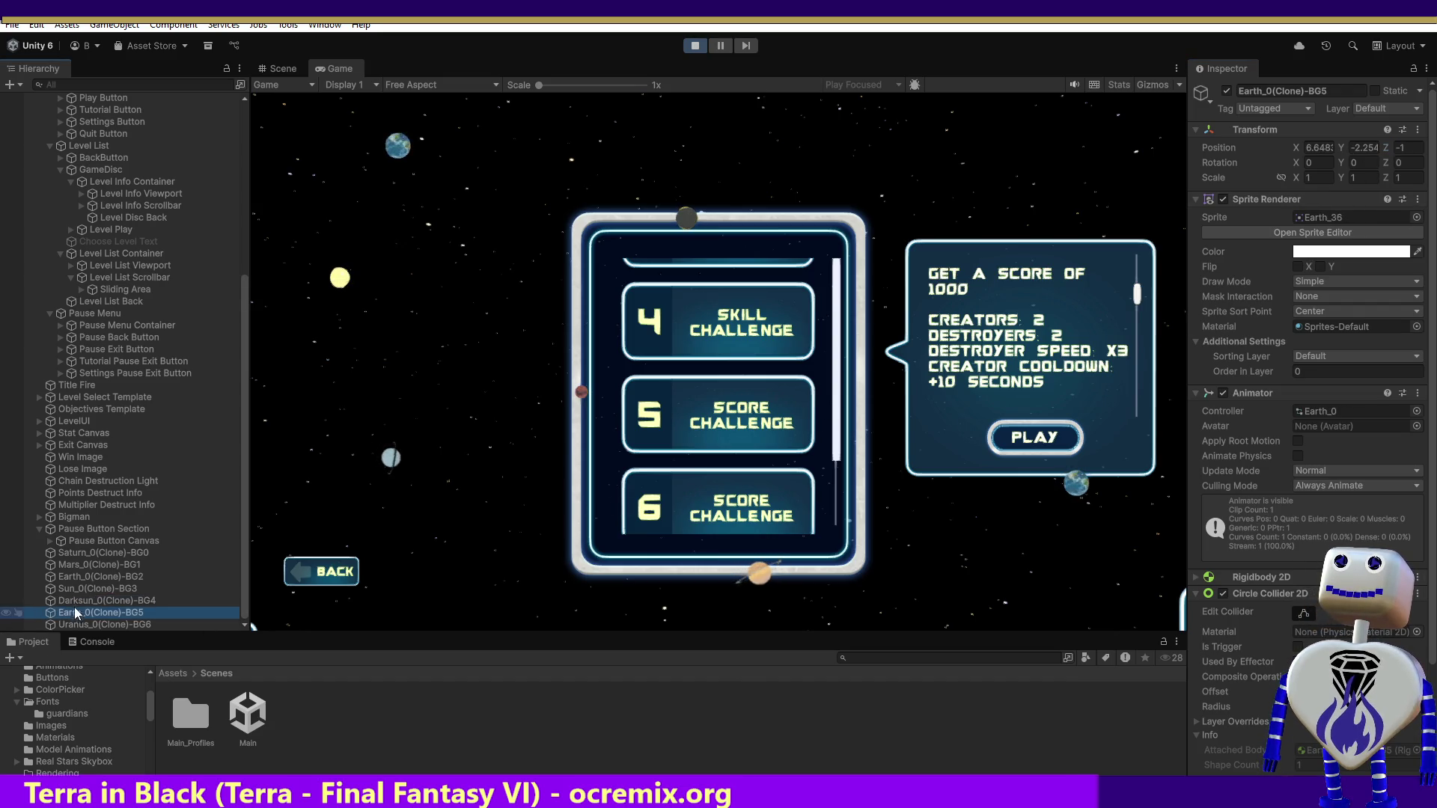
left_click(74, 599)
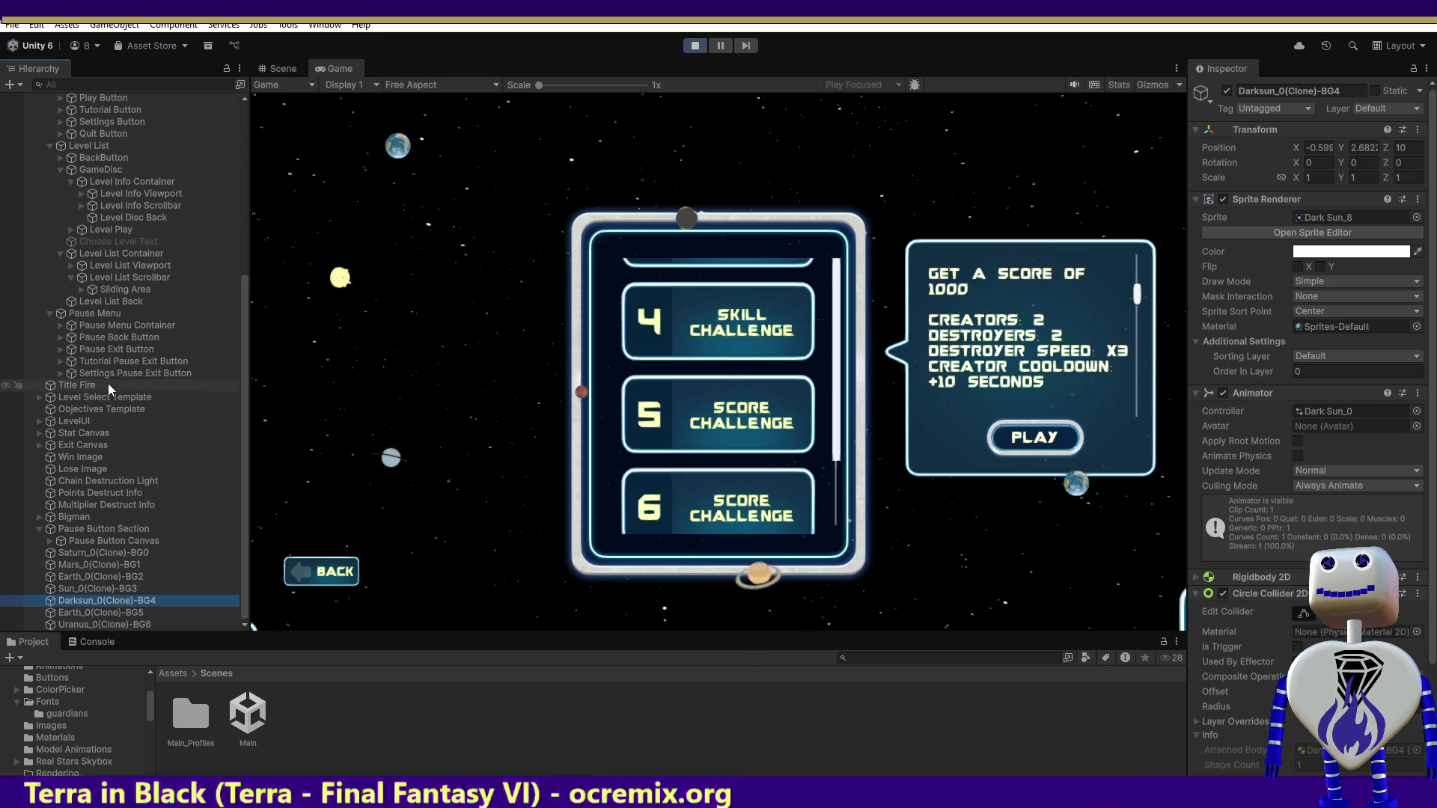
left_click(132, 301)
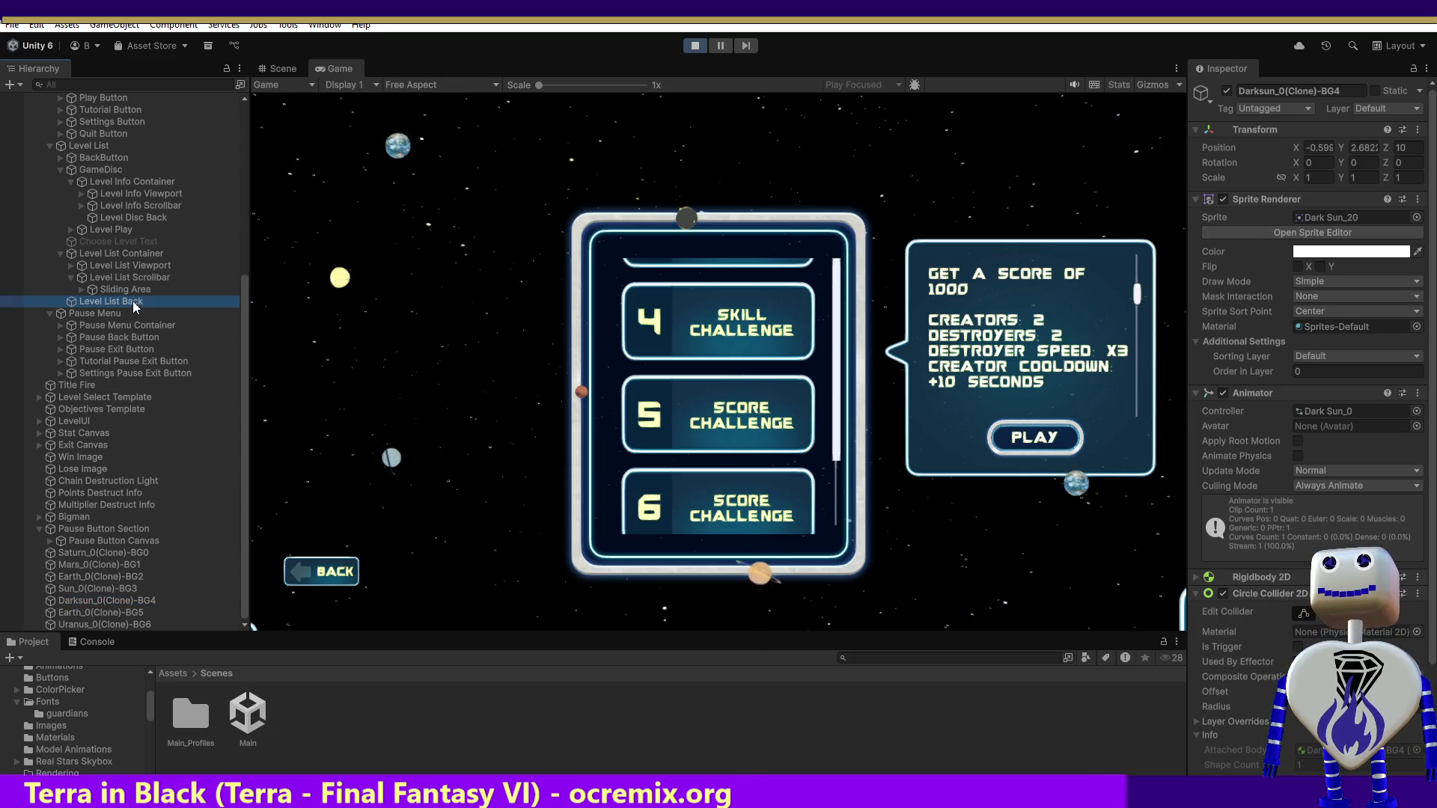
- Assign Level List Back to the UI layer, then select the Sun_0(Clone)-BG3 planet
left_click(1416, 147)
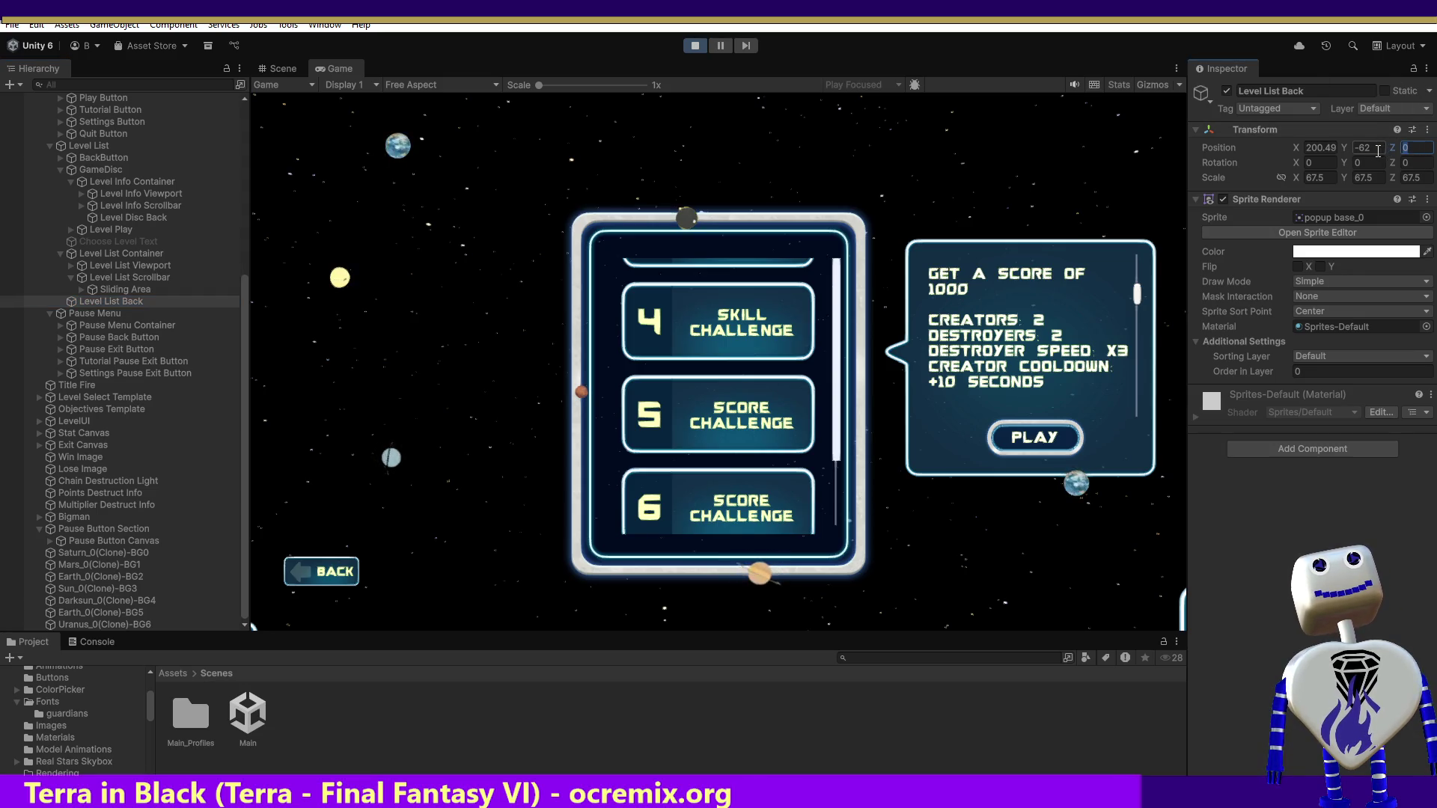
left_click(1304, 110)
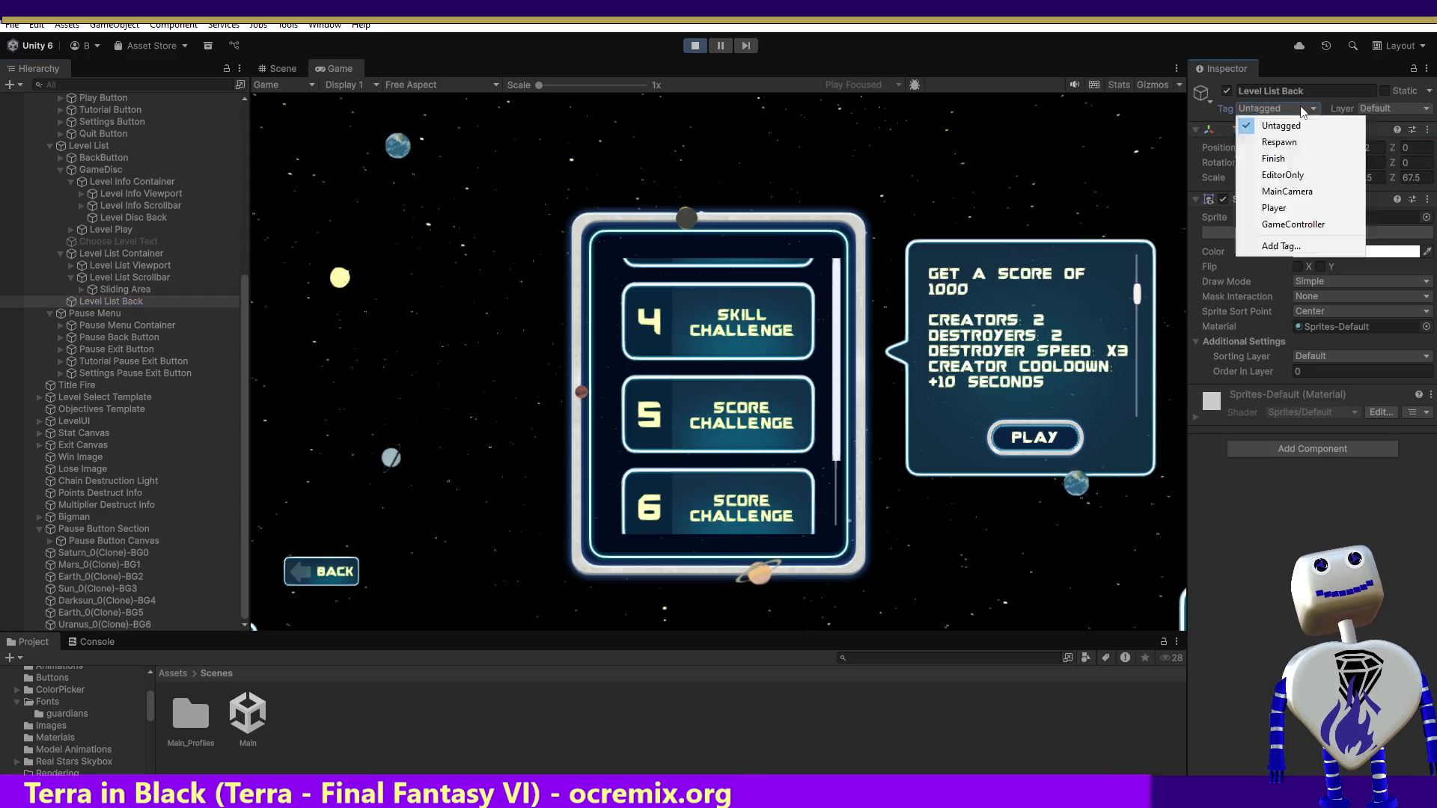
left_click(1361, 110)
left_click(1331, 209)
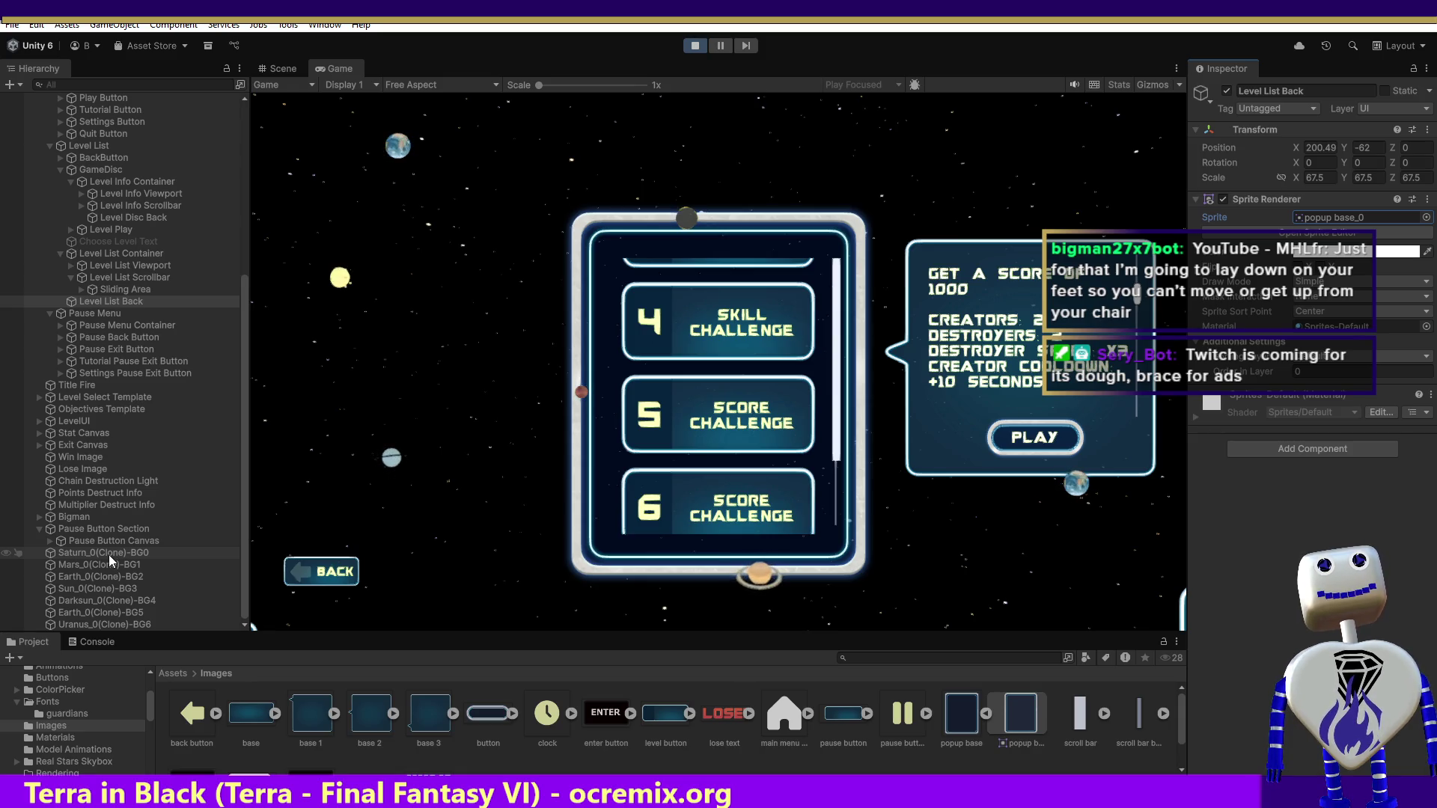
left_click(109, 588)
scroll(180, 539, "up", 3)
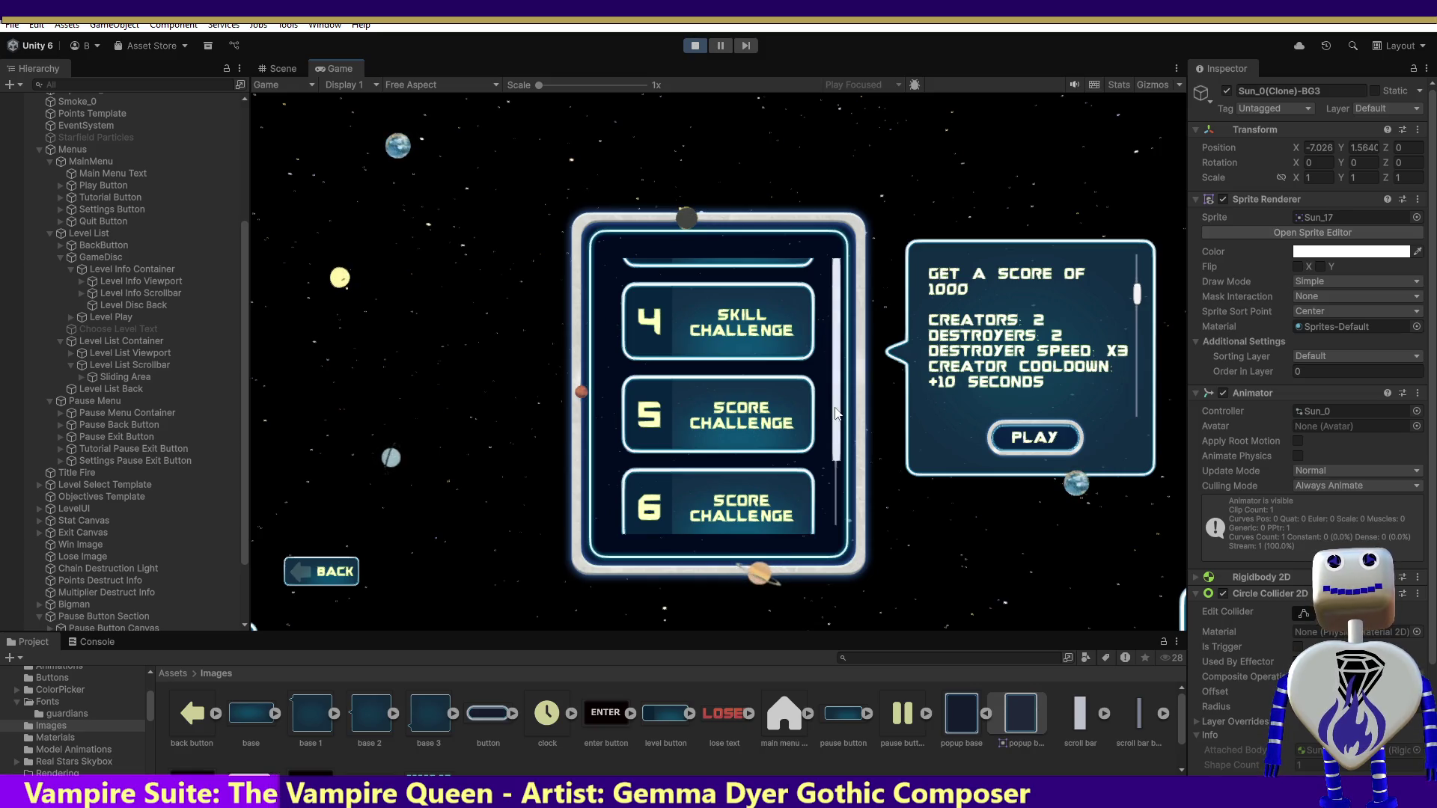
- Scroll the running level list down to levels 6–8, then select Level List Back
scroll(743, 537, "down", 2)
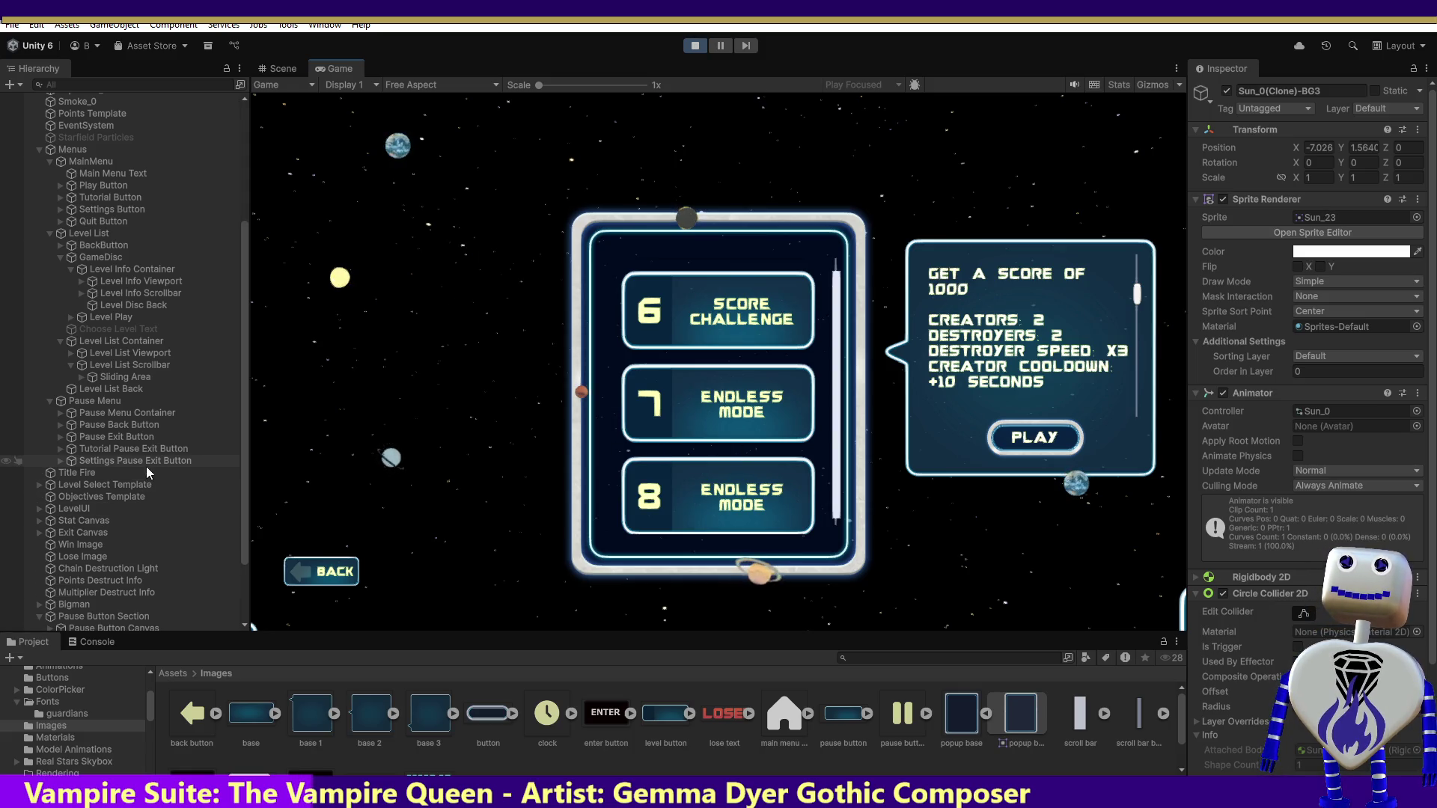
left_click(131, 389)
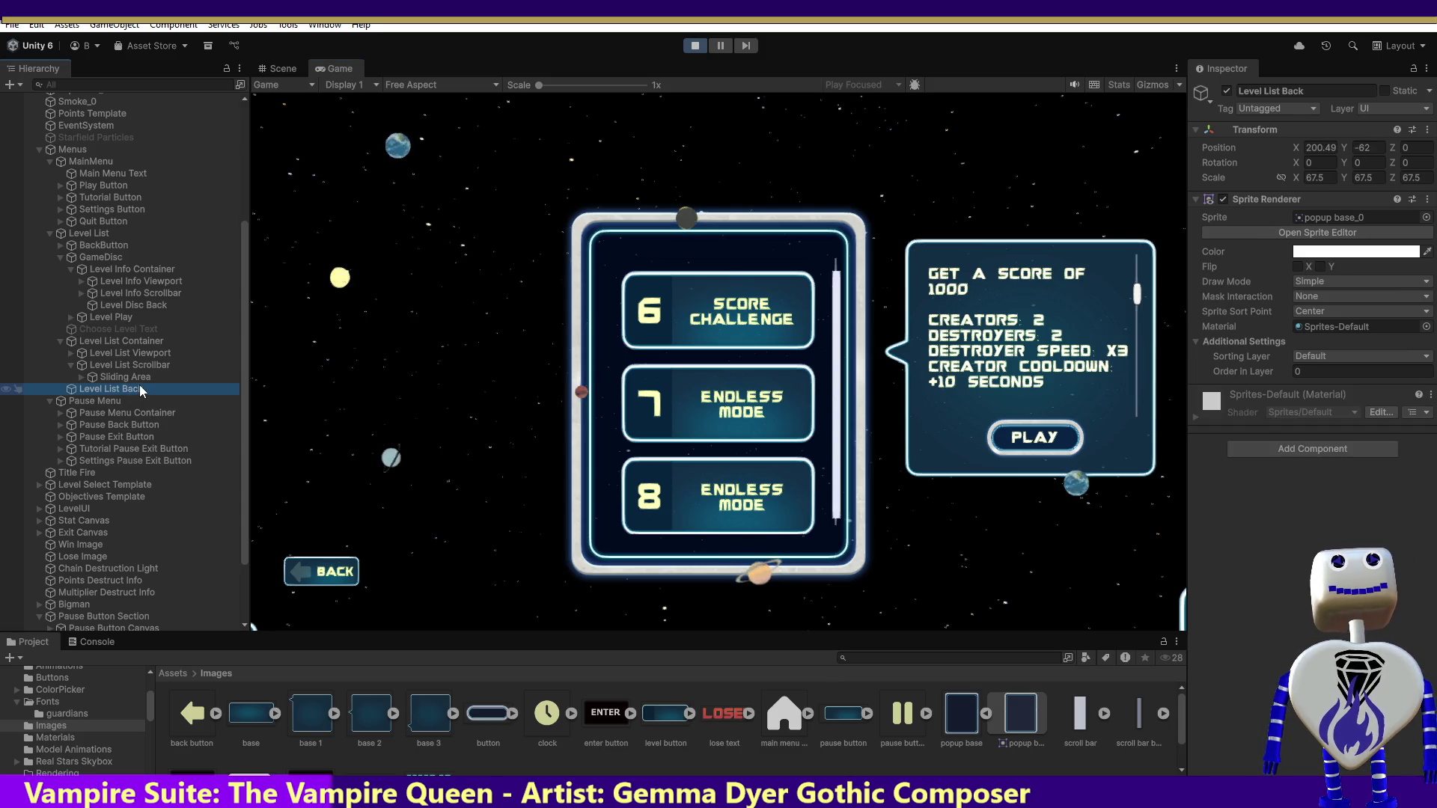
- Inspect the Sliding Area, Level List Back and Pause Menu objects
left_click(140, 376)
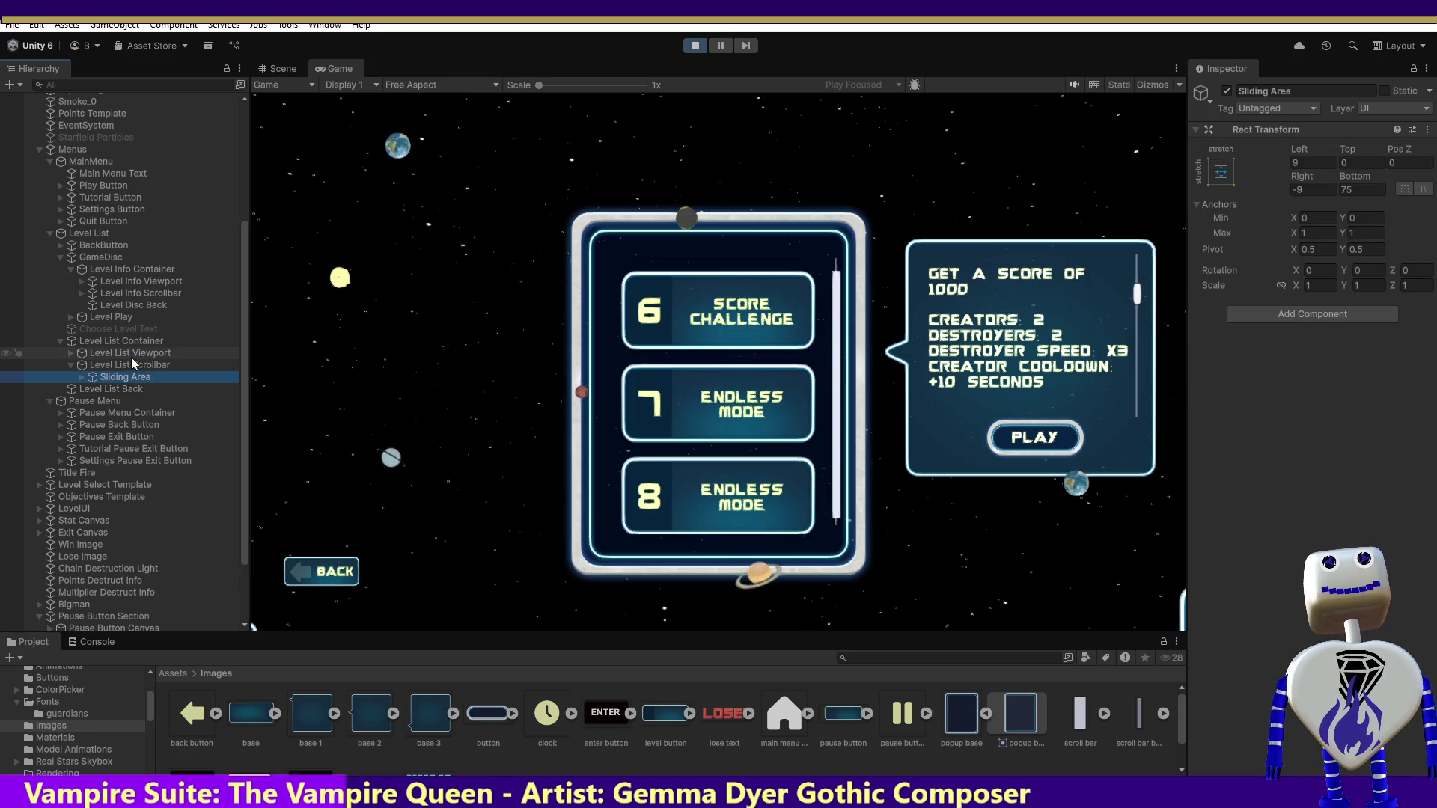
left_click(112, 390)
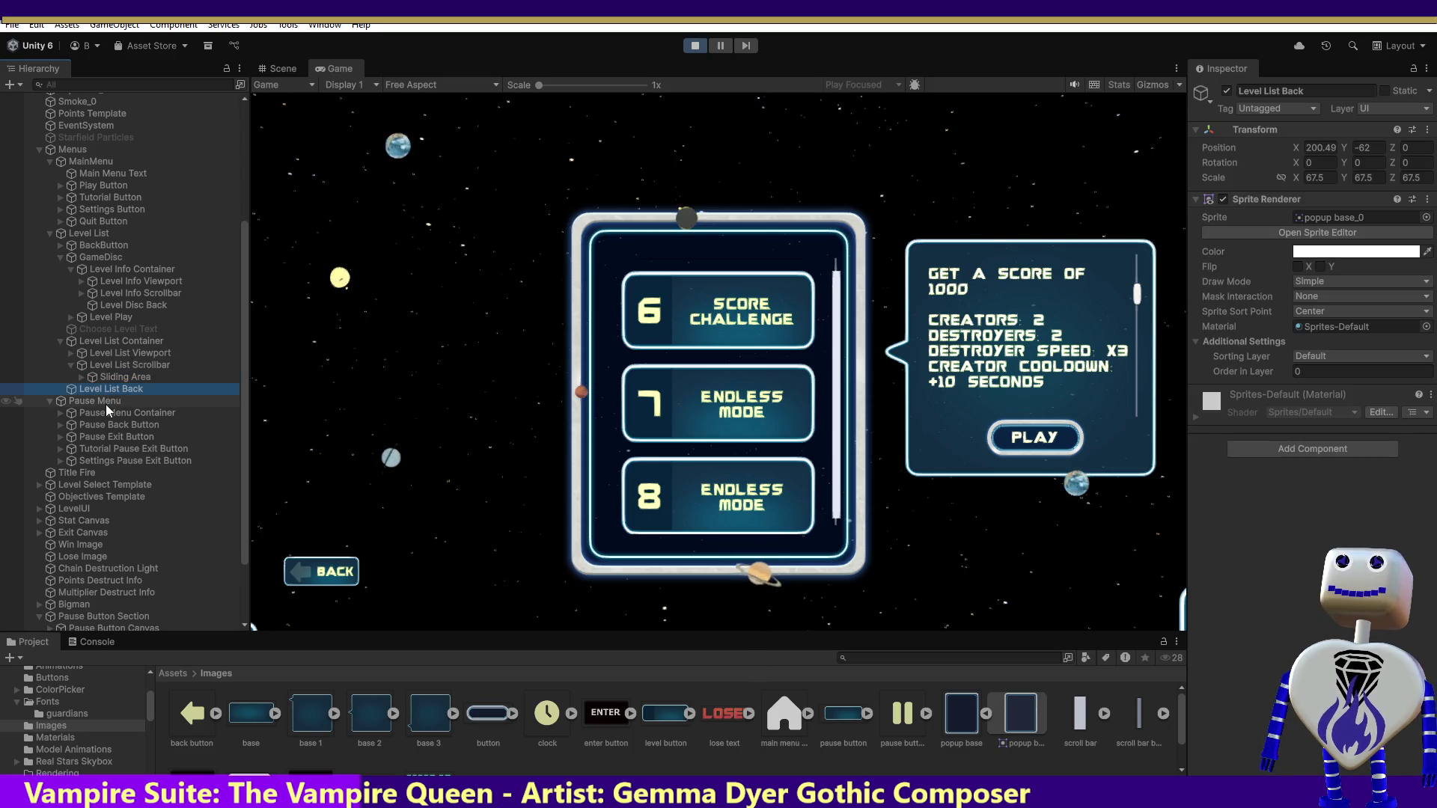
left_click(107, 404)
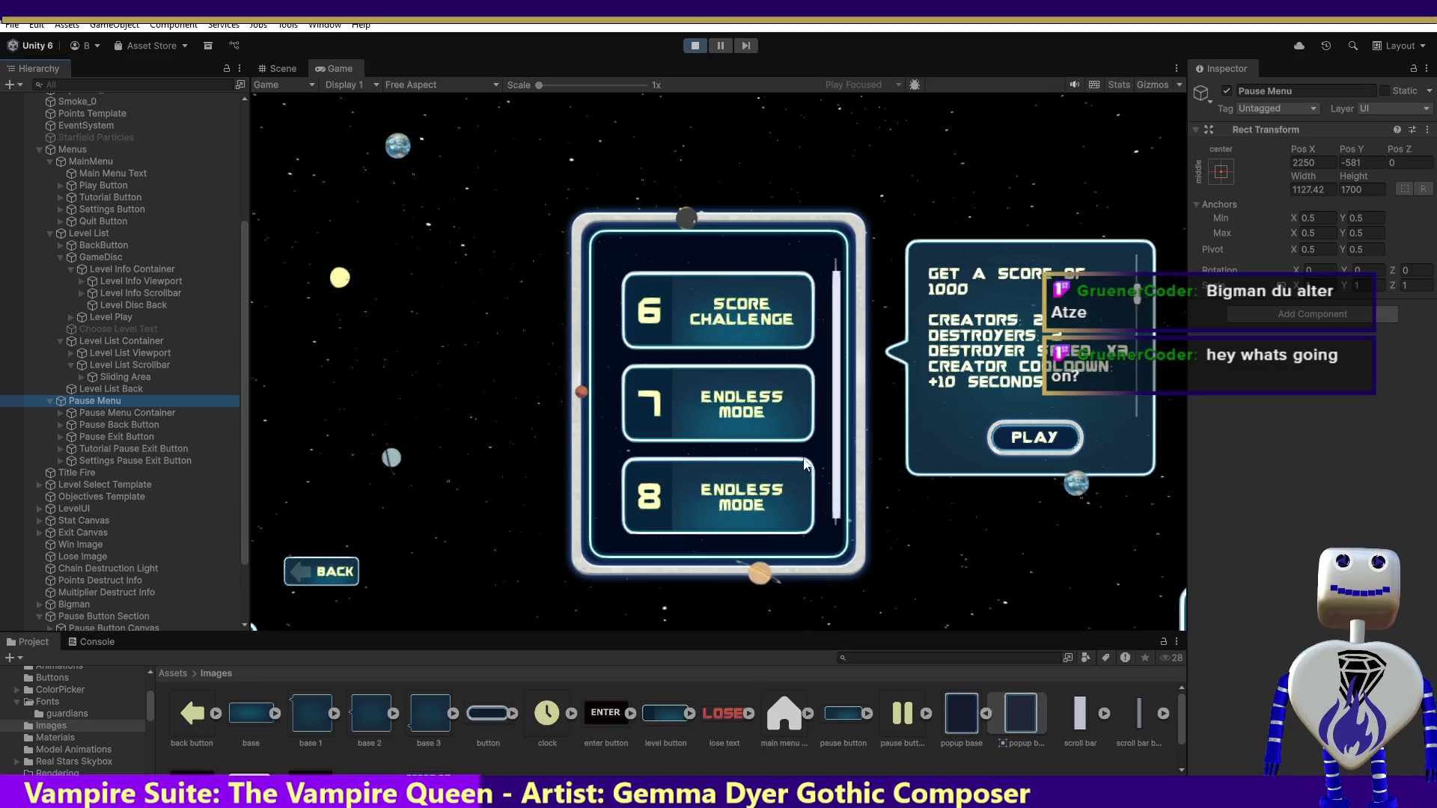
- Scroll the running level list to its top, then drag the scrollbar handle down to levels 6–8
left_click(842, 288)
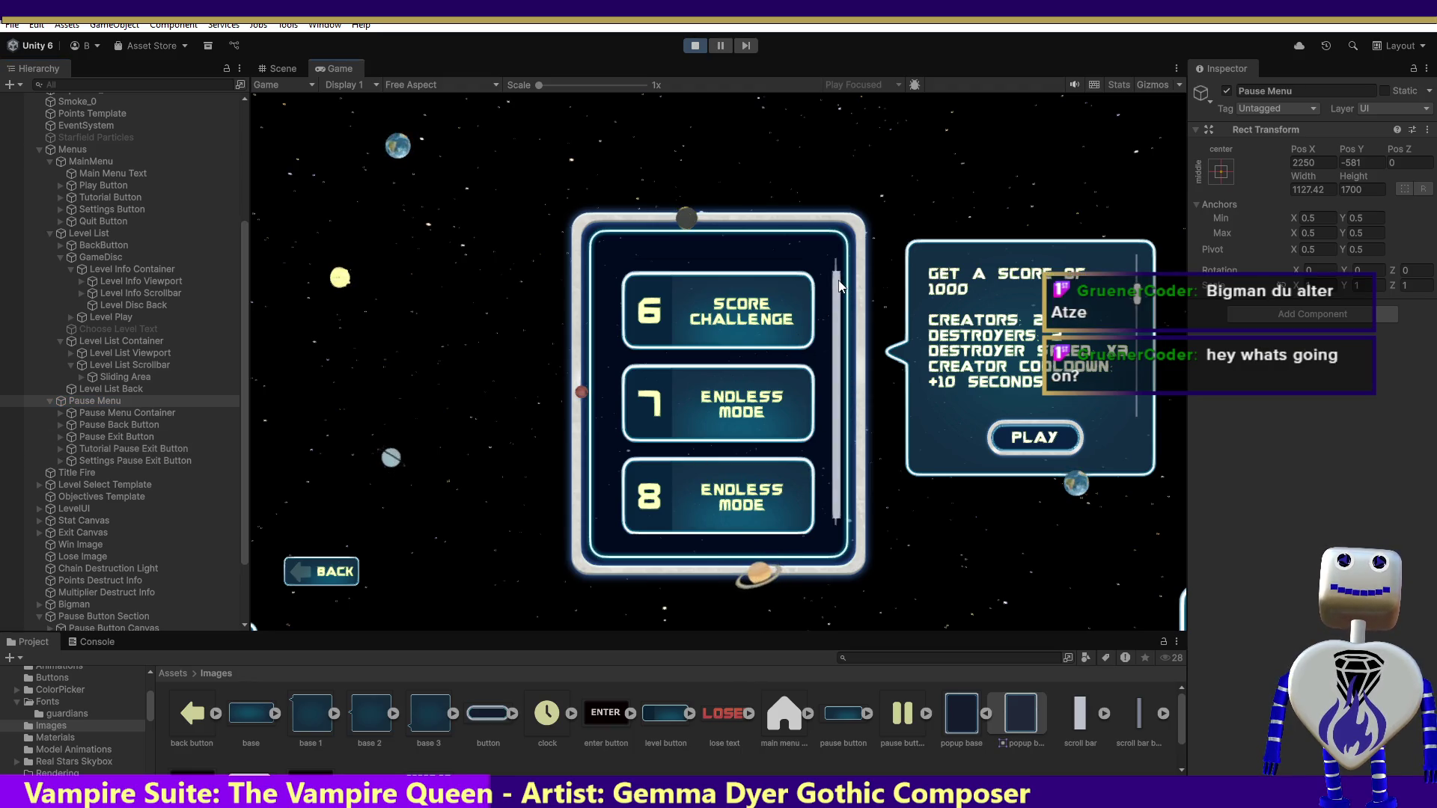
scroll(838, 277, "up", 5)
scroll(832, 259, "up", 3)
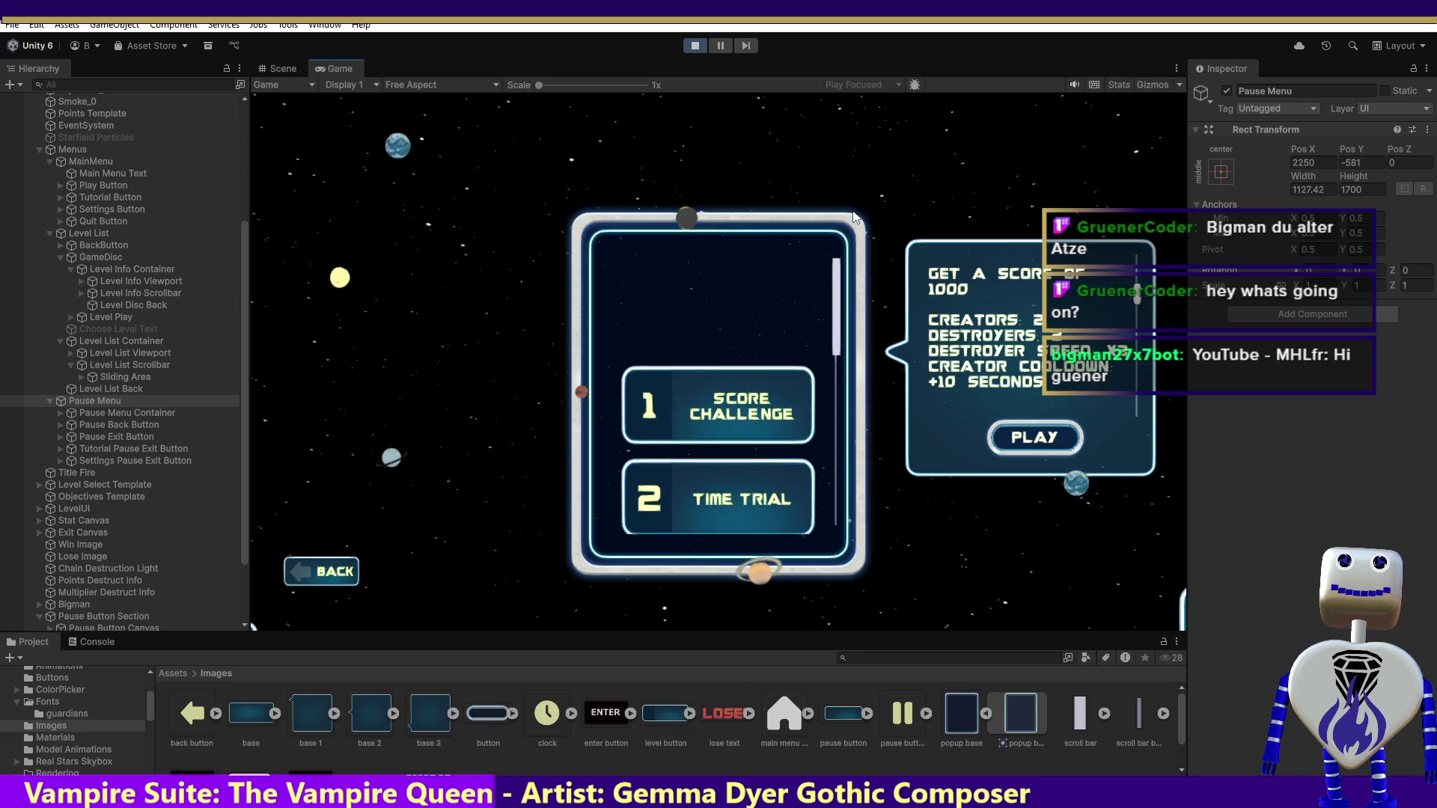
left_click_drag(828, 268, 833, 521)
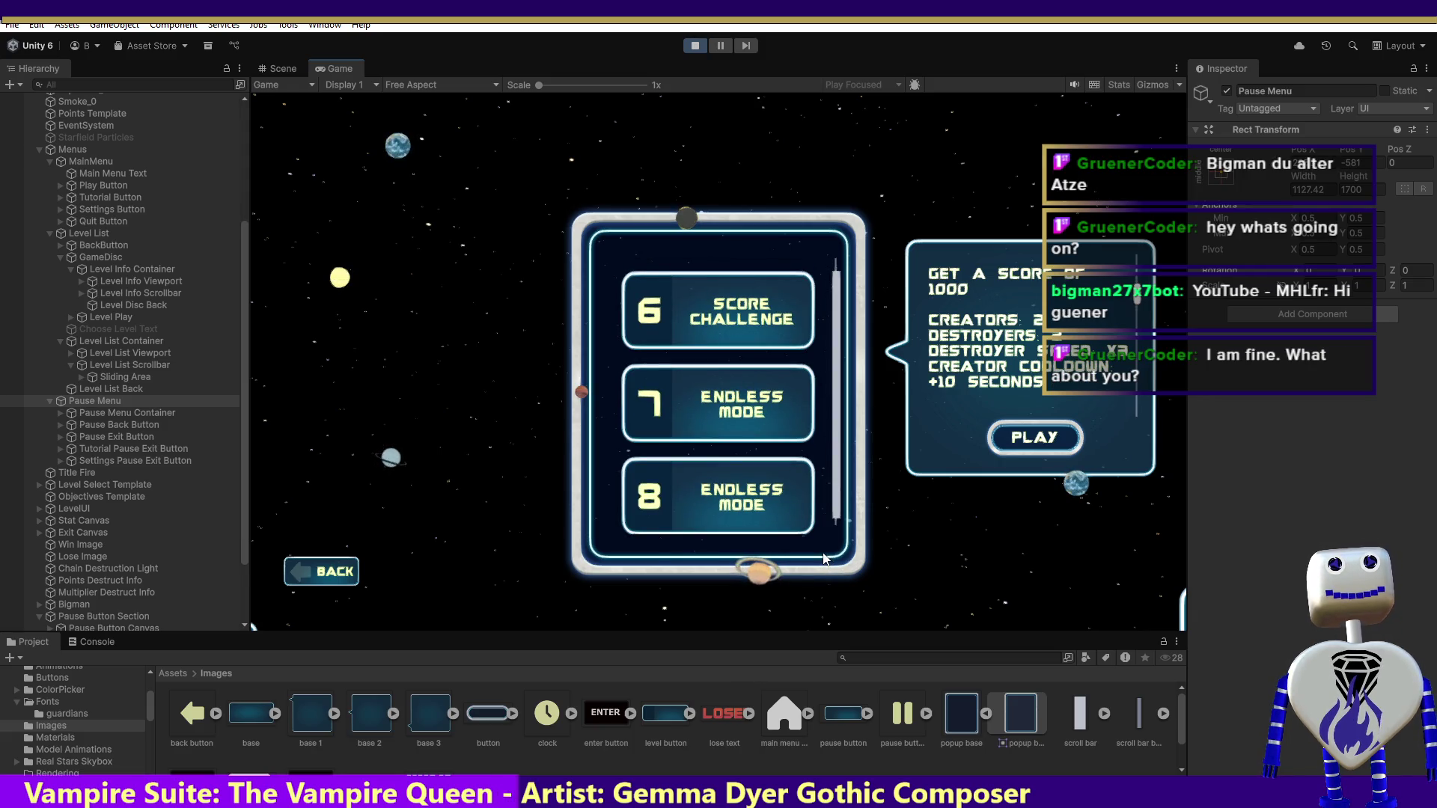
- Return to the main menu, start the tutorial and advance through its opening dialogue
left_click(314, 573)
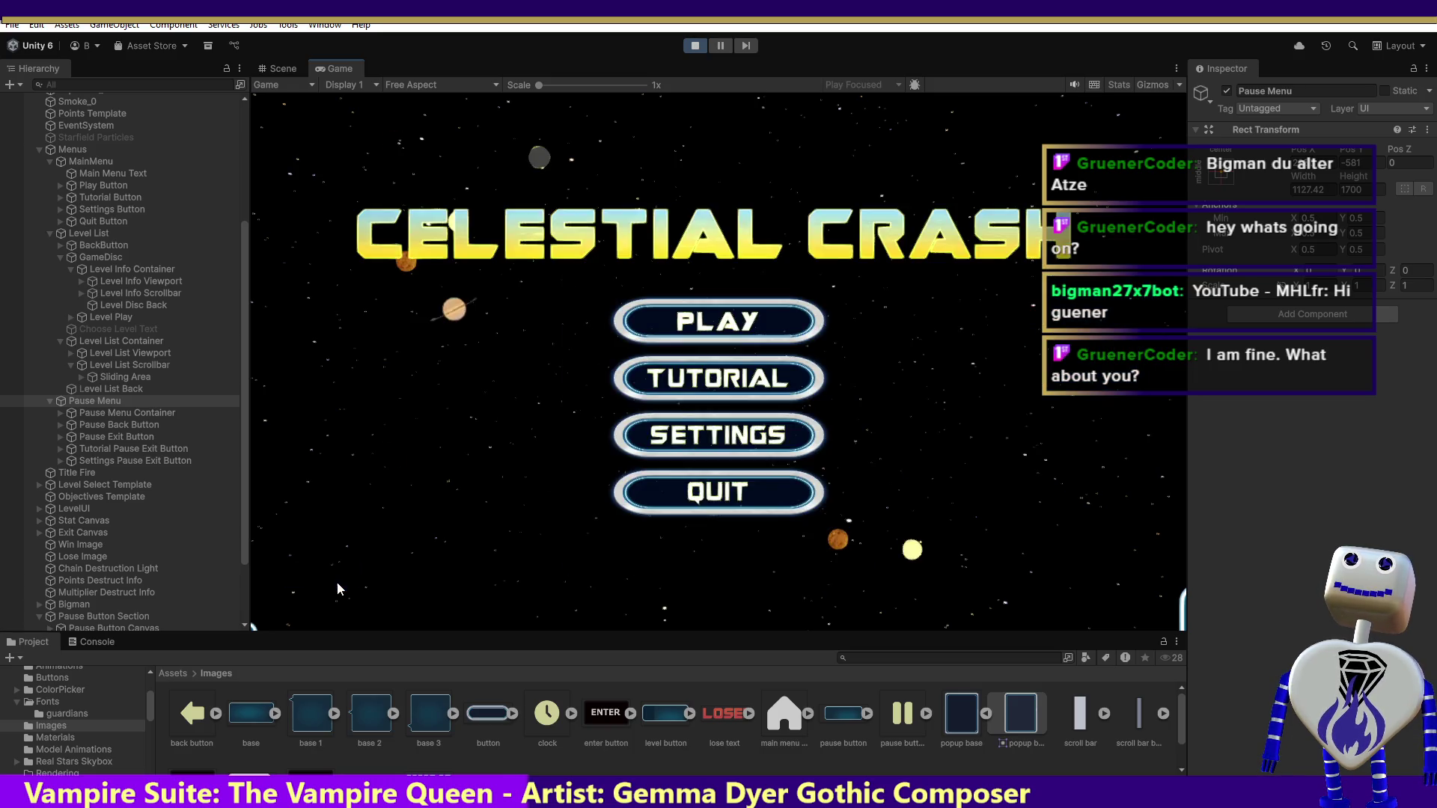
left_click(660, 372)
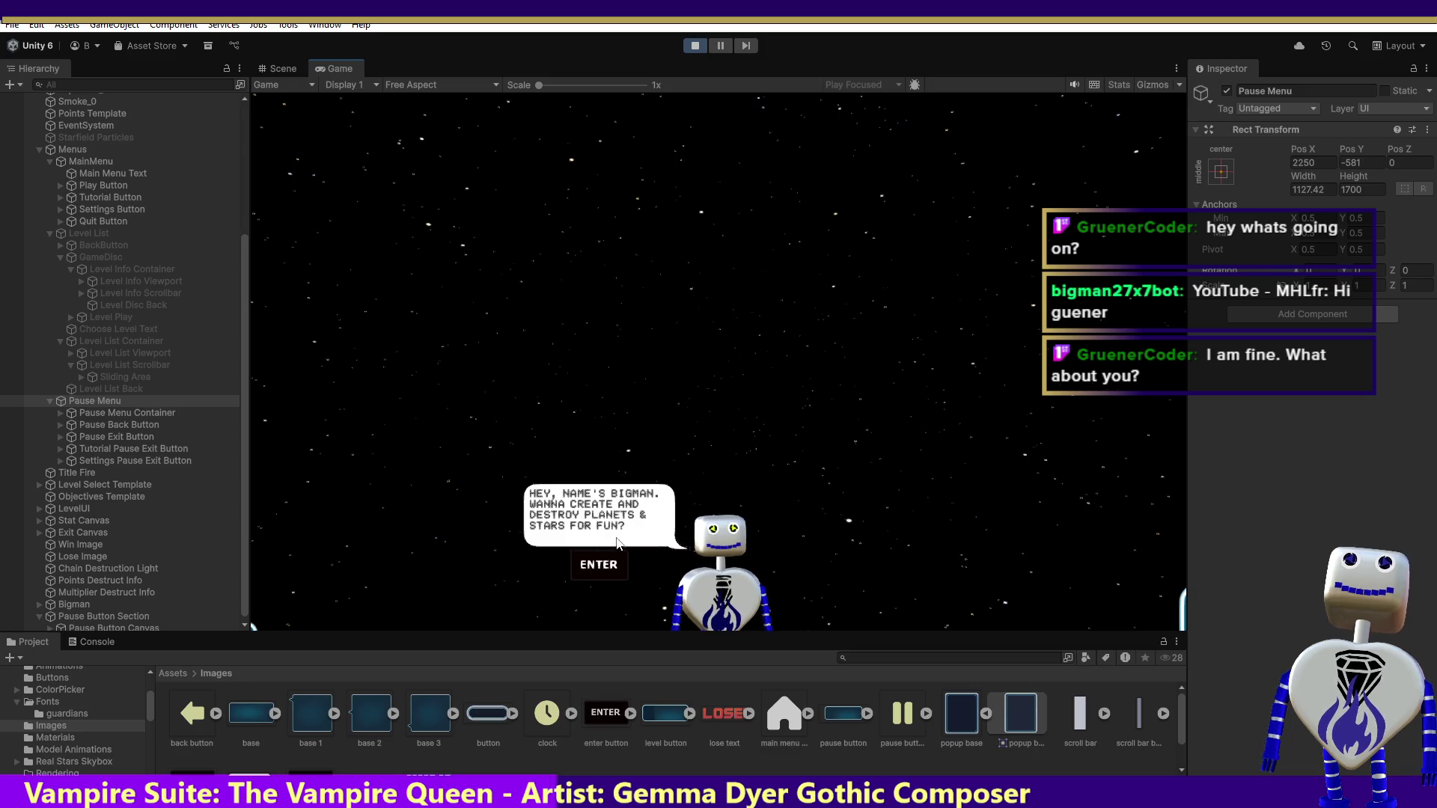
left_click(604, 563)
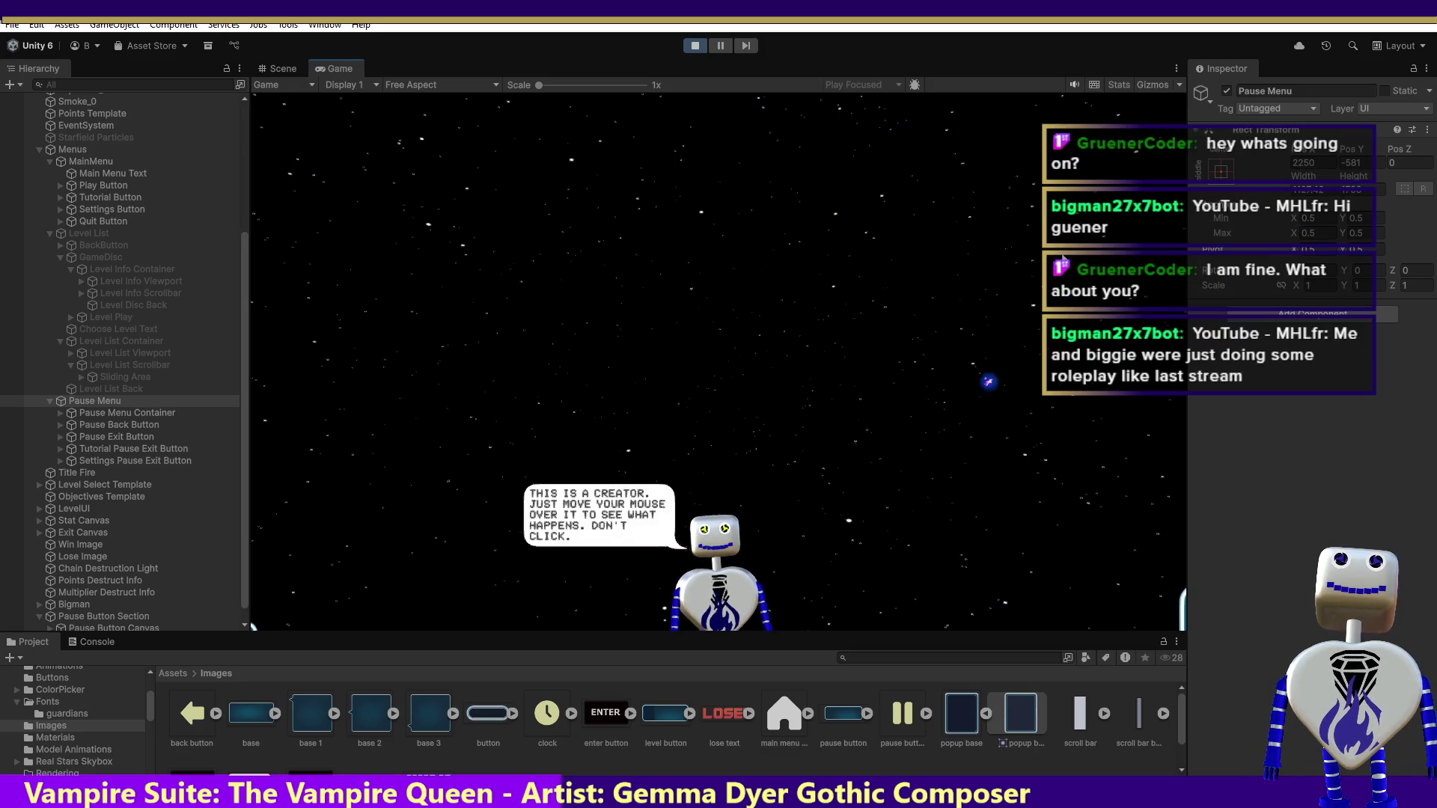
mouse_move(750, 295)
key("Return")
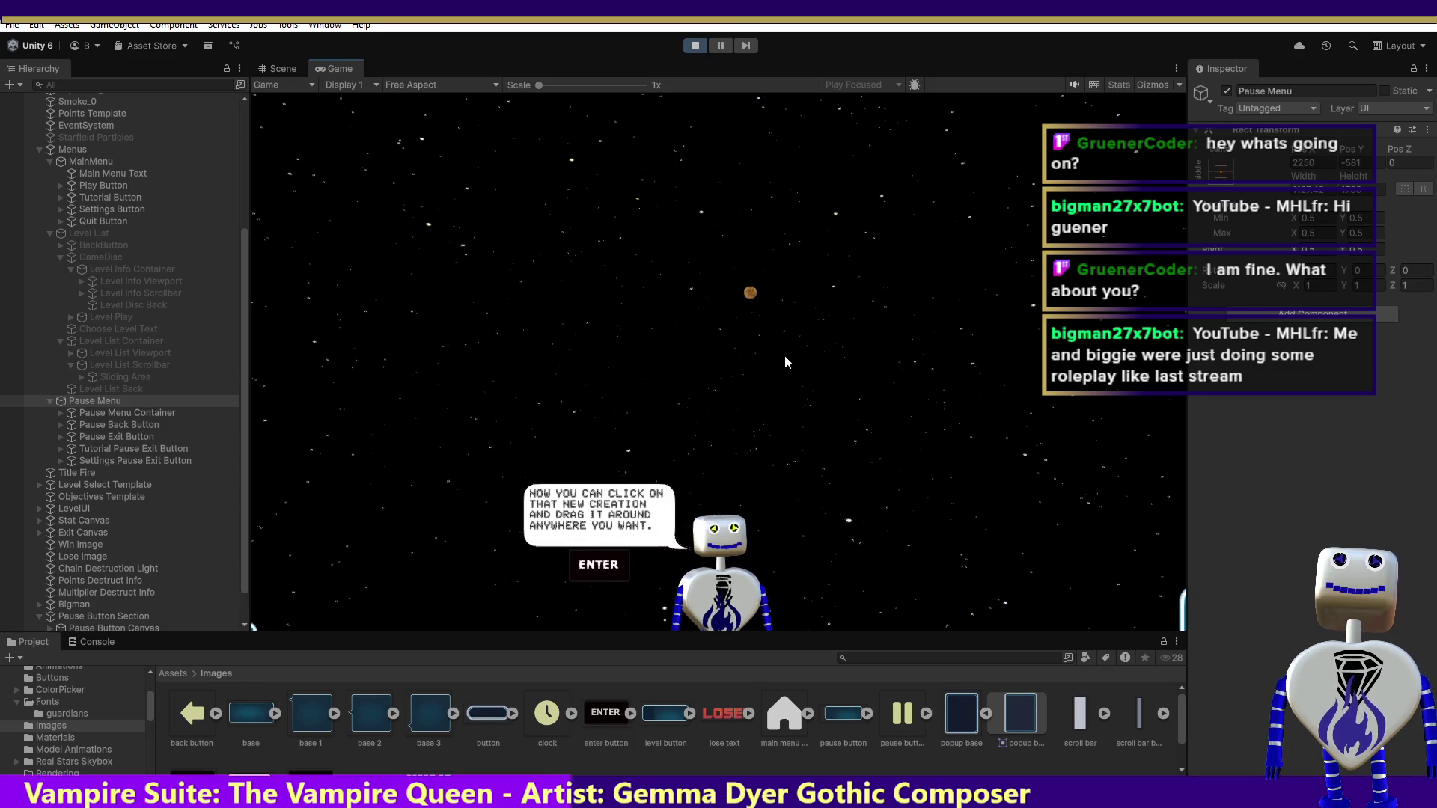
key("Return")
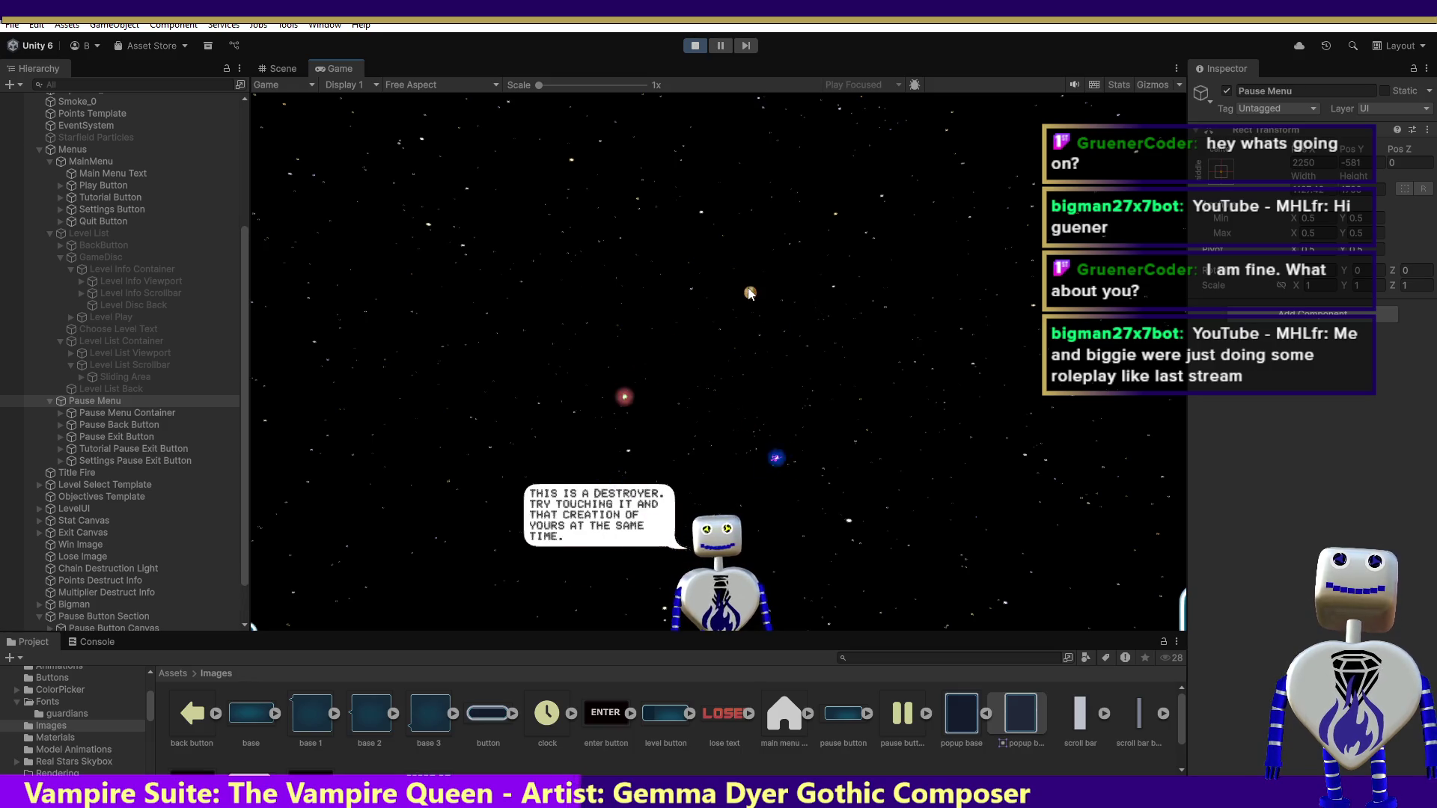
mouse_move(365, 540)
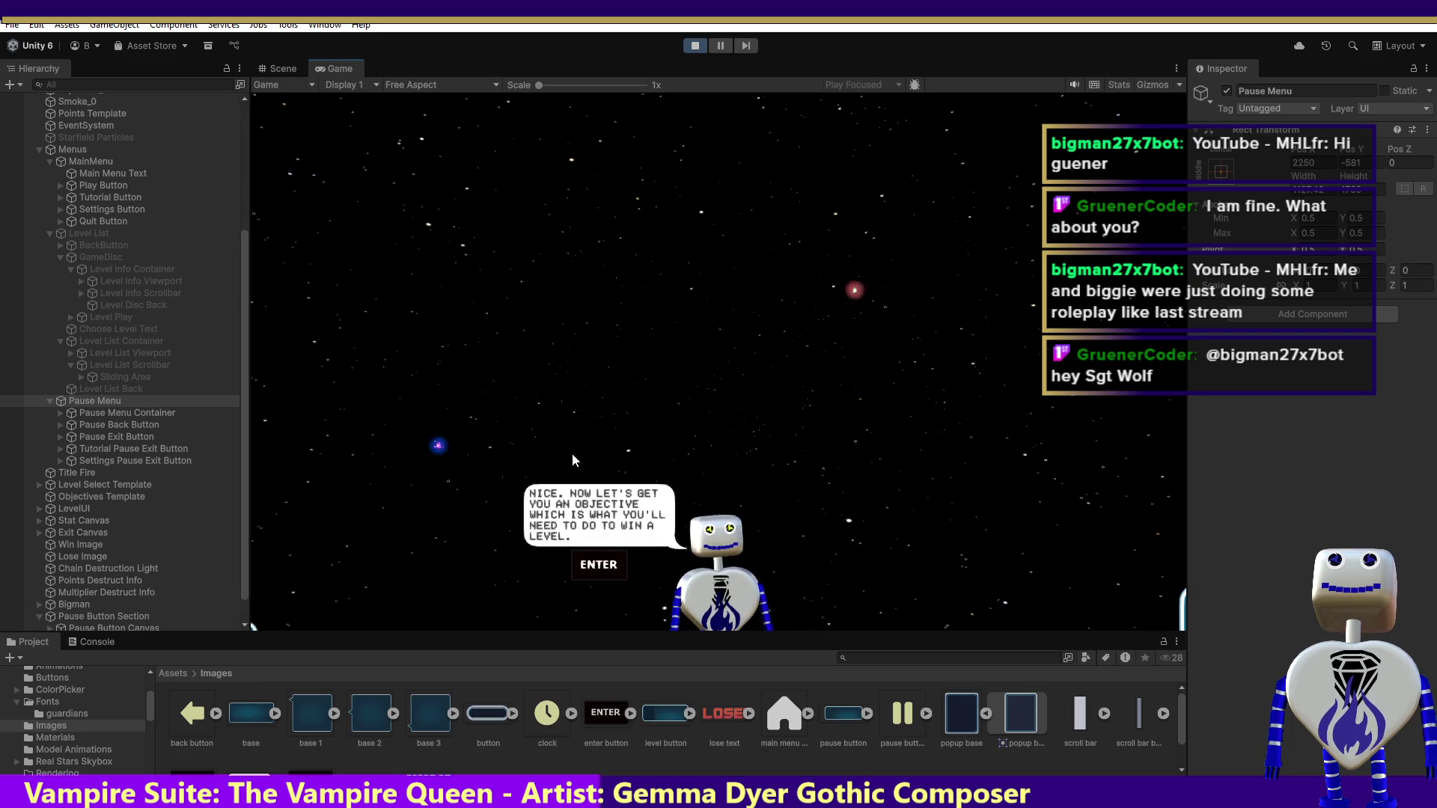
key("Return")
- Turn the creator into a planet, spawn three more bodies, then chain a new body onto Jupiter
left_click(820, 371)
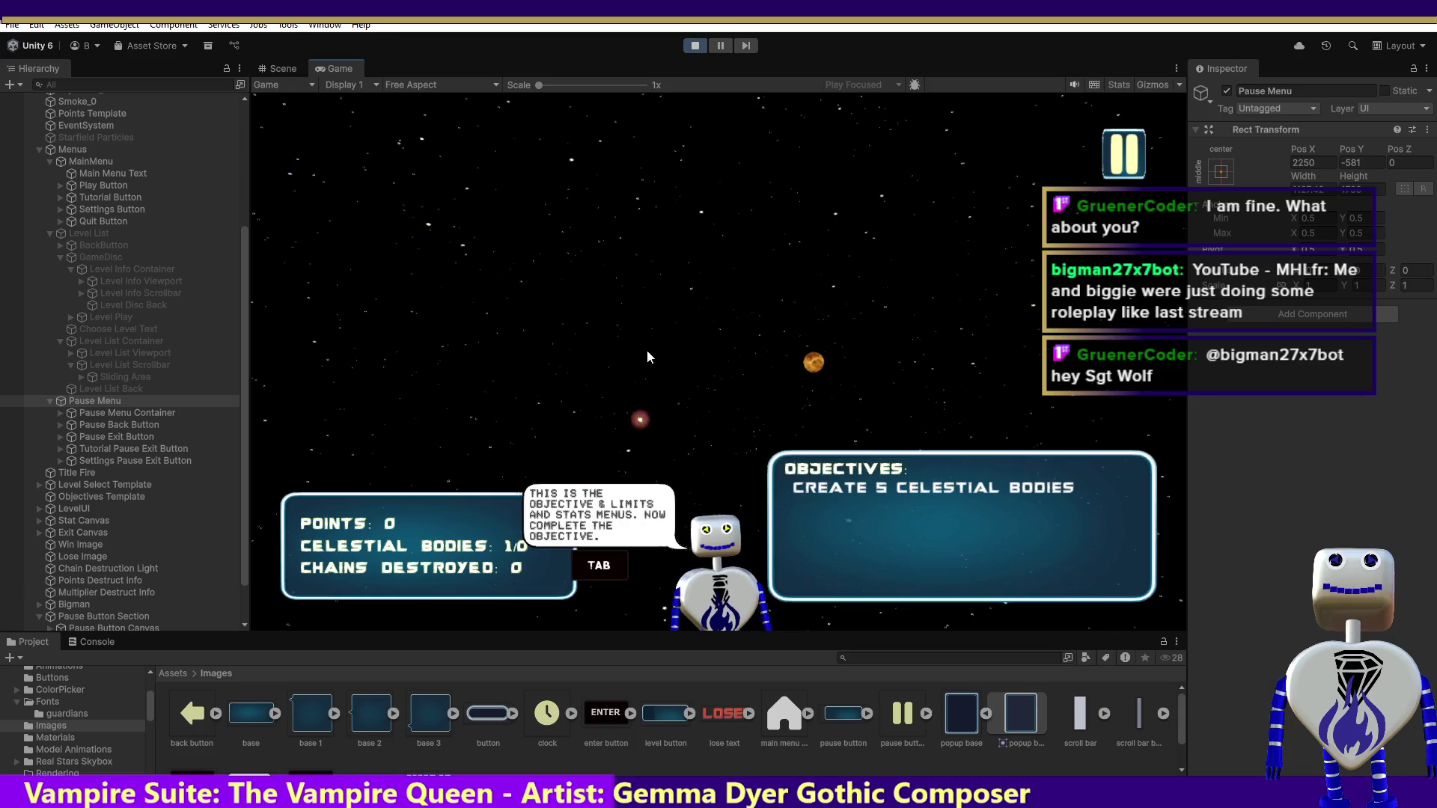
left_click(623, 218)
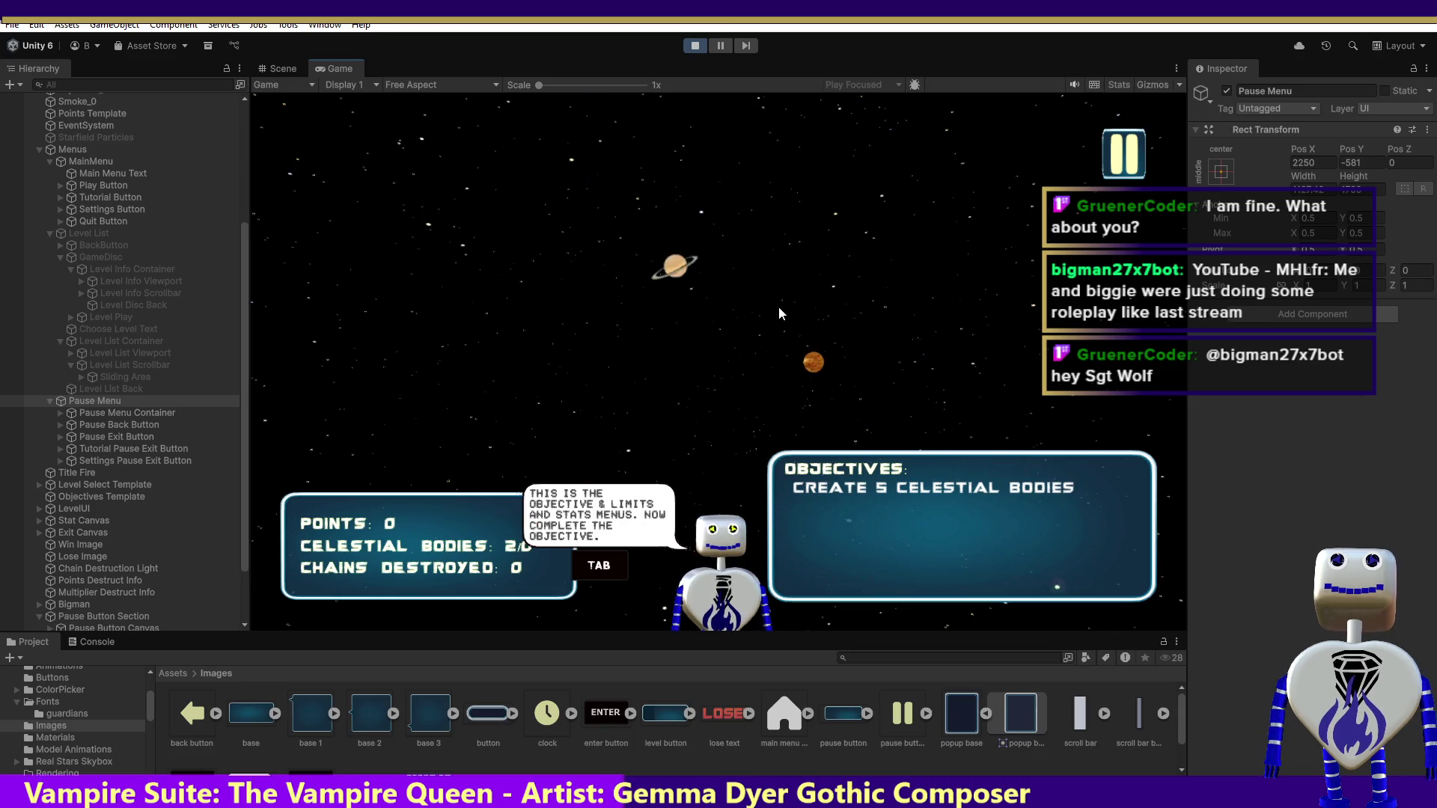
left_click(716, 322)
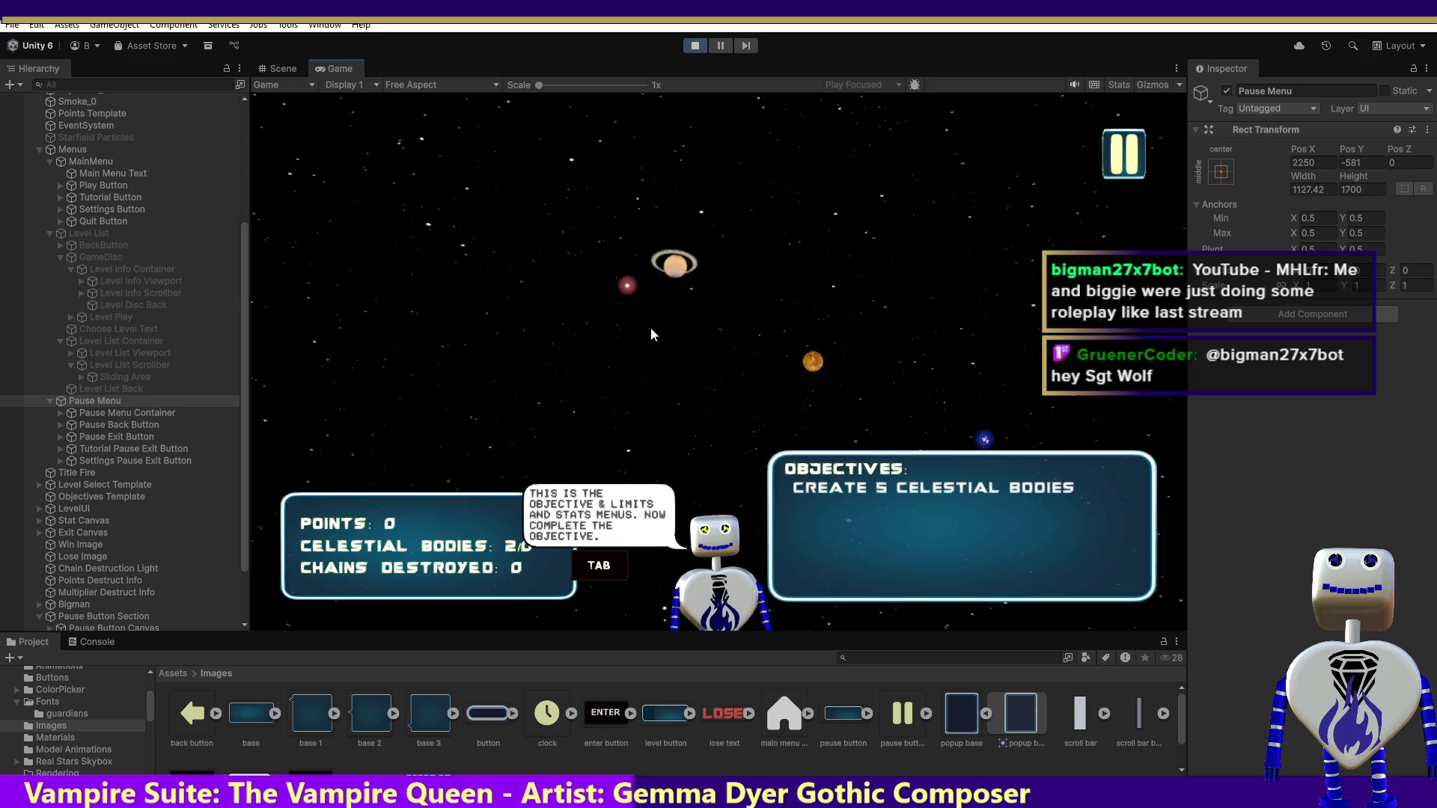
left_click(731, 385)
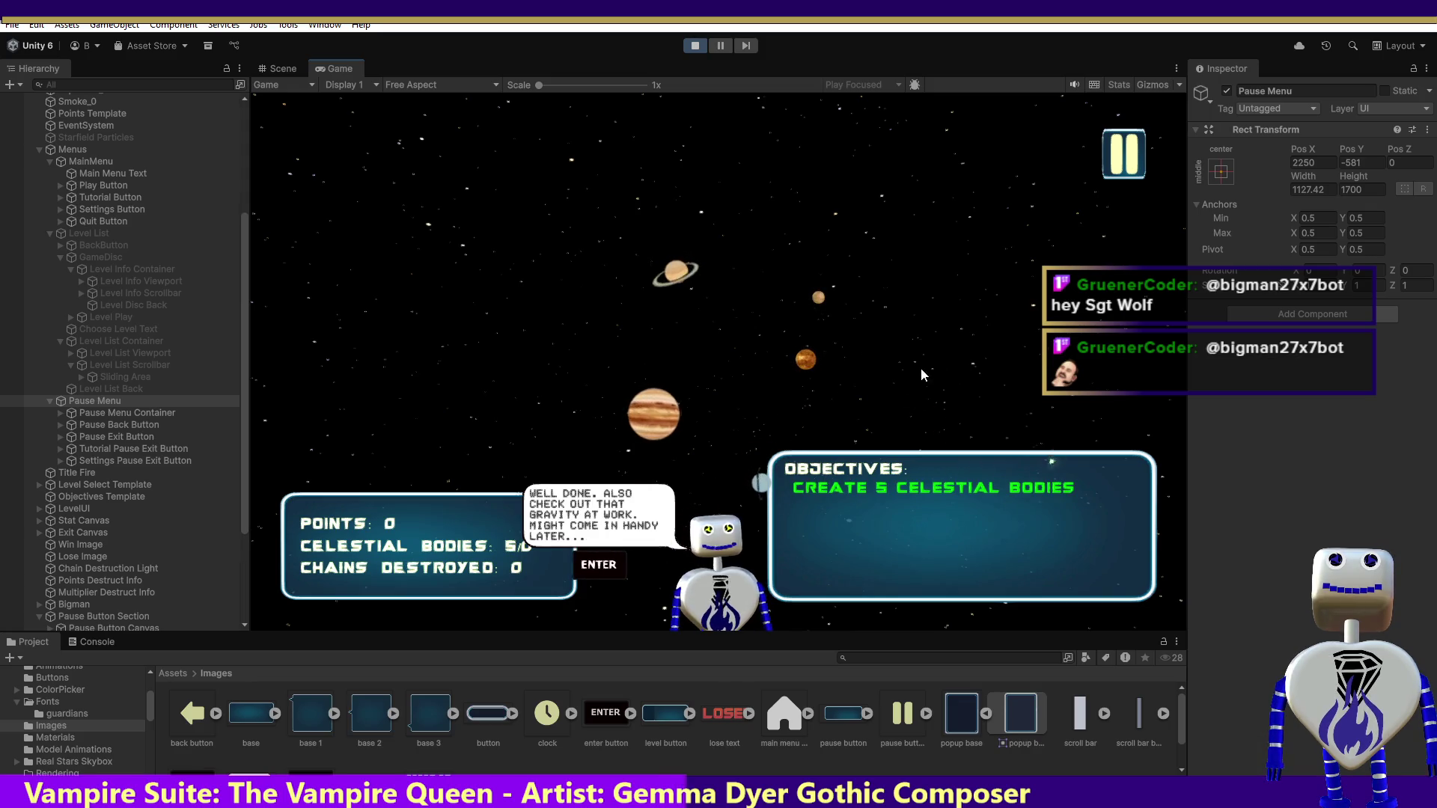
key("Return")
left_click_drag(887, 451, 657, 407)
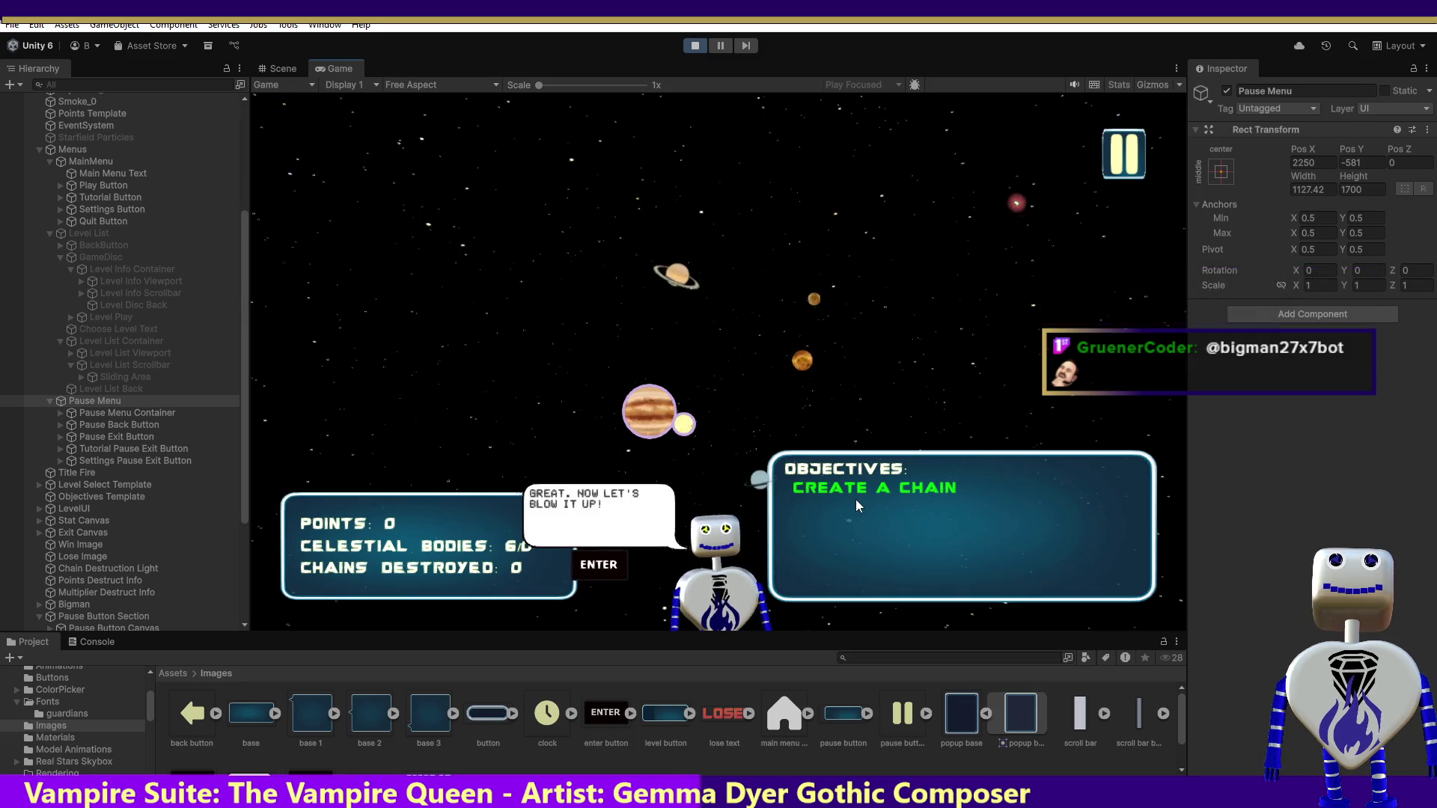
- Advance to the destroy-chain step, drag the orange planet beside Jupiter, then pause the game
key("Return")
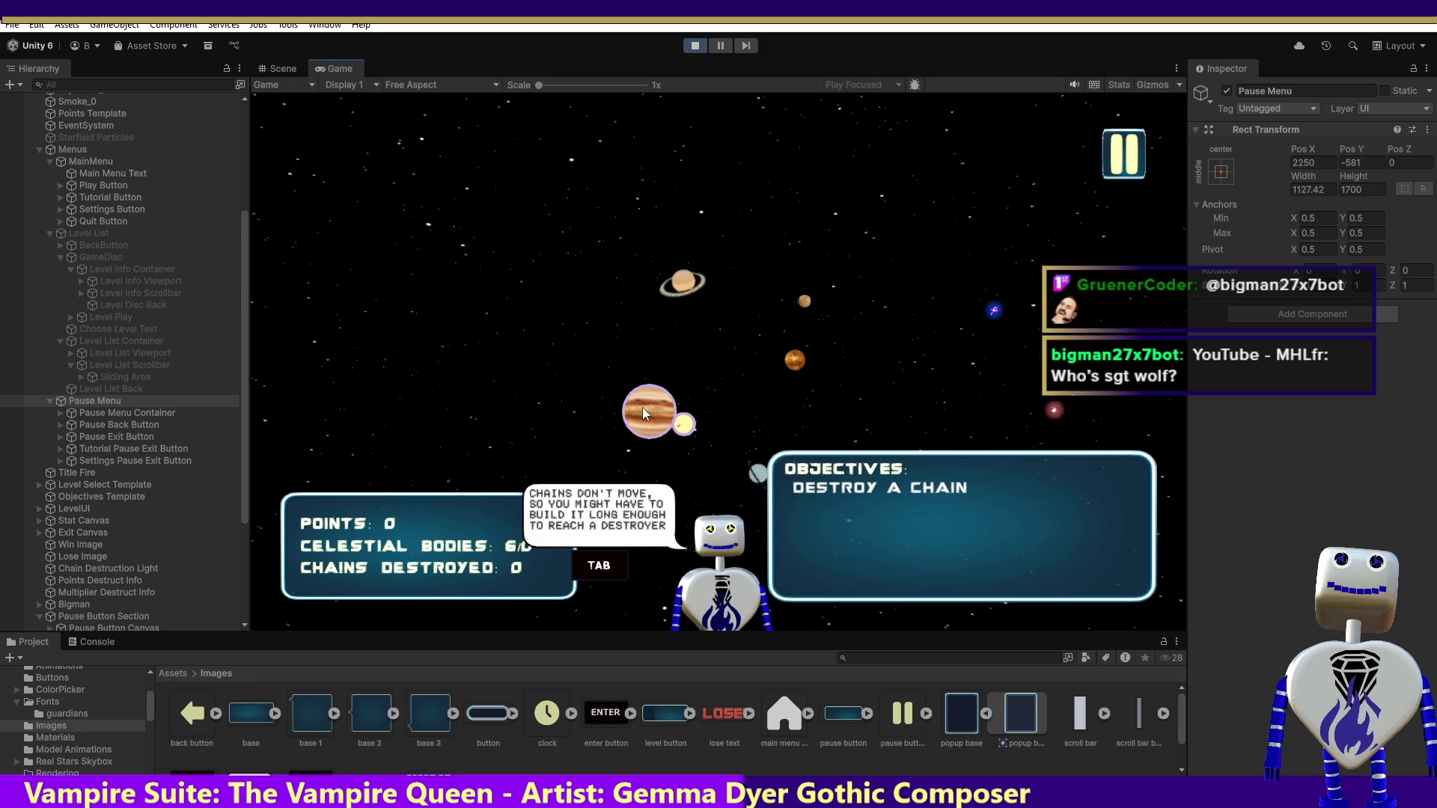
left_click_drag(792, 361, 658, 401)
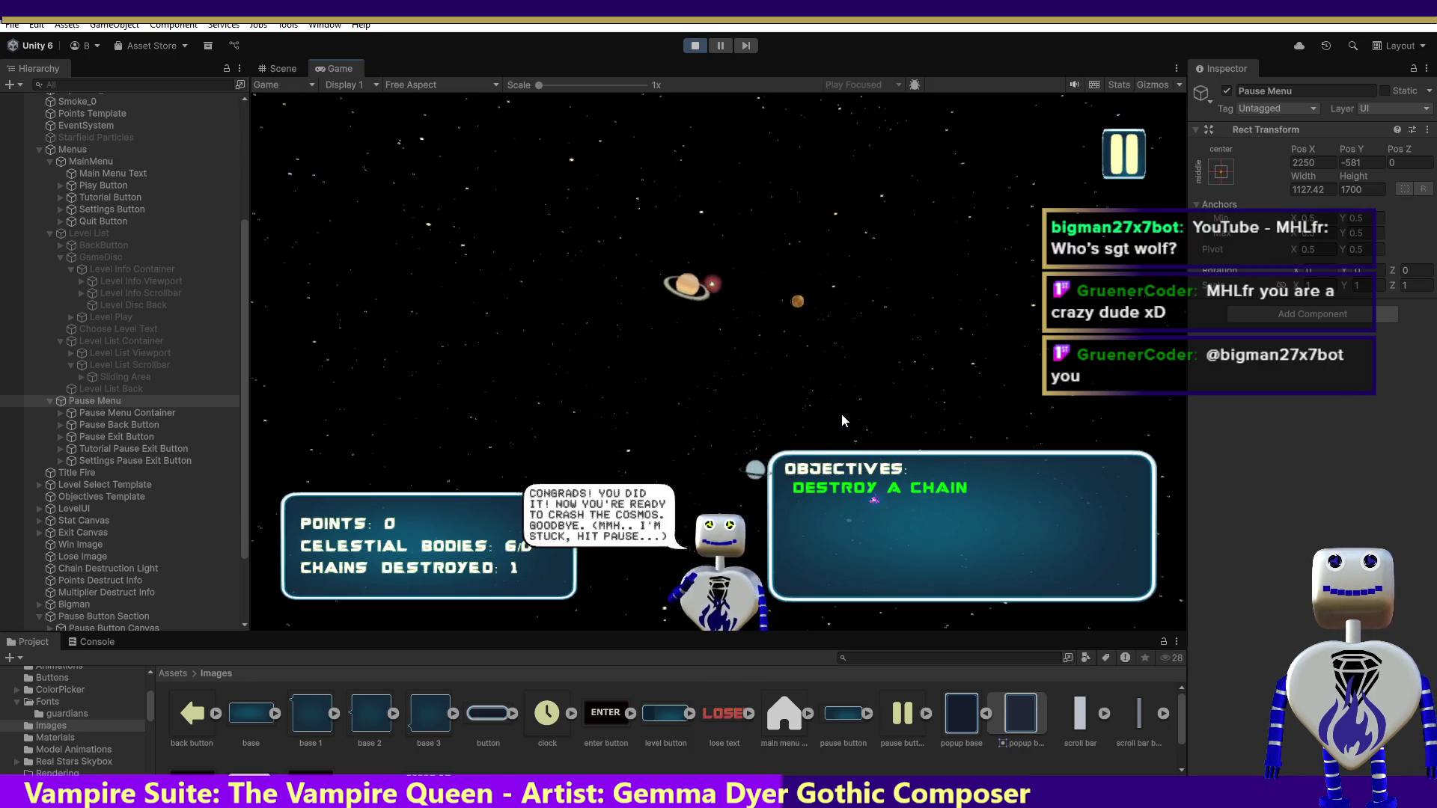
left_click(1130, 161)
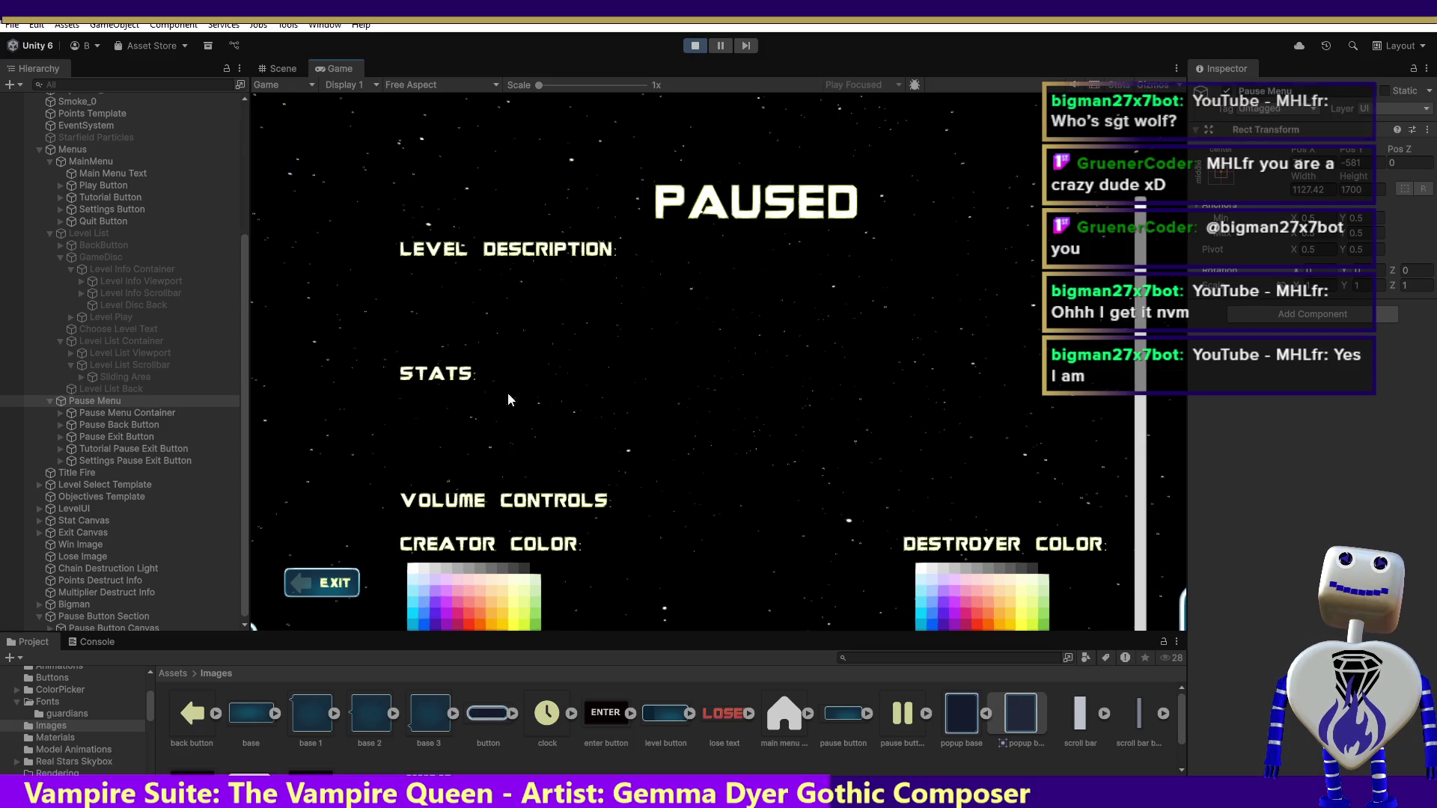
- Exit to the main menu, restart Play mode, open level select, and inspect Level List Back and Container
left_click(319, 586)
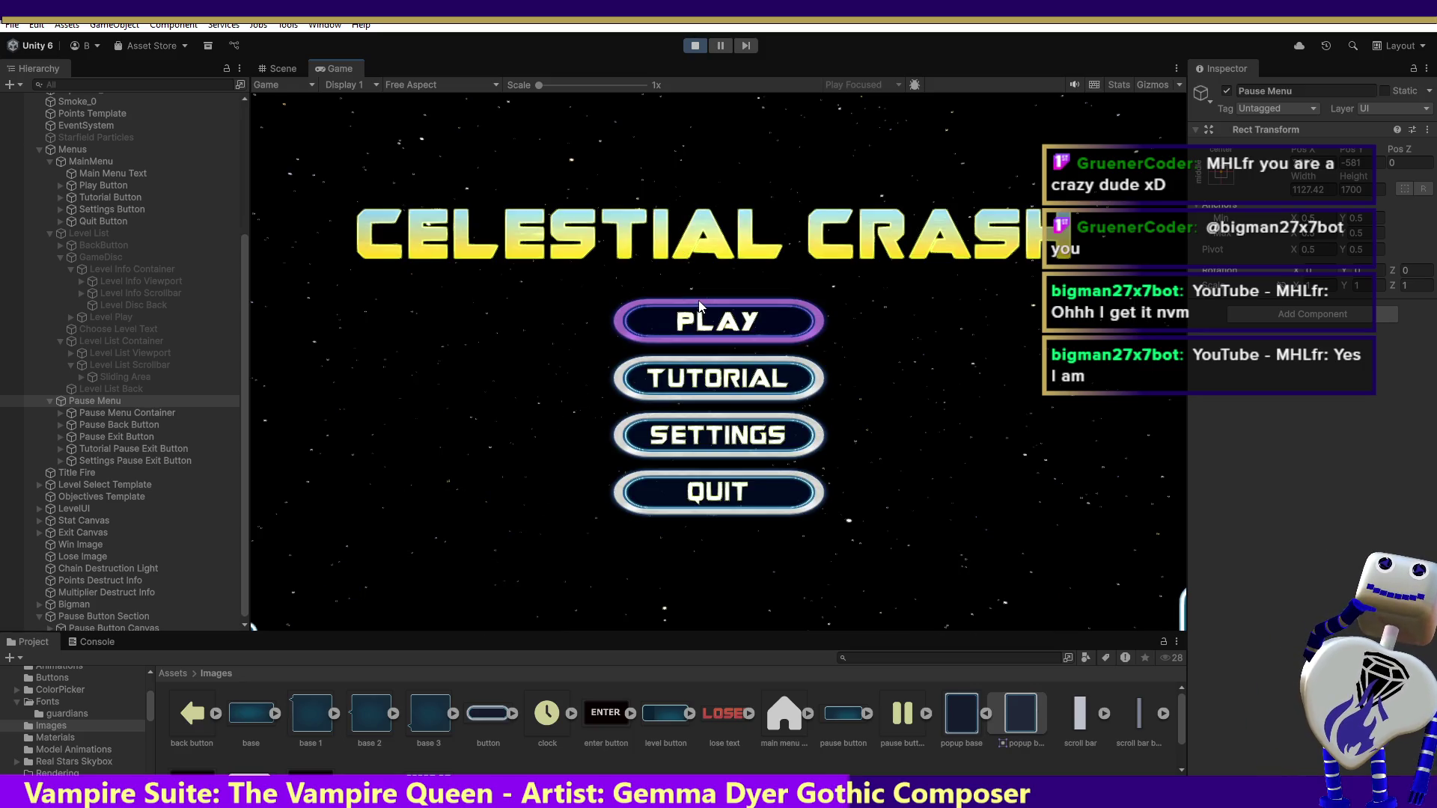
left_click(695, 46)
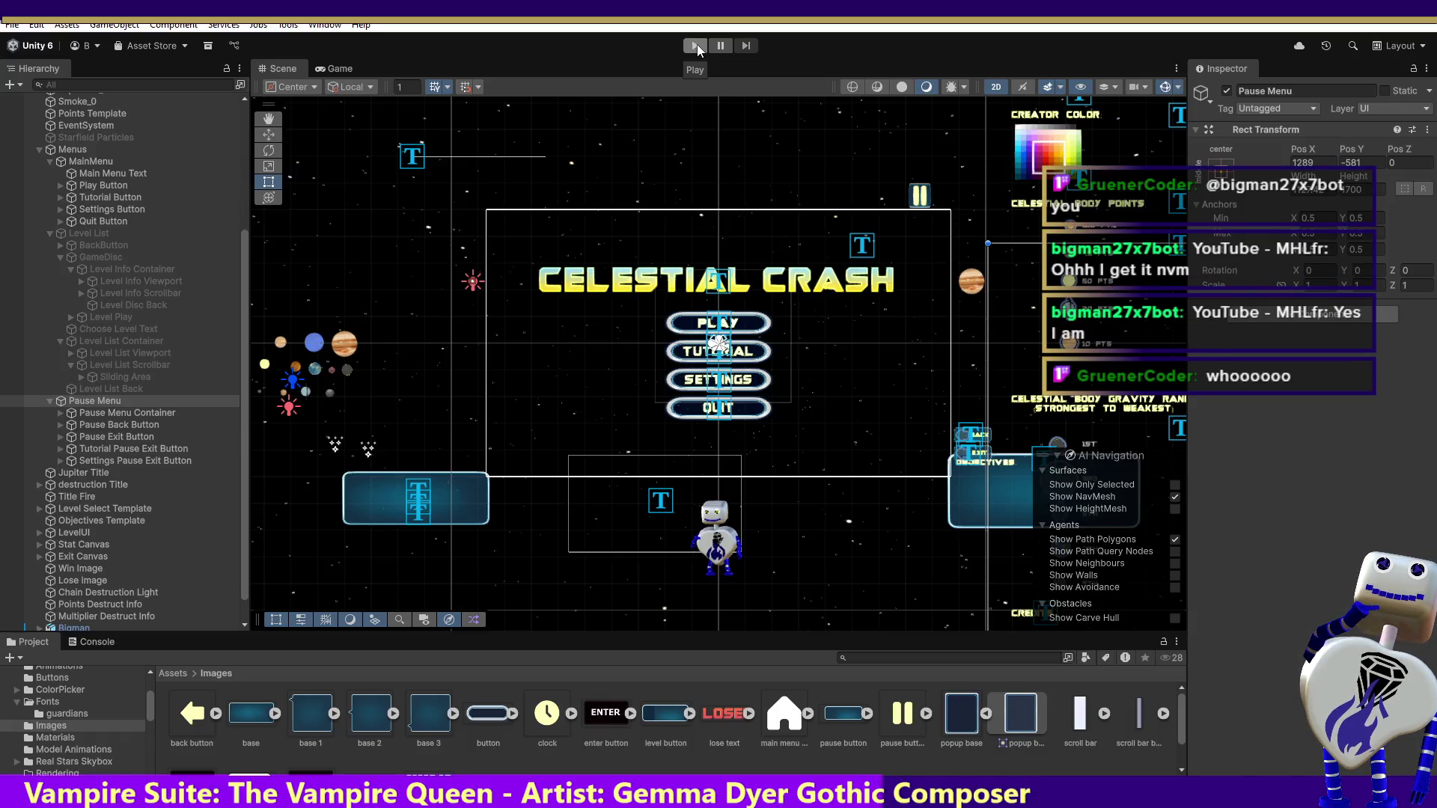
left_click(696, 46)
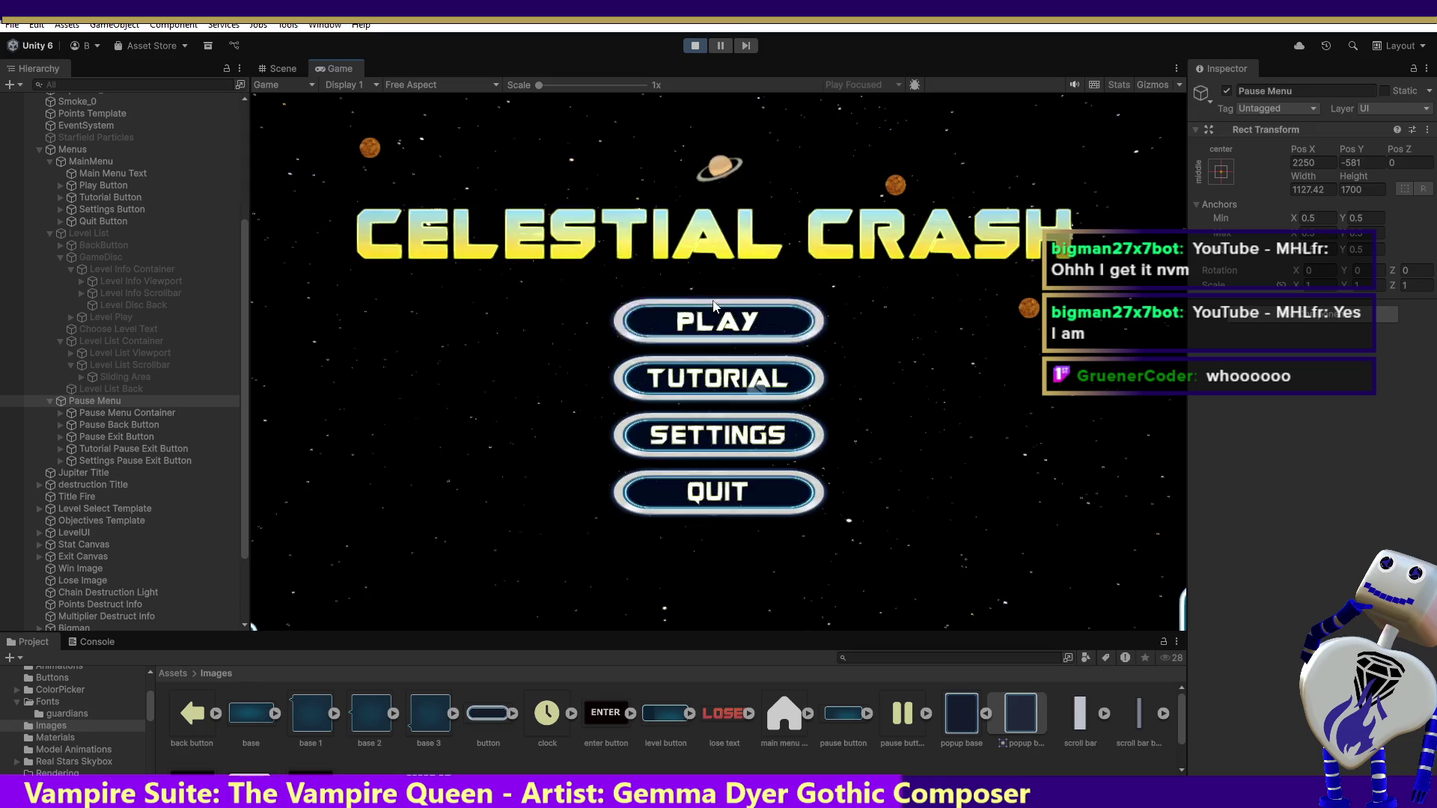
left_click(713, 322)
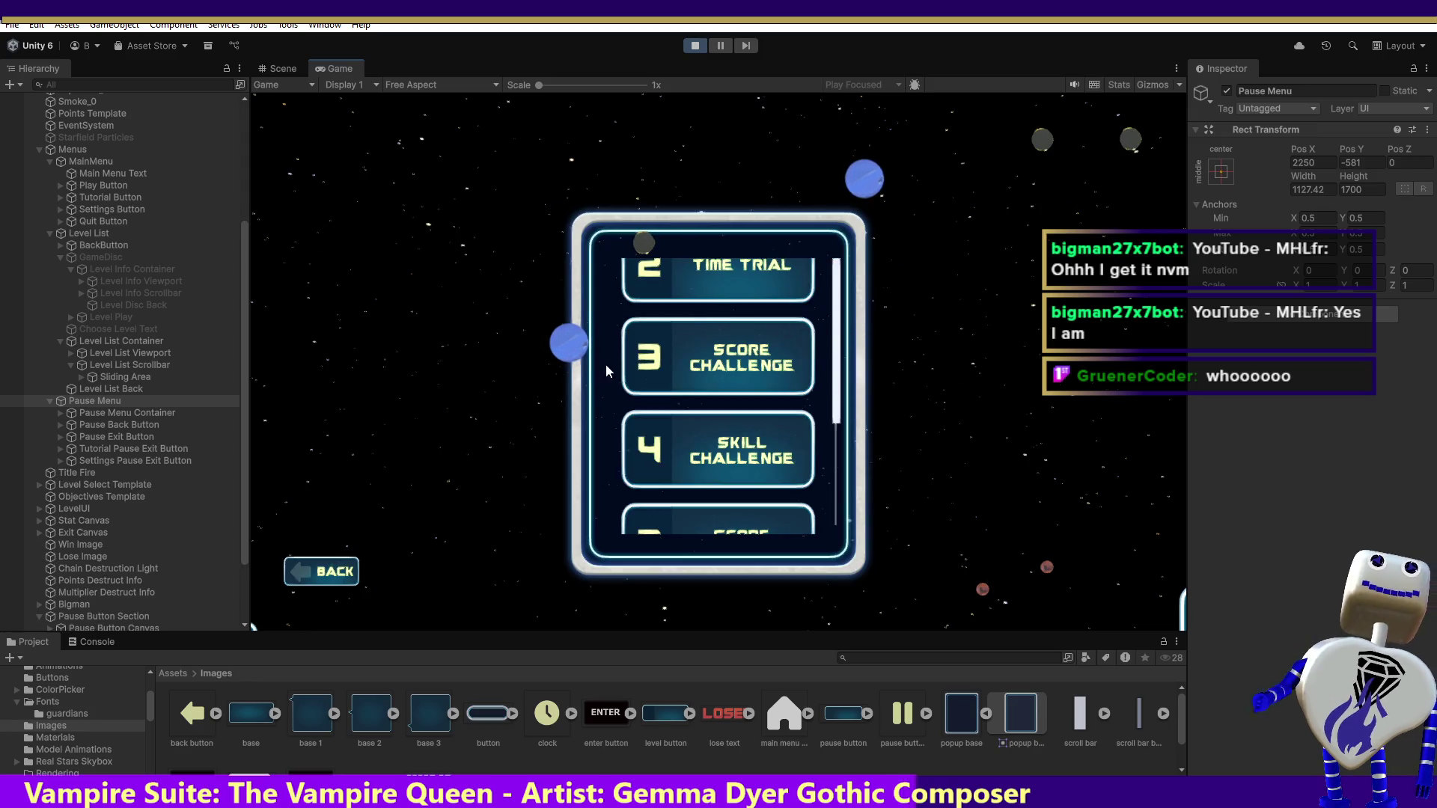
left_click(124, 386)
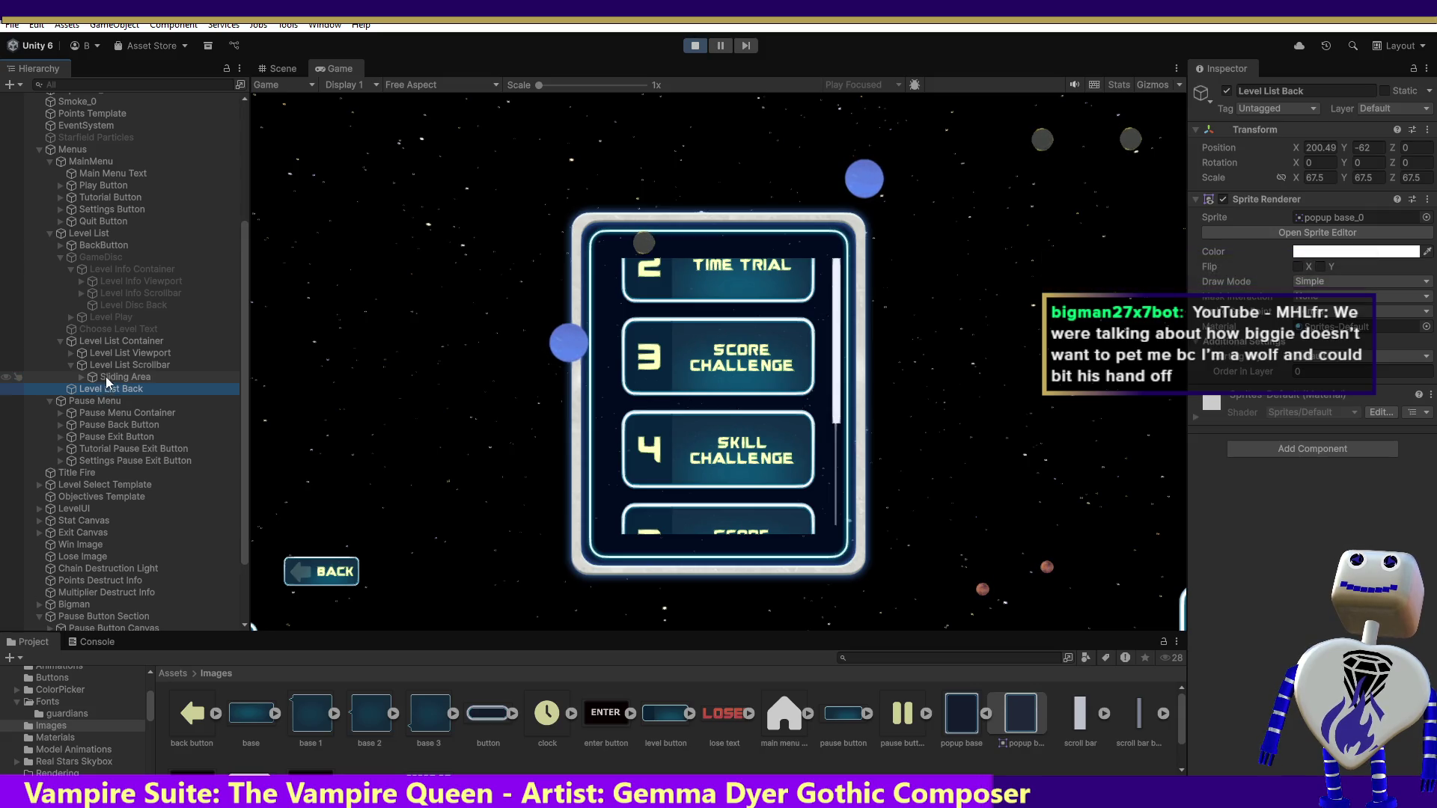
left_click(114, 341)
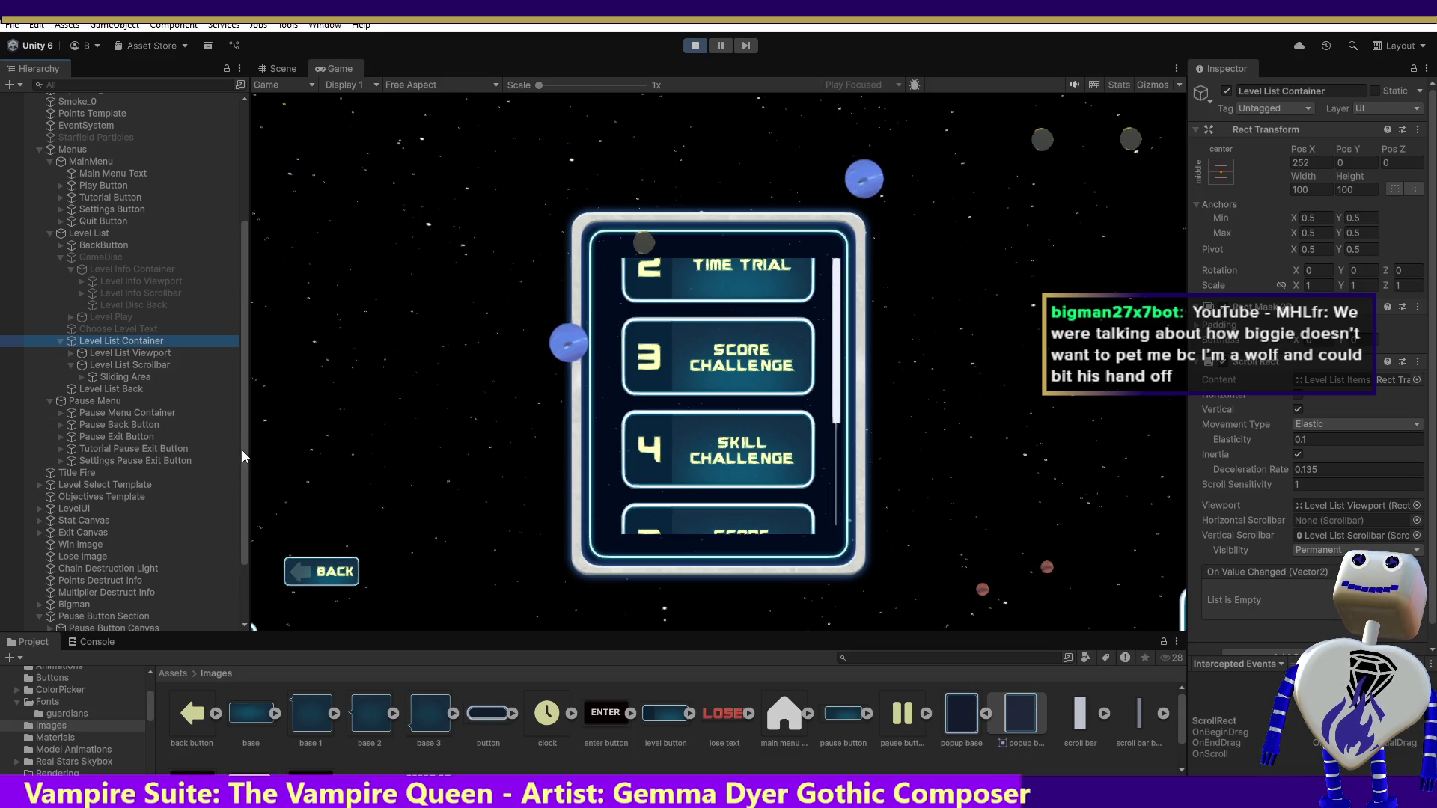
- Frame the Darksun BG0, BG2 and BG4 clones in the Scene view, then maximize the Game view
scroll(241, 450, "down", 3)
left_click(79, 553)
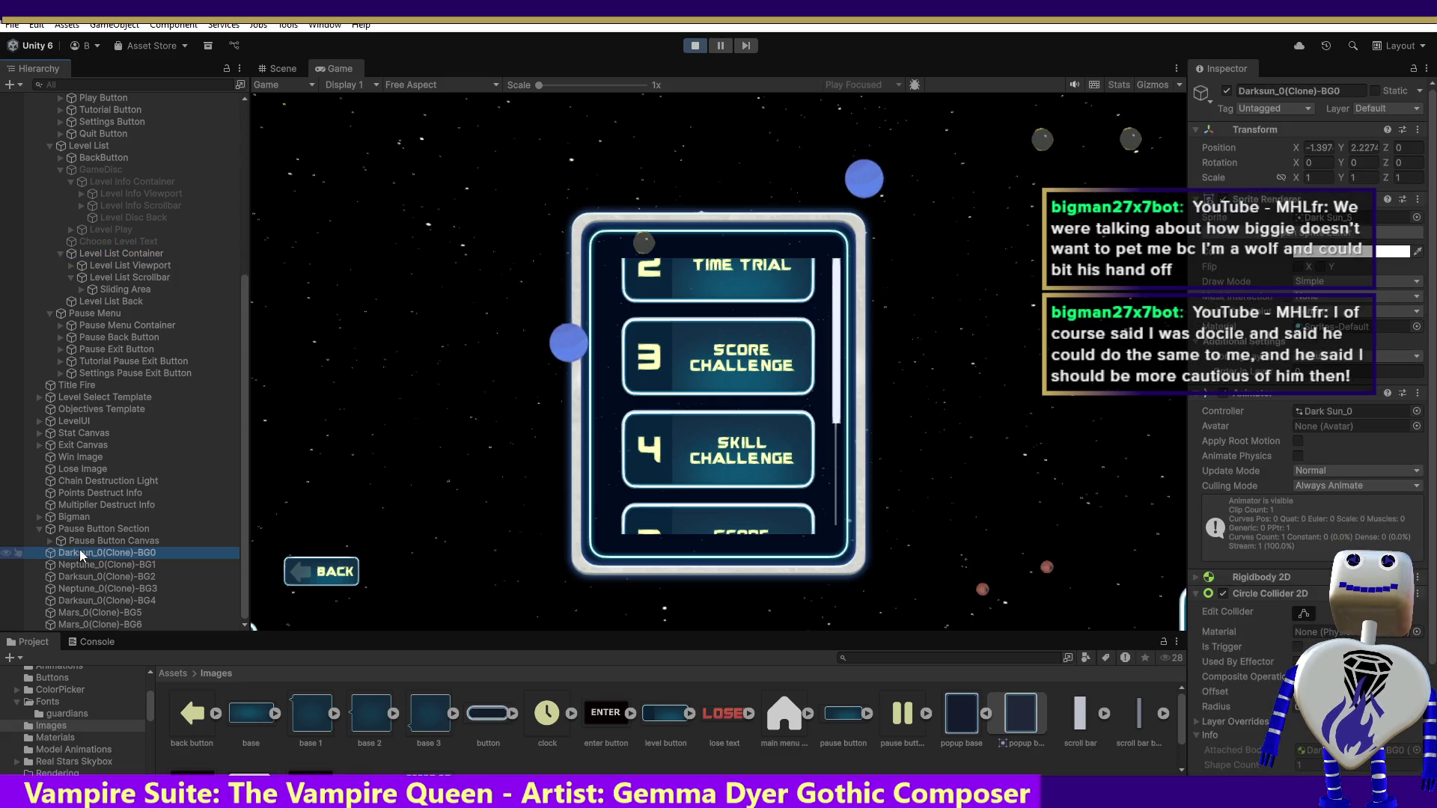
left_click(277, 68)
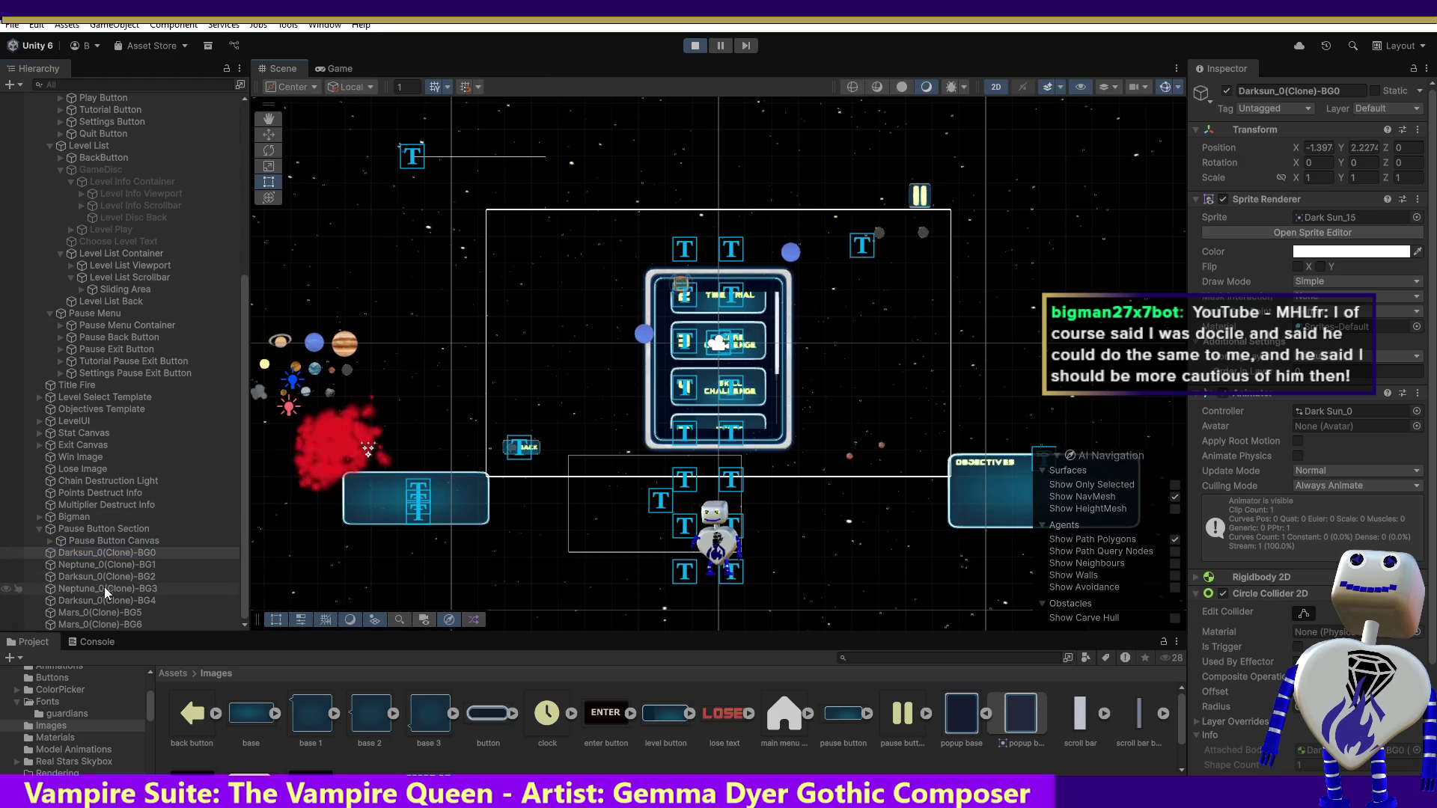
double_click(101, 553)
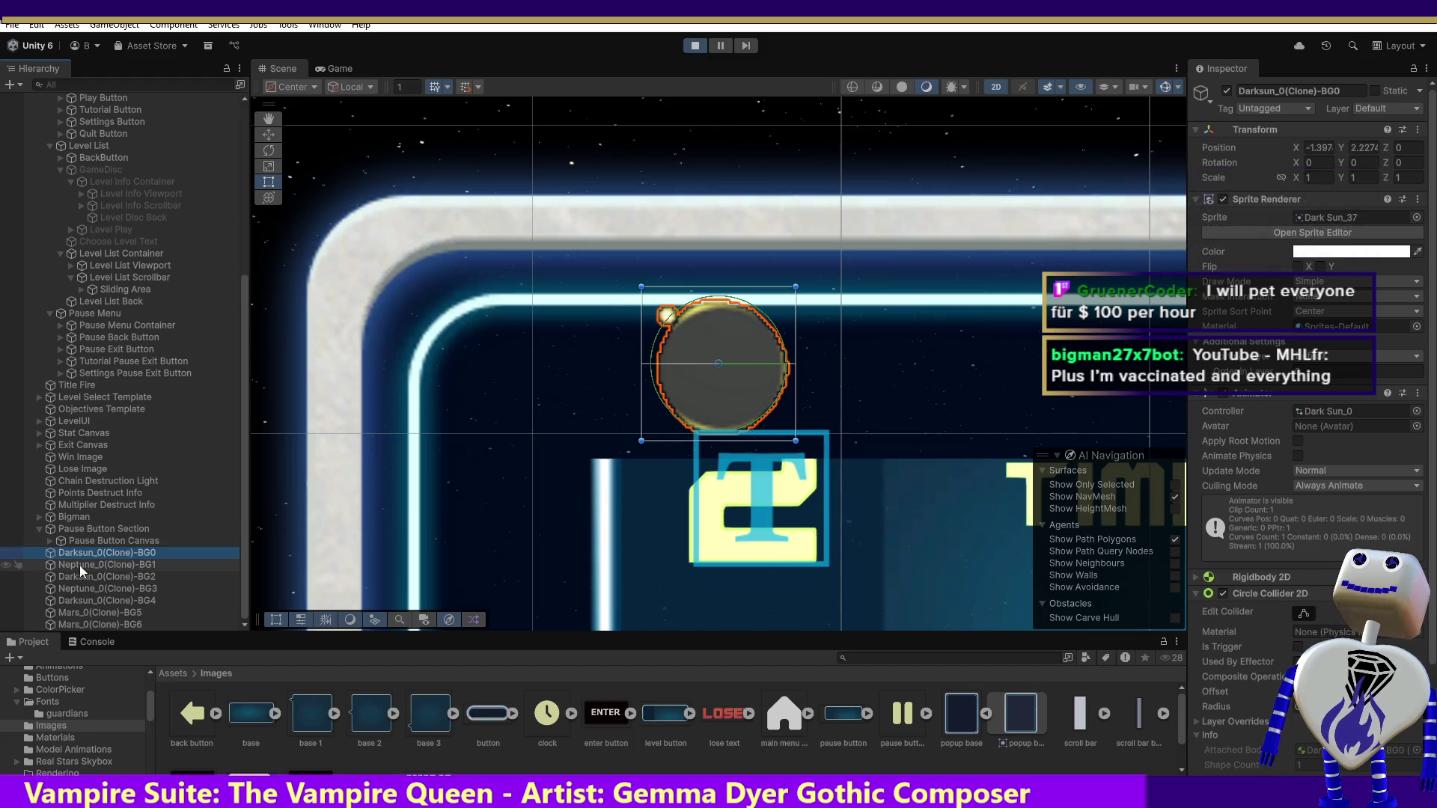
double_click(82, 575)
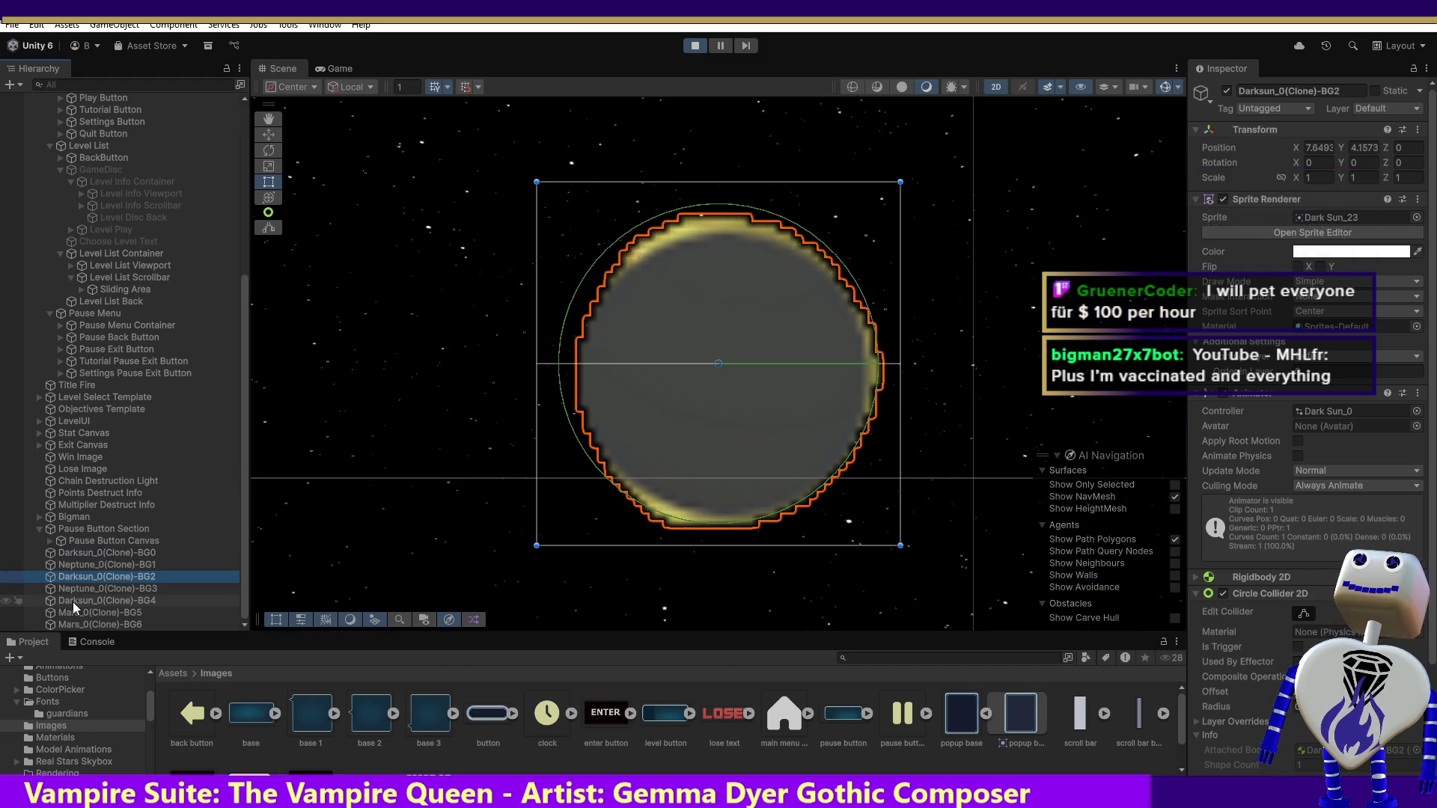
double_click(73, 602)
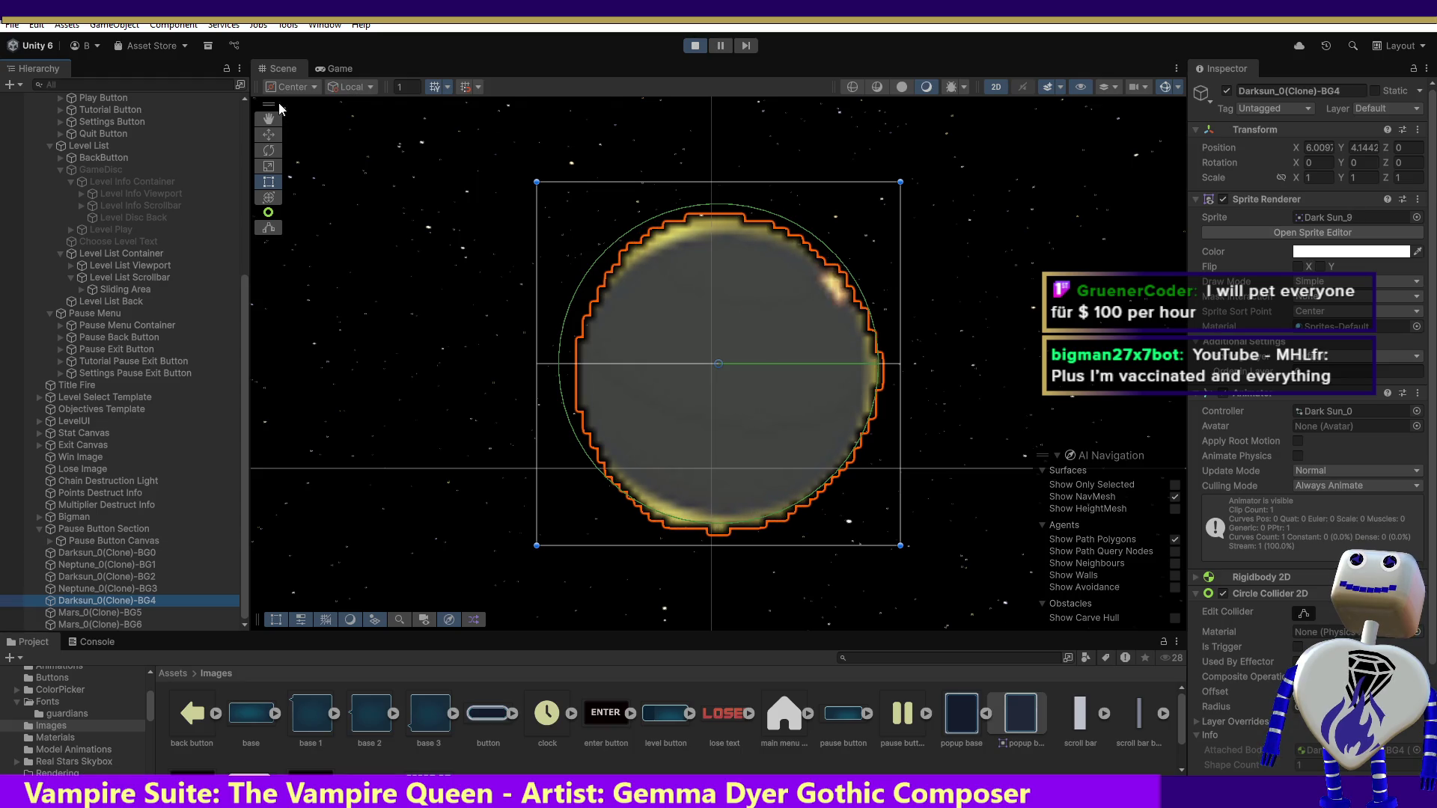
double_click(328, 66)
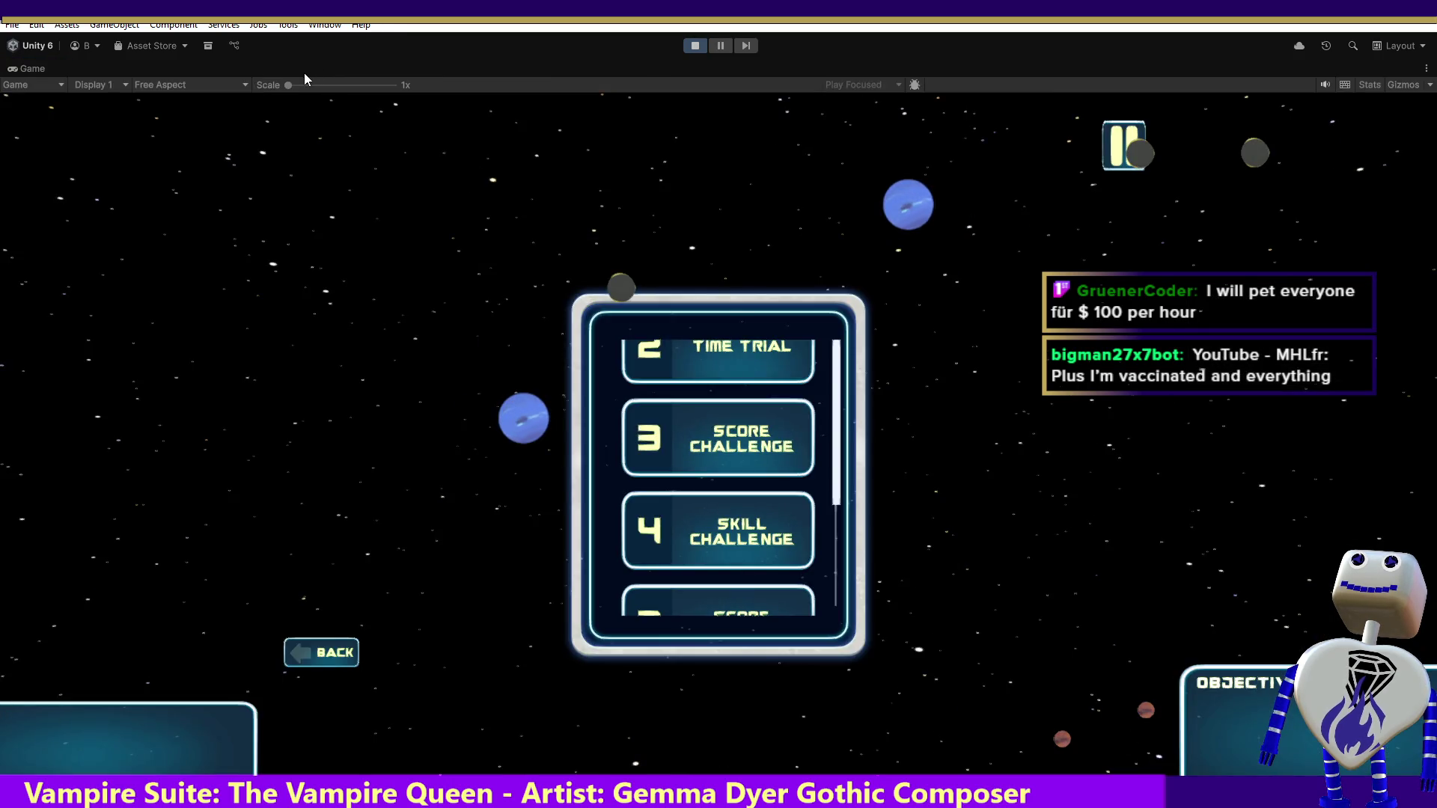
- Restore the Game view and Hierarchy to normal size, scroll the Hierarchy, and return to Scene view
double_click(30, 69)
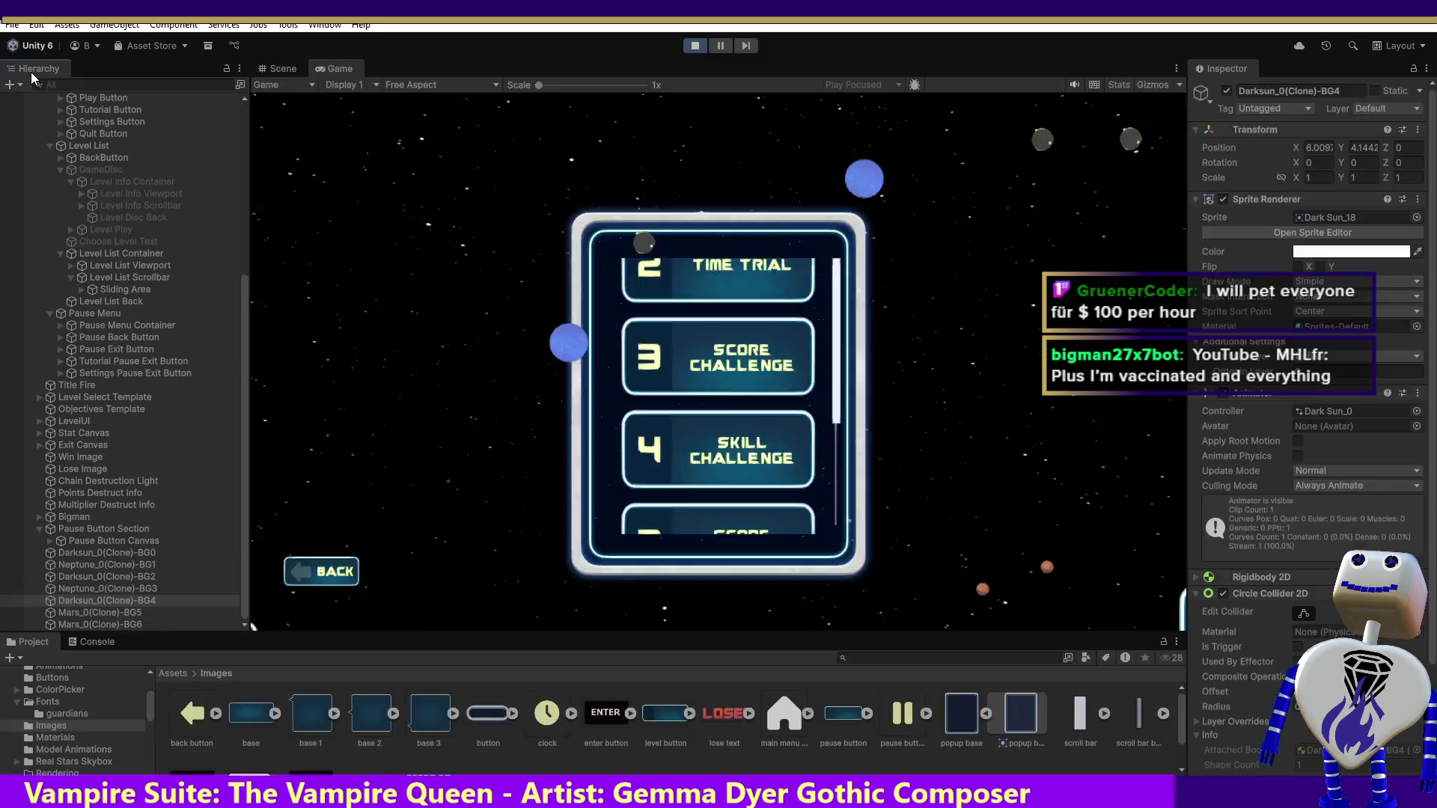
double_click(31, 72)
double_click(39, 70)
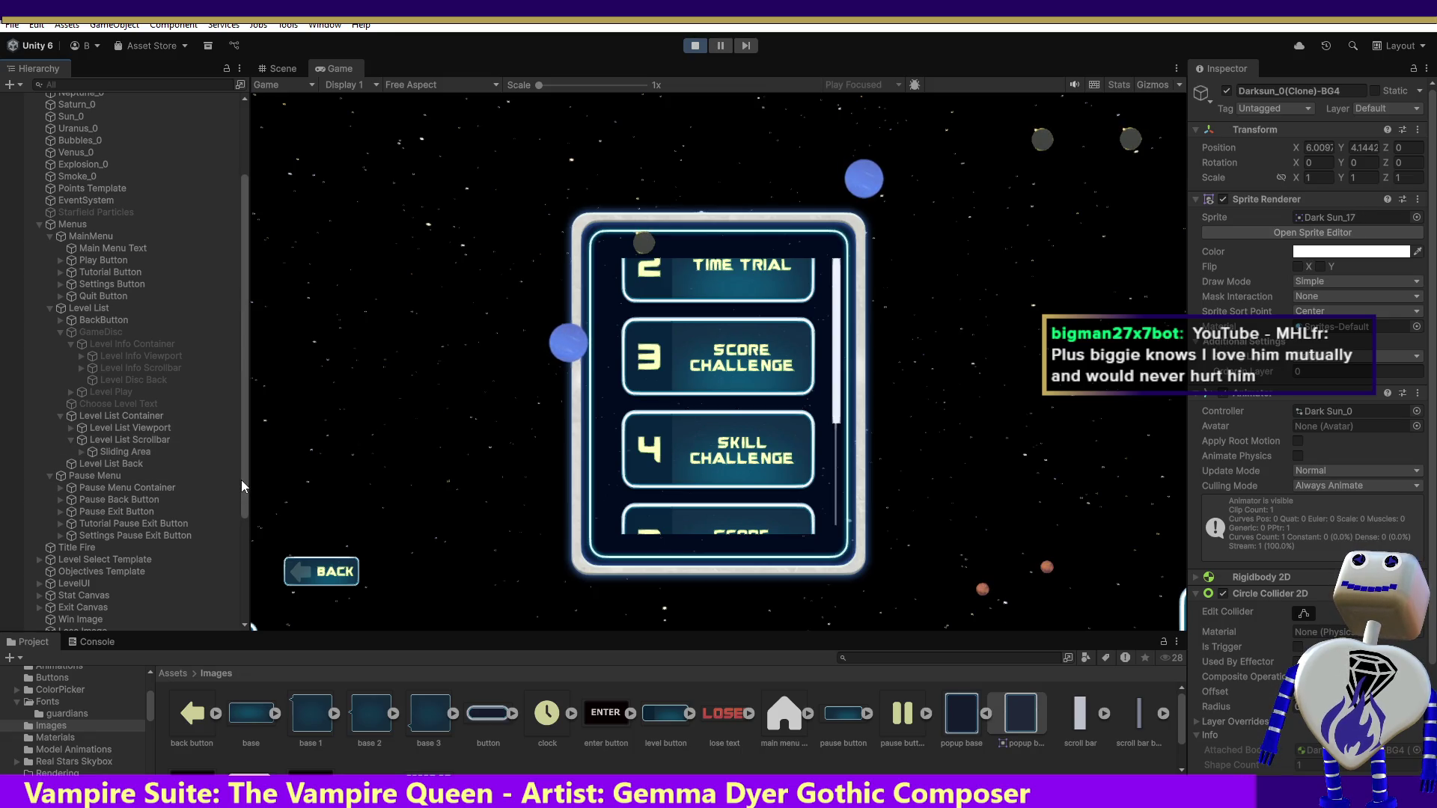
left_click_drag(241, 479, 241, 595)
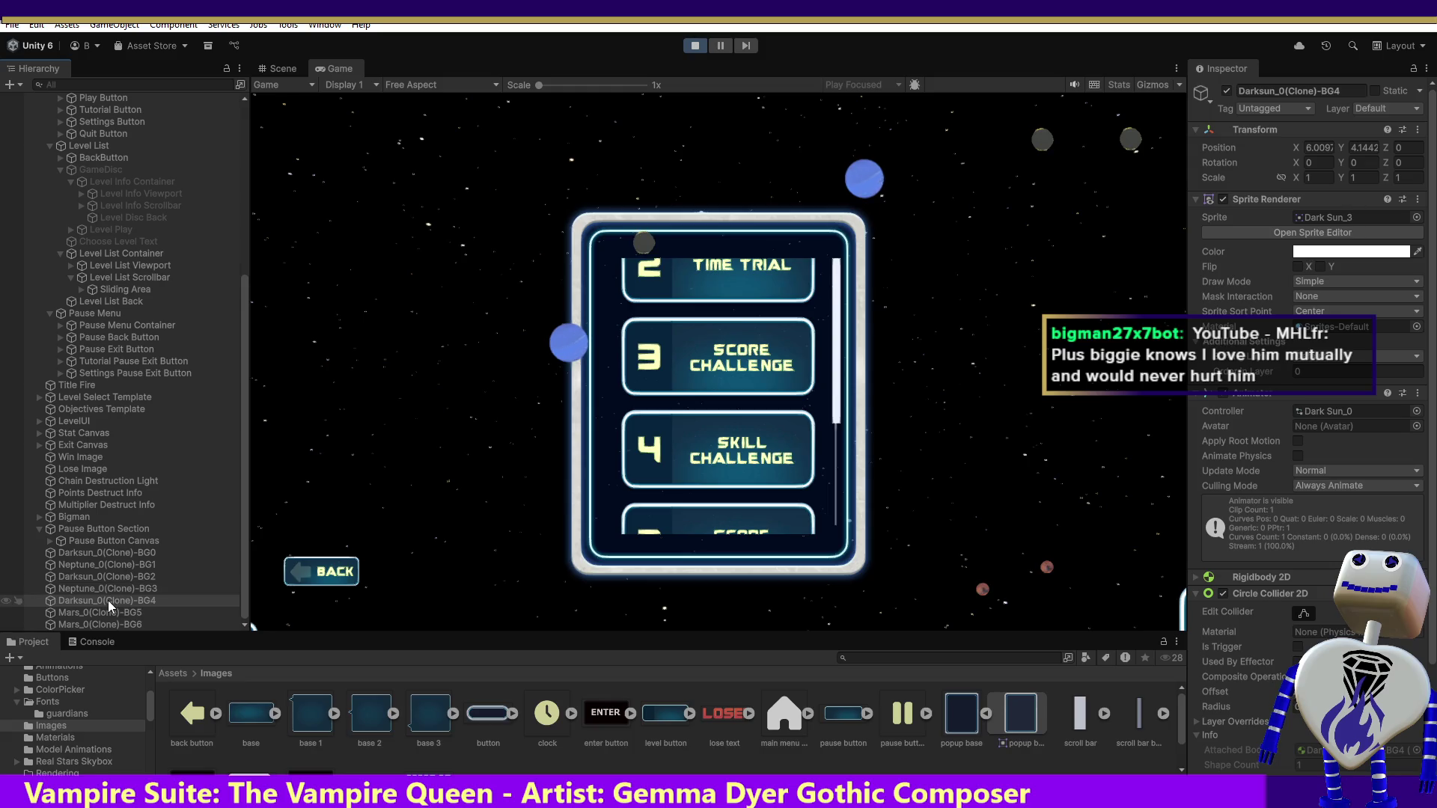
left_click(281, 69)
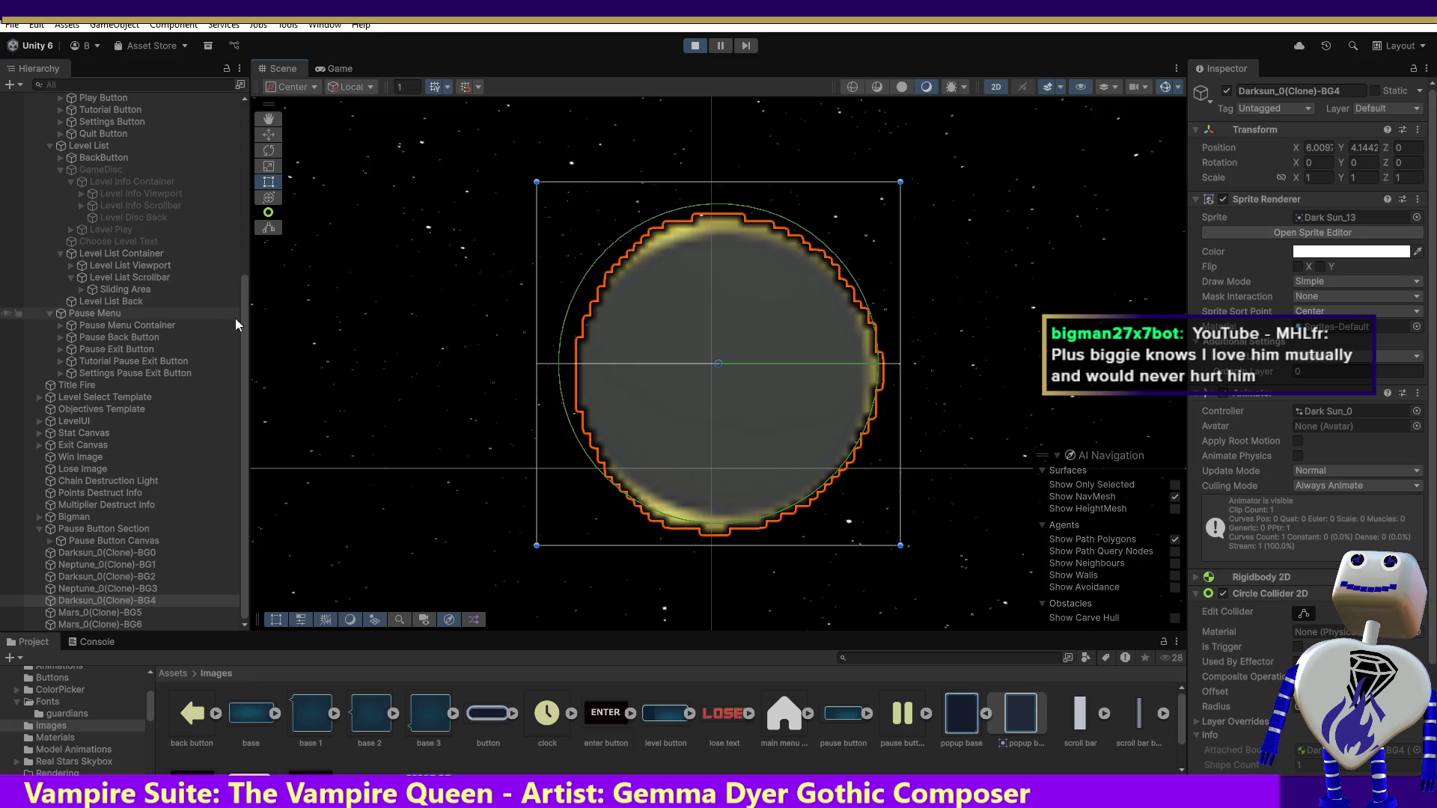
- Select the Darksun BG4 and BG2 suns, then frame BG4 and BG0 in the Scene view
left_click(118, 602)
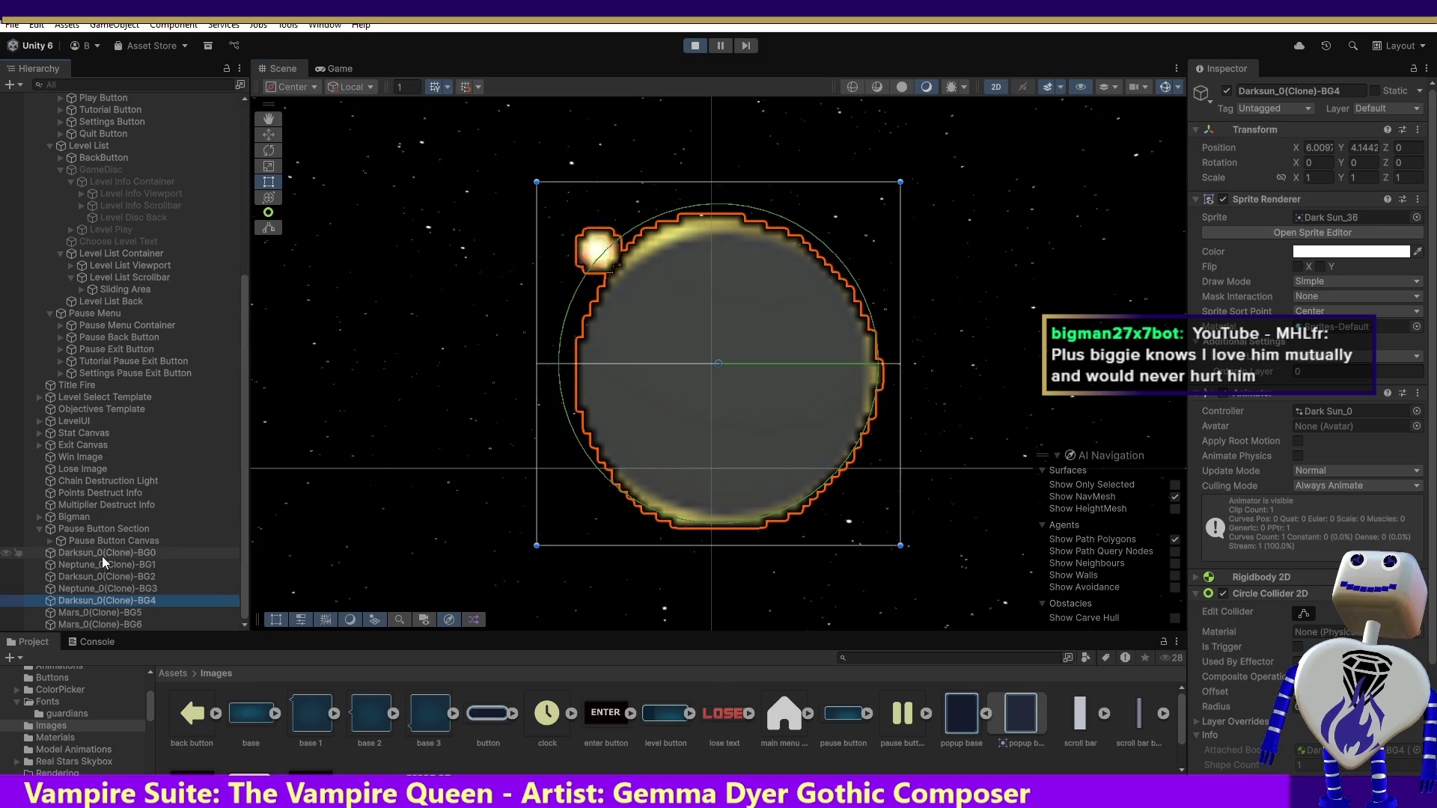
left_click(99, 576)
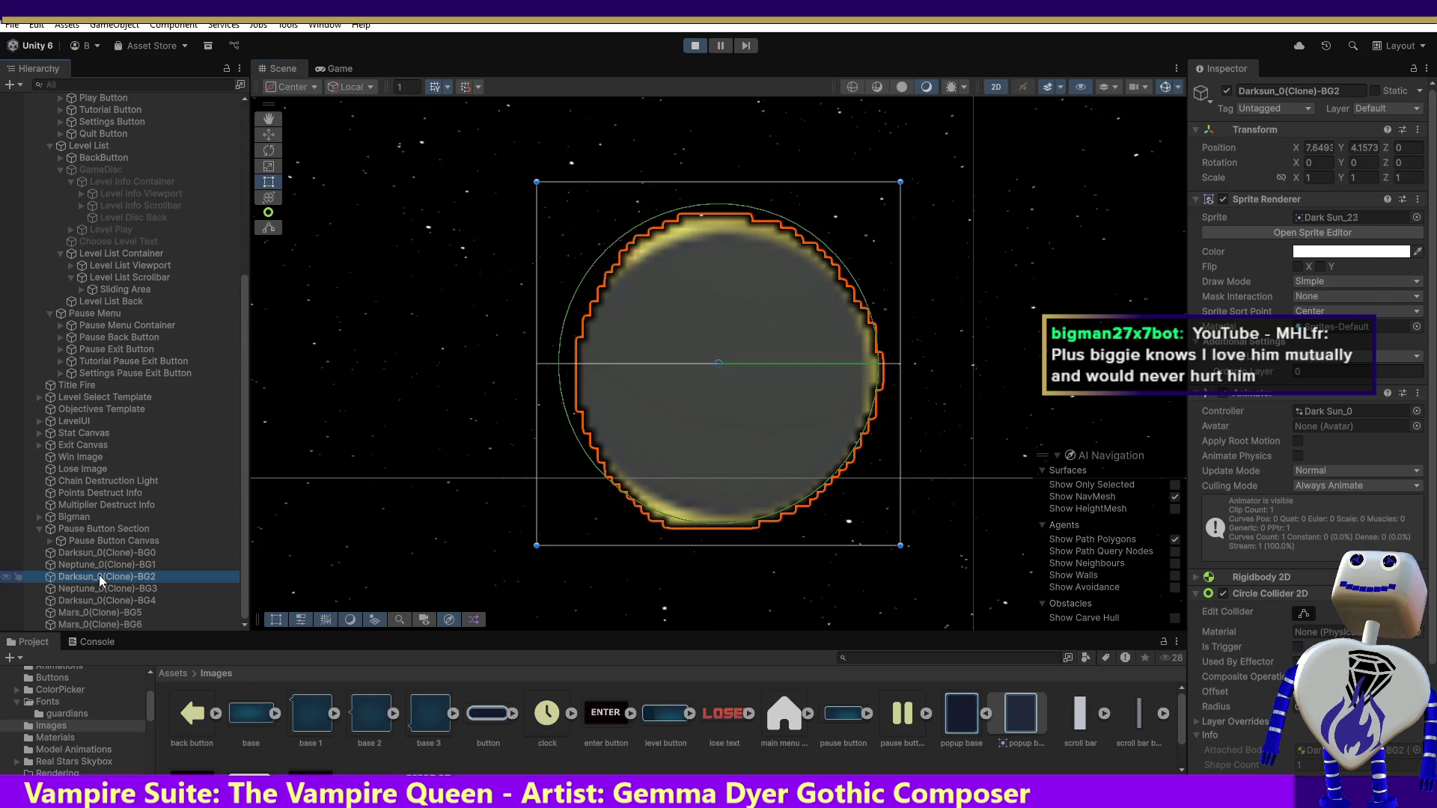
left_click(93, 599)
double_click(92, 599)
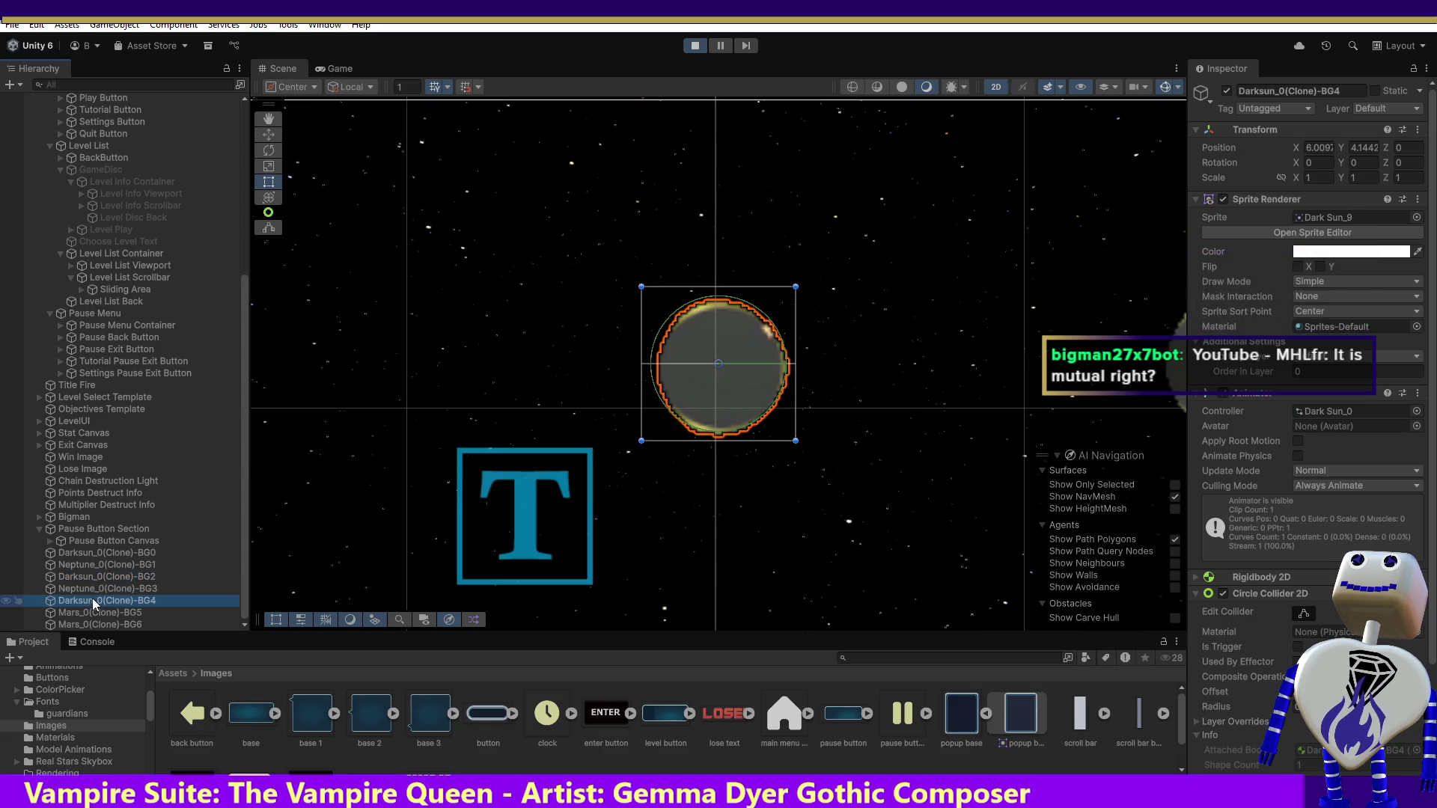
double_click(92, 553)
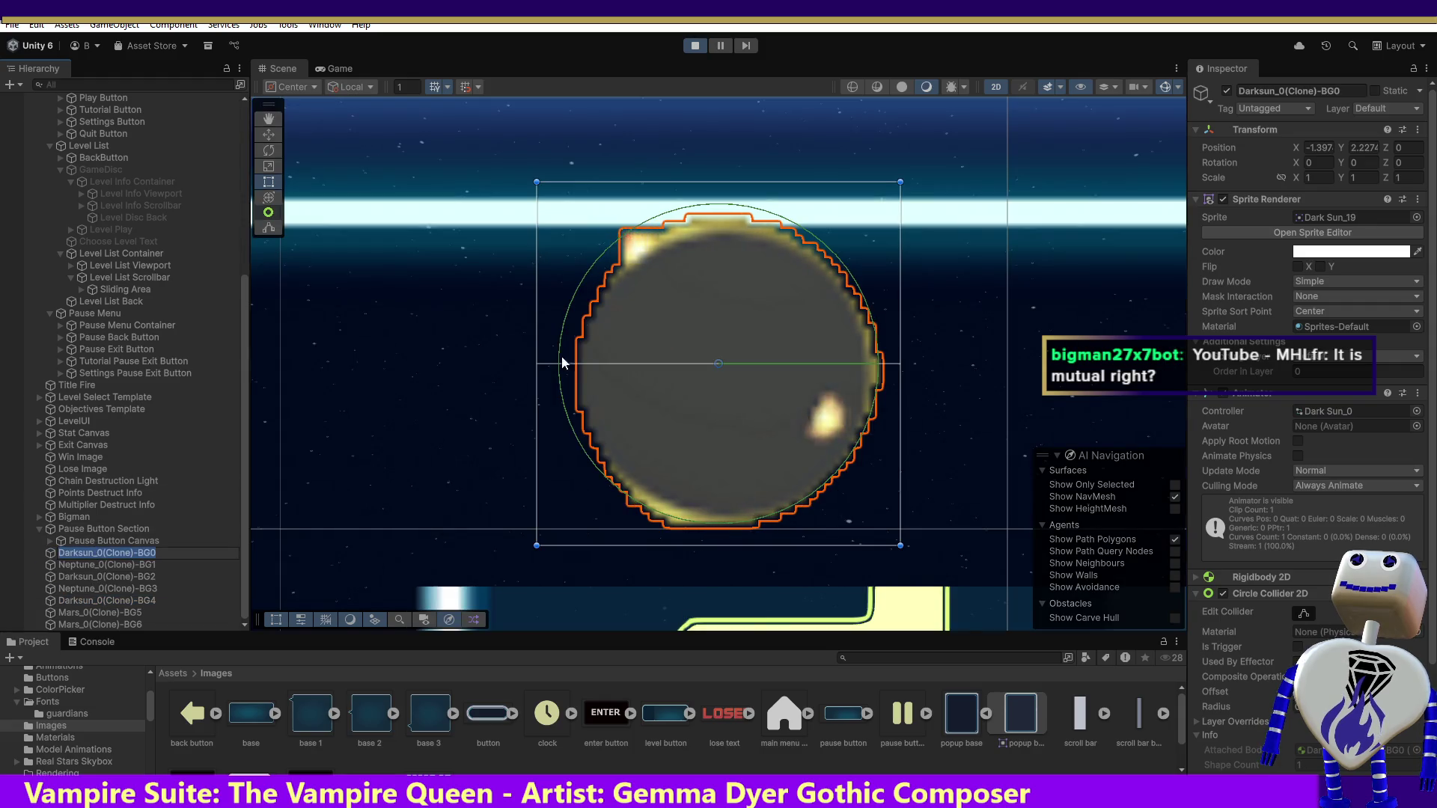
- Set Darksun_0(Clone)-BG0's Position Z to 50, then maximize the running Game view
left_click(1396, 148)
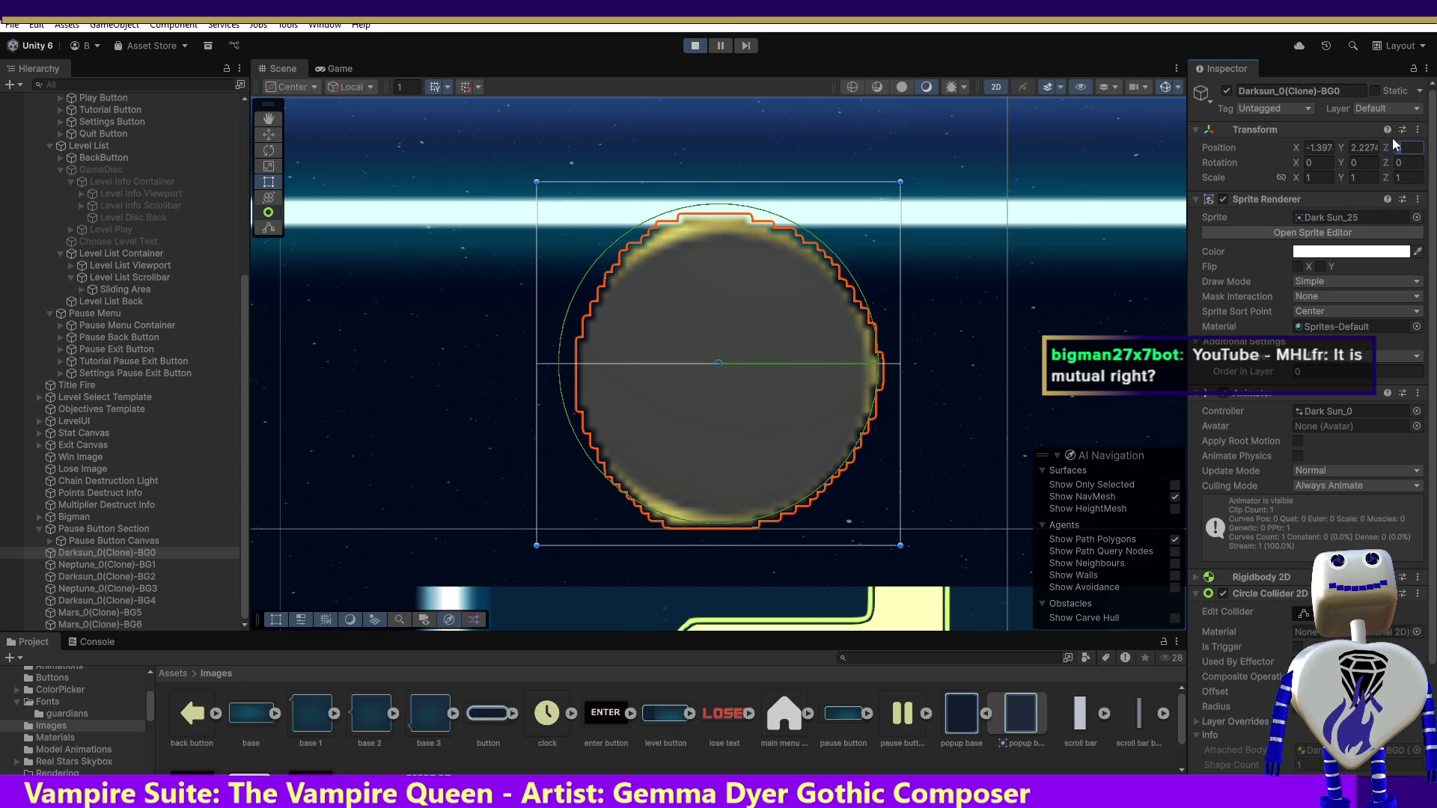
left_click(1405, 147)
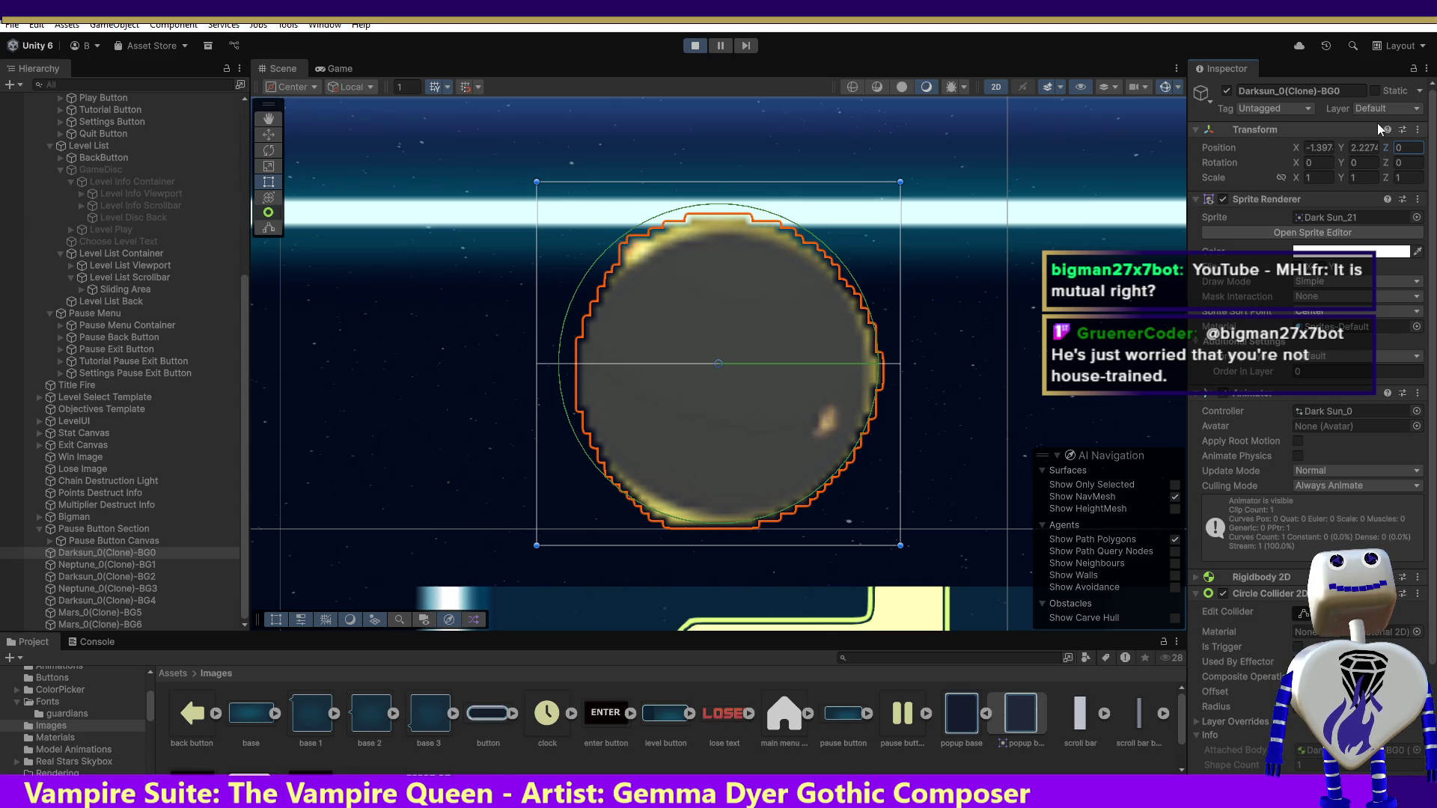
left_click(1413, 149)
type("50")
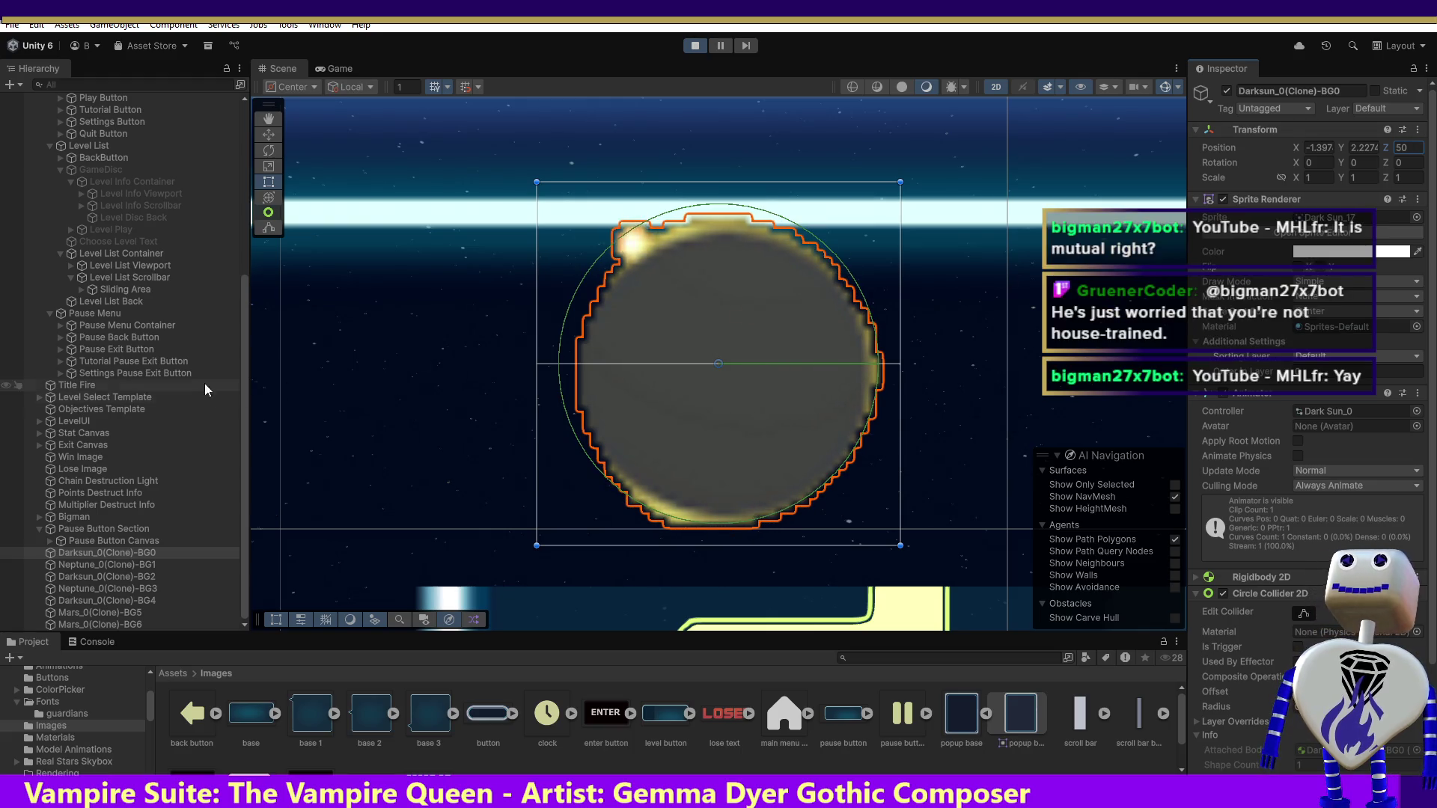
left_click(349, 68)
double_click(349, 67)
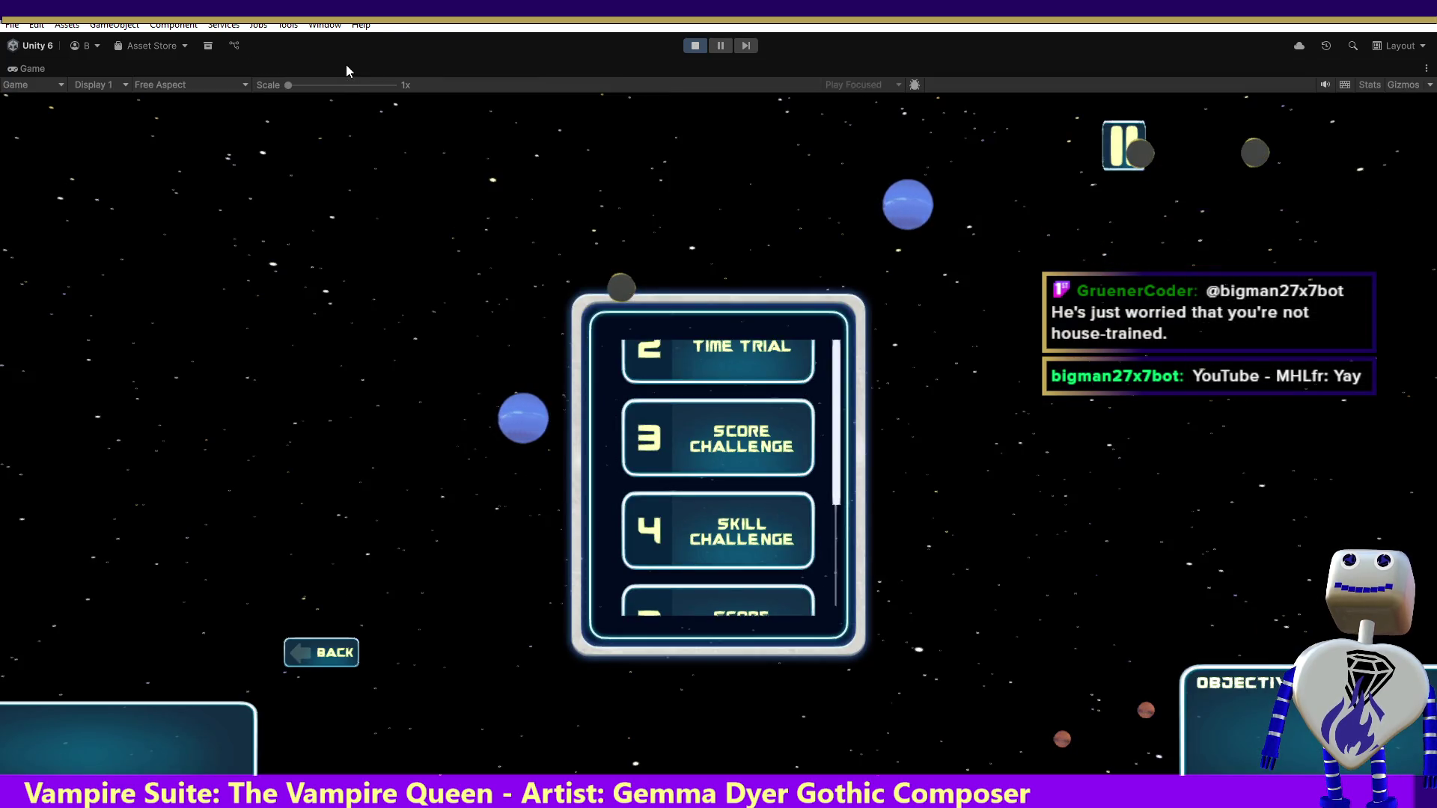
- Drag the running level list's scrollbar to test it, then select Level List Scrollbar in the Hierarchy
left_click(41, 74)
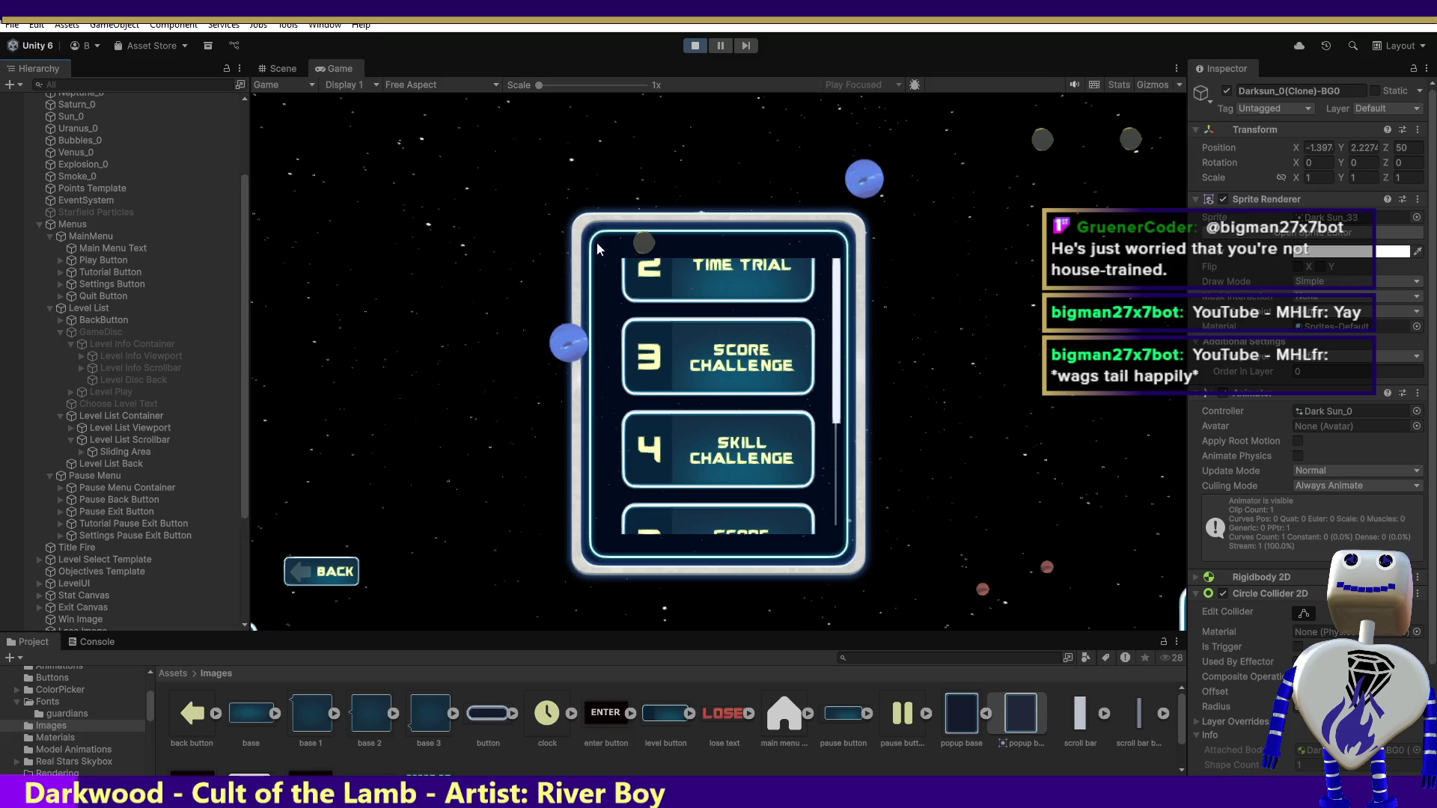
mouse_move(841, 283)
left_mouse_down()
mouse_move(858, 425)
mouse_move(802, 184)
mouse_move(879, 455)
mouse_move(827, 224)
left_mouse_up()
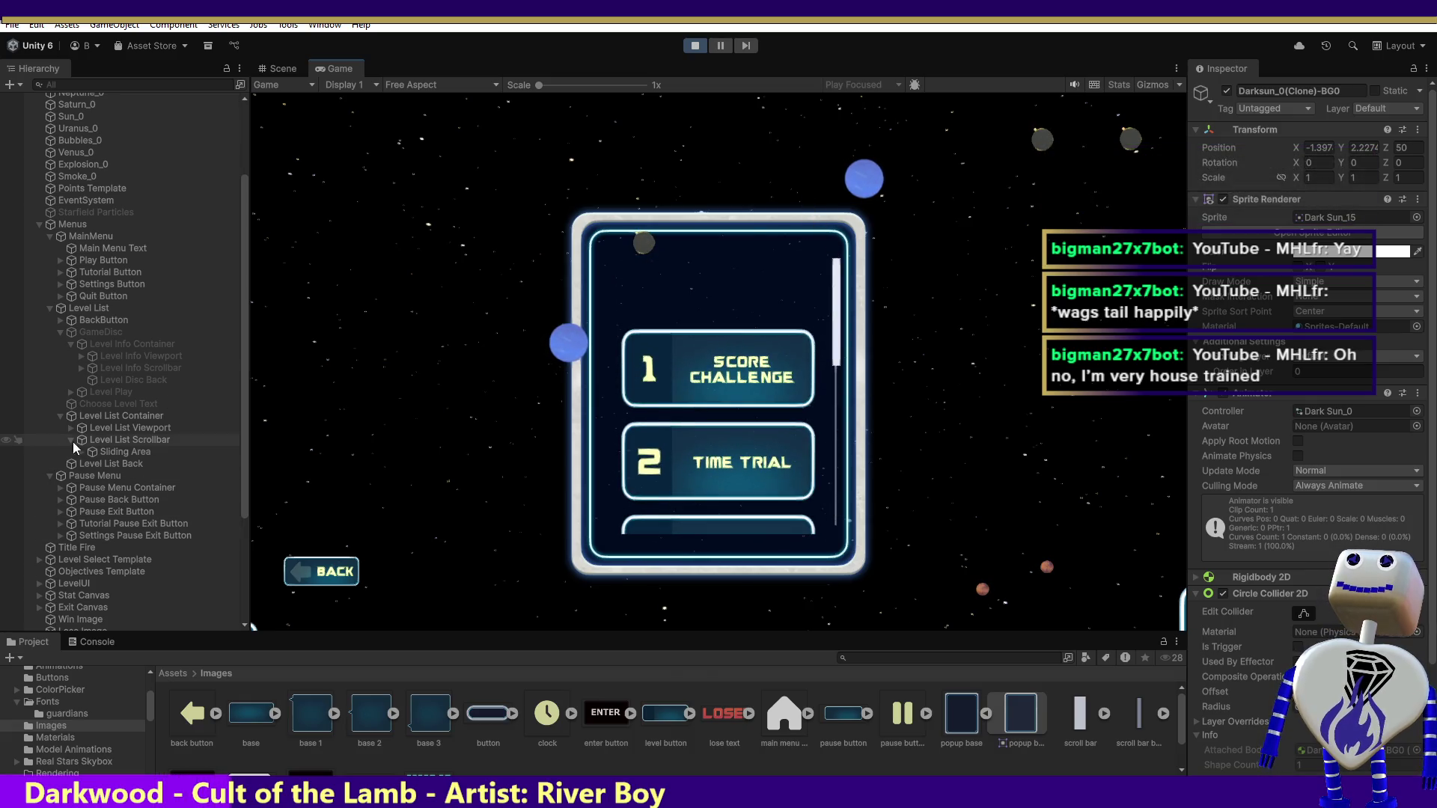
left_click(128, 453)
left_click(112, 440)
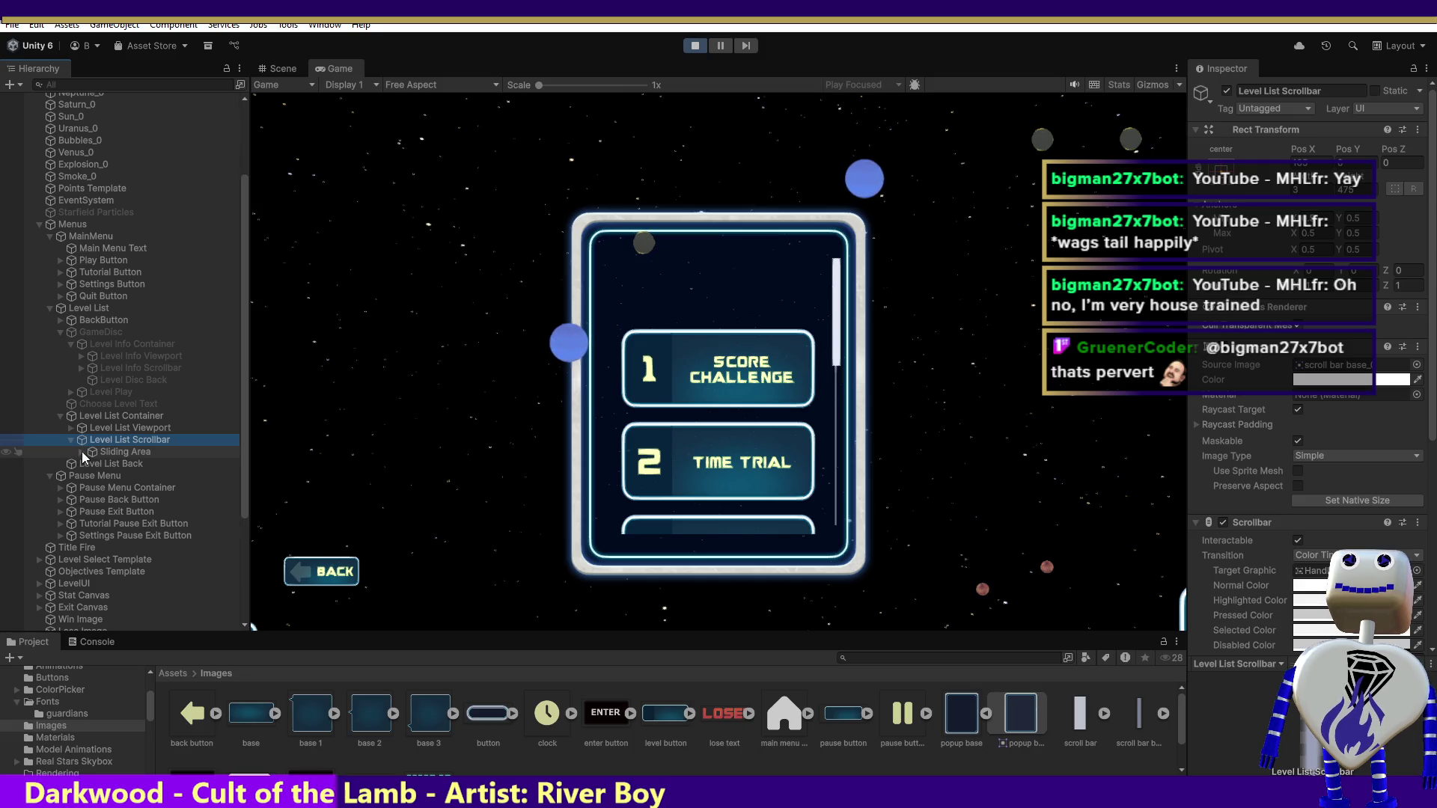
- Expand Sliding Area to reveal its Handle, then view Level List Container's Scroll Rect settings
left_click(83, 452)
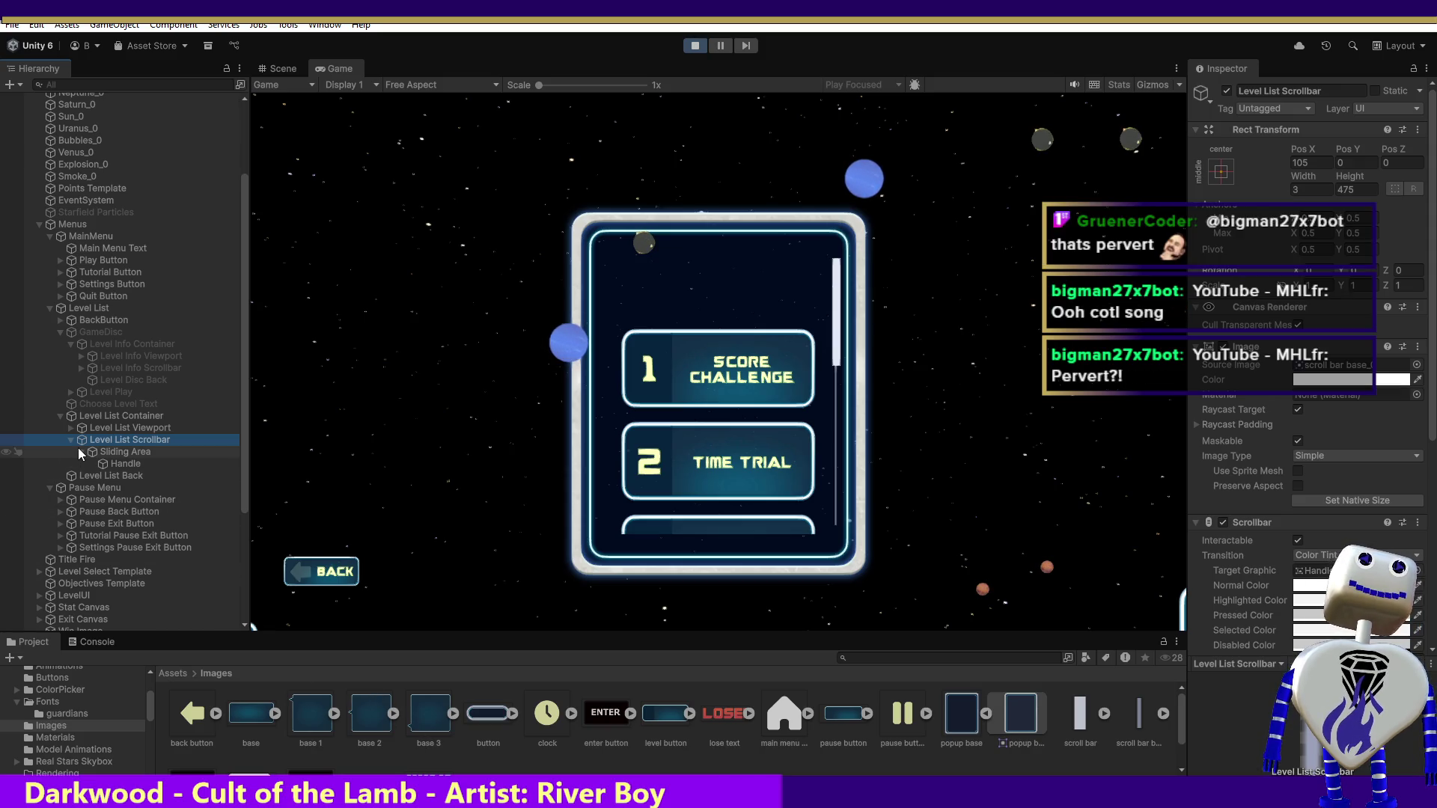
left_click(120, 451)
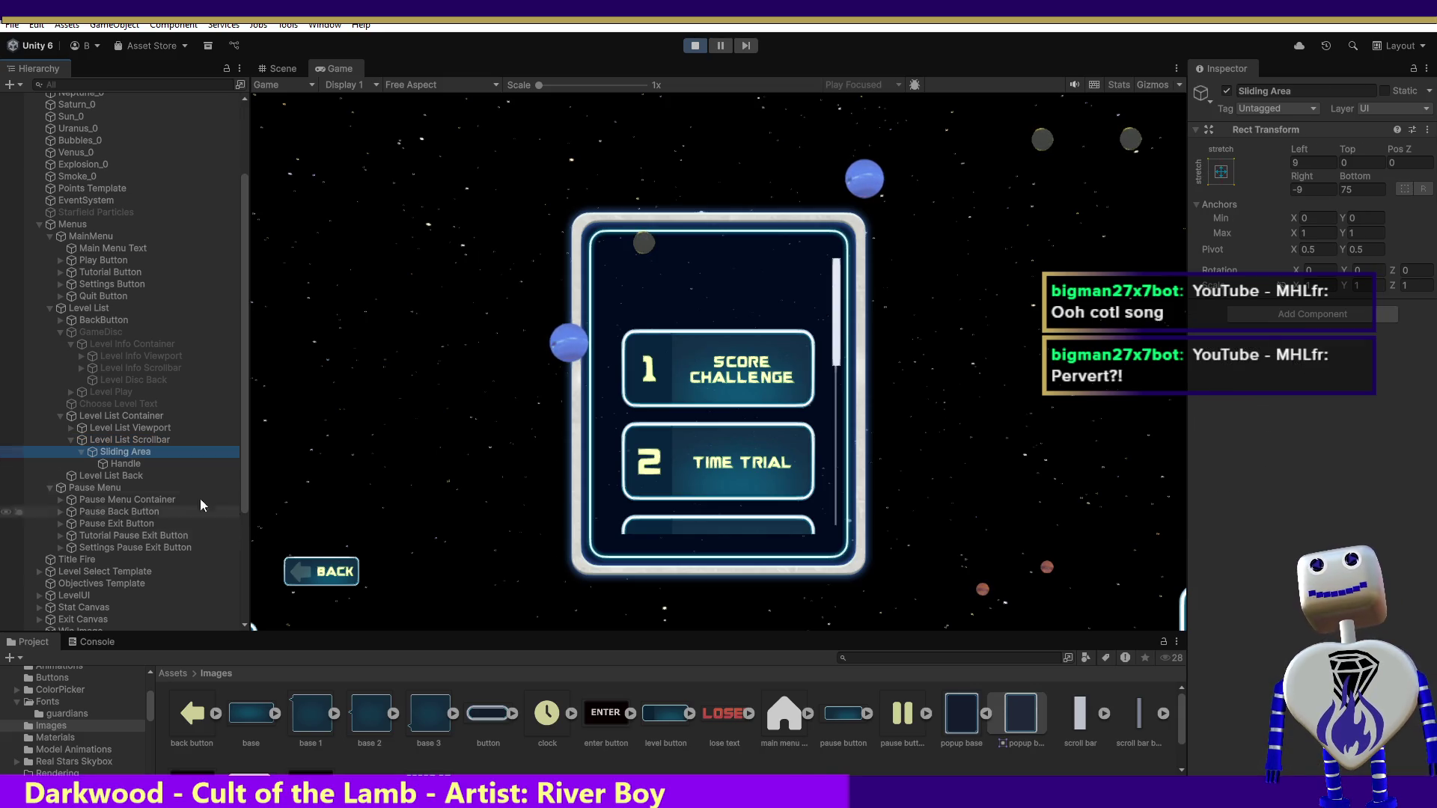
left_click(126, 418)
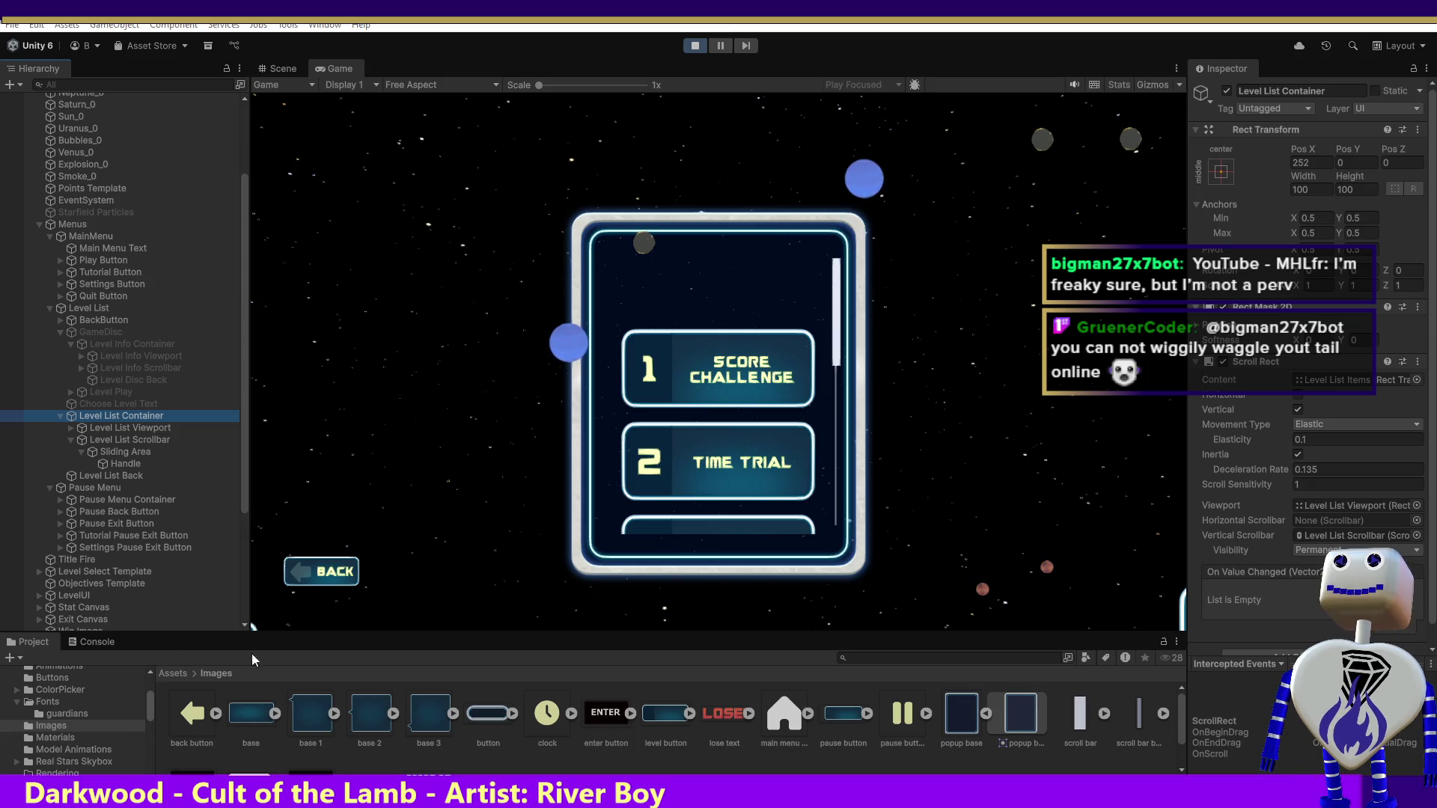
- Collapse the GameDisc branch and return to the Level List Container's settings
left_click(65, 331)
left_click(58, 334)
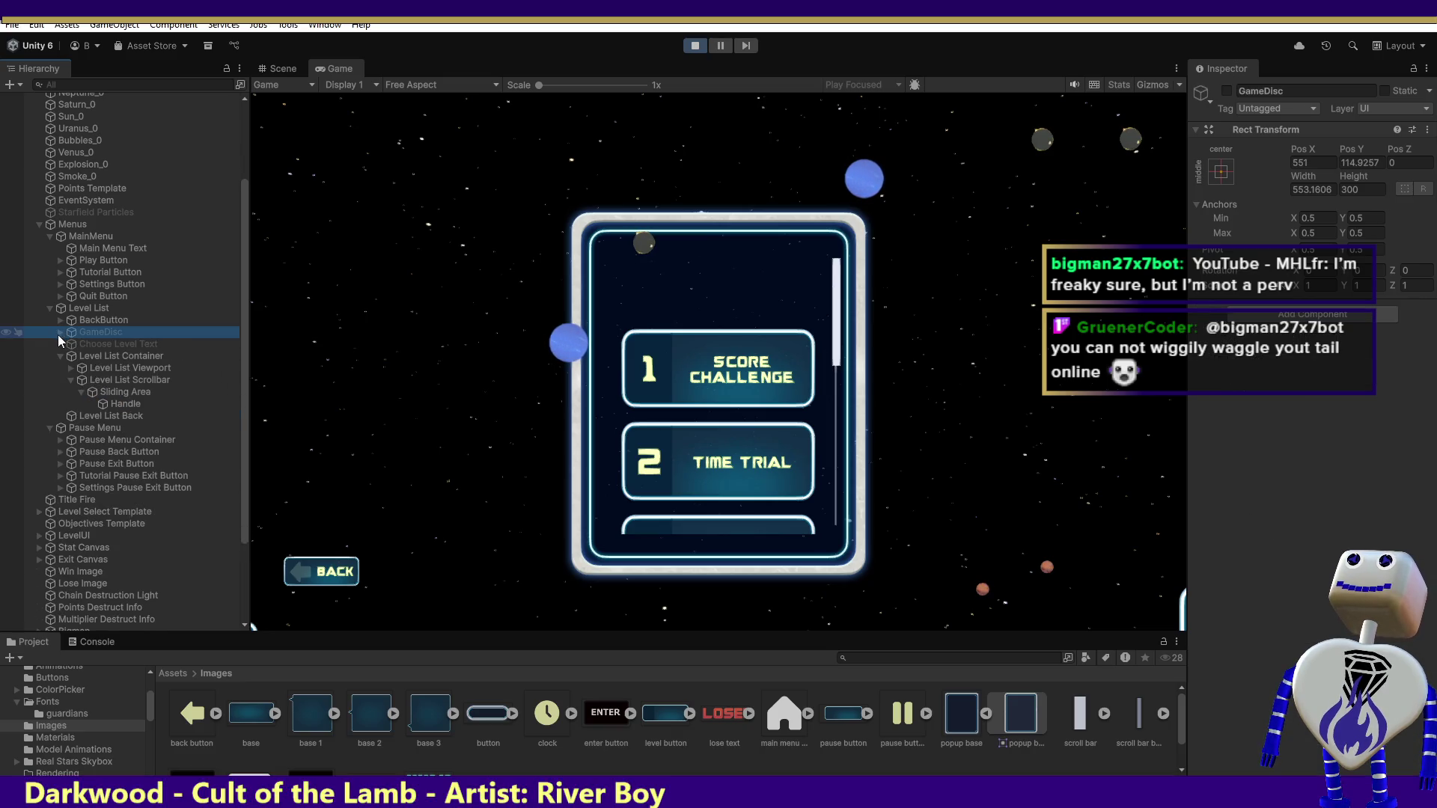
left_click(133, 355)
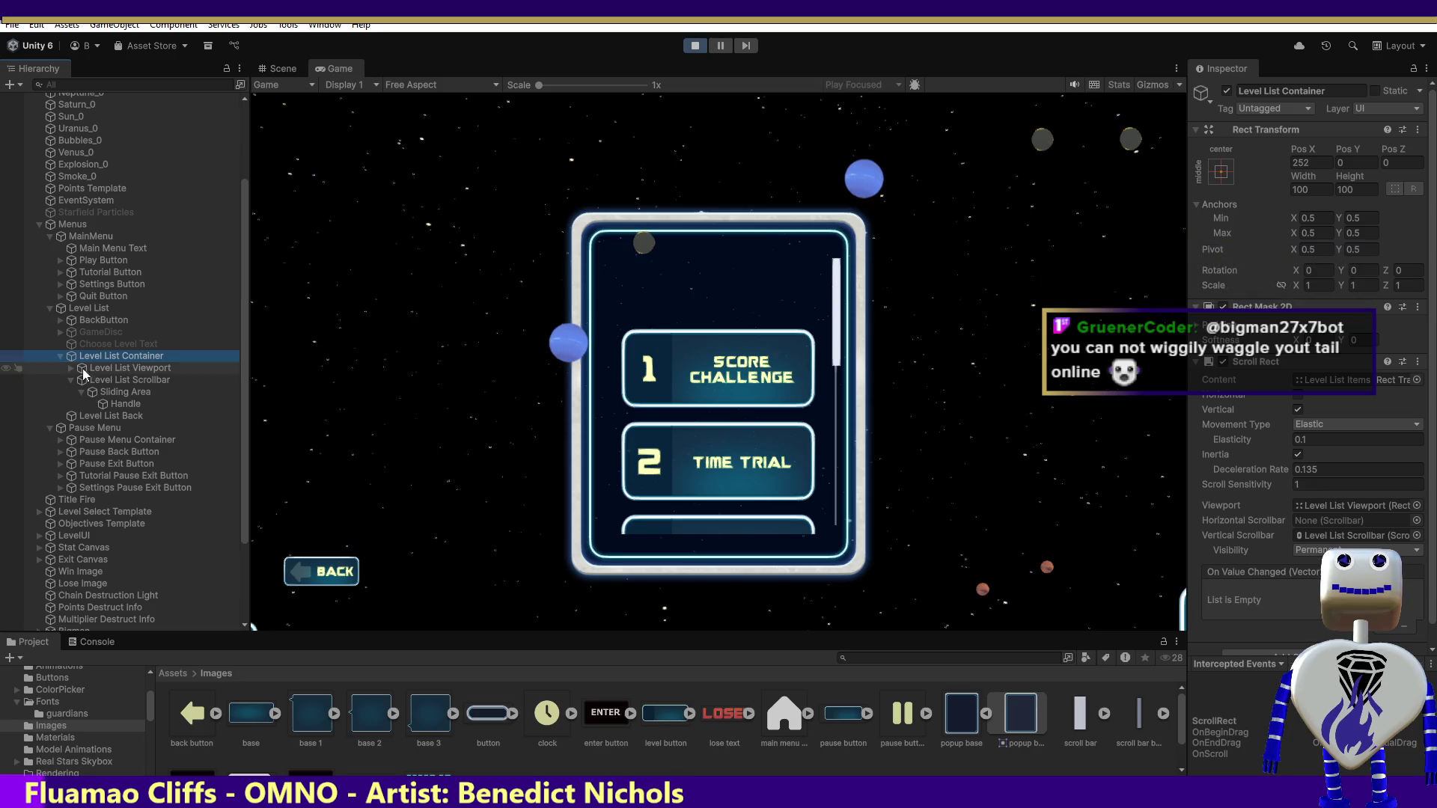
- Review Level List Back, Scrollbar and Viewport, then collapse the Level List Container branch
left_click(101, 416)
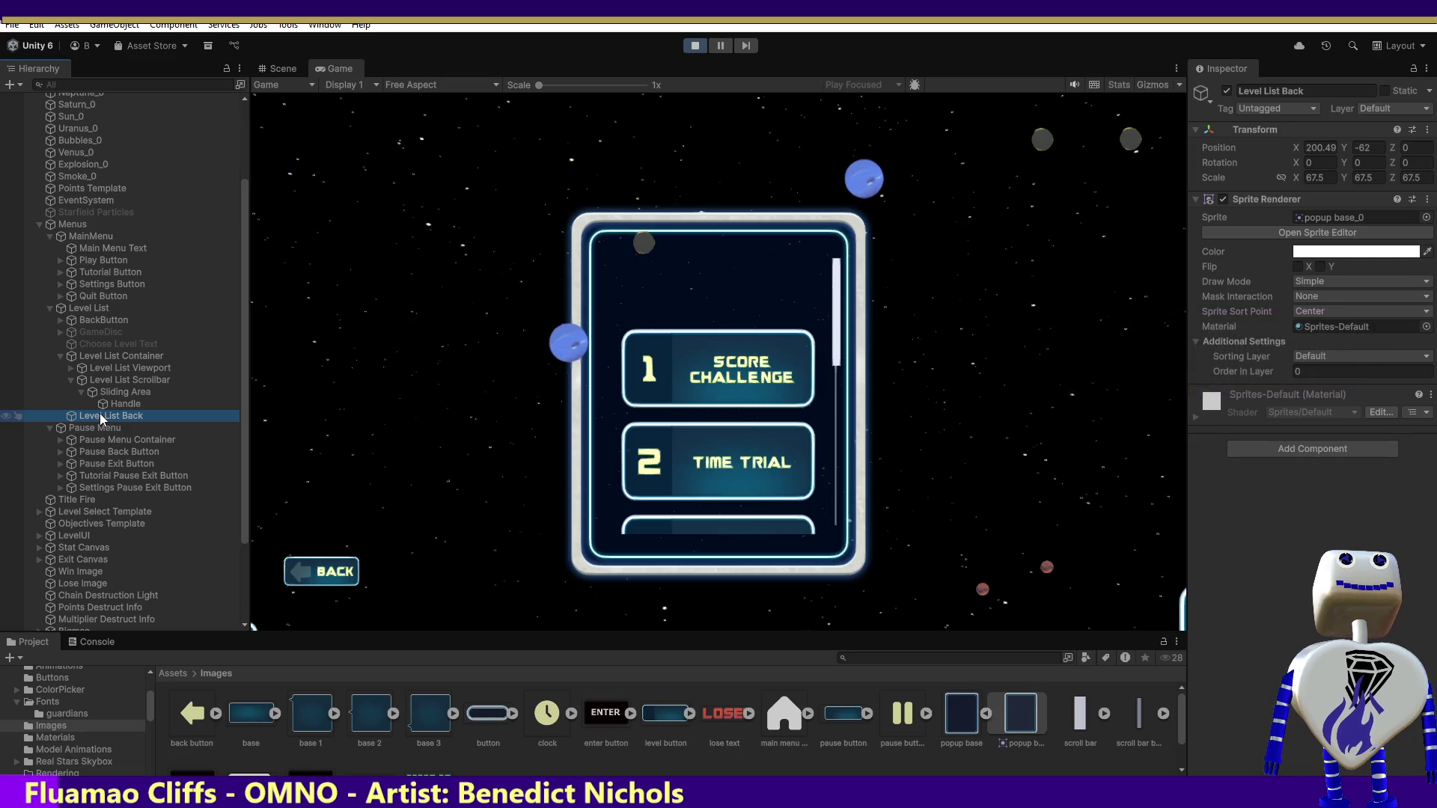
left_click(101, 380)
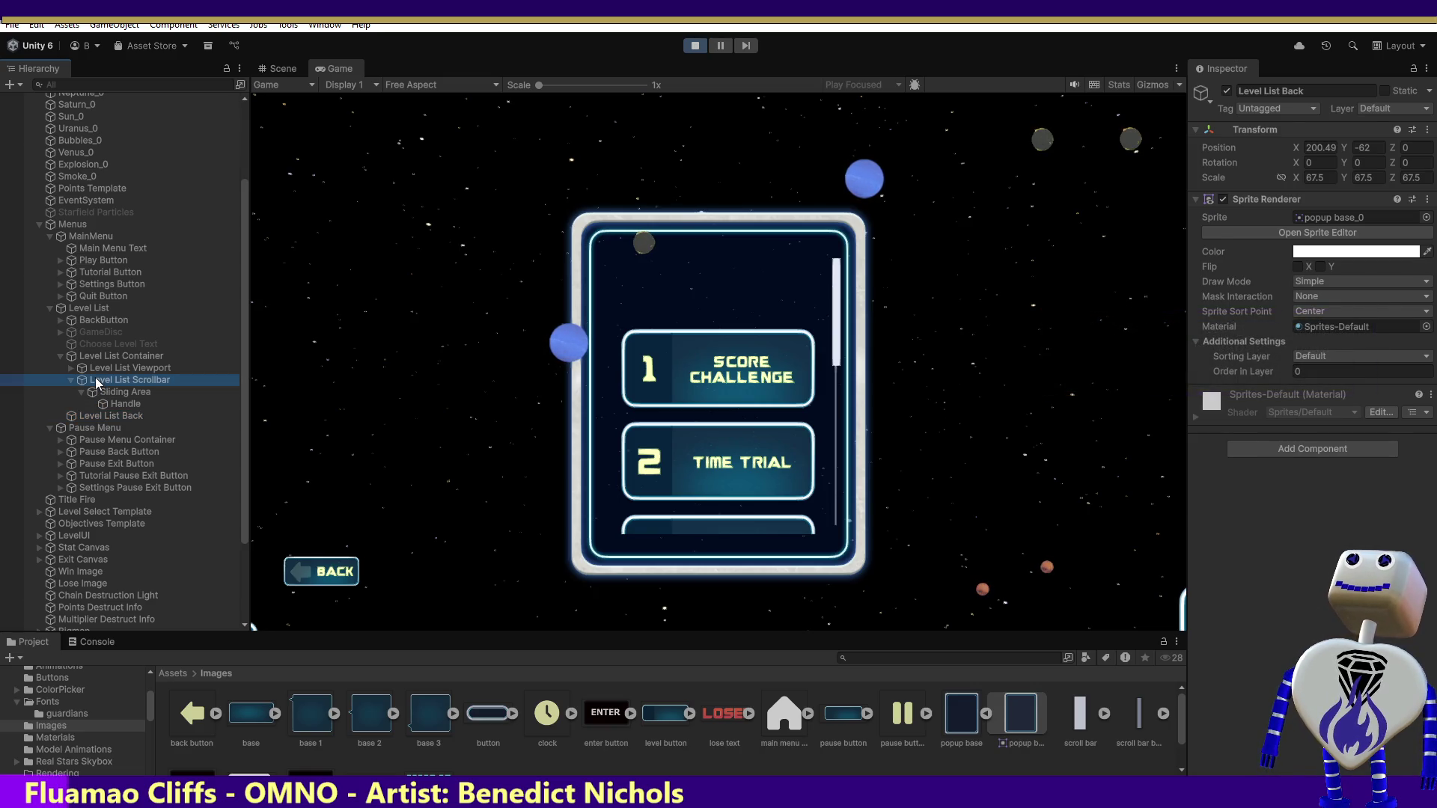
left_click(100, 367)
left_click(108, 356)
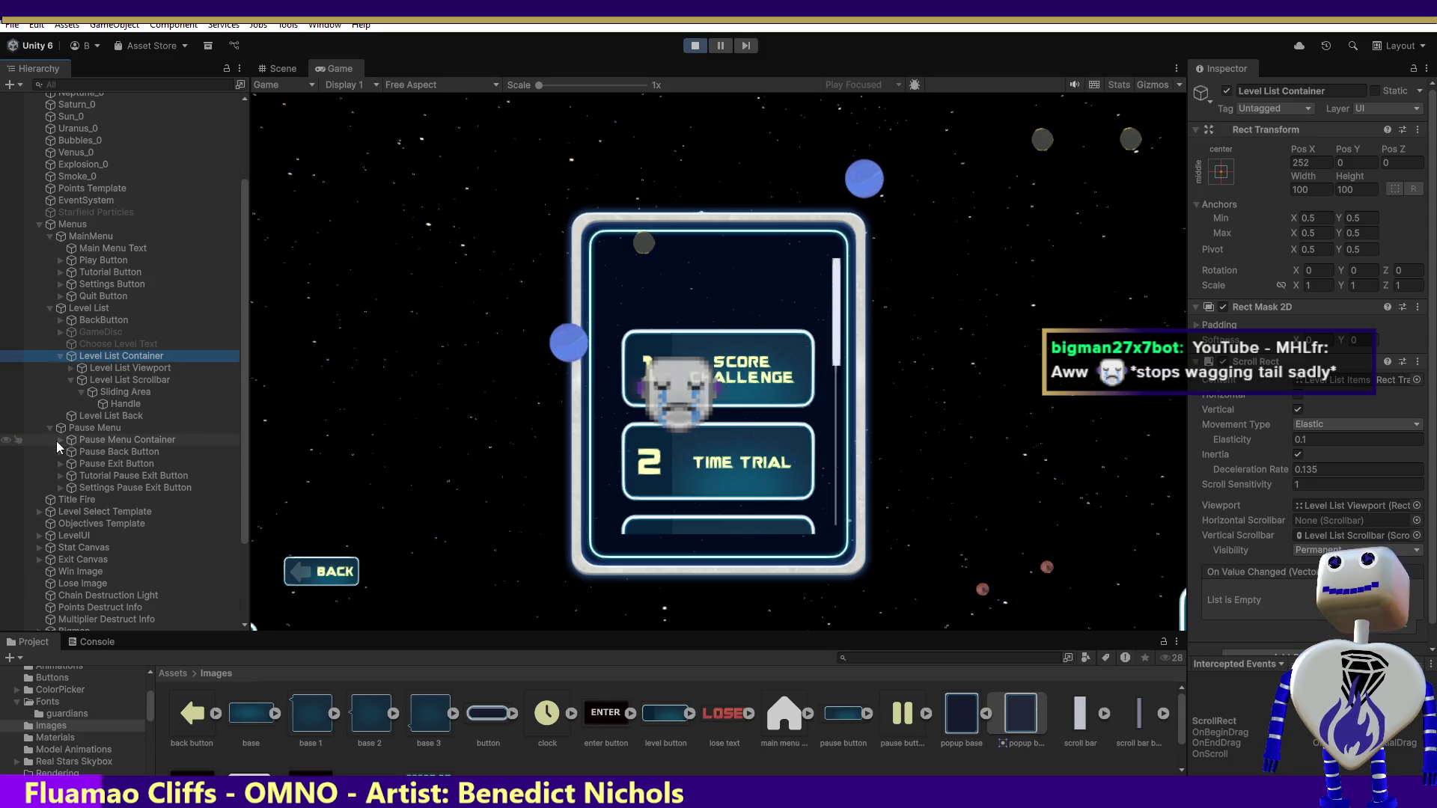
left_click(93, 415)
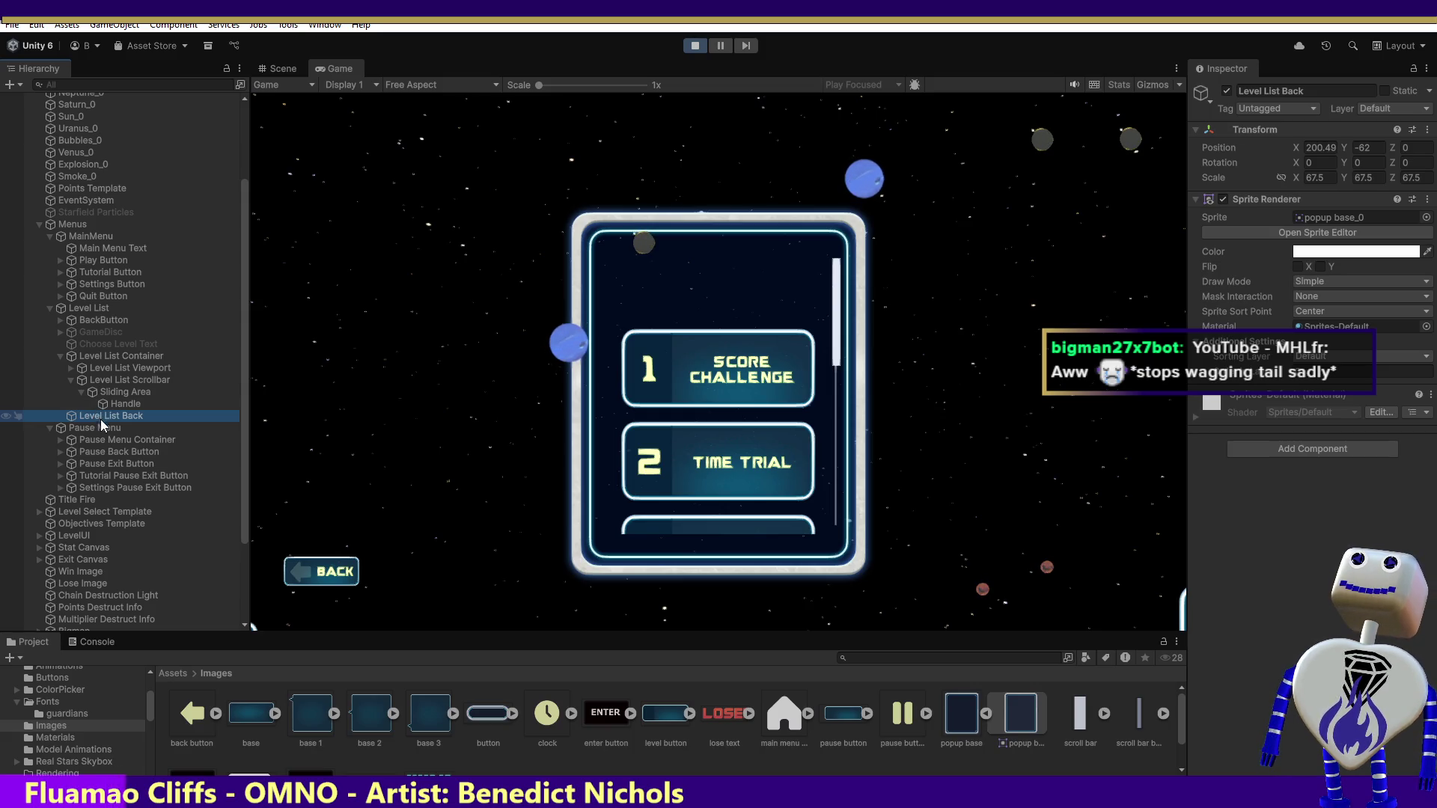
left_click(97, 356)
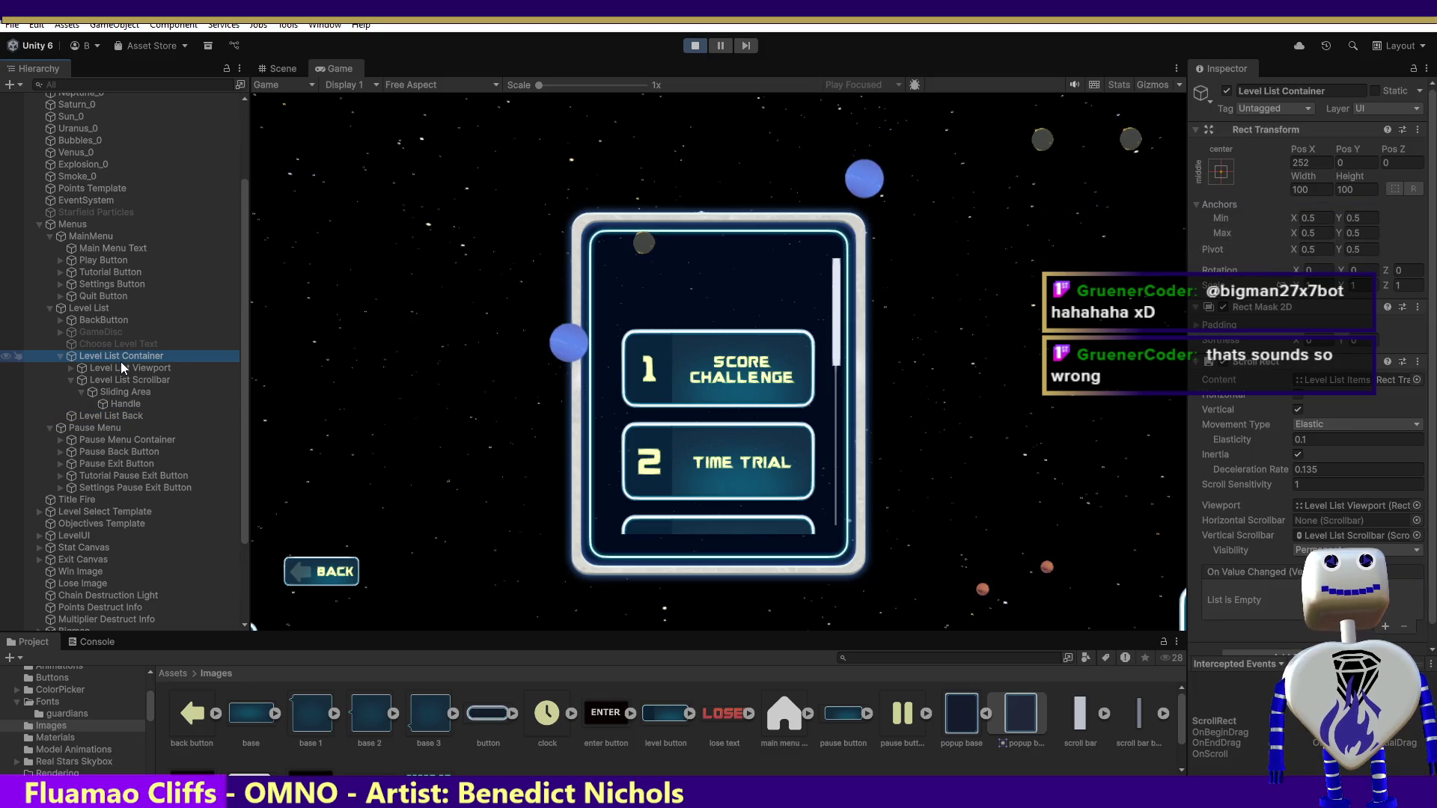
left_click(61, 357)
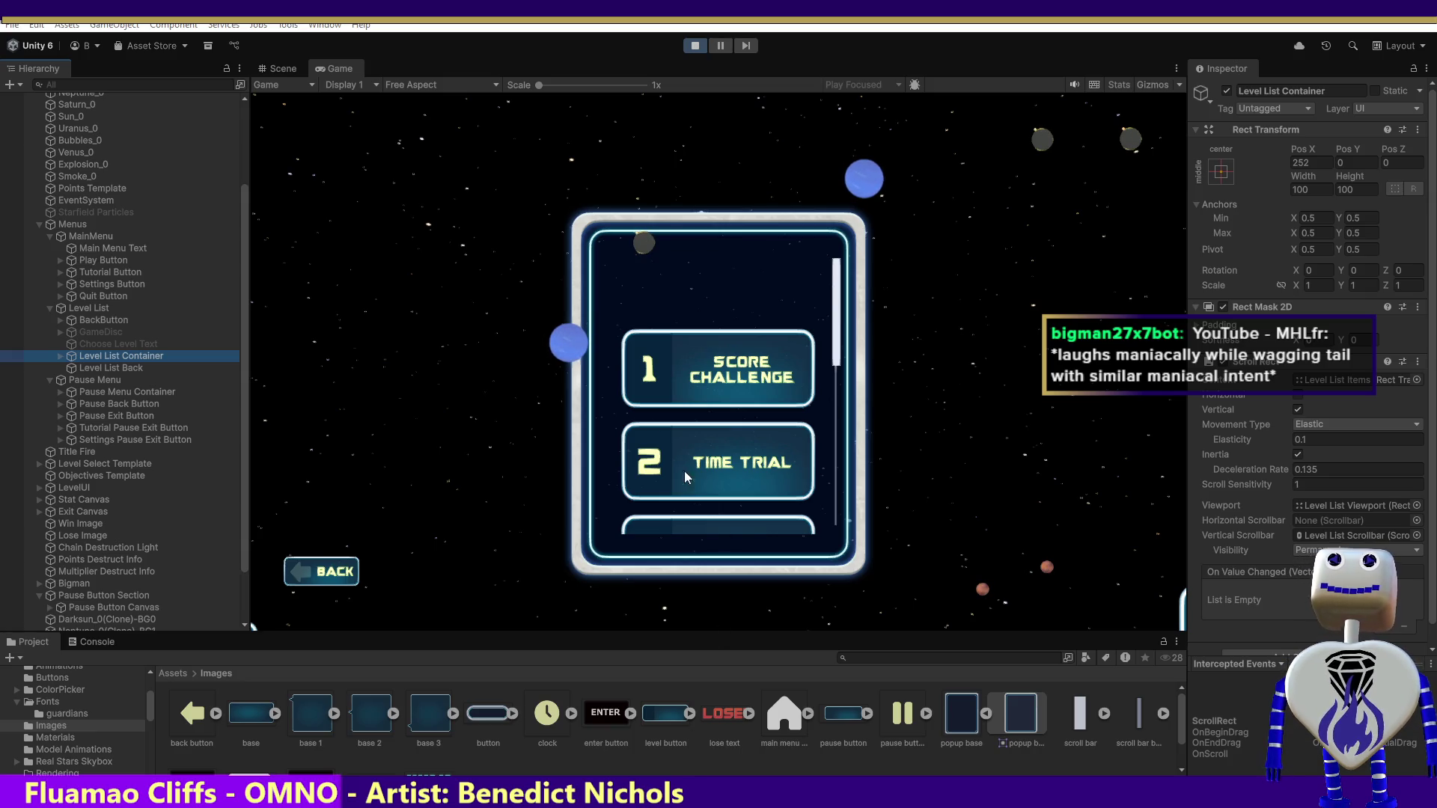
- Drag and scroll the level list in the Game view to test its scrolling
left_click_drag(837, 314, 836, 531)
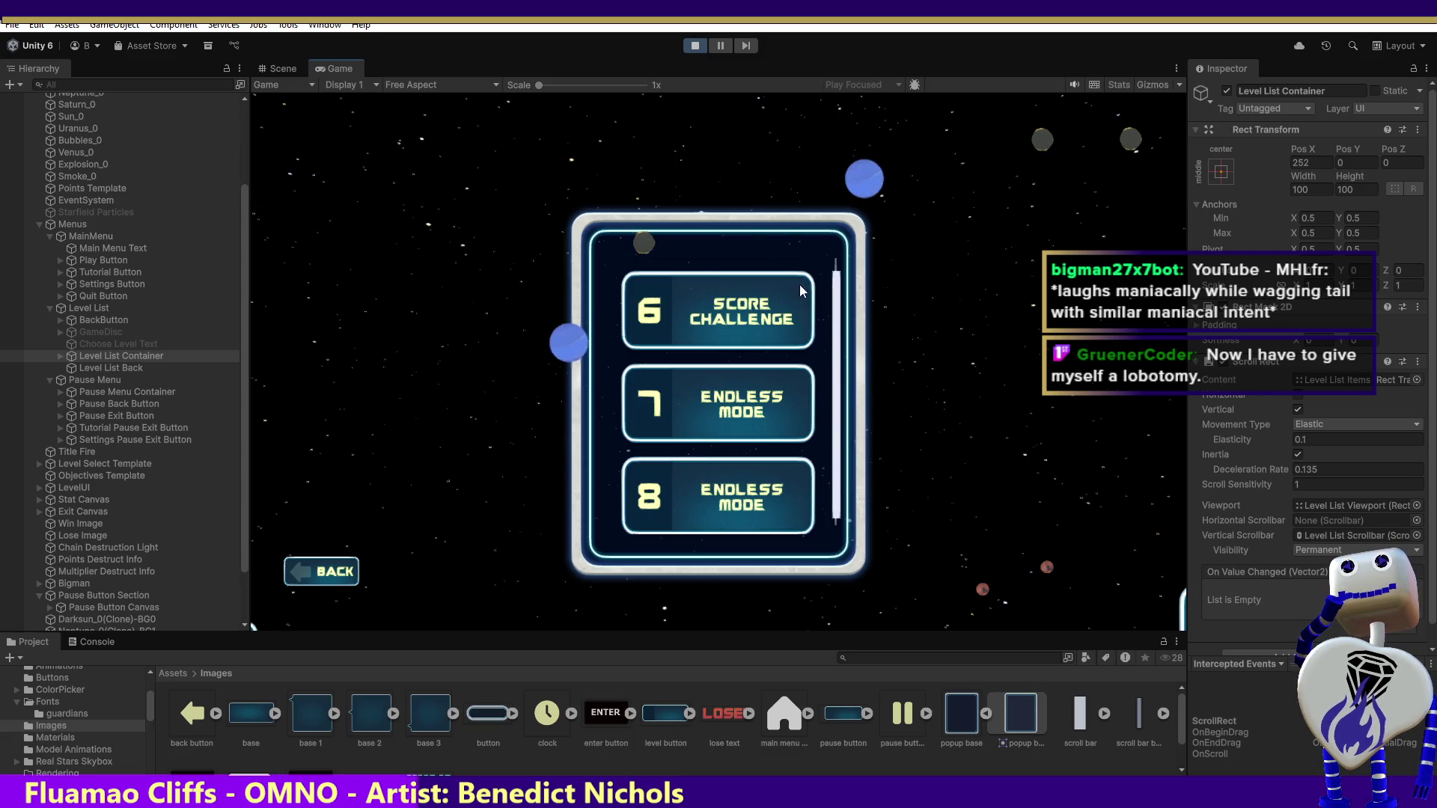
scroll(698, 503, "up", 5)
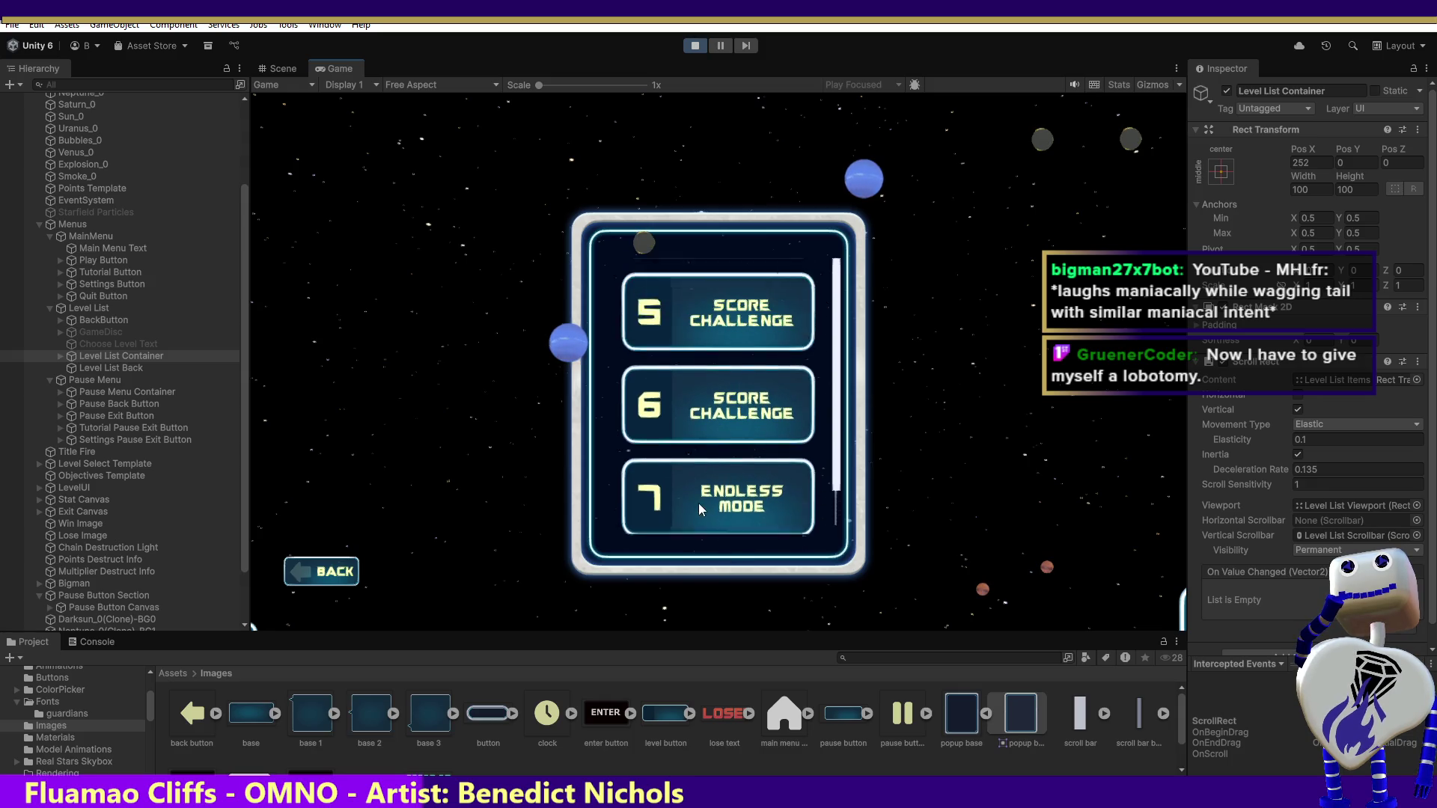
left_click_drag(699, 390, 698, 528)
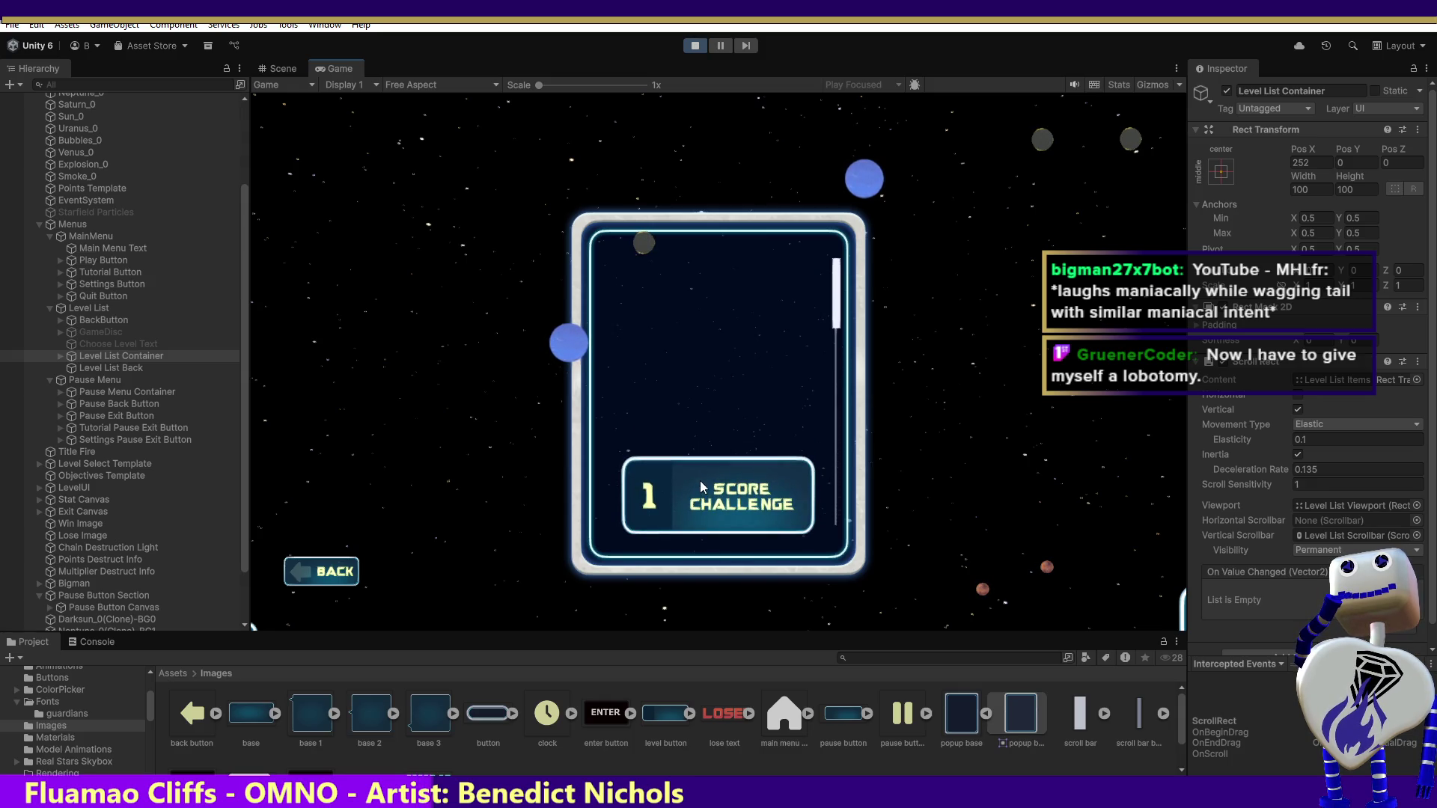
mouse_move(707, 475)
left_mouse_down()
mouse_move(739, 318)
mouse_move(746, 521)
left_mouse_up()
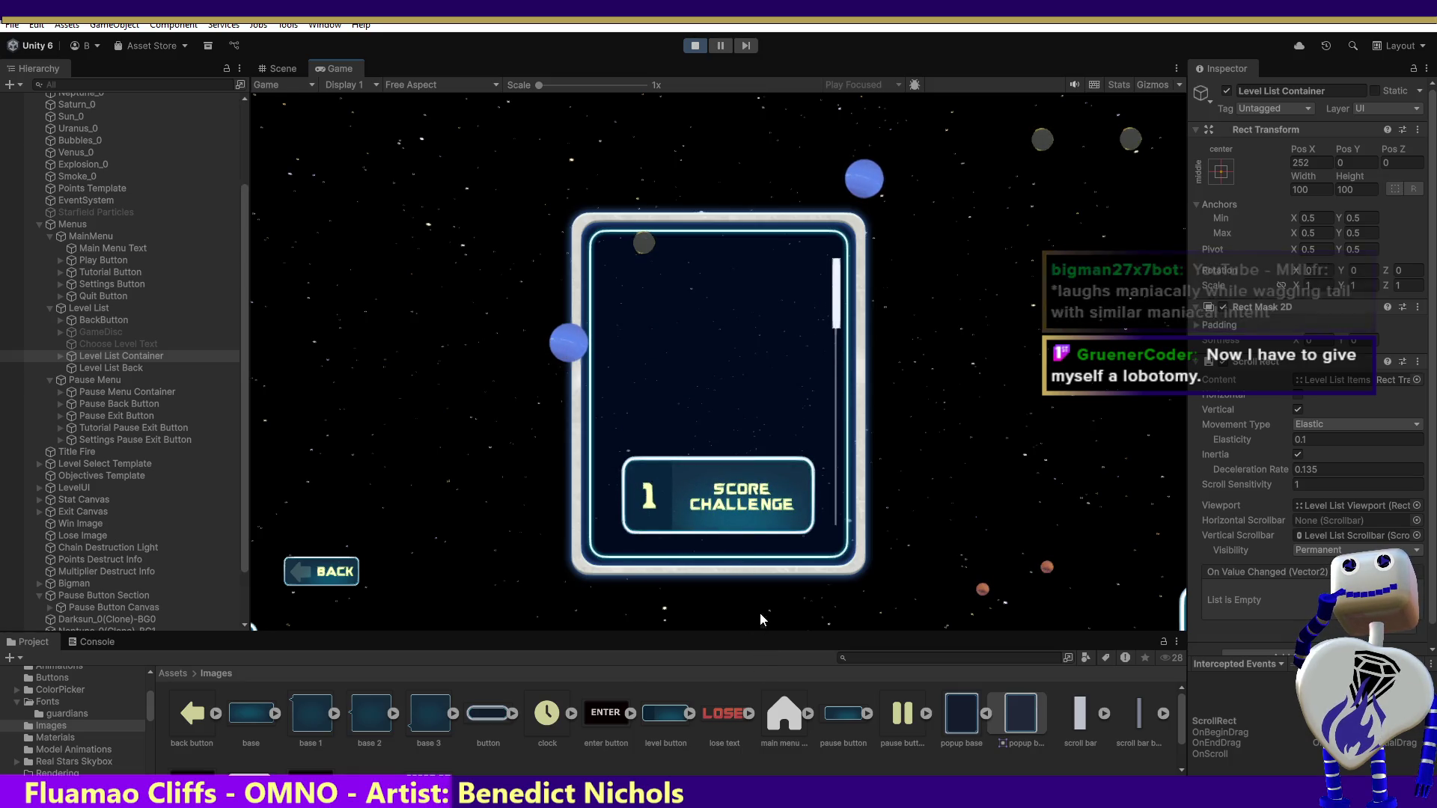
scroll(747, 521, "down", 10)
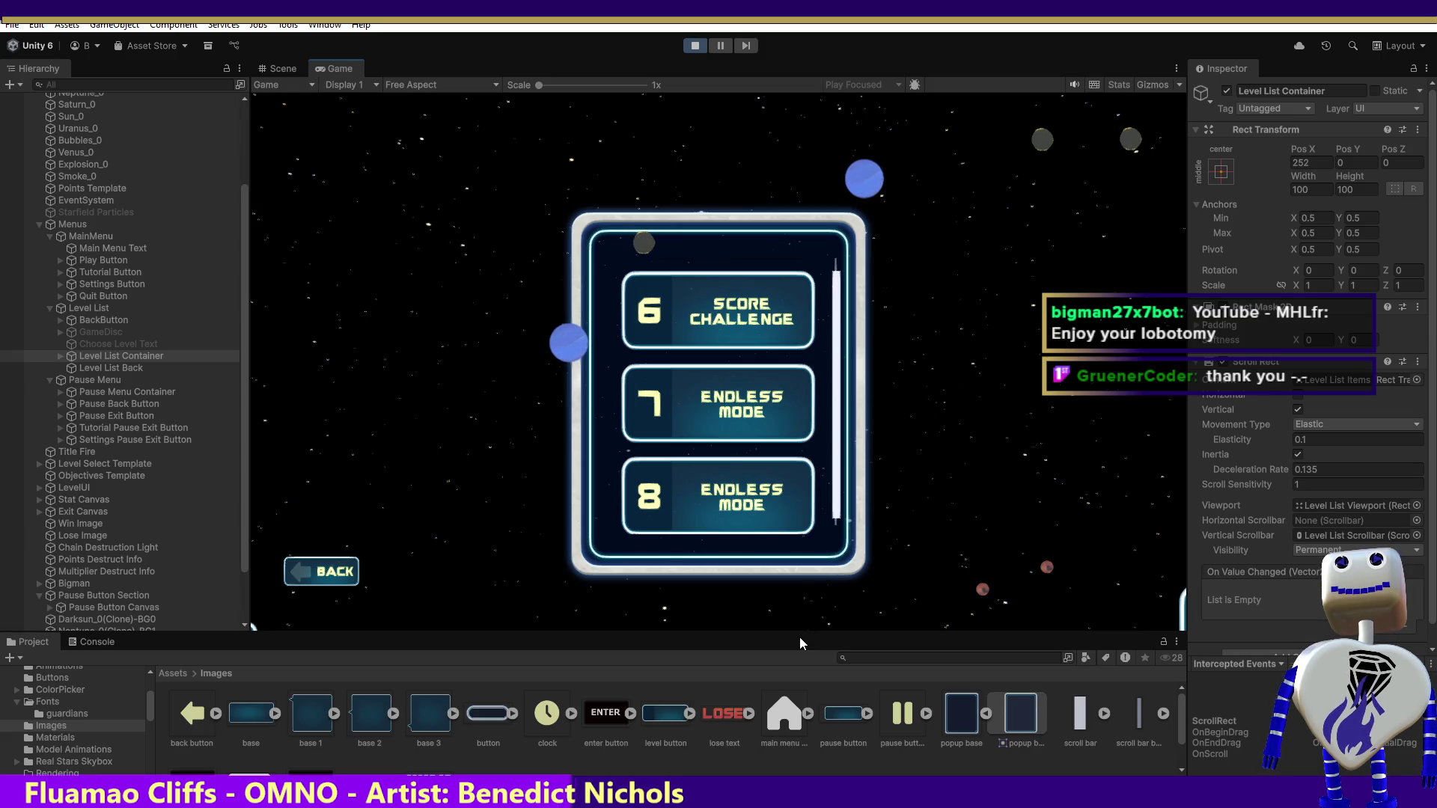
- Make the Project panel taller, go BACK to the main menu, and reopen the level list
mouse_move(799, 632)
left_mouse_down()
mouse_move(799, 488)
mouse_move(817, 581)
left_mouse_up()
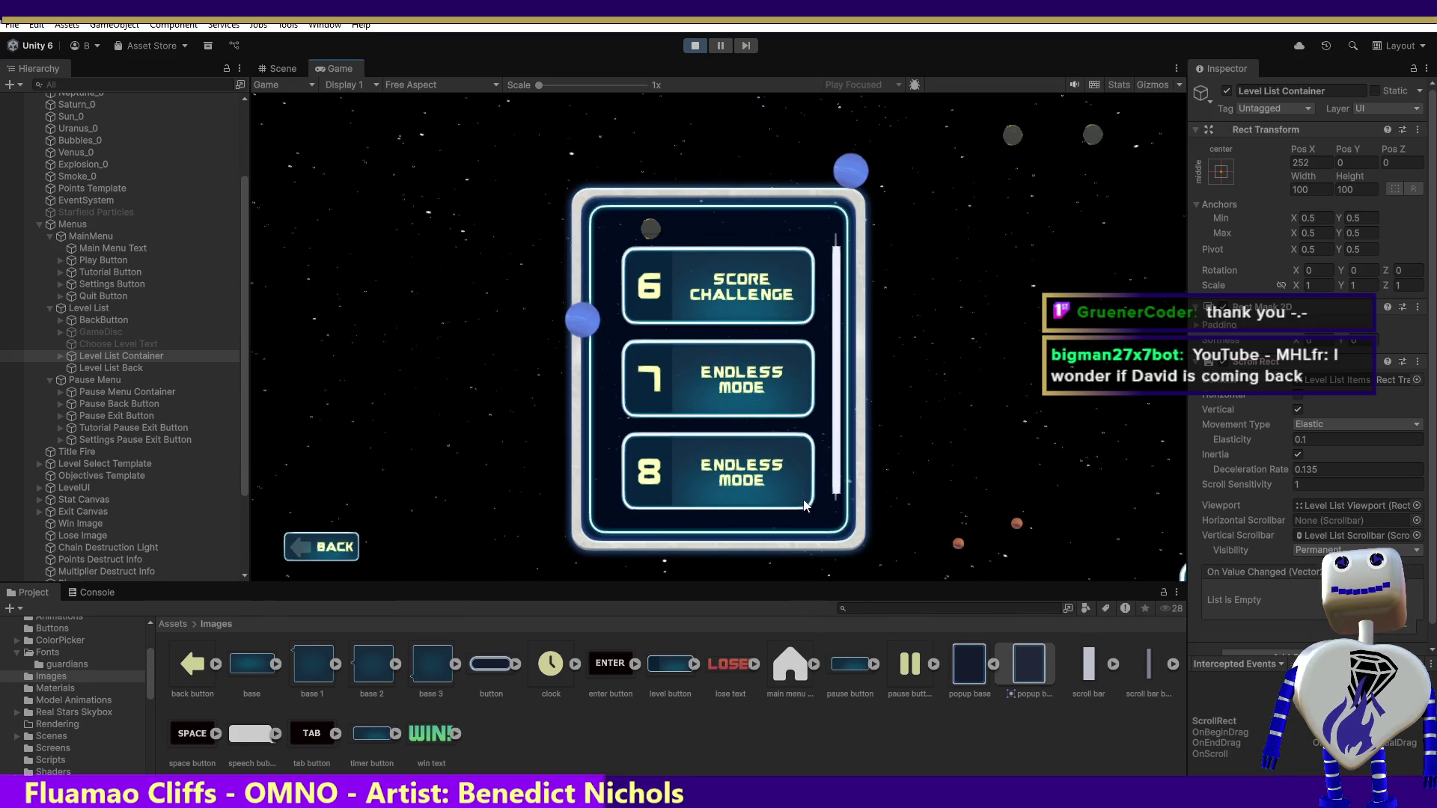
left_click(336, 547)
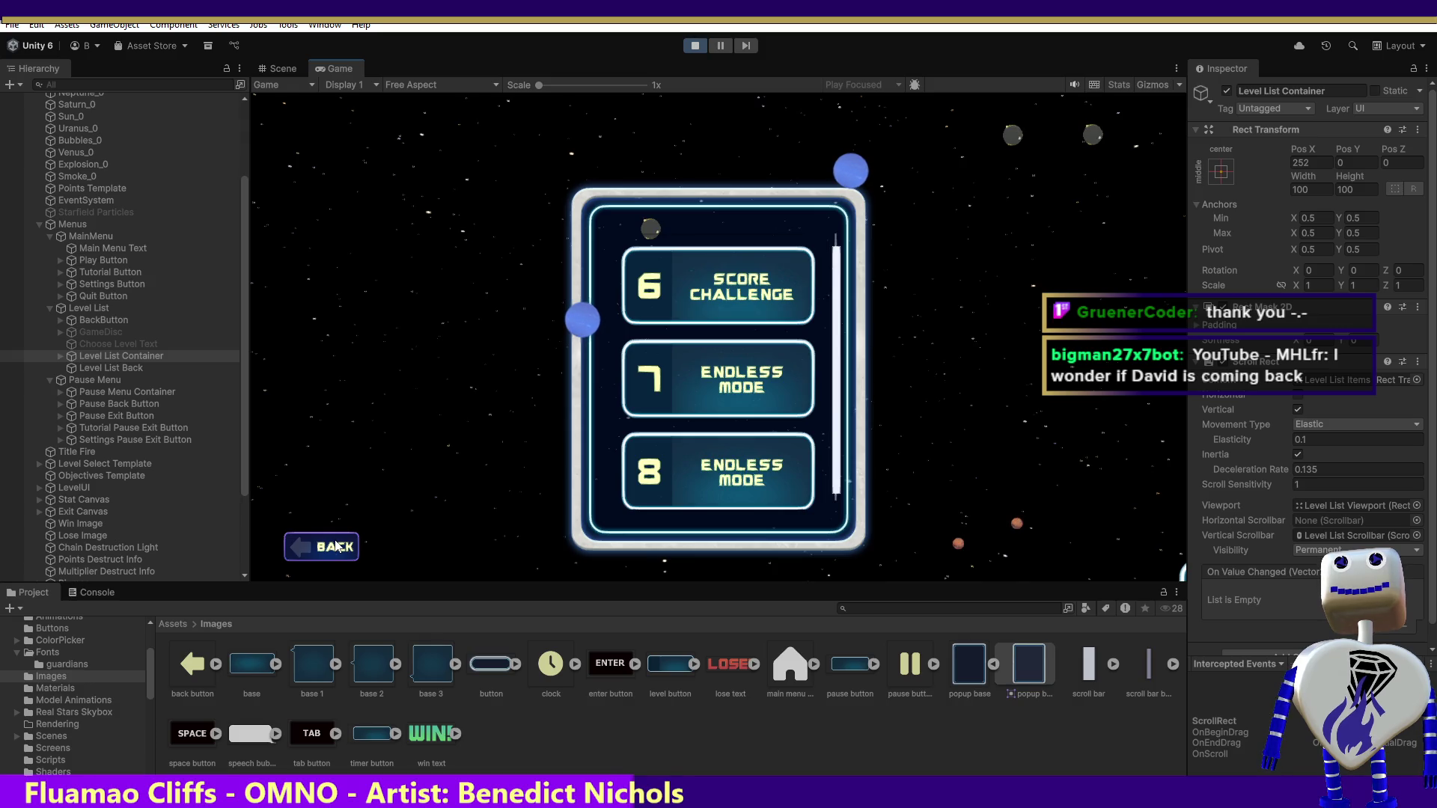
left_click(338, 543)
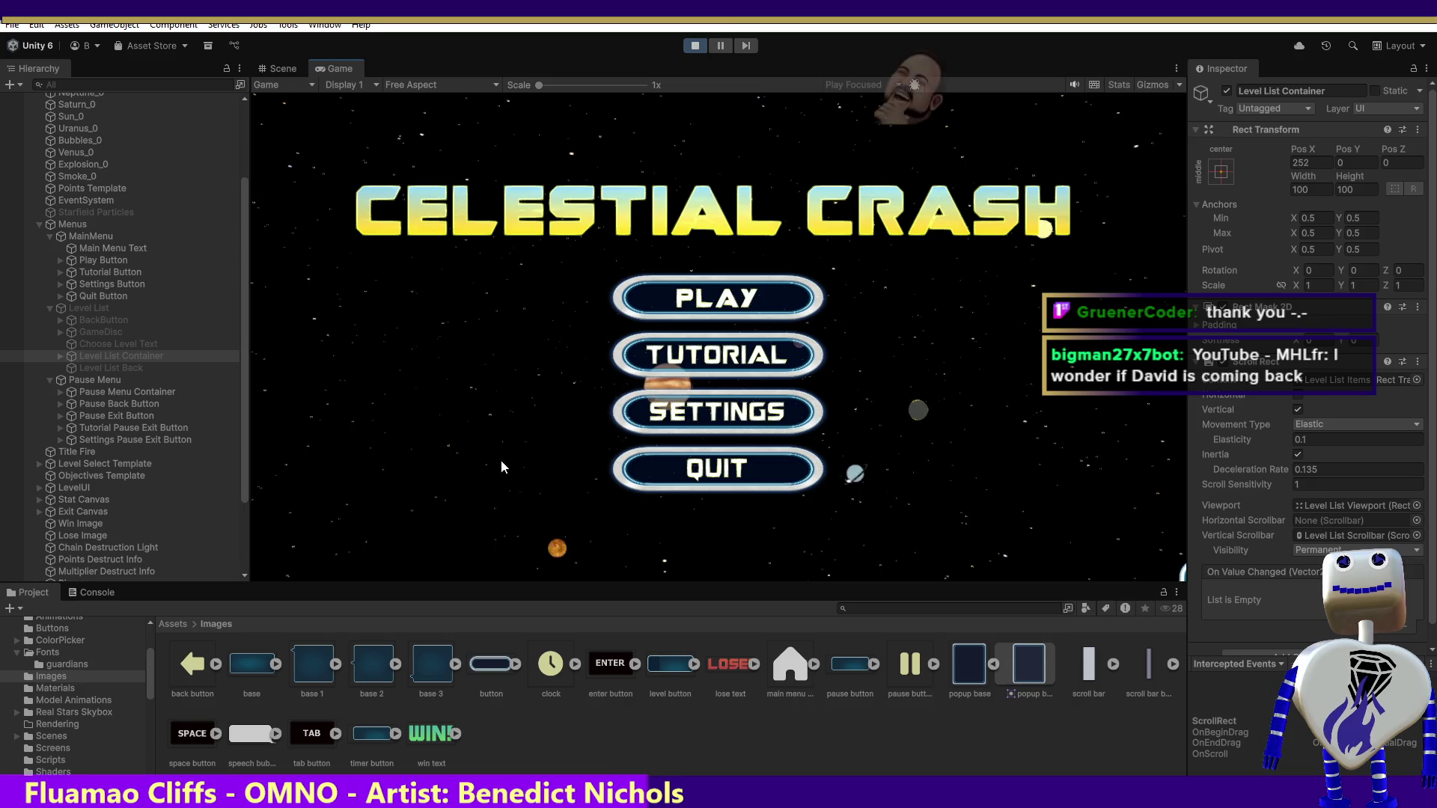
left_click(705, 297)
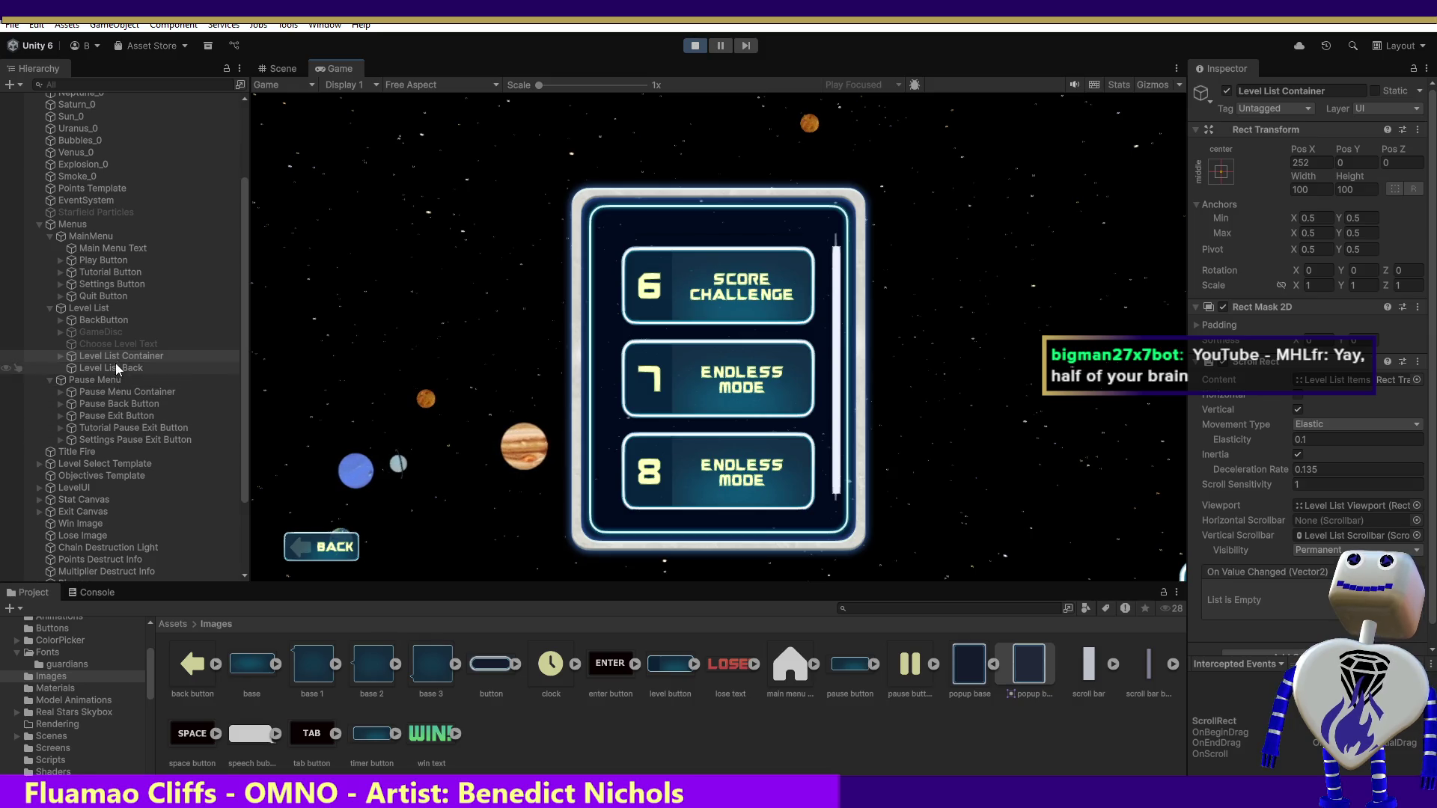
left_click(63, 357)
- Restart play mode, reopen the level list, and select Level List Viewport (Pos Y -50, height 500)
left_click(60, 355)
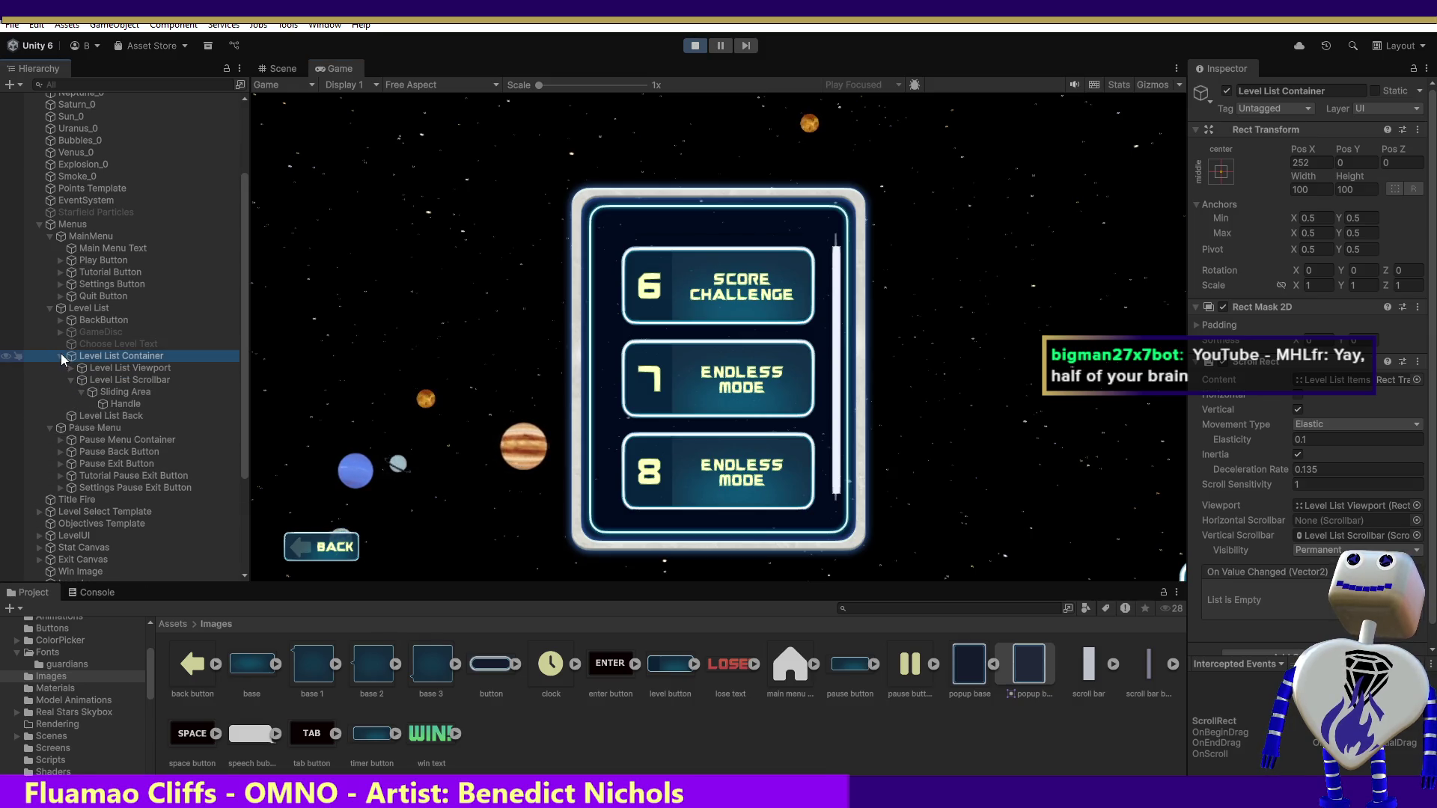
left_click(687, 48)
left_click(693, 48)
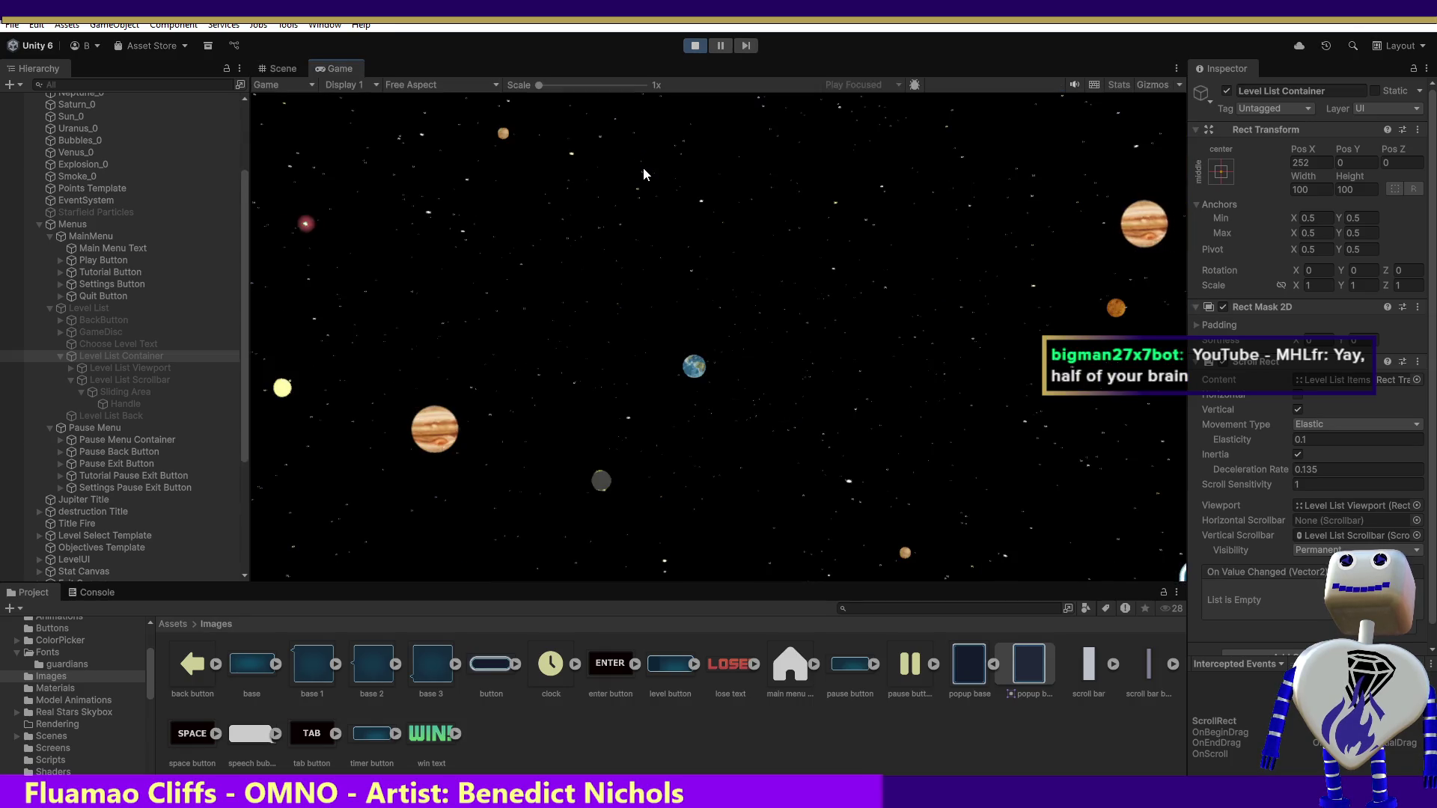
left_click(753, 308)
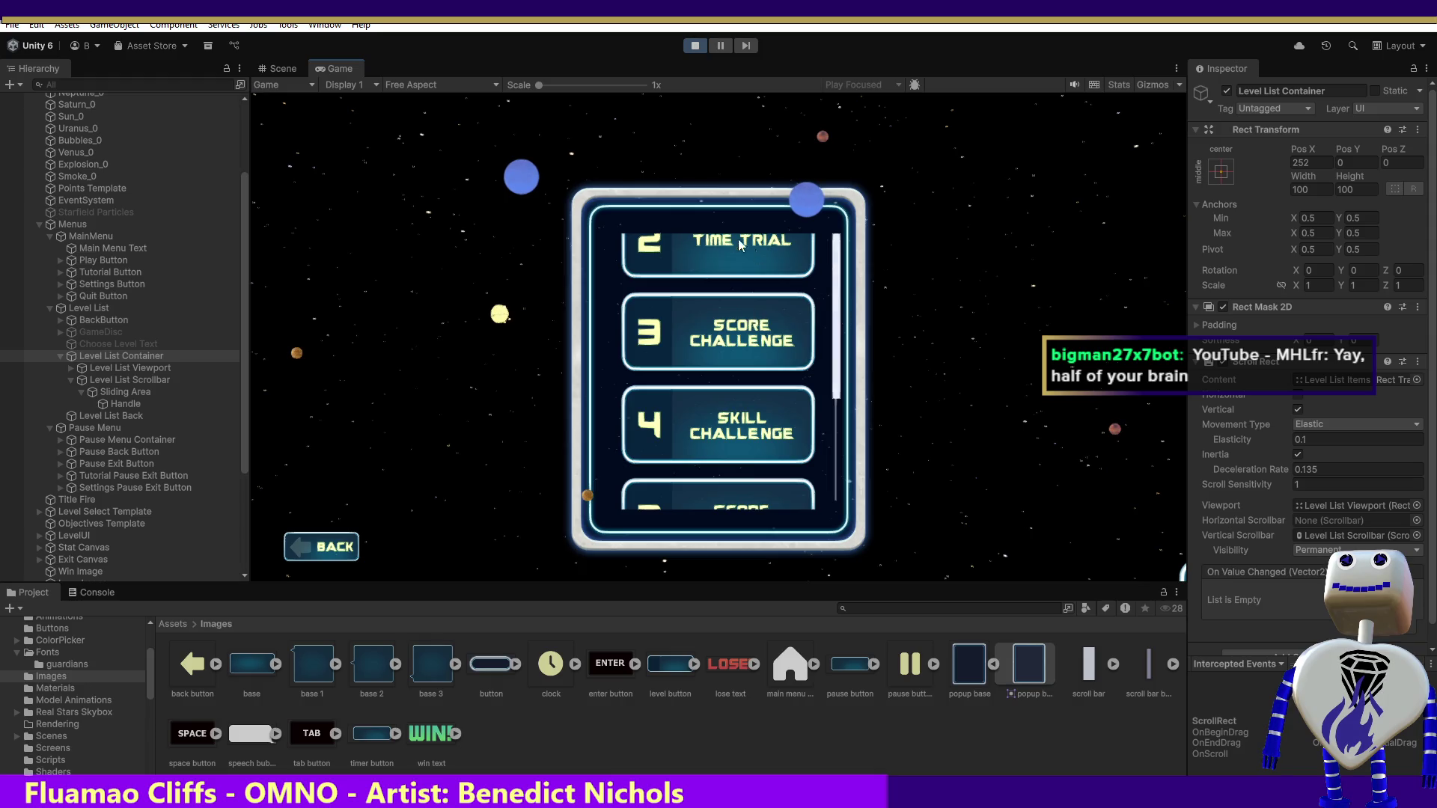
mouse_move(728, 273)
left_mouse_down()
mouse_move(747, 429)
mouse_move(745, 409)
left_mouse_up()
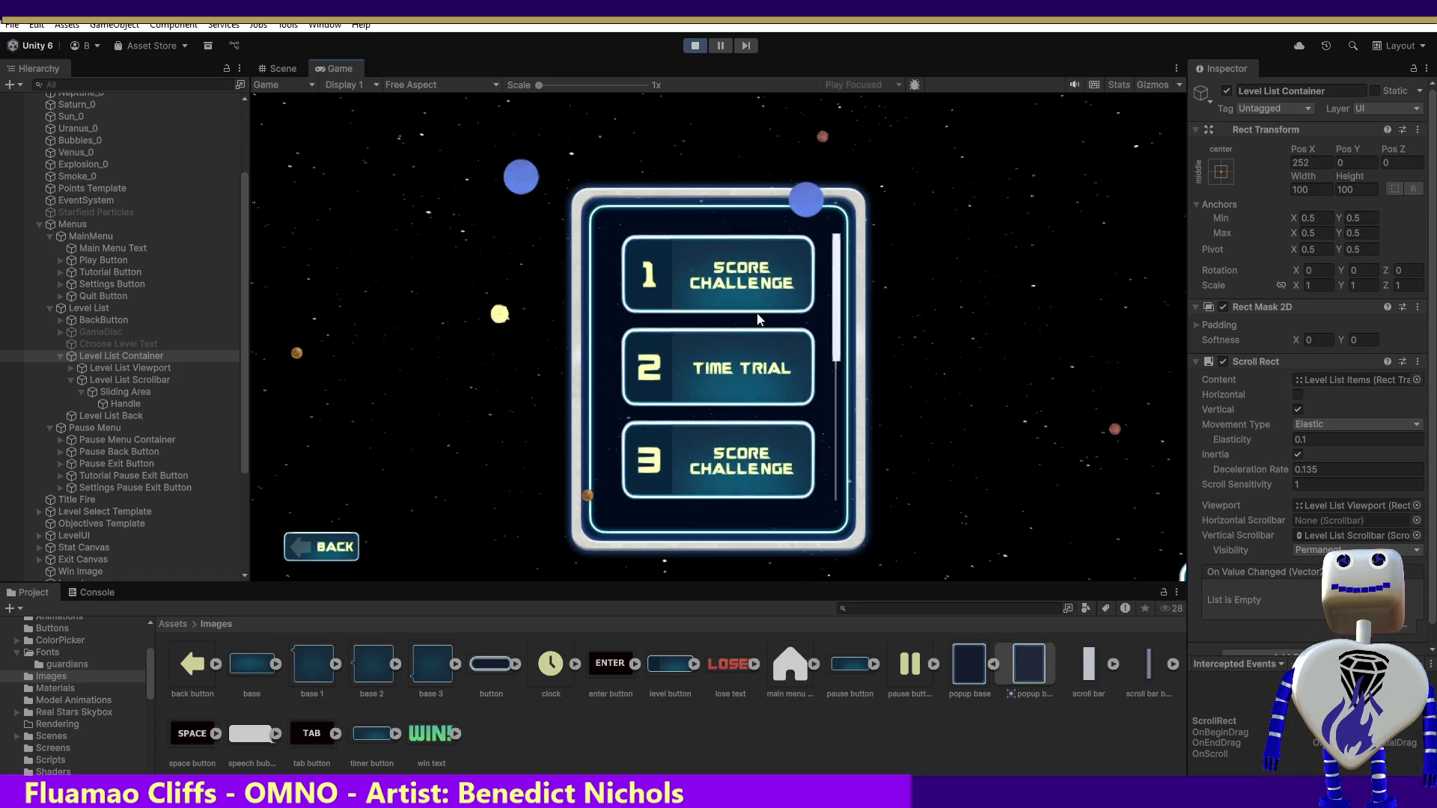
left_click(114, 366)
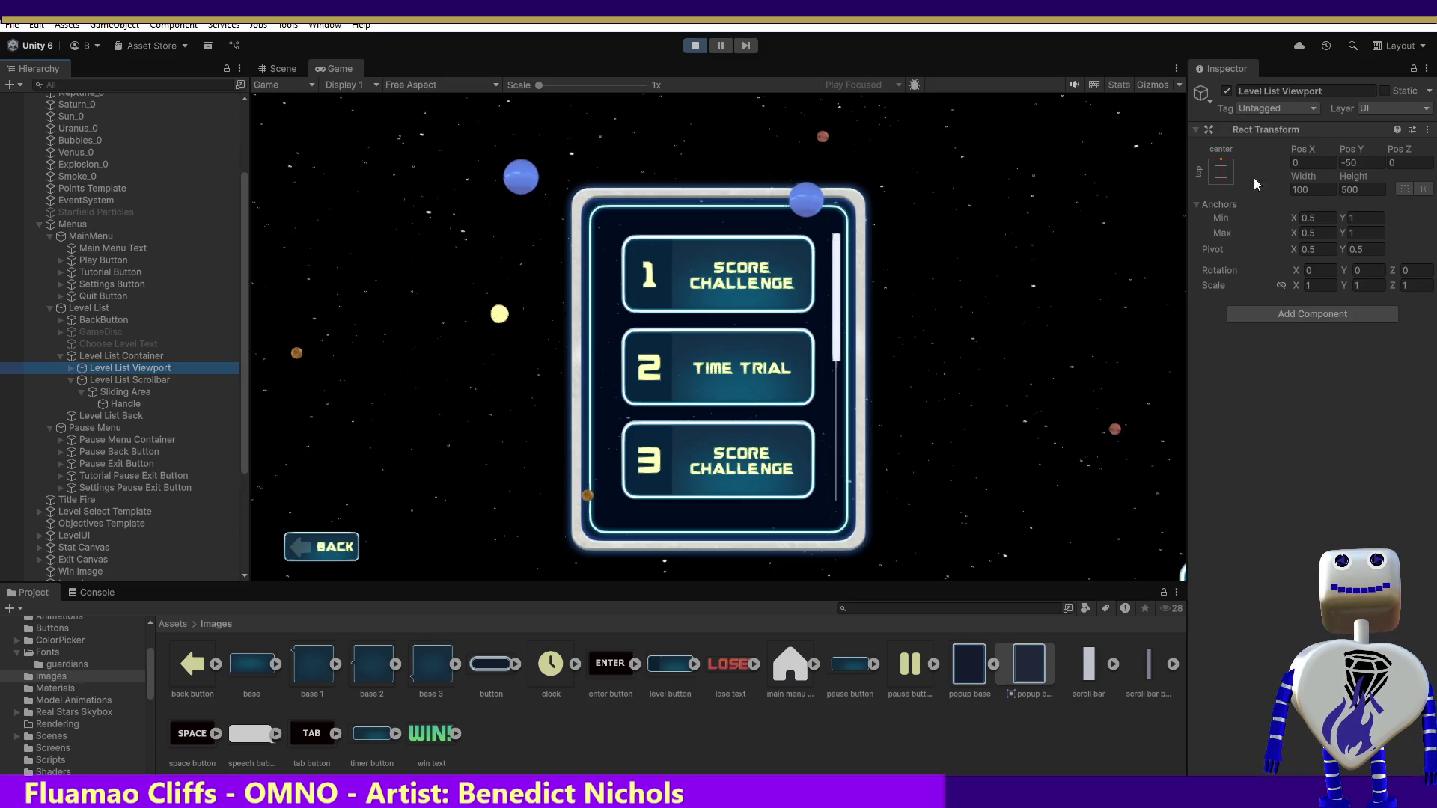
- Restart play mode and open the level list in the running game
left_click(695, 48)
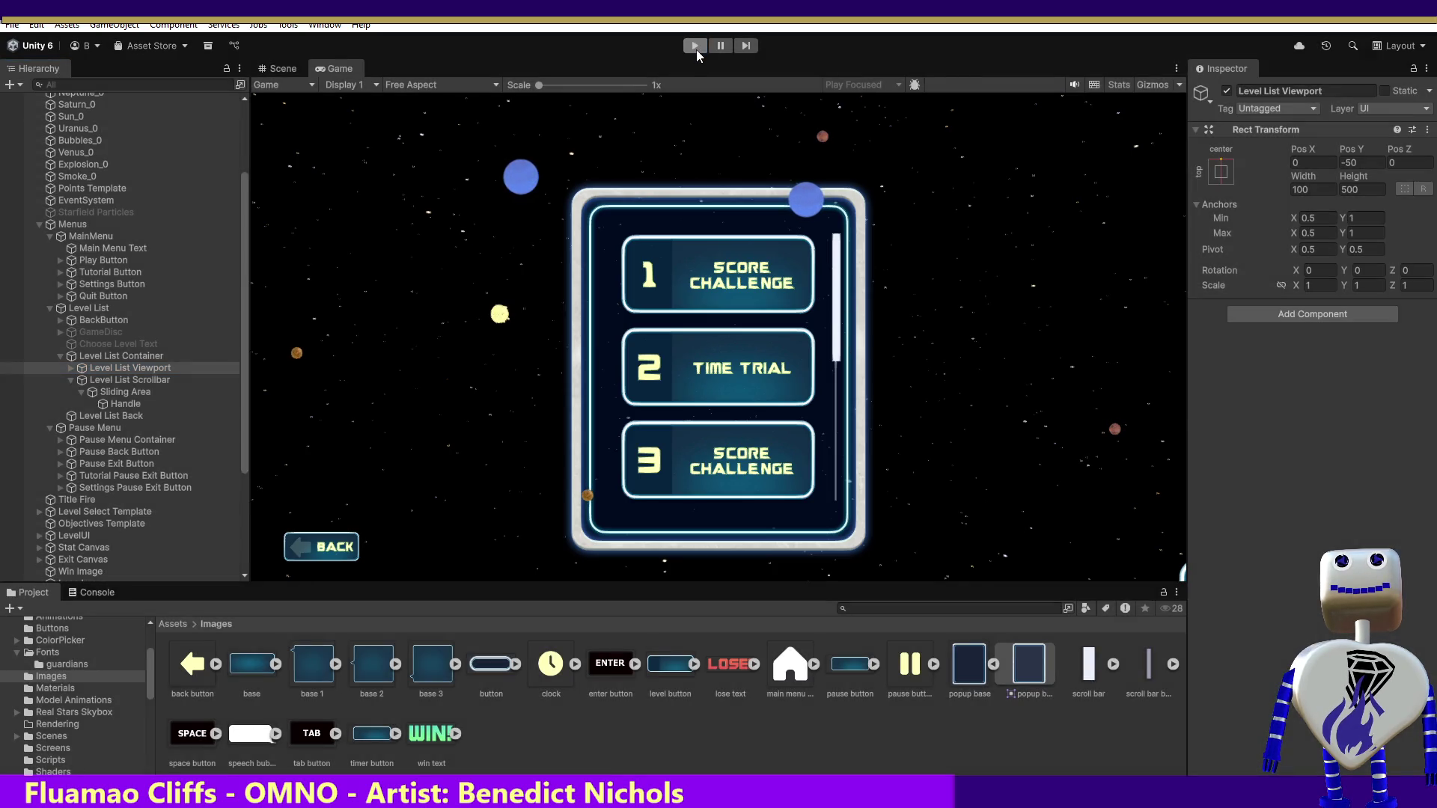
left_click(697, 49)
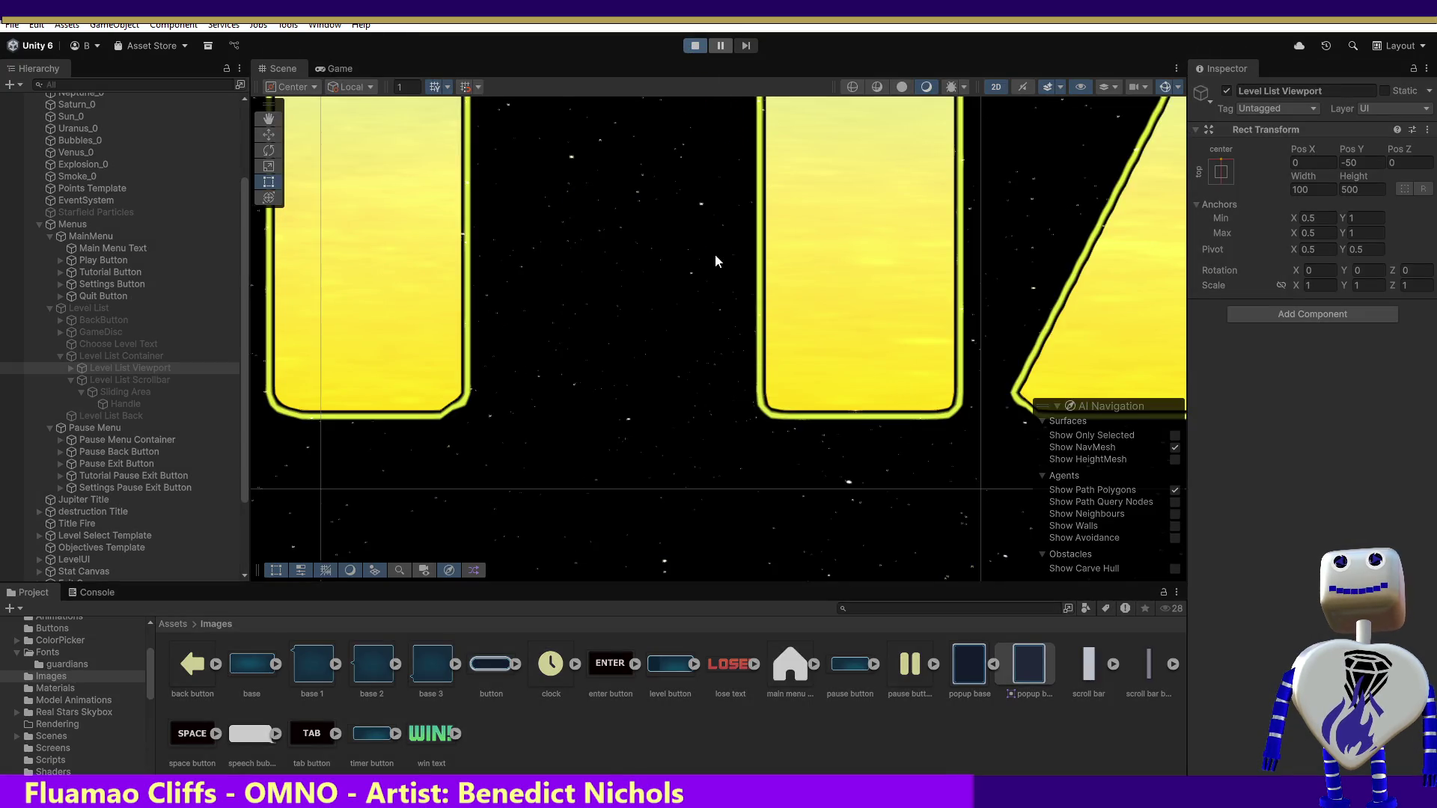
left_click(720, 295)
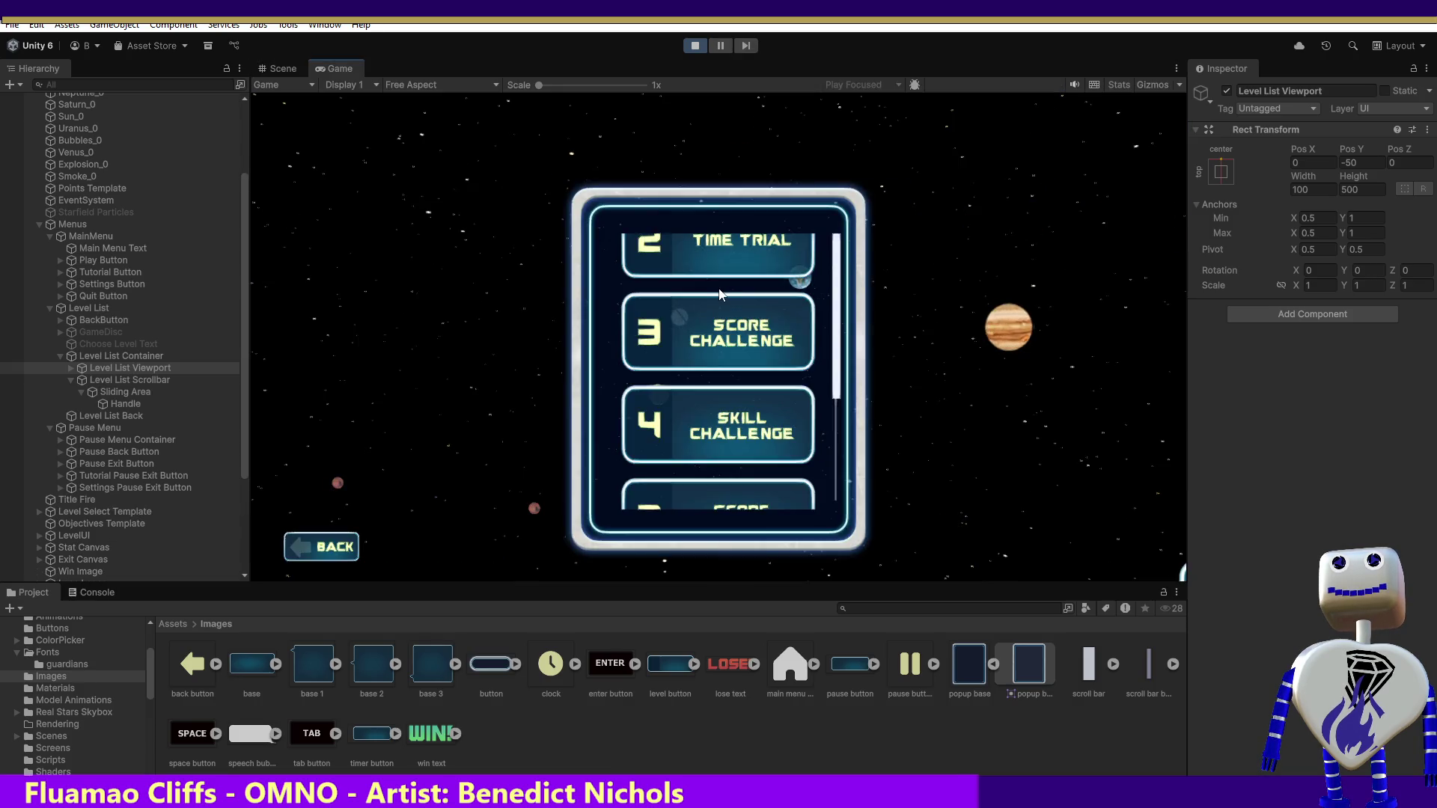
- Try new Level List Viewport height values during play and test the list scrolling
left_click(1361, 188)
type("4")
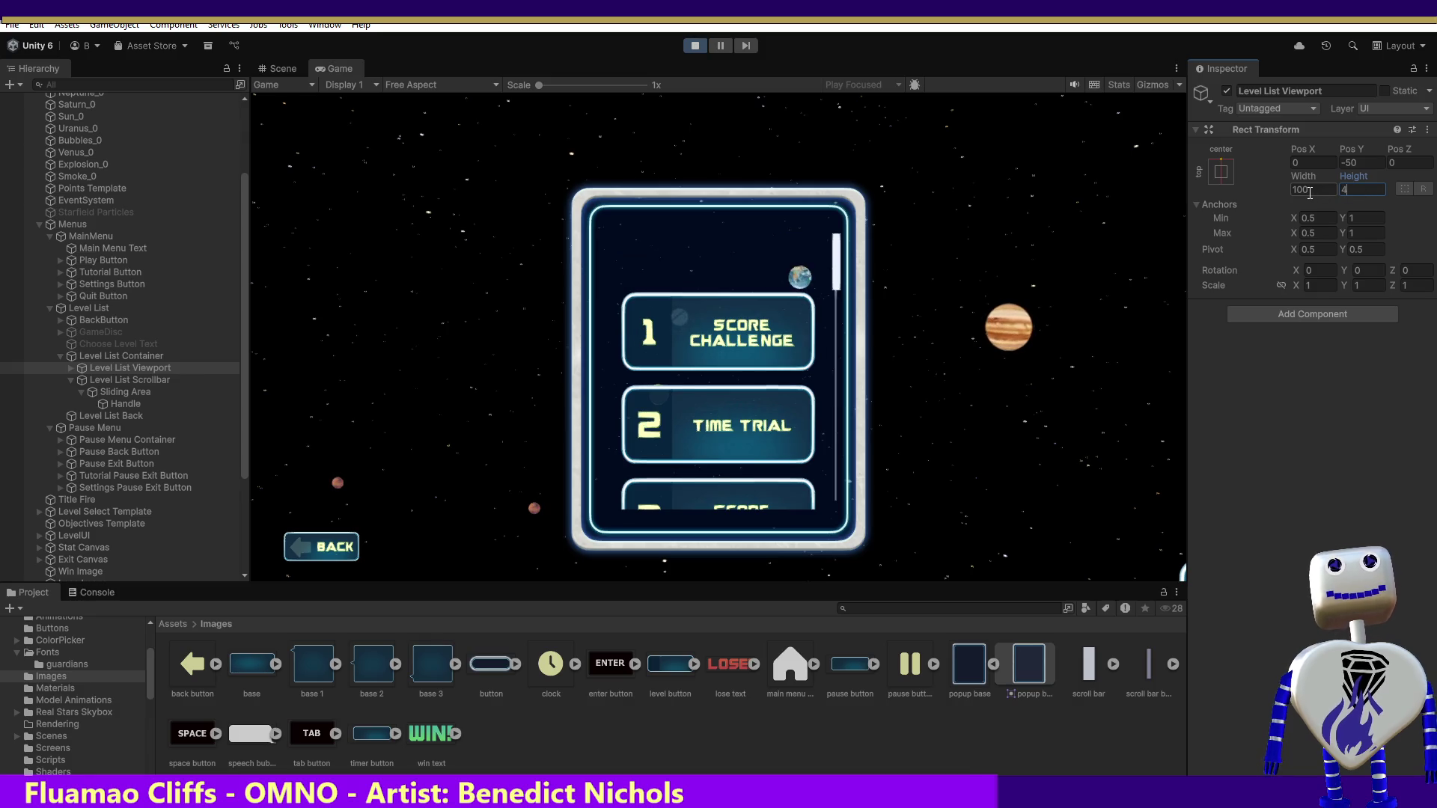
type("00")
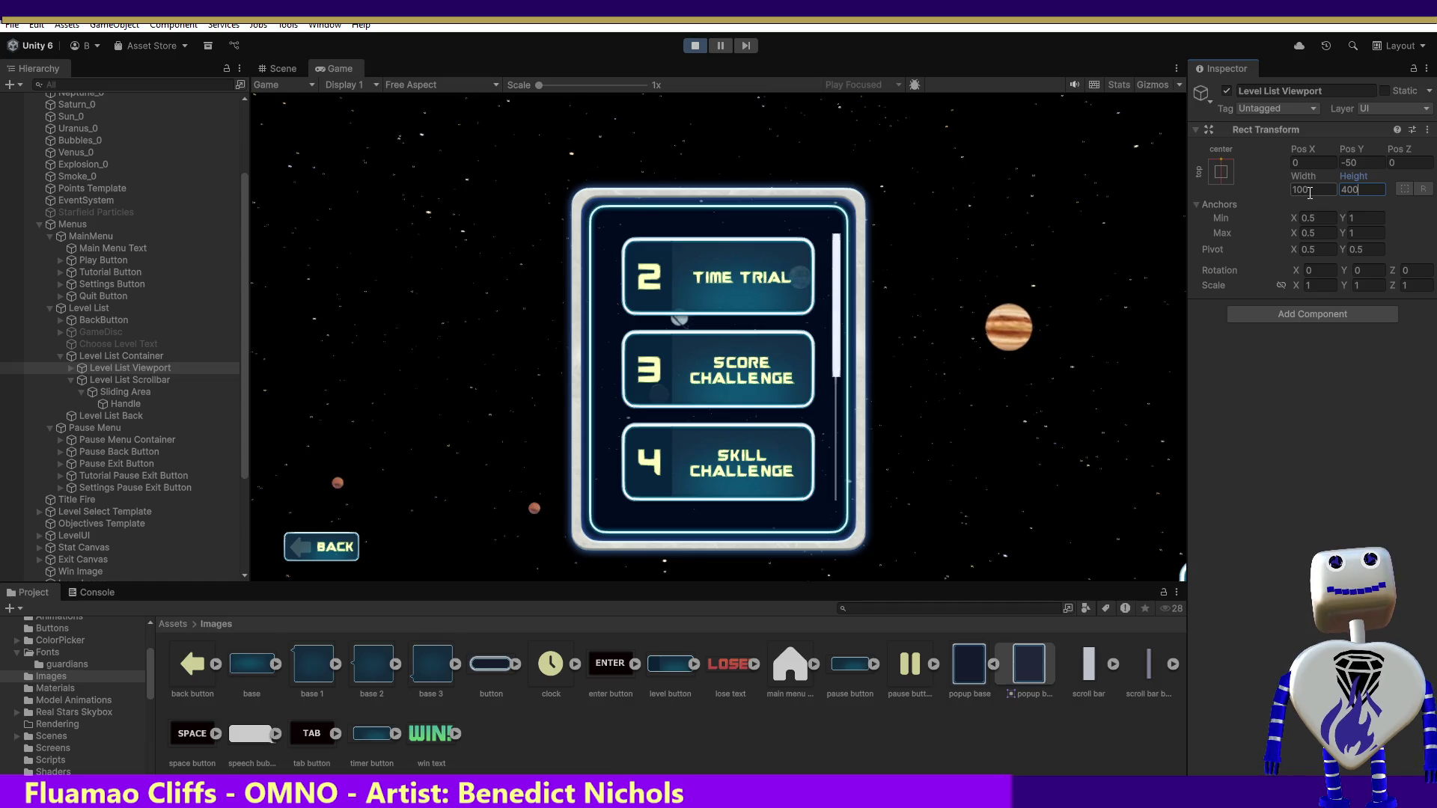
key("BackSpace")
key("BackSpace")
key("BackSpace")
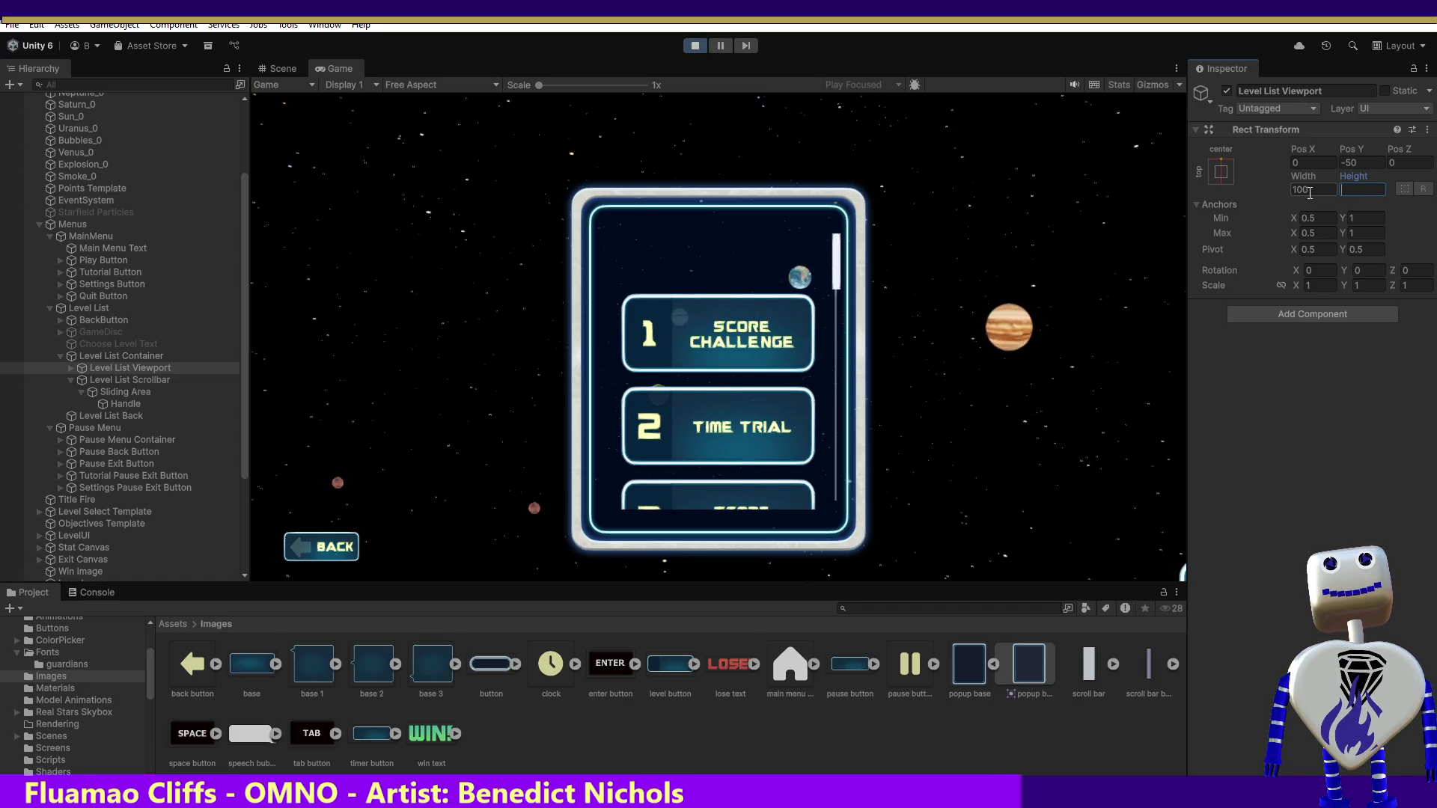
type("1")
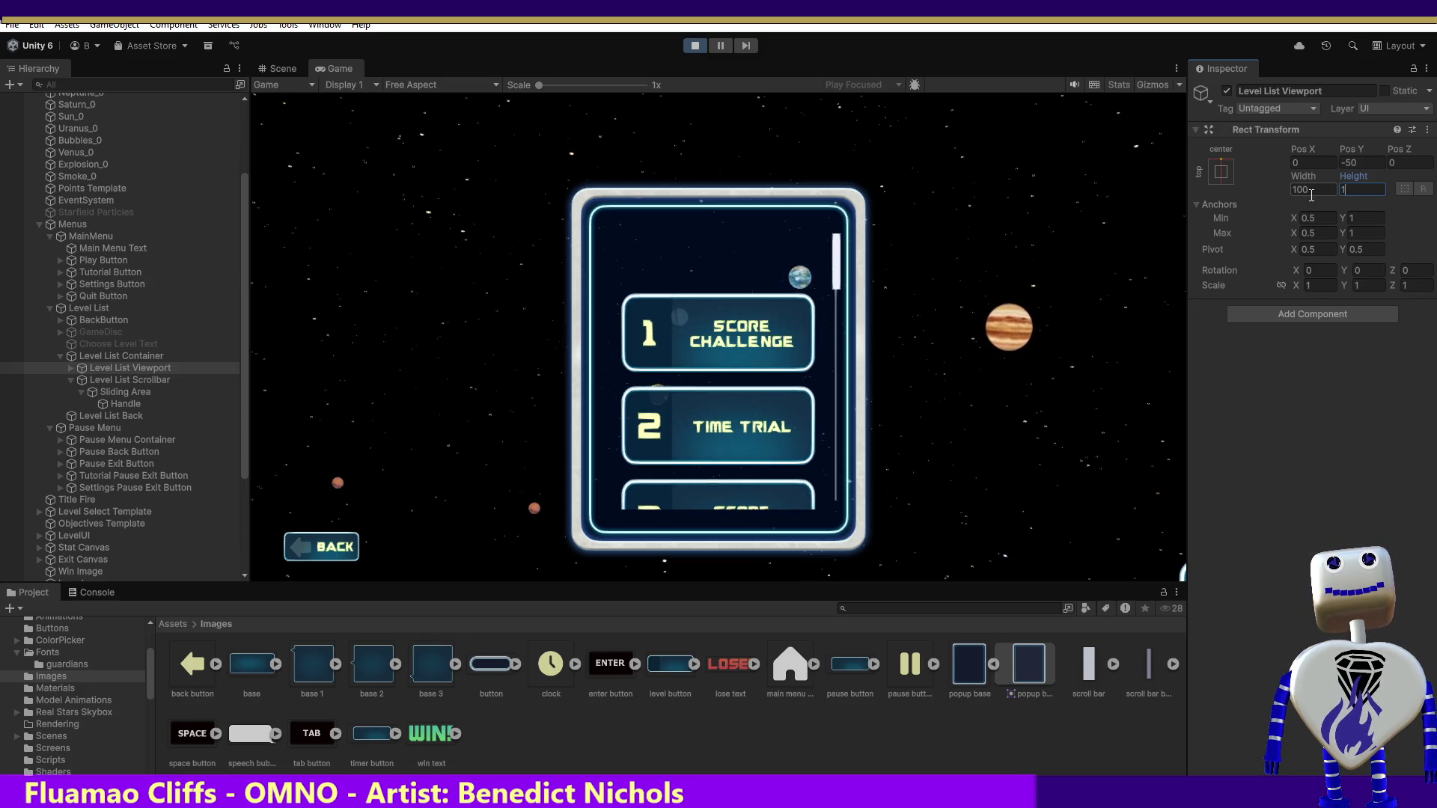
type("00")
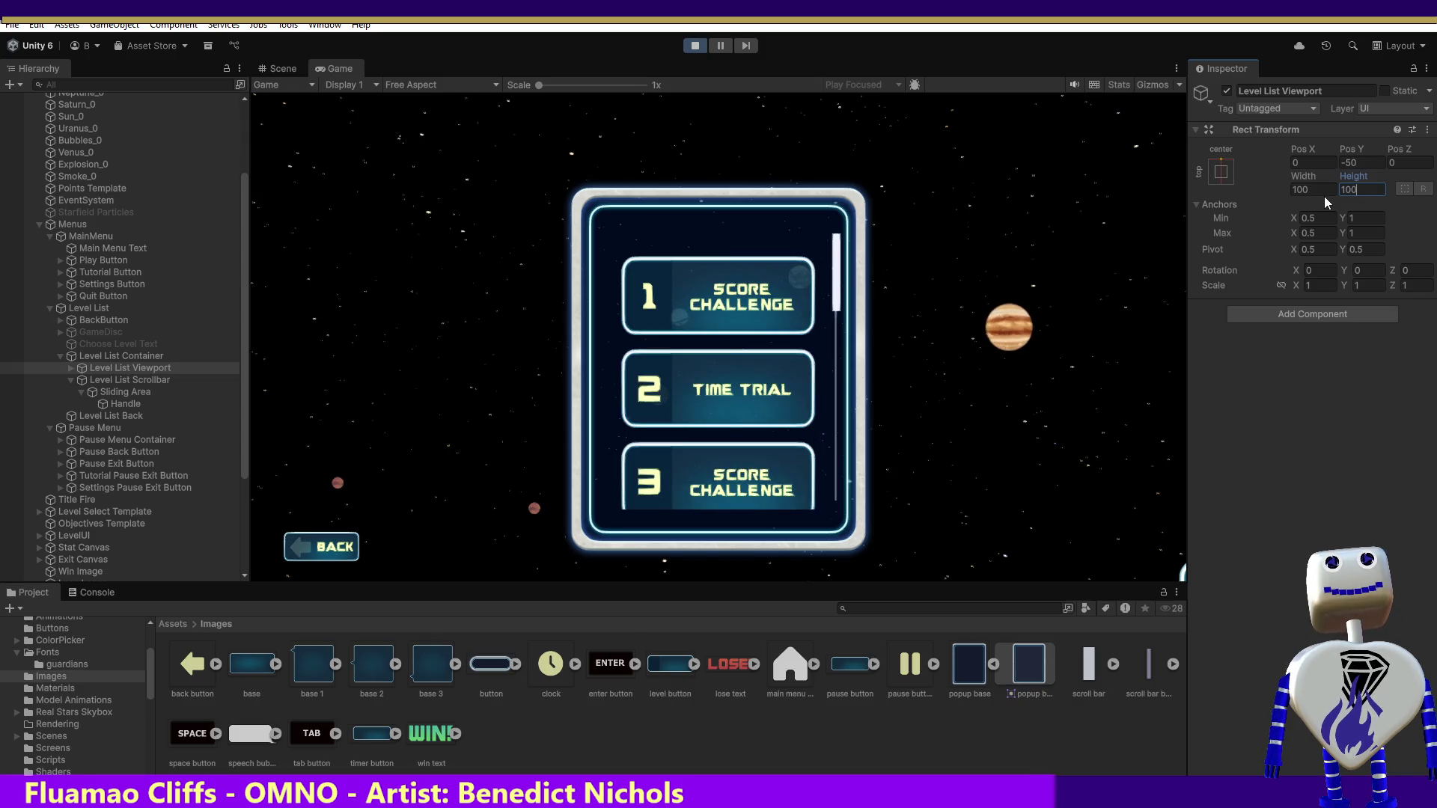
key("BackSpace")
key("BackSpace")
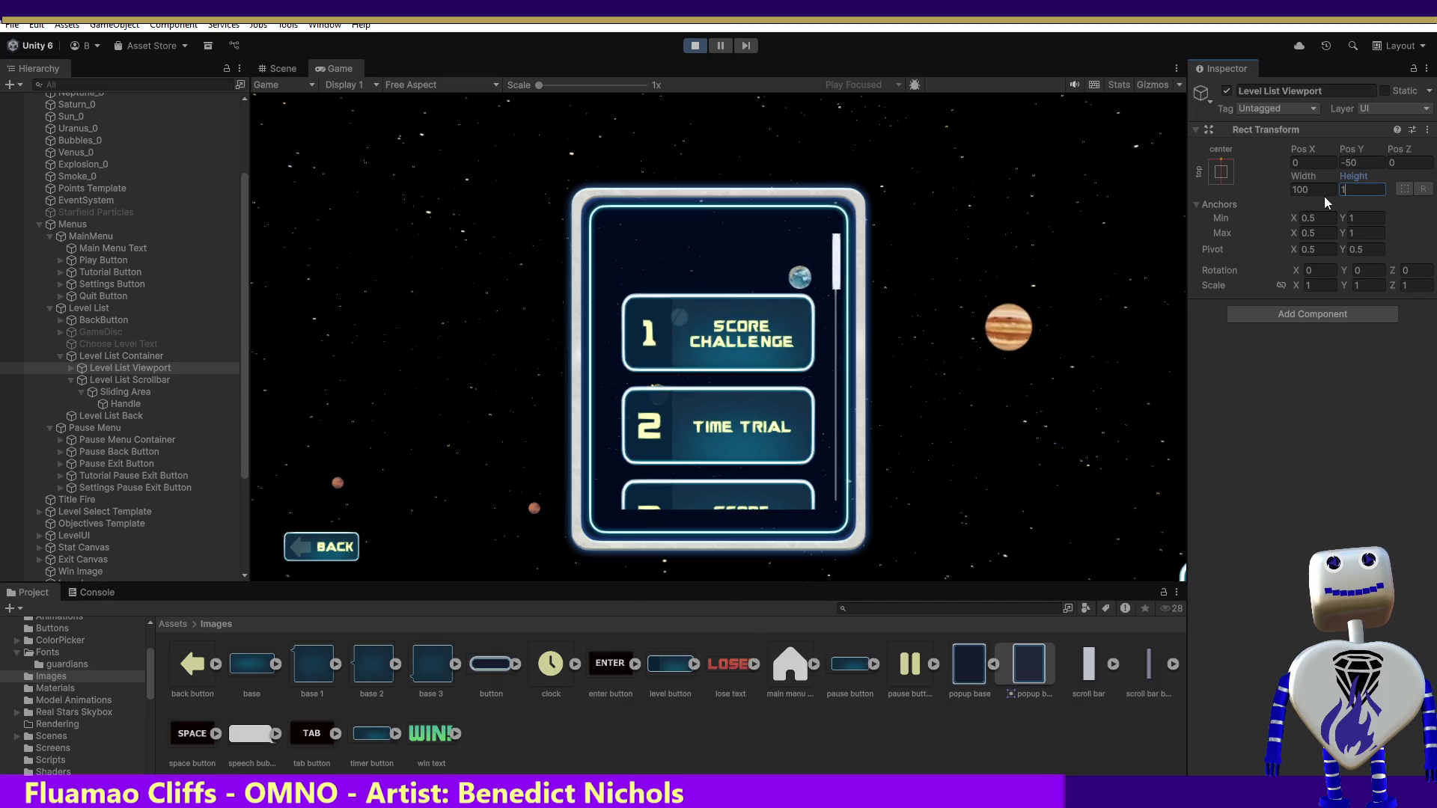
type("50")
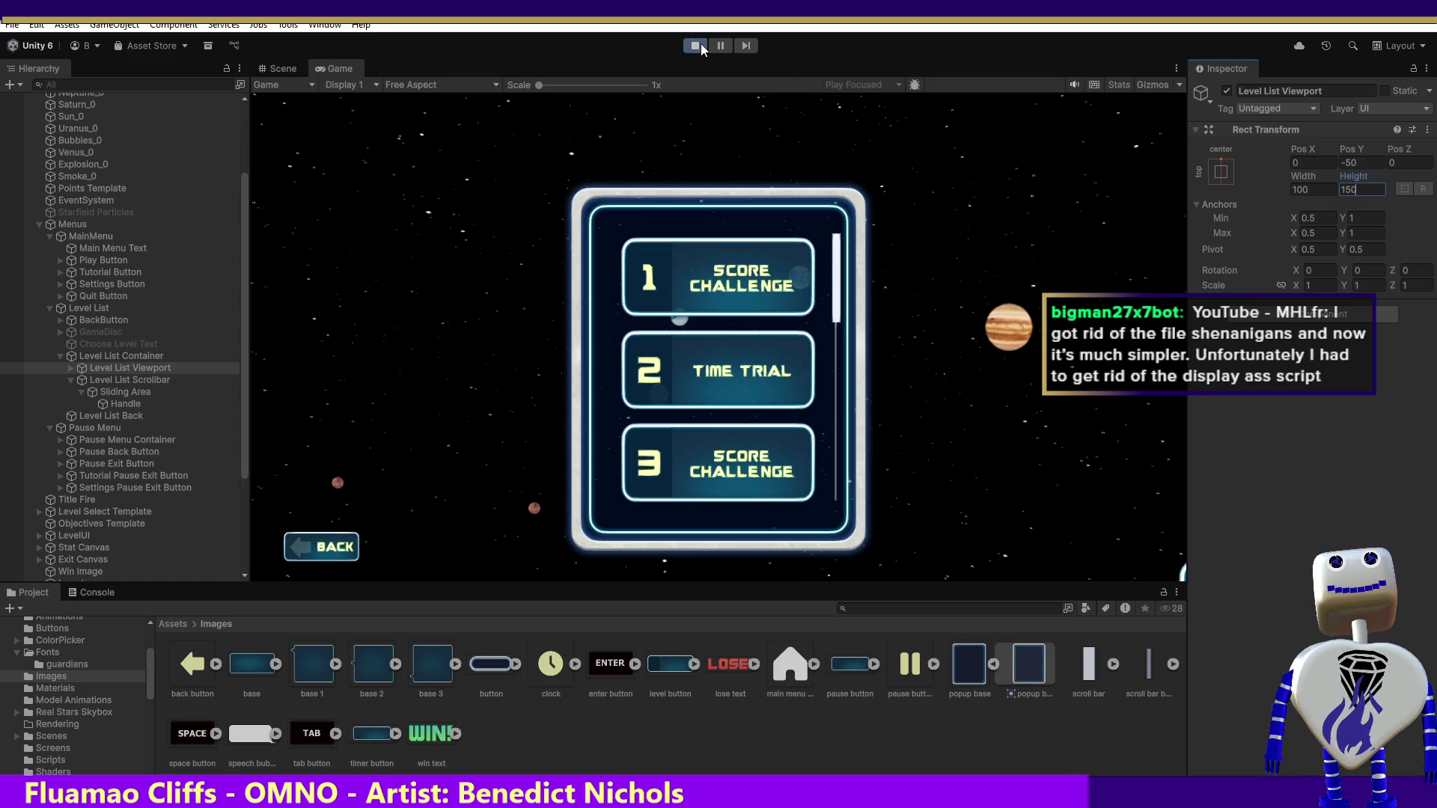
mouse_move(842, 260)
left_mouse_down()
mouse_move(836, 491)
mouse_move(847, 217)
mouse_move(880, 263)
mouse_move(906, 506)
mouse_move(910, 216)
left_mouse_up()
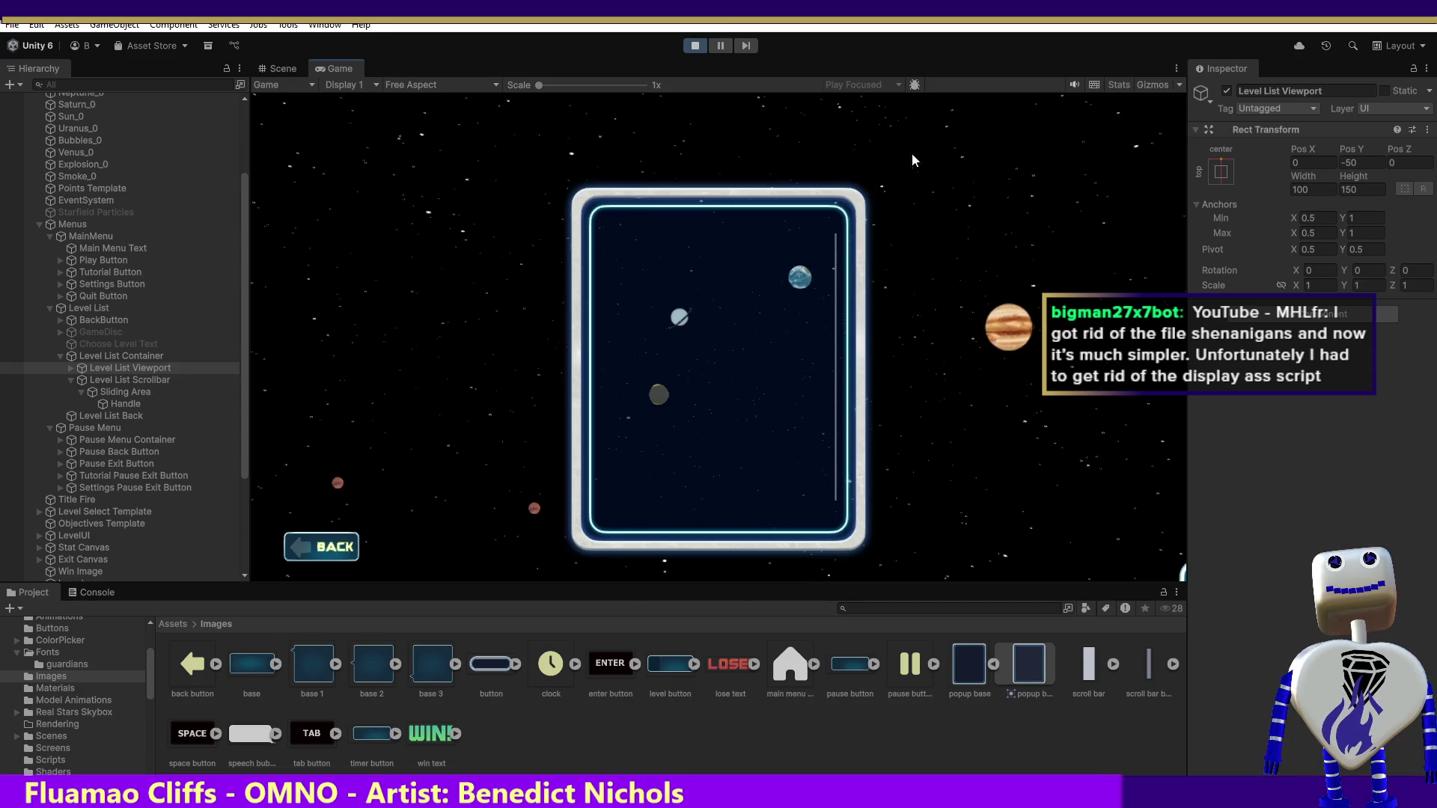
- Stop play mode and re-enter the viewport height so it stays at 150
left_click(691, 47)
left_click(1358, 189)
type("500")
key("Return")
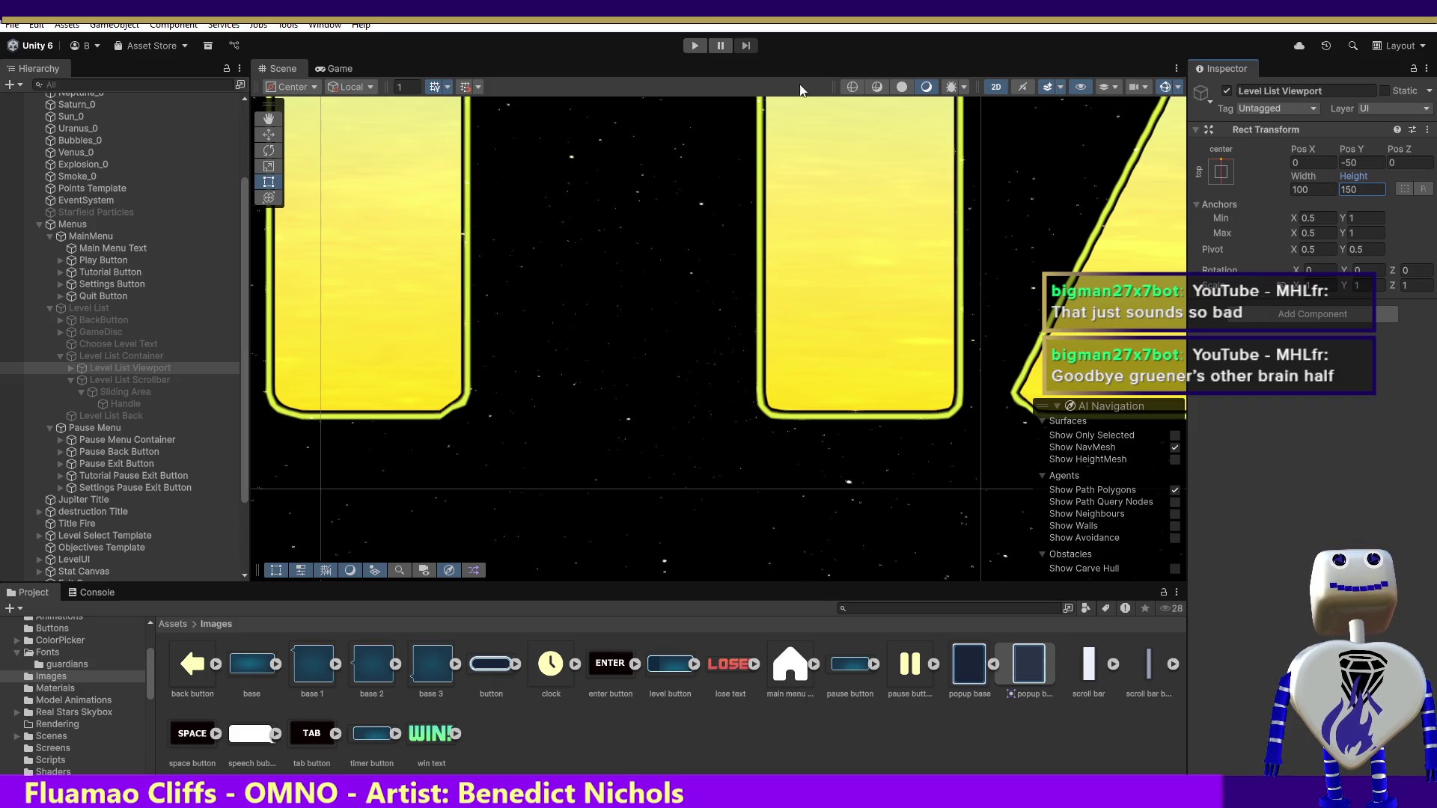
left_click(705, 44)
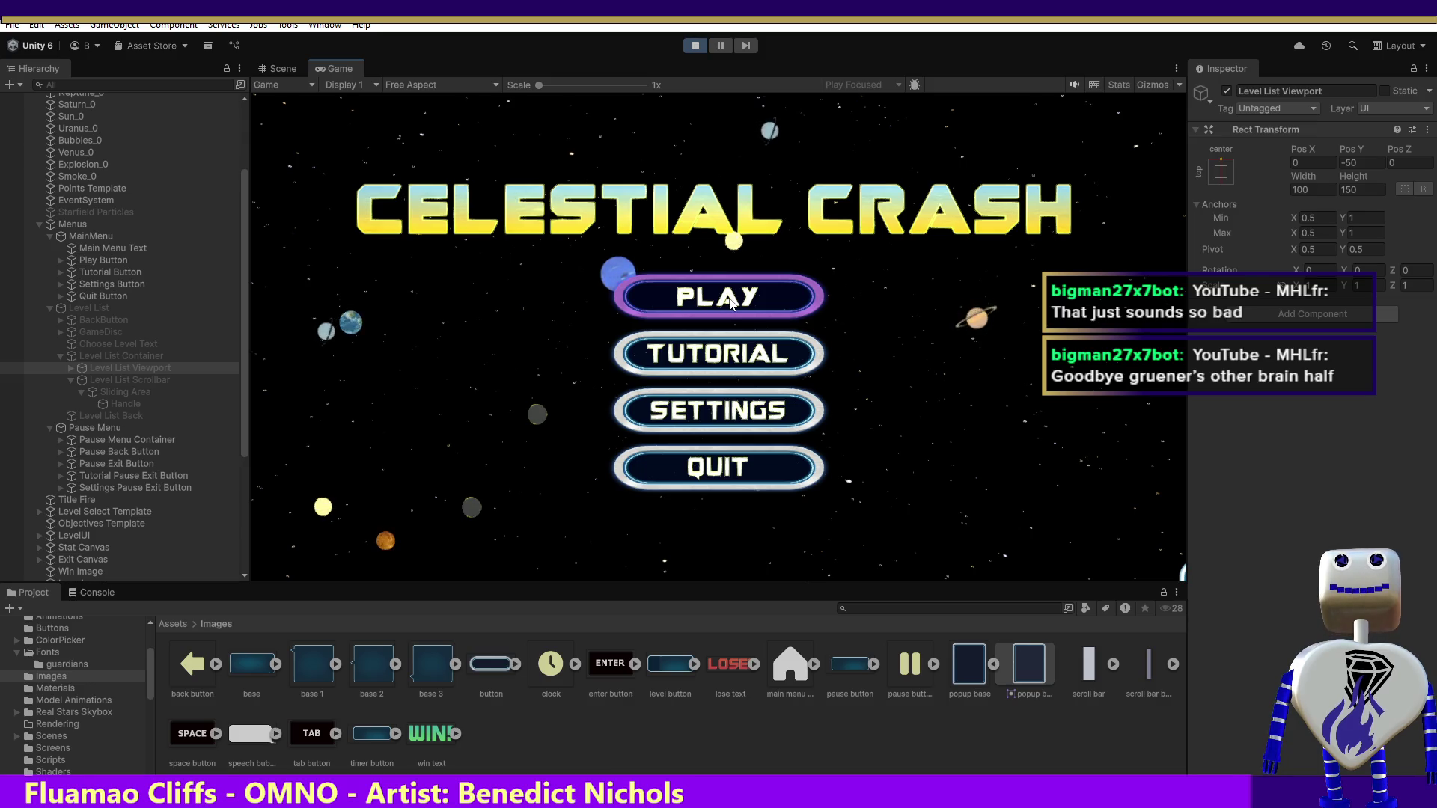
left_click(729, 300)
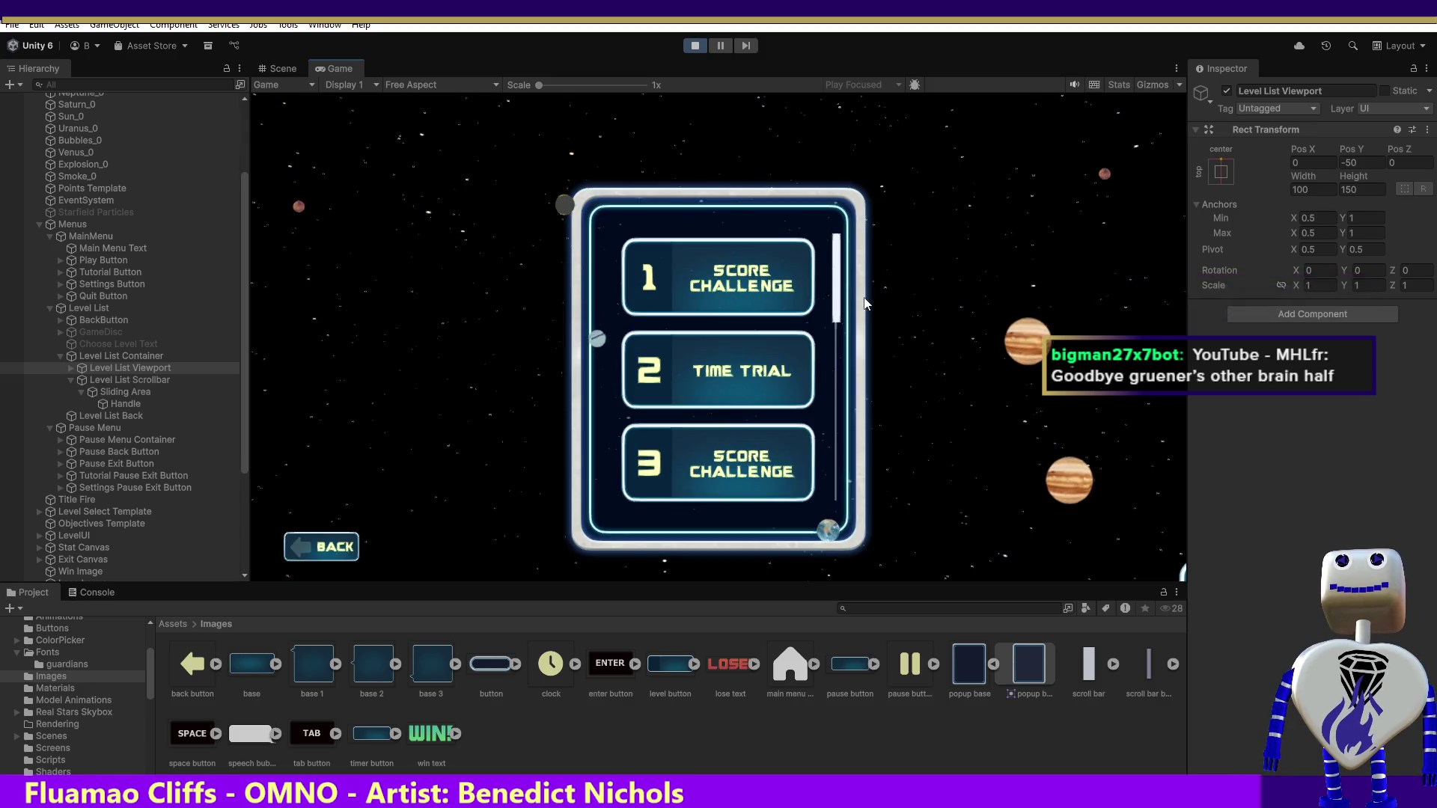
scroll(844, 334, "down", 1)
mouse_move(843, 334)
left_mouse_down()
mouse_move(862, 363)
mouse_move(866, 466)
mouse_move(856, 245)
mouse_move(927, 541)
mouse_move(922, 262)
left_mouse_up()
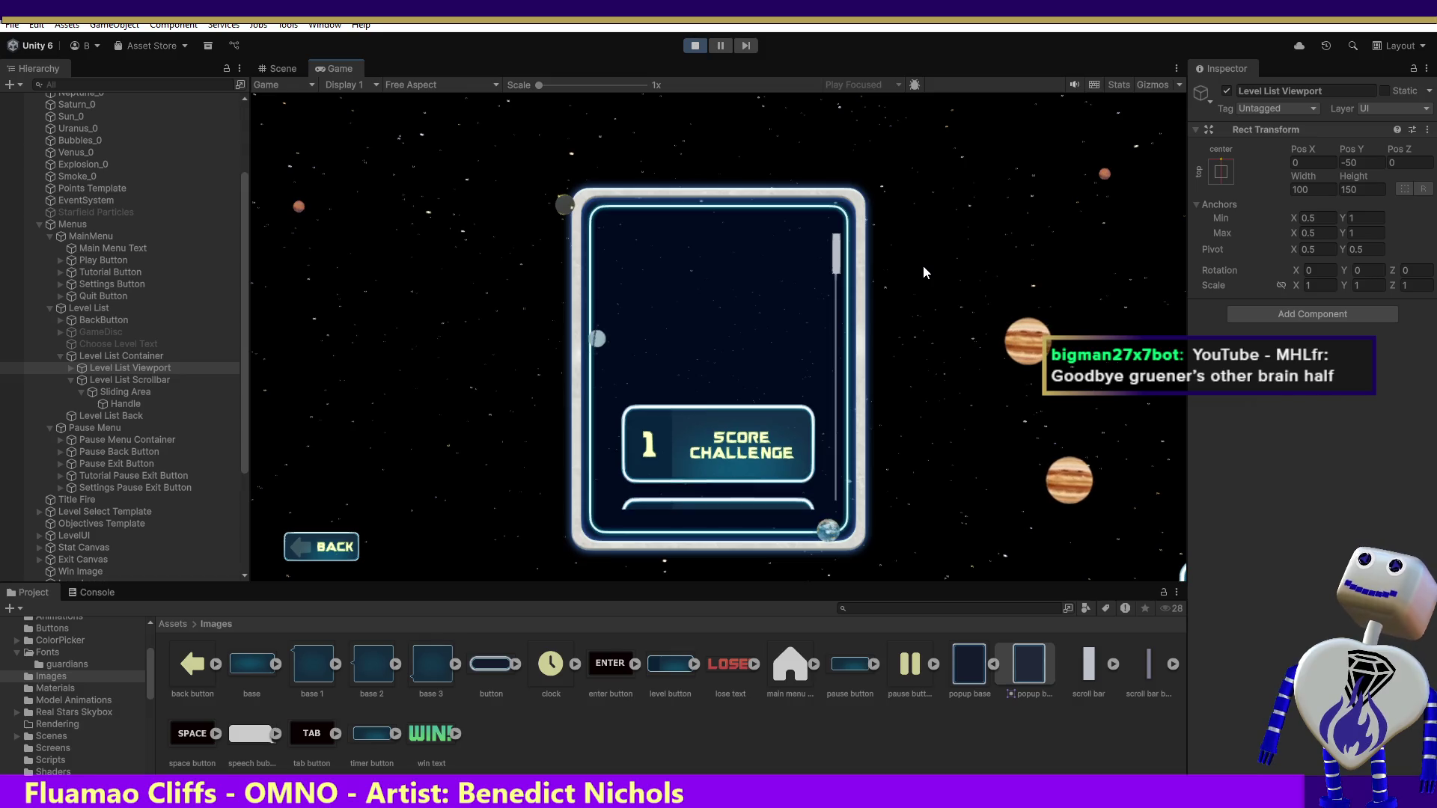
left_click(702, 50)
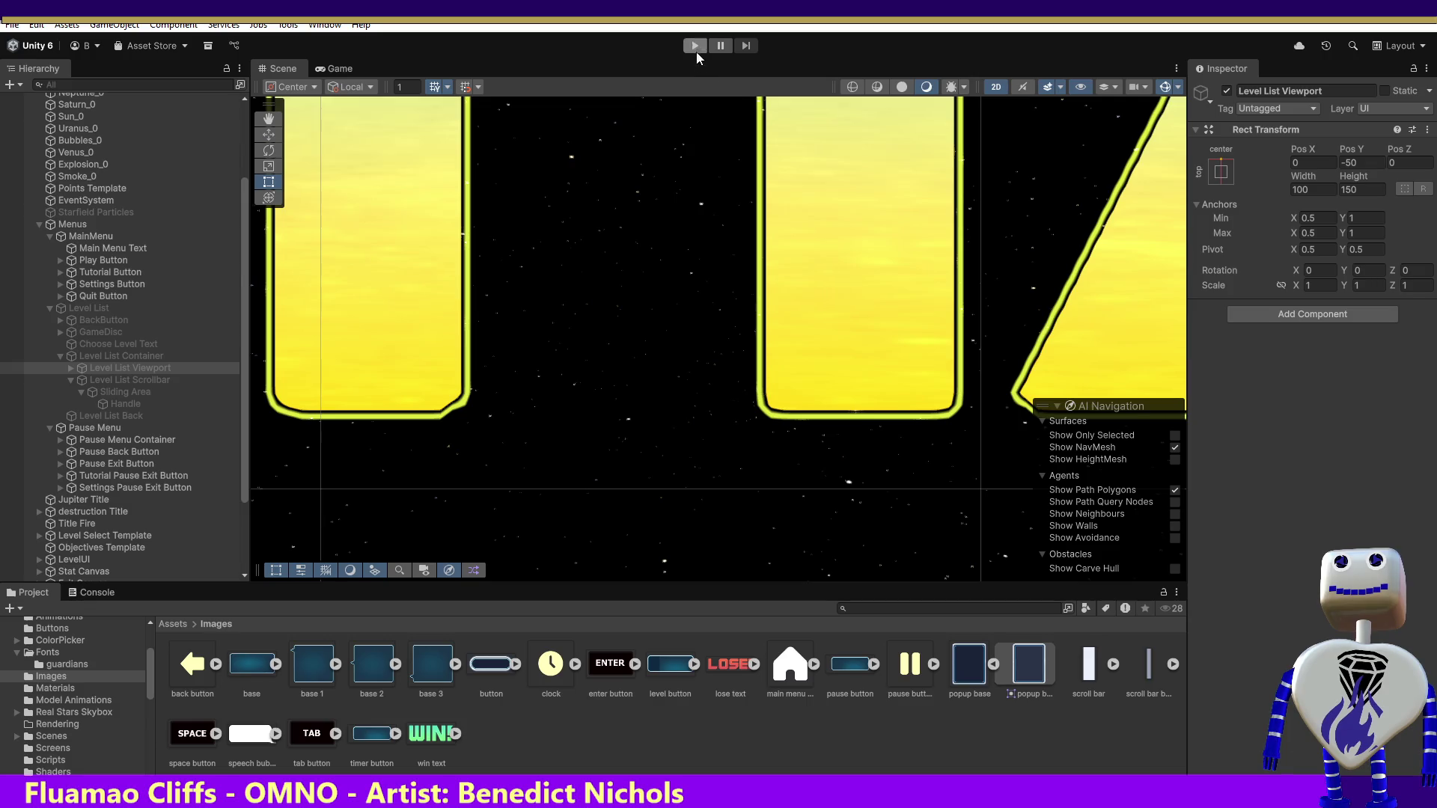
- Play the game, open the level list, and scroll it via handle and wheel down to levels 7–8
left_click(696, 51)
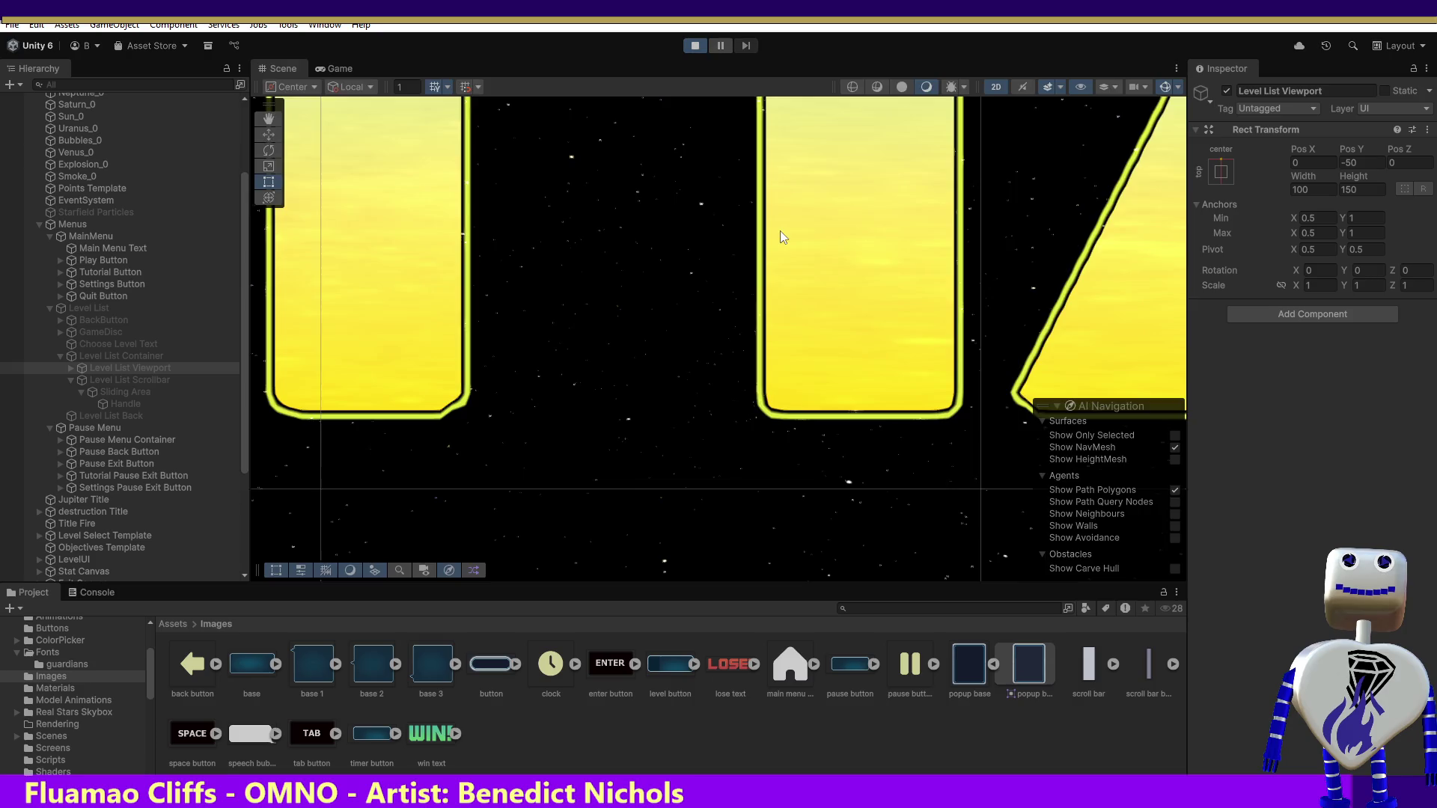
left_click(695, 313)
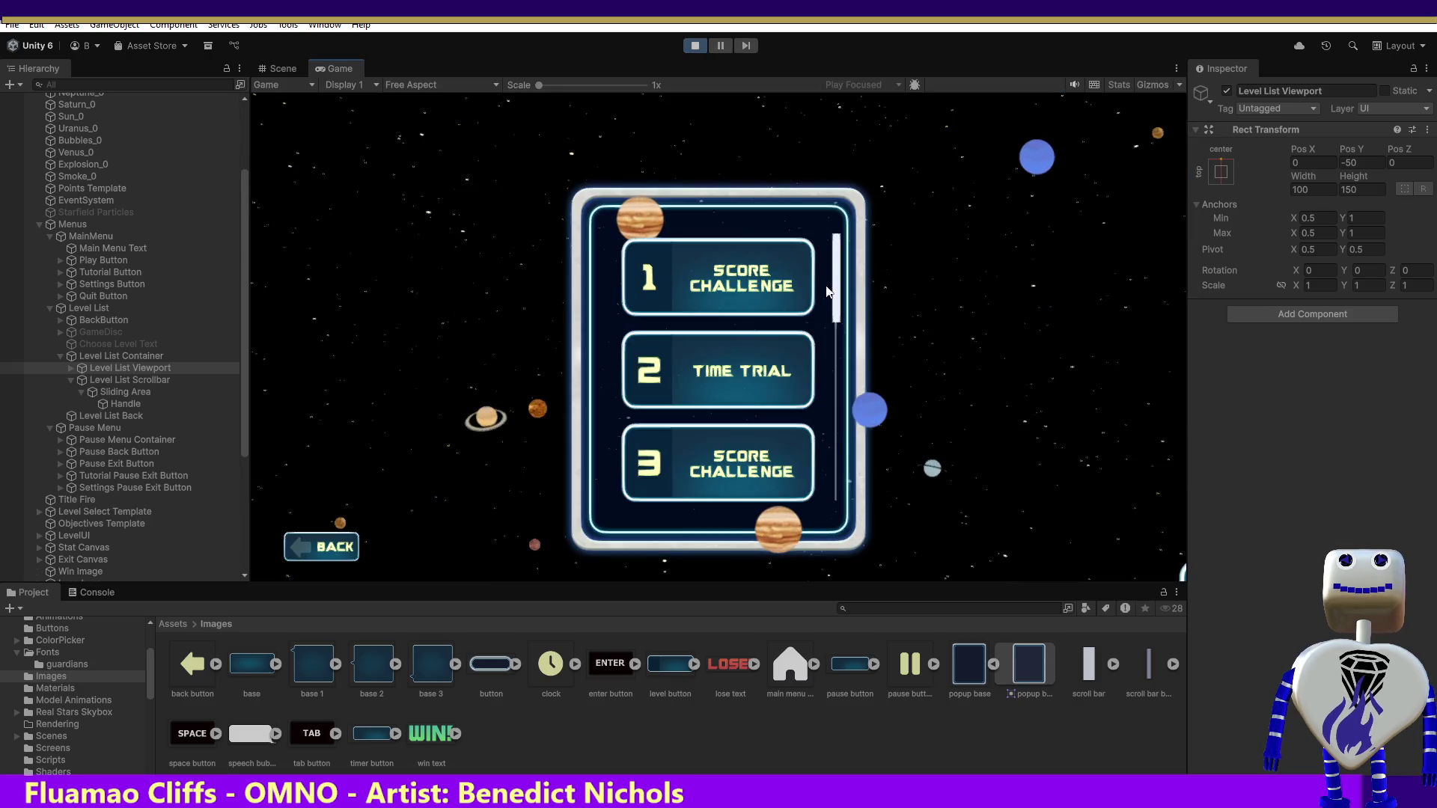
left_click_drag(837, 284, 859, 409)
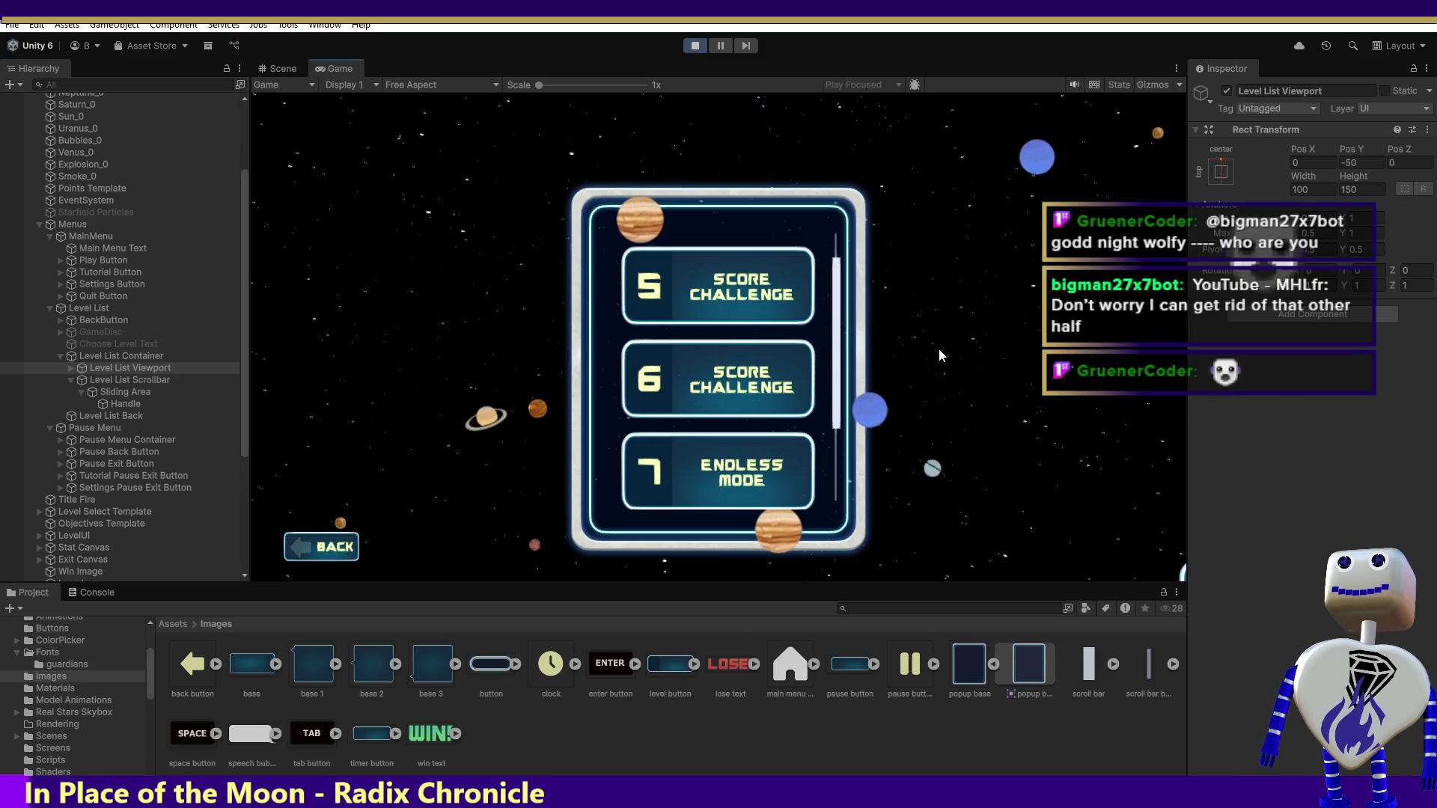
left_click_drag(835, 305, 839, 249)
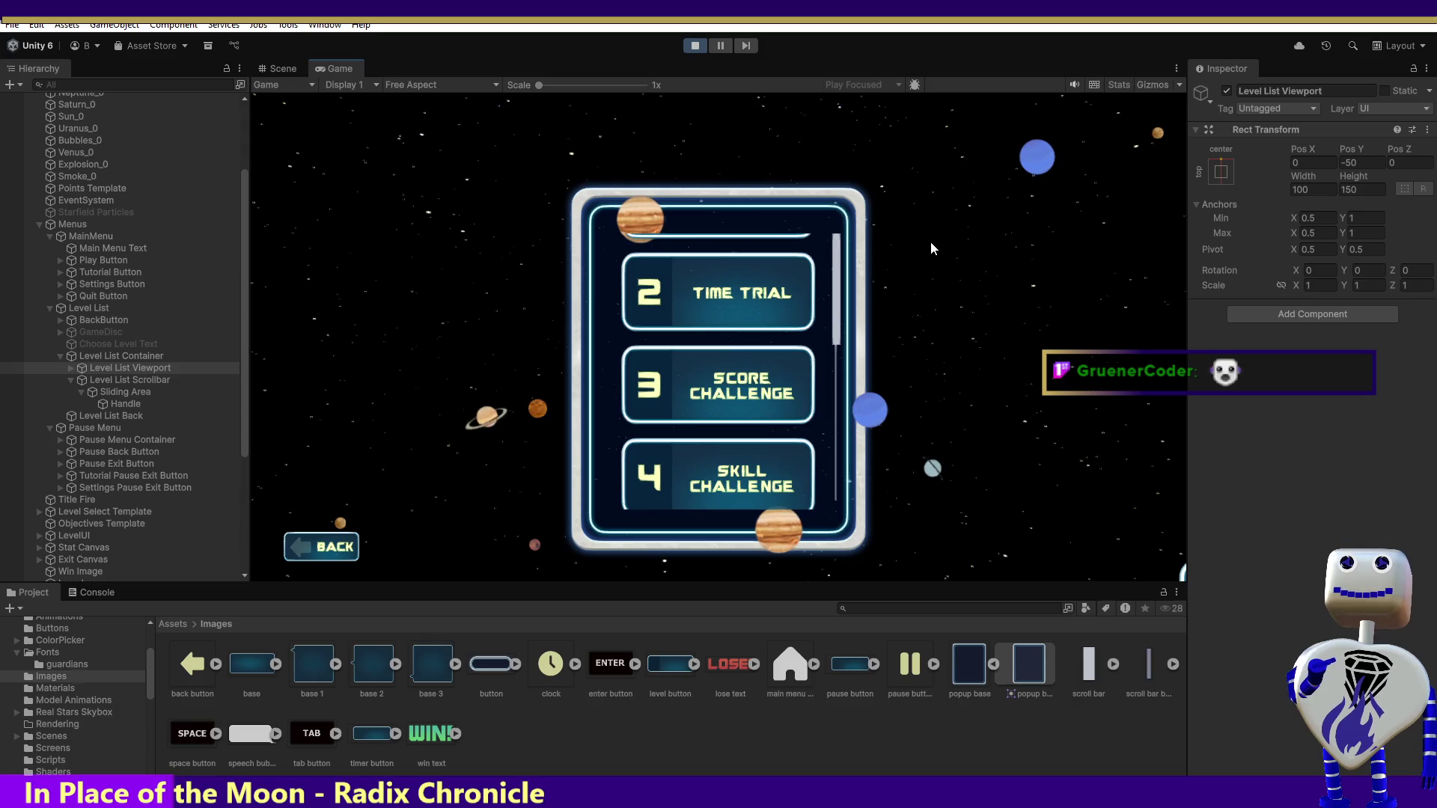
scroll(931, 248, "down", 2)
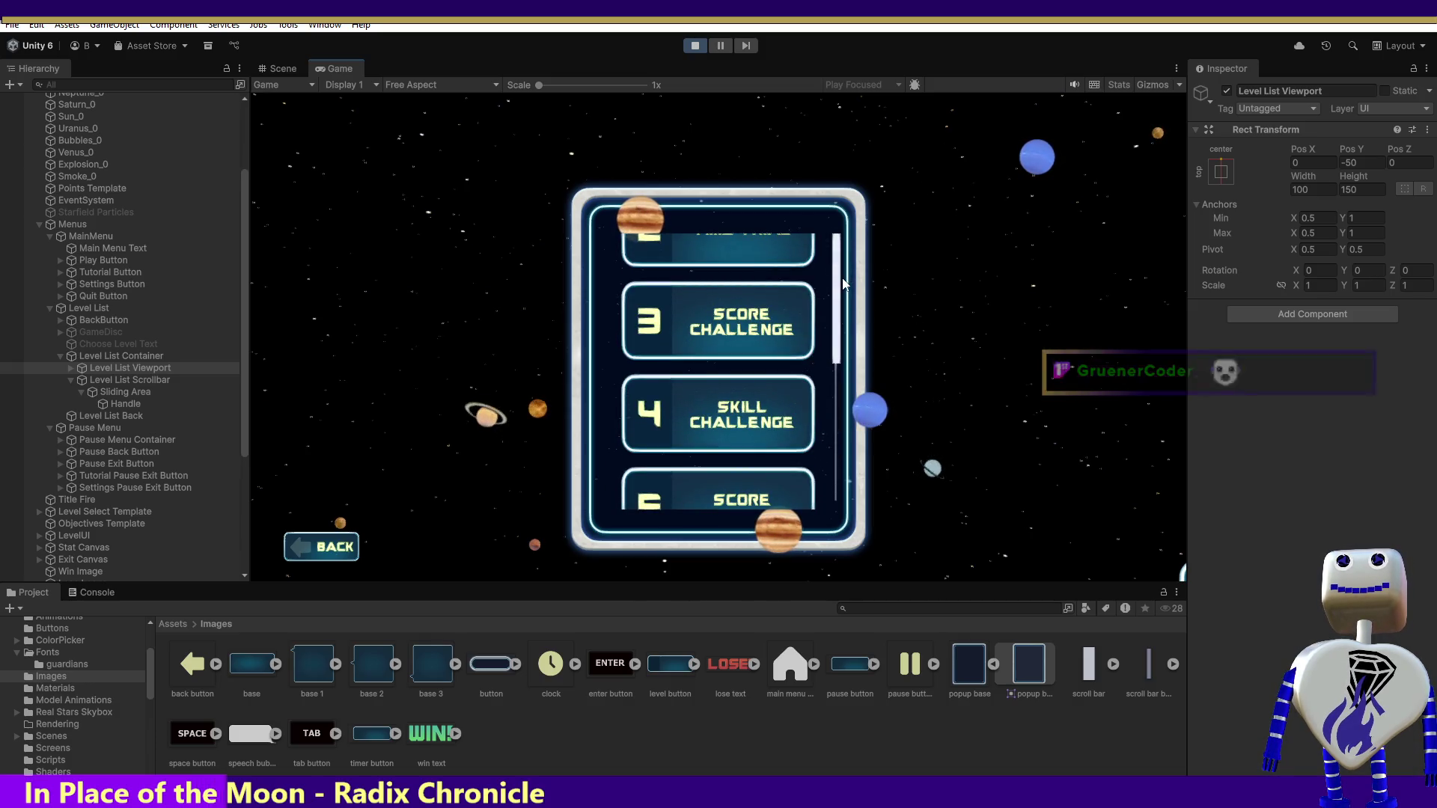
mouse_move(838, 259)
left_mouse_down()
mouse_move(850, 153)
mouse_move(877, 244)
mouse_move(888, 527)
mouse_move(835, 110)
mouse_move(878, 82)
mouse_move(908, 470)
left_mouse_up()
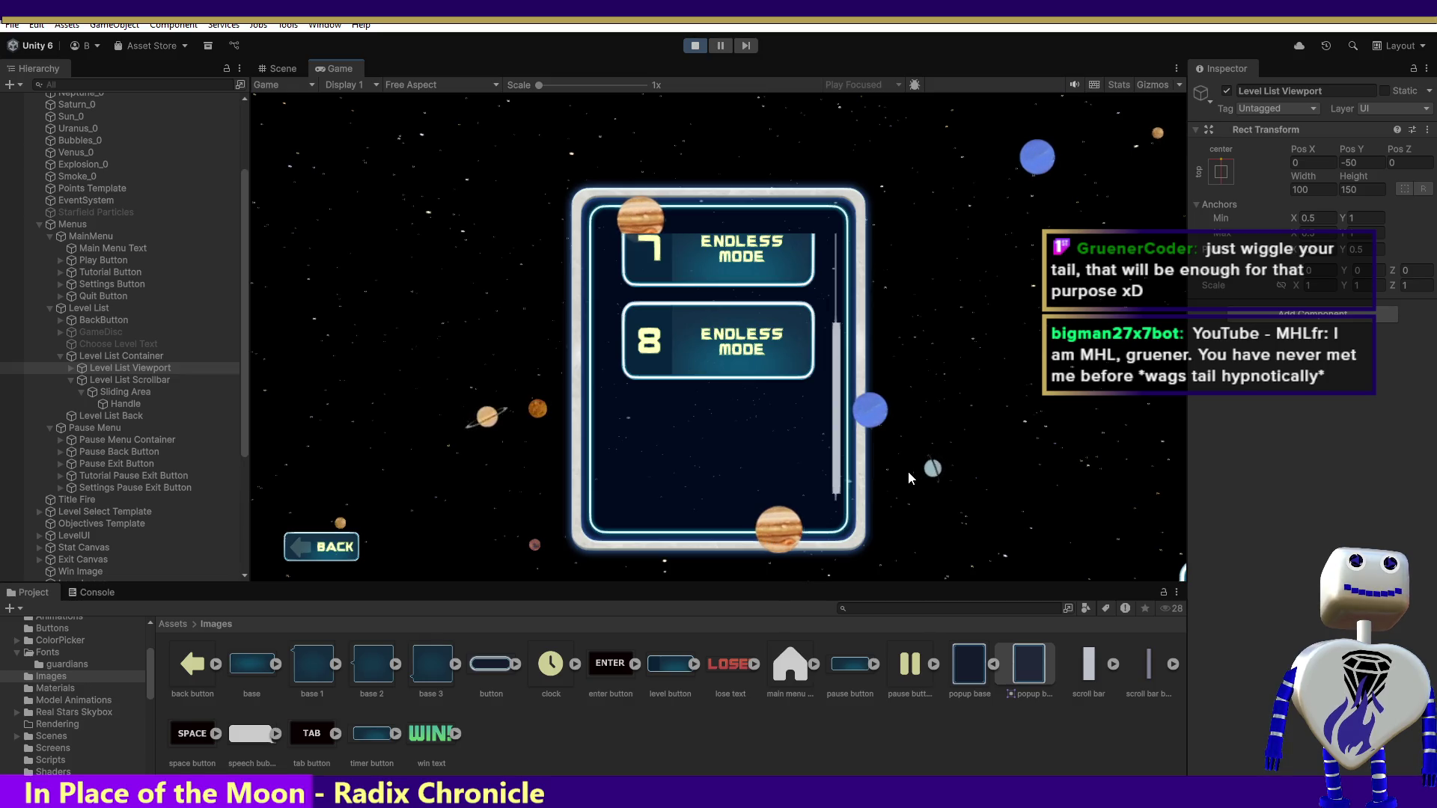
mouse_move(836, 449)
left_mouse_down()
mouse_move(838, 168)
mouse_move(855, 438)
mouse_move(855, 419)
left_mouse_up()
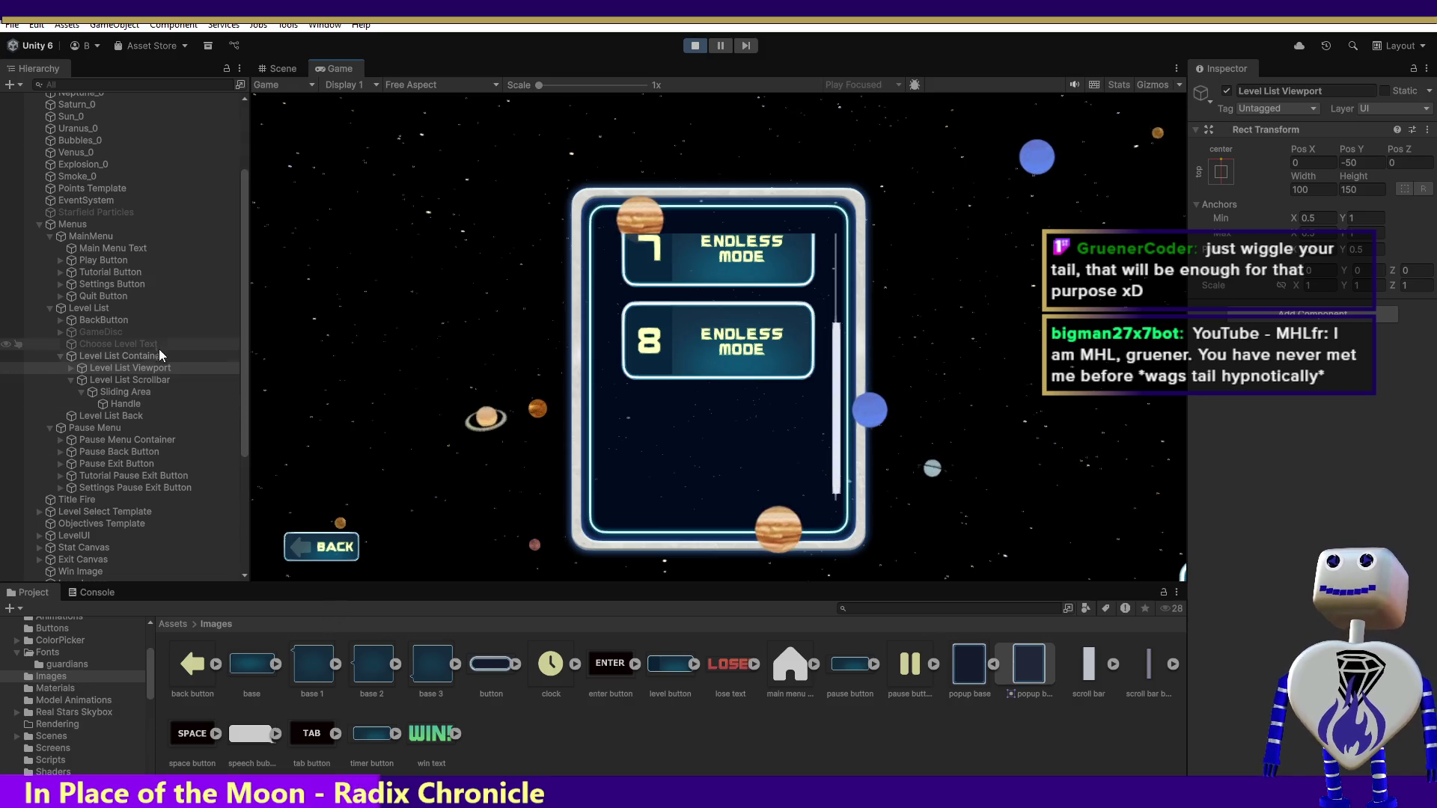
left_click(116, 382)
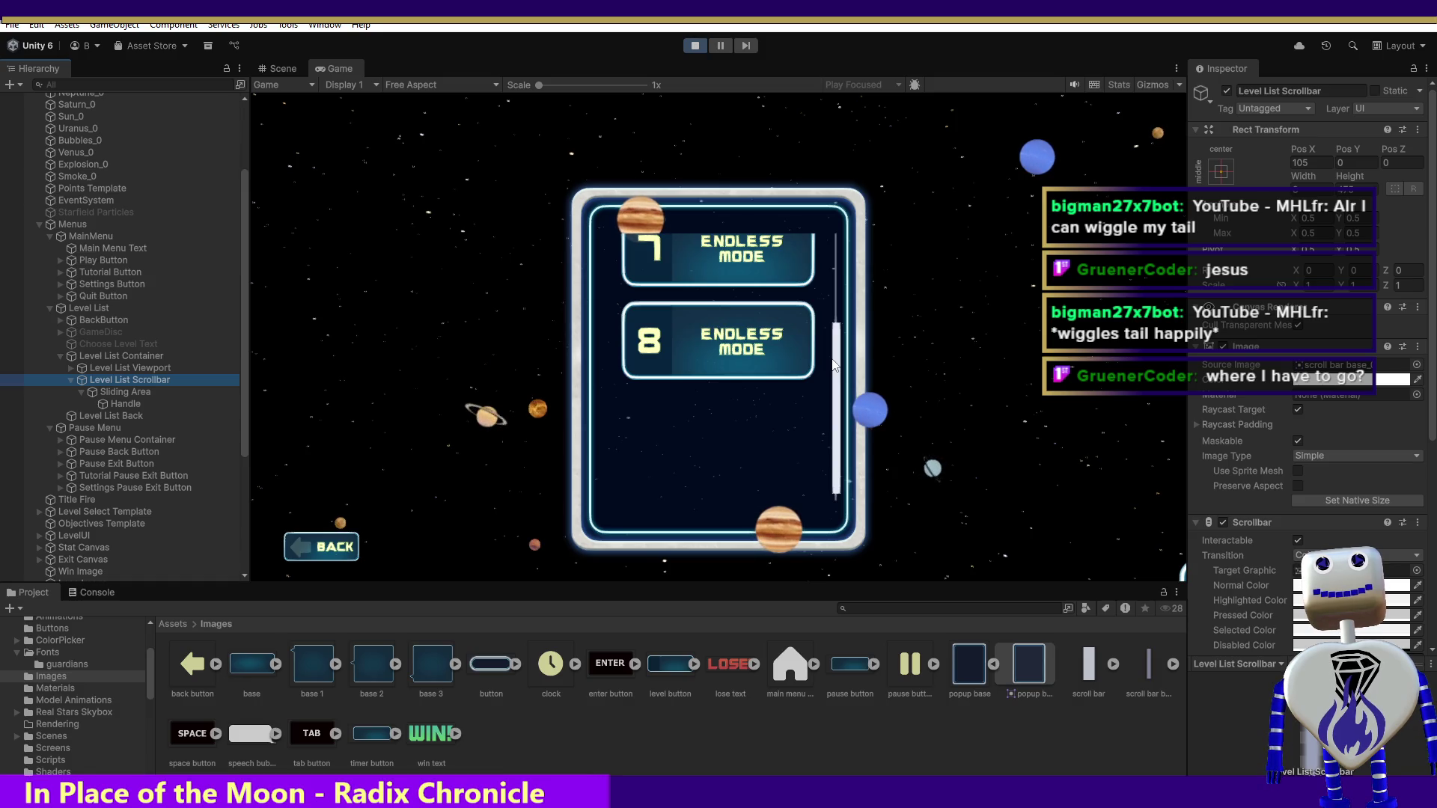
- Inspect the scrollbar Handle (Left -13, Top -118.75), then the Level List Back object
left_click(122, 403)
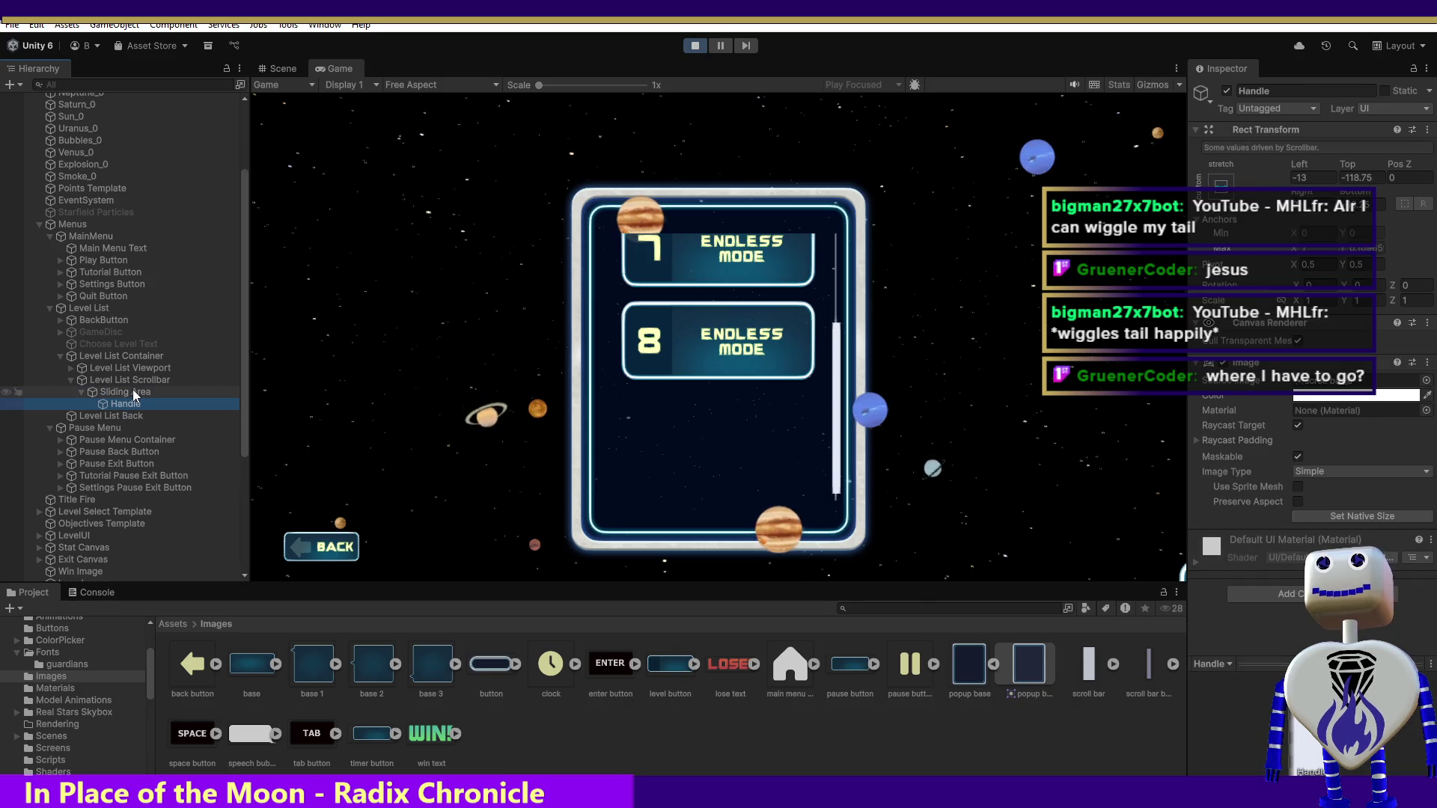
left_click(117, 415)
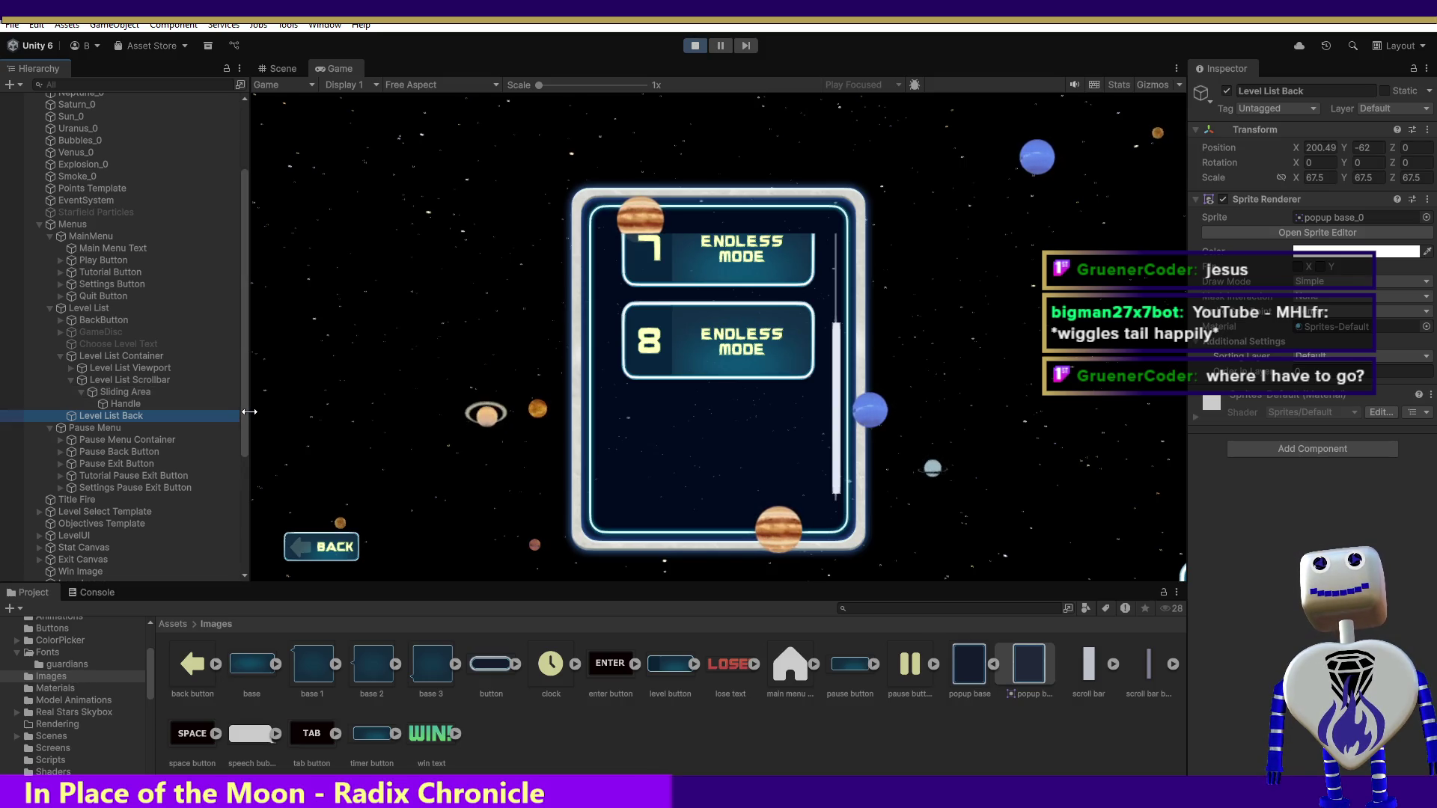
- Set Level List Back's Position Z to -10, then scroll the running list to levels 7–8
left_click(1389, 147)
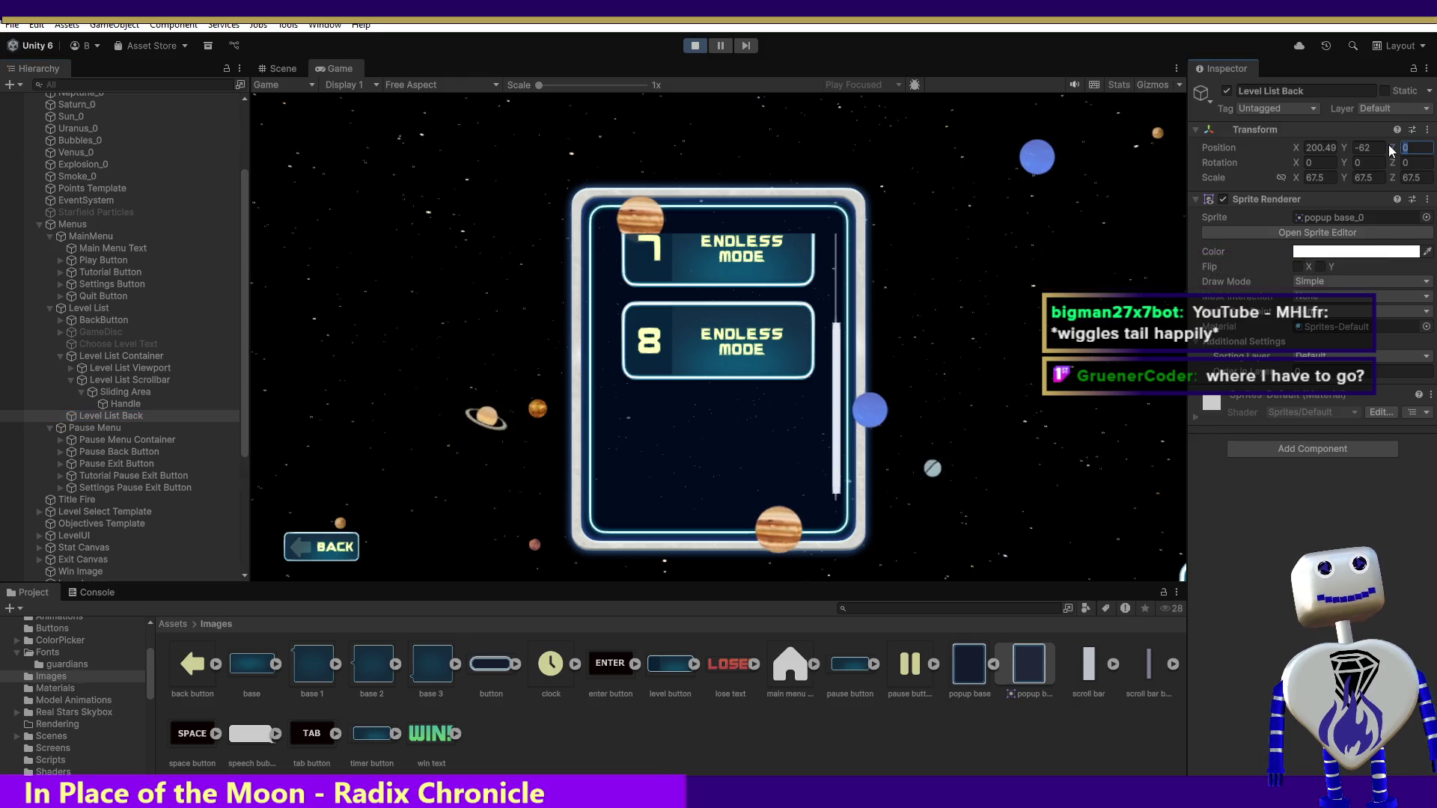
type("-10")
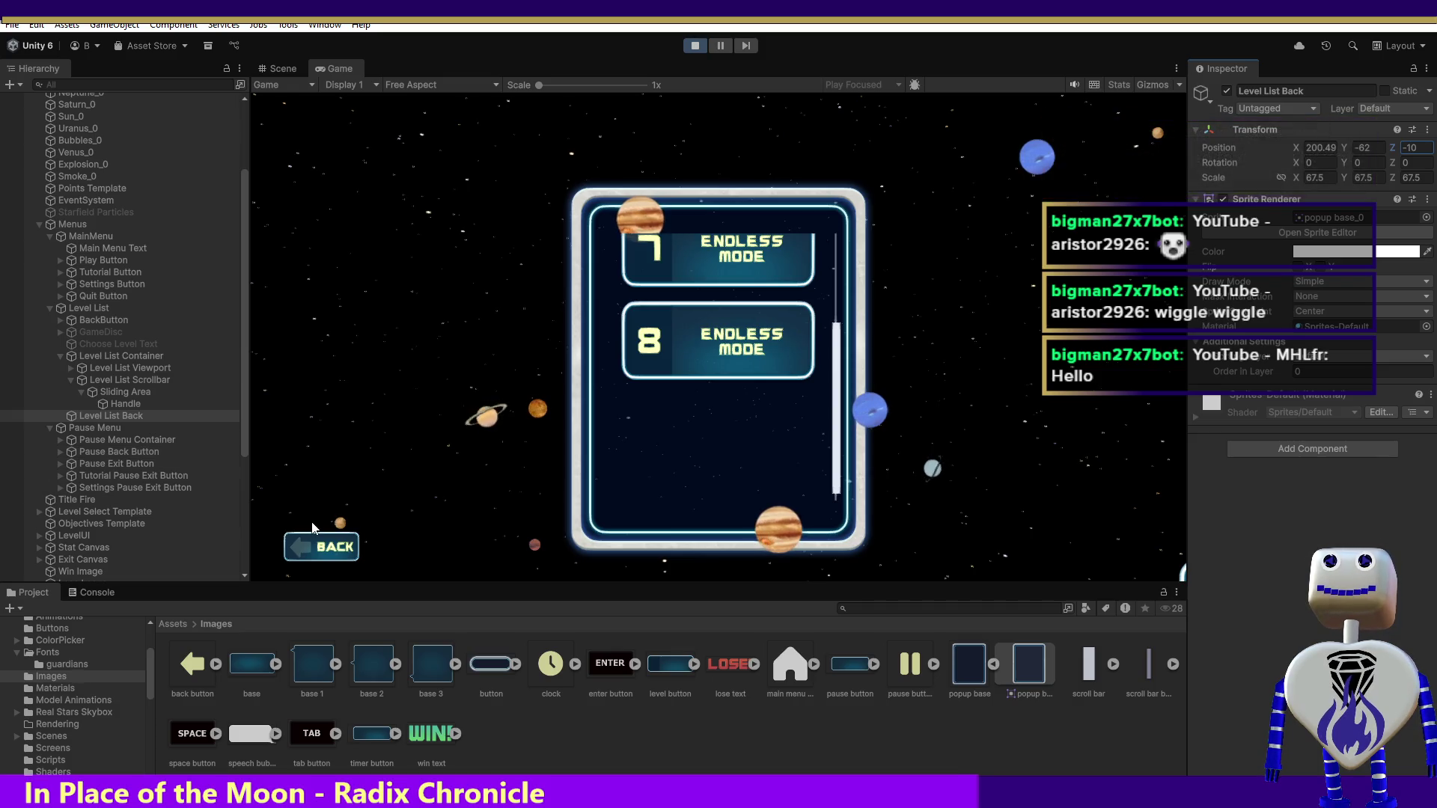
left_click_drag(836, 391, 831, 150)
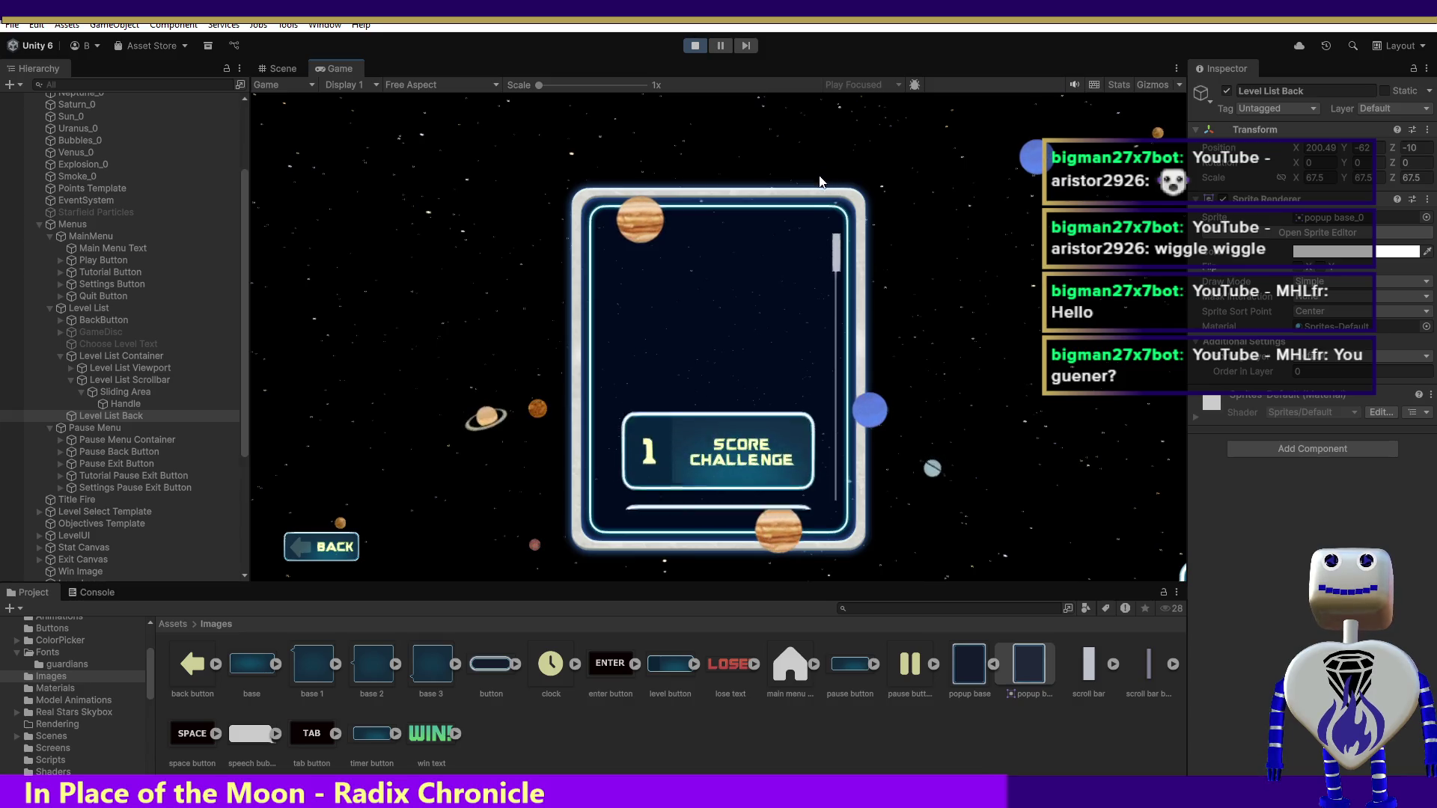
scroll(811, 225, "down", 2)
scroll(808, 247, "down", 5)
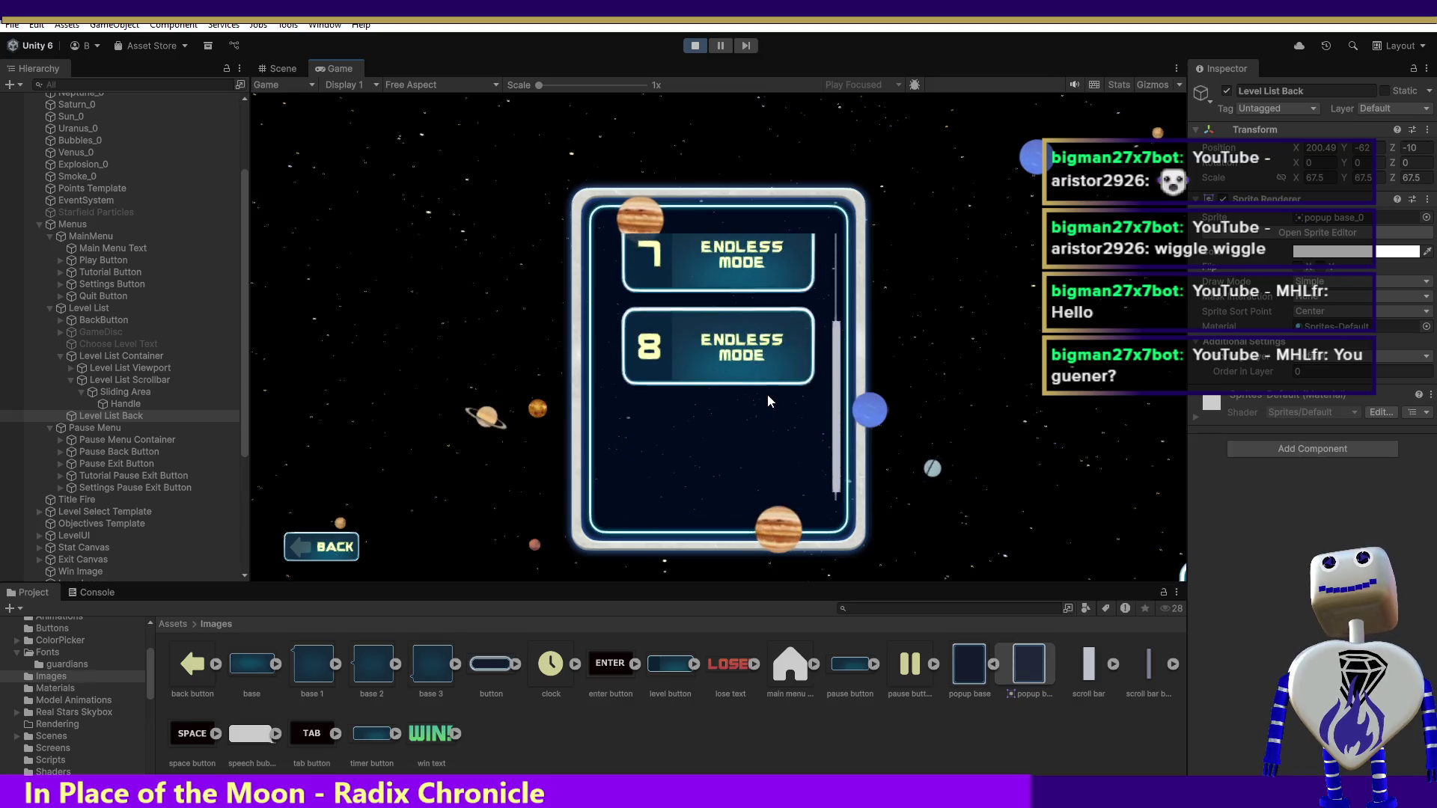
- Scroll the level list back up, nudge Level List Back in the Hierarchy, and reselect the scrollbar Handle
scroll(793, 314, "up", 5)
scroll(816, 244, "up", 1)
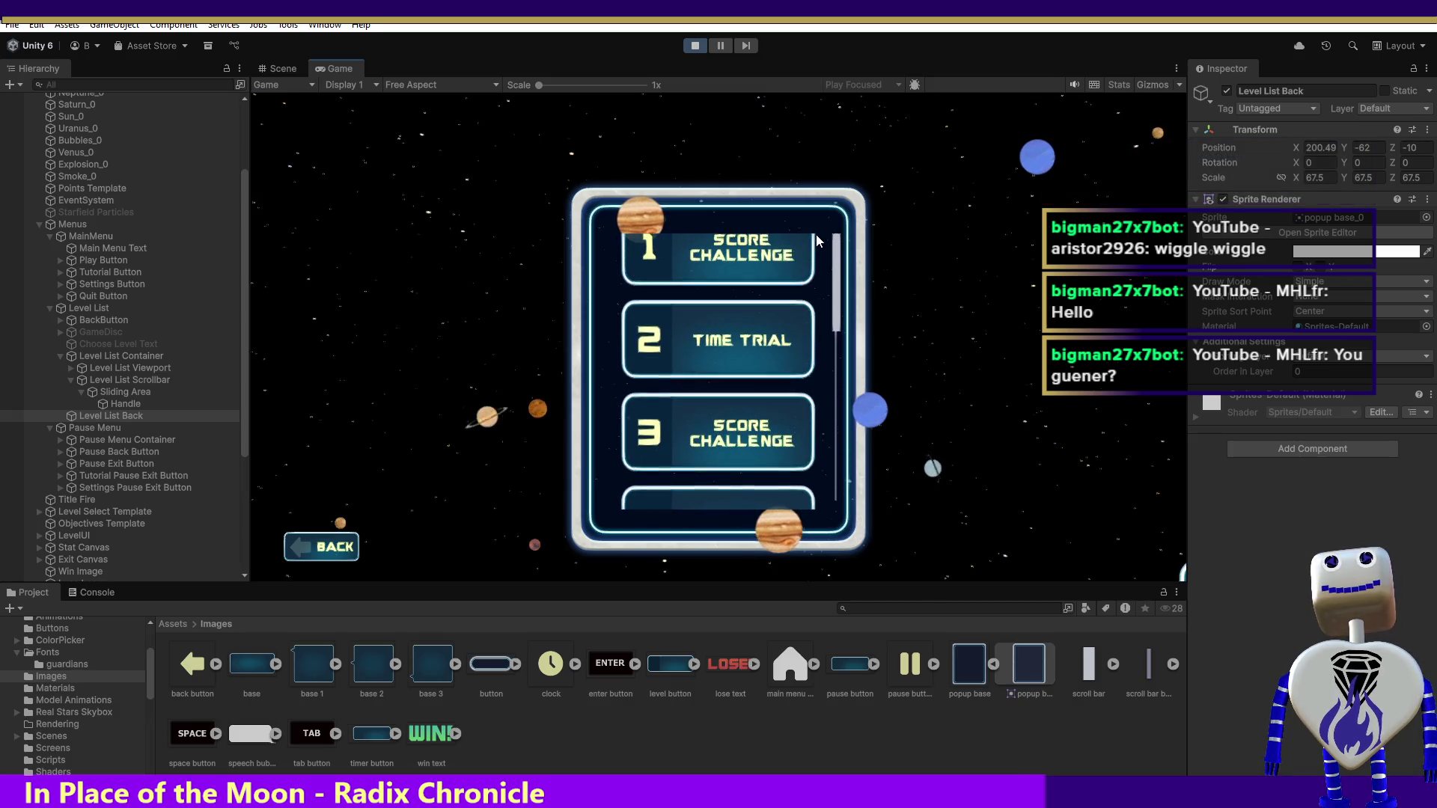
scroll(818, 238, "up", 3)
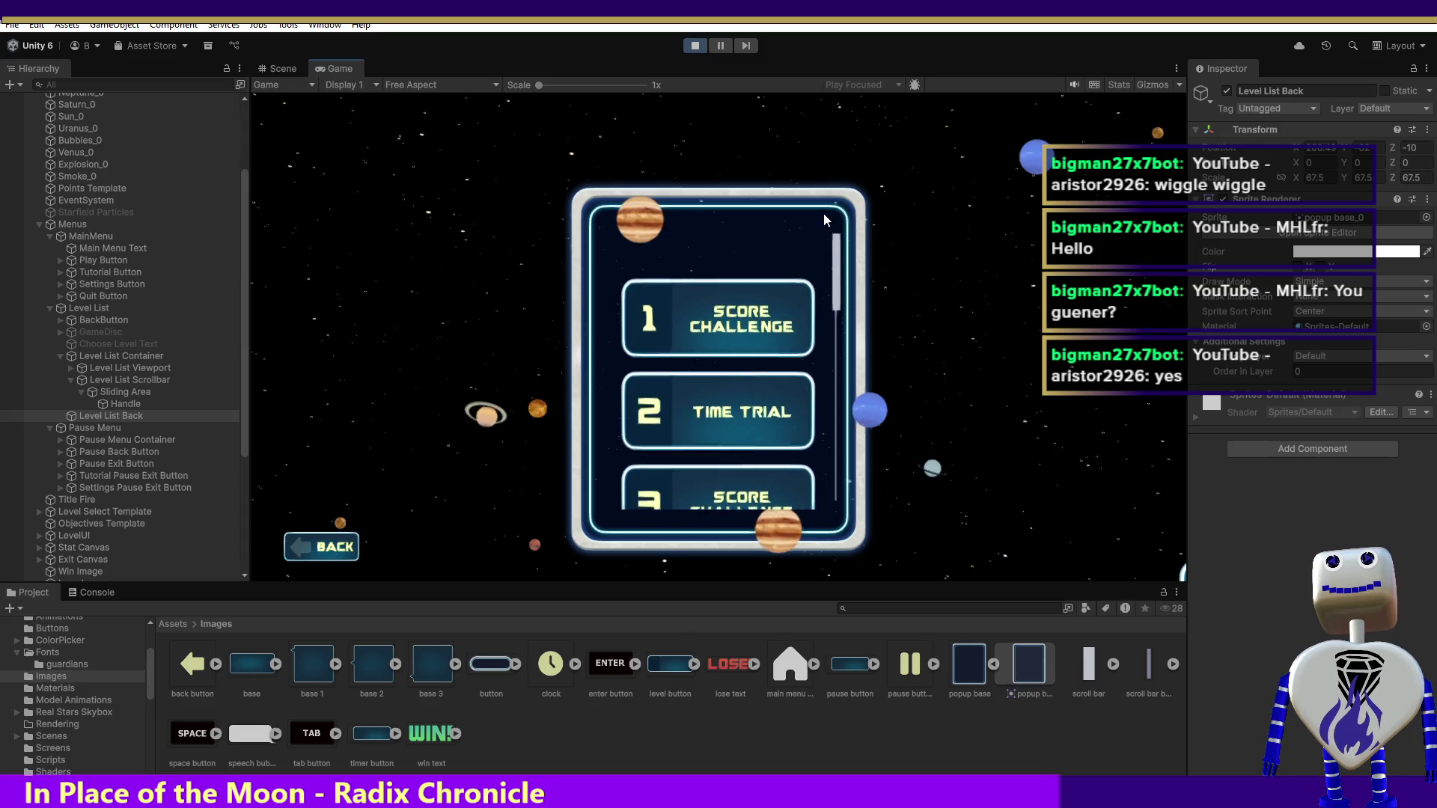
mouse_move(132, 415)
left_mouse_down()
mouse_move(120, 410)
mouse_move(177, 423)
mouse_move(136, 410)
left_mouse_up()
left_click(120, 408)
left_click(125, 406)
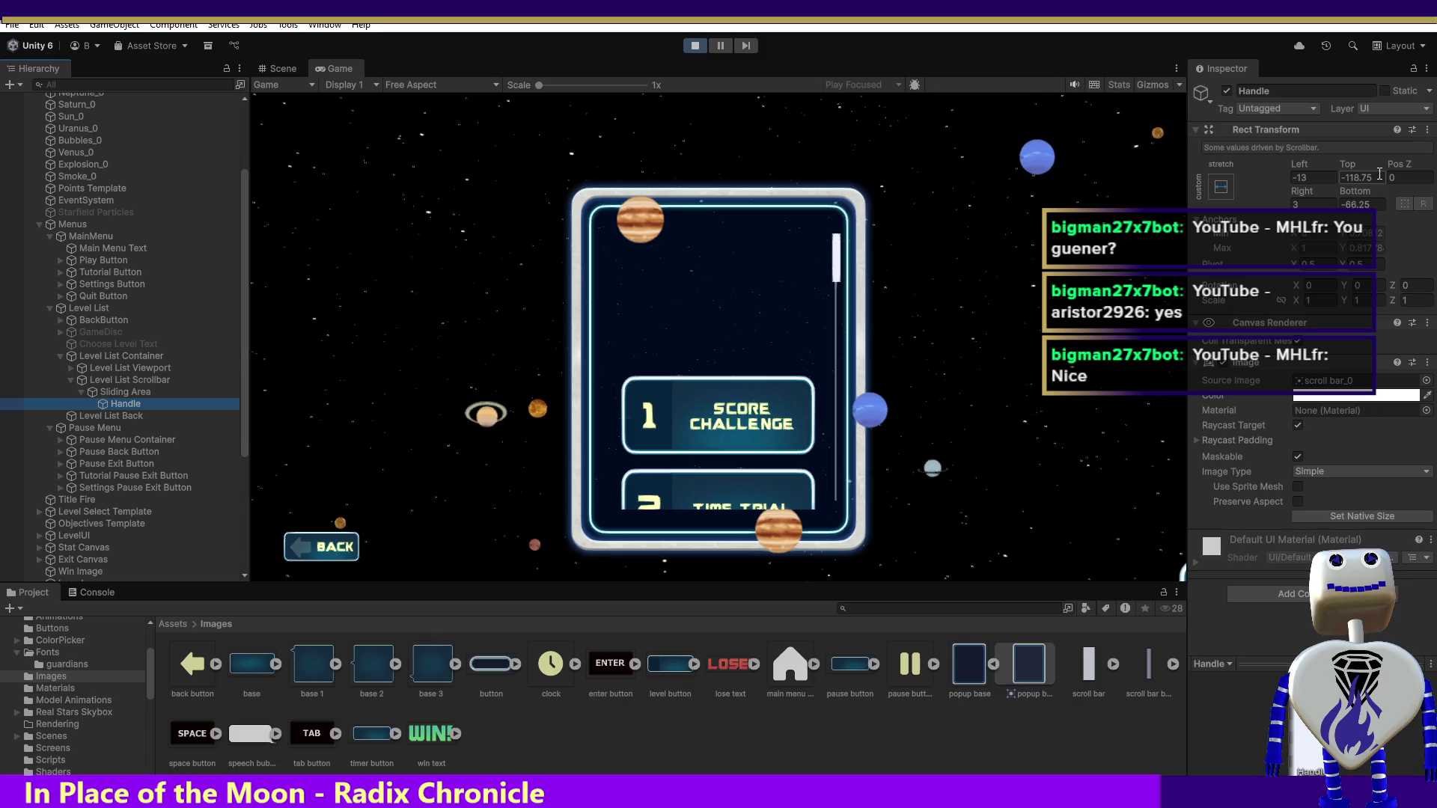
- Restart Play mode and open the level-select menu in the game
left_click(694, 47)
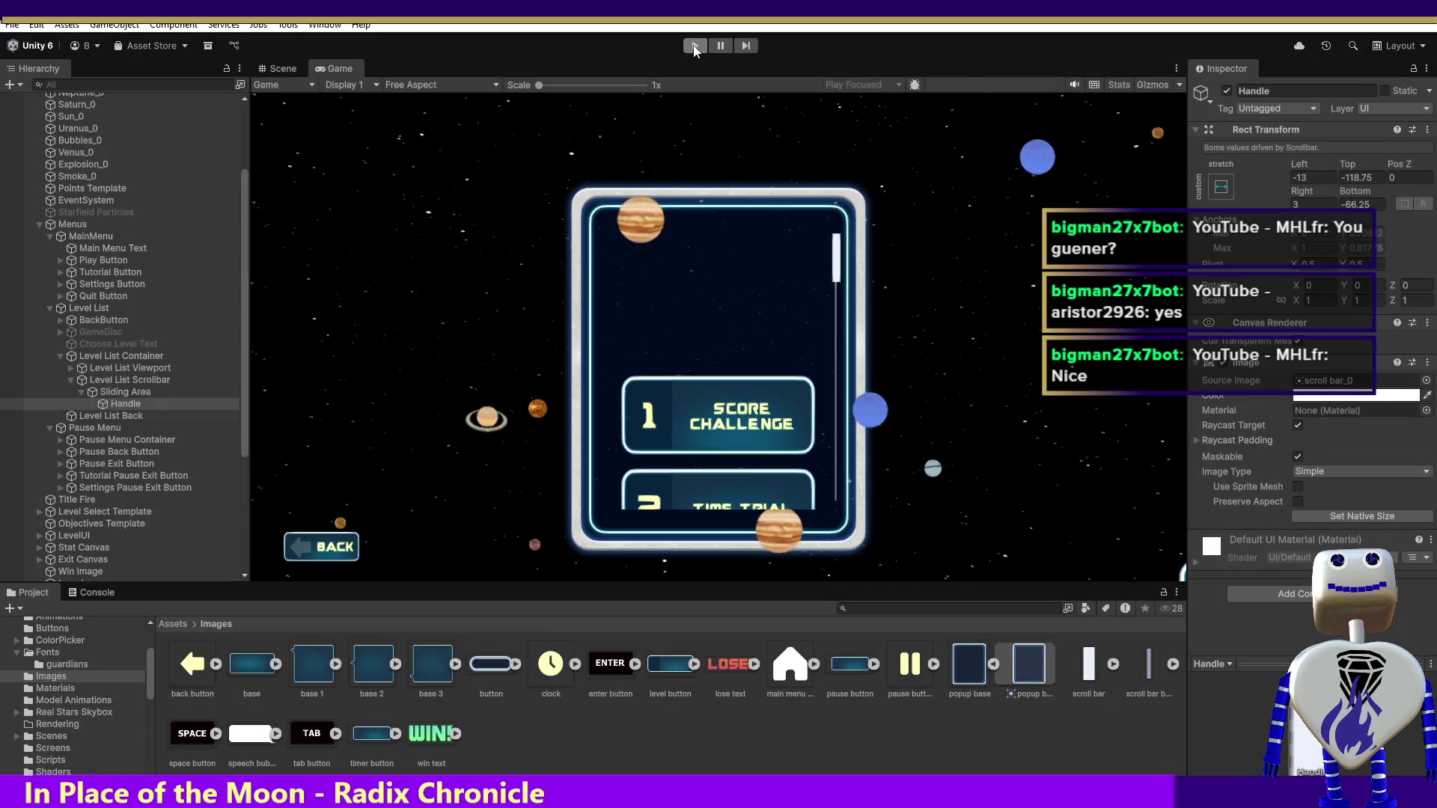
left_click(694, 47)
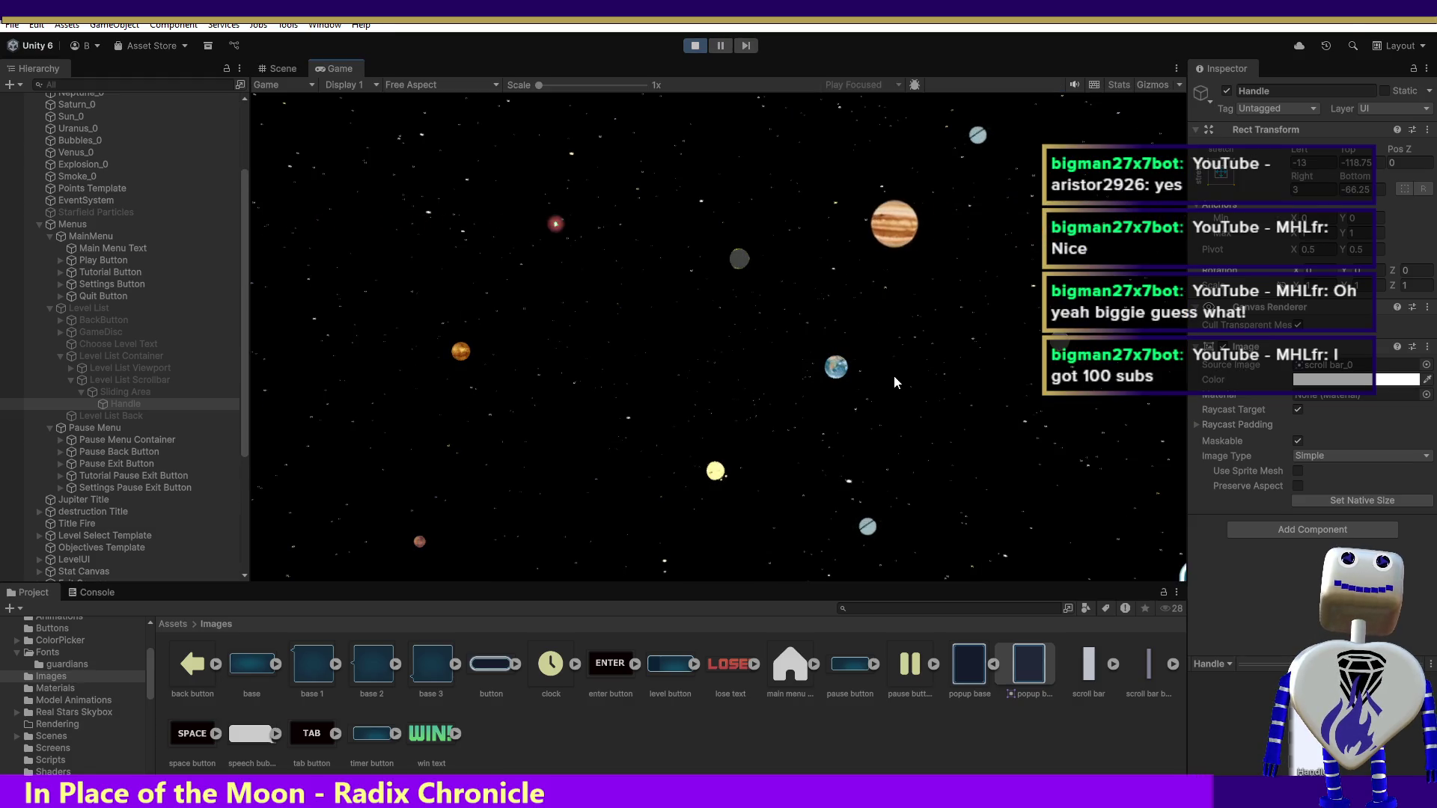
left_click(763, 307)
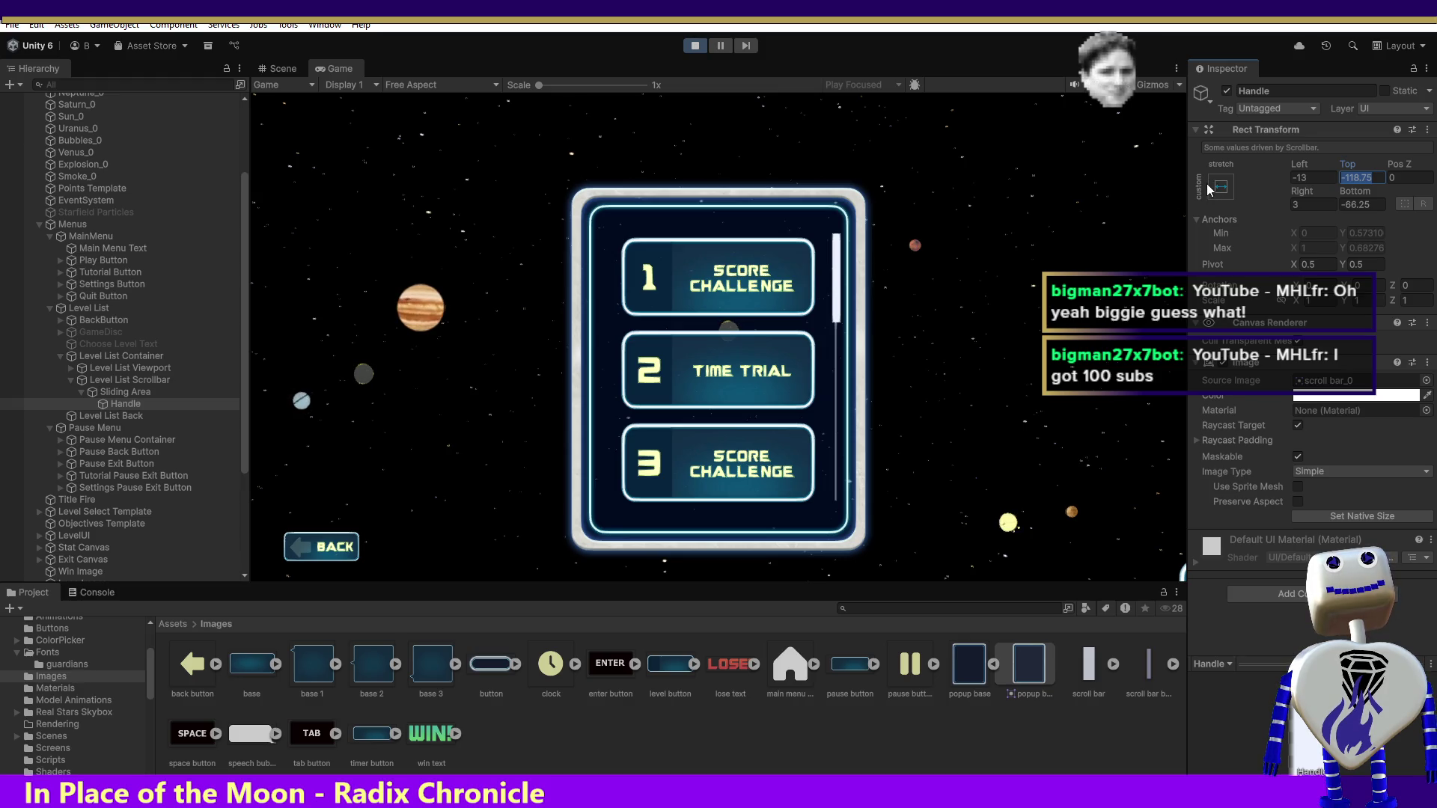
- Set the scrollbar Handle's Top and Bottom offsets to 100, then stop the game
type("100")
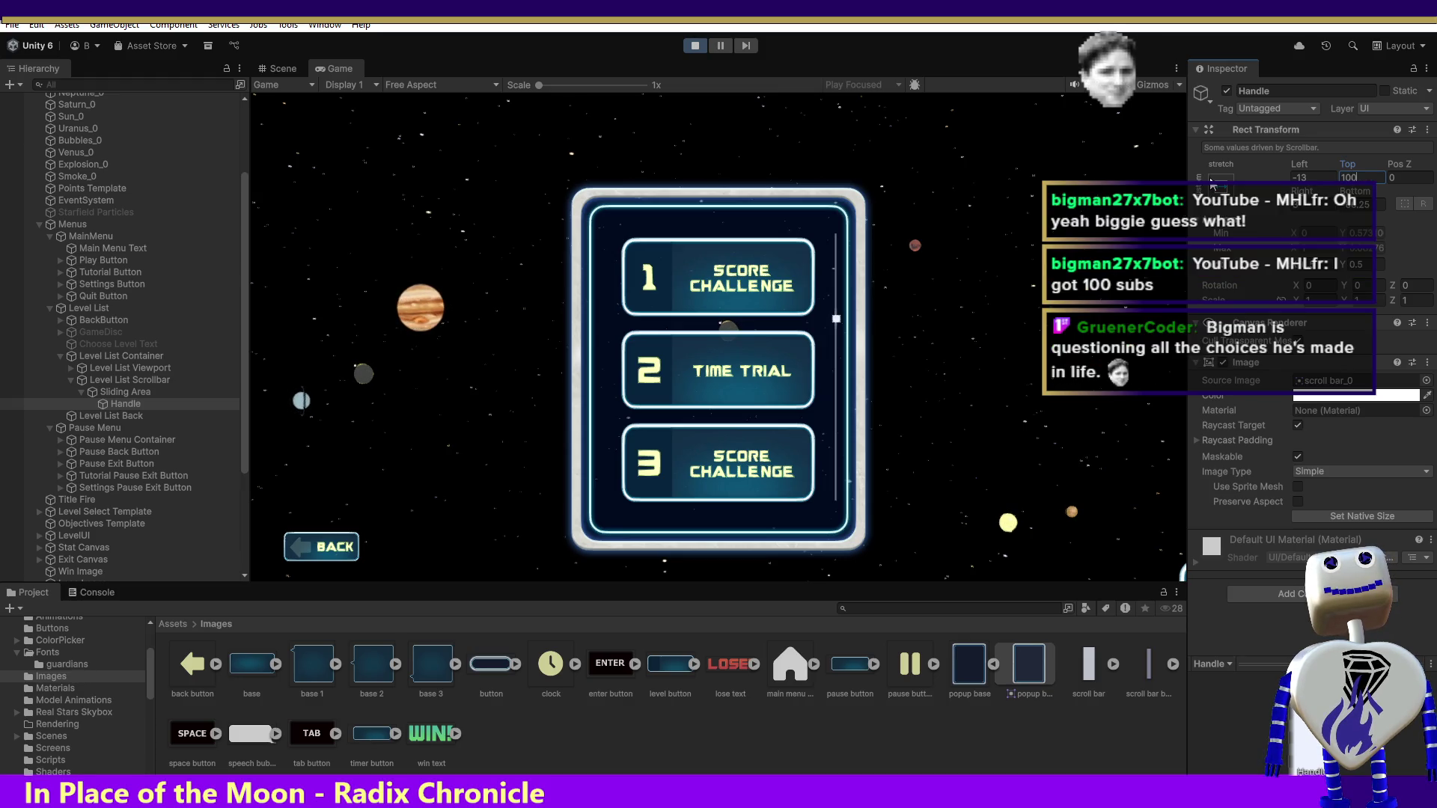
left_click(1356, 204)
type("100")
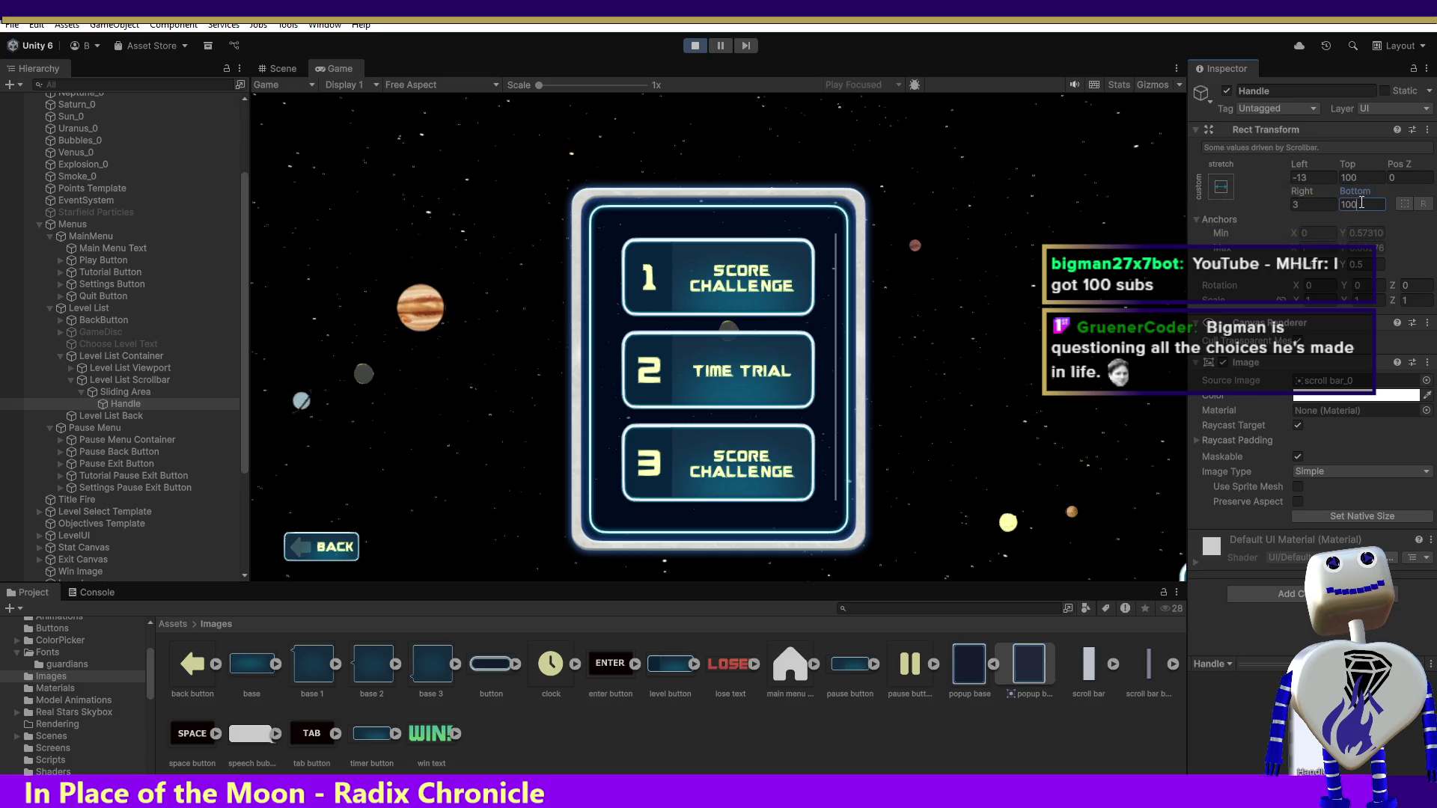
key("Return")
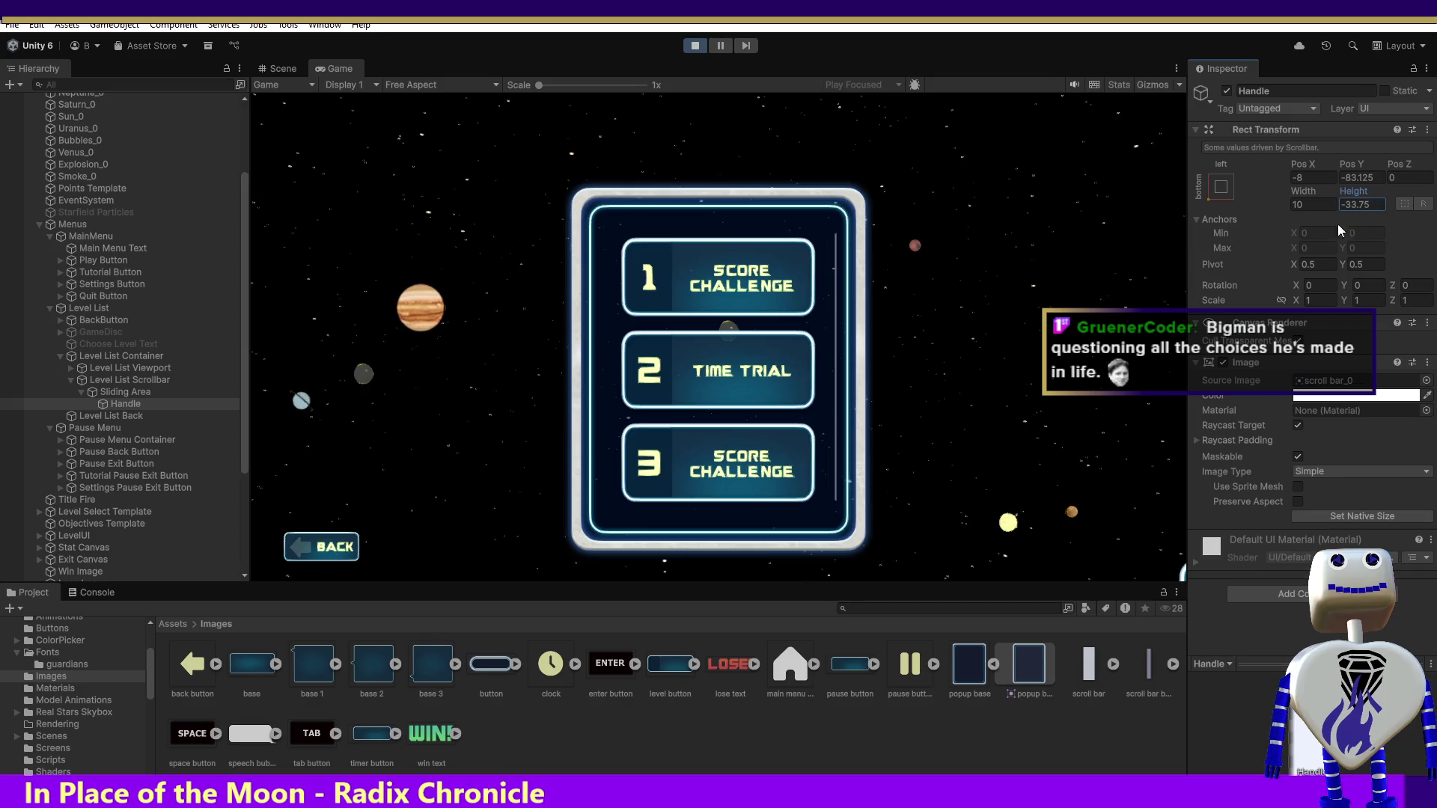
left_click(129, 404)
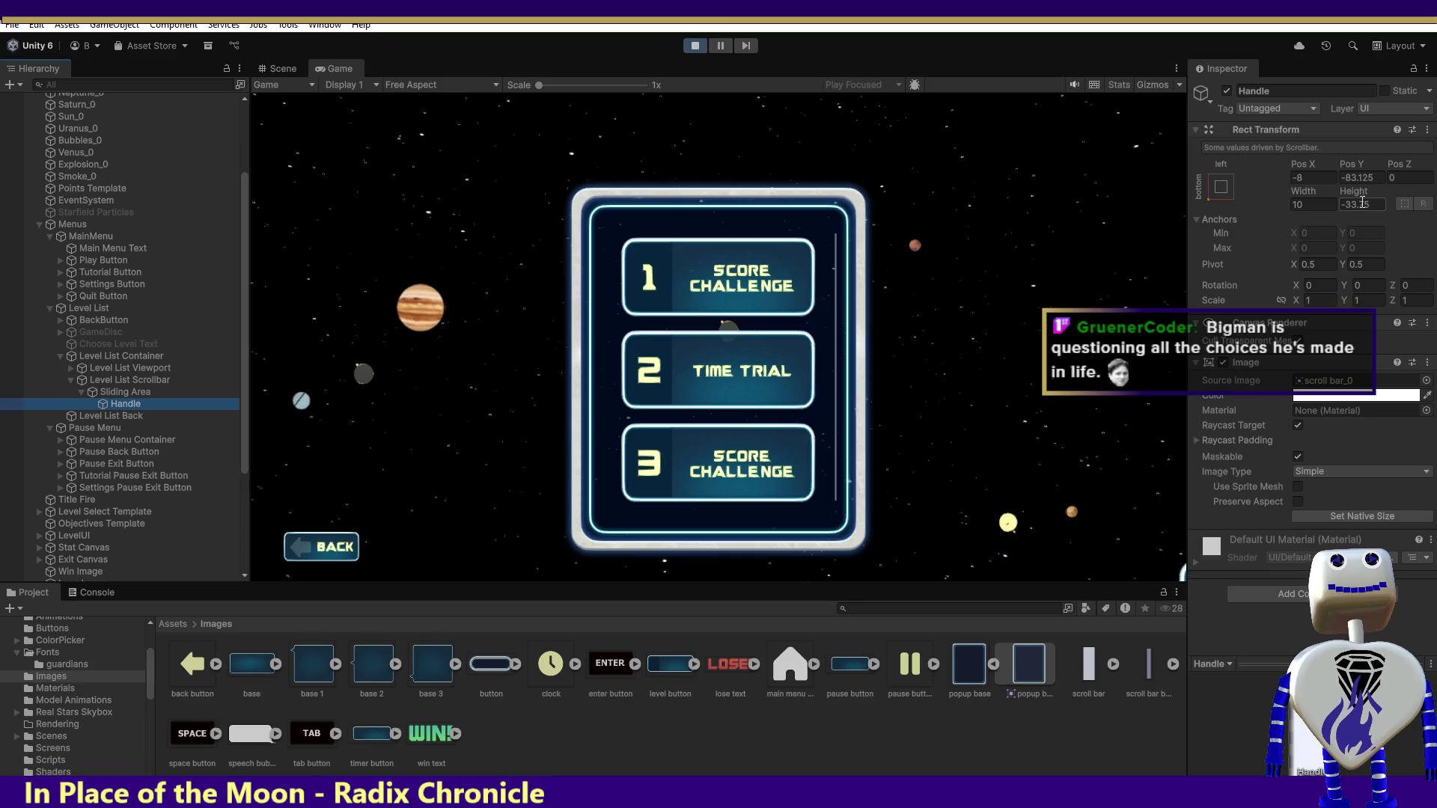
left_click(692, 45)
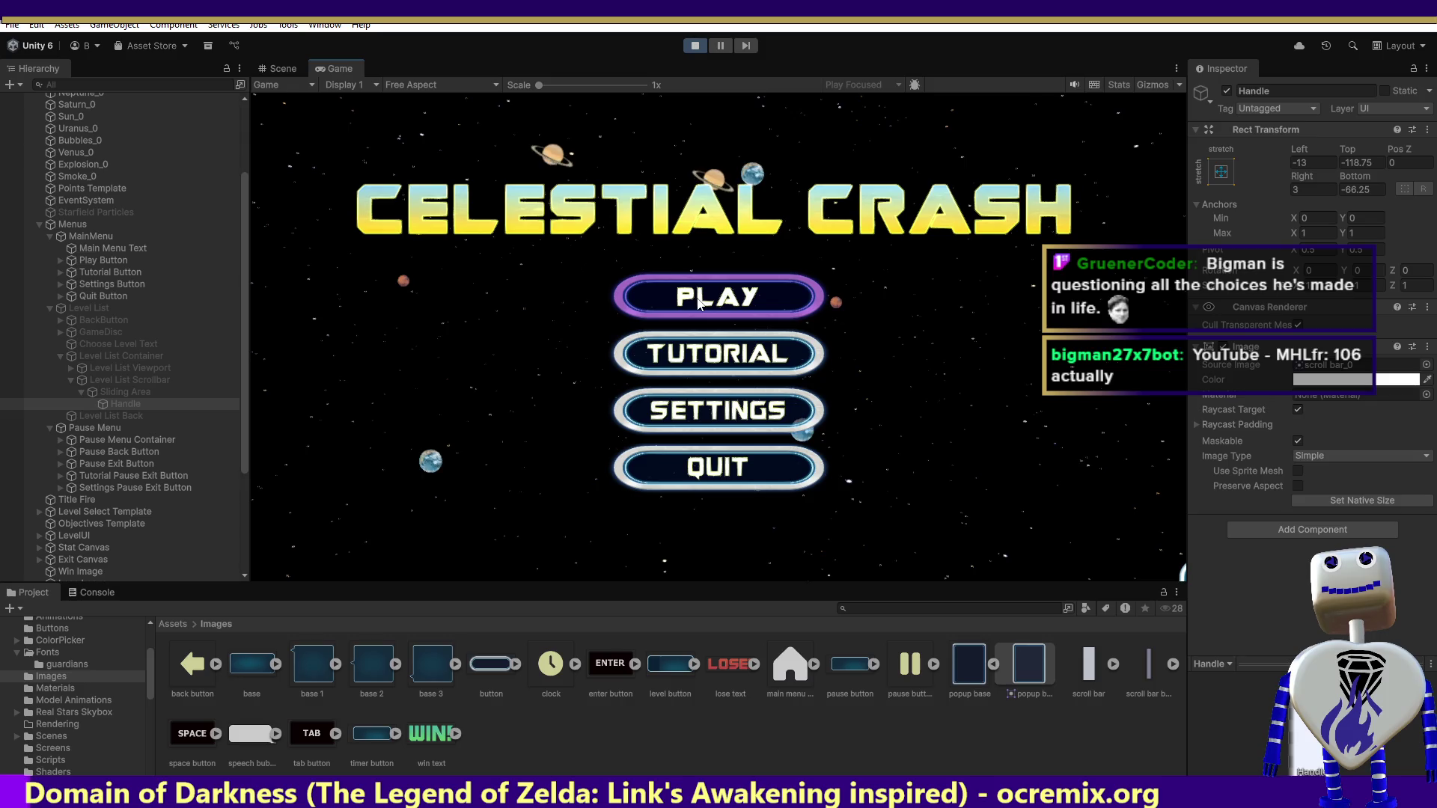
- Open the level list, change the Handle's Top offset from 100 to 85, and scroll the list up and down
left_click(697, 301)
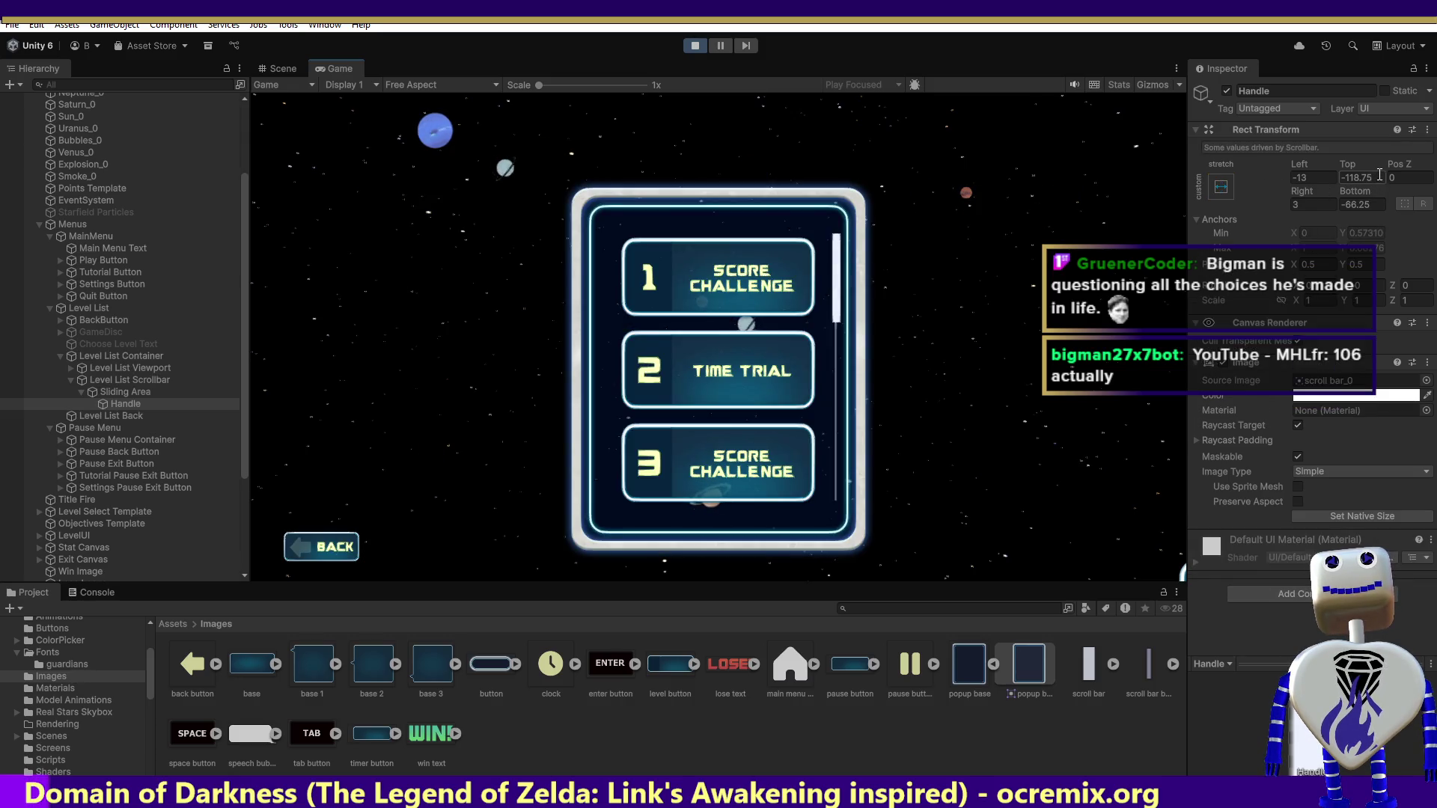
type("100")
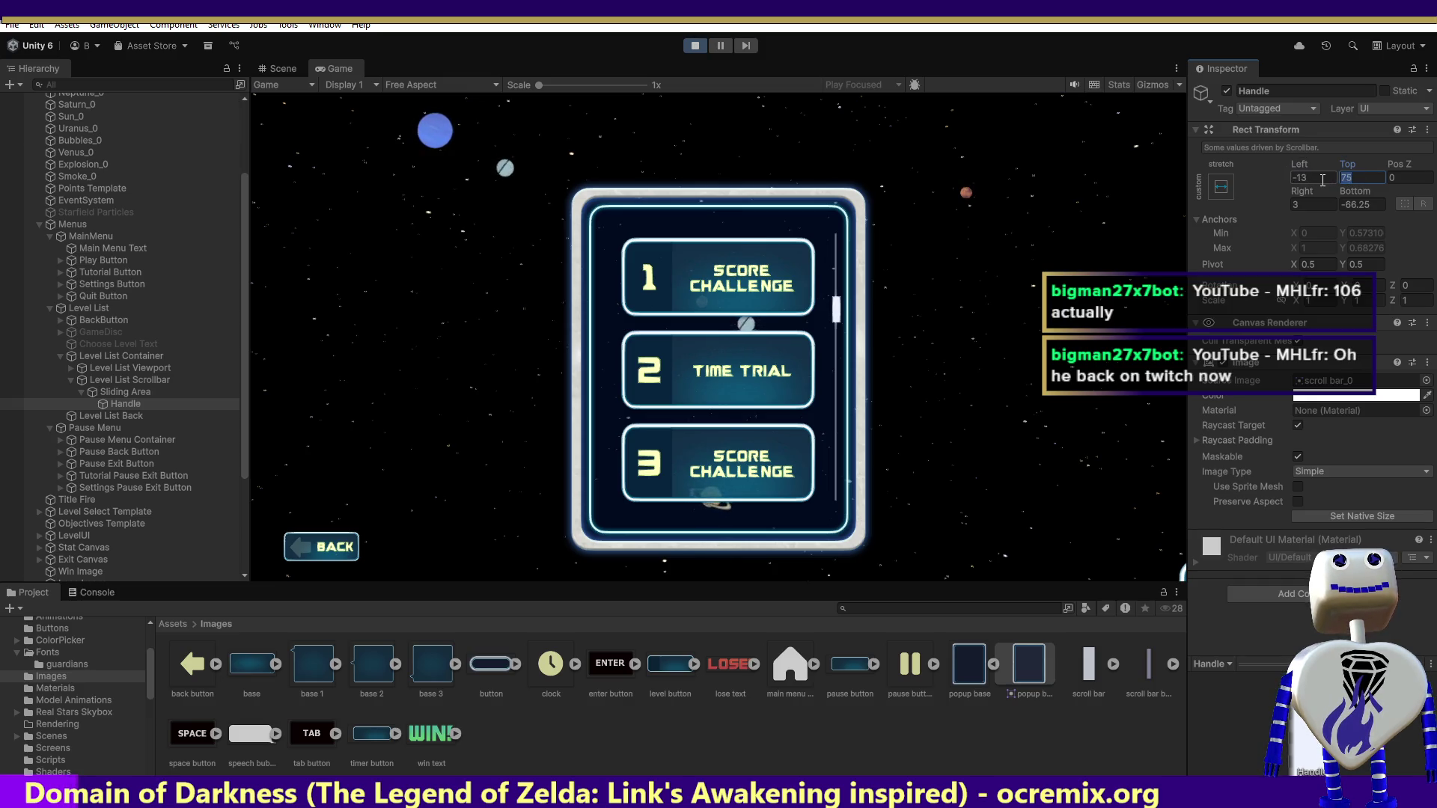
type("85")
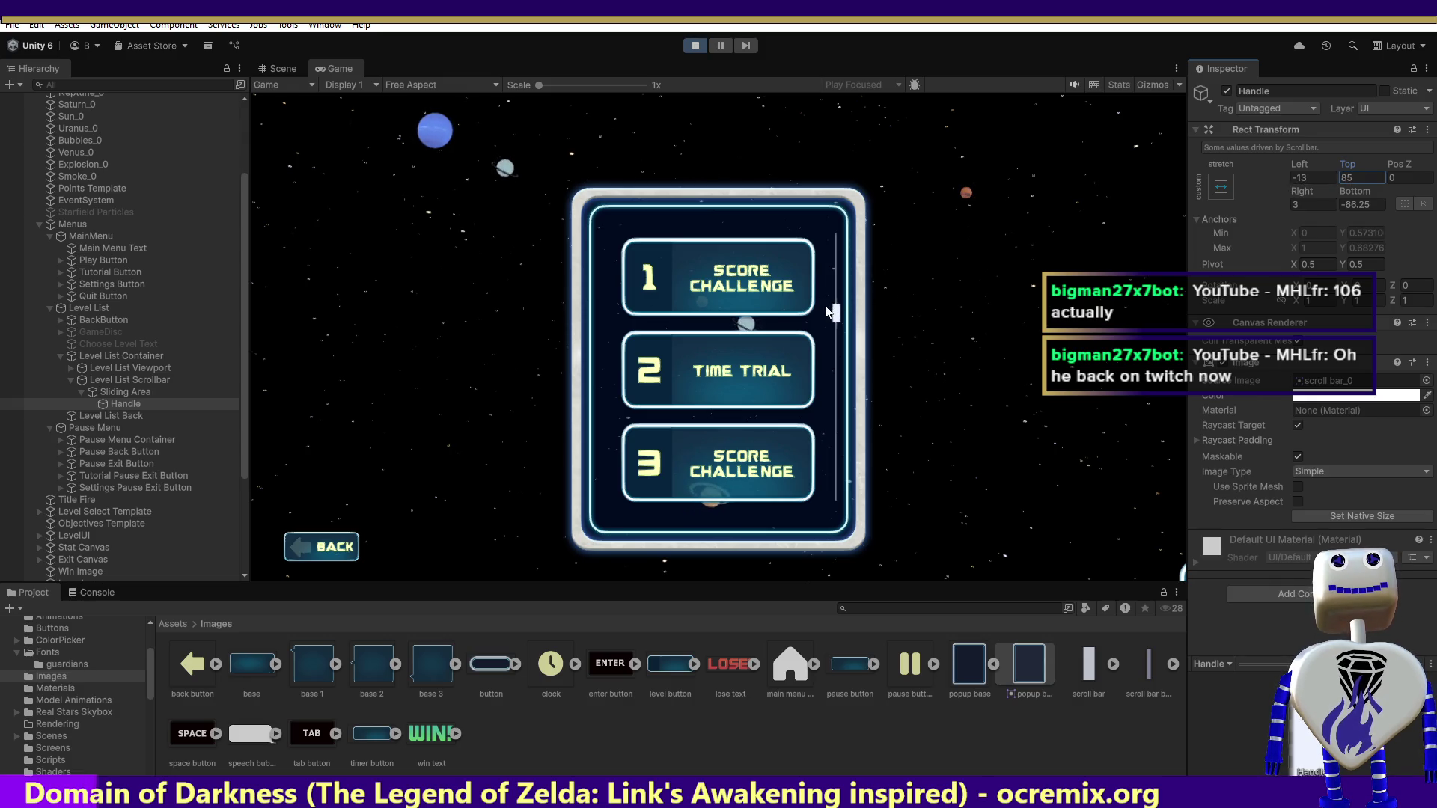
scroll(835, 315, "down", 10)
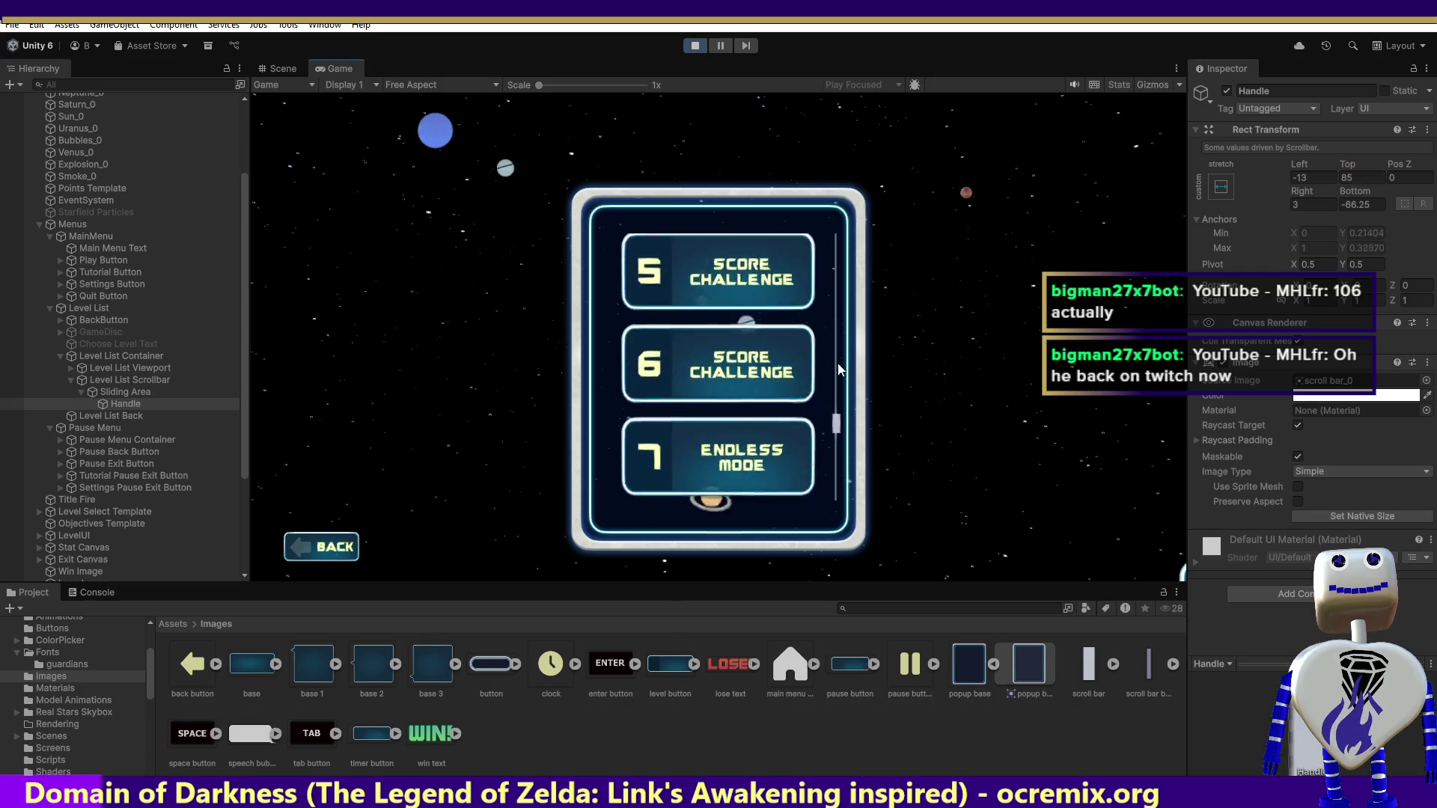
scroll(845, 427, "up", 15)
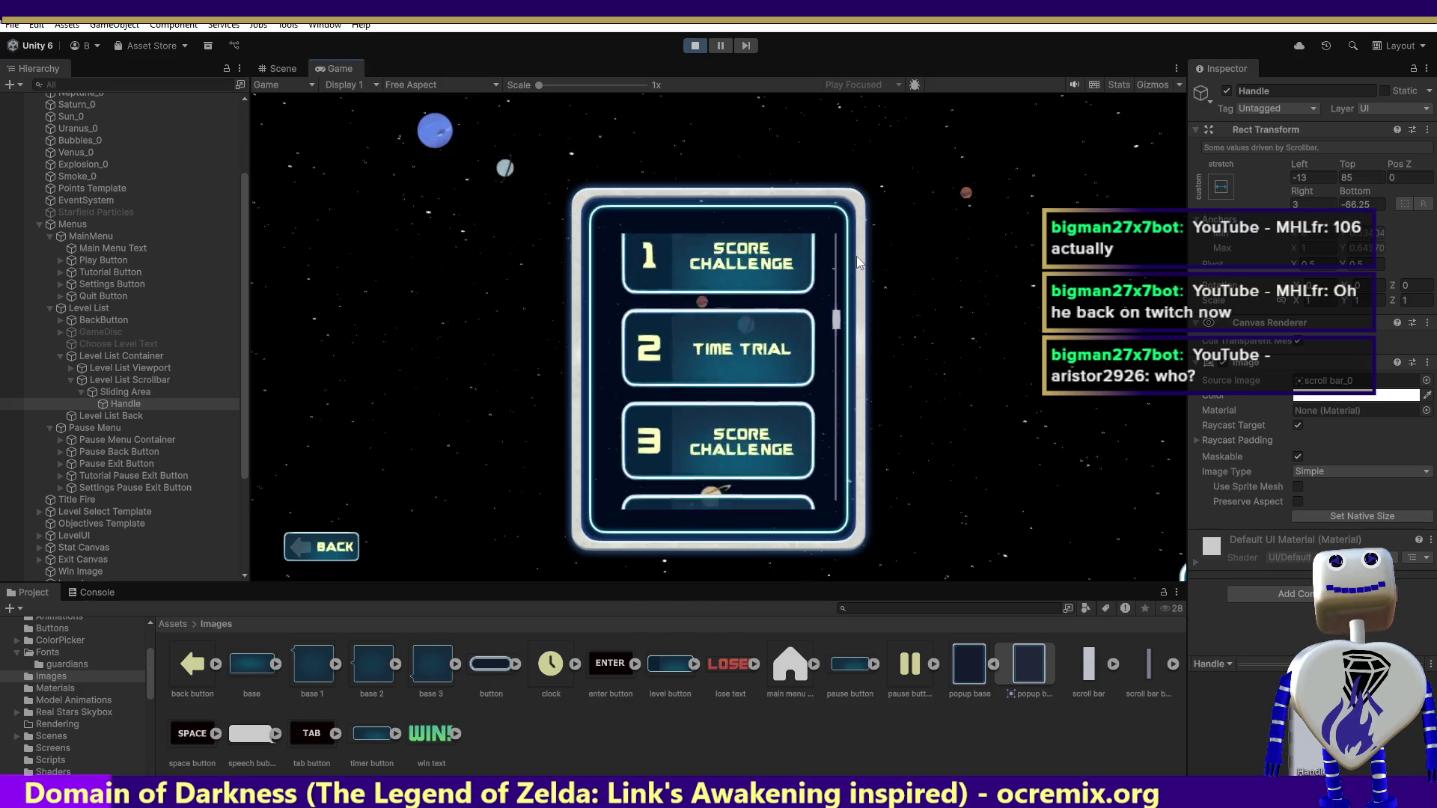
scroll(895, 316, "down", 10)
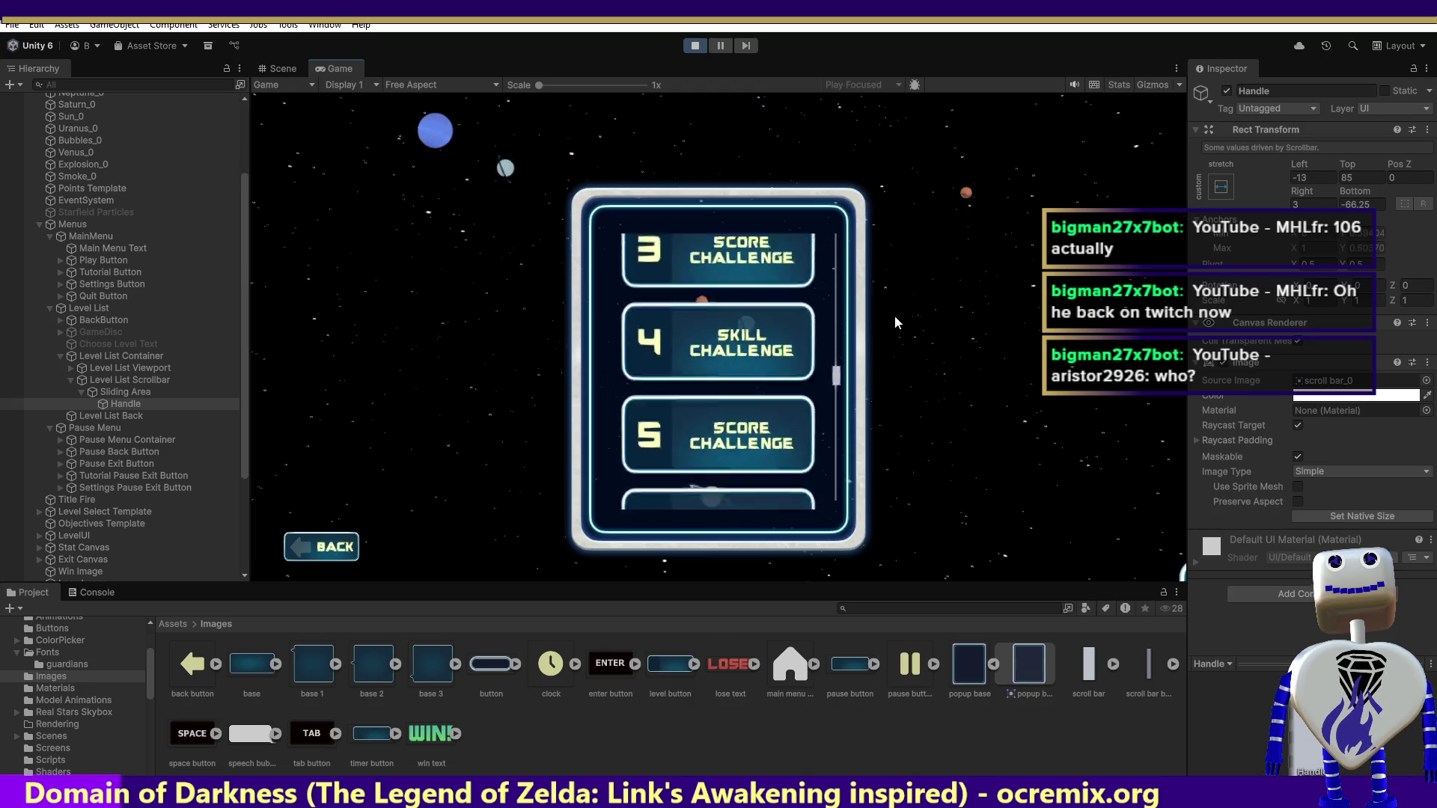
scroll(904, 457, "up", 15)
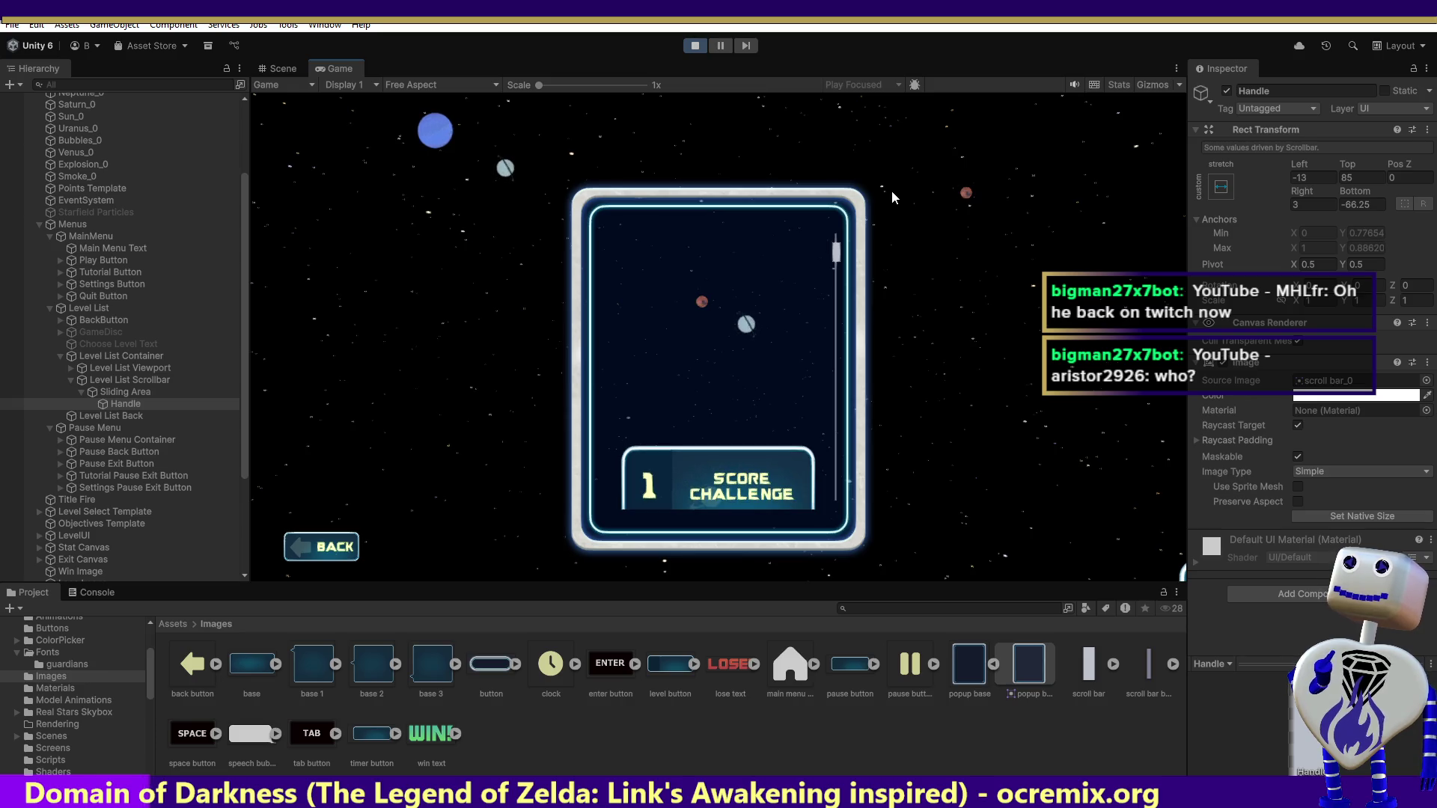
- Stop and re-enter Play mode, returning the game to the title menu
left_click(692, 47)
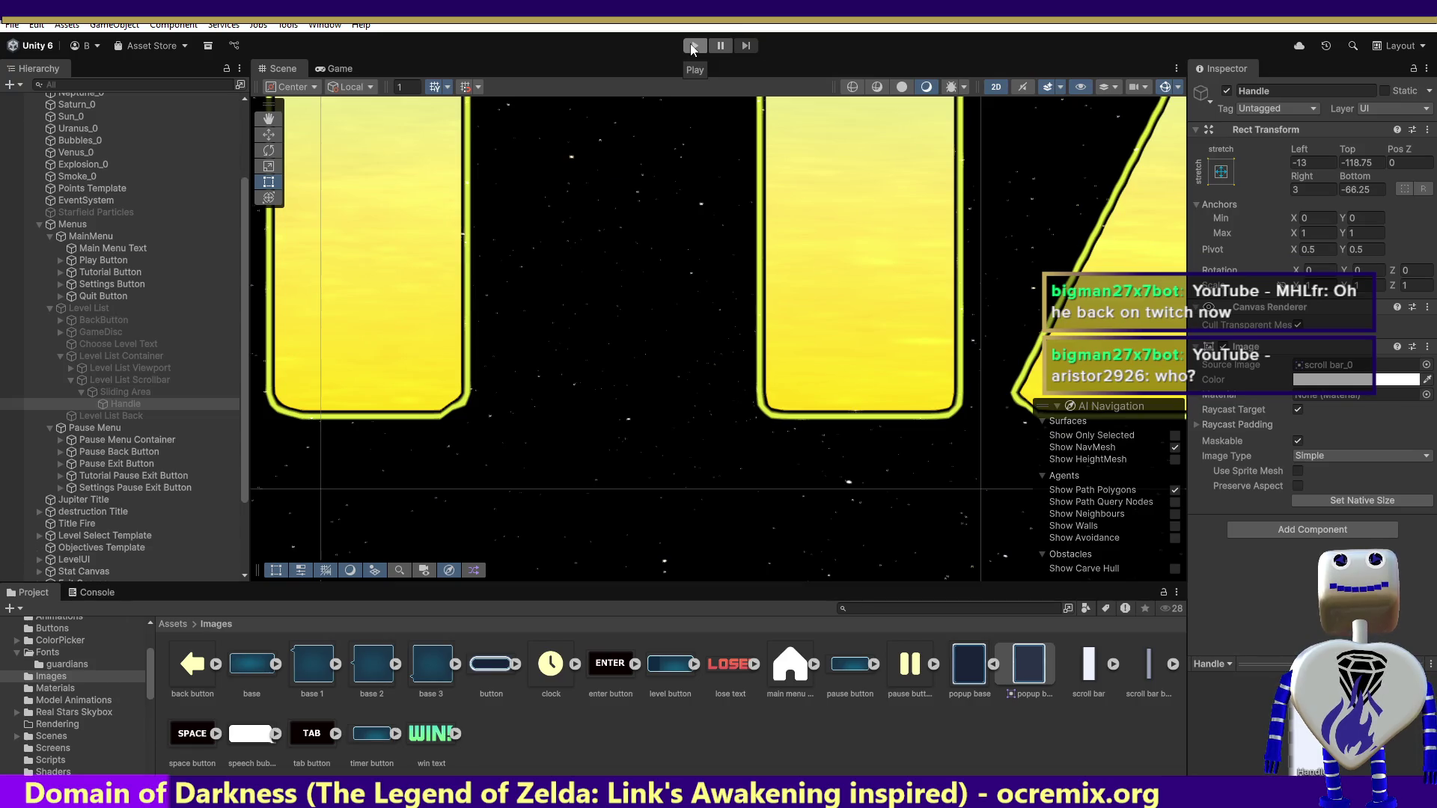
left_click(694, 46)
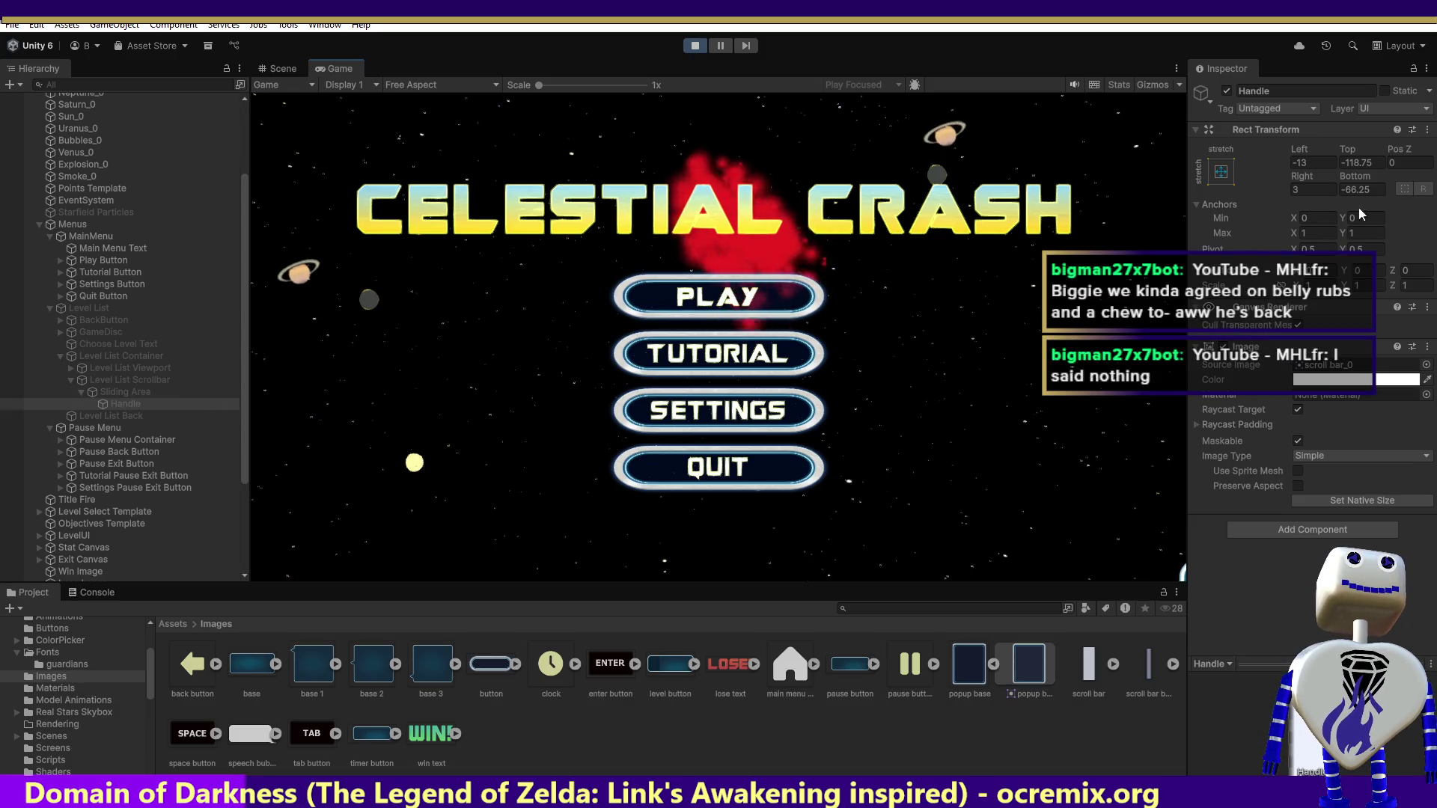
- Set the Handle's Rect Transform Top to 85 and open the in-game level list
left_click(1313, 163)
key("Tab")
type("85")
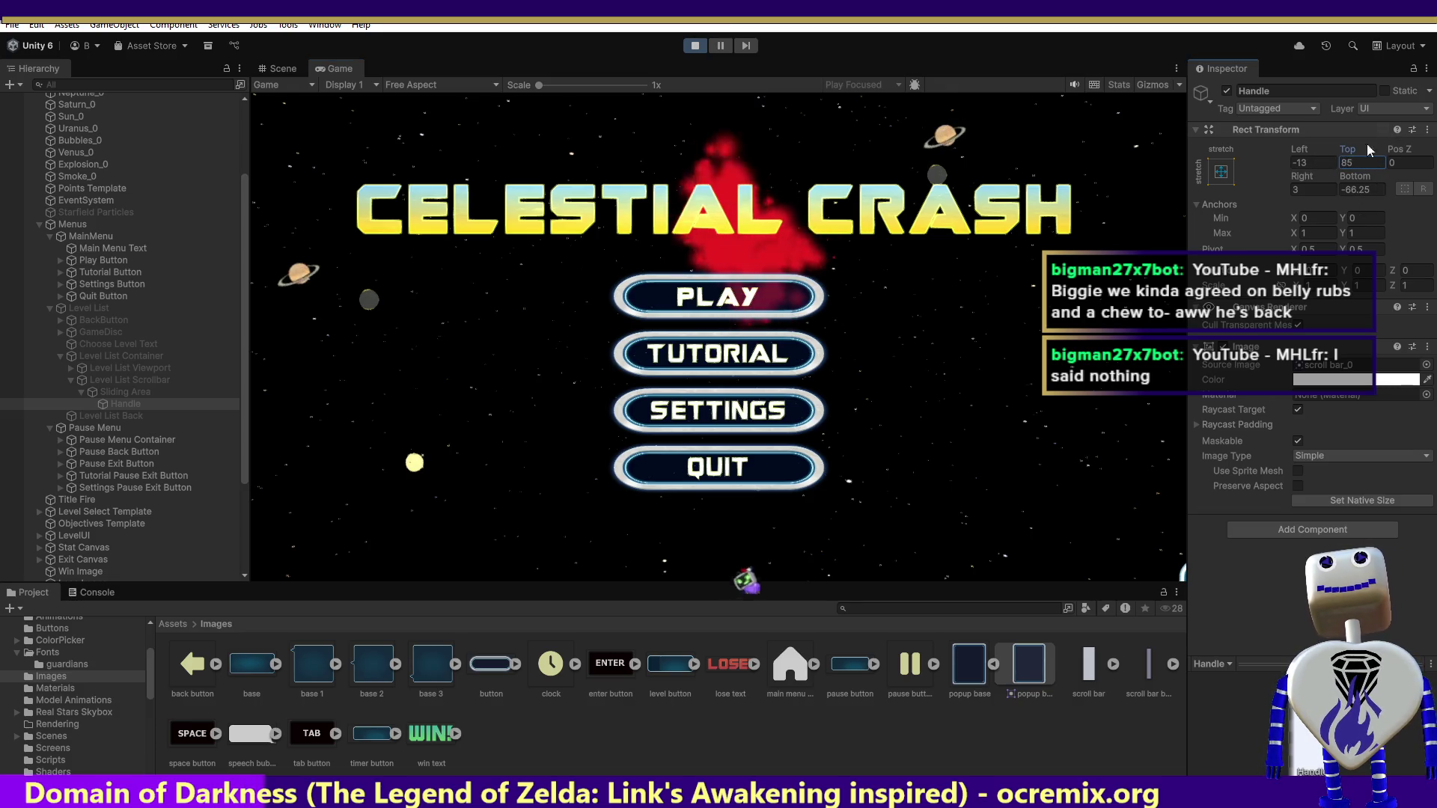
left_click(765, 290)
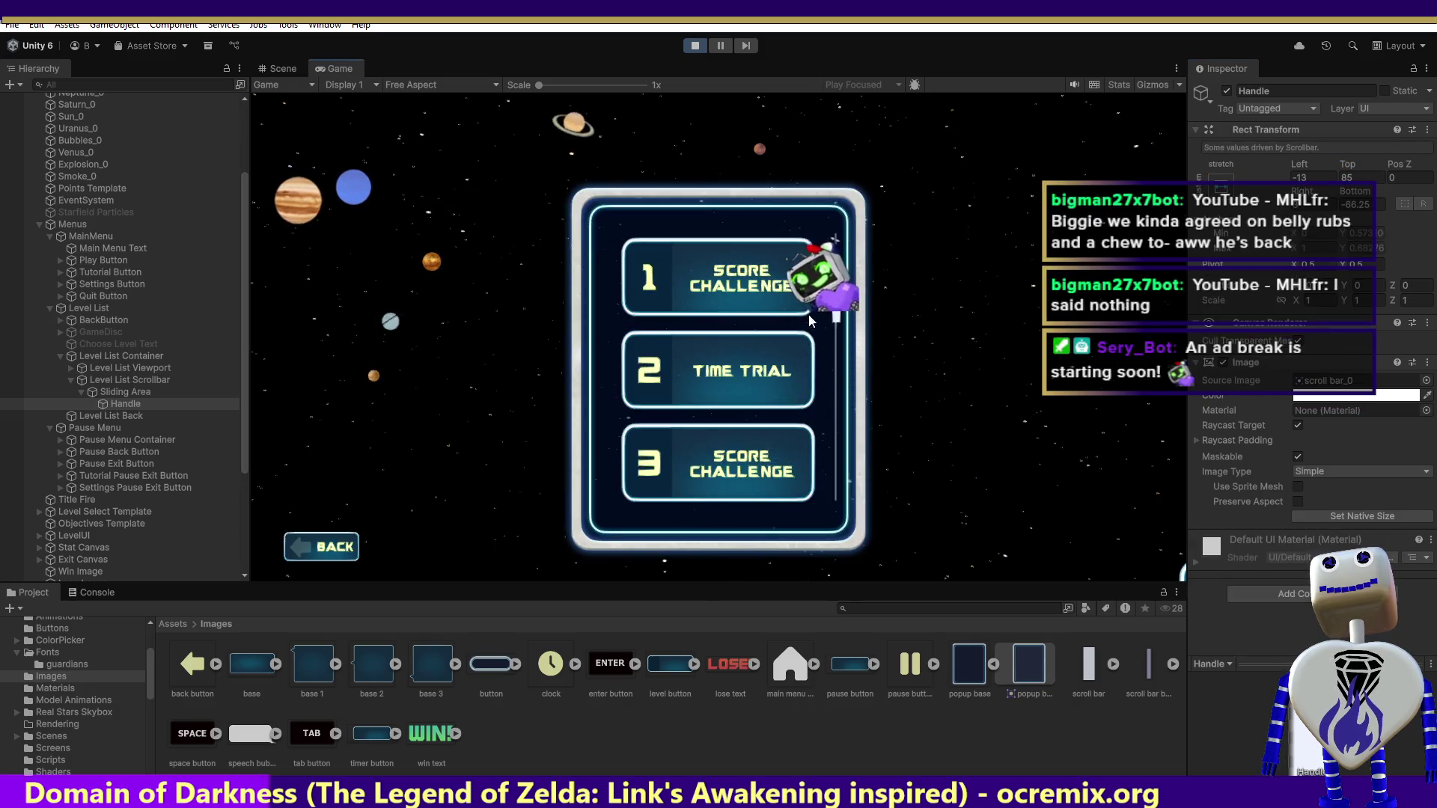
- Scroll the level list down and up repeatedly to check that all eight levels come into view
scroll(835, 321, "down", 6)
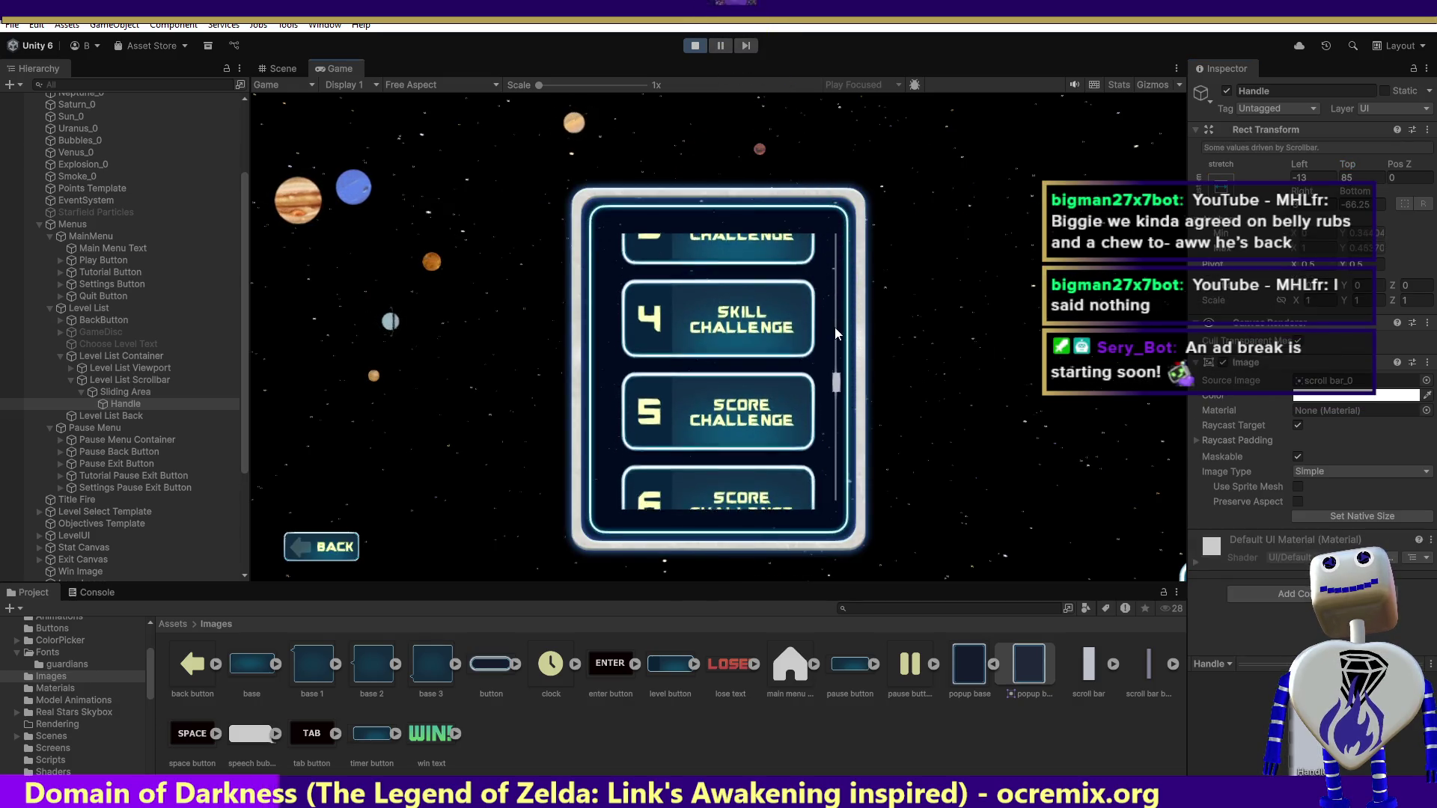
scroll(860, 323, "up", 3)
scroll(865, 323, "up", 10)
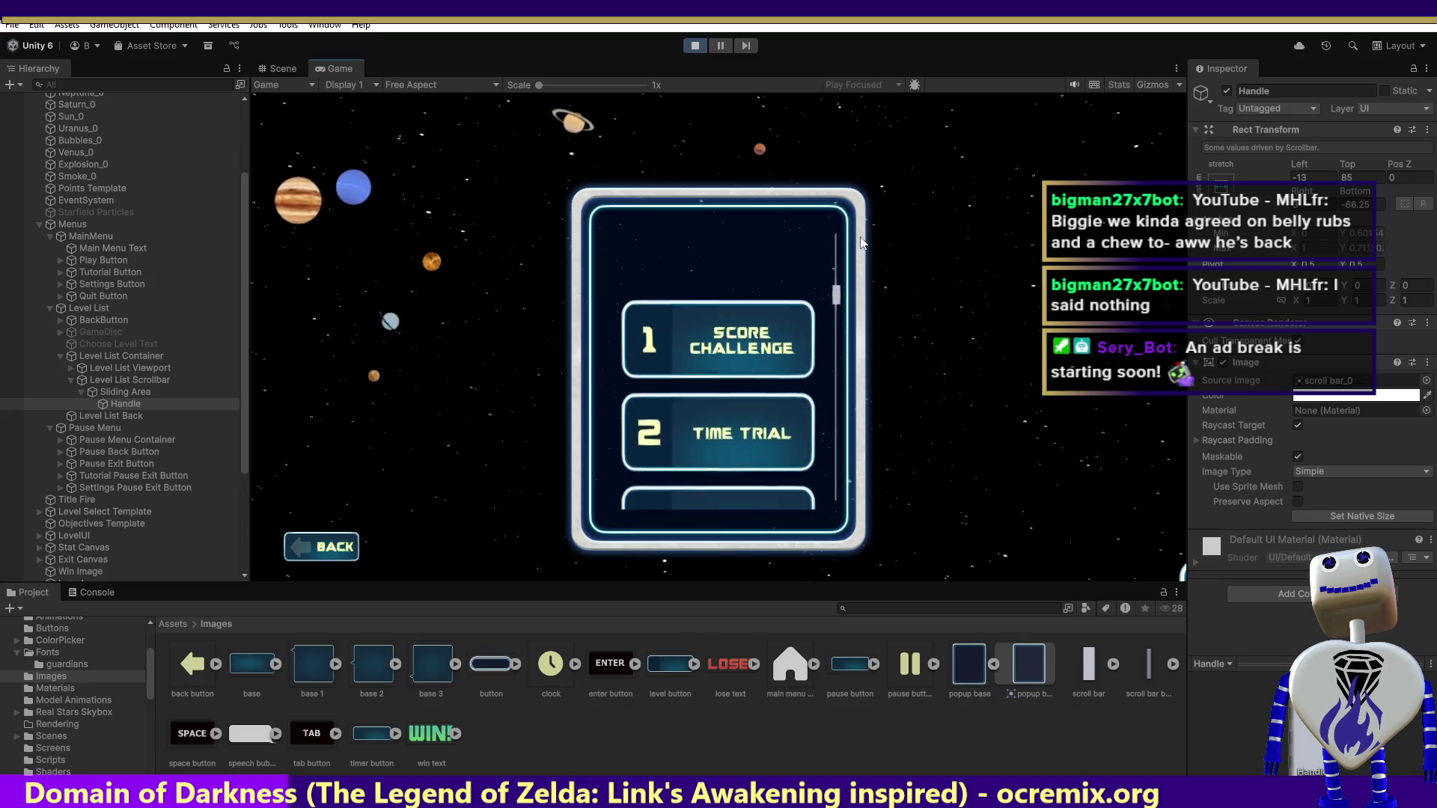
scroll(896, 187, "down", 8)
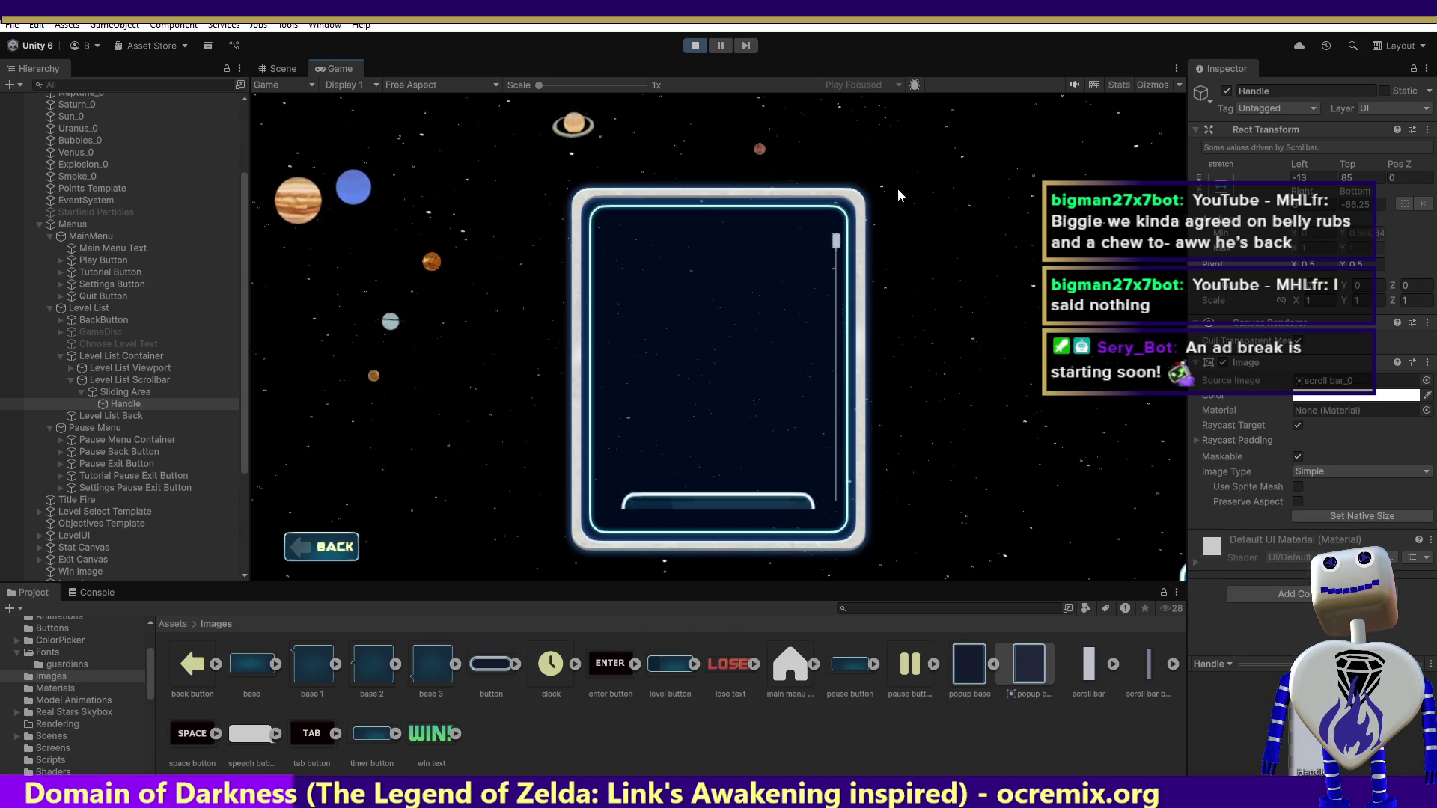
scroll(914, 397, "down", 3)
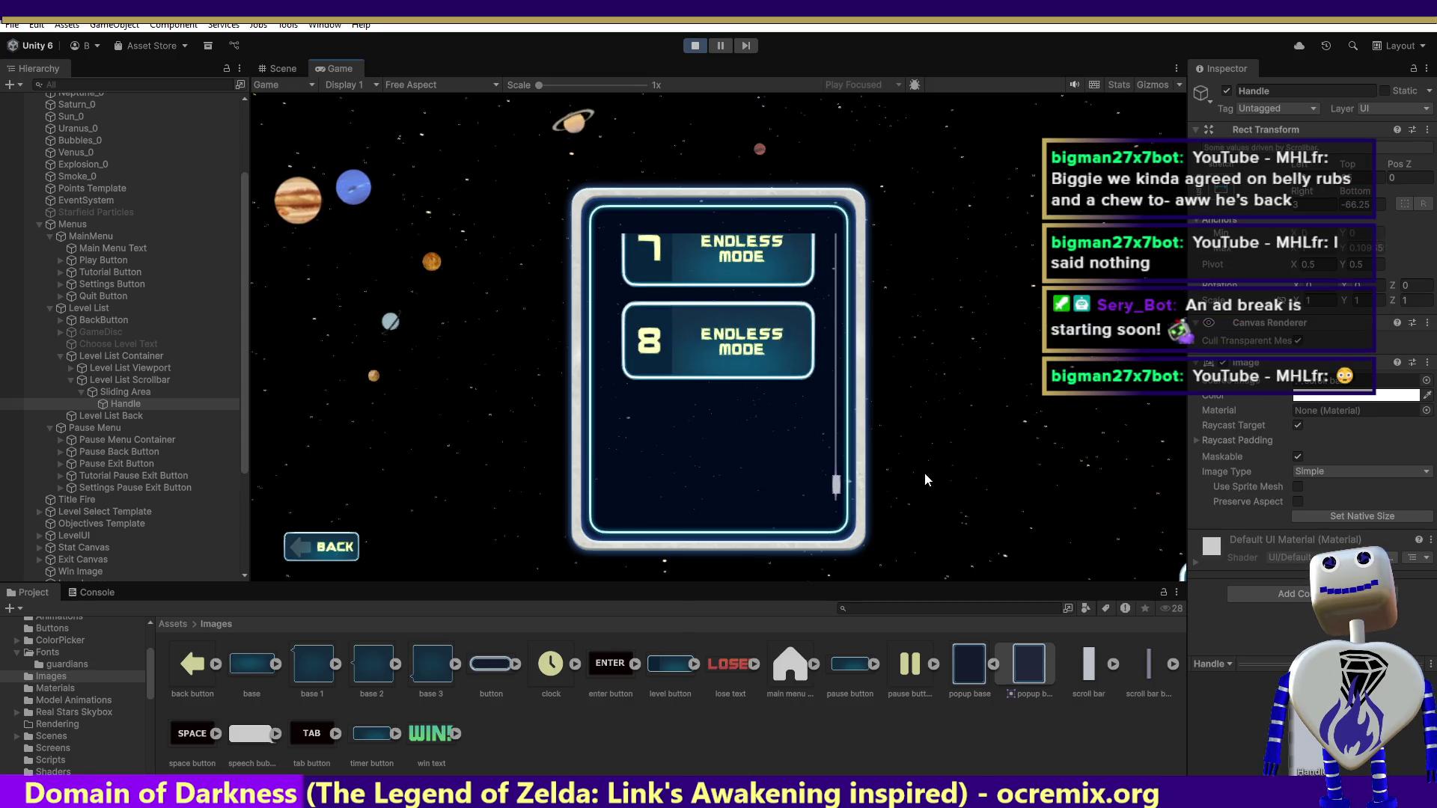
scroll(928, 449, "up", 10)
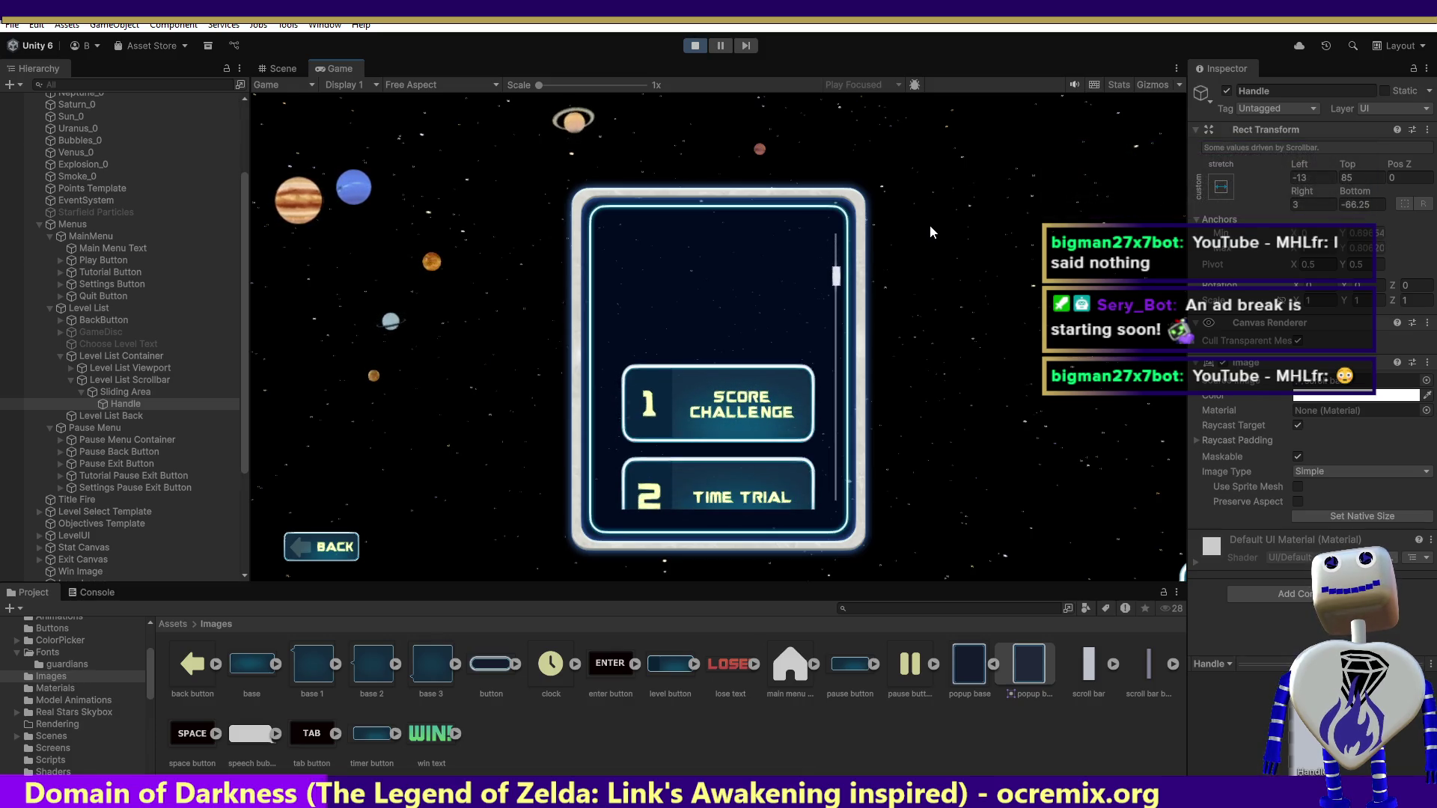
scroll(841, 275, "down", 1)
scroll(832, 286, "down", 1)
scroll(831, 298, "up", 1)
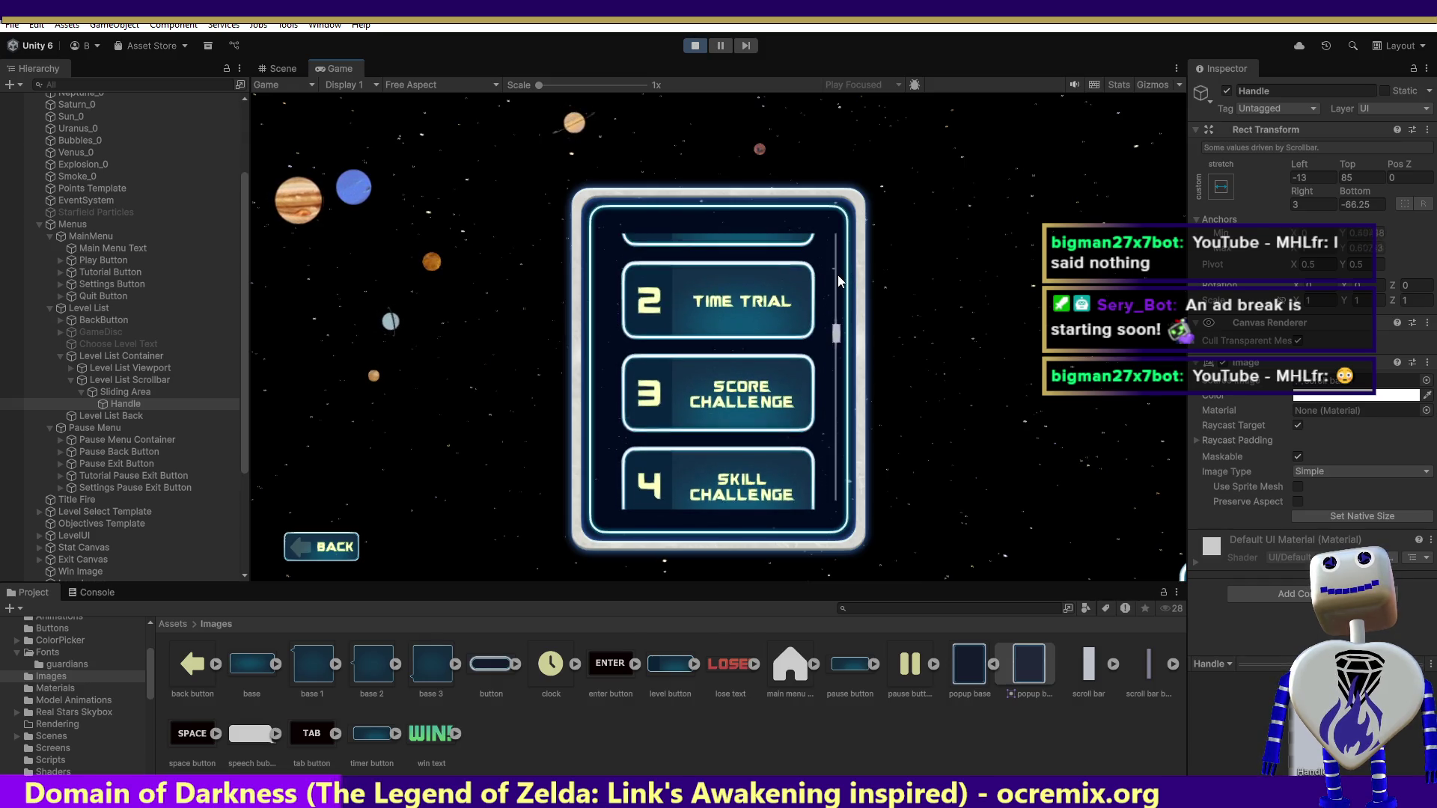
scroll(790, 357, "down", 3)
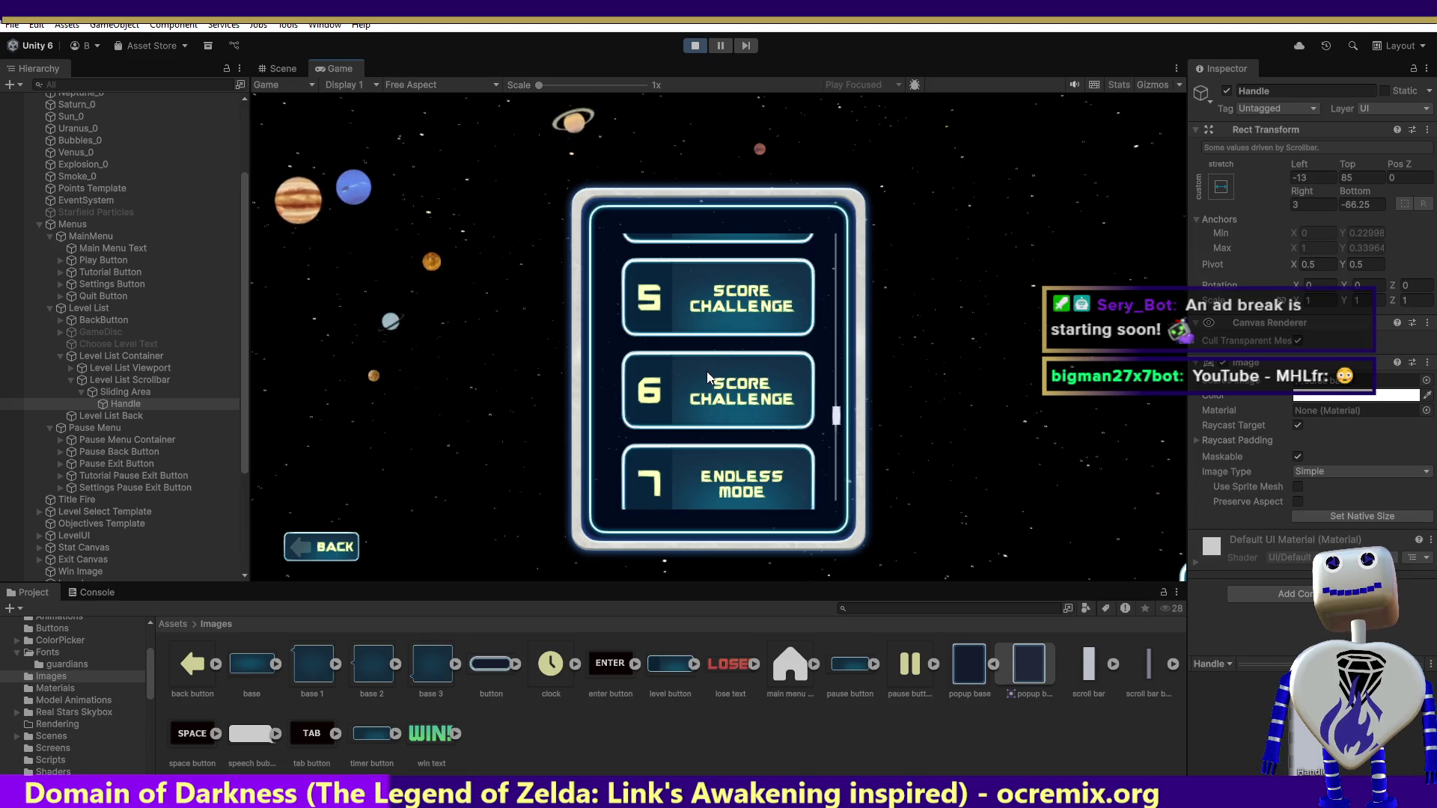
scroll(838, 419, "down", 3)
scroll(838, 420, "down", 1)
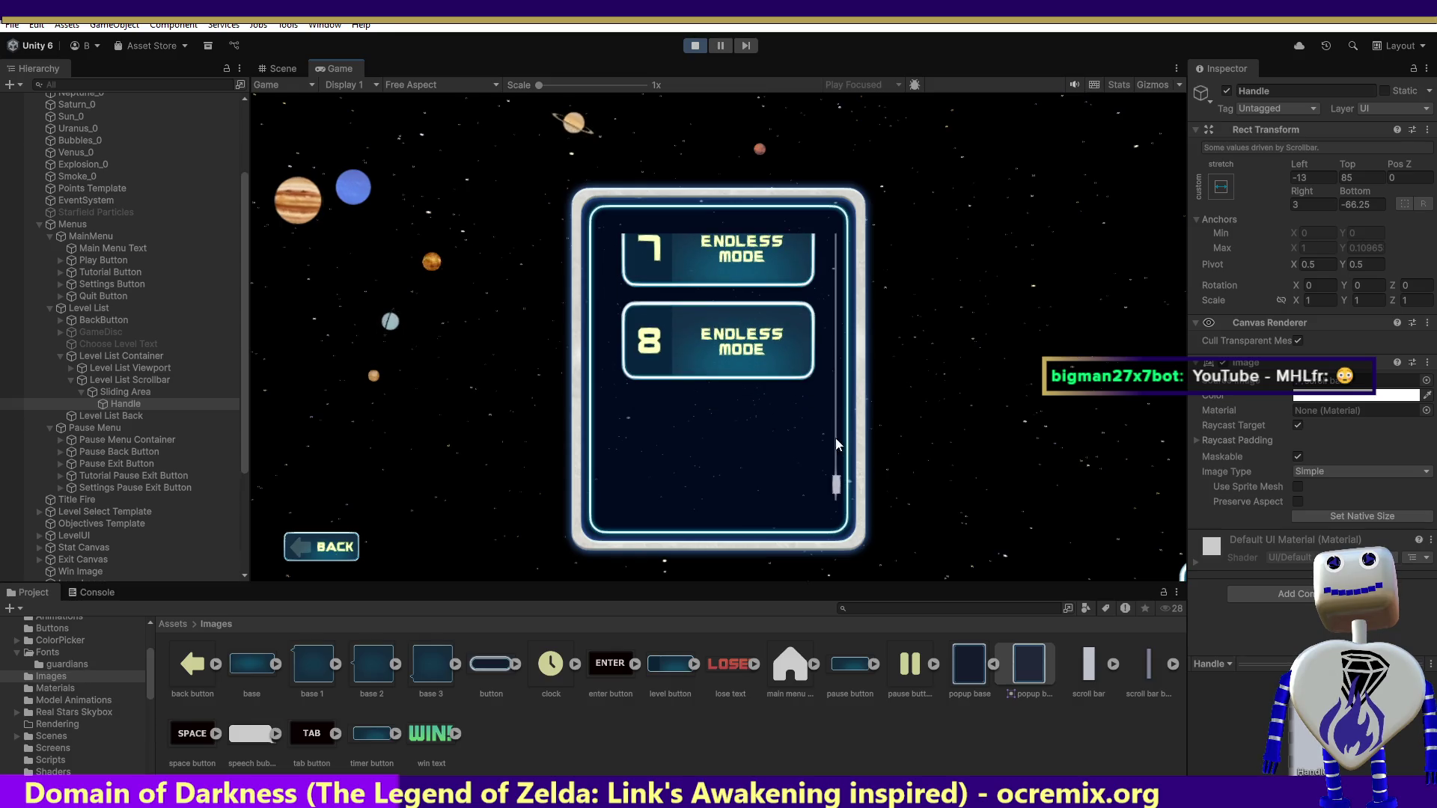
- Drag and scroll the list to levels 2–4, then open a level's info popup (score 1000, 60 seconds)
left_click_drag(838, 483, 841, 229)
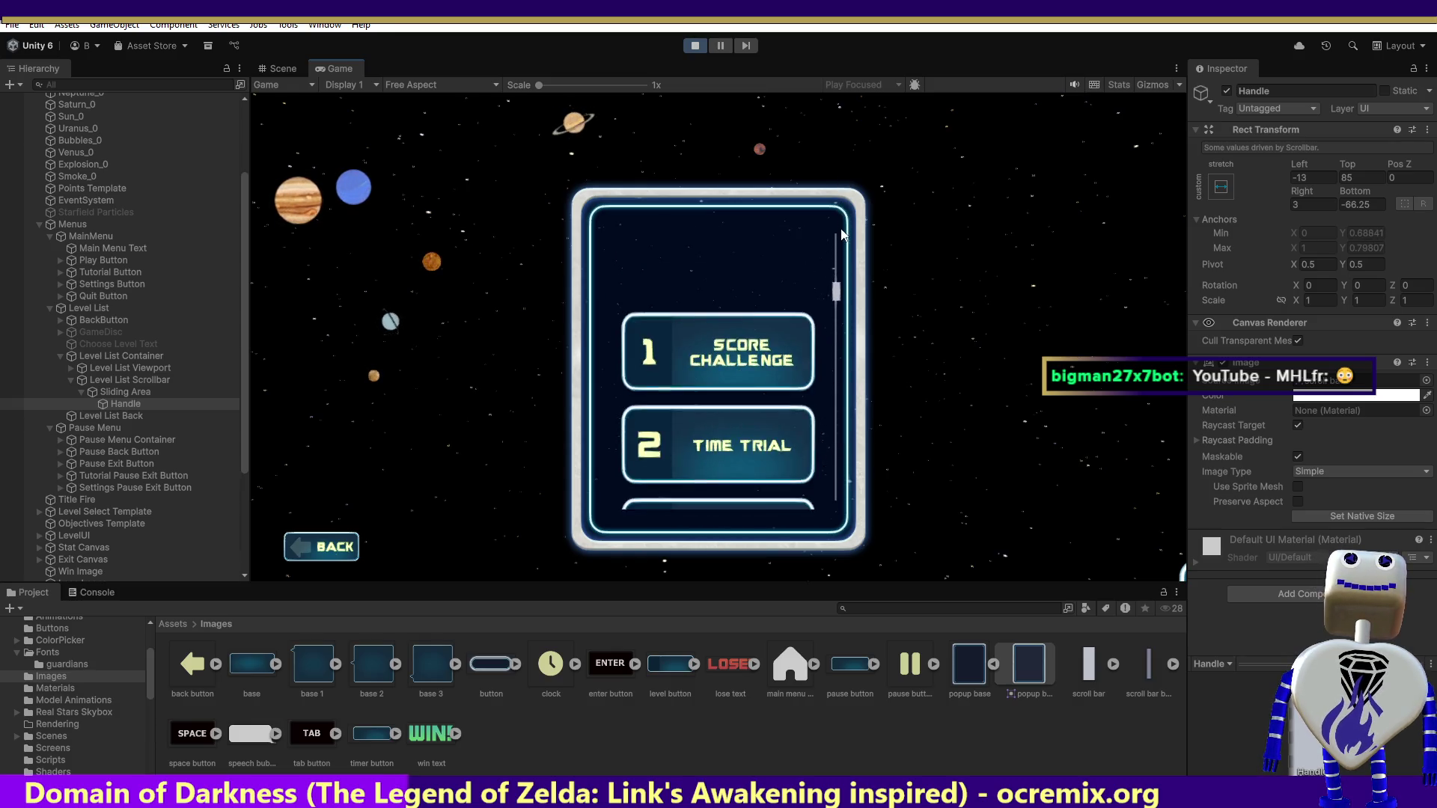
scroll(844, 247, "down", 5)
scroll(873, 420, "up", 8)
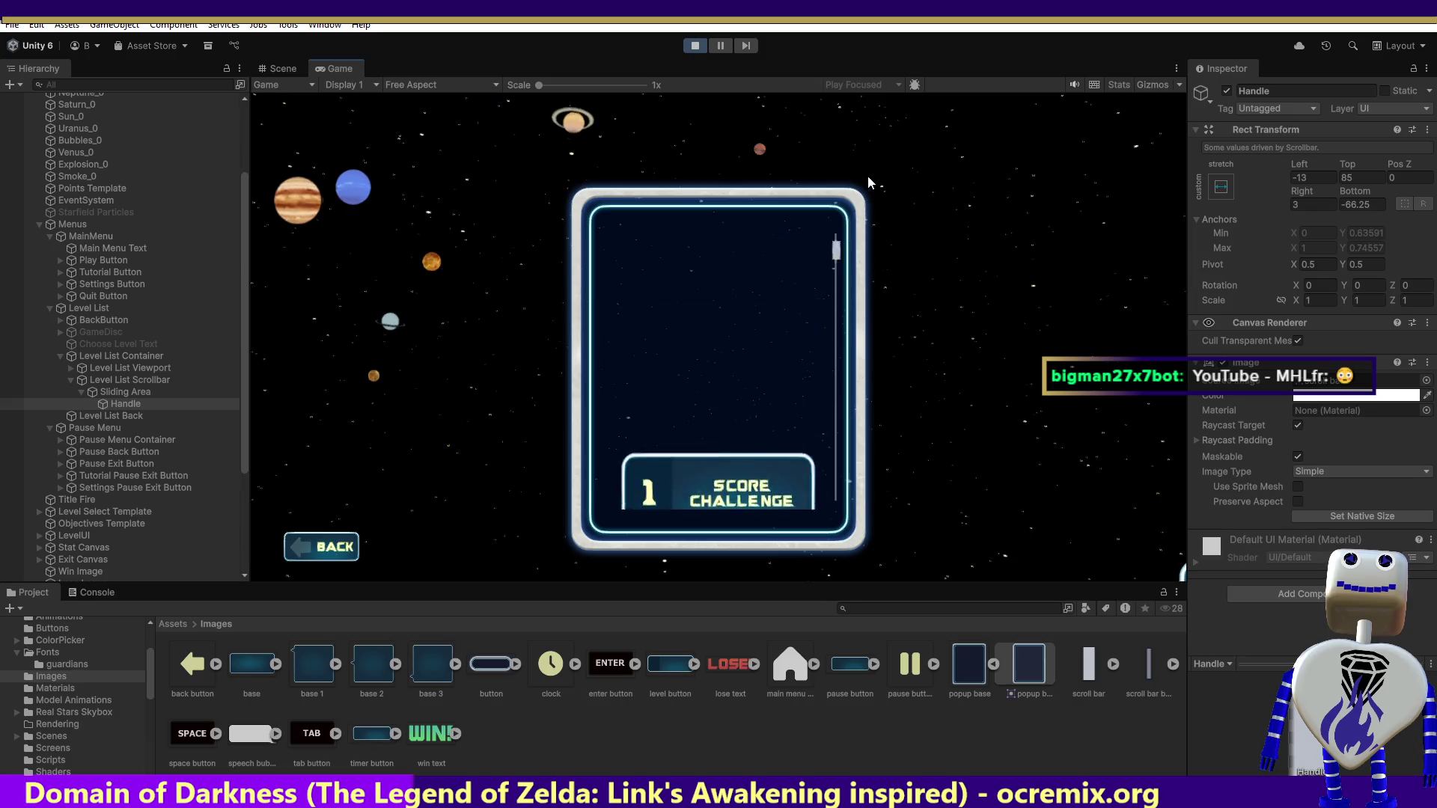
scroll(874, 262, "down", 1)
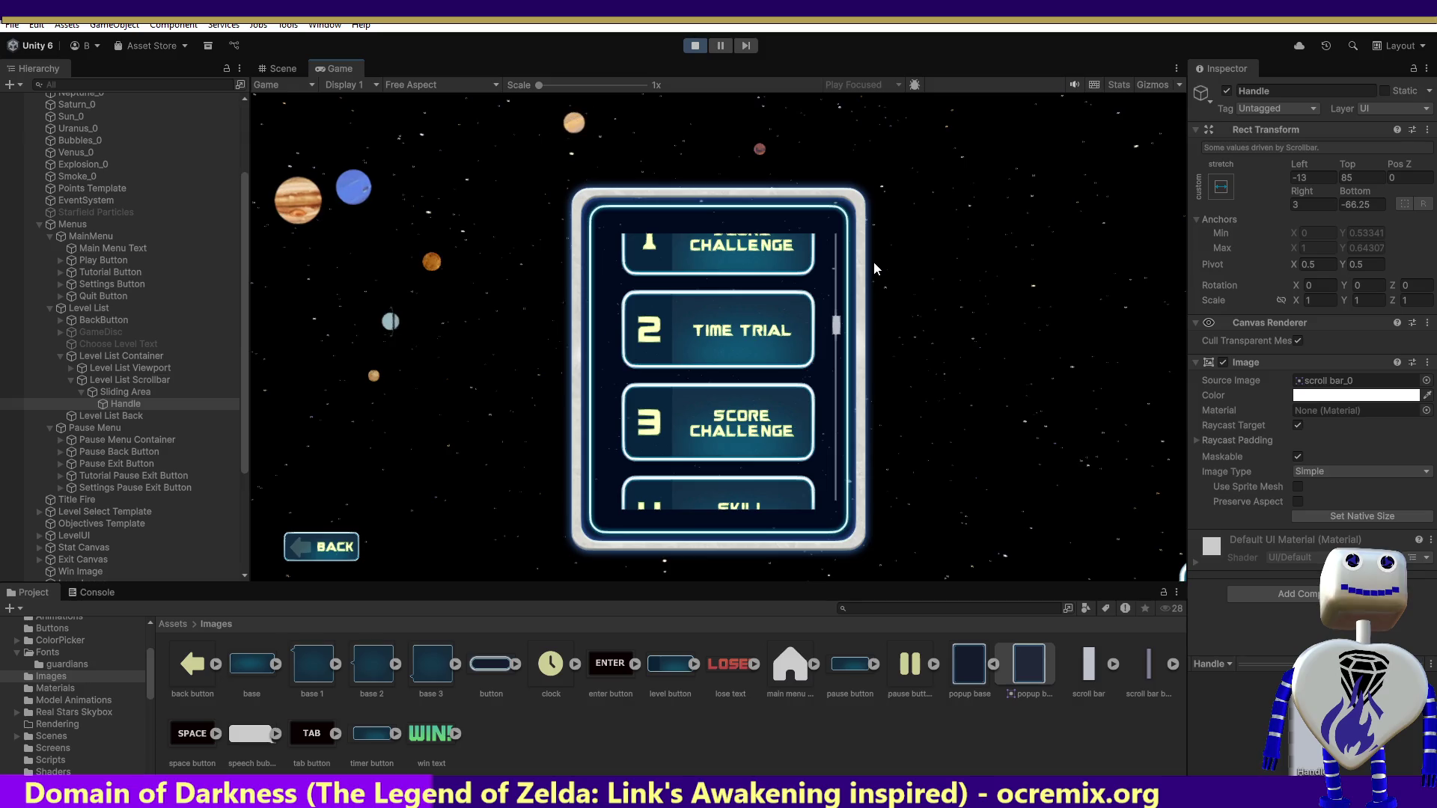
scroll(873, 262, "down", 1)
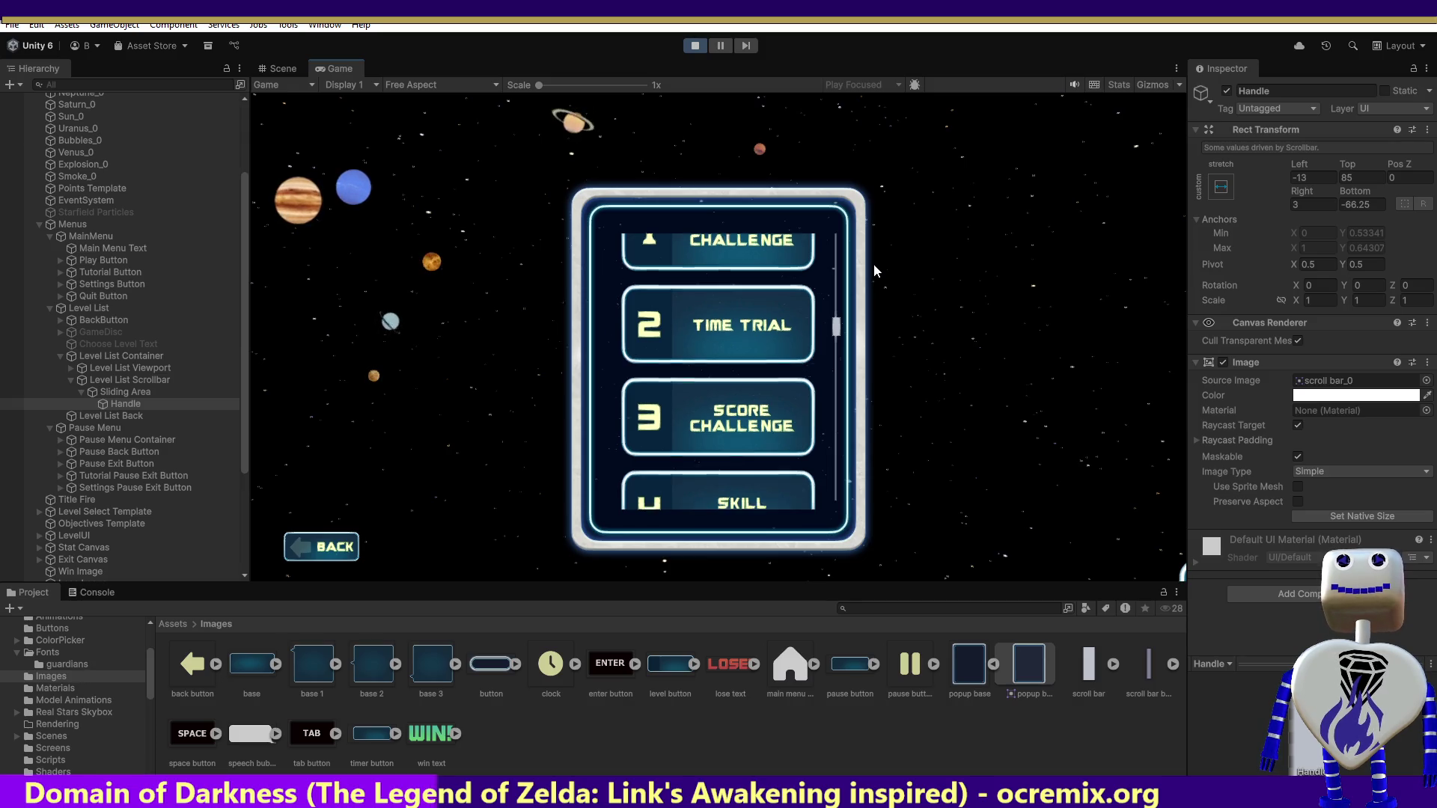
scroll(874, 268, "down", 1)
left_click(741, 304)
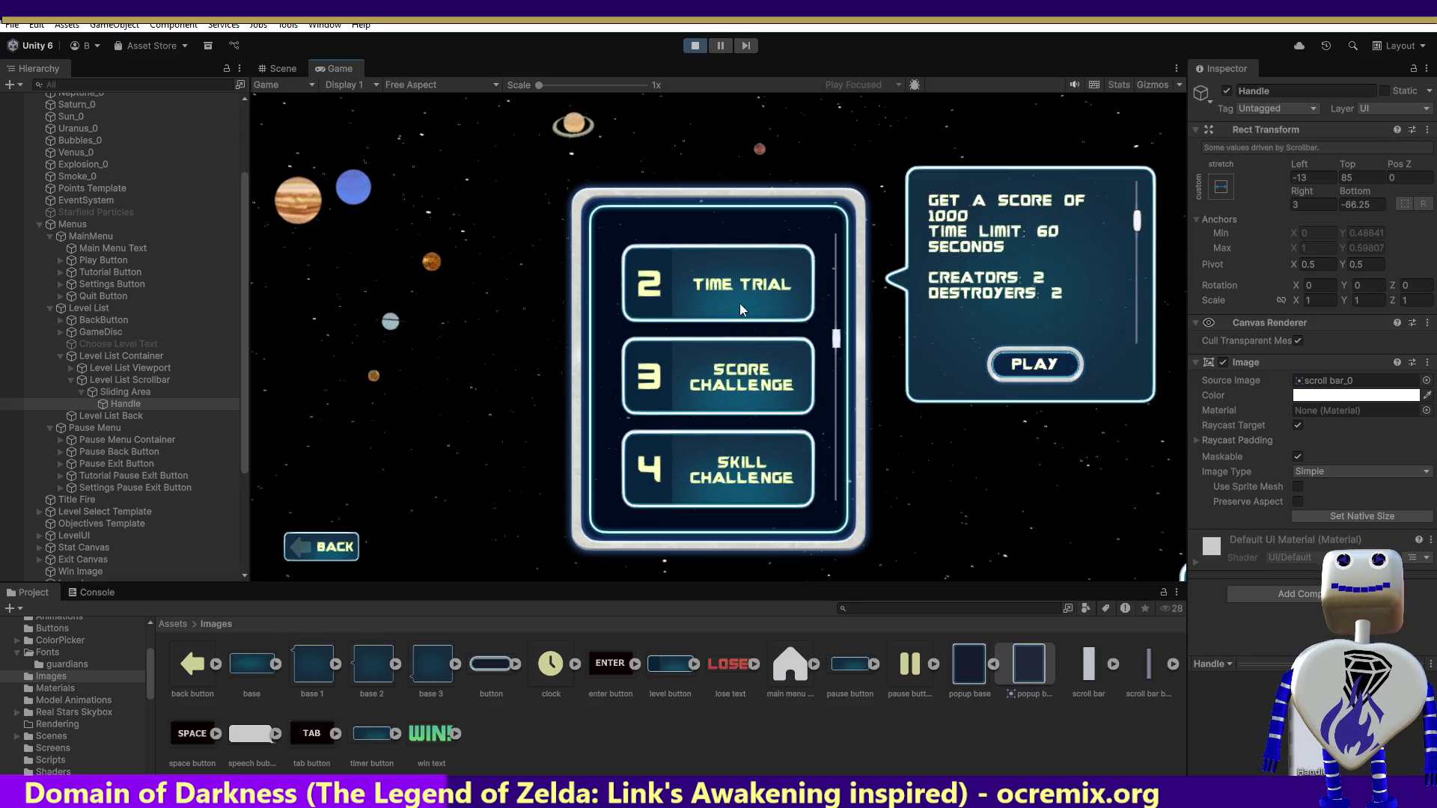
- Show a Score Challenge level's popup (destroyer speed x3, creator cooldown +10 s) and drag the list to levels 4–6
left_click(737, 385)
left_click_drag(737, 378, 744, 191)
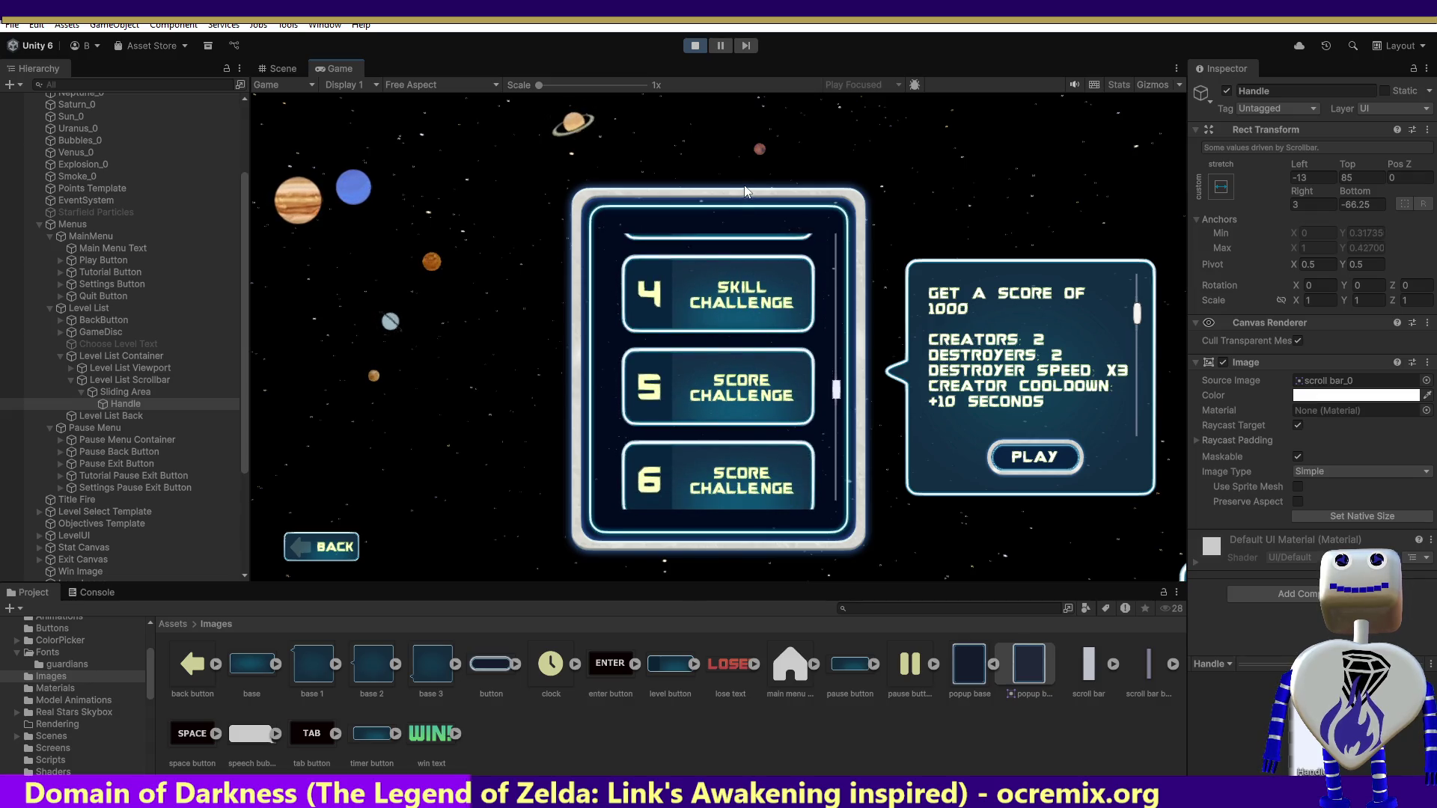
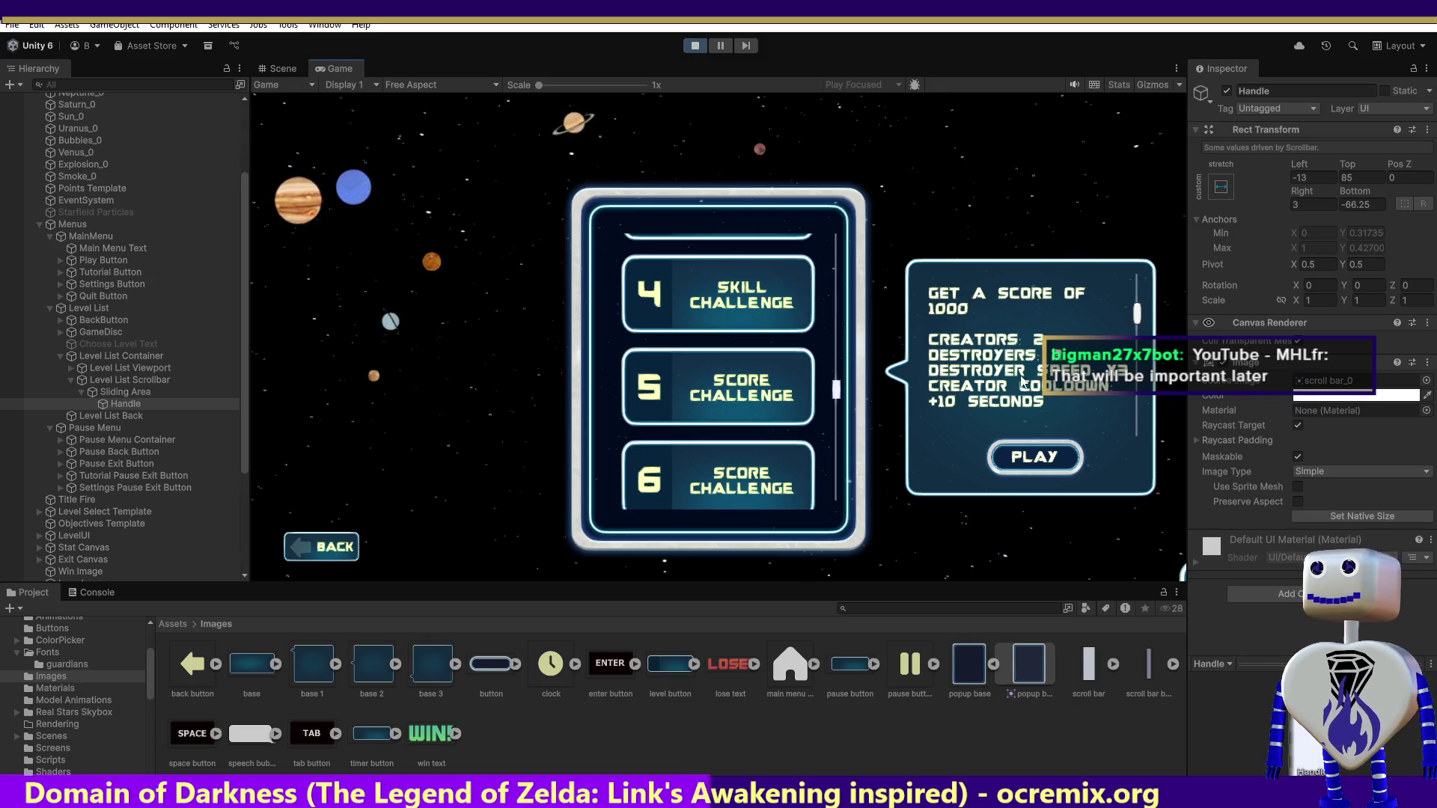
- Close the info popup, then drag and wheel-scroll the level list and scrollbar up and down
mouse_move(842, 388)
left_mouse_down()
mouse_move(840, 419)
mouse_move(865, 229)
mouse_move(886, 258)
mouse_move(896, 491)
mouse_move(932, 132)
mouse_move(955, 303)
mouse_move(953, 476)
left_mouse_up()
mouse_move(944, 420)
left_mouse_down()
mouse_move(937, 168)
mouse_move(976, 78)
left_mouse_up()
left_click_drag(1005, 159, 1029, 508)
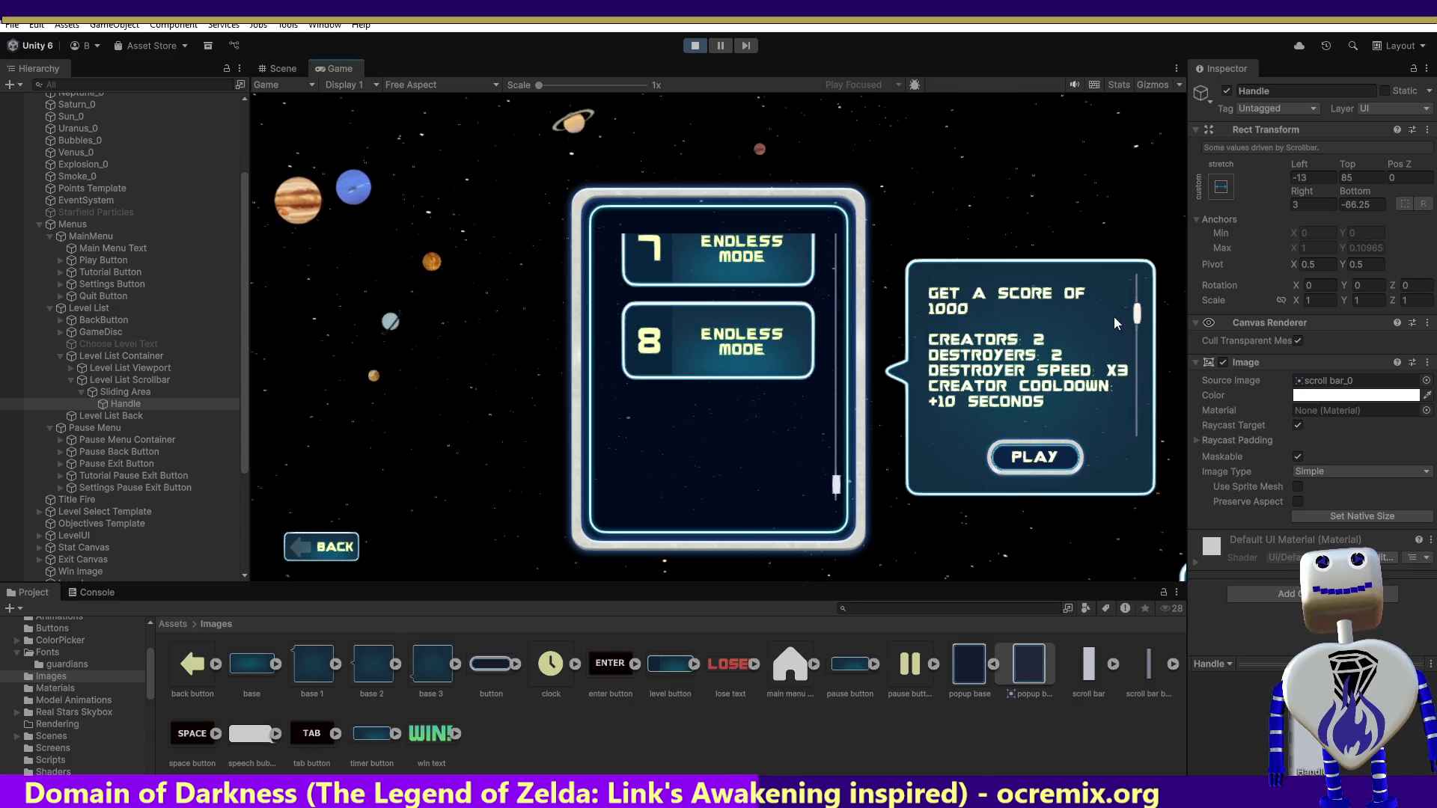
mouse_move(1137, 313)
left_mouse_down()
mouse_move(1142, 277)
mouse_move(1142, 306)
mouse_move(1138, 289)
left_mouse_up()
scroll(770, 301, "up", 5)
scroll(770, 300, "down", 3)
scroll(775, 383, "down", 3)
scroll(794, 495, "up", 10)
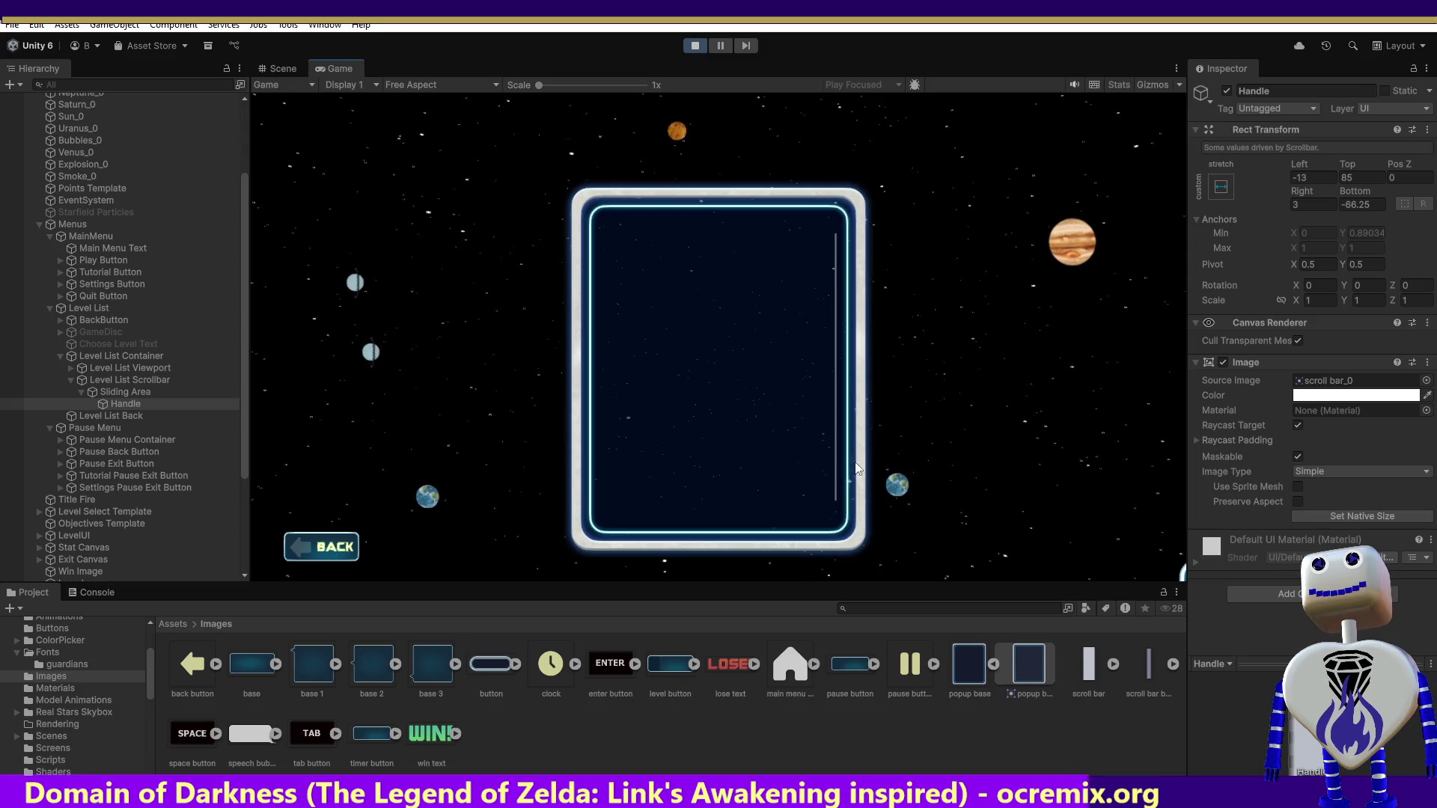
- Jump the level list to its last entries, then wheel-scroll it up and down
left_click(836, 485)
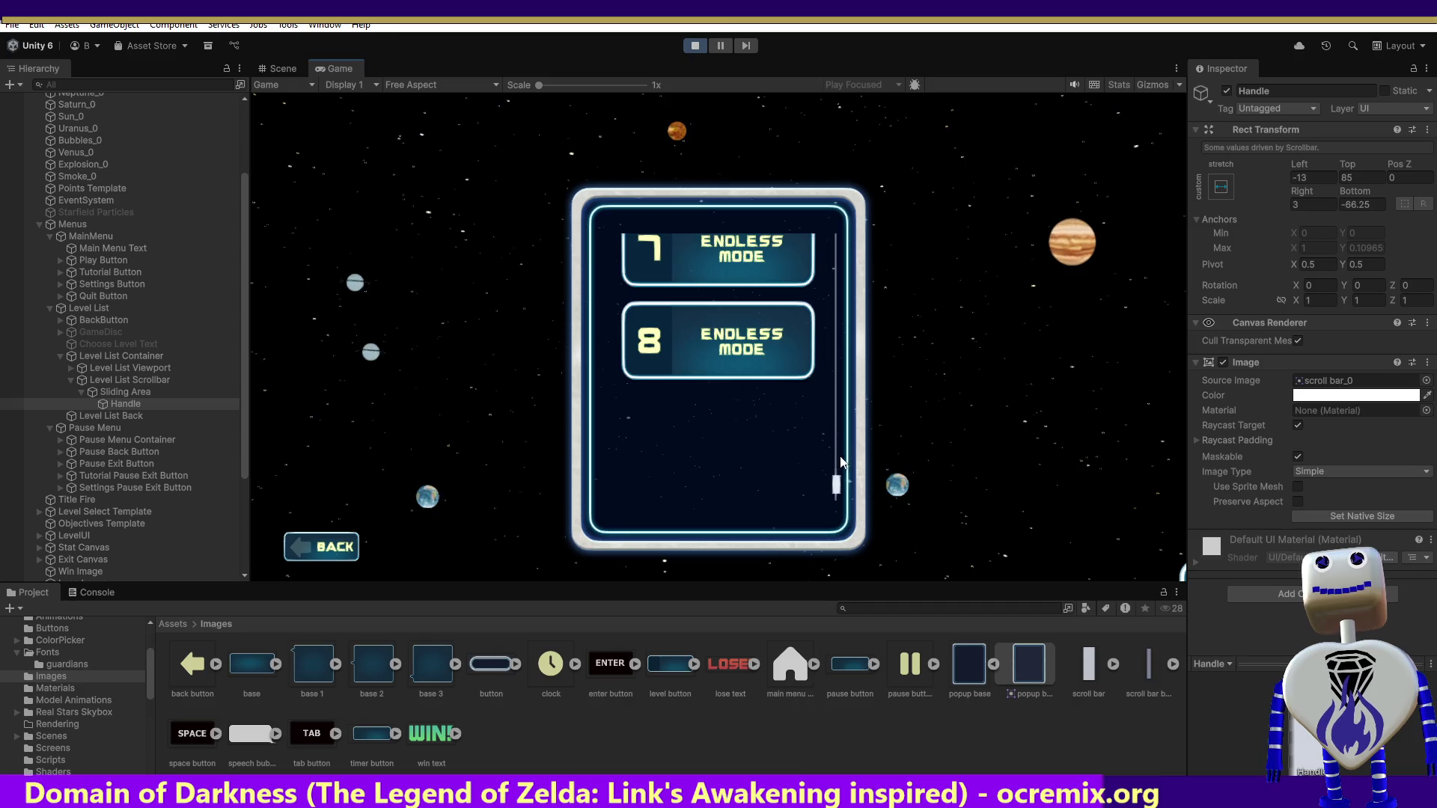
scroll(839, 468, "up", 1)
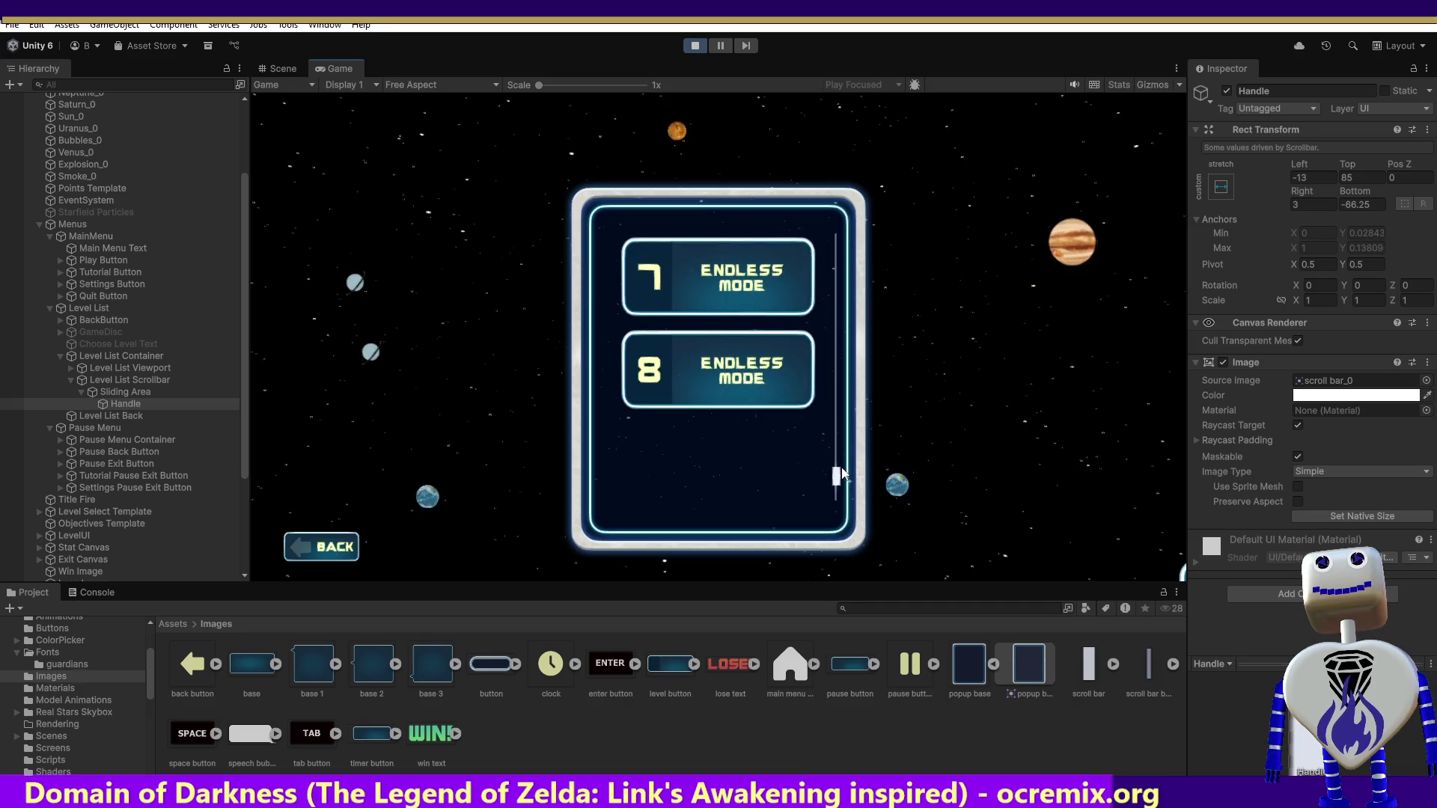
scroll(840, 468, "down", 1)
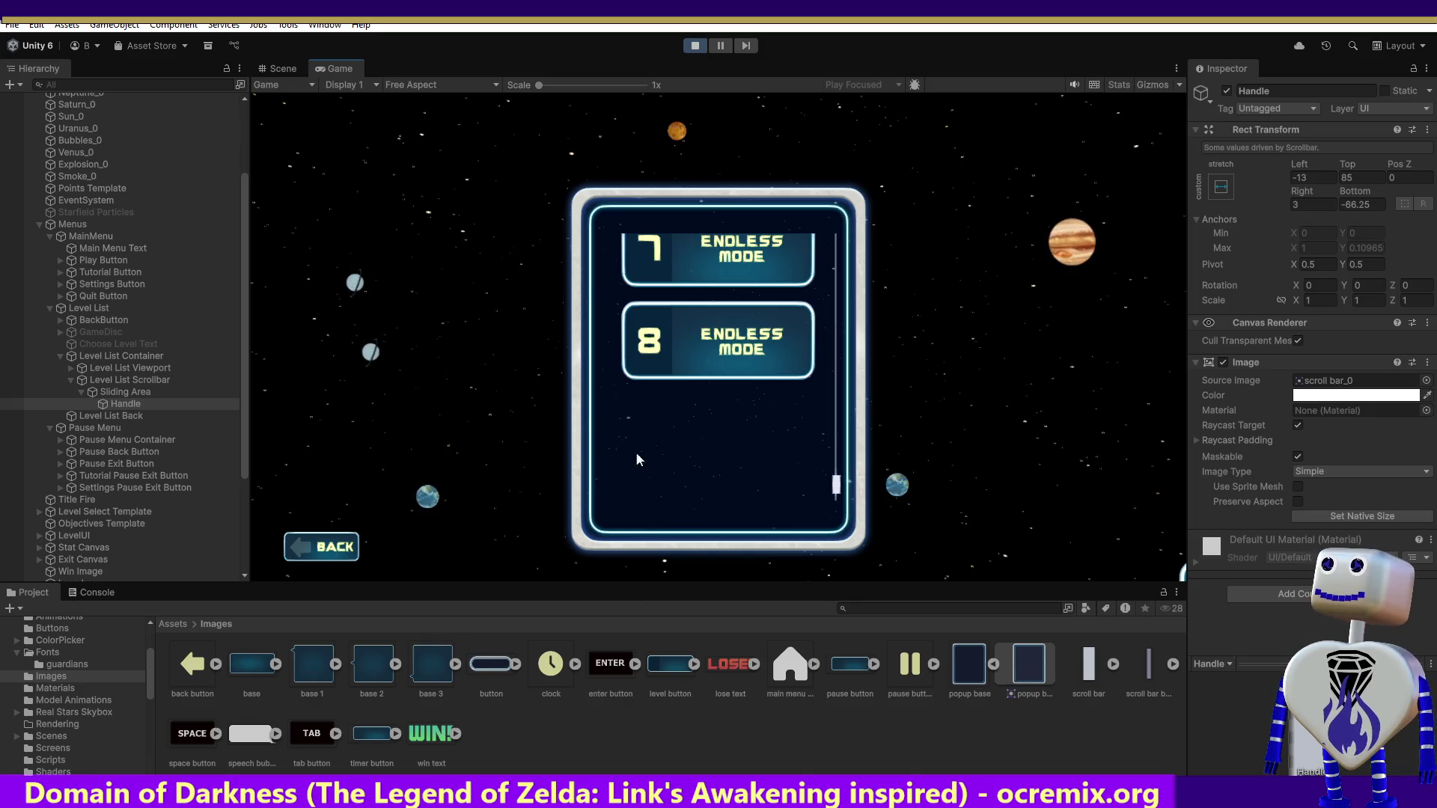
scroll(718, 389, "up", 5)
scroll(789, 369, "up", 5)
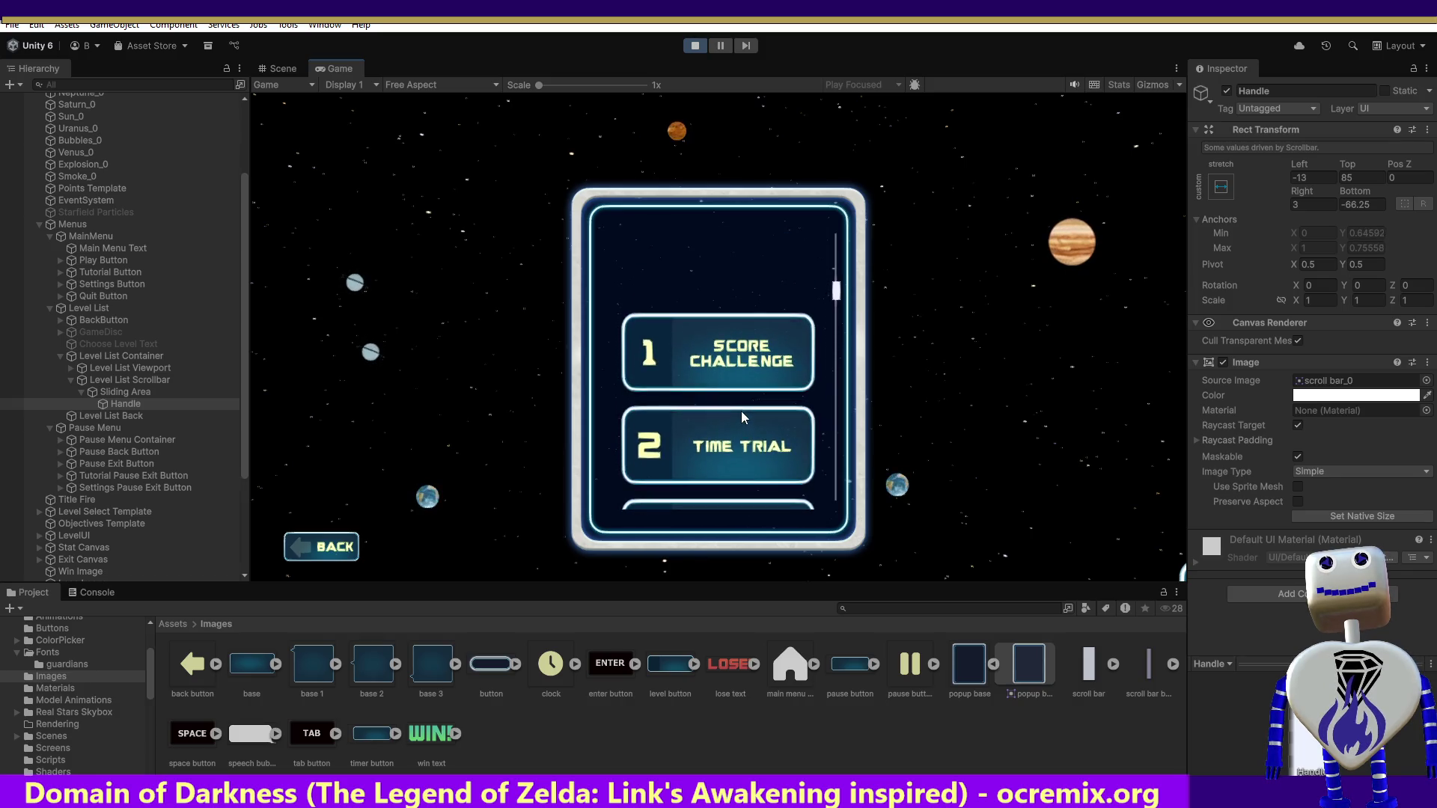
scroll(741, 411, "up", 2)
scroll(738, 360, "down", 6)
scroll(737, 336, "down", 4)
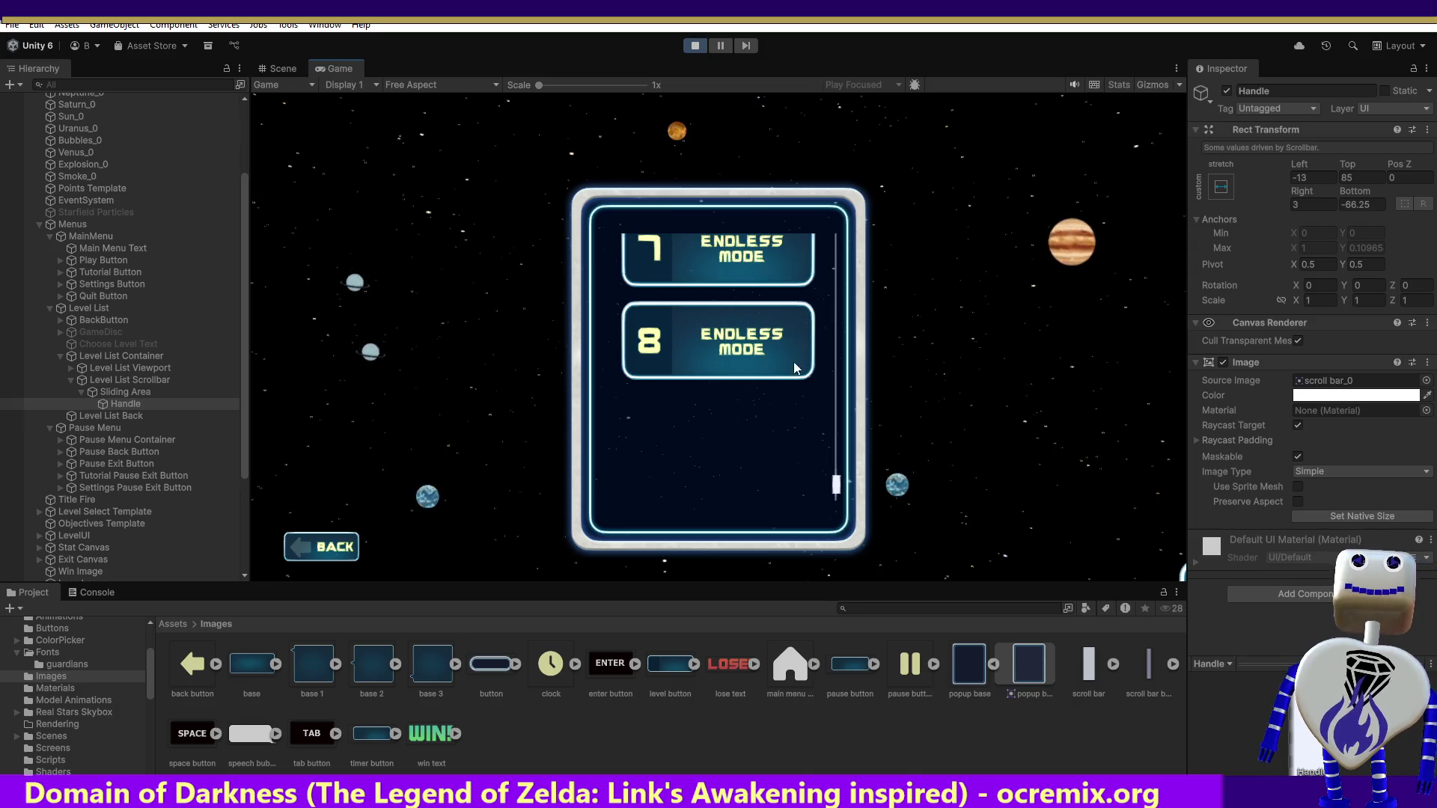
- Open the info popup for level 8, Endless Mode
left_click(765, 347)
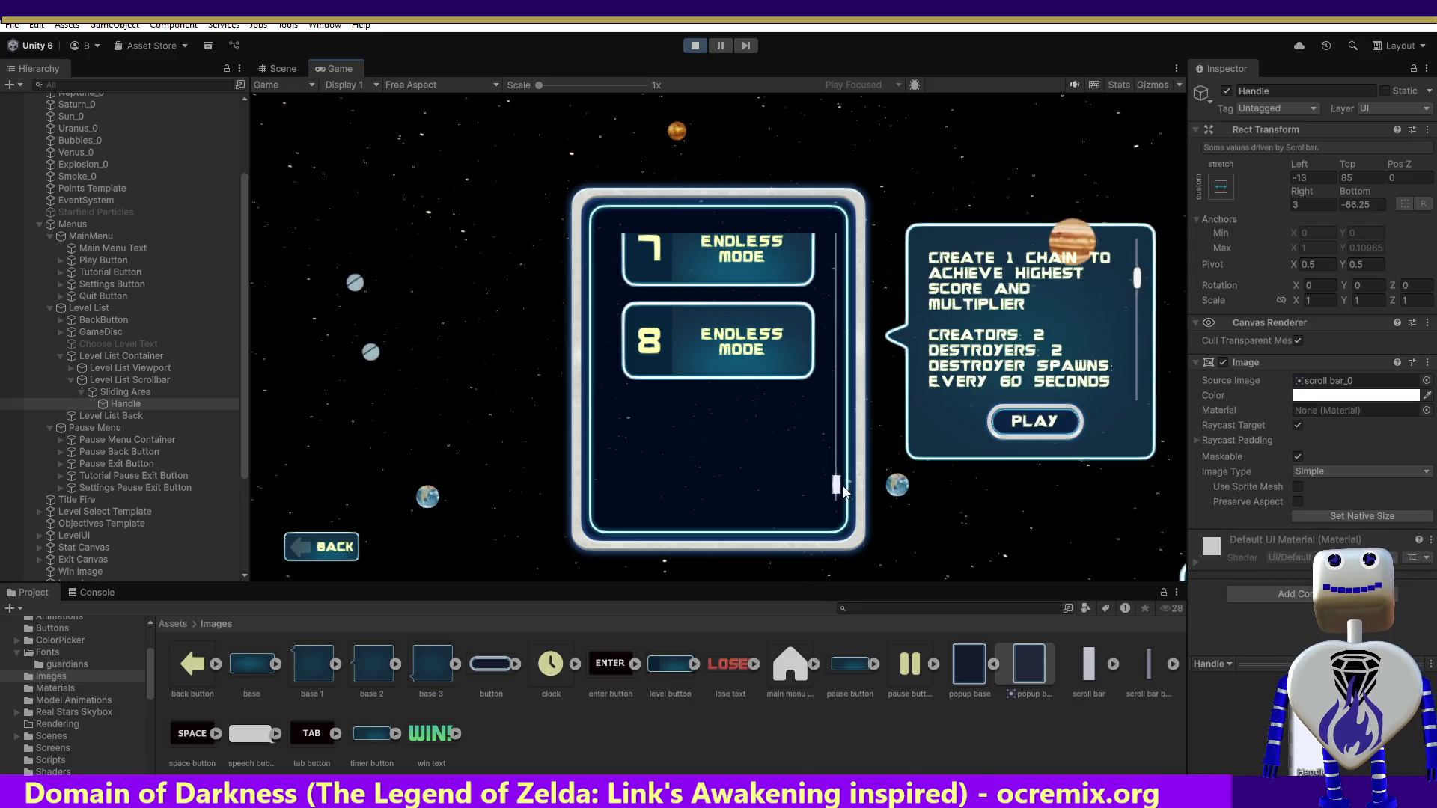
scroll(804, 460, "up", 3)
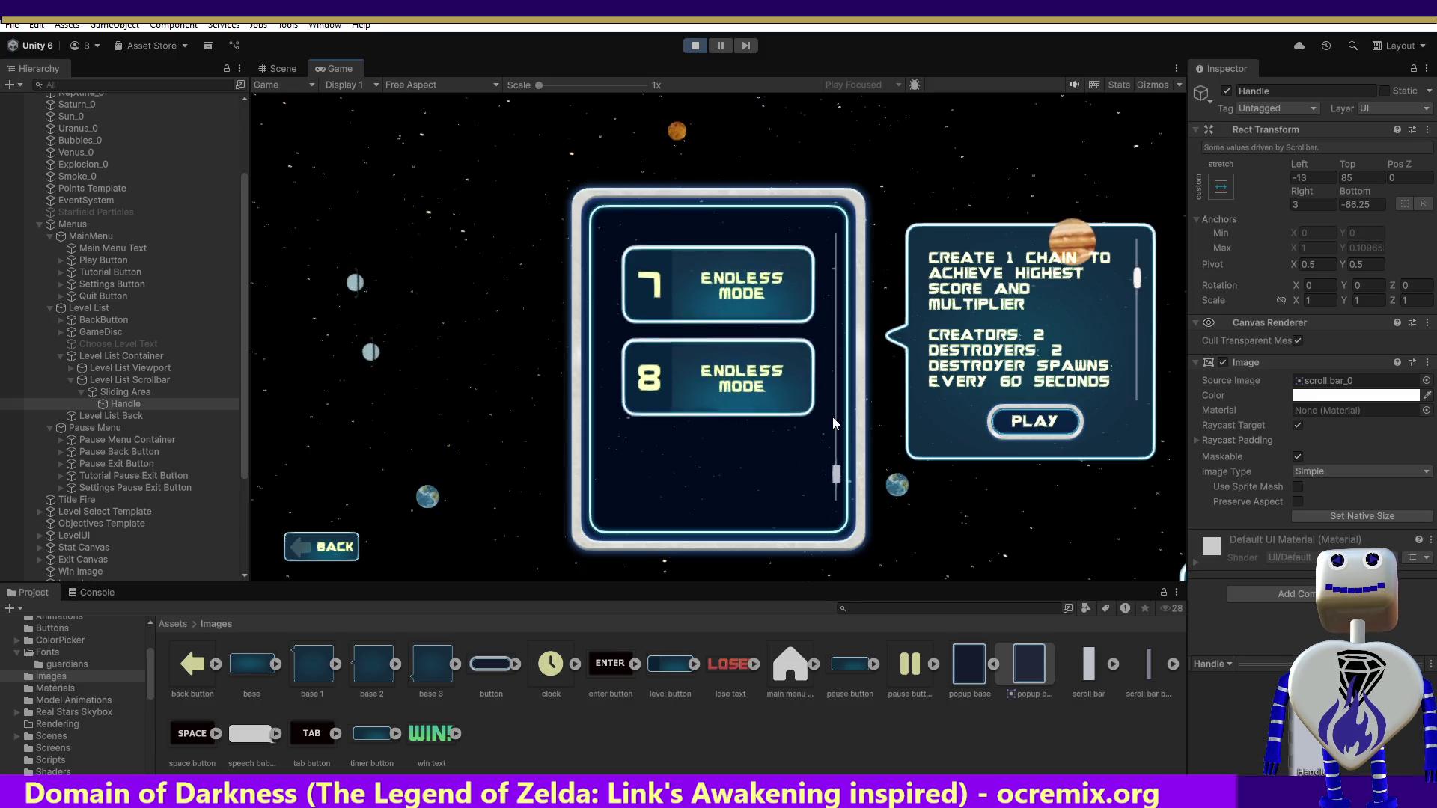
scroll(832, 416, "up", 5)
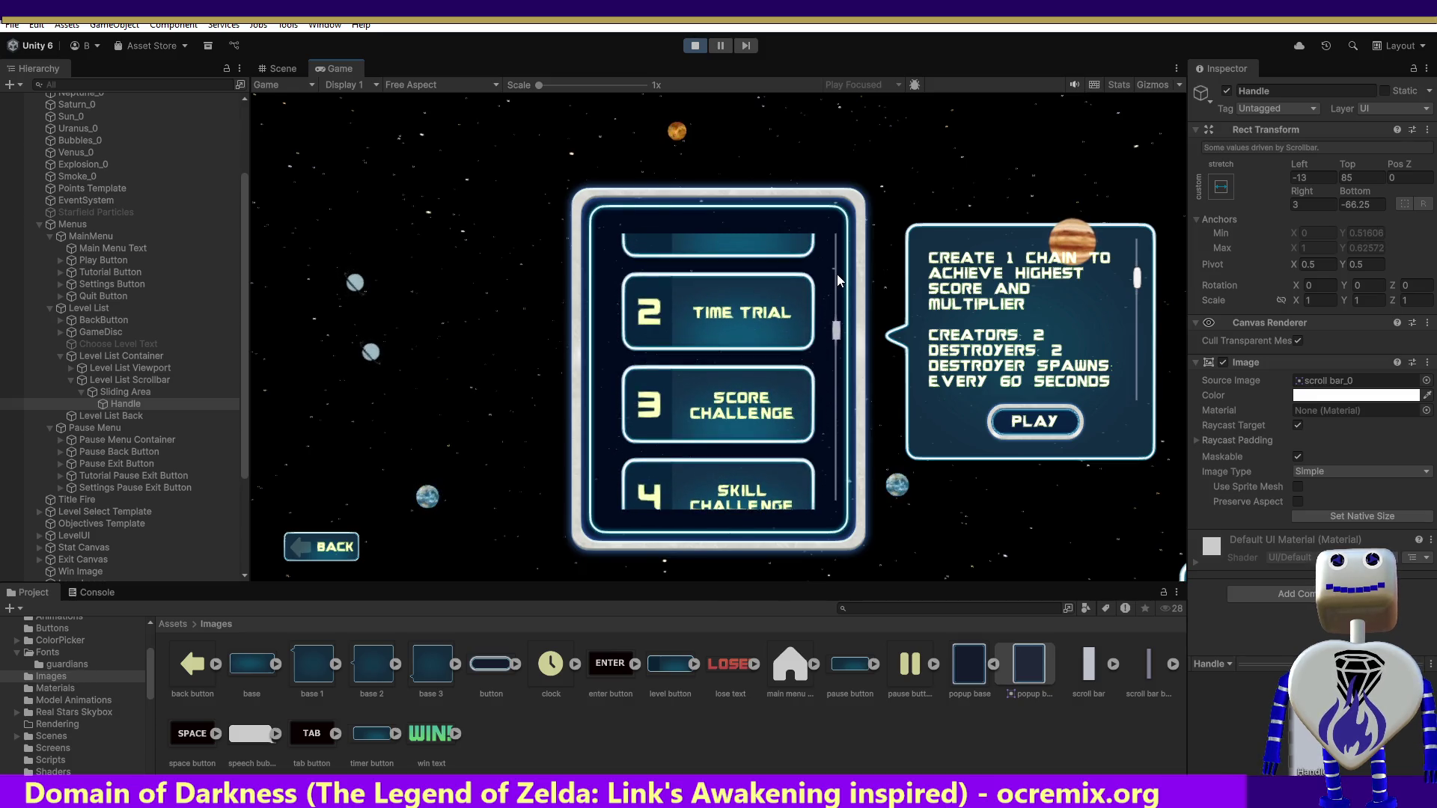
- Select the Sliding Area's Rect Transform Bottom field, restart the game, and open the level list
left_click(123, 393)
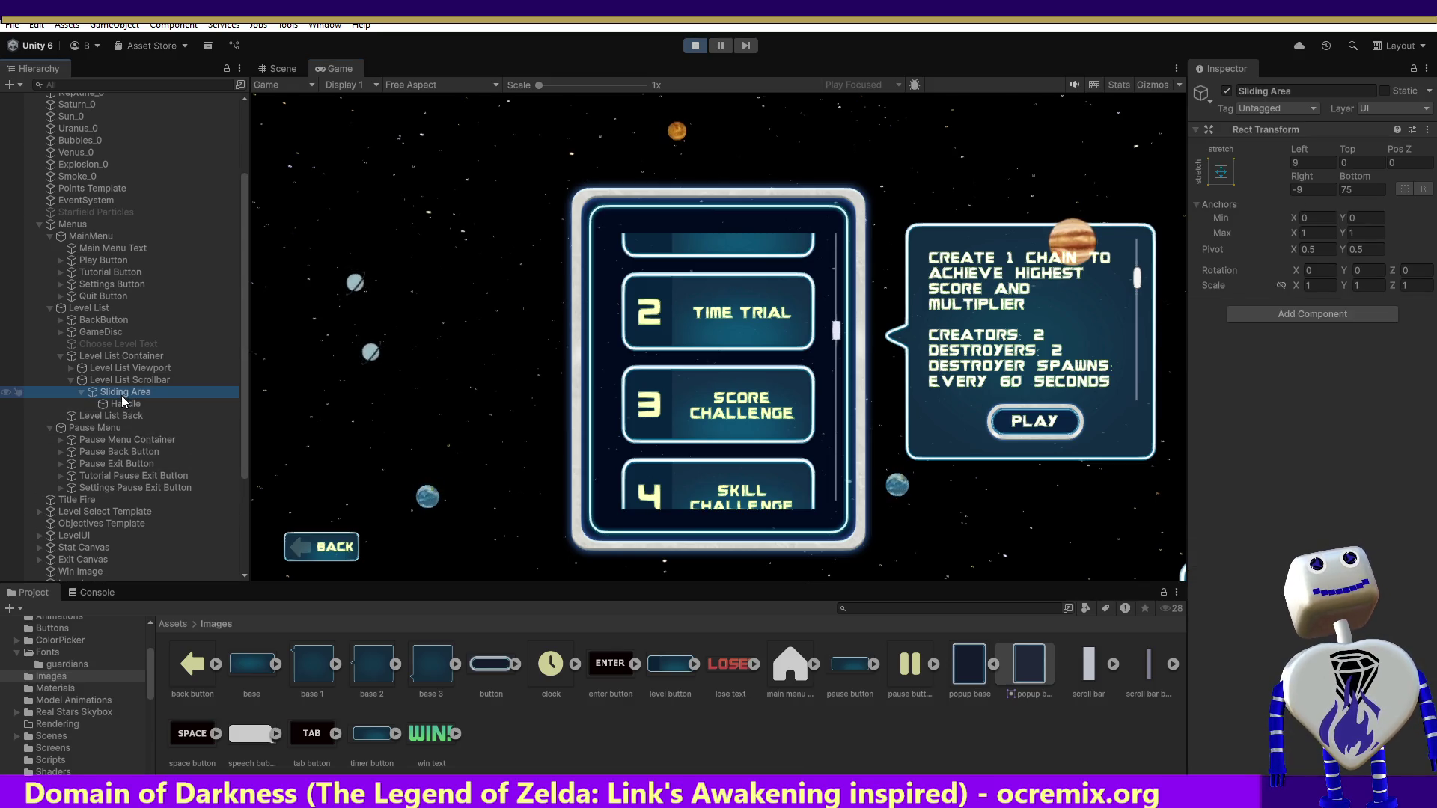
left_click(1372, 189)
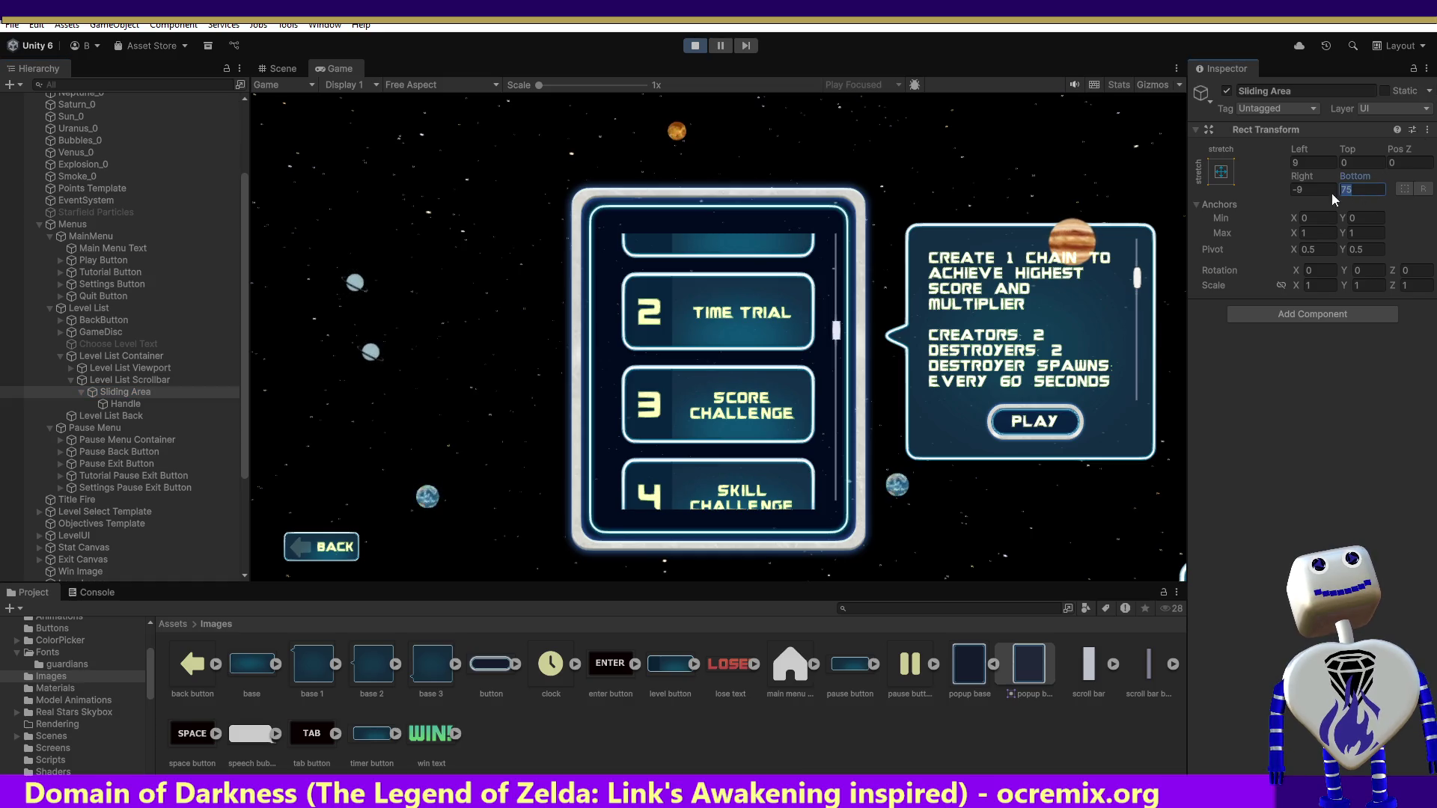
left_click(685, 47)
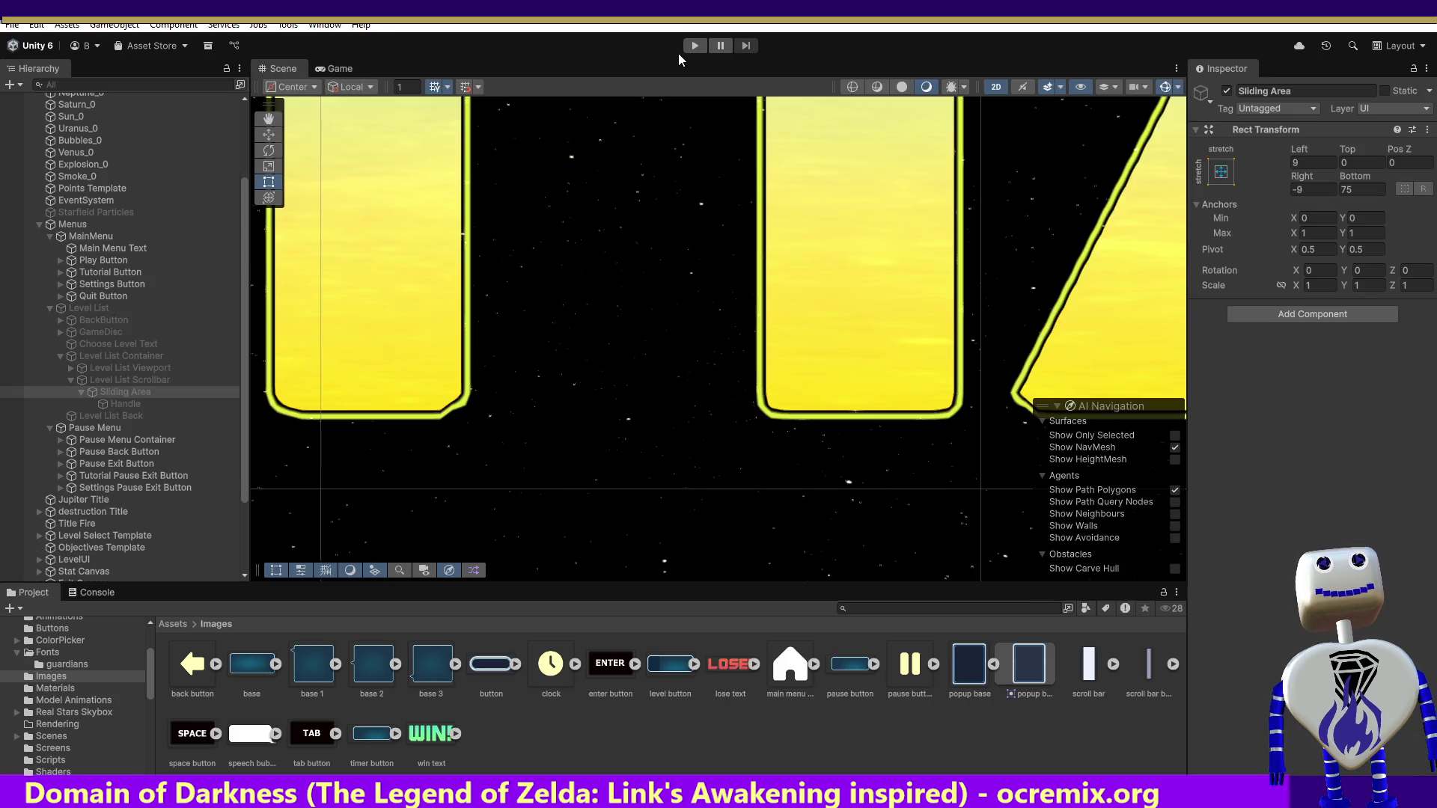
left_click(694, 46)
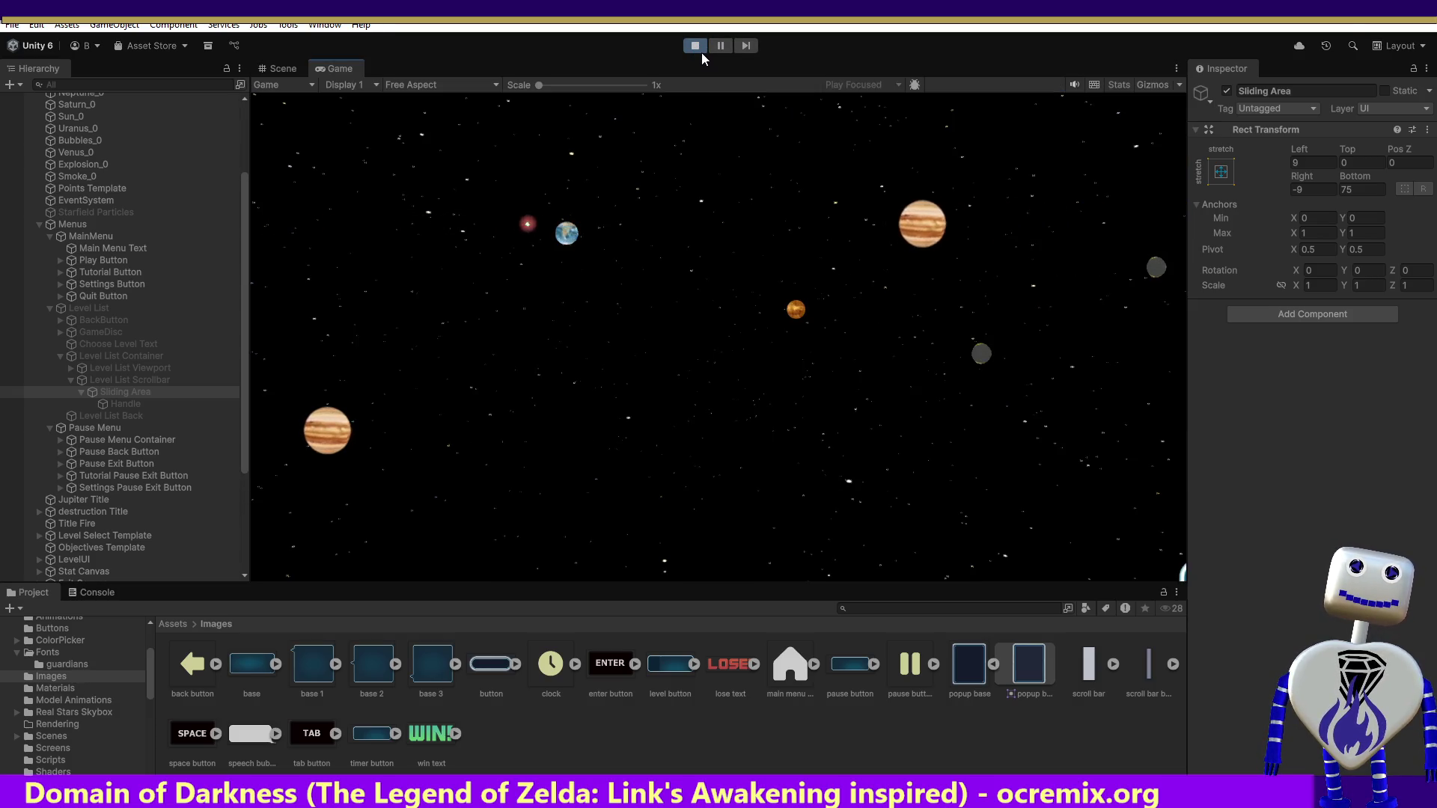
left_click(684, 303)
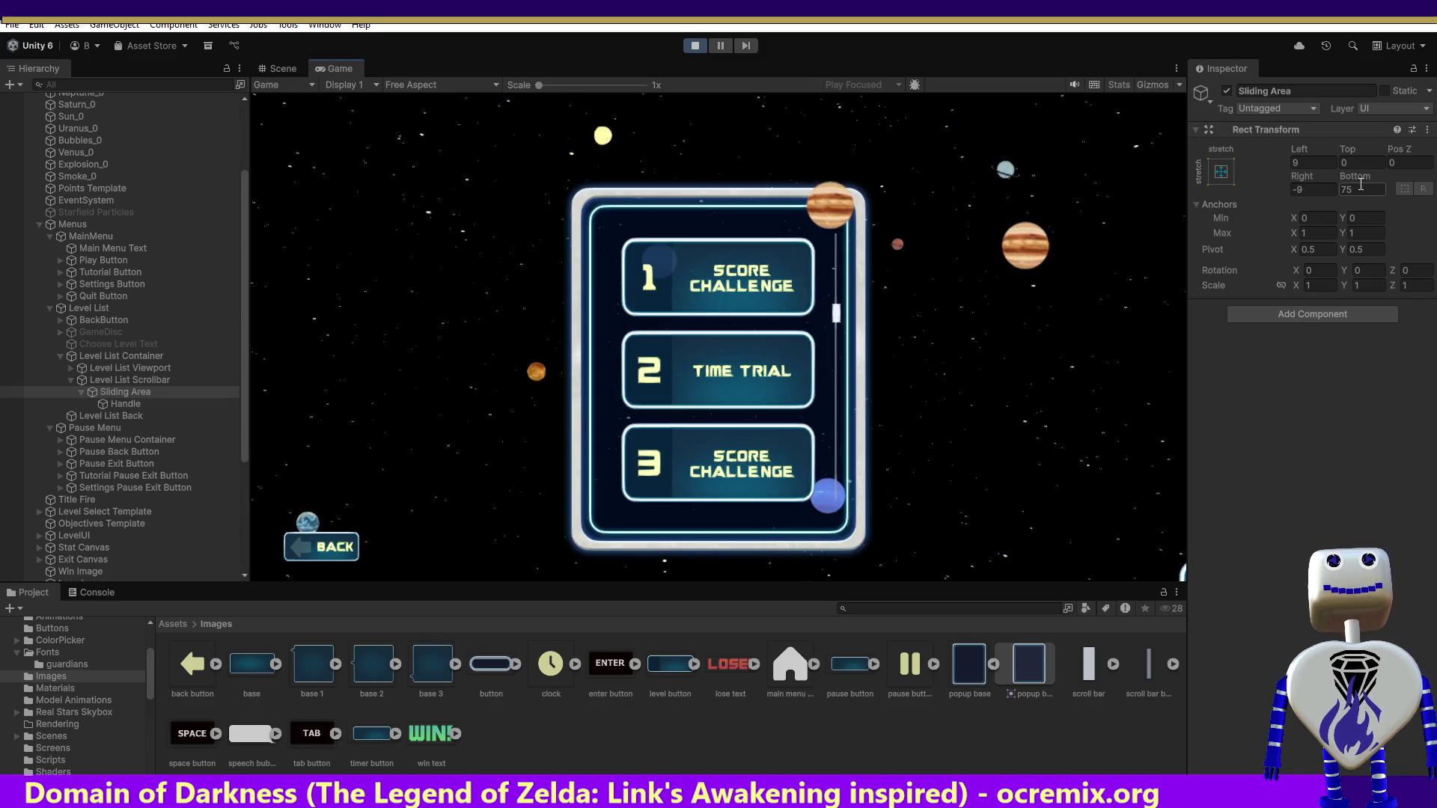
- Try Sliding Area Bottom values 50, -20 and -100, then commit 200
left_click(1360, 187)
type("50")
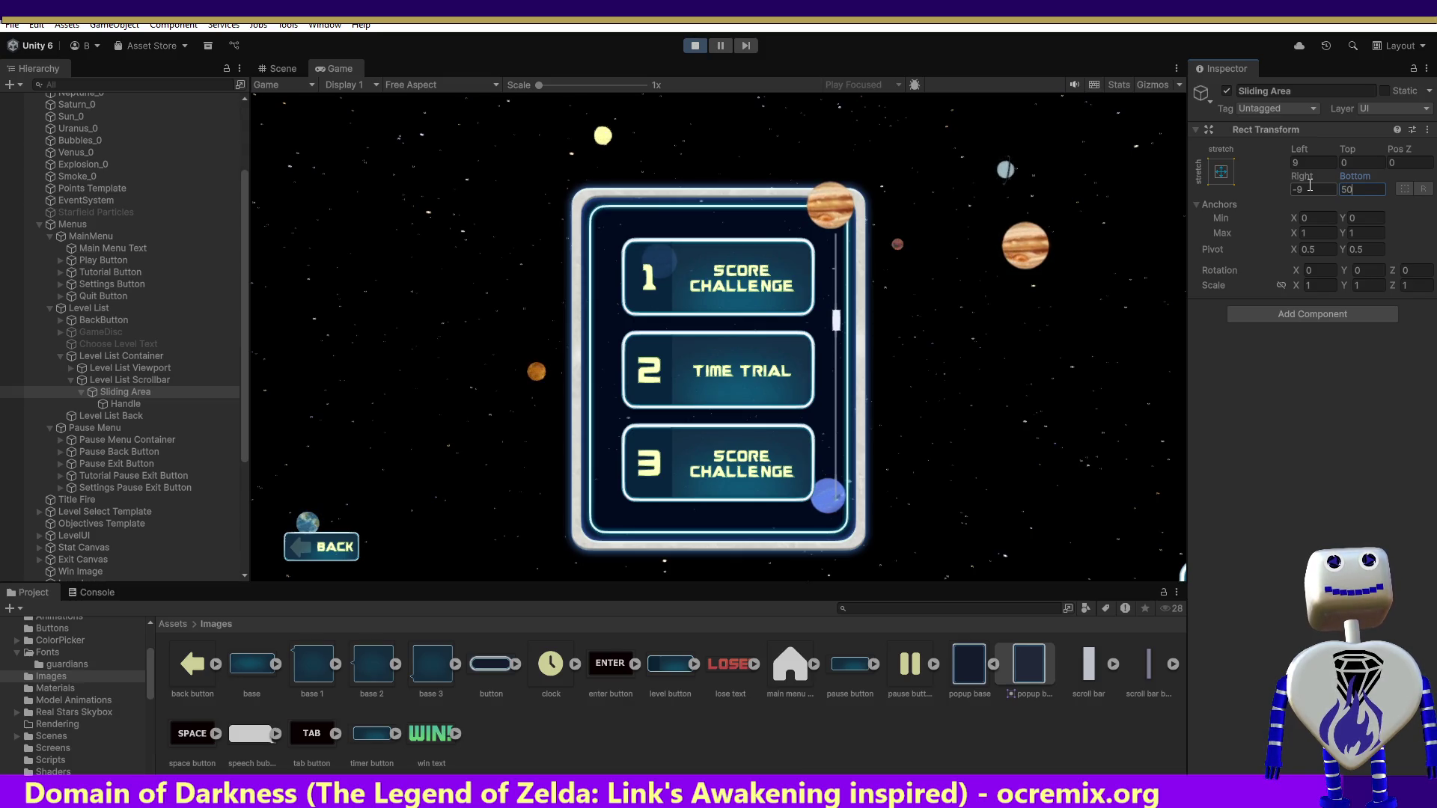
key("BackSpace")
key("BackSpace")
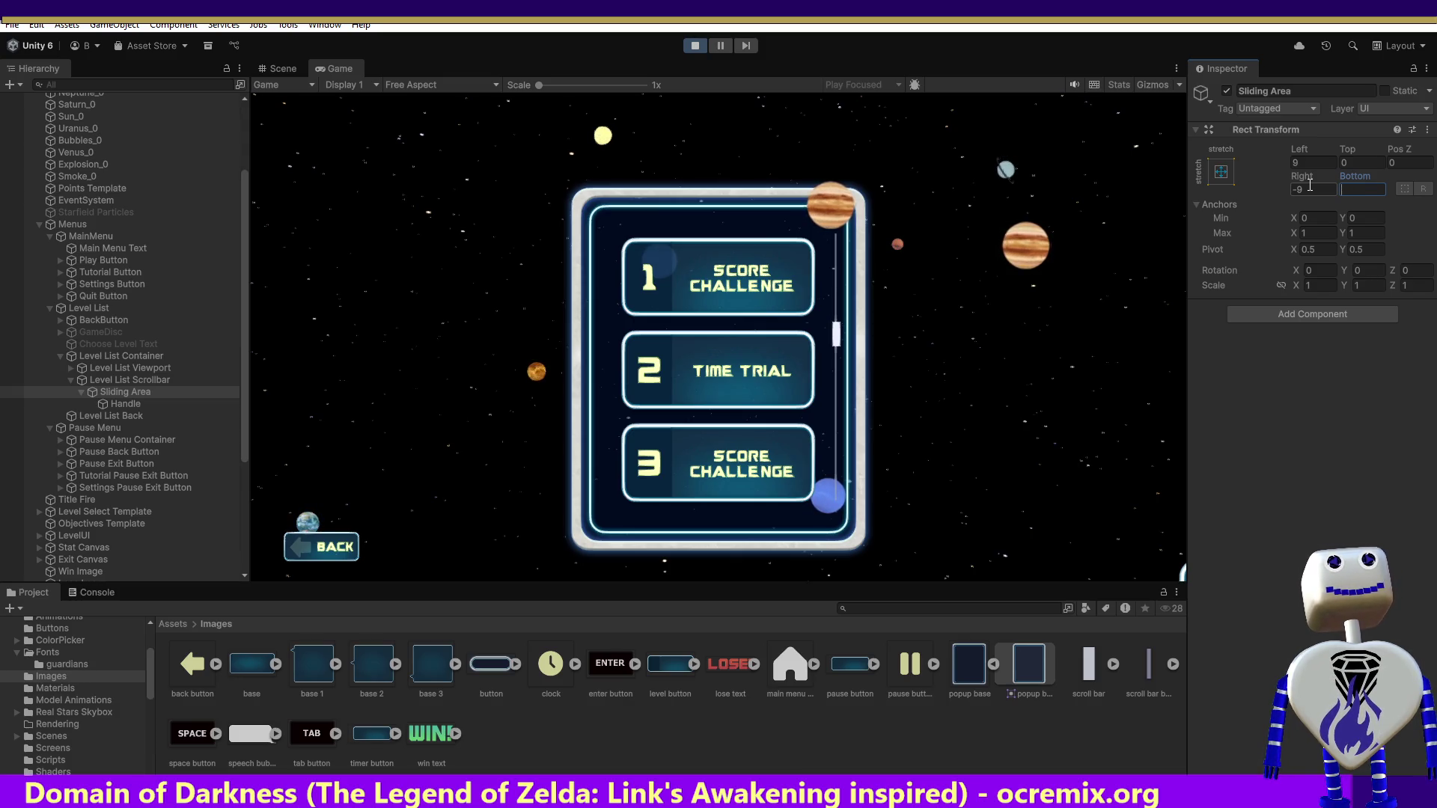
type("-20")
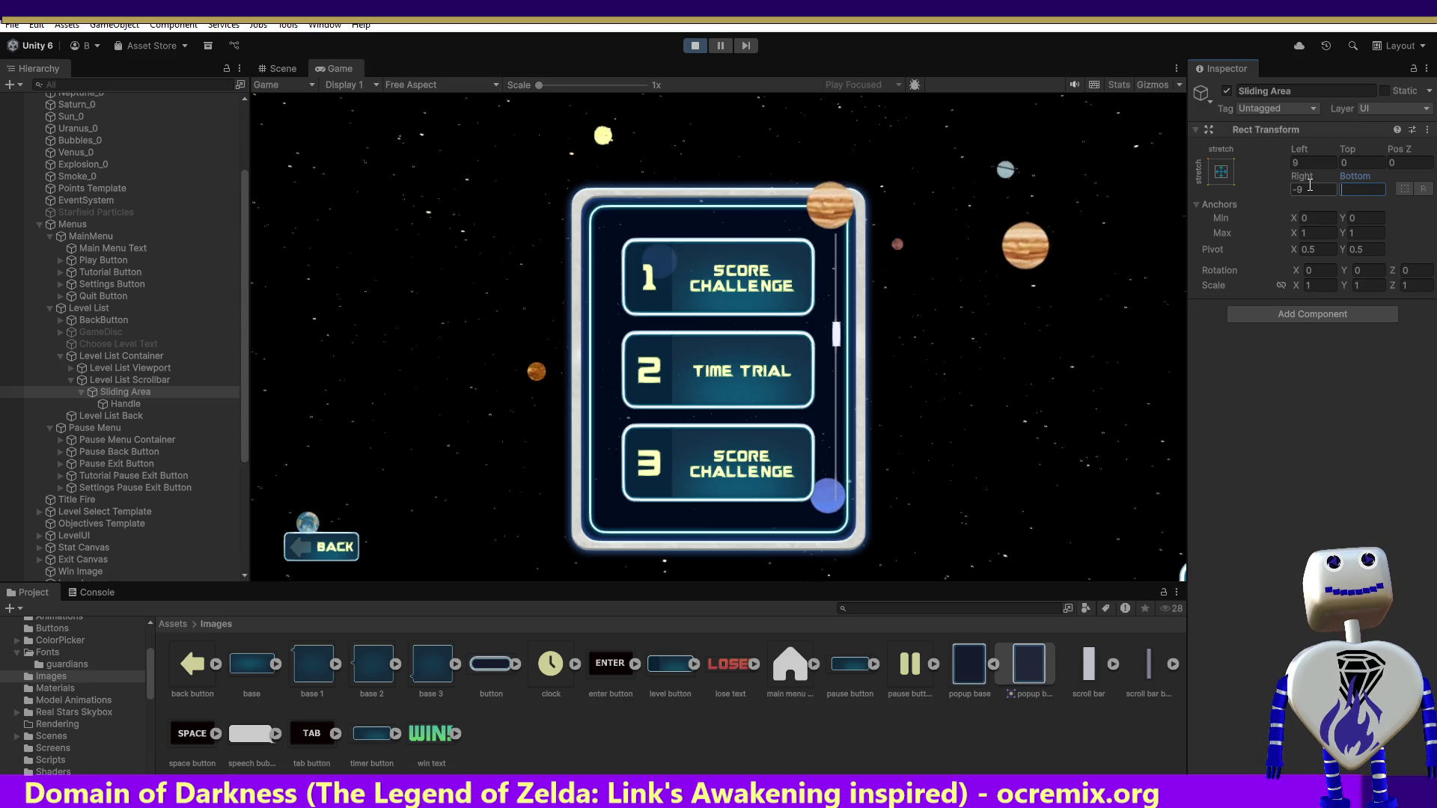
key("BackSpace")
key("BackSpace")
key("BackSpace")
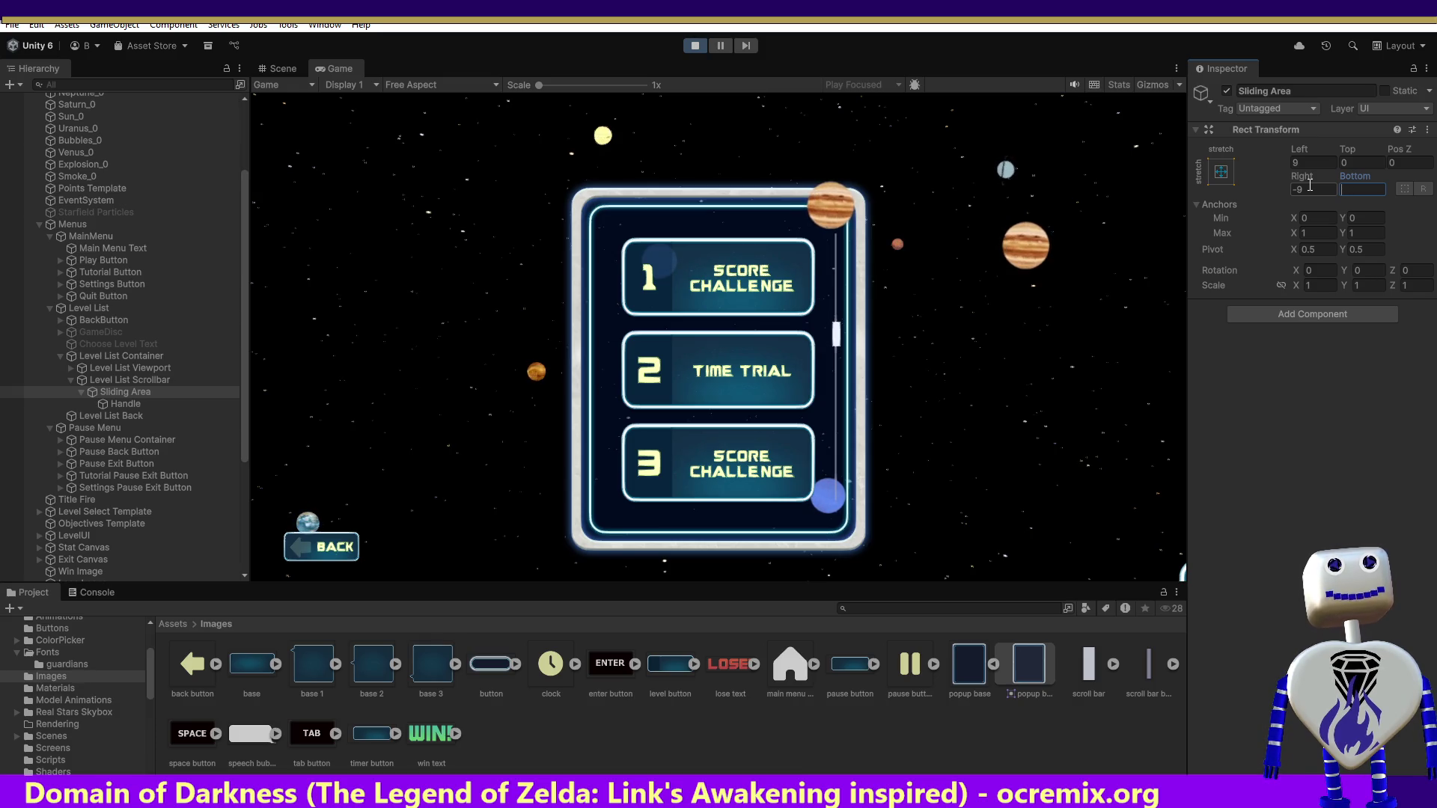
type("-100")
key("BackSpace")
key("BackSpace")
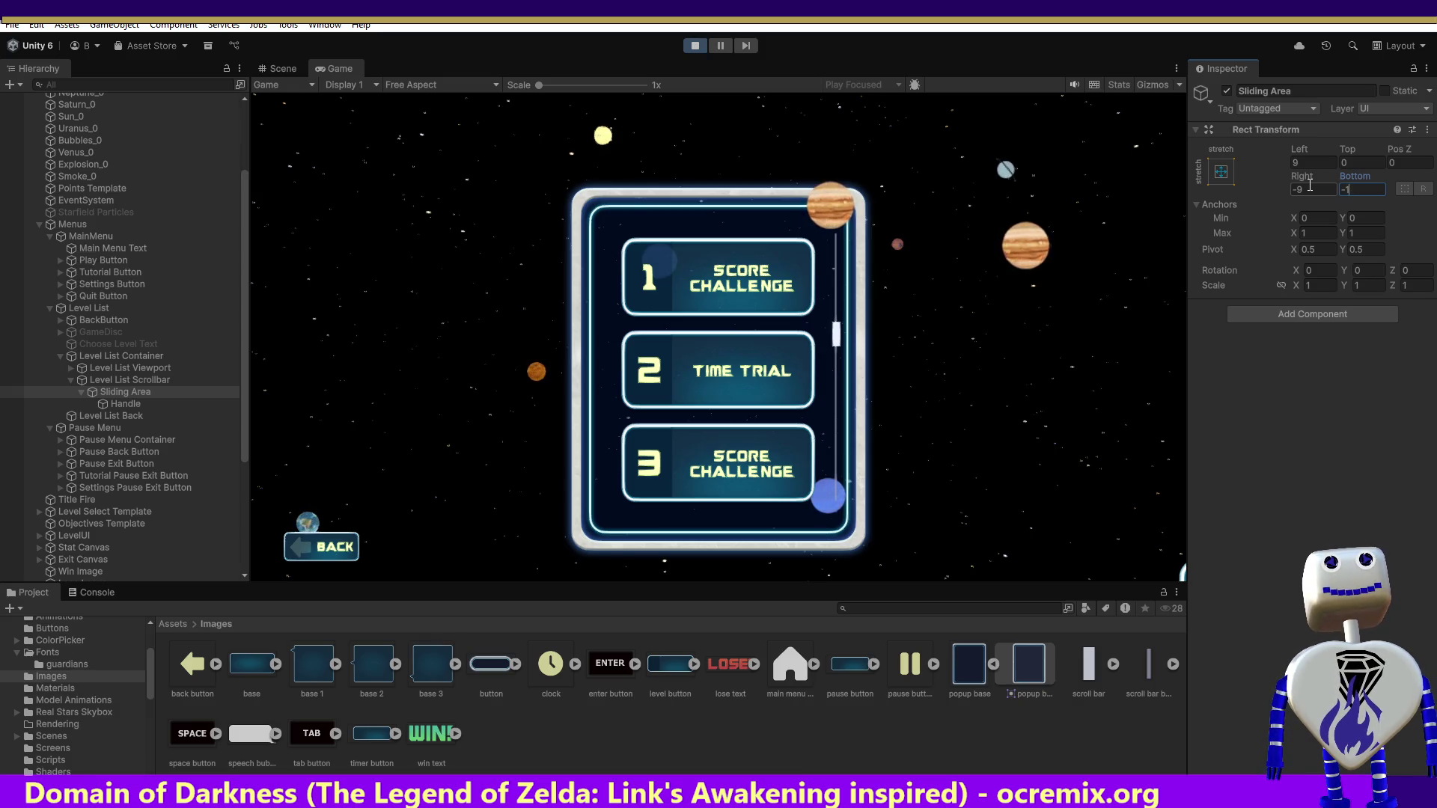
type("00")
key("BackSpace")
key("BackSpace")
key("BackSpace")
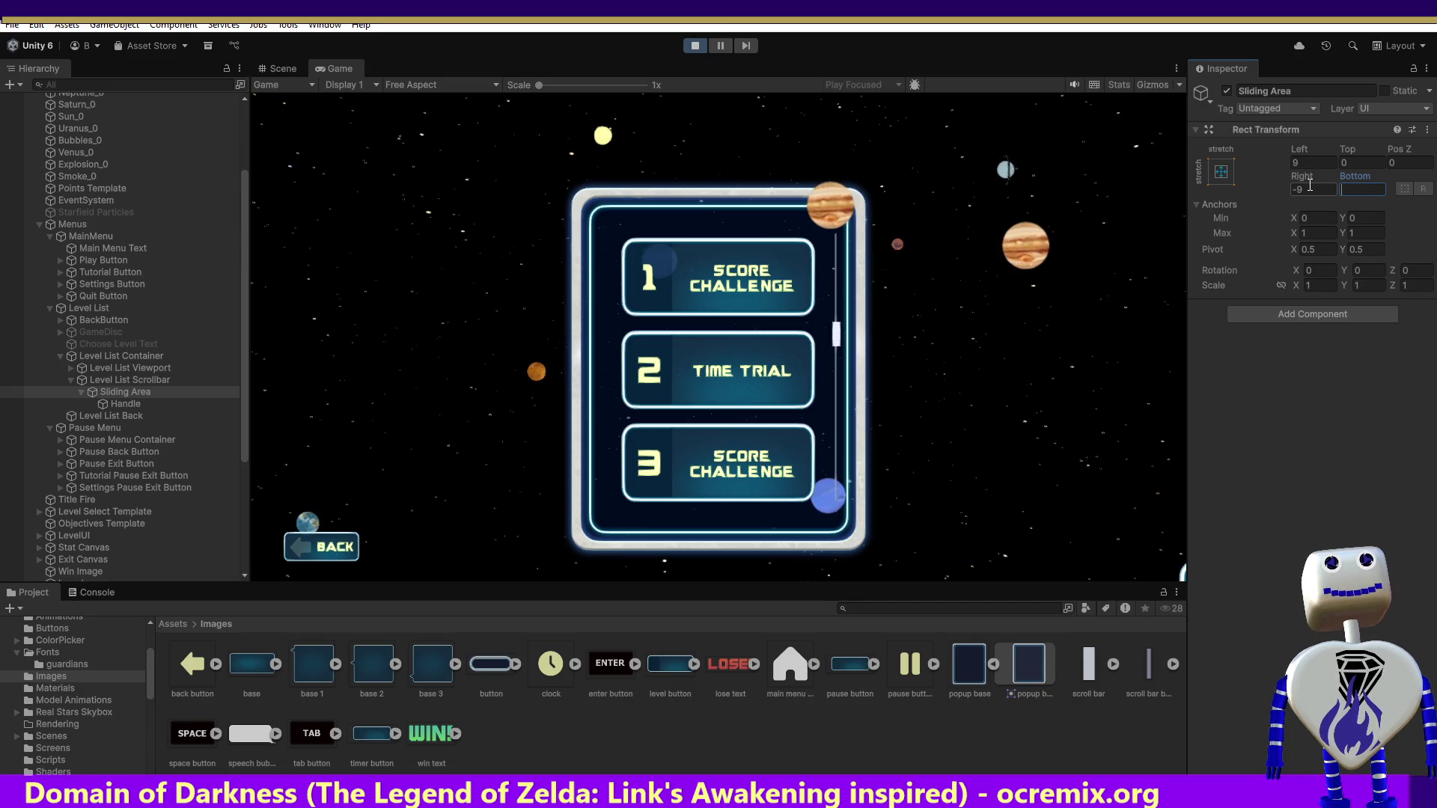
type("00")
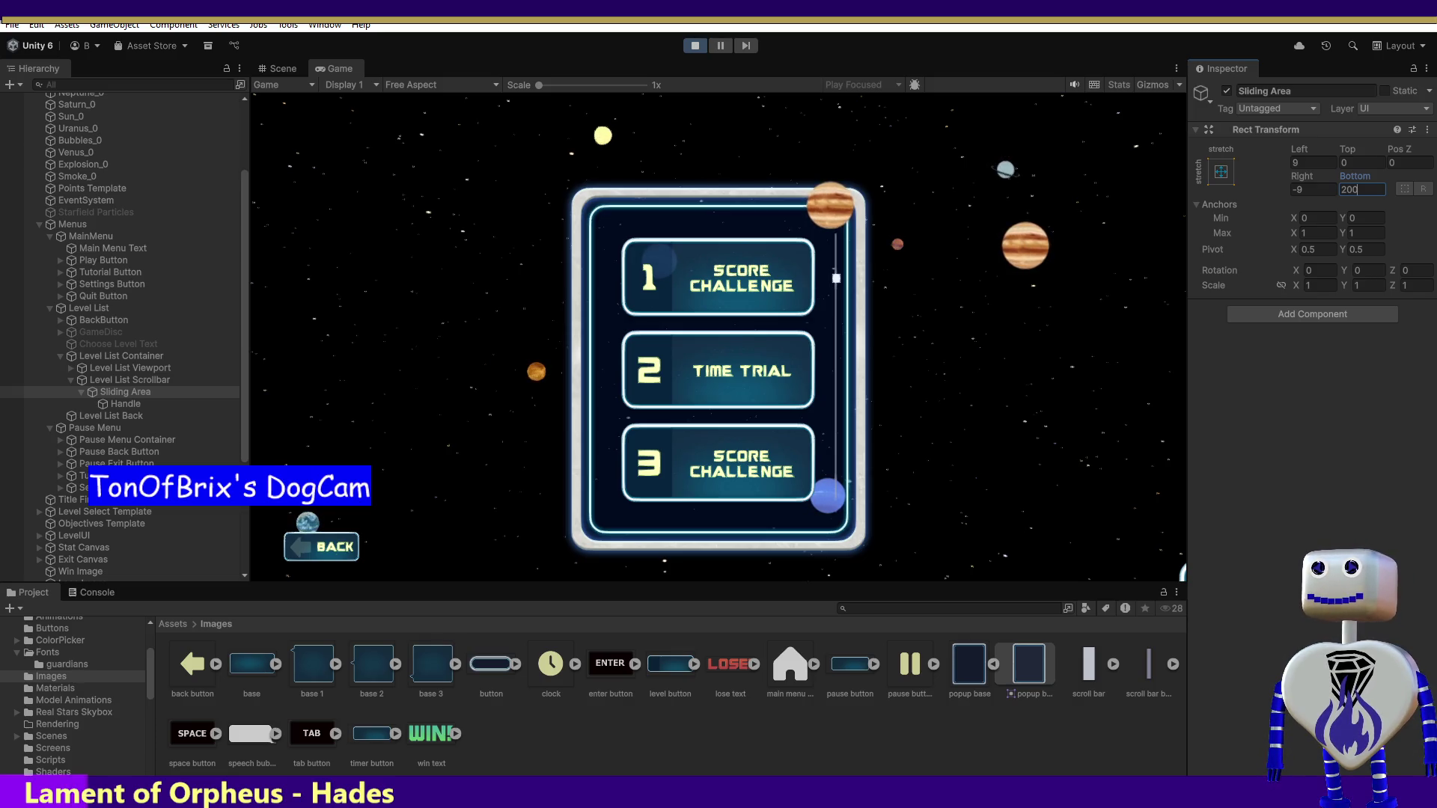
key("Return")
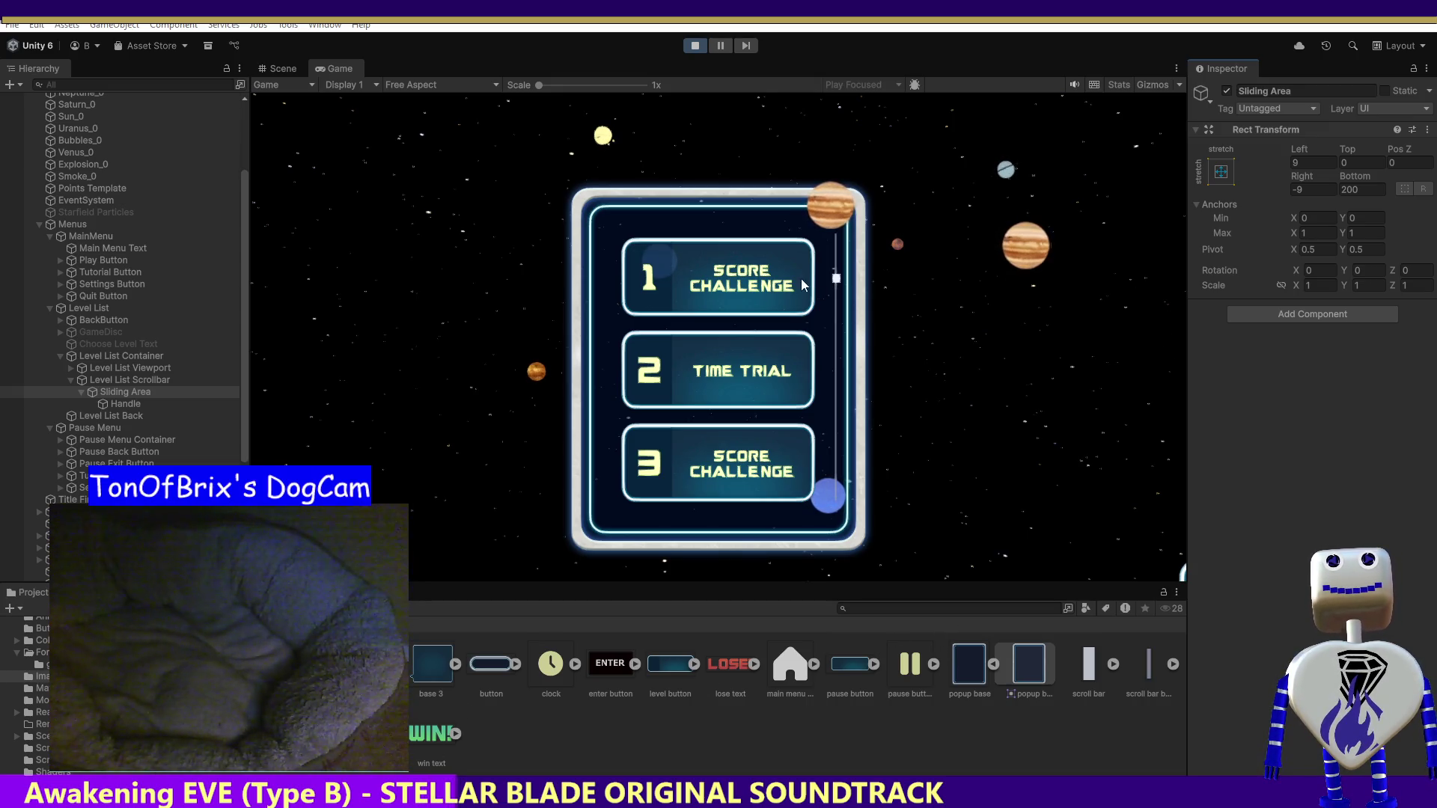
- Set the Sliding Area's Bottom to 75, restart the game, and reopen the level-select list
scroll(831, 302, "down", 3)
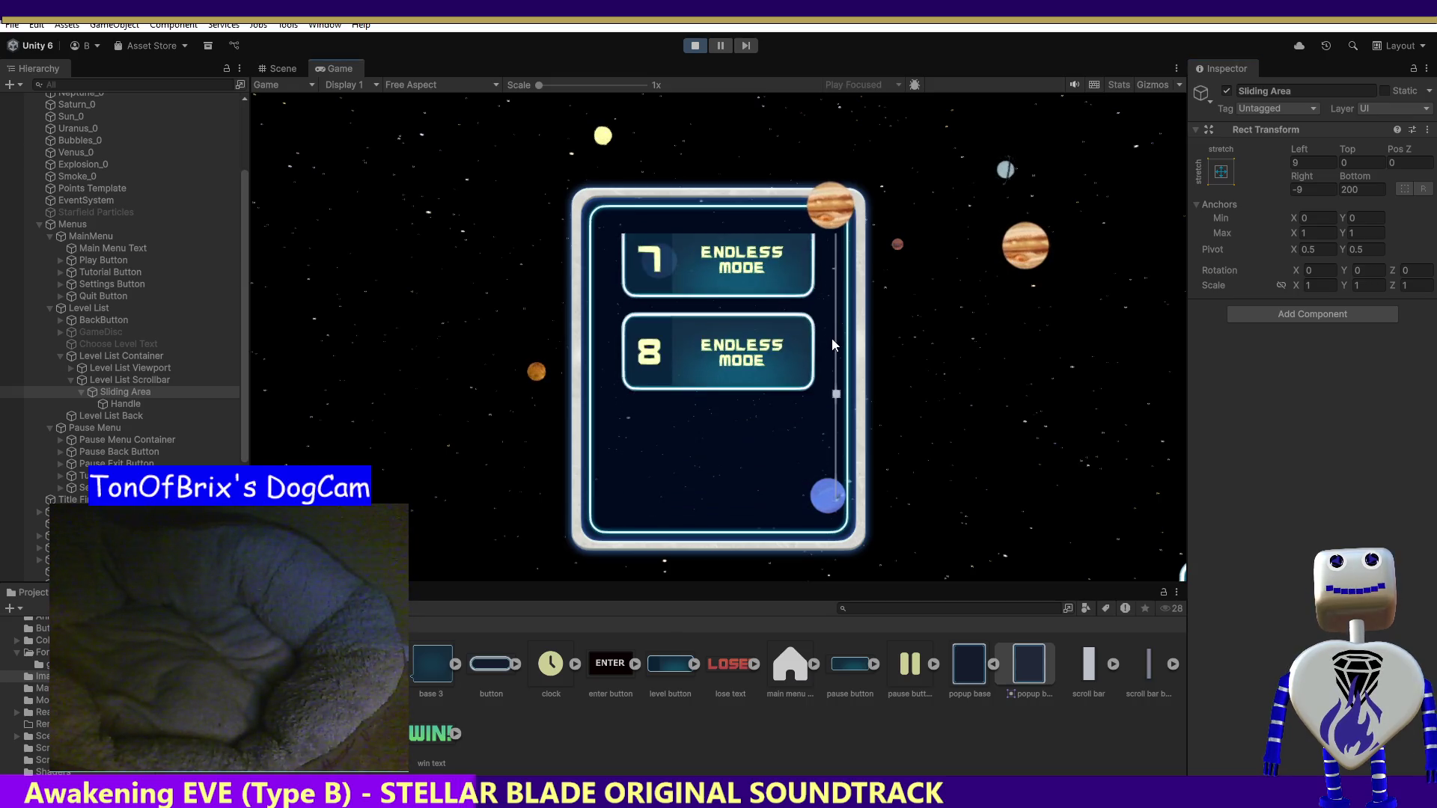
type("75")
key("Return")
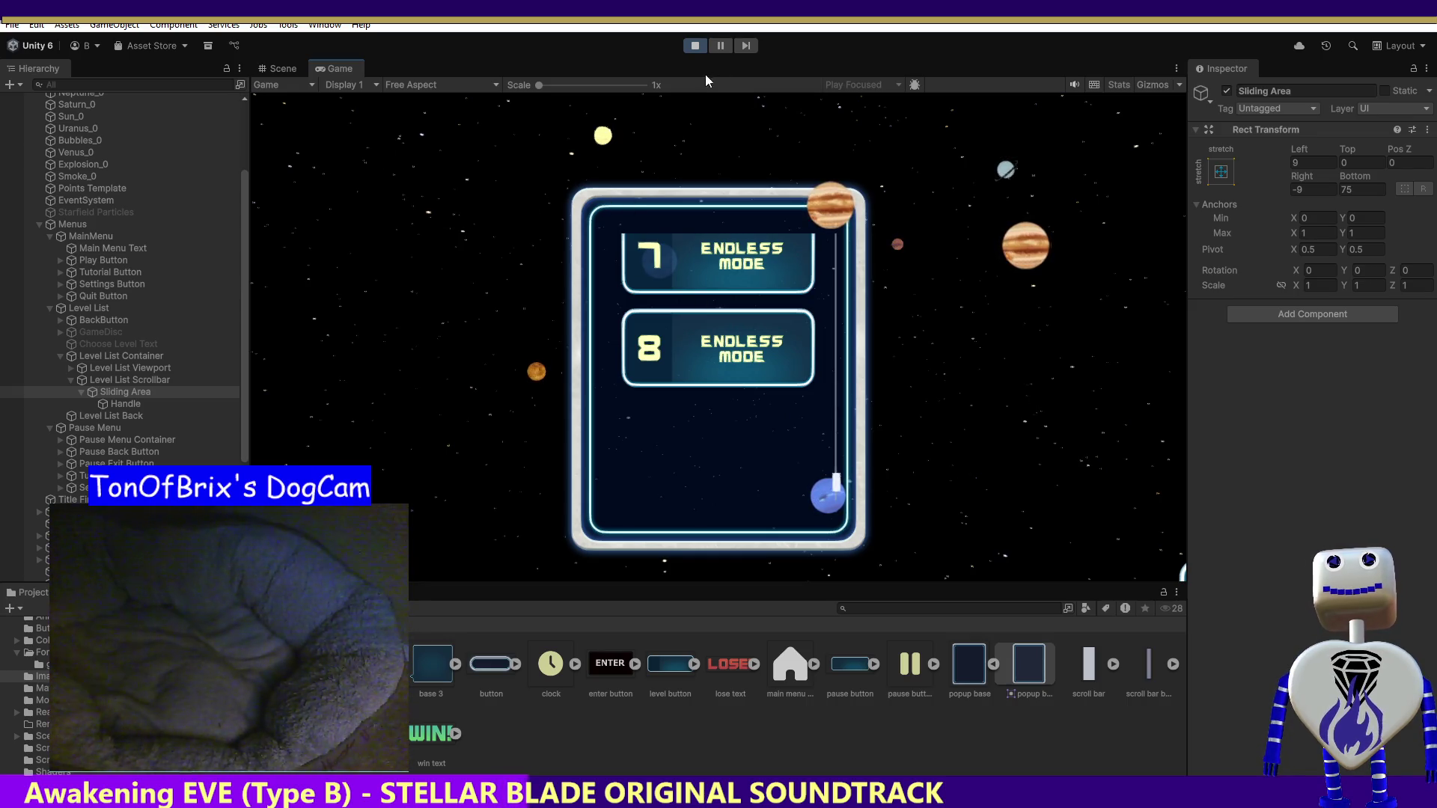
left_click(694, 46)
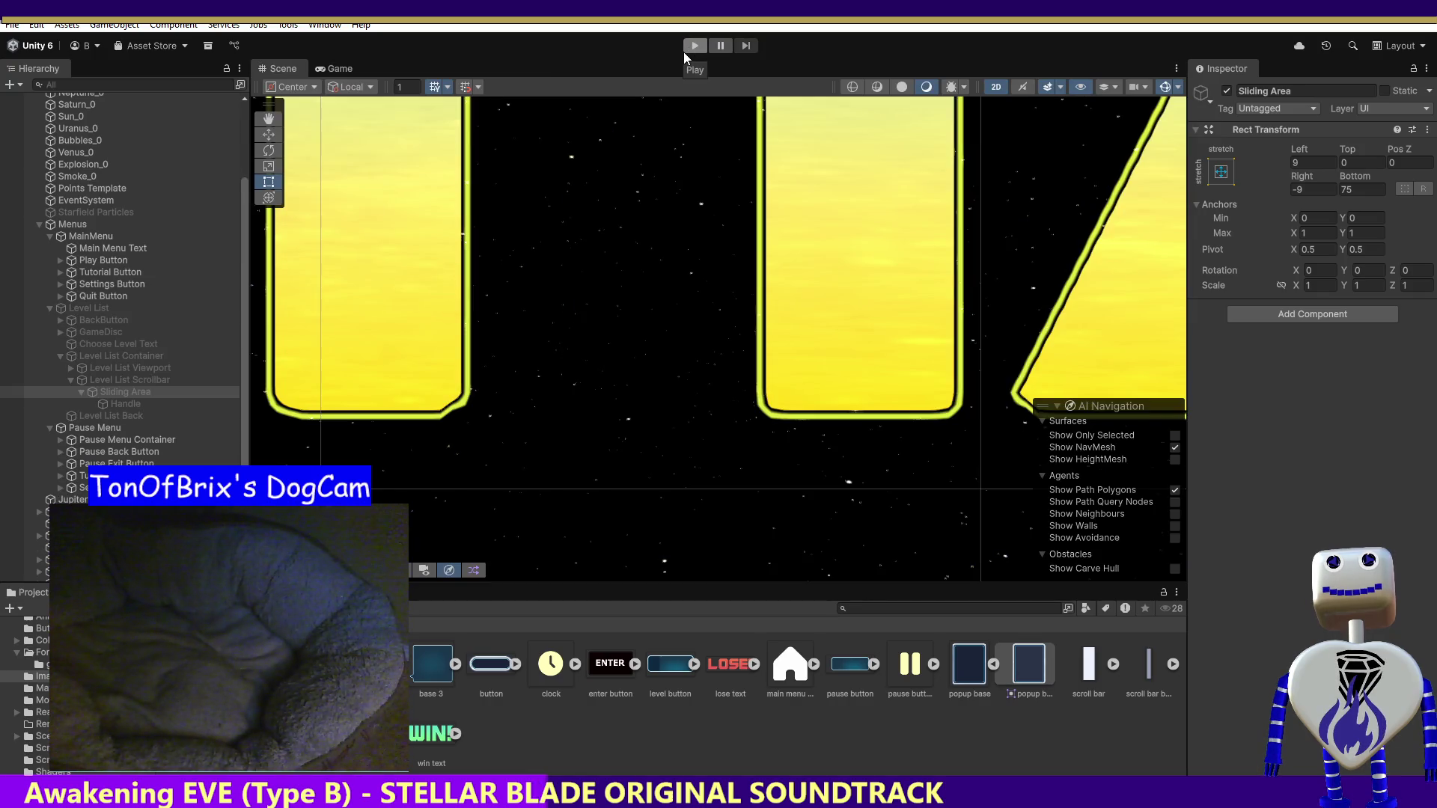
left_click(686, 47)
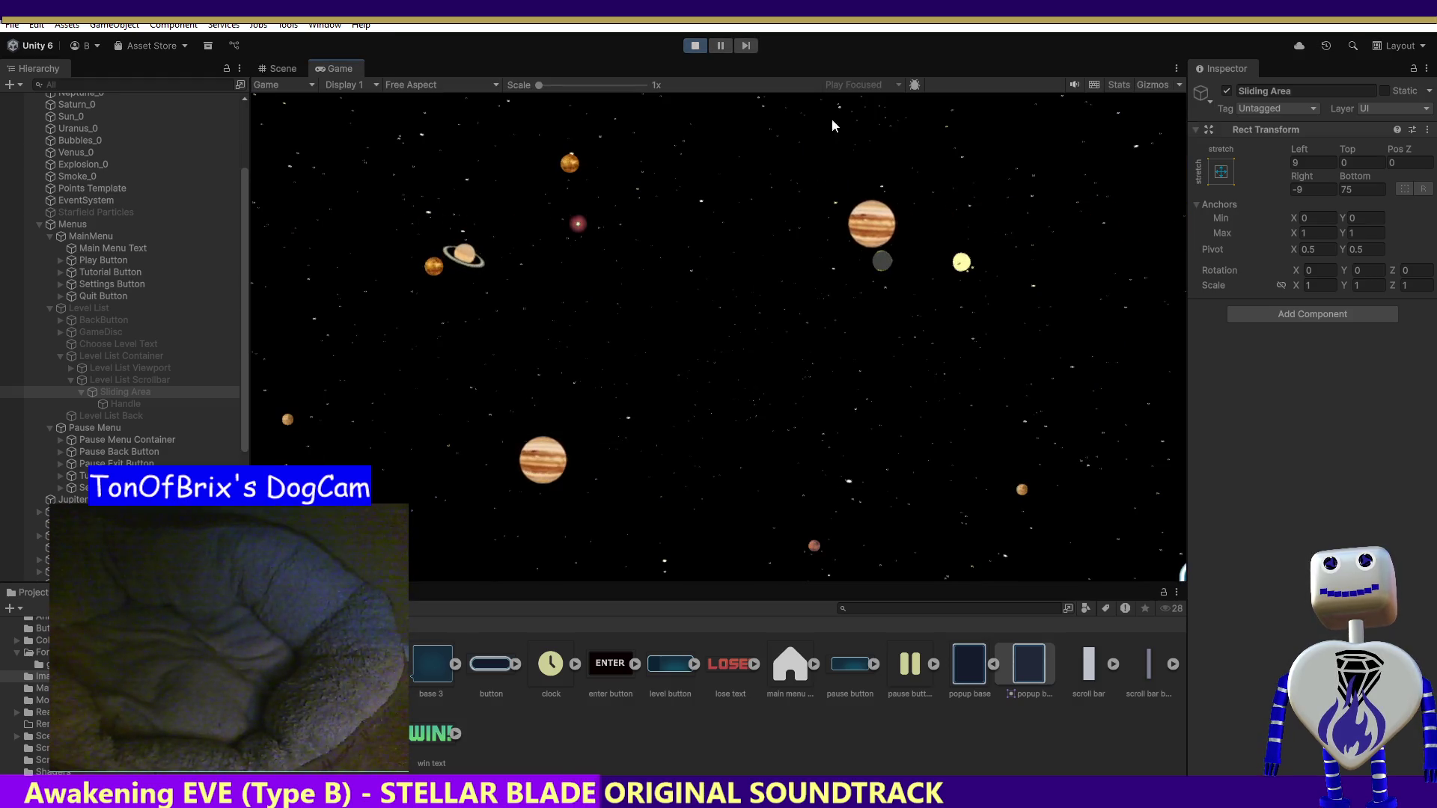
left_click(752, 292)
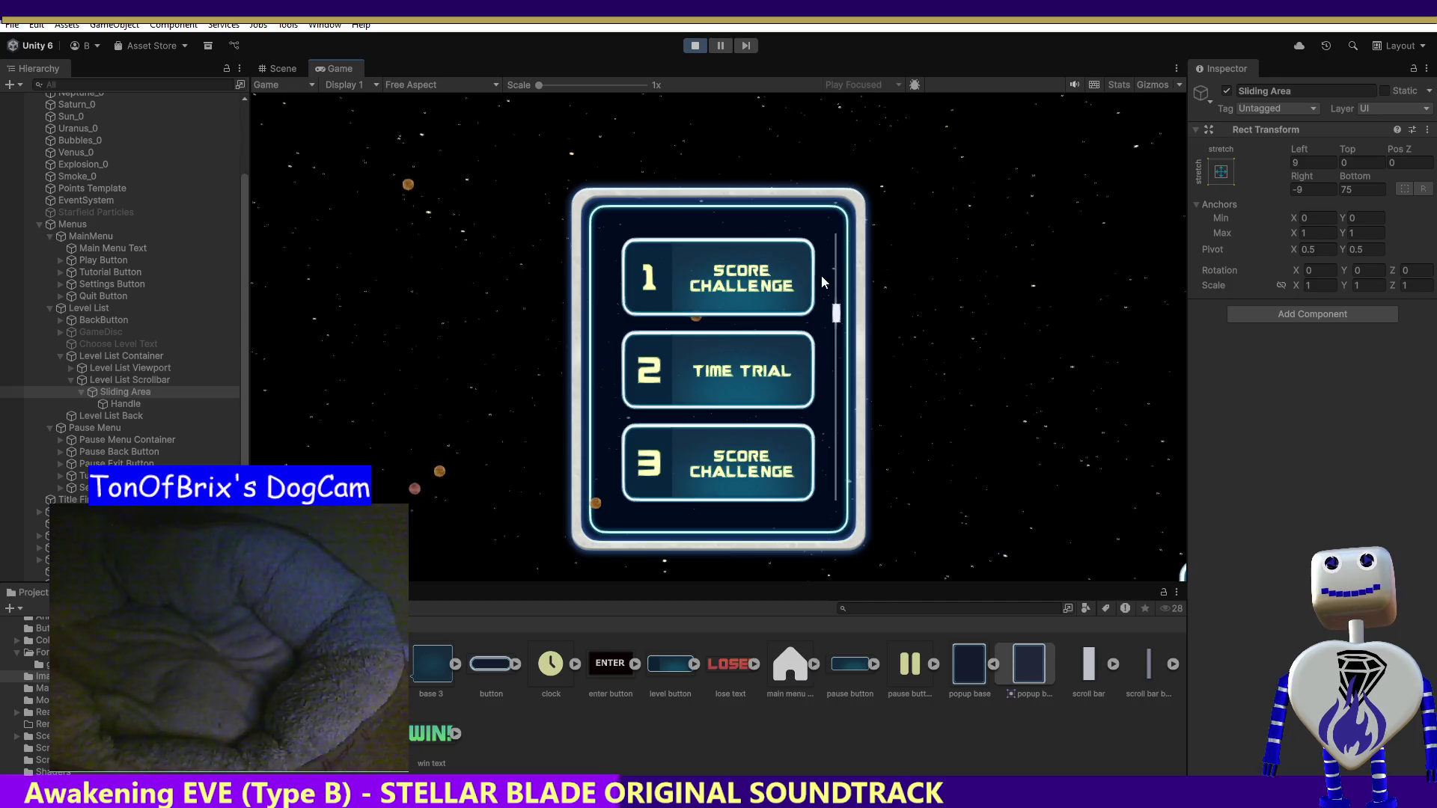
- Enter -9 in the Sliding Area's Right offset, then drag the list to show levels 2–4
scroll(830, 330, "down", 5)
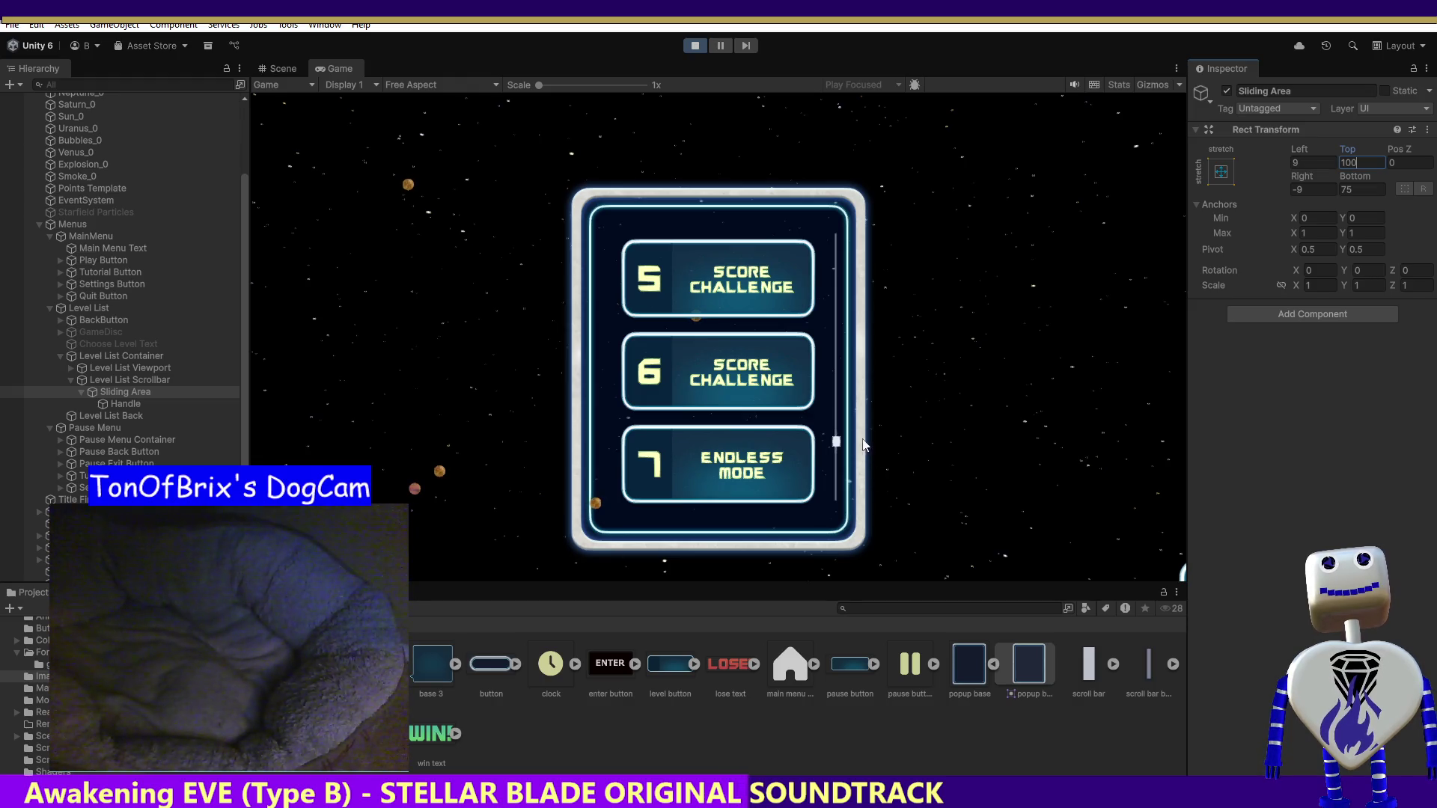
scroll(836, 441, "down", 3)
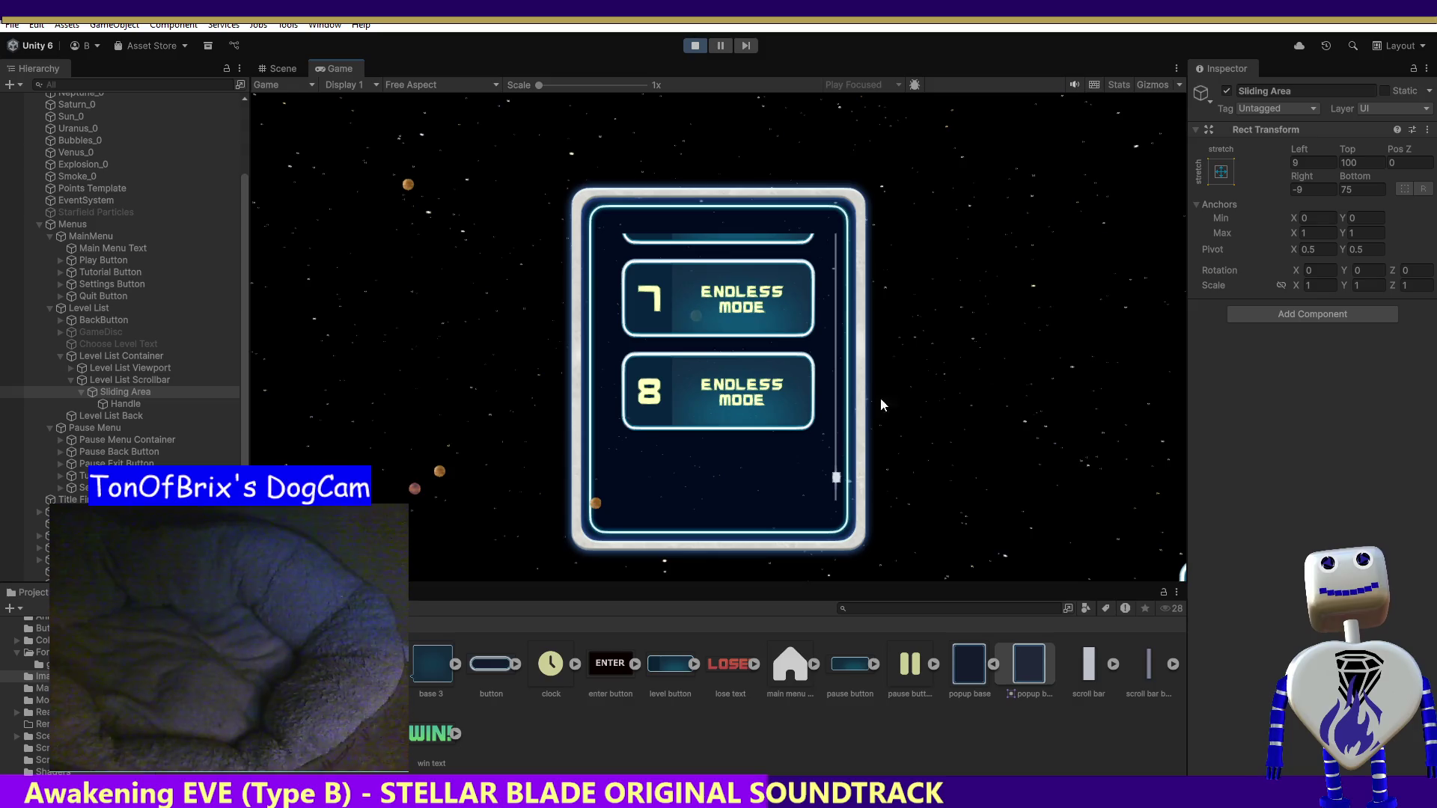
left_click(1310, 162)
type("0")
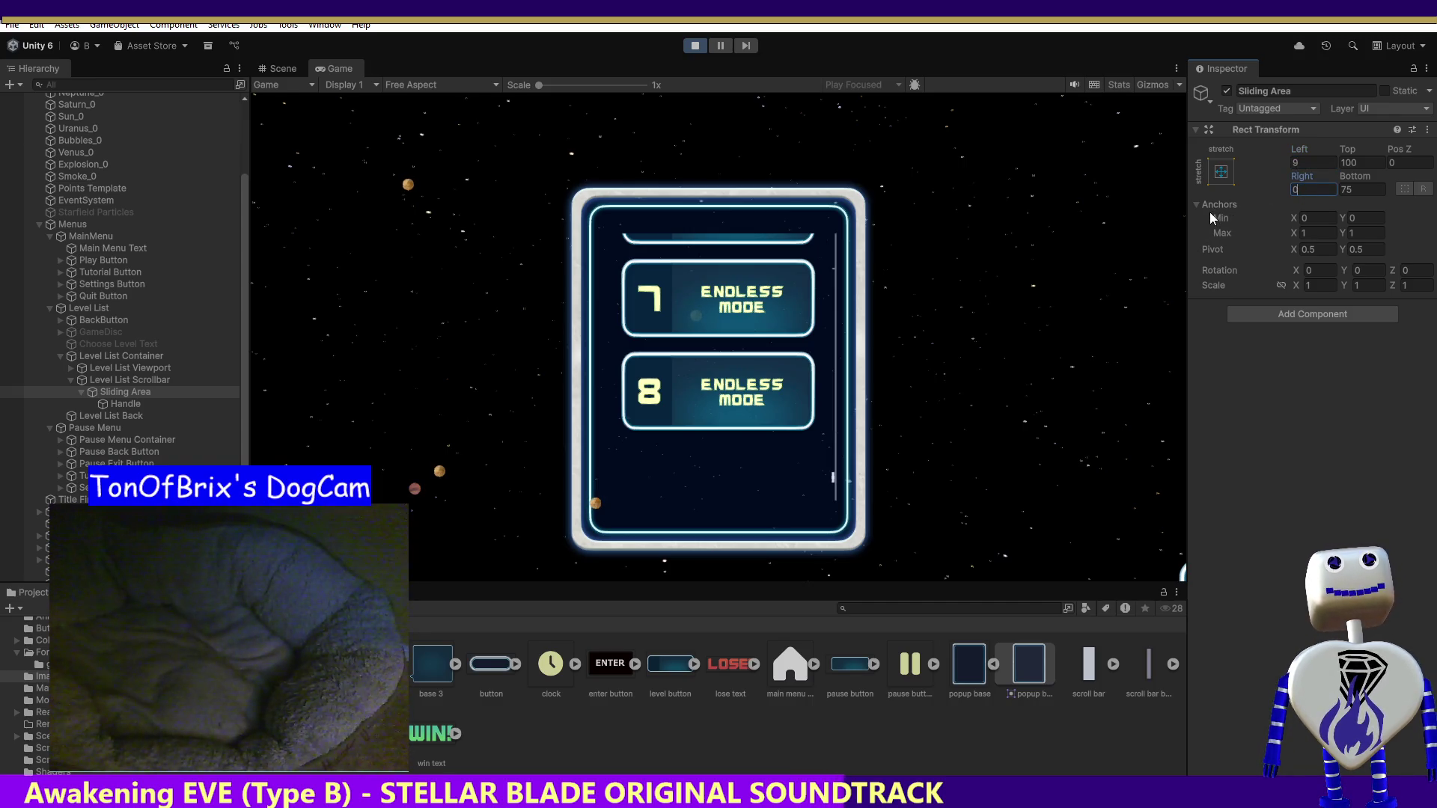
type("-9")
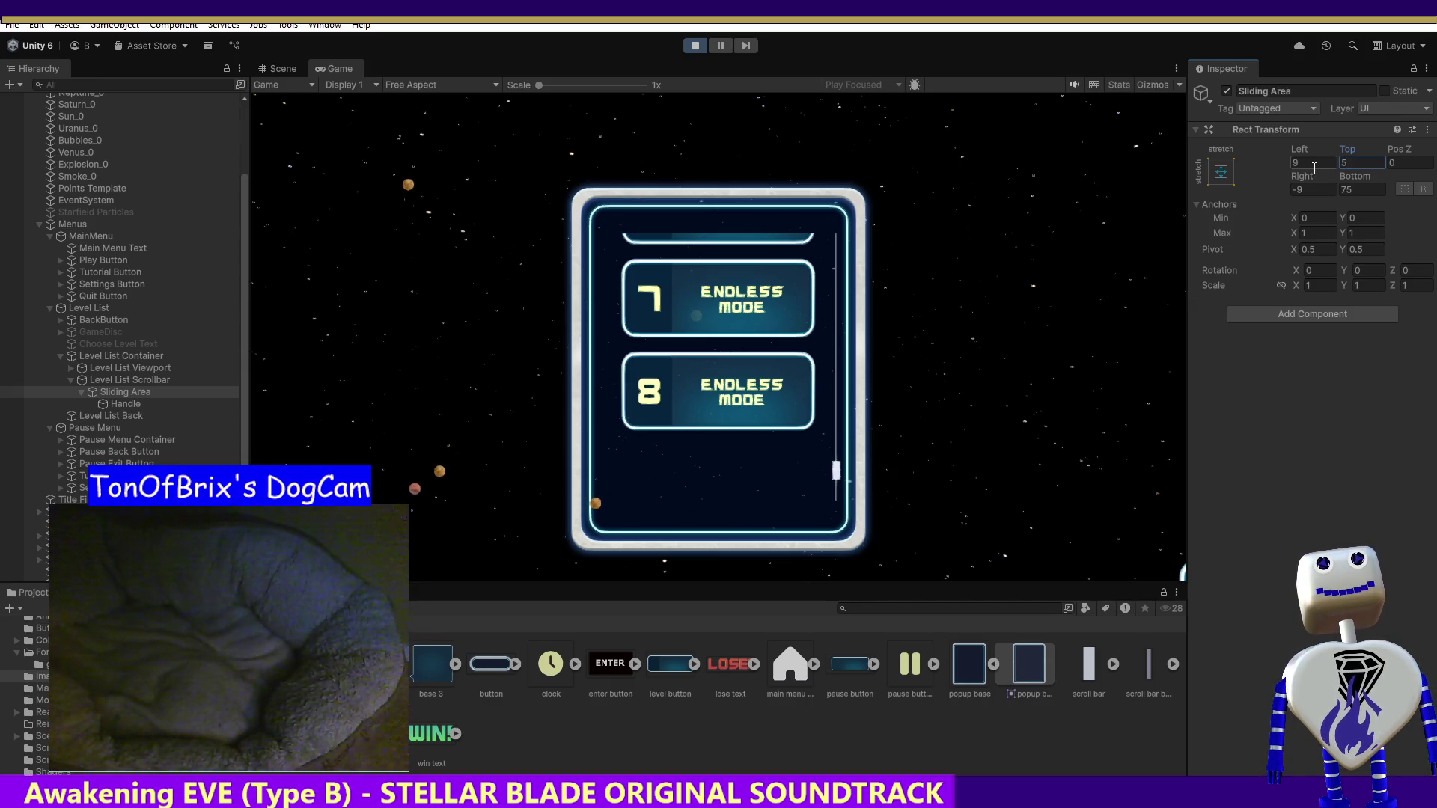
left_click_drag(837, 477, 836, 314)
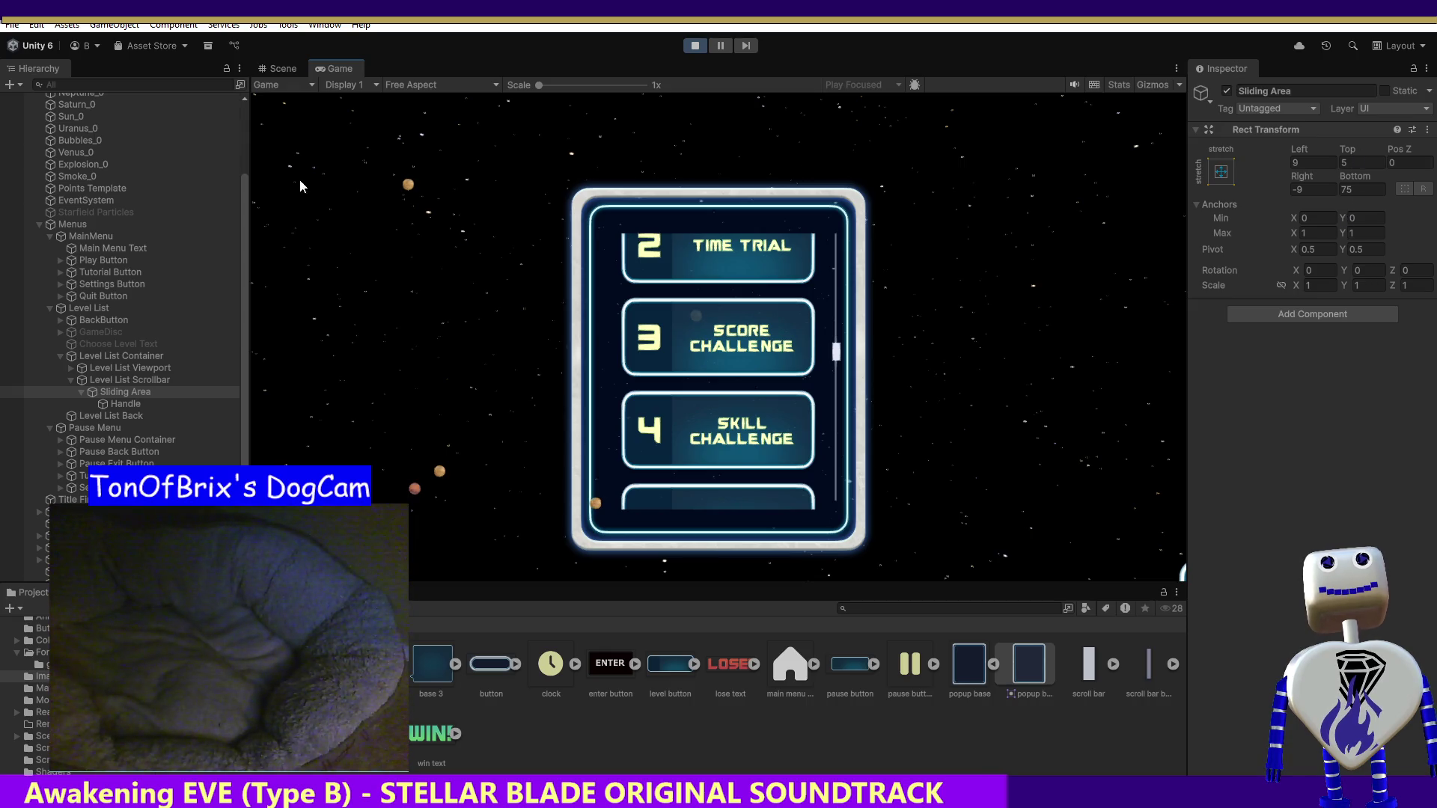
- Restart the game and open the level list from the main menu
left_click(697, 45)
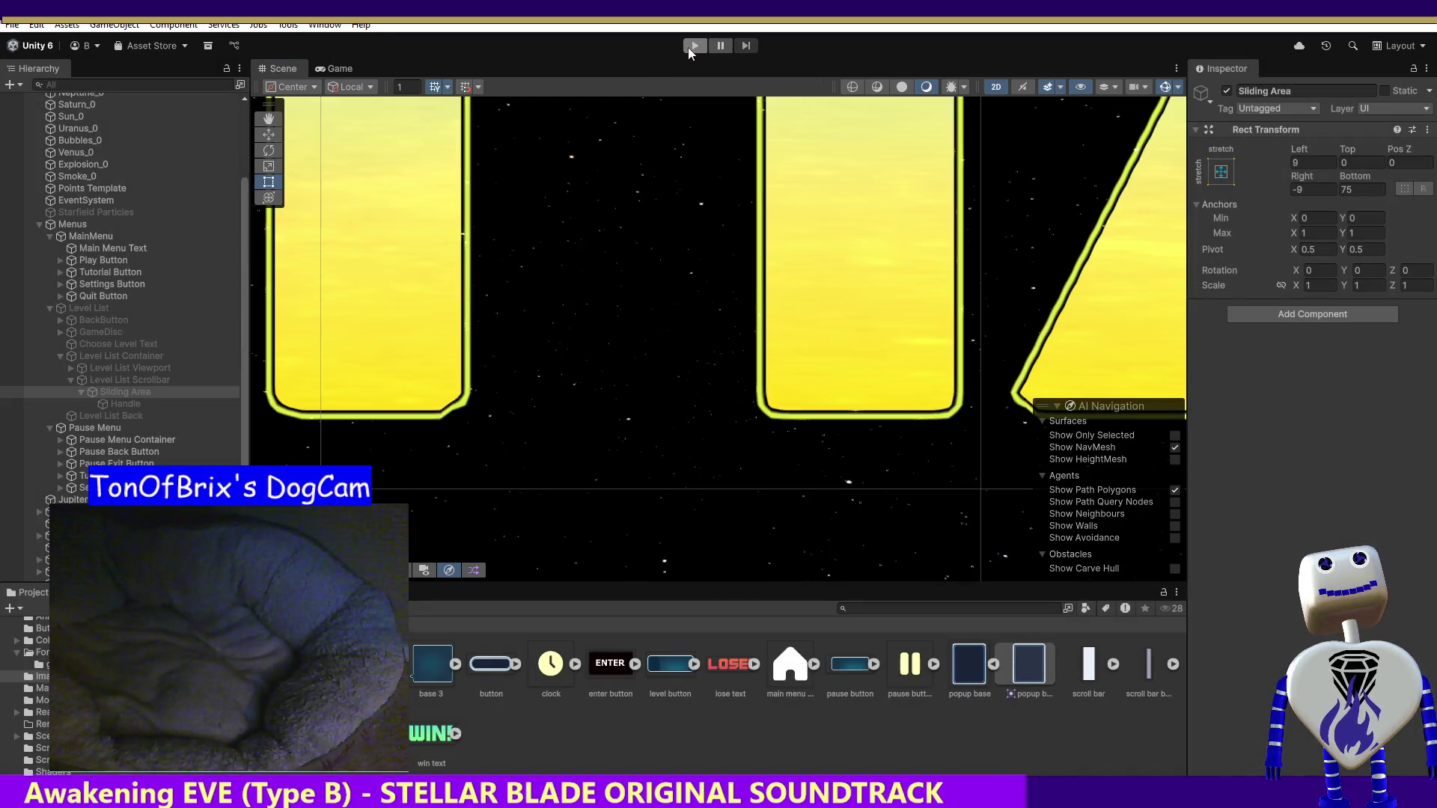
left_click(688, 47)
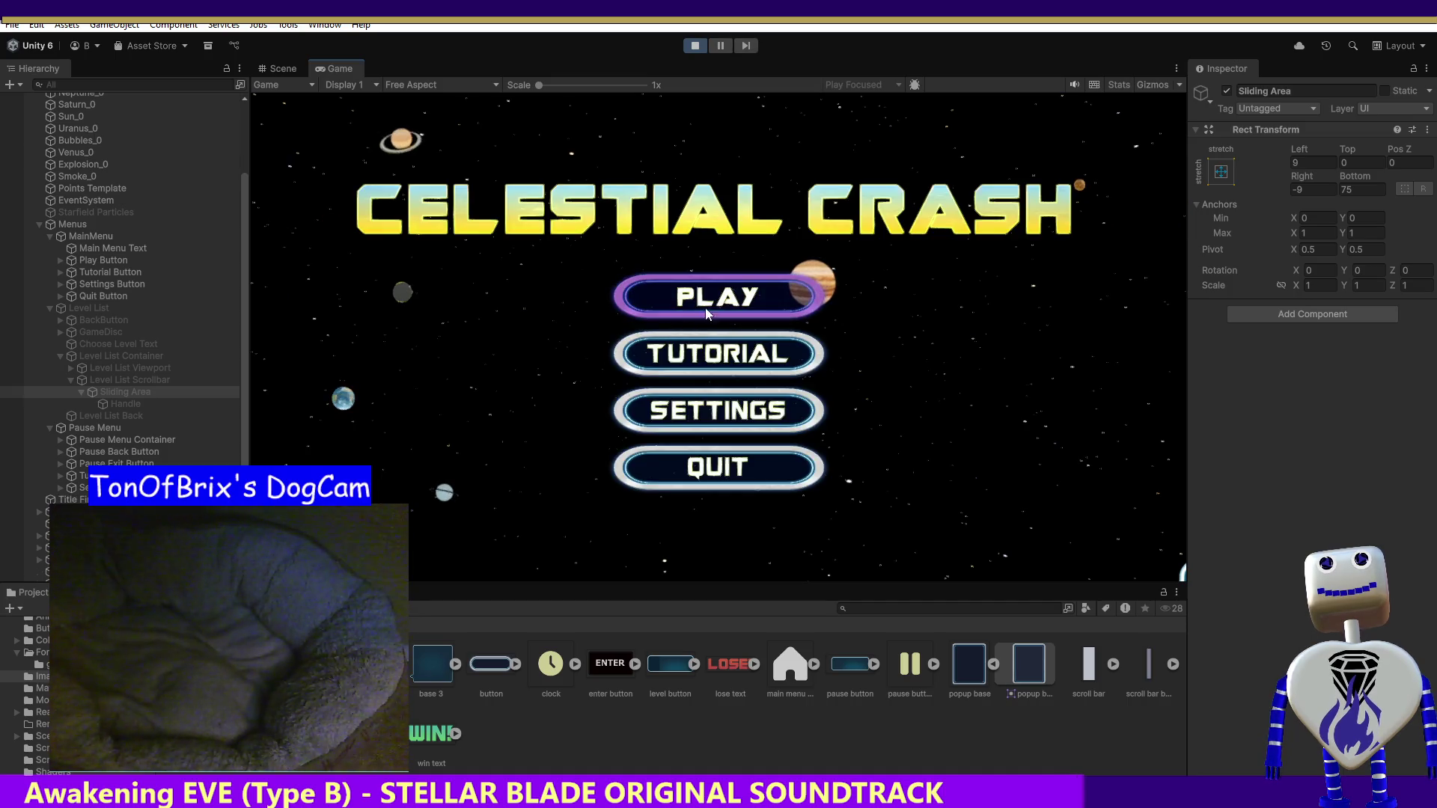
left_click(705, 309)
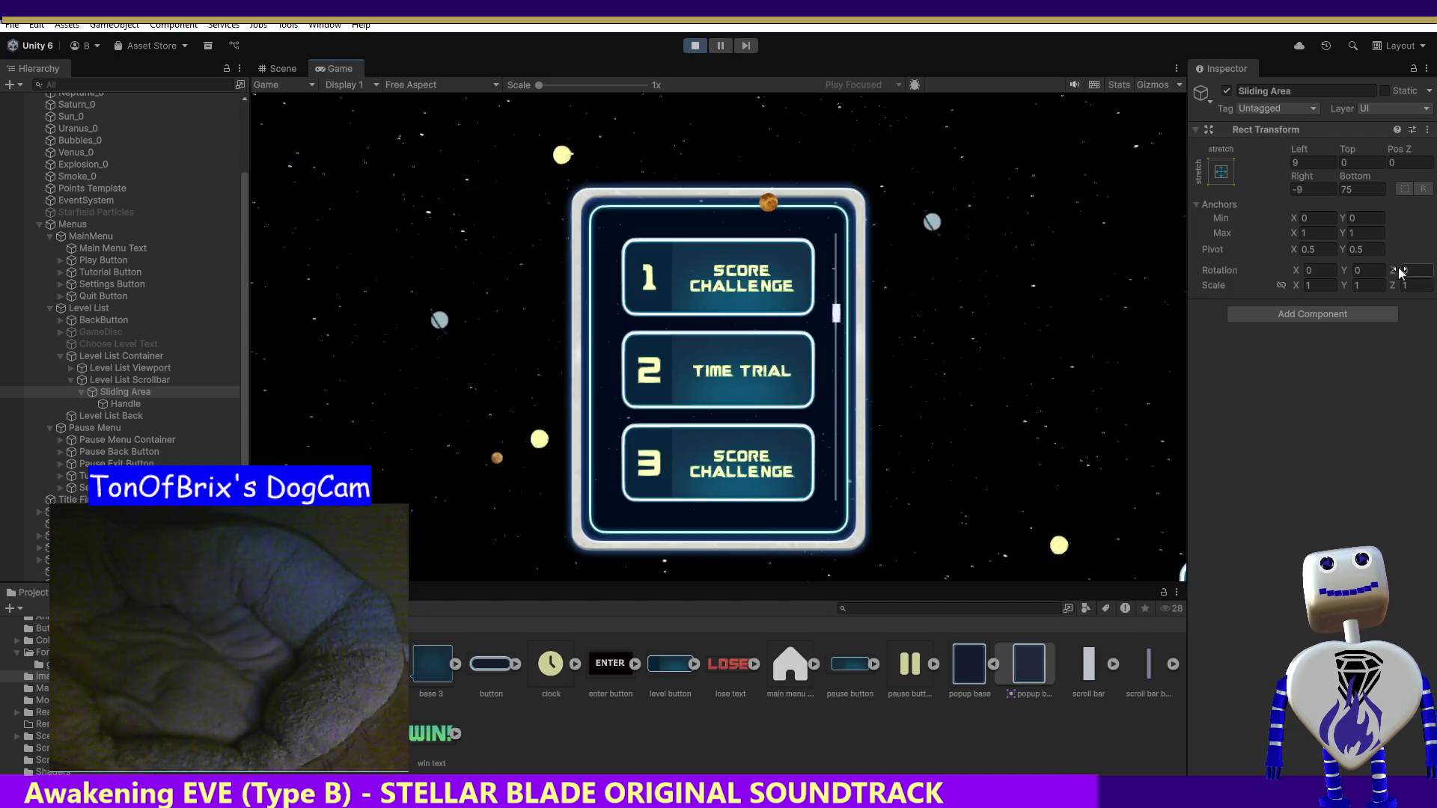
- Try Sliding Area scale X 1 and Y 5.5, undo the change, and stop playing
left_click(1308, 286)
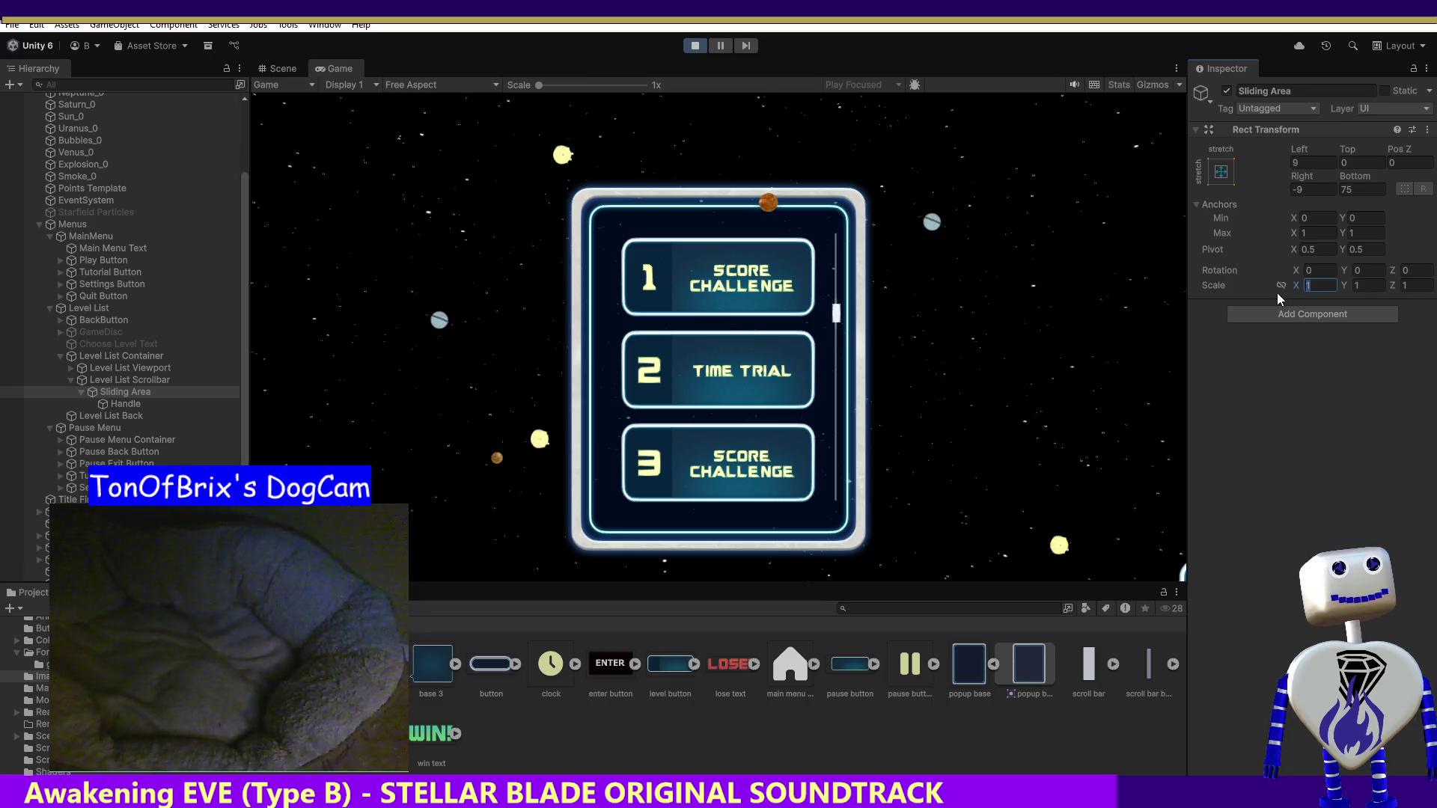
type("5")
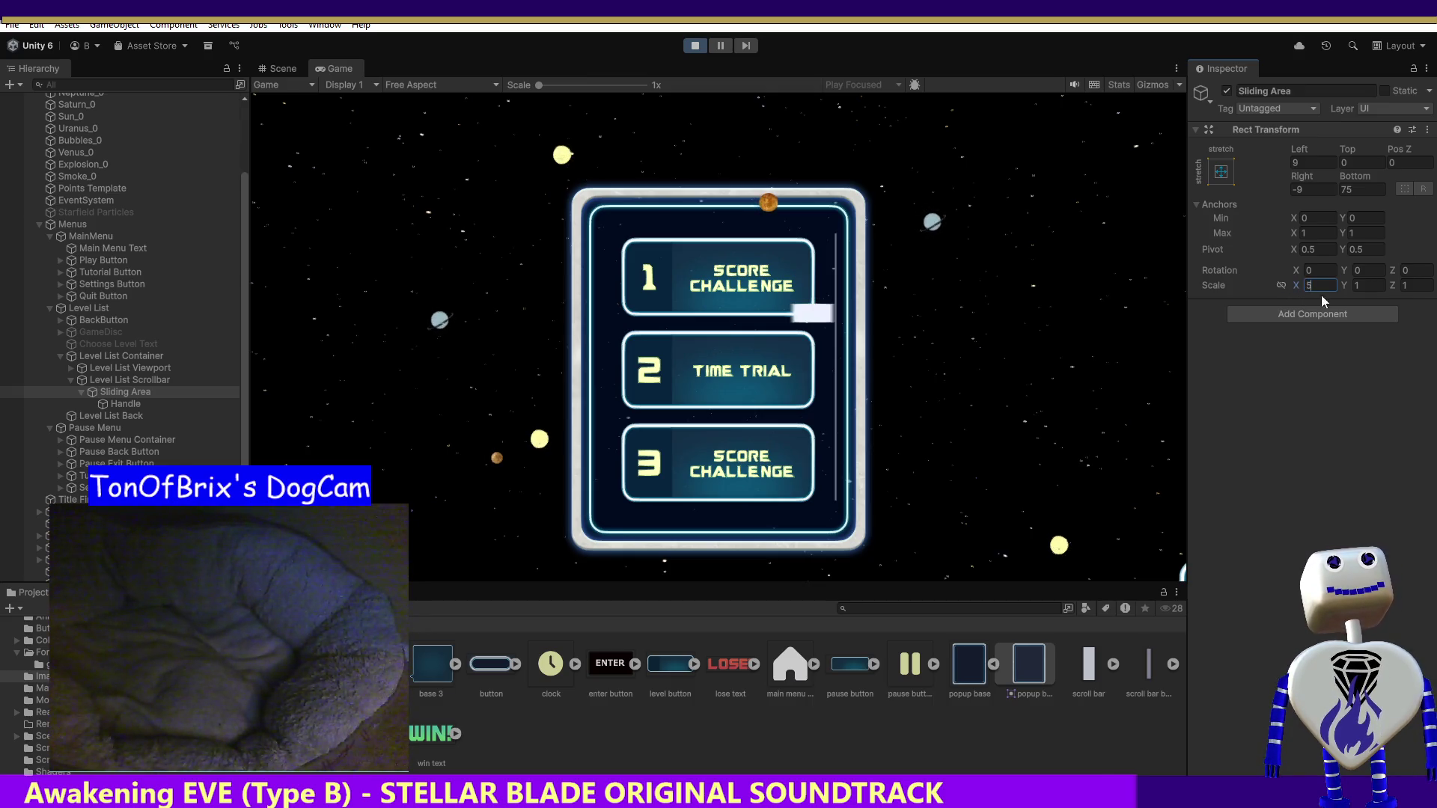
key("BackSpace")
type("1")
key("Tab")
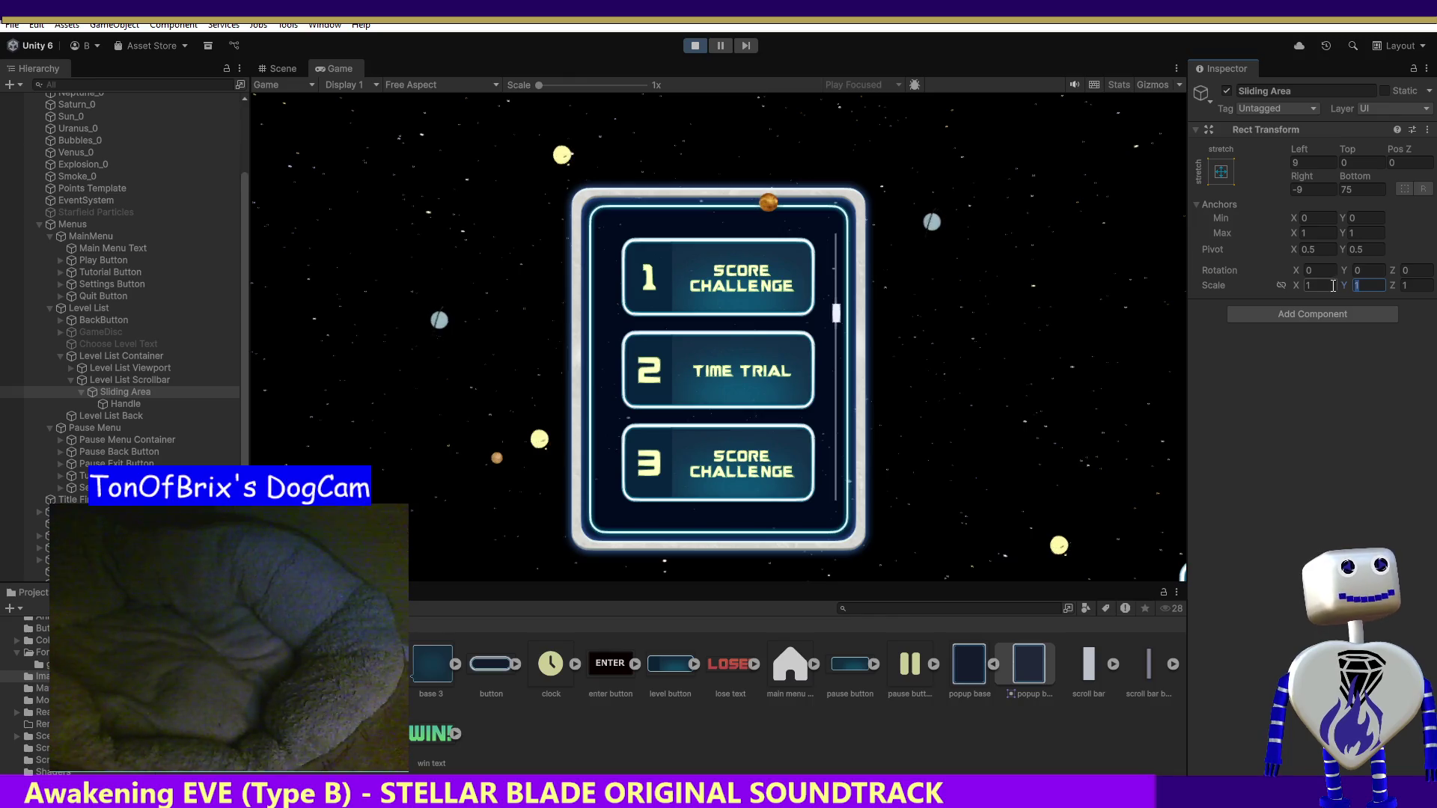
type("5")
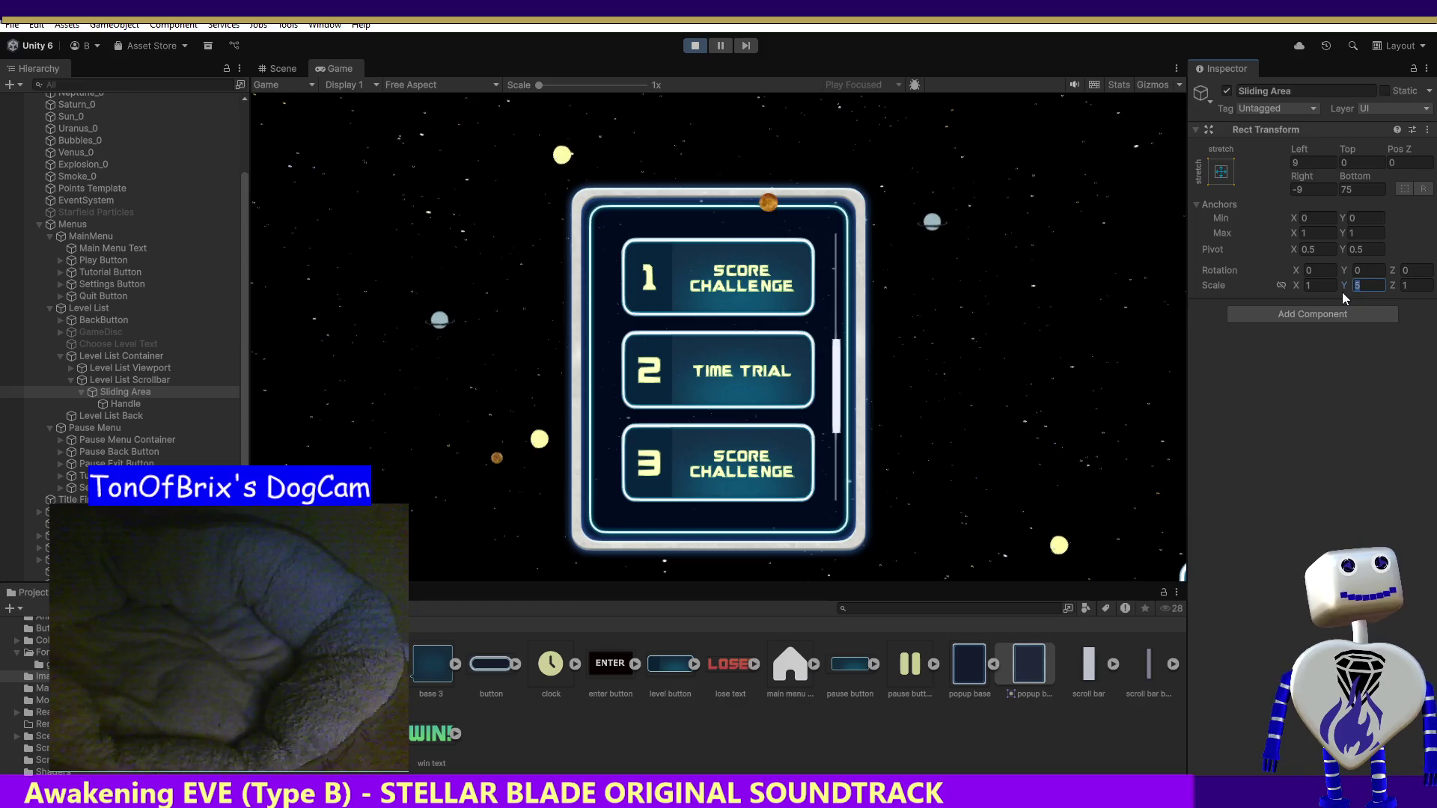
type(".5")
scroll(836, 314, "down", 5)
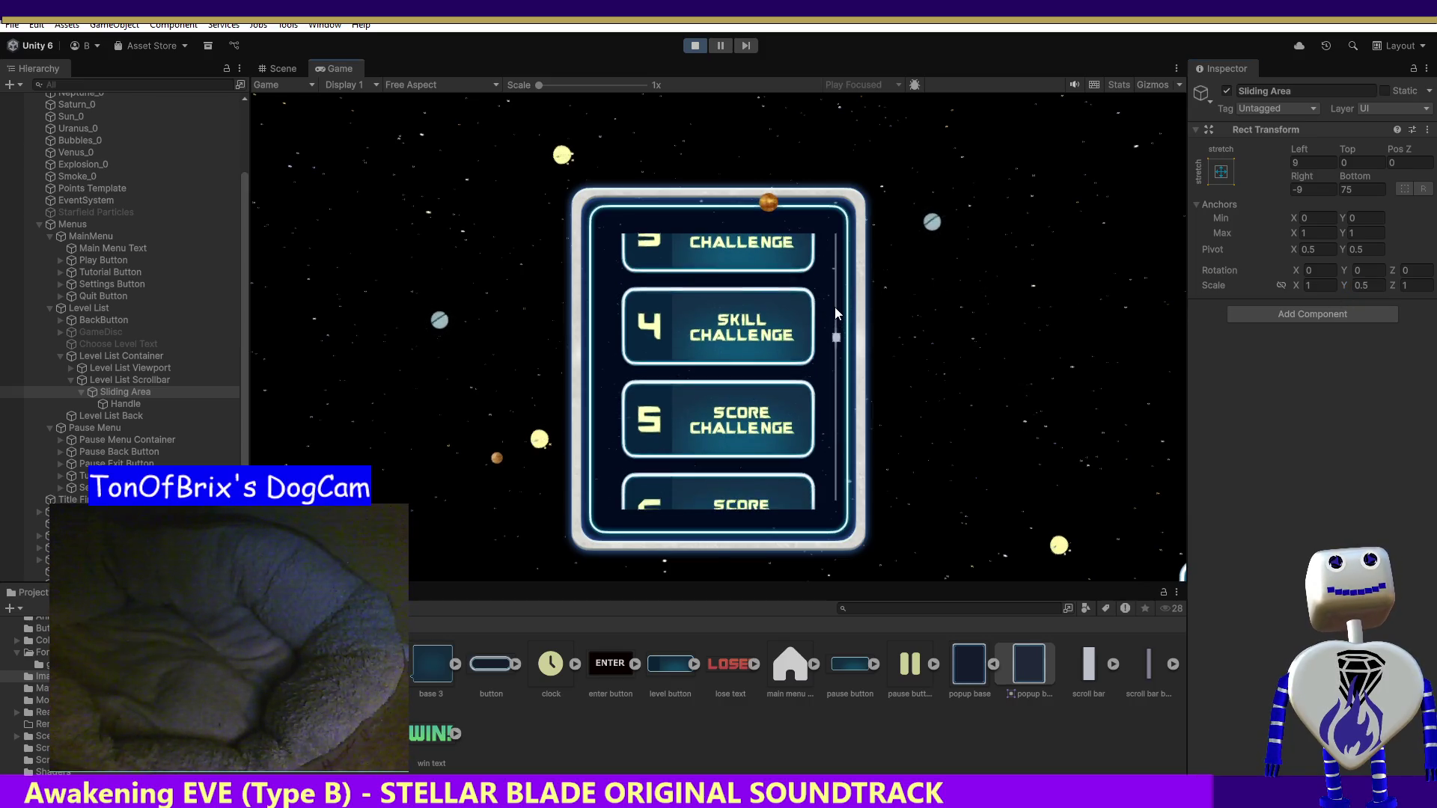
key("ctrl+z")
key("ctrl+z")
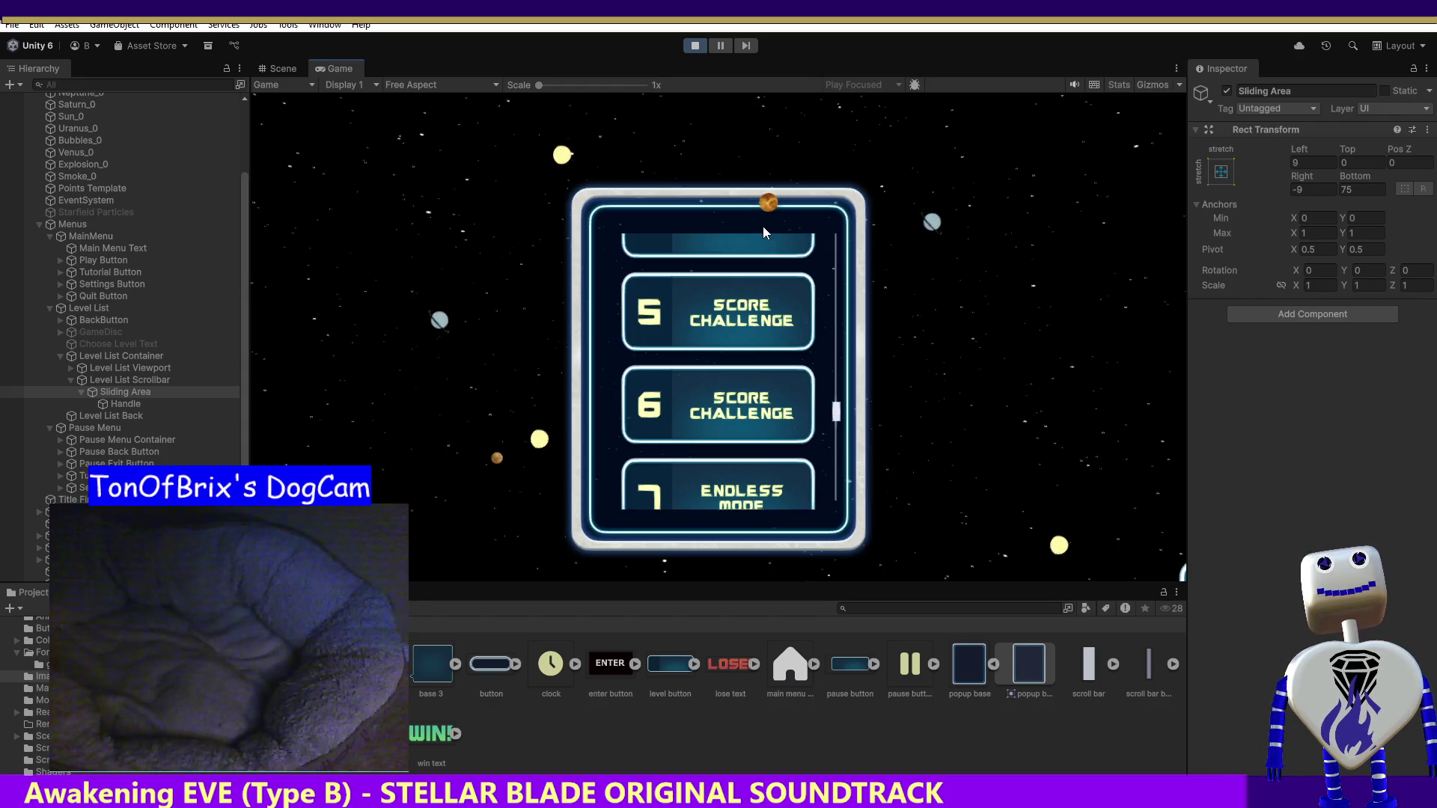
left_click(695, 46)
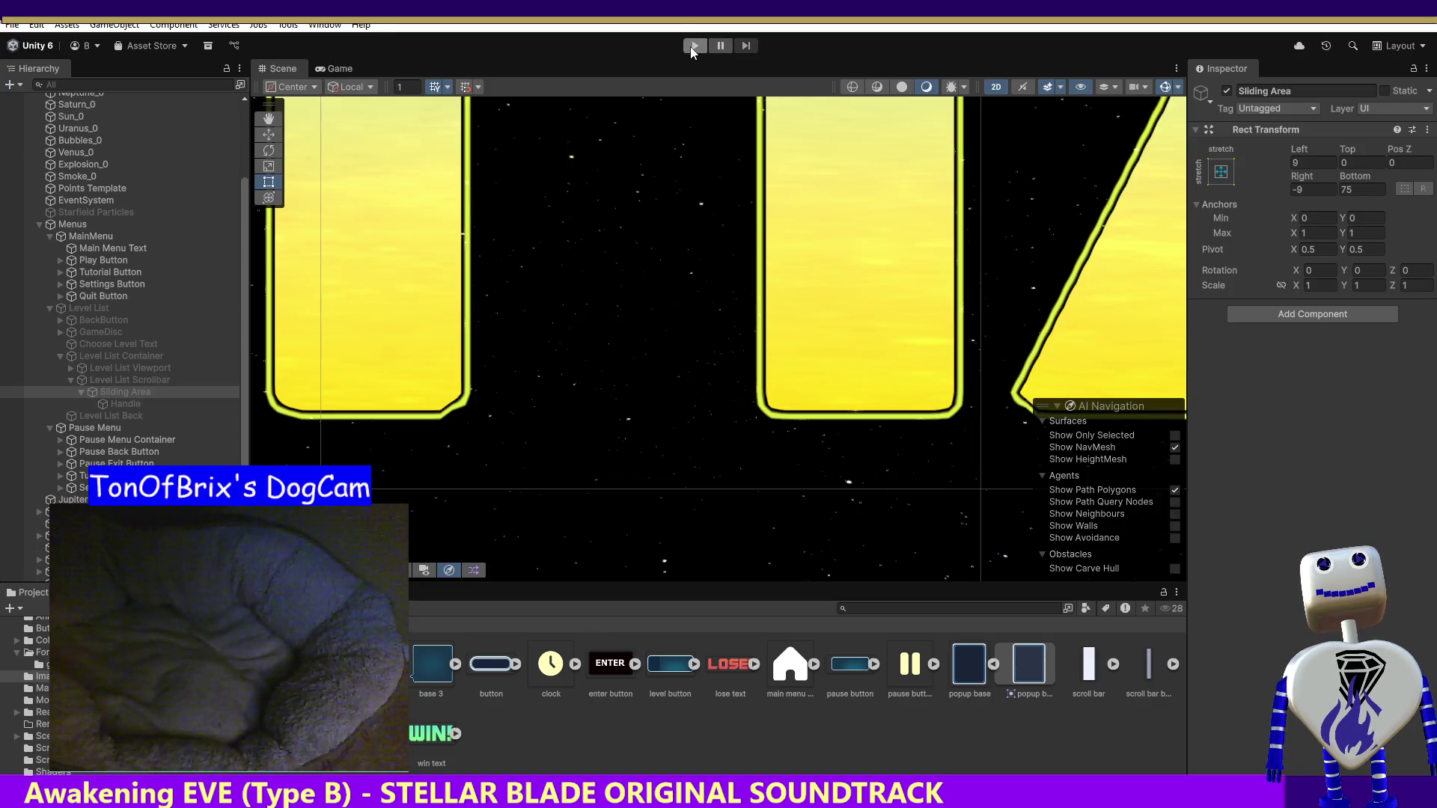
- Start play mode to bring up the Celestial Crash main menu
left_click(690, 47)
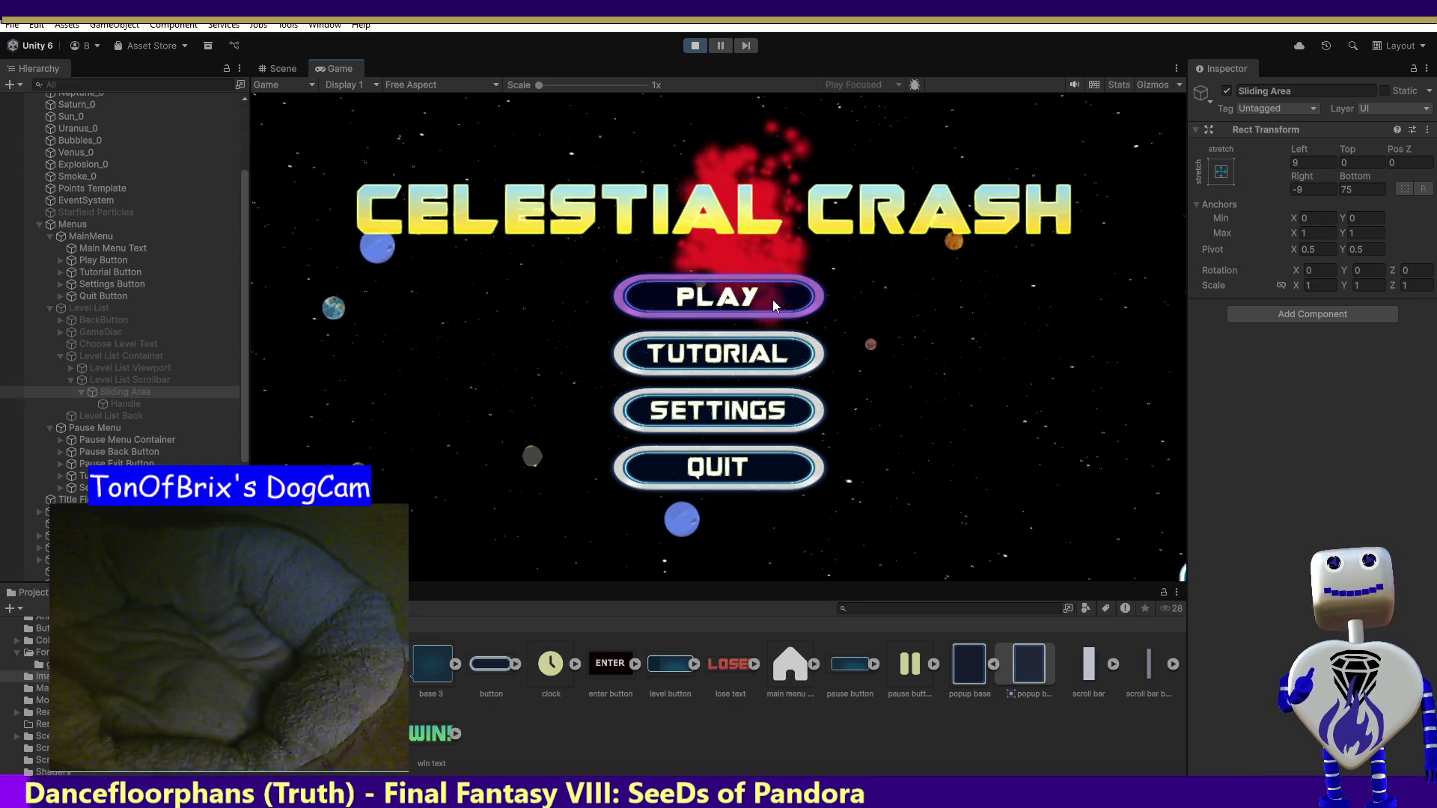
- Open the level list, set Sliding Area Pivot X to 1, scroll the list, then stop playing
left_click(792, 338)
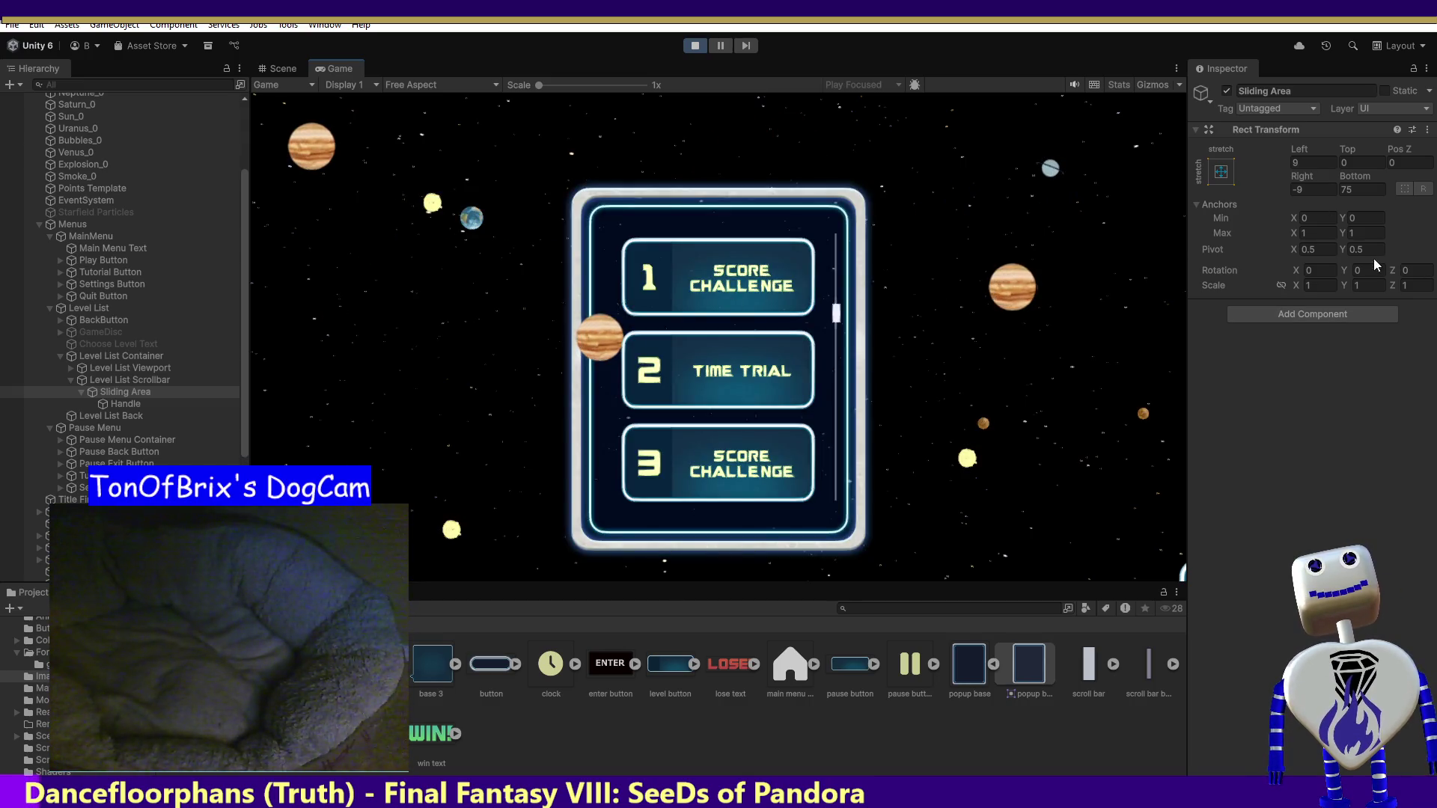
left_click(1290, 251)
type("1")
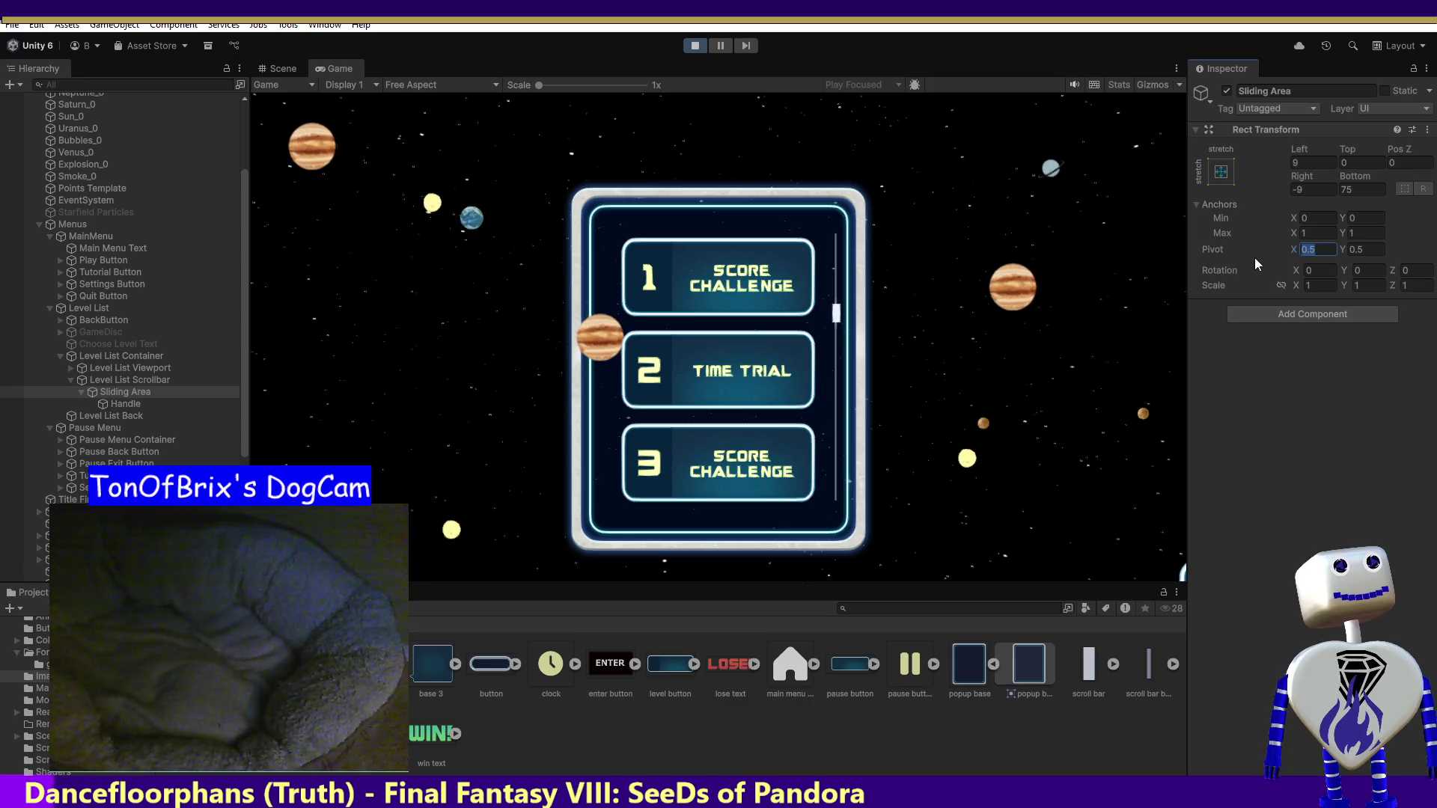
key("Tab")
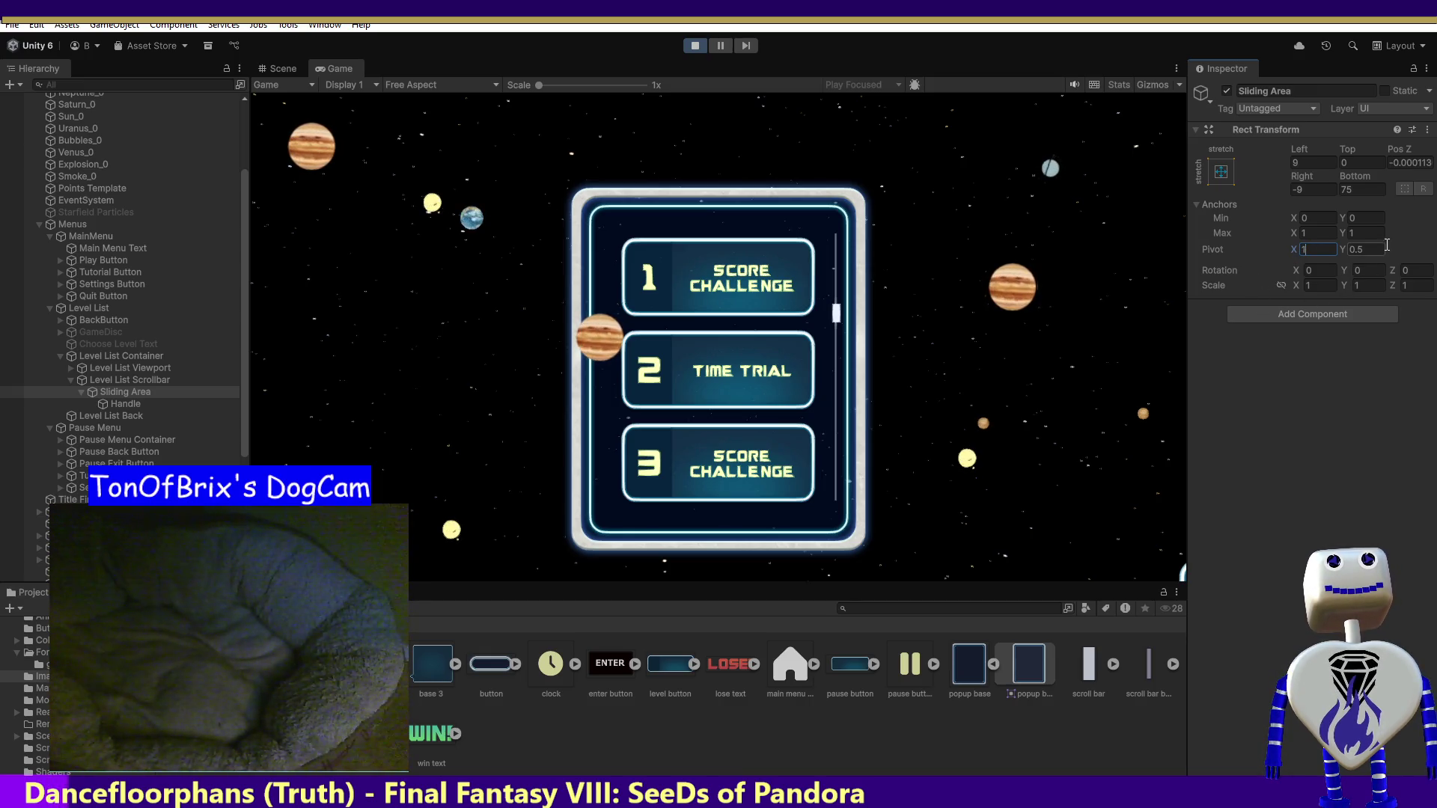
scroll(833, 328, "down", 4)
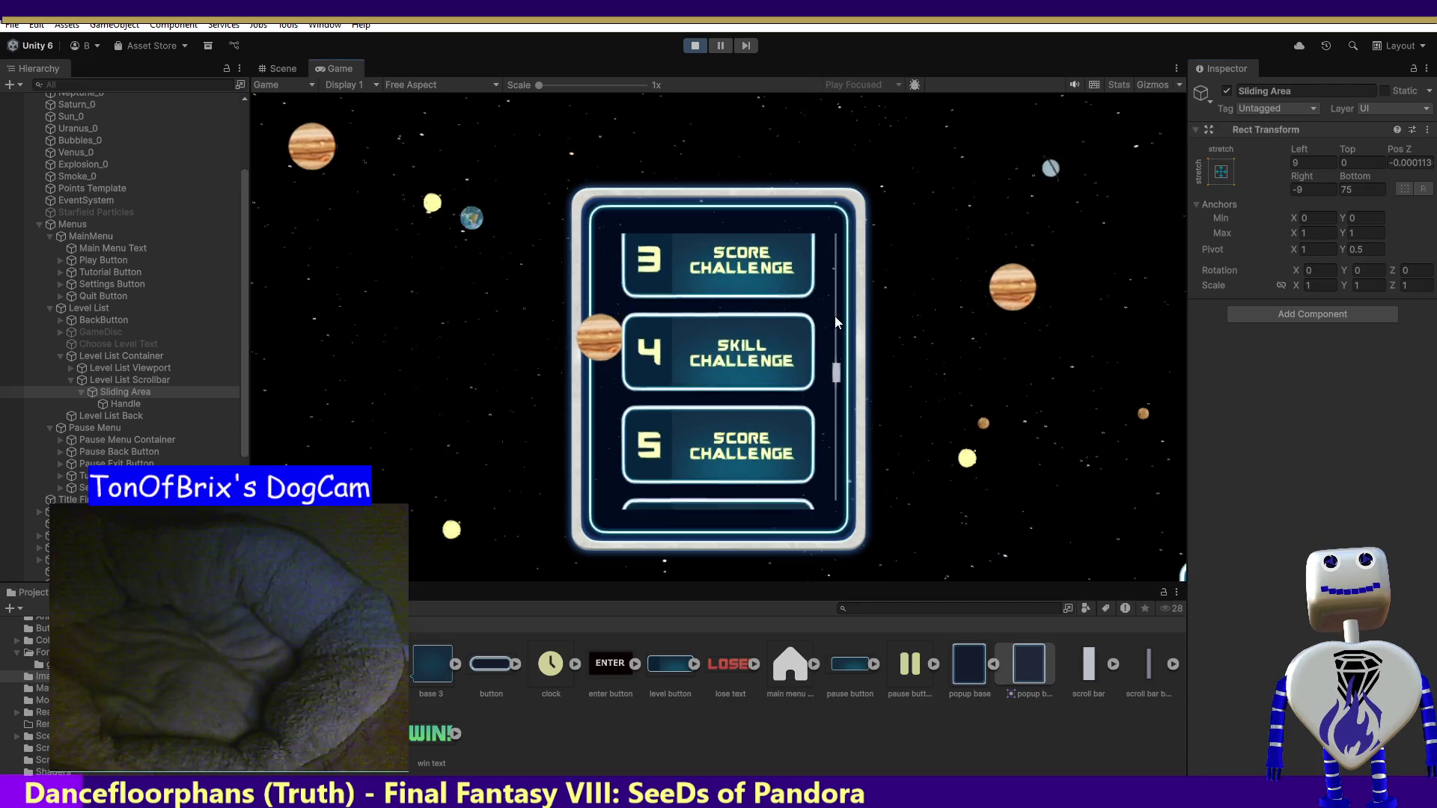
left_click(694, 45)
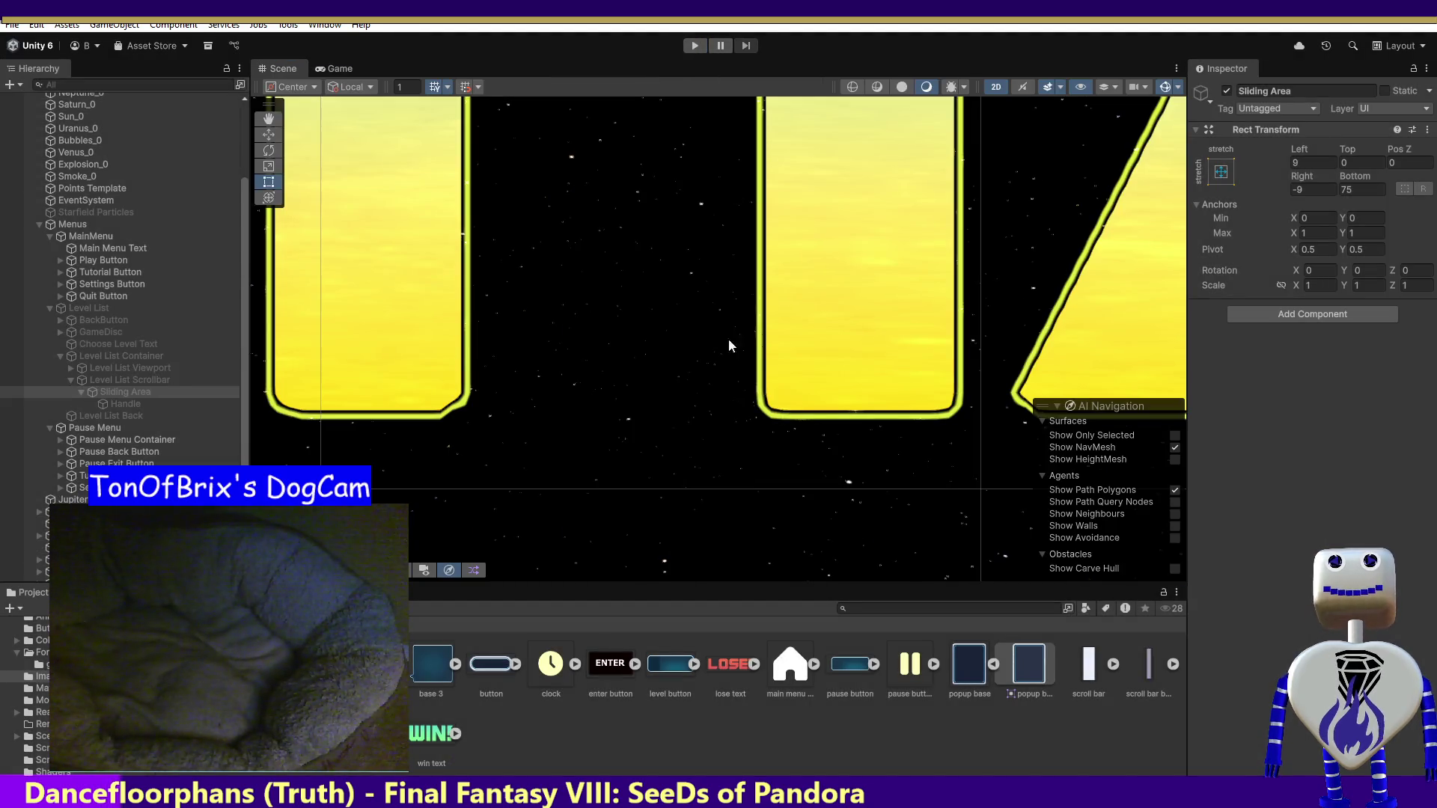
- Start the game, open the level-select list, and scroll it to levels 4–6
left_click(704, 45)
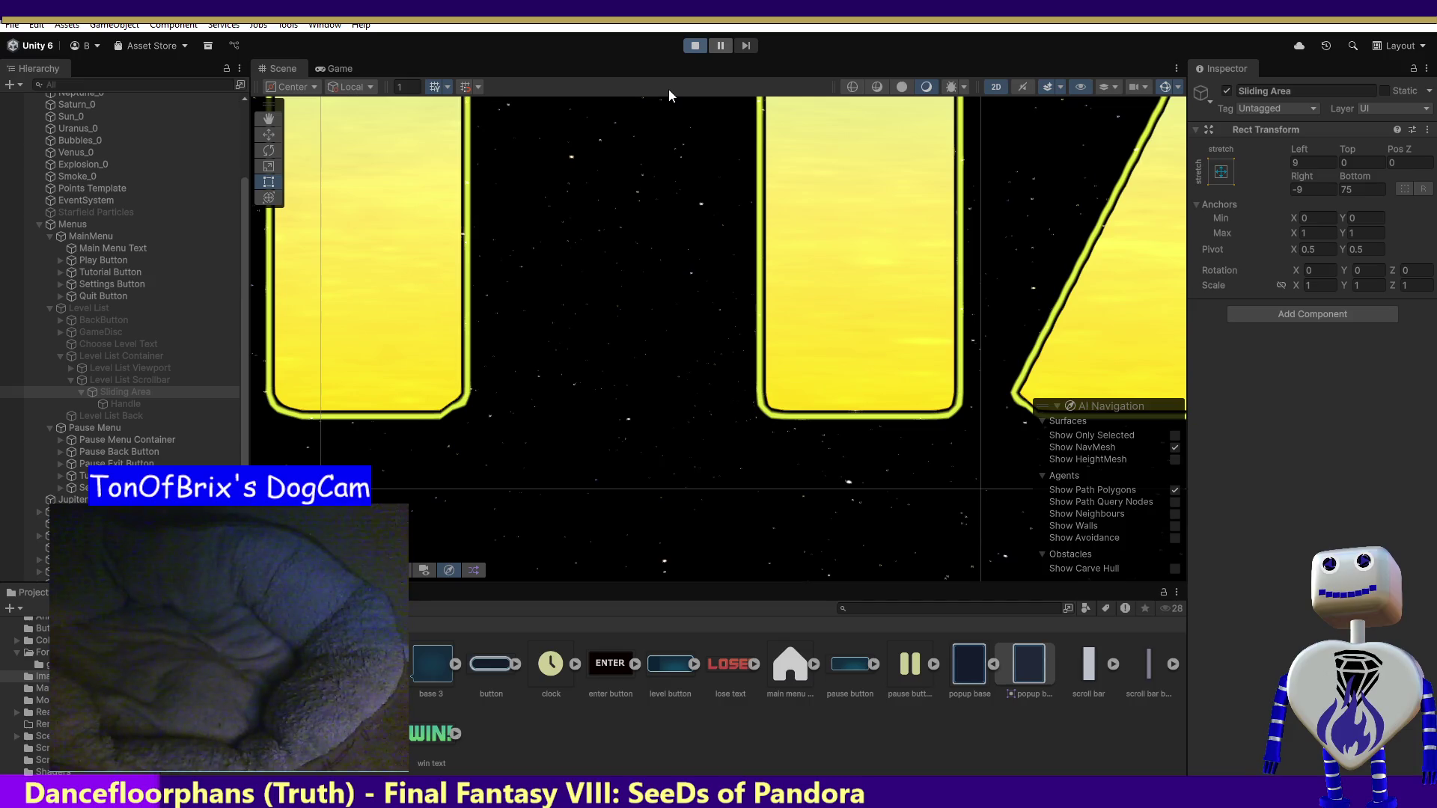
left_click(717, 296)
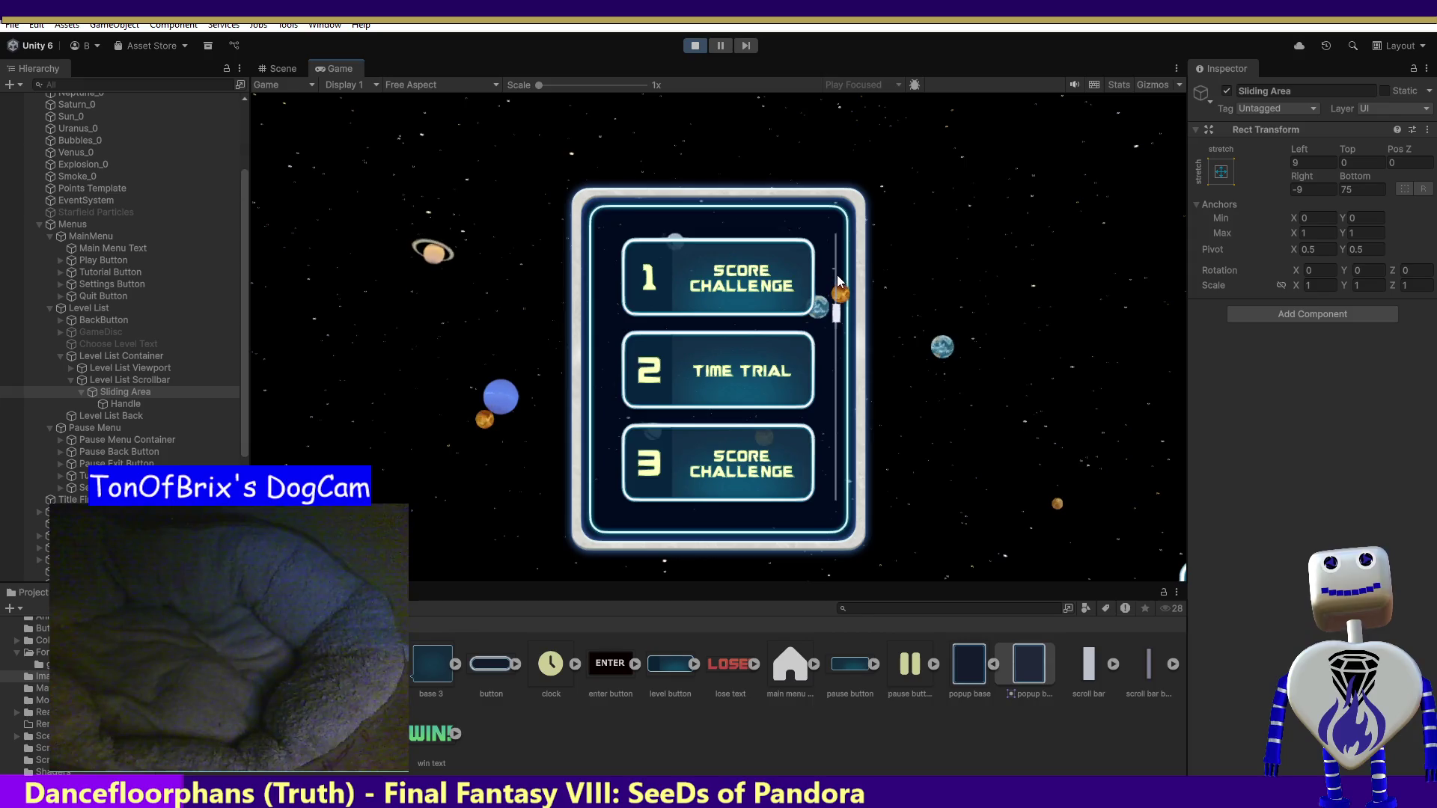
scroll(837, 272, "down", 5)
scroll(836, 334, "up", 8)
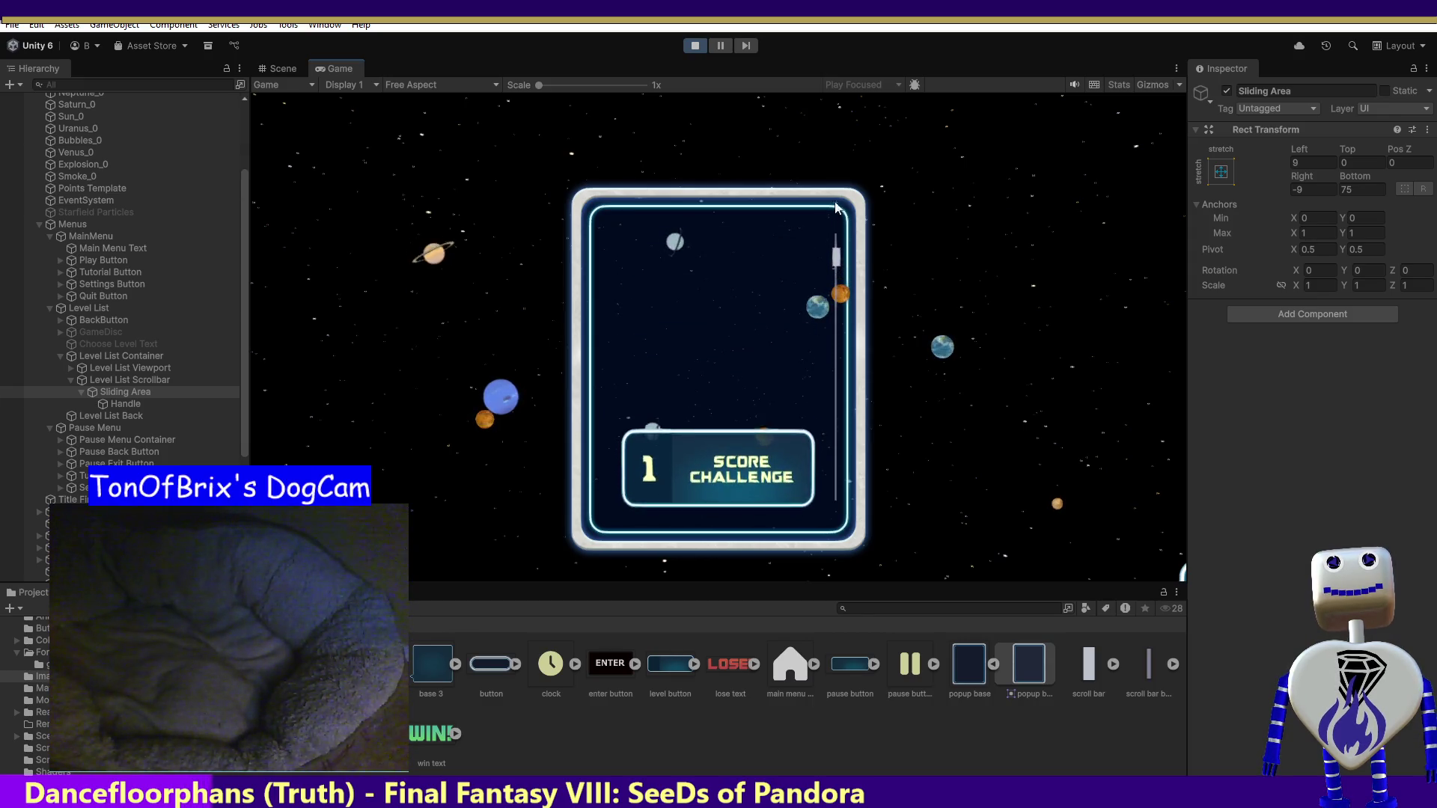
scroll(831, 374, "down", 6)
scroll(845, 359, "up", 2)
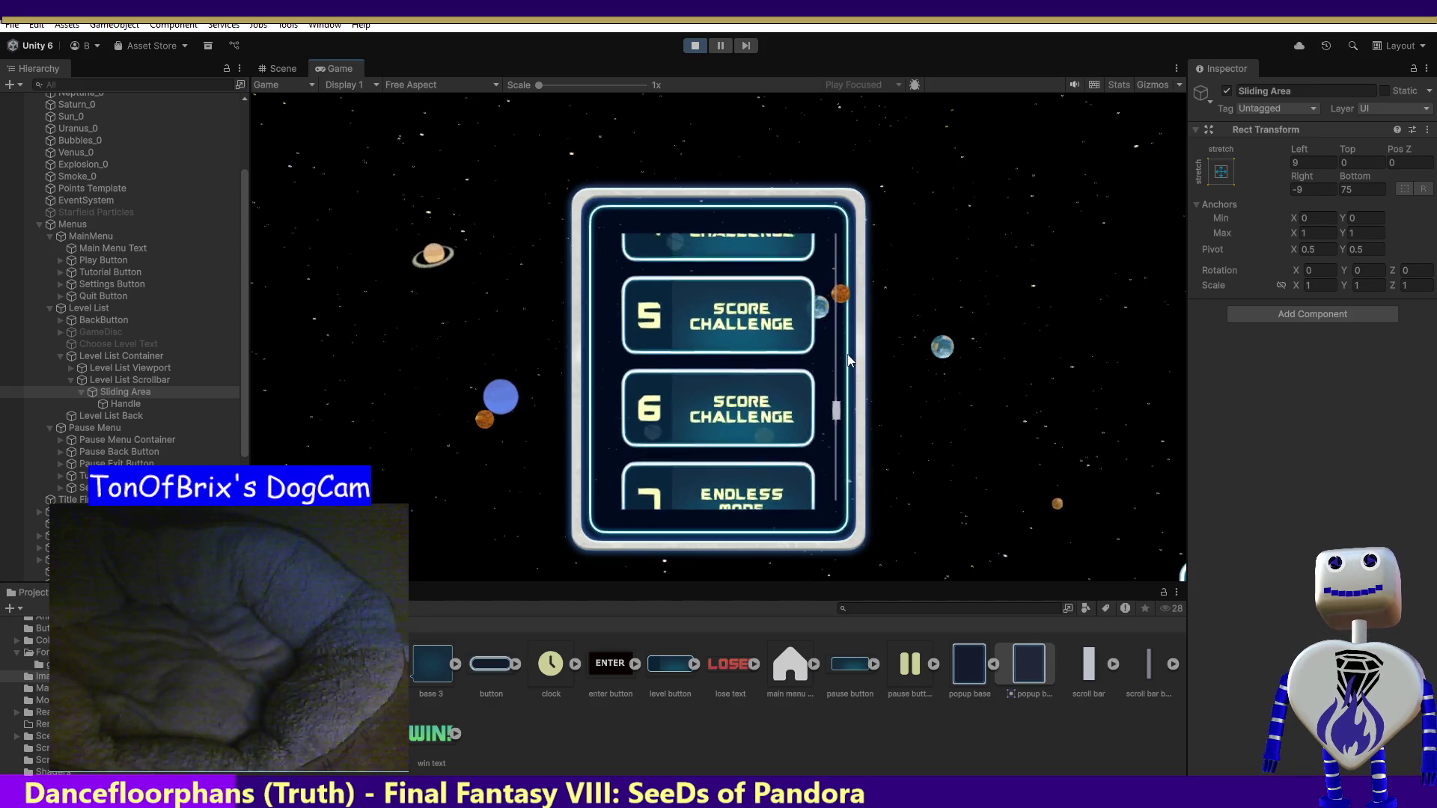
scroll(850, 360, "up", 1)
left_click(126, 403)
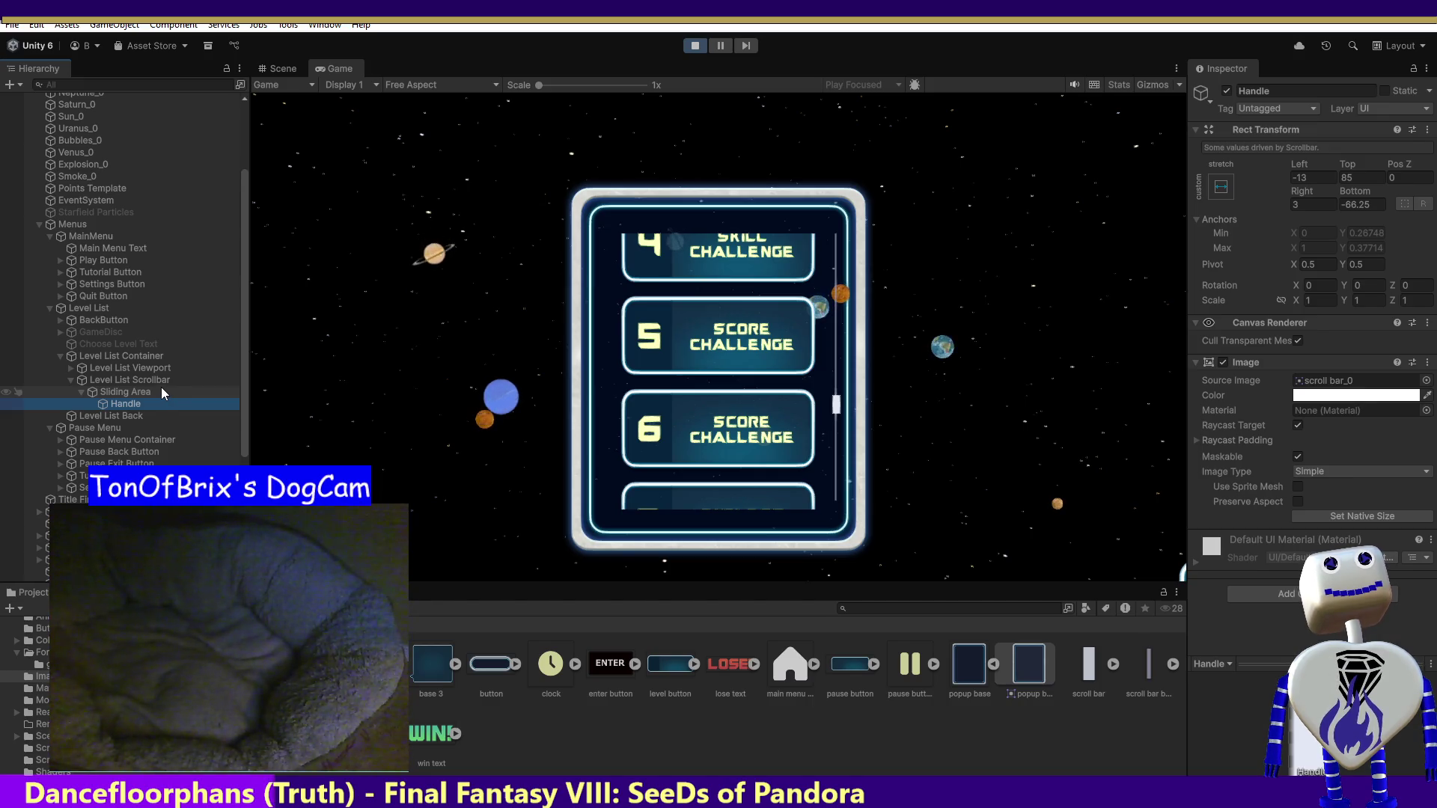
- Reopen the level list in the game and set the scrollbar Handle's bottom offset to -50
left_click(690, 45)
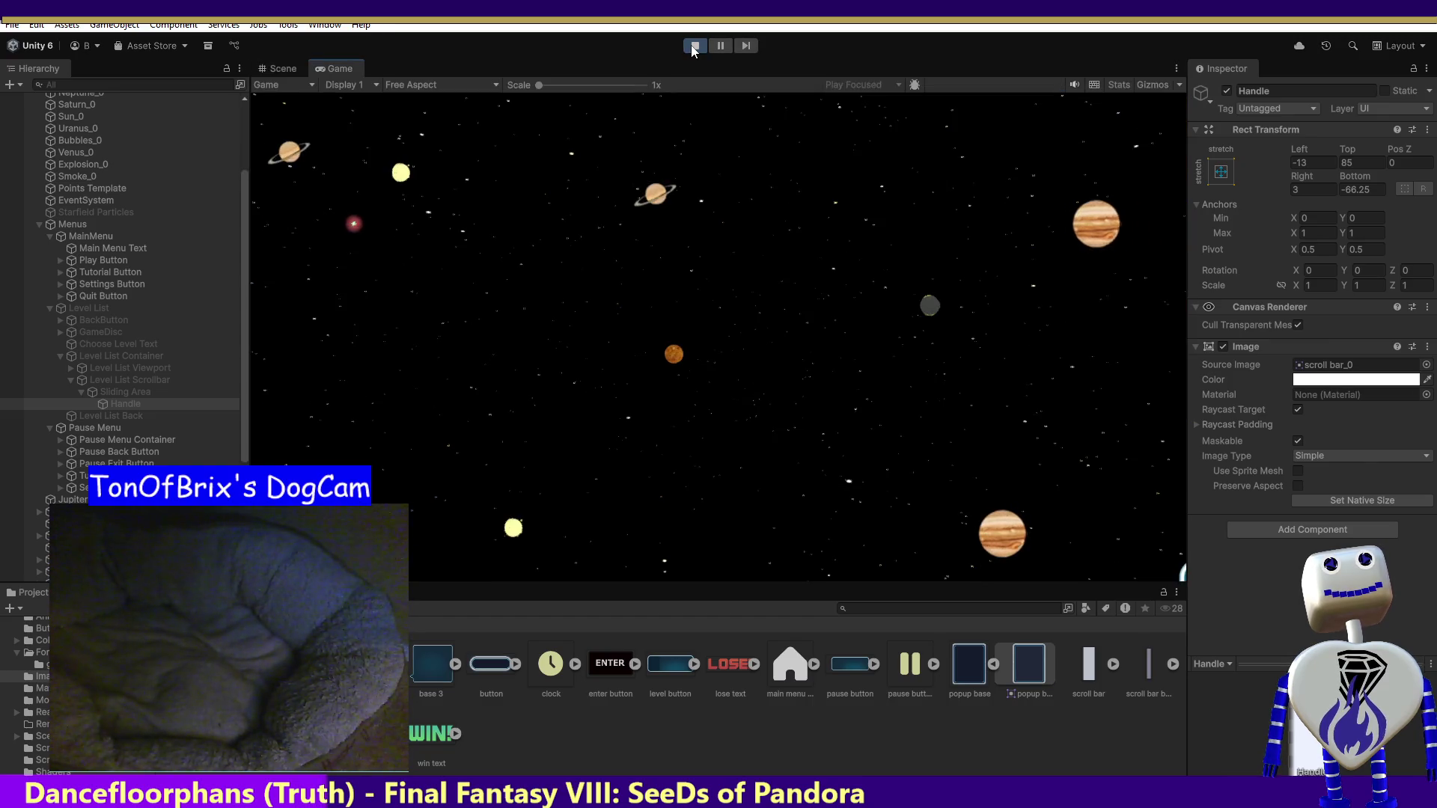
left_click(717, 297)
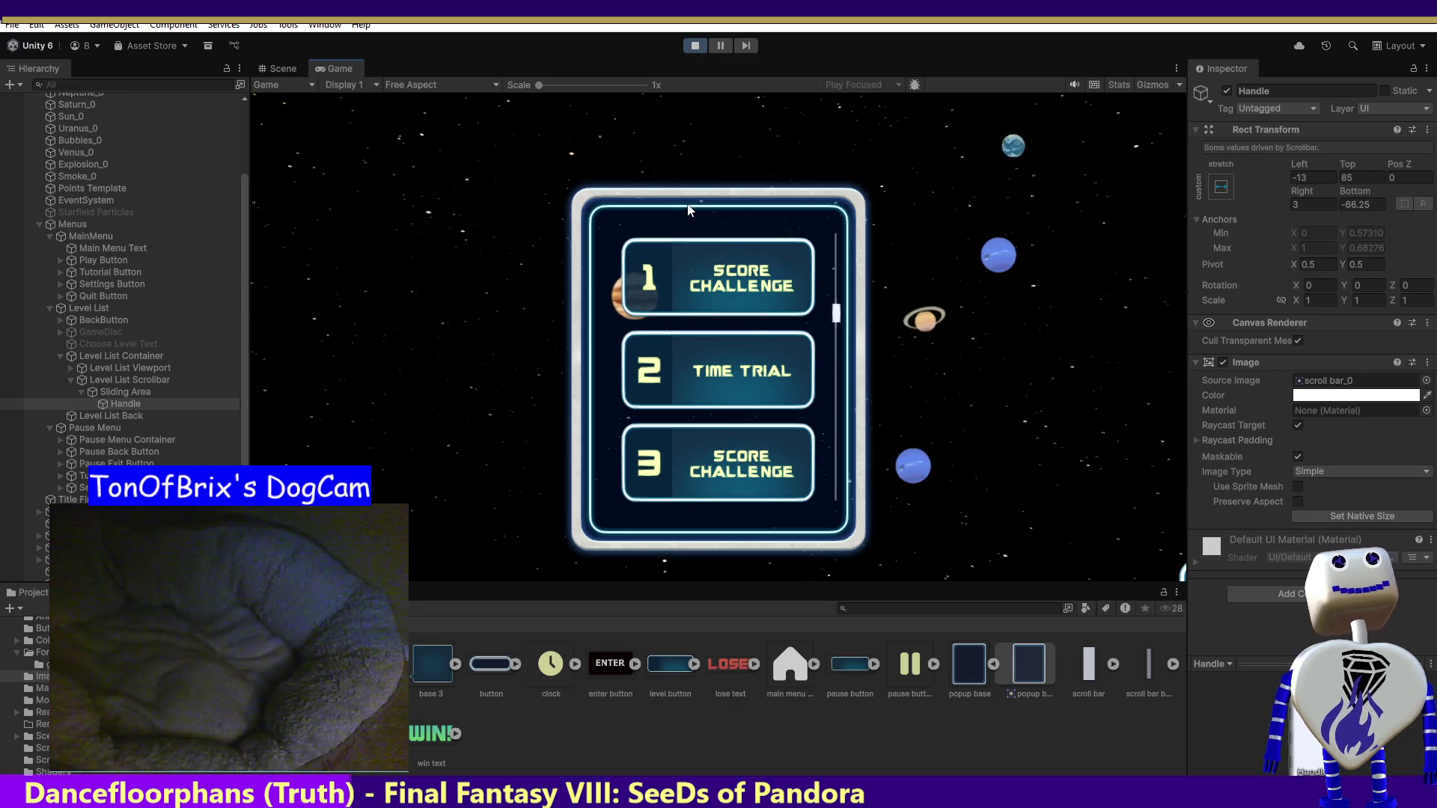
left_click(1361, 204)
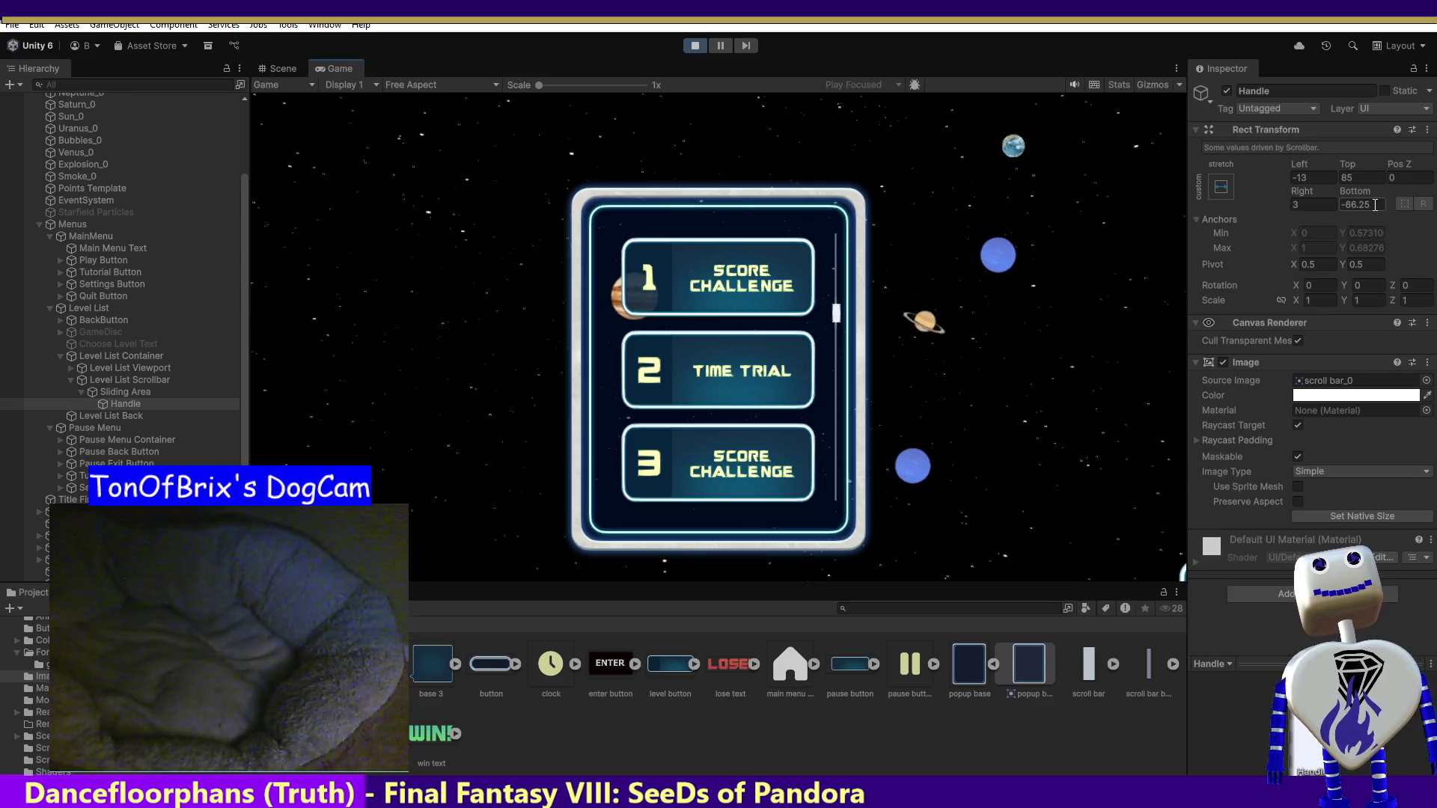
type("100")
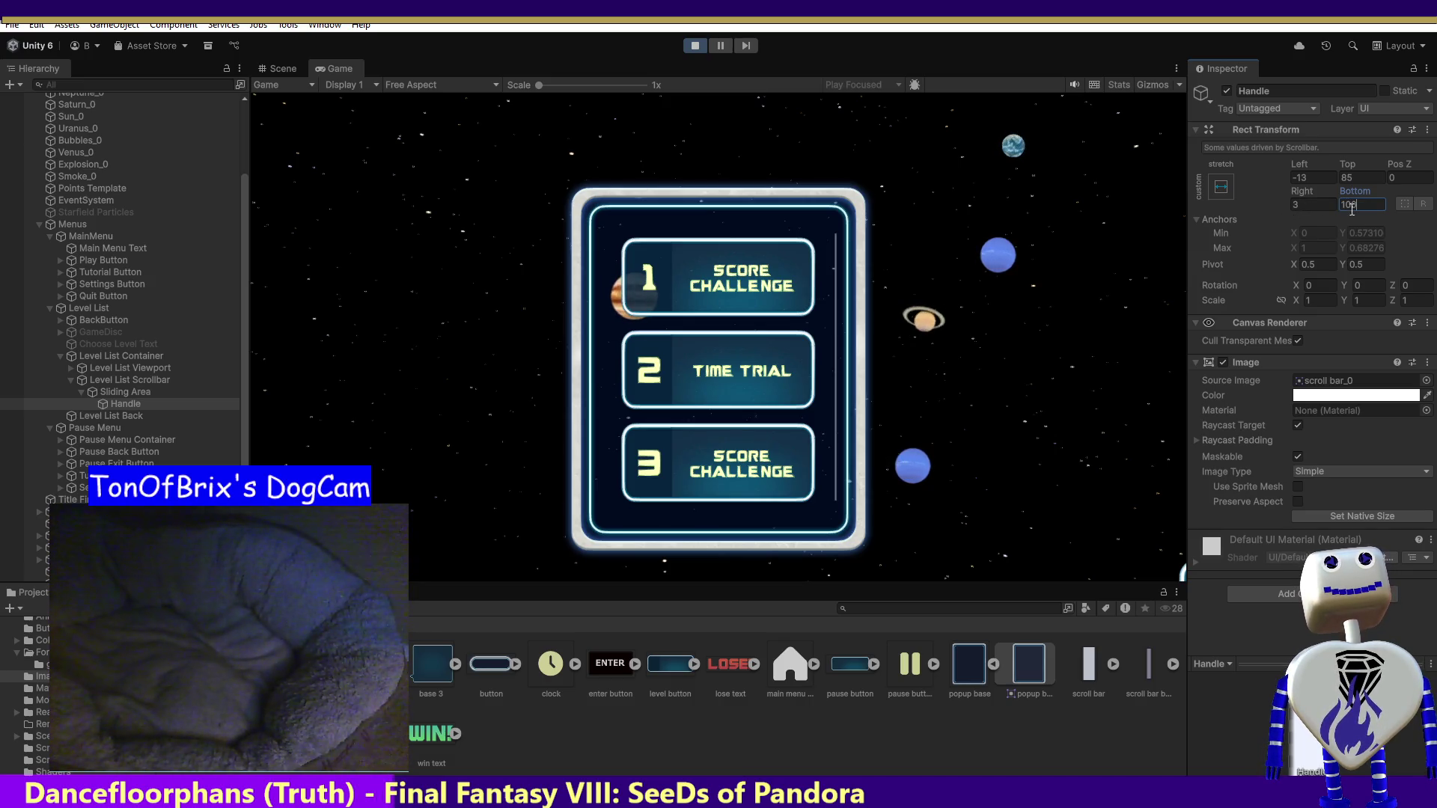
key("BackSpace")
key("BackSpace")
key("BackSpace")
type("-")
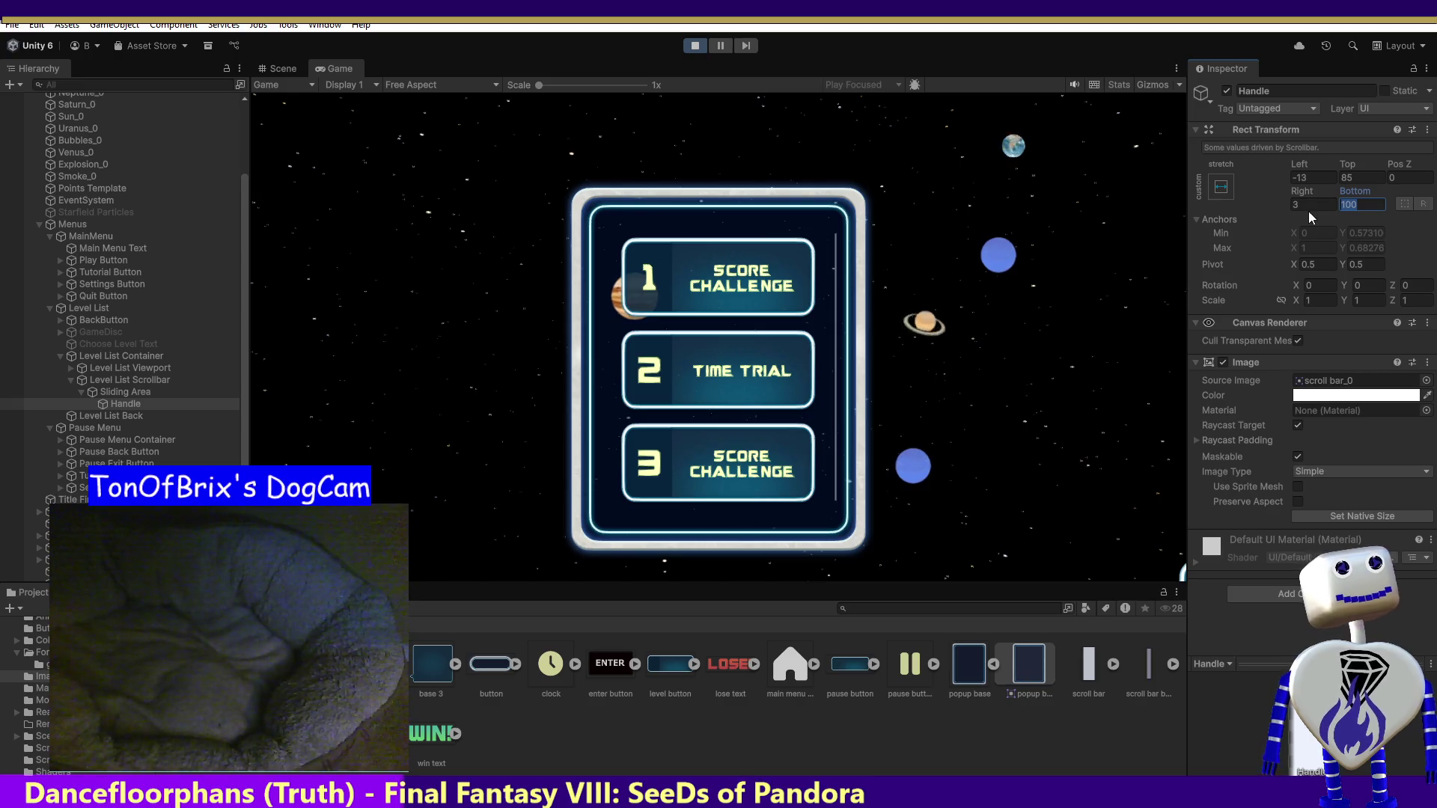
type("50")
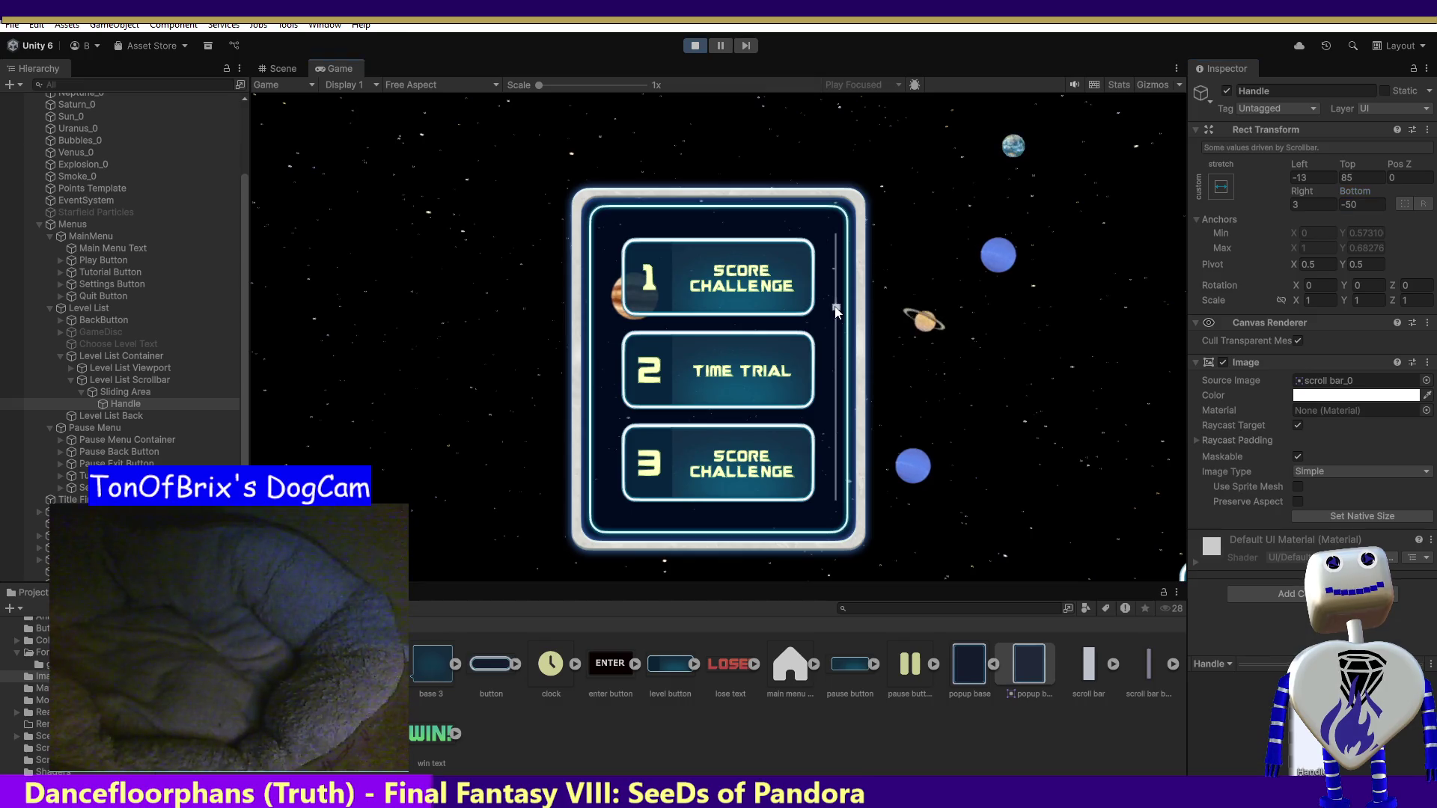
- Scroll the level list to check the handle, then exit play mode
scroll(833, 318, "down", 3)
scroll(833, 321, "down", 2)
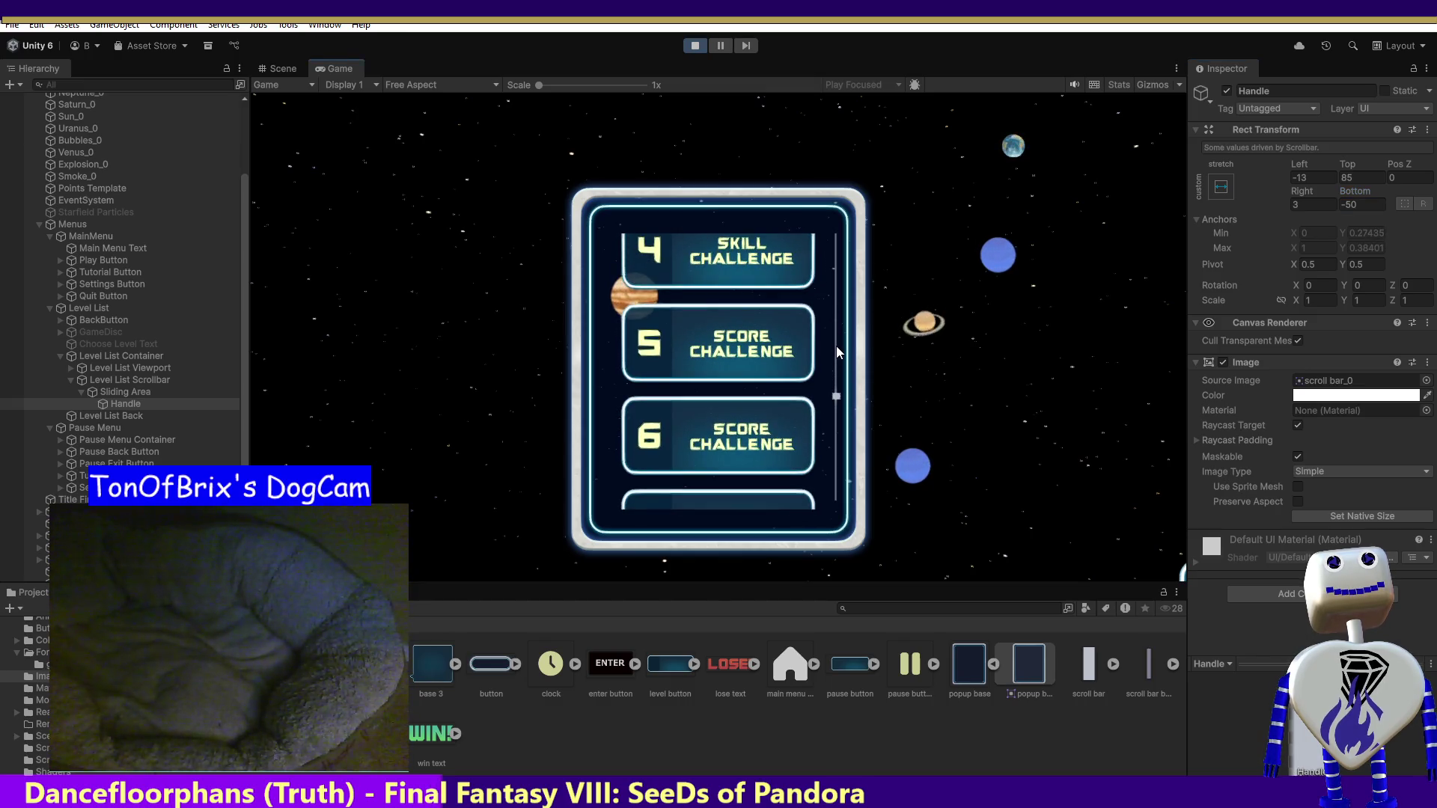
scroll(836, 332, "up", 3)
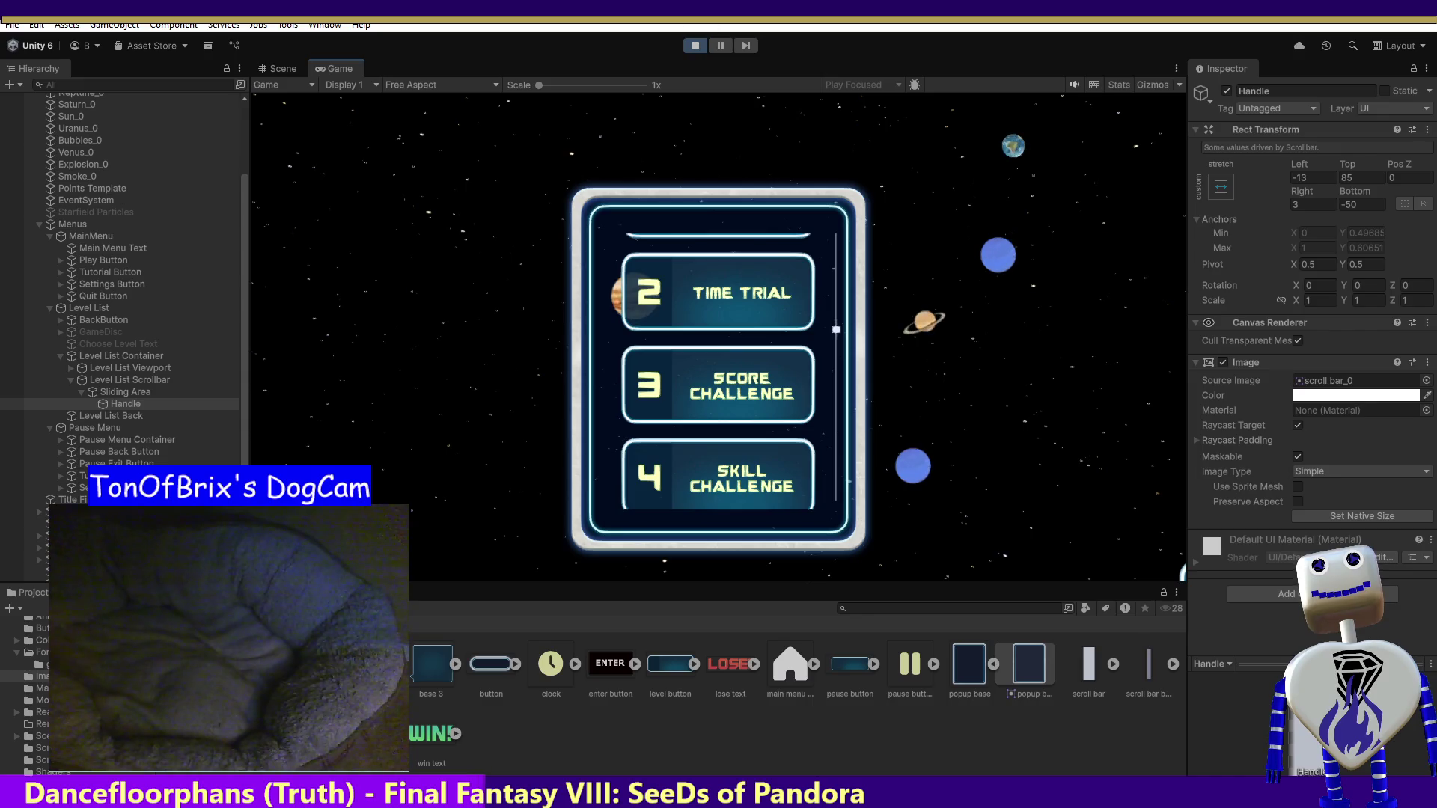
left_click(692, 47)
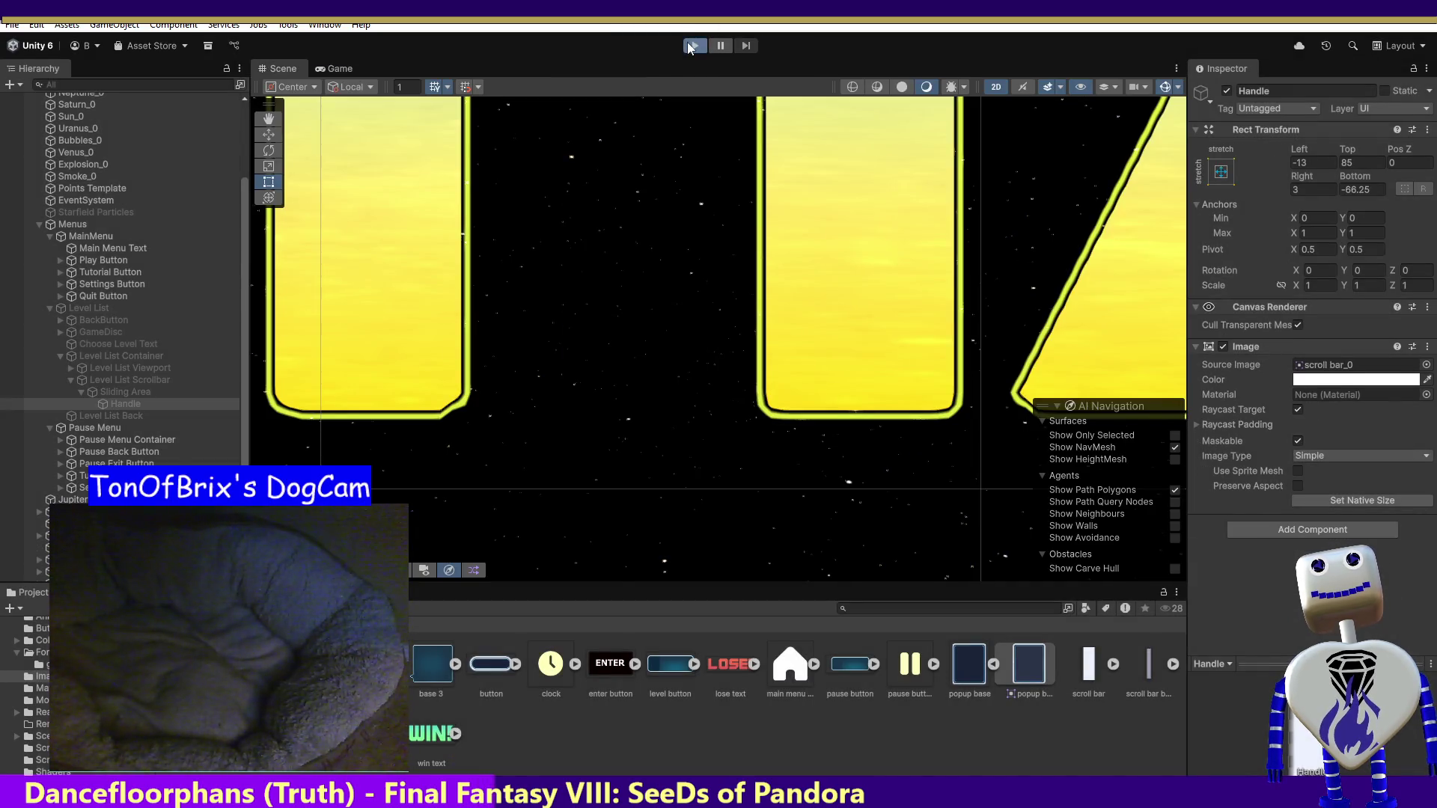
- Relaunch the game, open the level list from PLAY, scroll it, and select Sliding Area
left_click(691, 46)
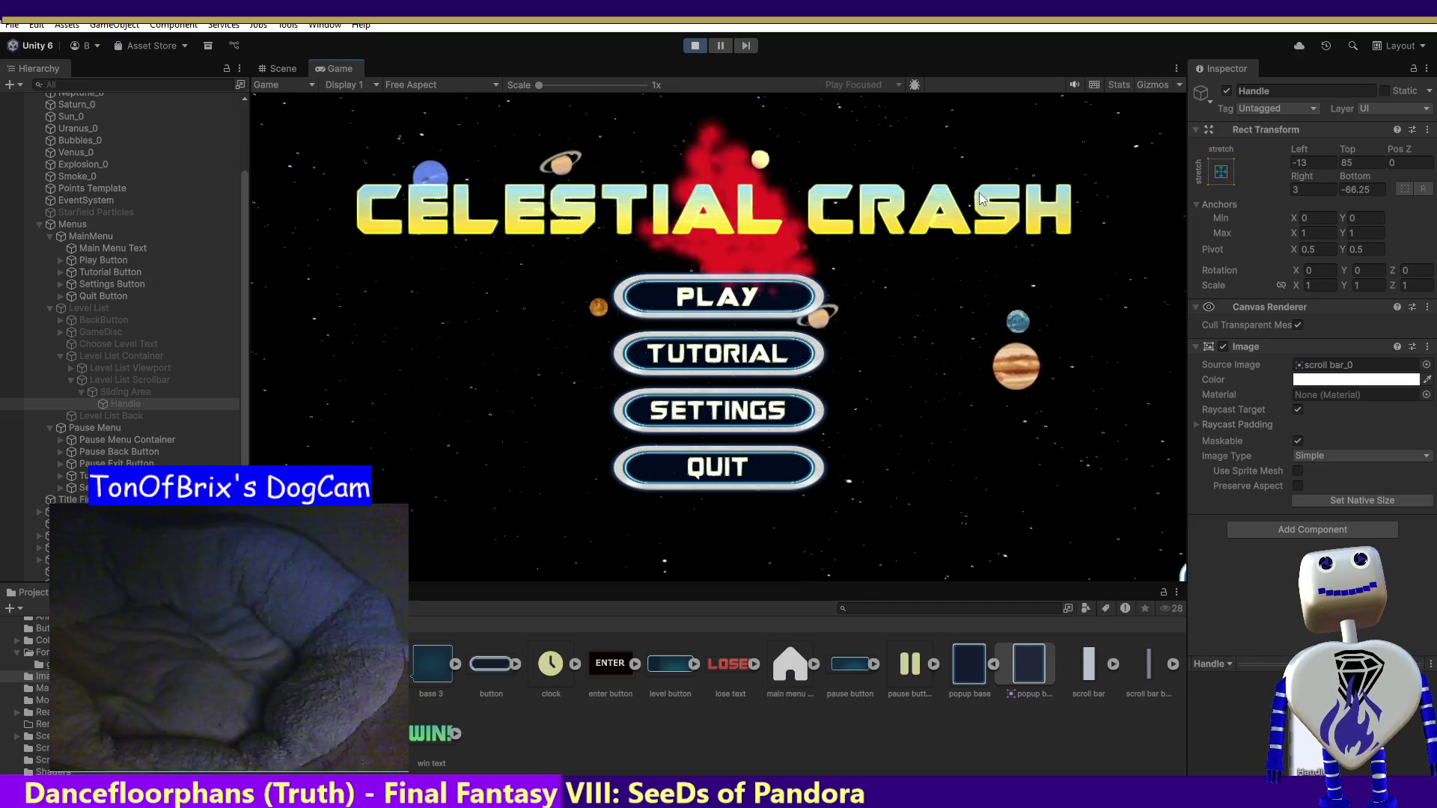
left_click(758, 295)
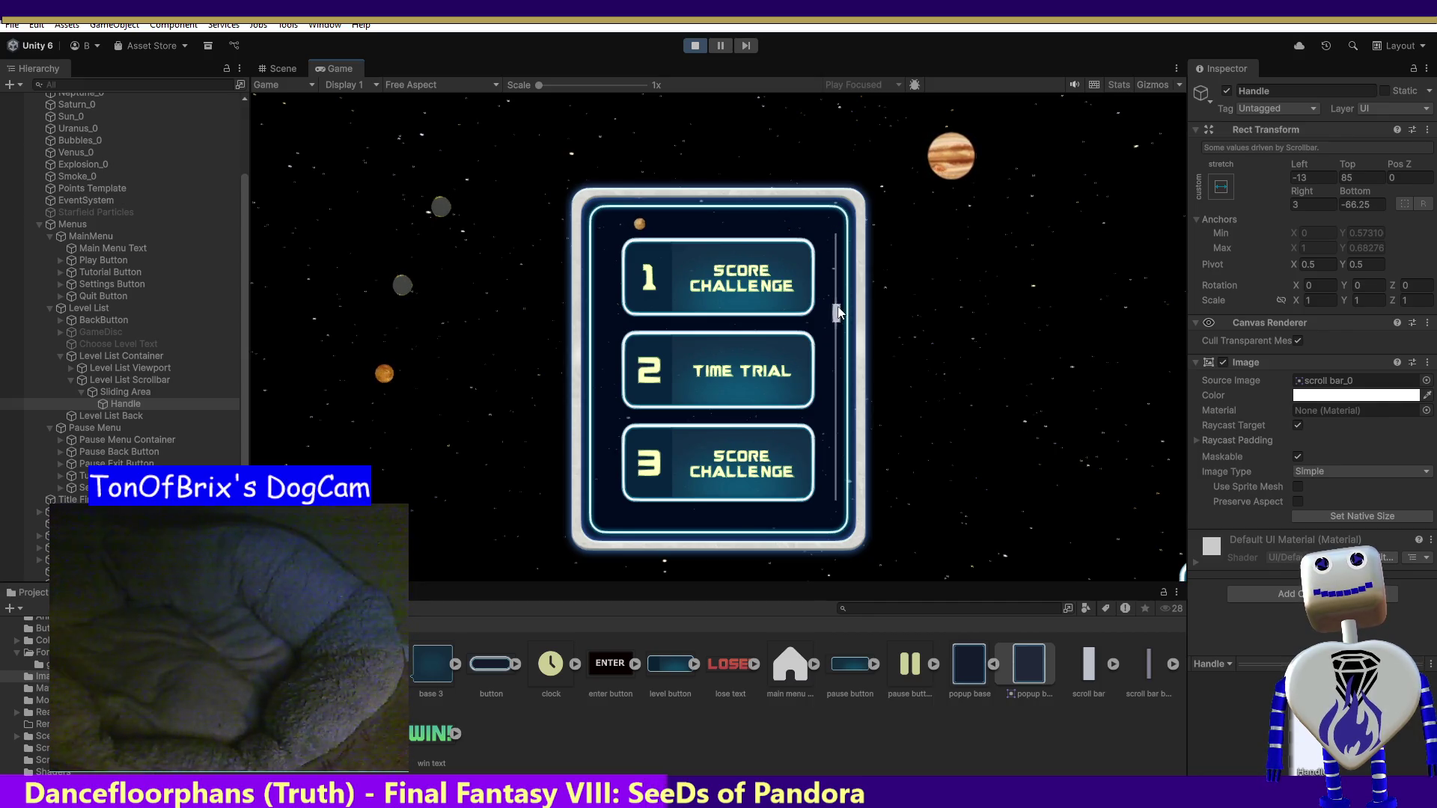
scroll(839, 313, "down", 5)
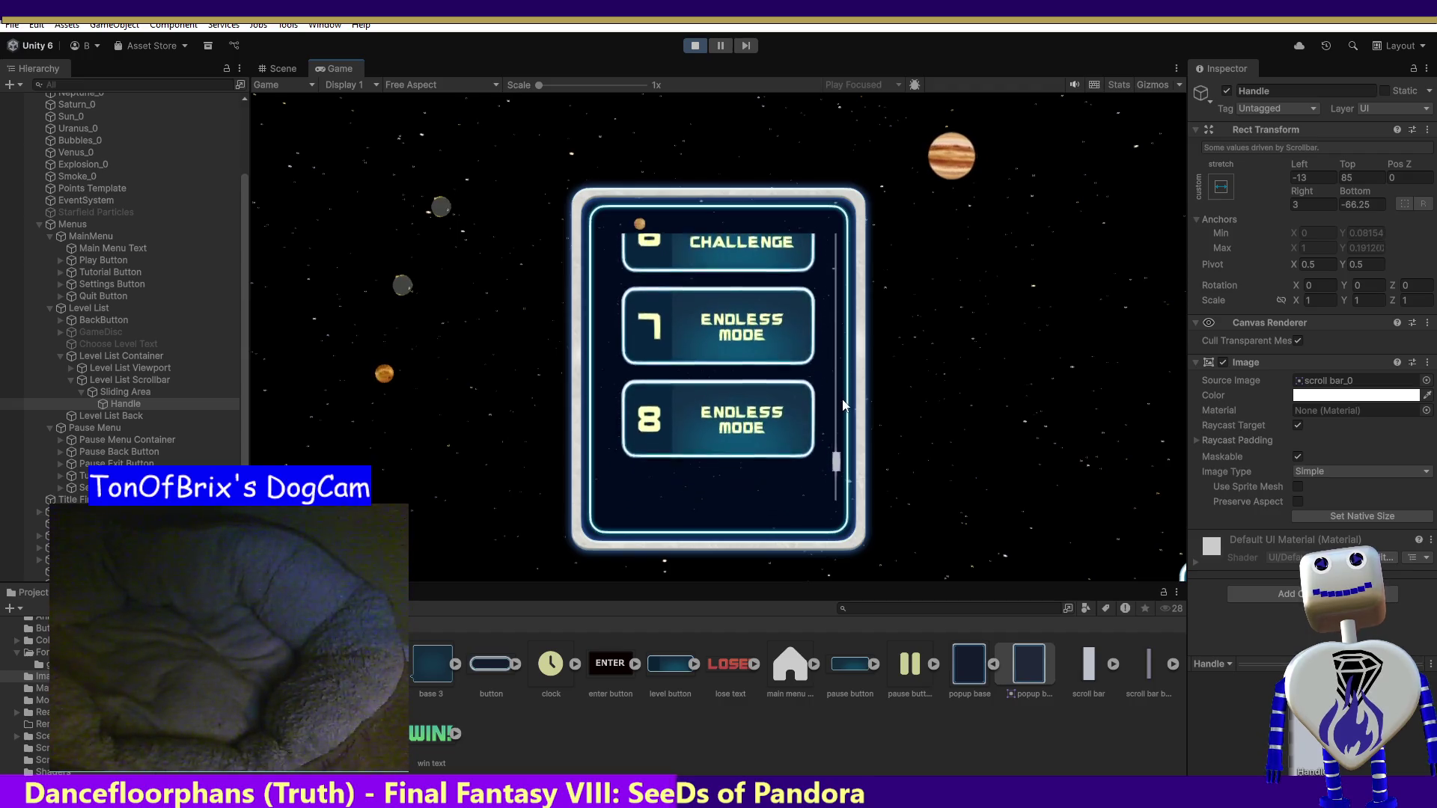
scroll(848, 351, "up", 5)
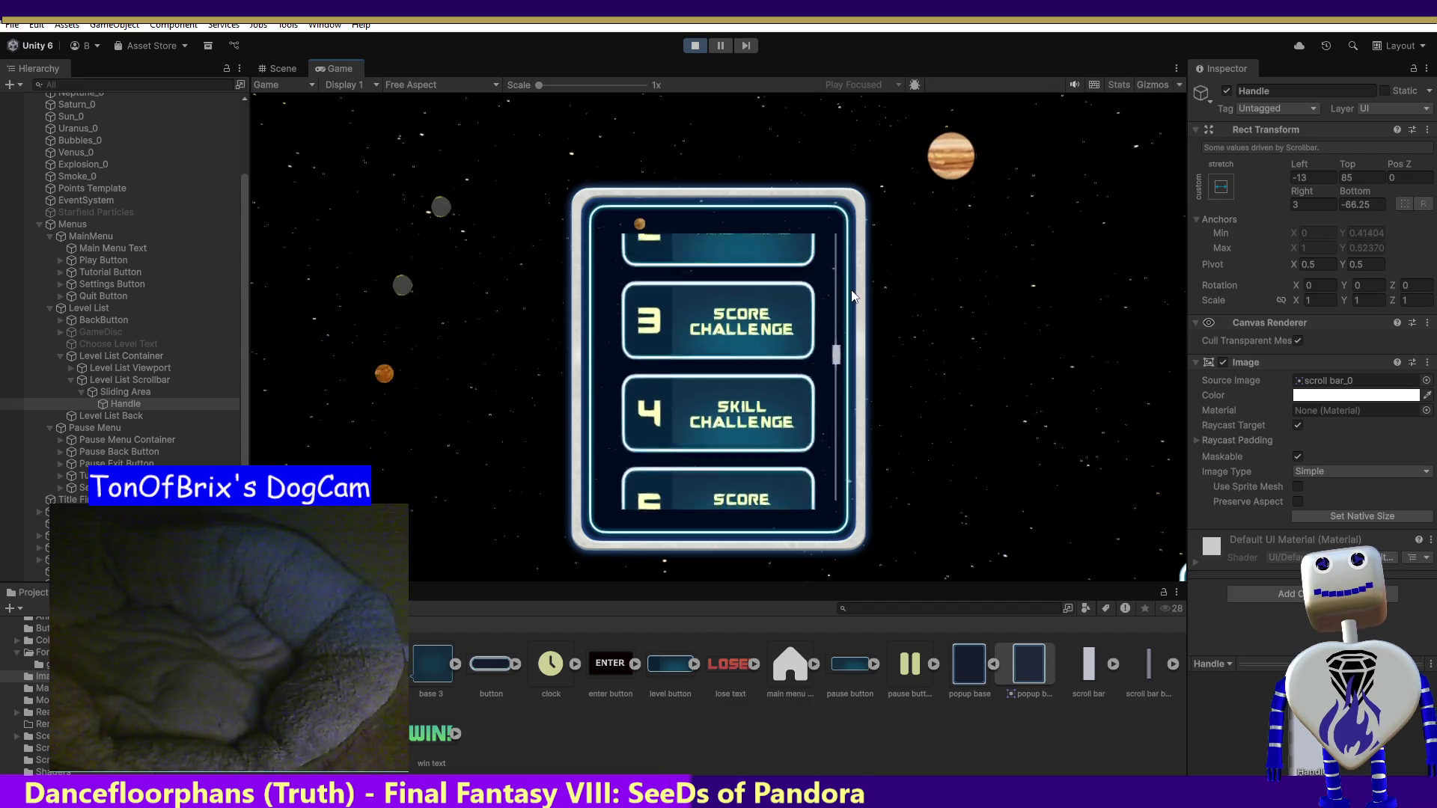
scroll(853, 296, "up", 5)
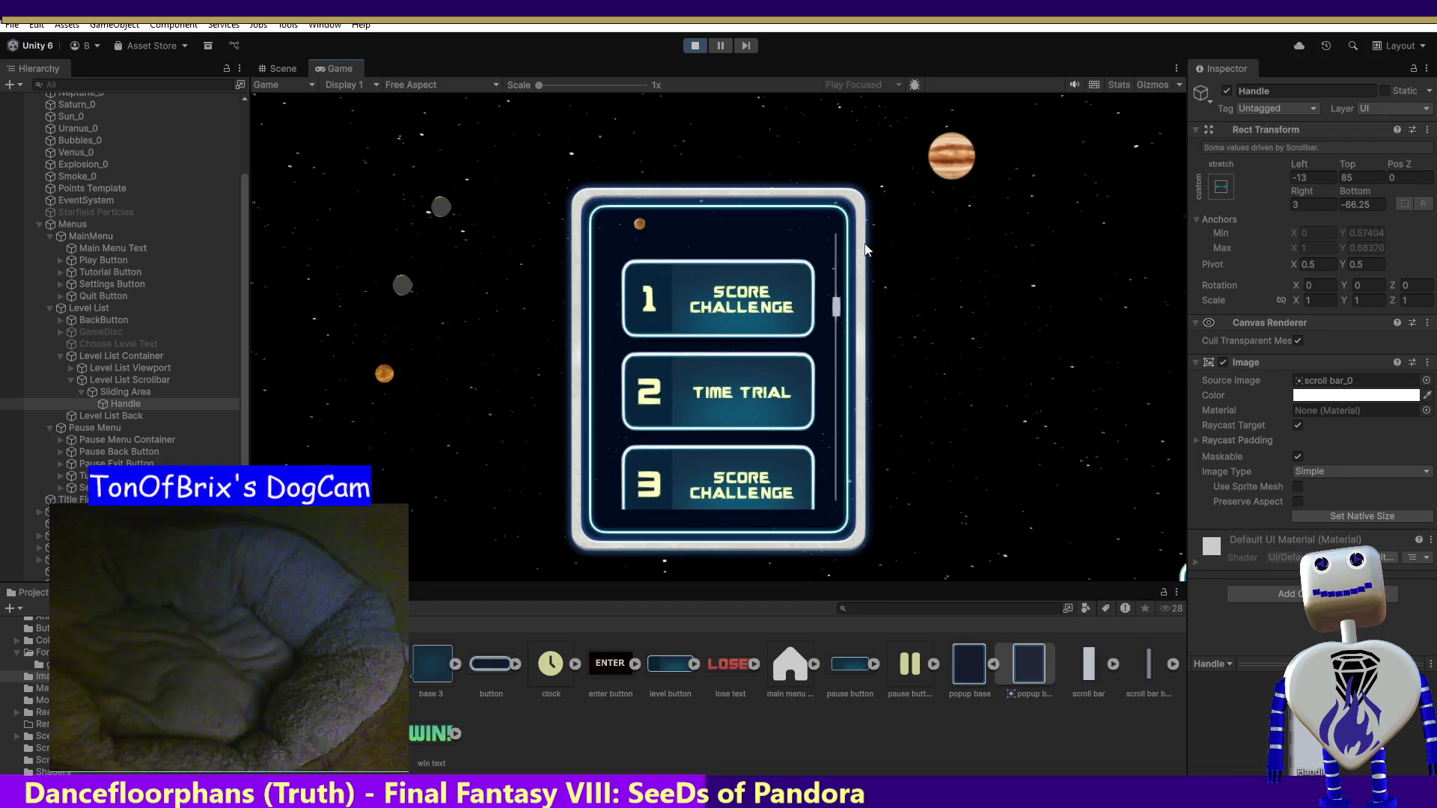
left_click(138, 394)
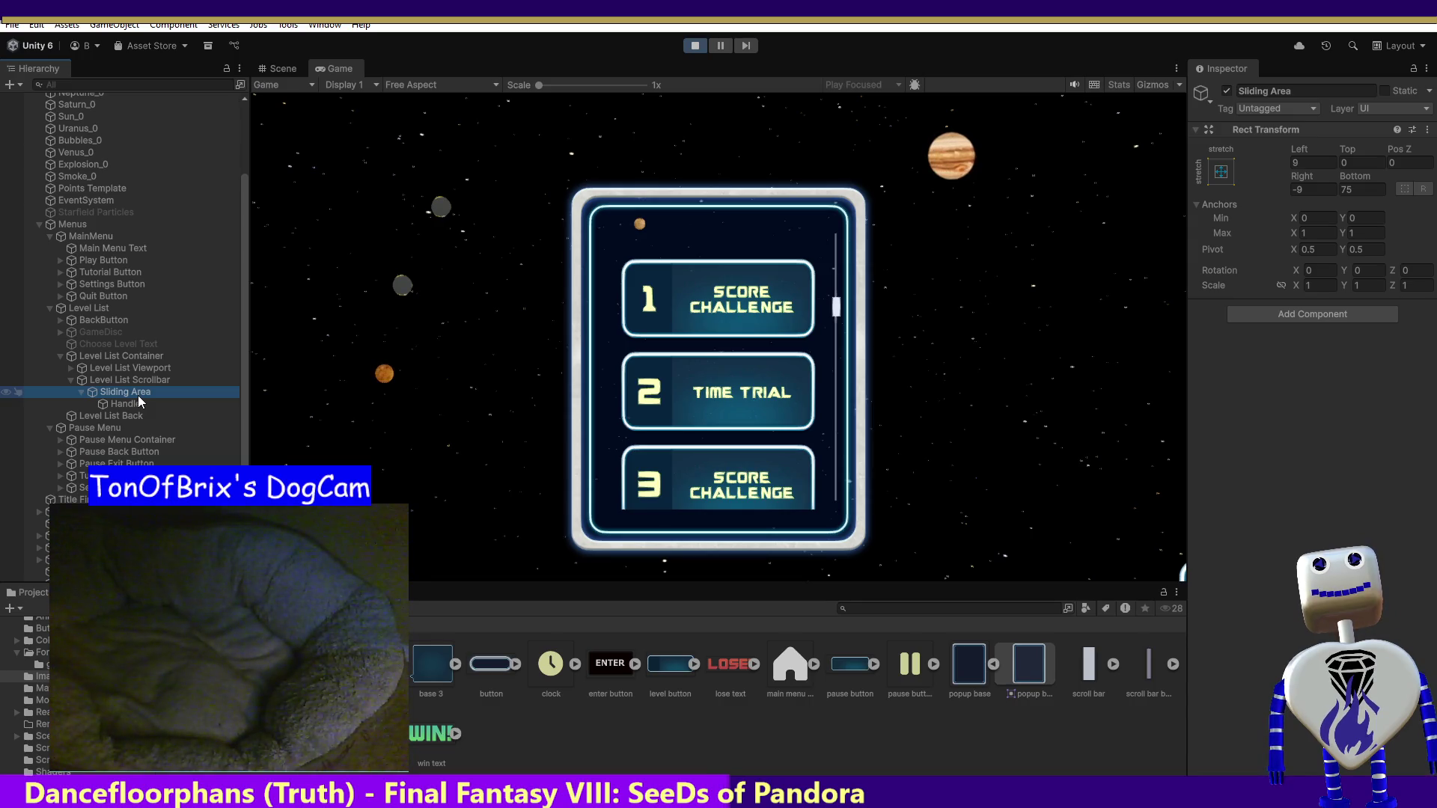
- Try a Sliding Area bottom offset of 50, scrolling the level list to test it
left_click(1357, 192)
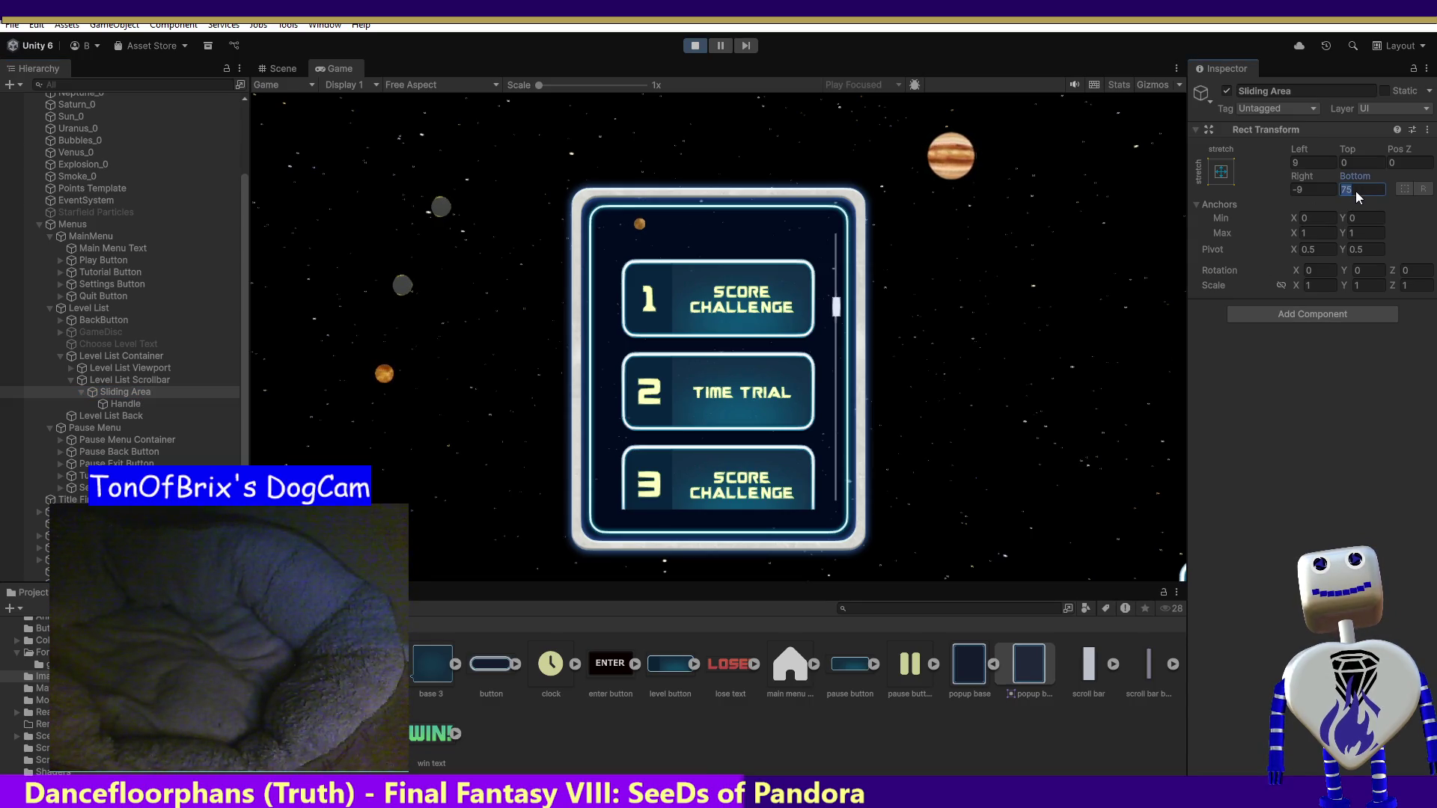
type("502")
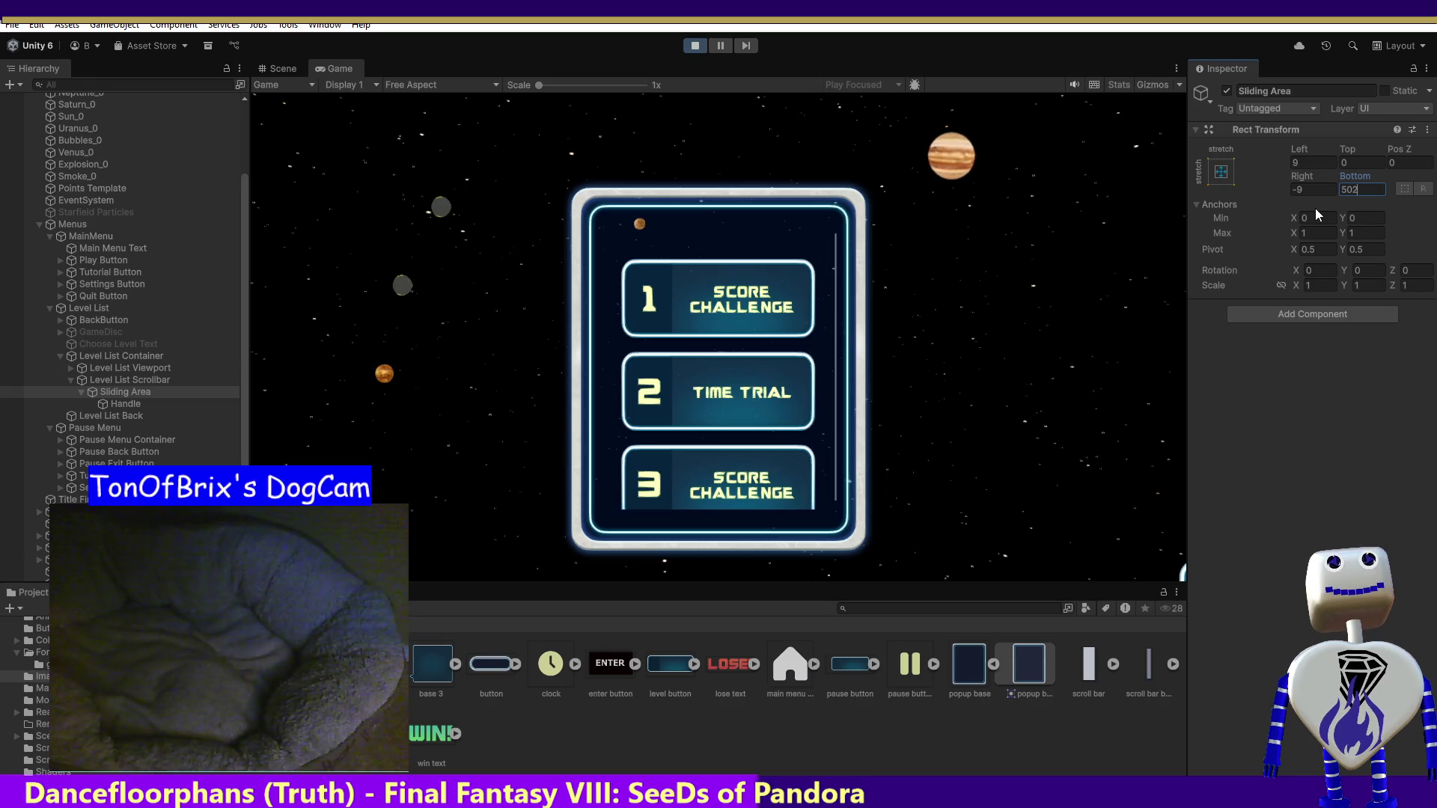
key("BackSpace")
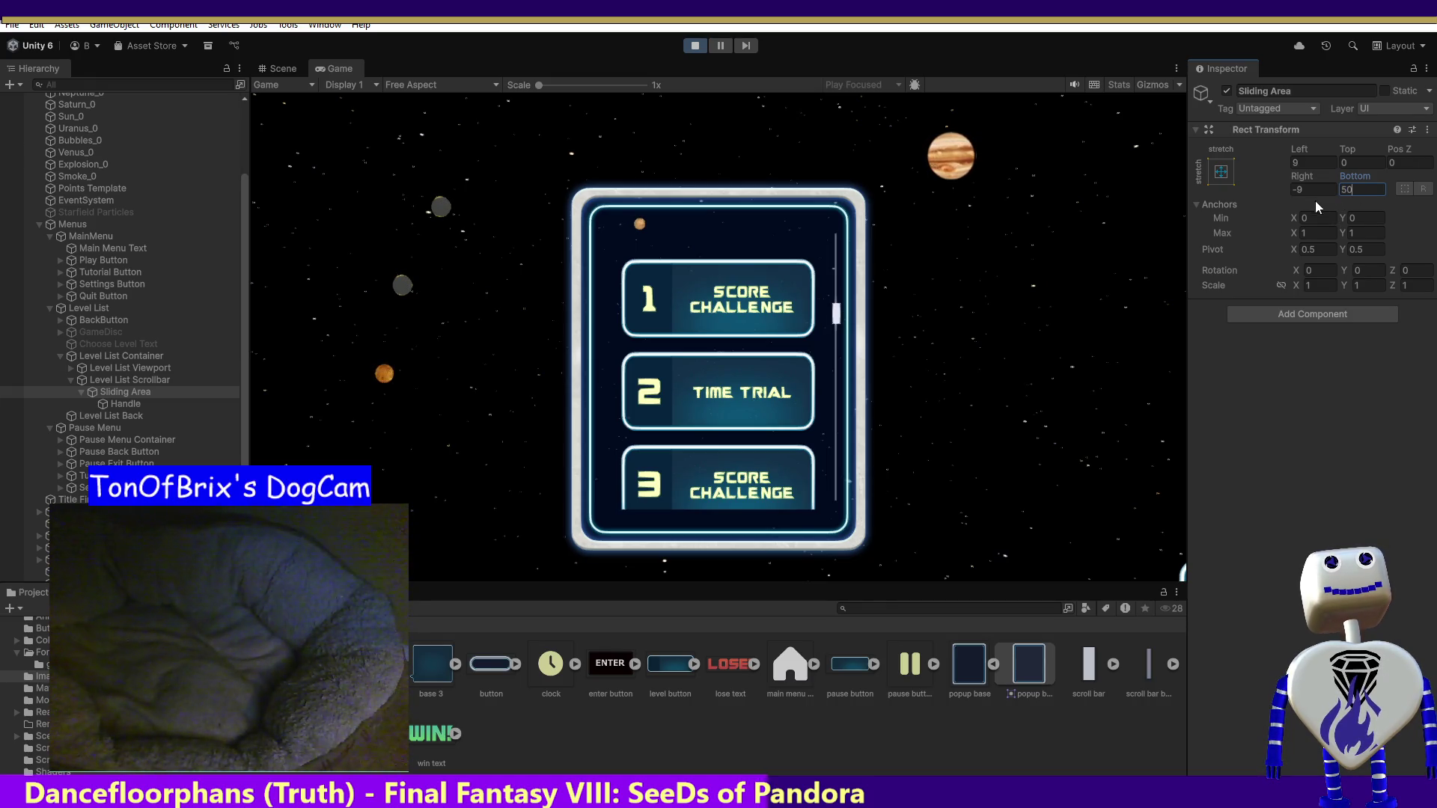
left_click(839, 318)
scroll(838, 318, "down", 3)
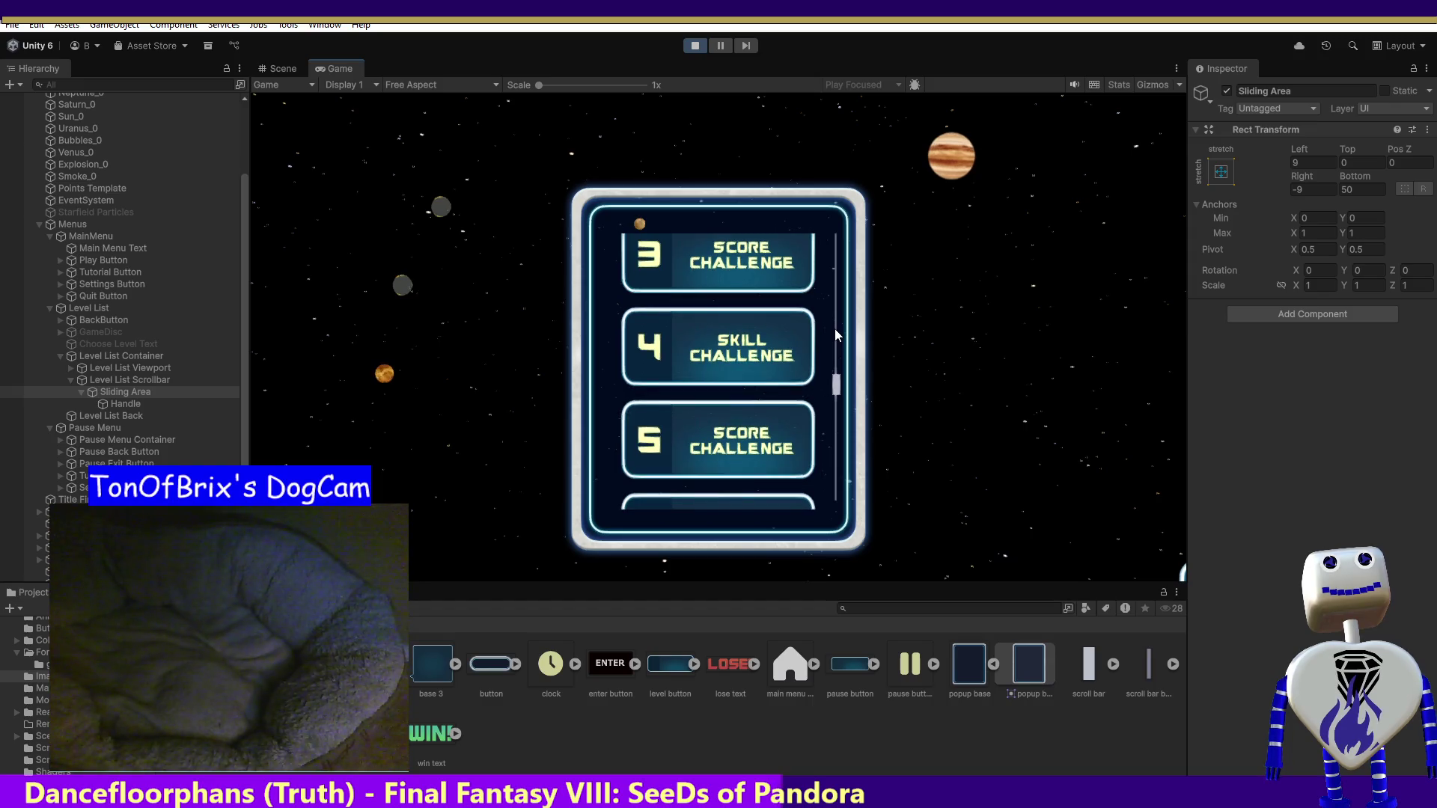
left_click(1368, 190)
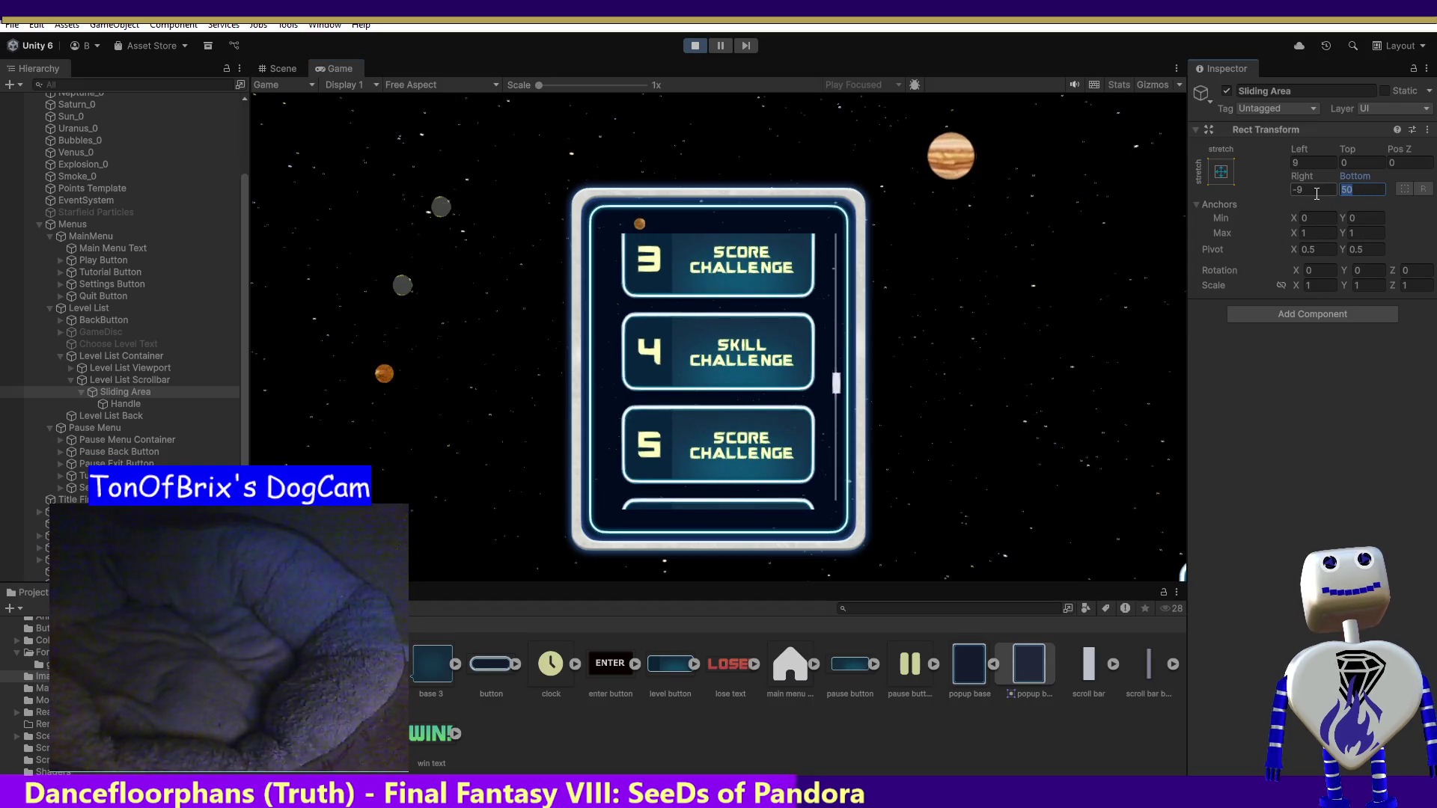
type("10")
left_click(838, 402)
scroll(836, 401, "down", 3)
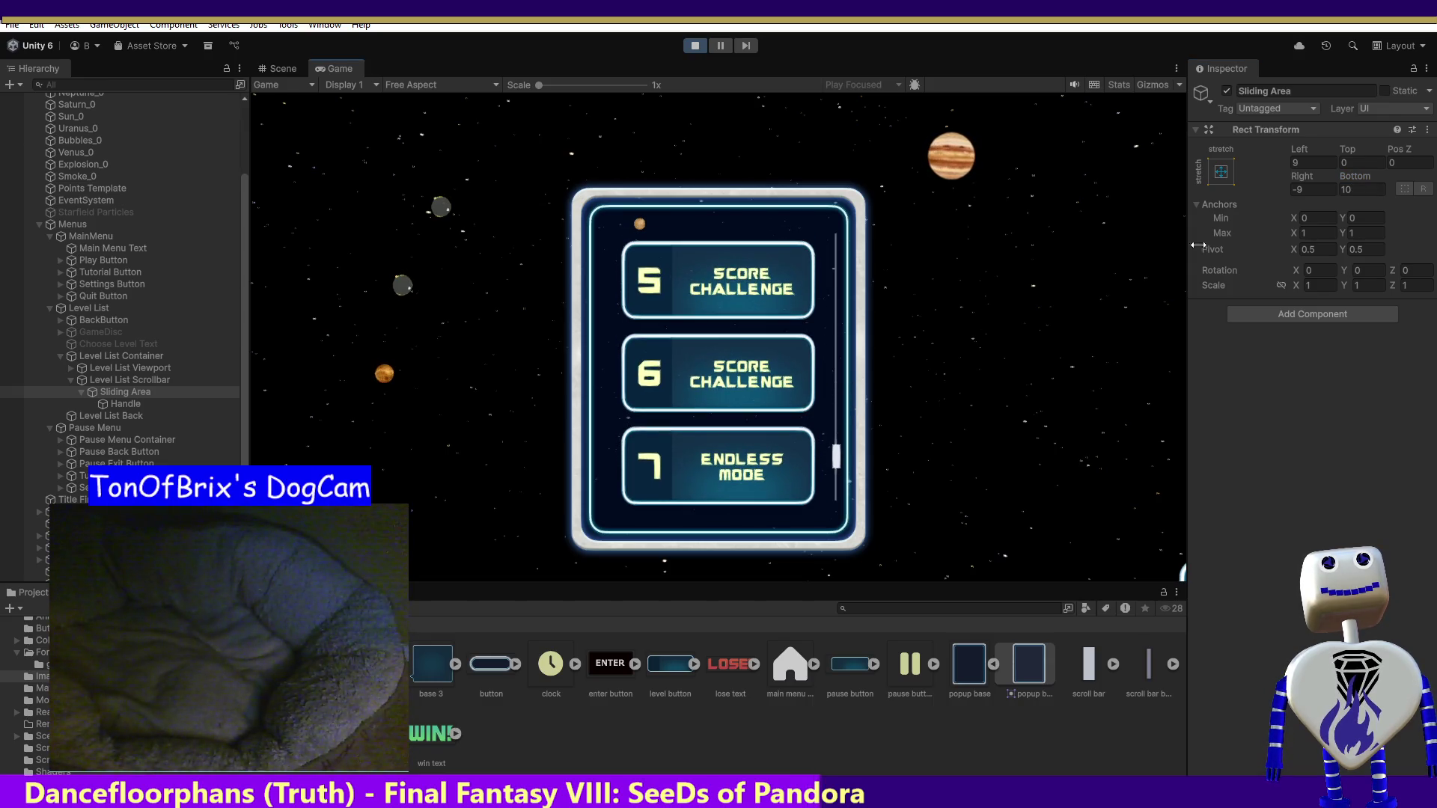
left_click(836, 466)
scroll(835, 449, "down", 2)
scroll(837, 393, "up", 3)
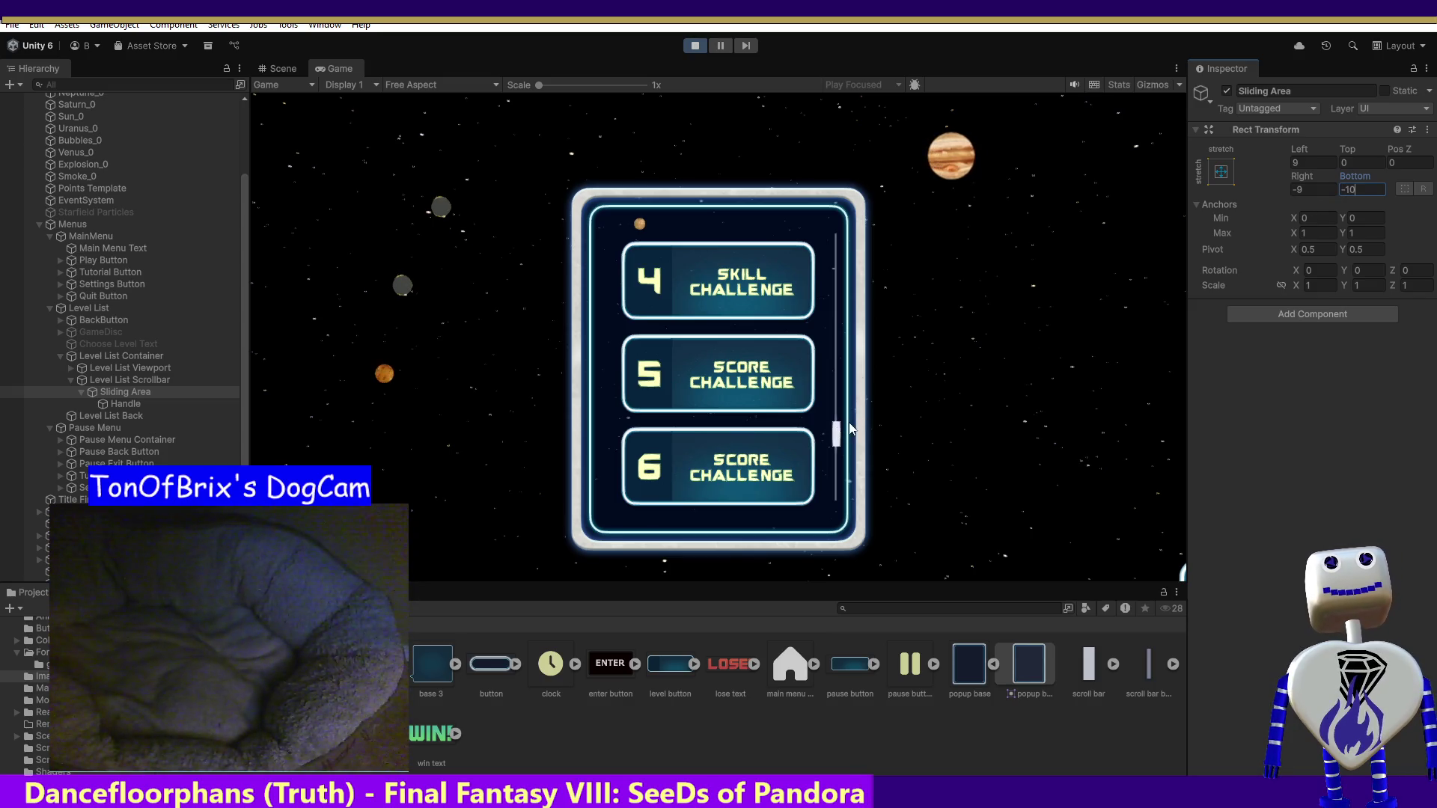
scroll(837, 440, "down", 2)
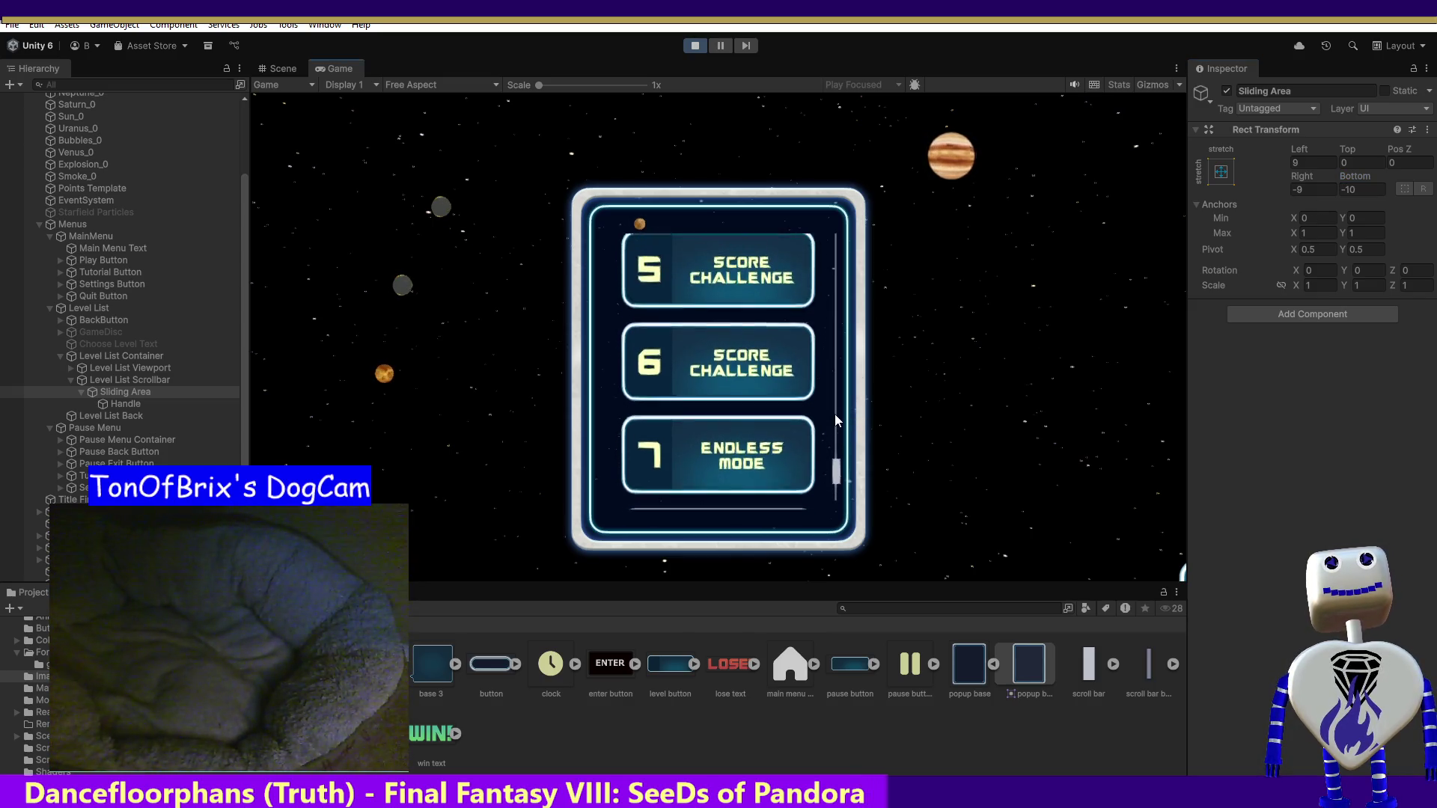
scroll(839, 404, "up", 1)
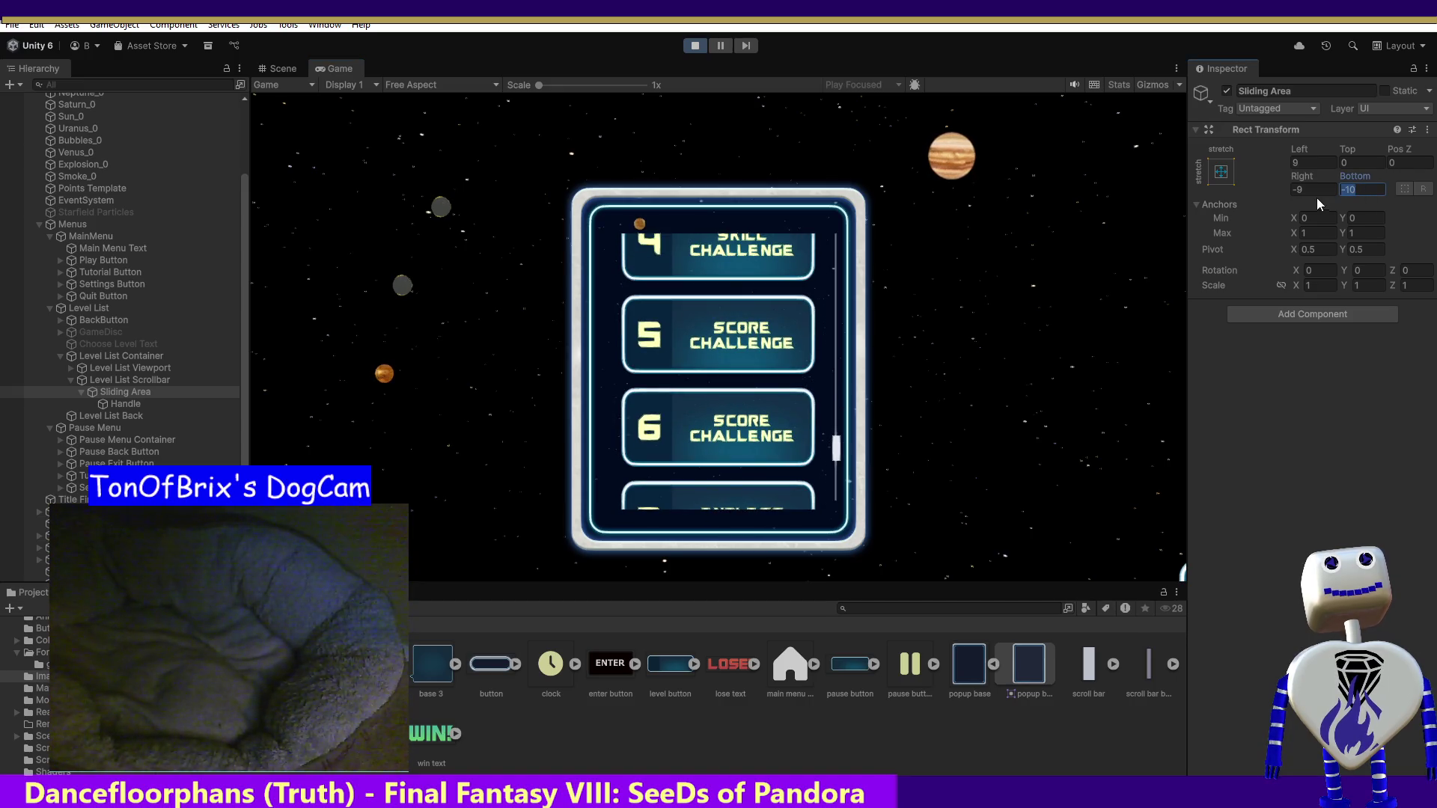
- Try further Sliding Area offsets of -50, 1 and 75, scrolling the list after each
type("-50")
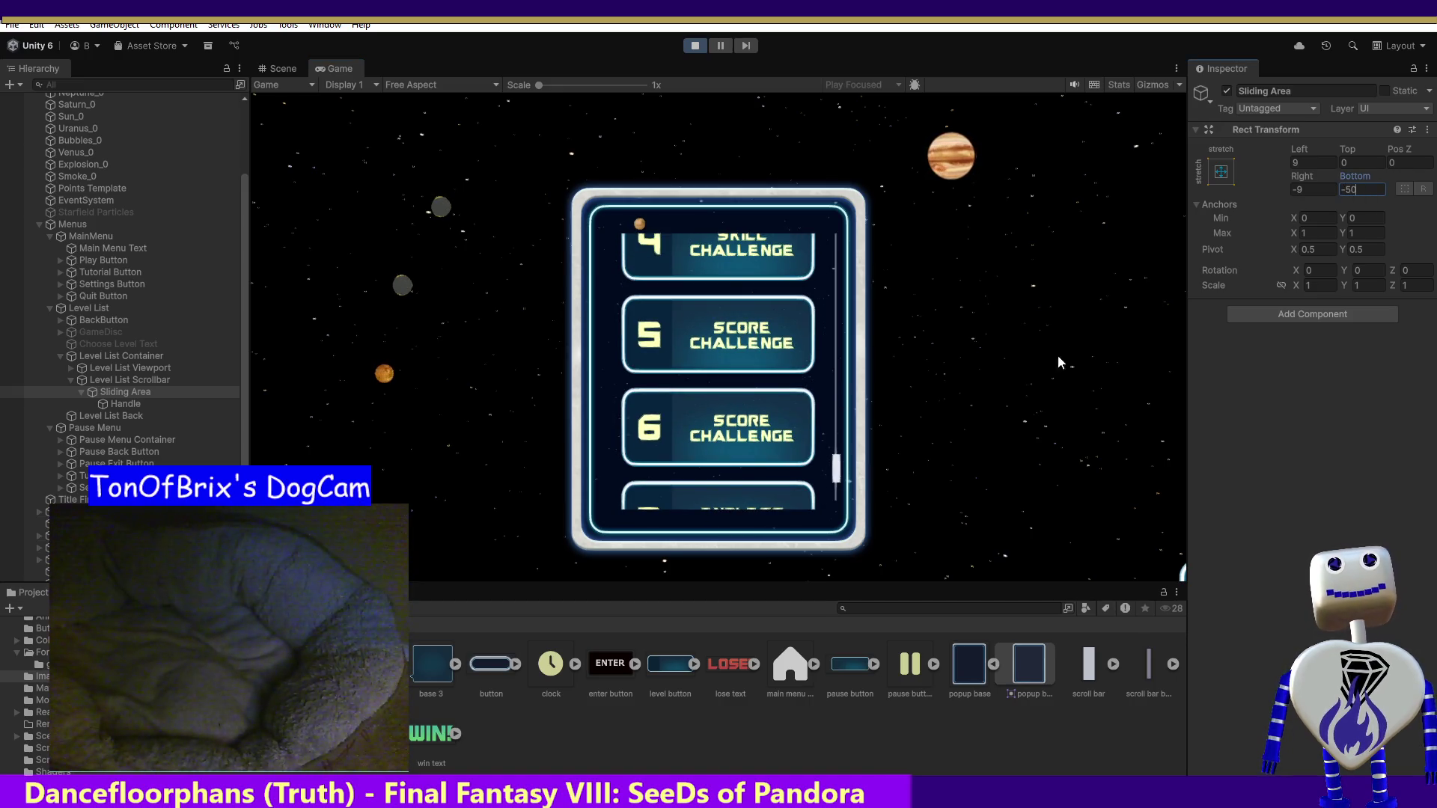
scroll(838, 472, "down", 2)
scroll(838, 456, "up", 1)
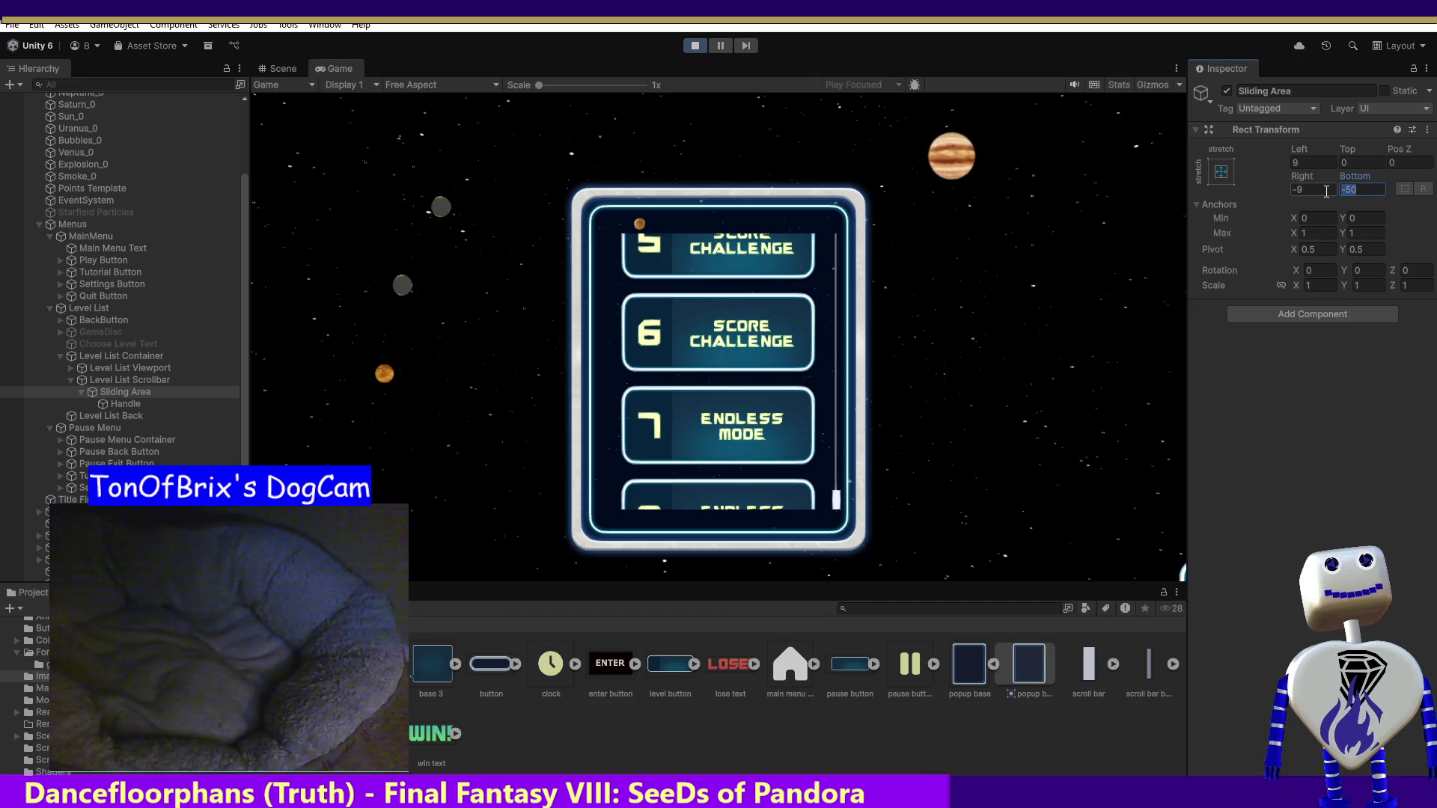
type("100")
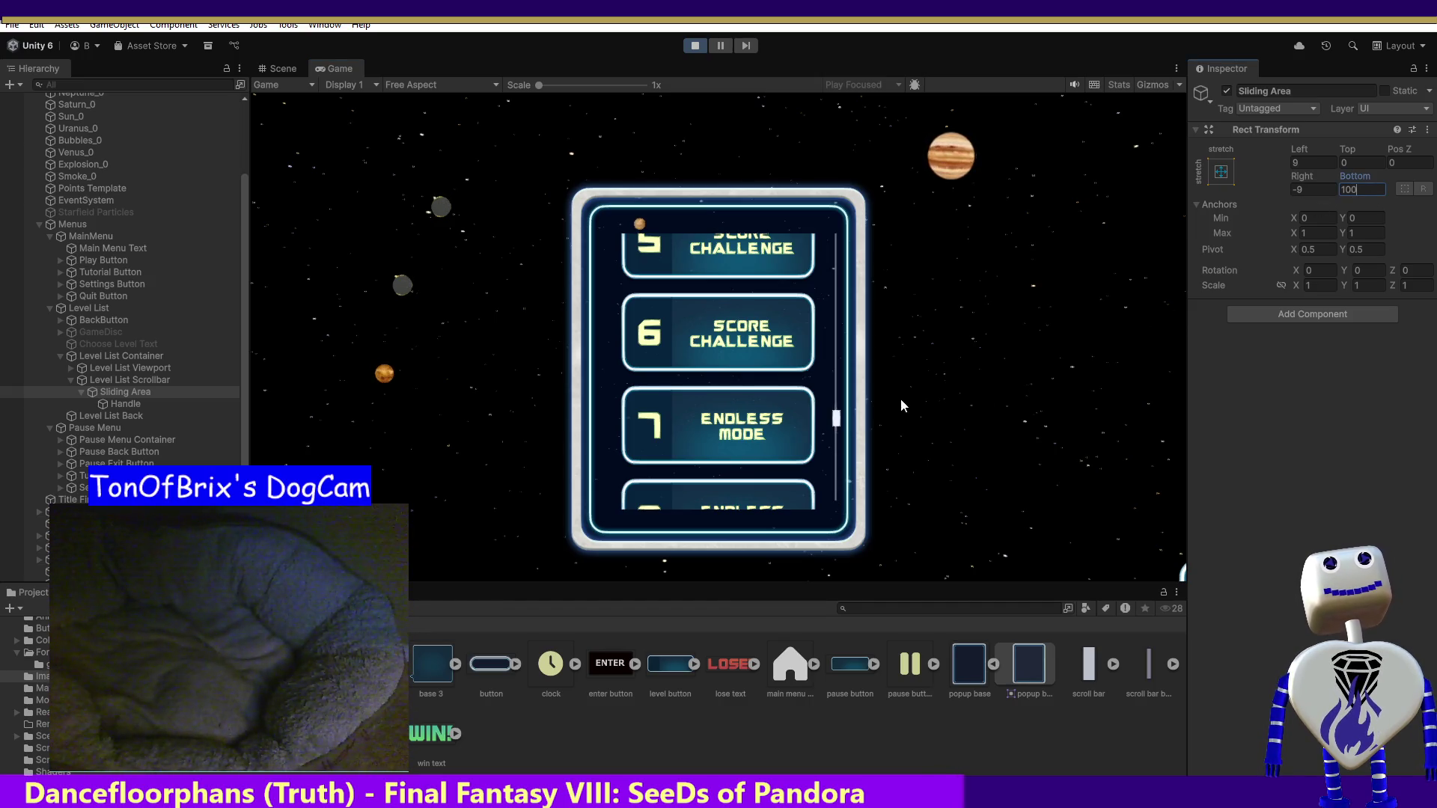
scroll(836, 427, "down", 3)
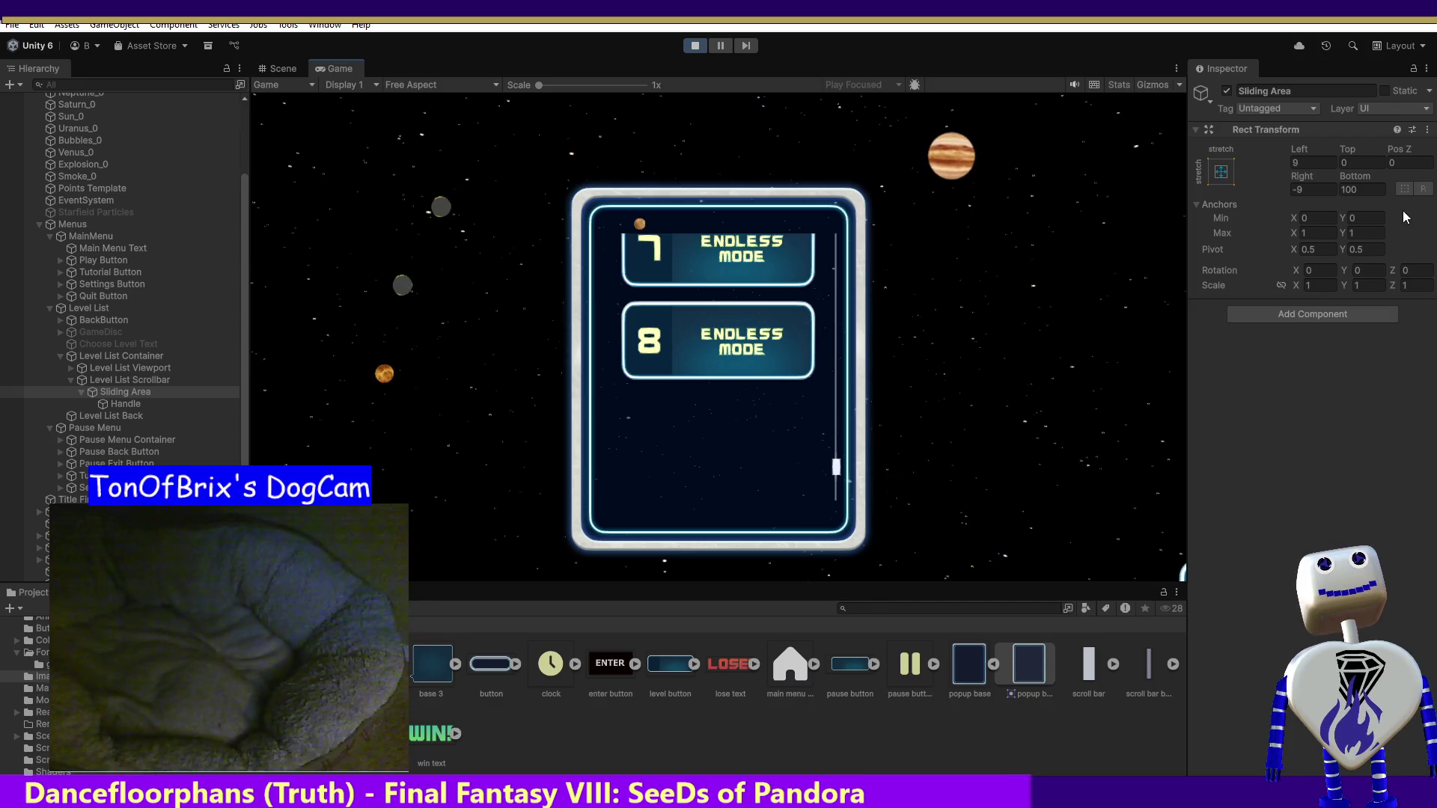
type("75")
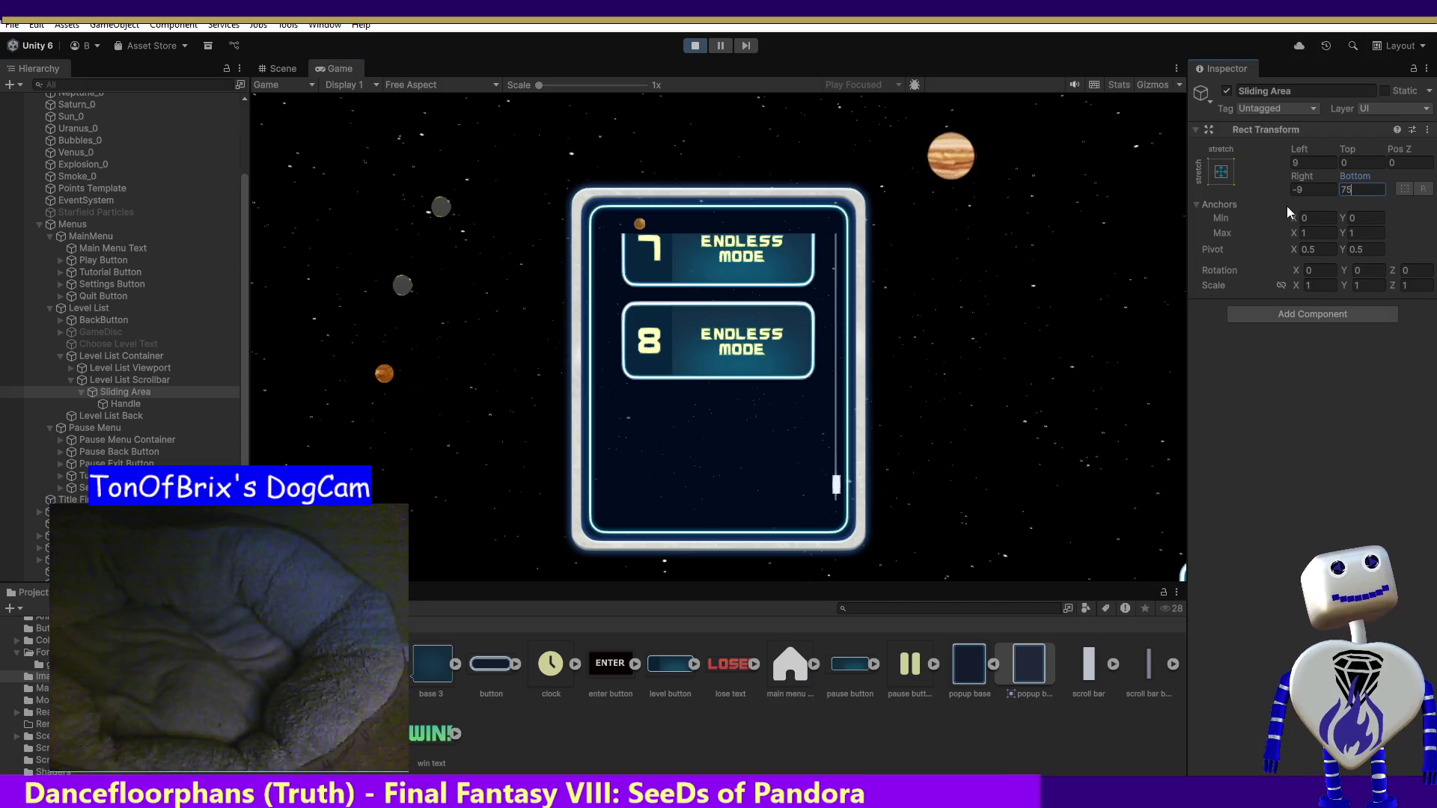
left_click_drag(844, 485, 846, 474)
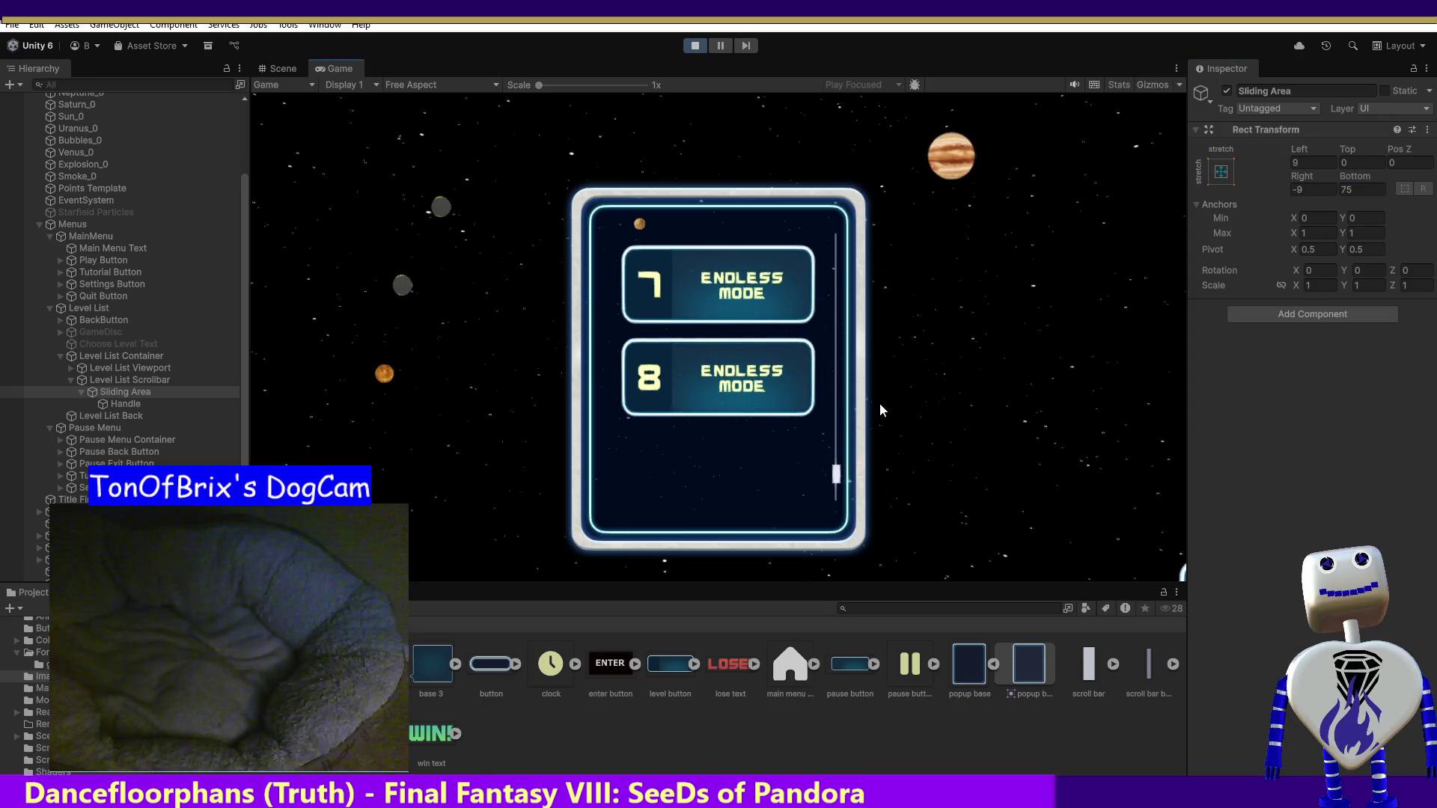
scroll(844, 369, "up", 5)
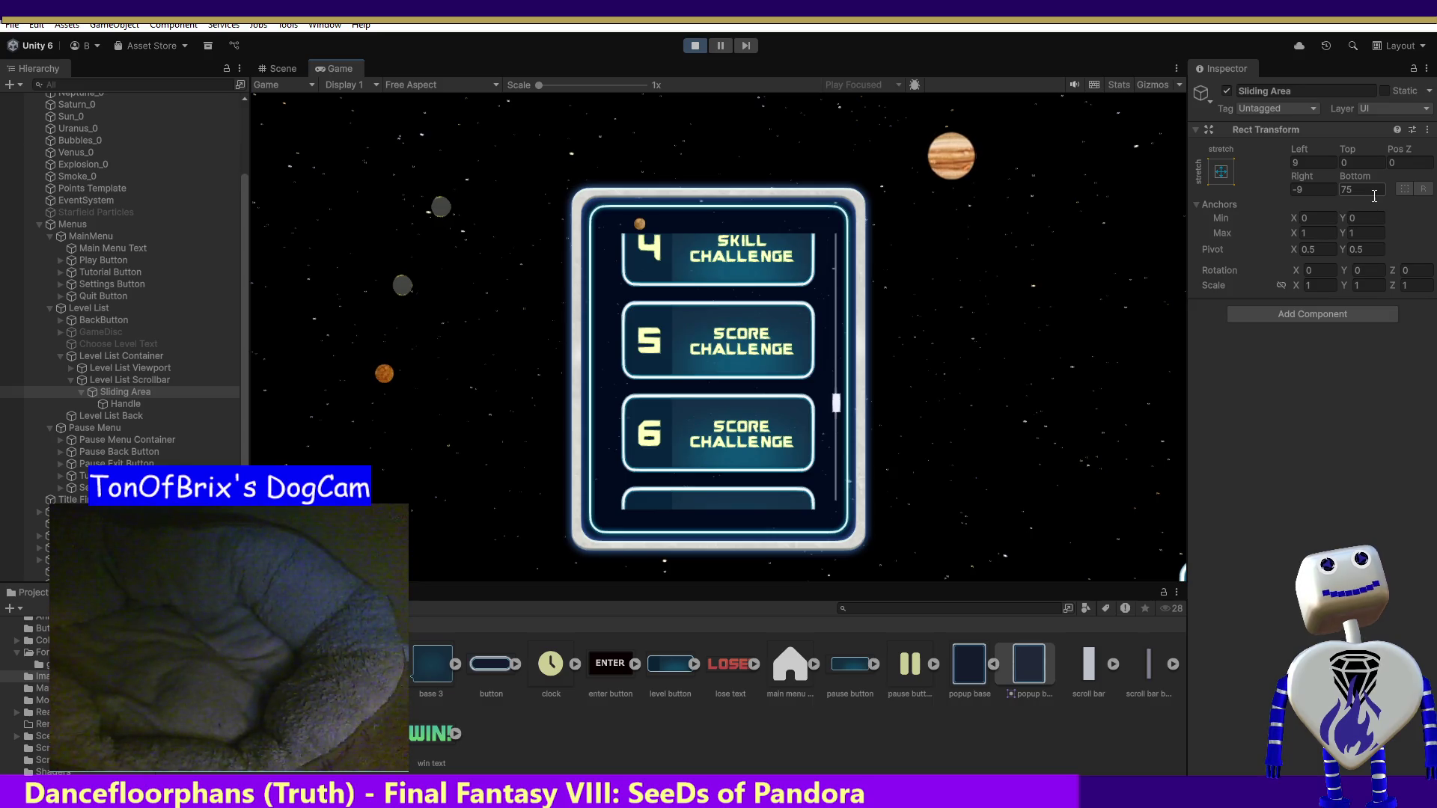
- Settle the Sliding Area on right -9 with bottom 75, then stop the game
type("-50")
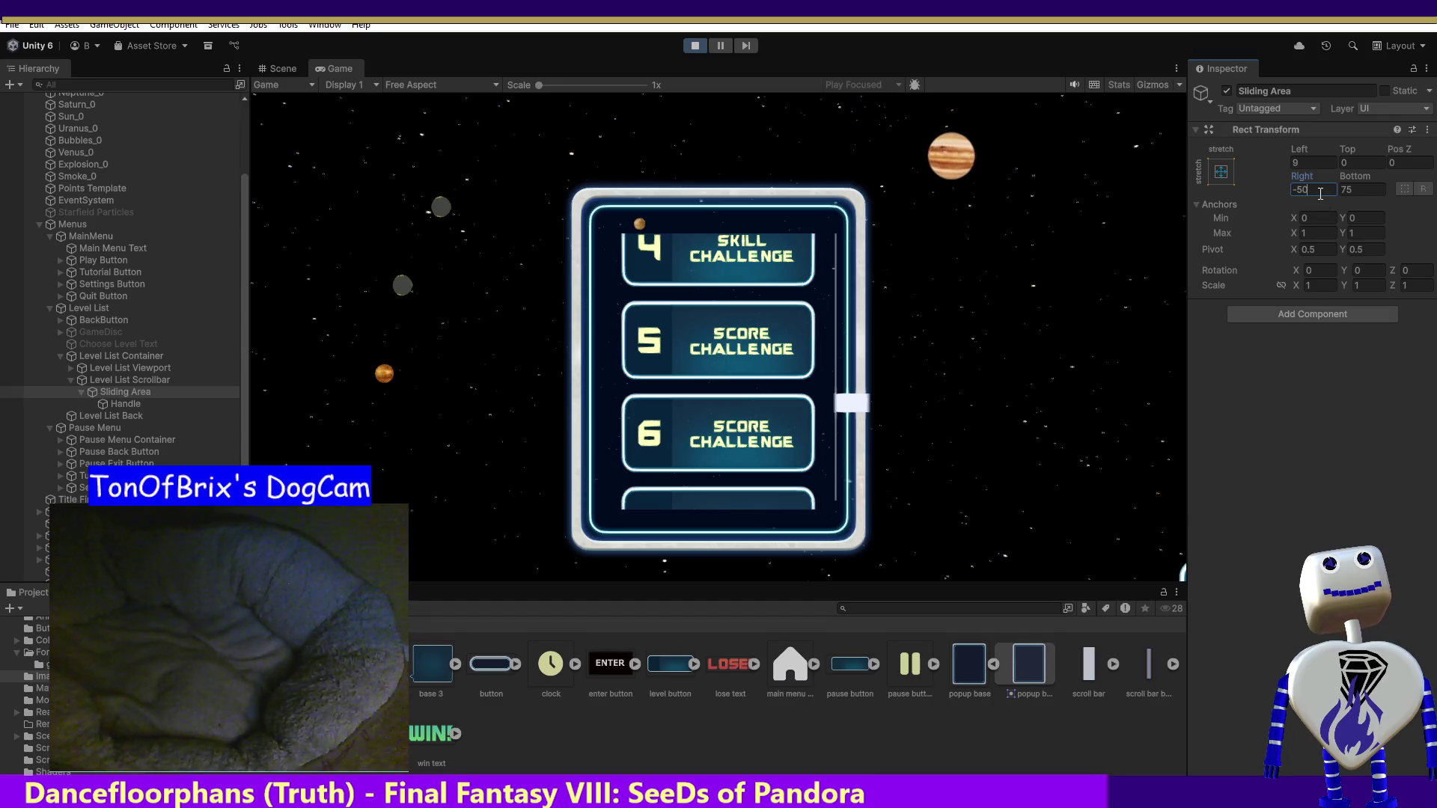
key("Escape")
left_click(1377, 188)
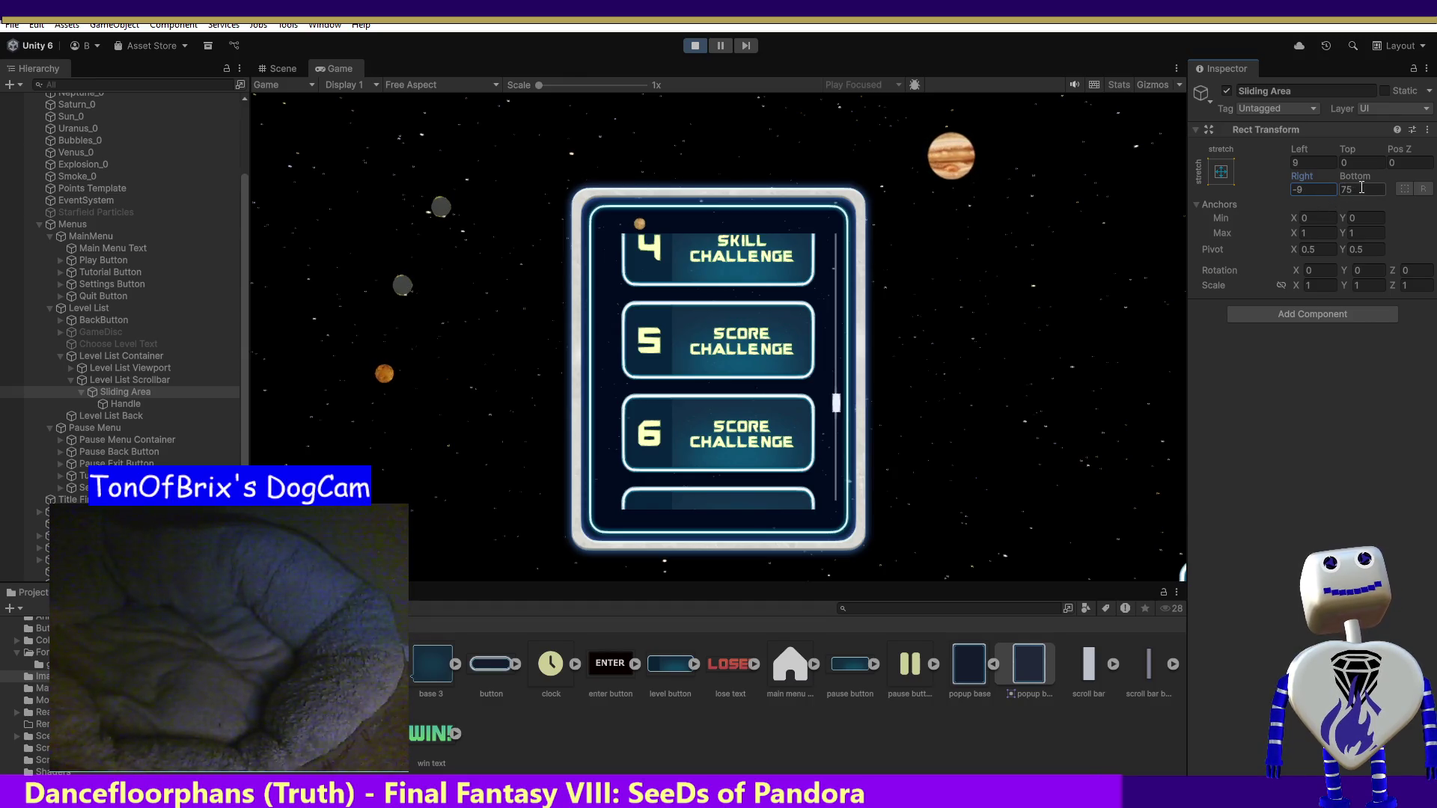
type("-50")
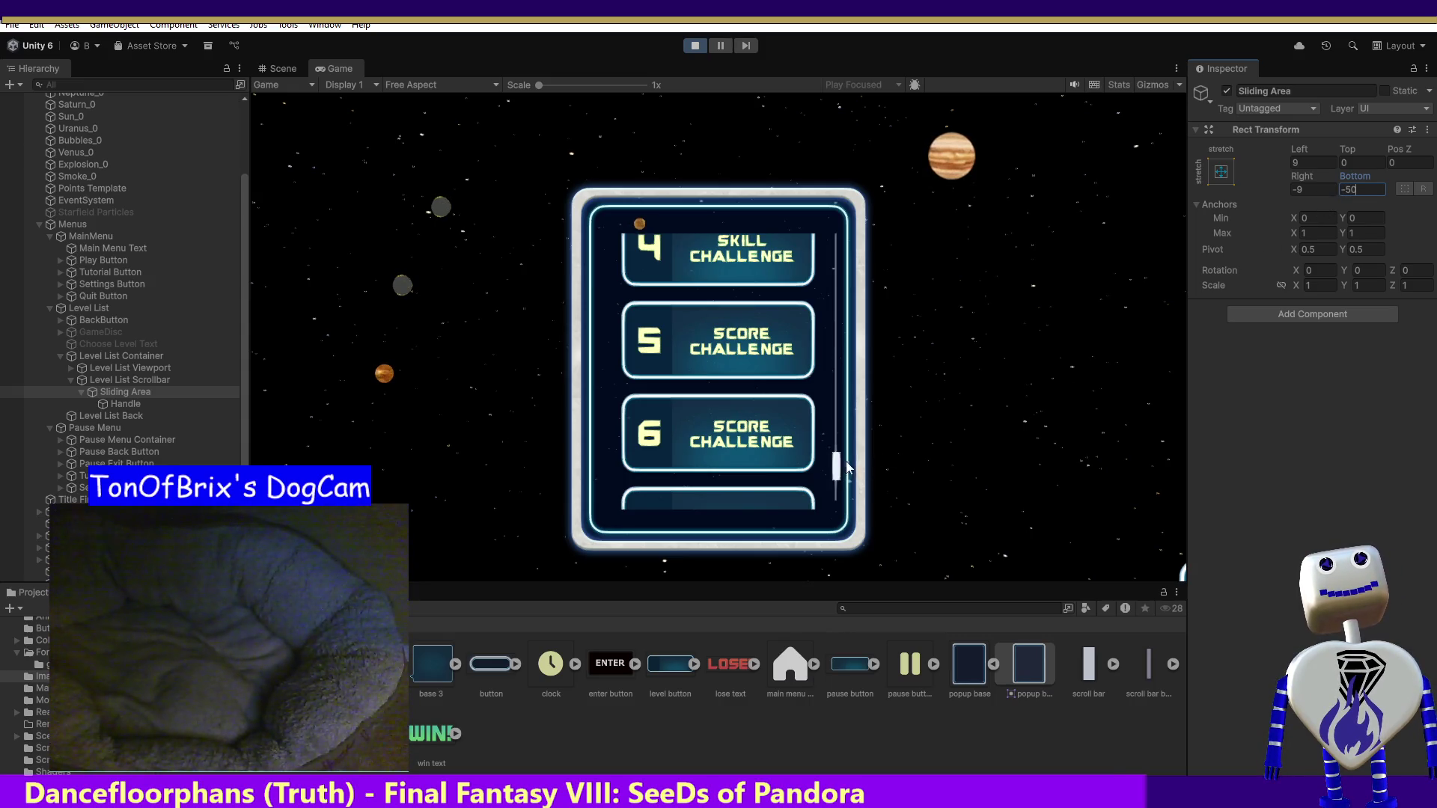
mouse_move(837, 465)
left_mouse_down()
mouse_move(839, 509)
mouse_move(844, 250)
left_mouse_up()
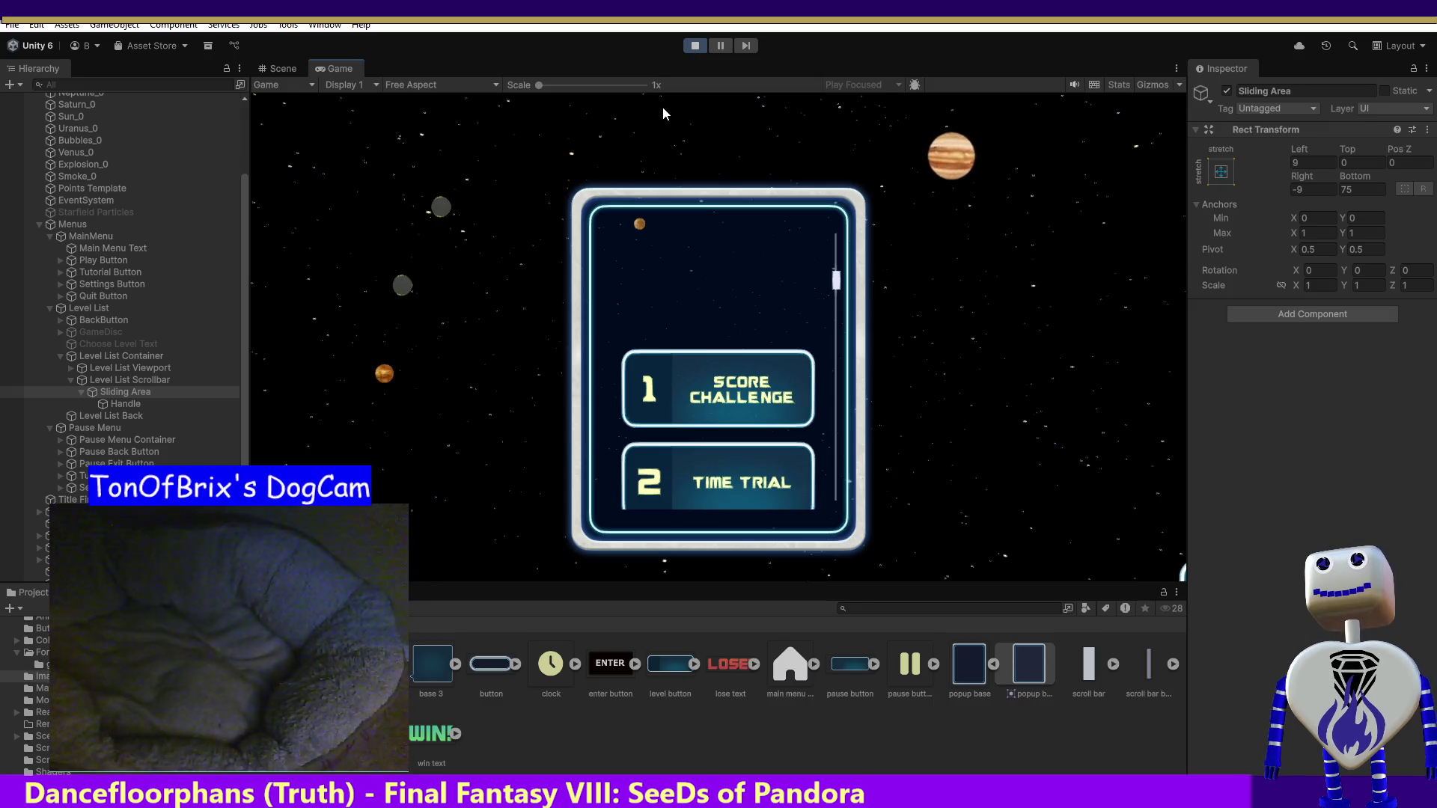
left_click(686, 48)
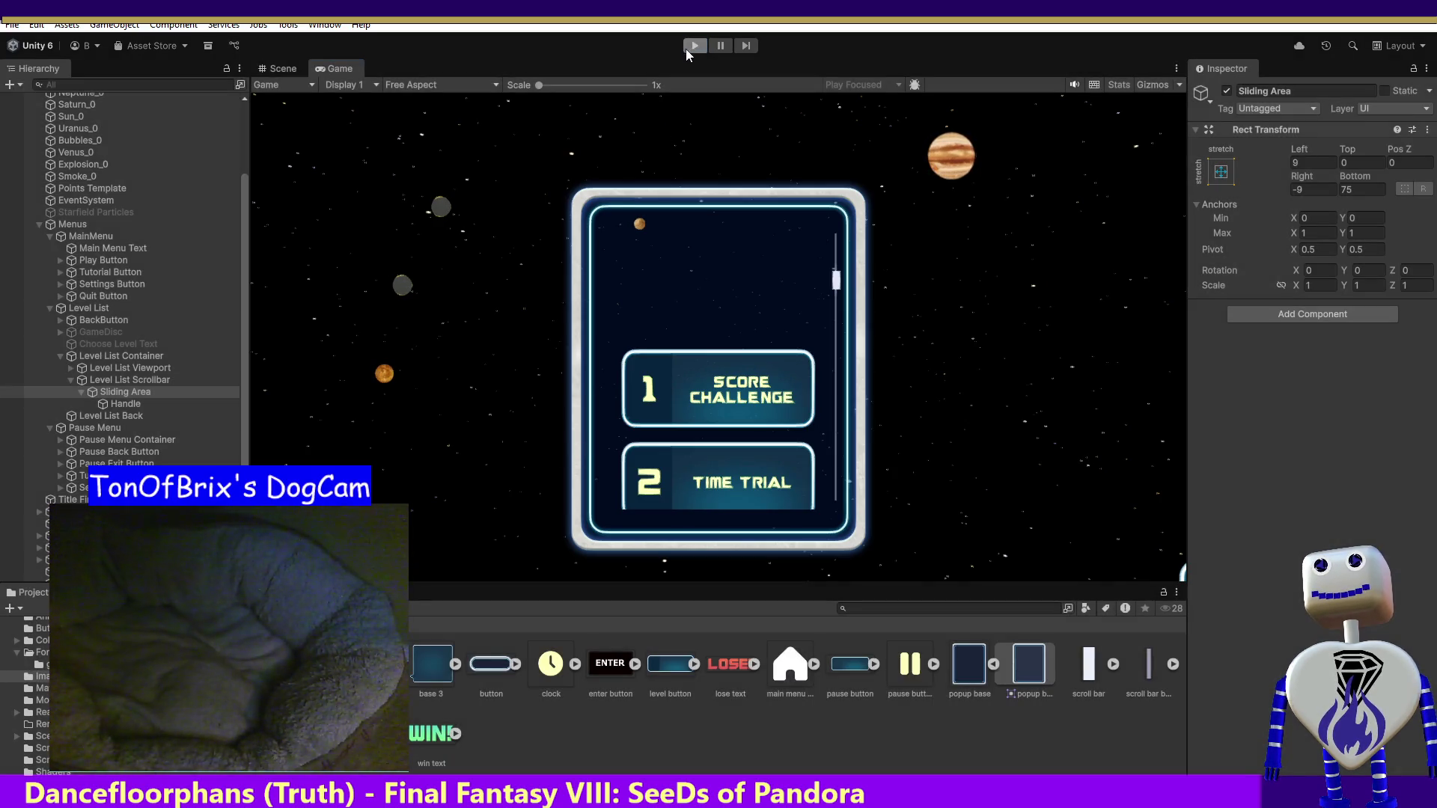
- Relaunch the game, open its level list, and select Level List Scrollbar in the Hierarchy
left_click(685, 50)
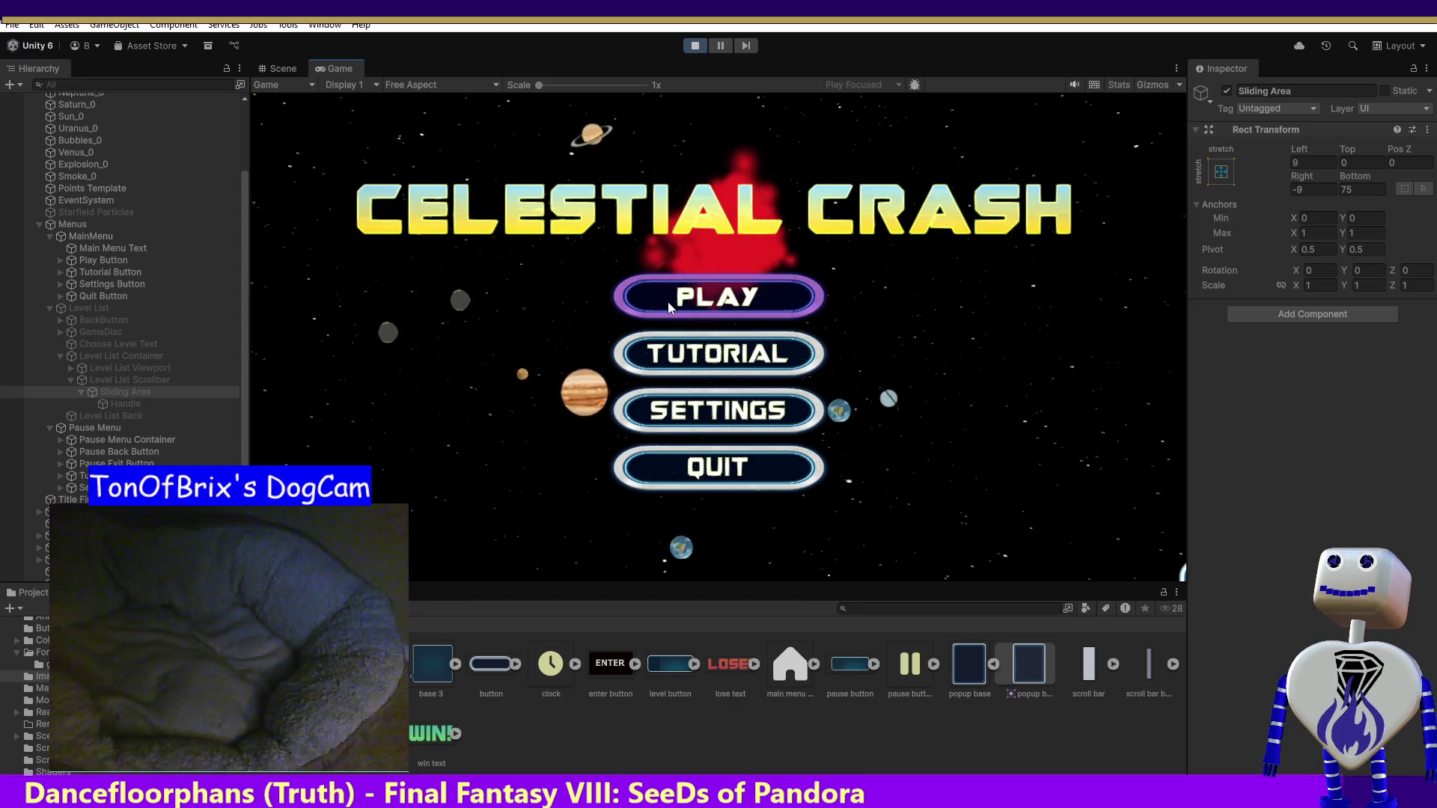
left_click(108, 388)
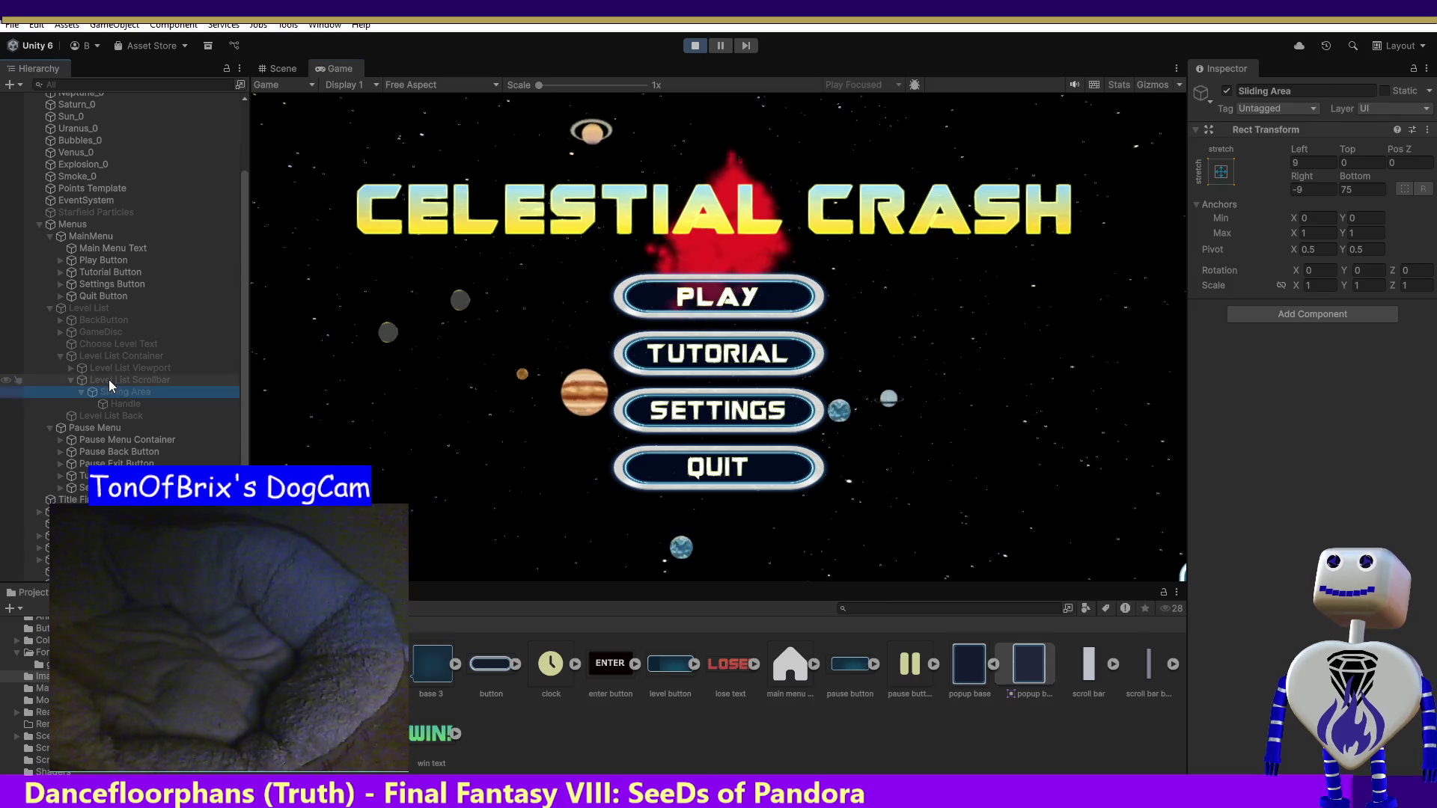
left_click(719, 297)
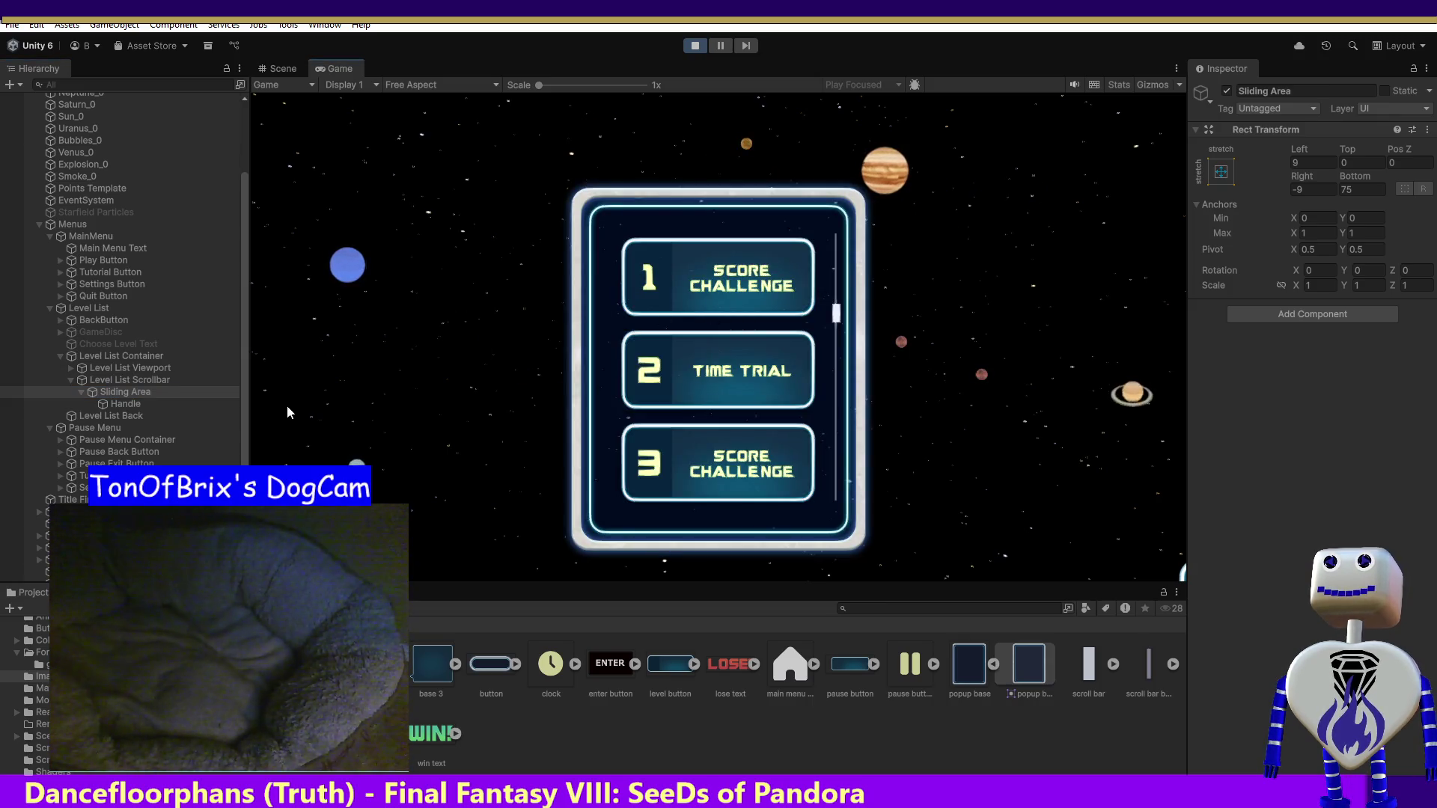
left_click(136, 380)
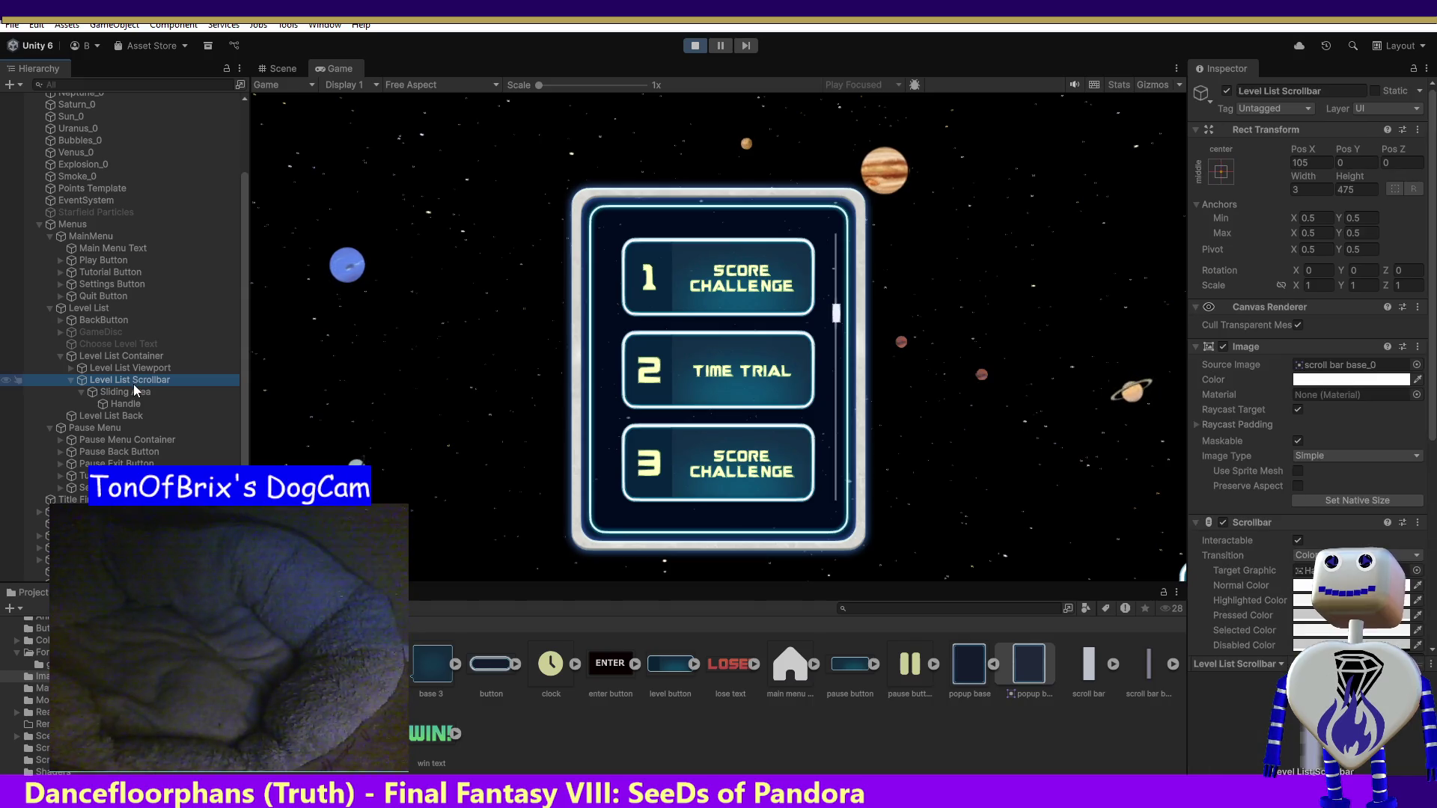
- Try scrollbar heights of 300 and 100 and a new Pos X value
left_click(1370, 189)
type("300")
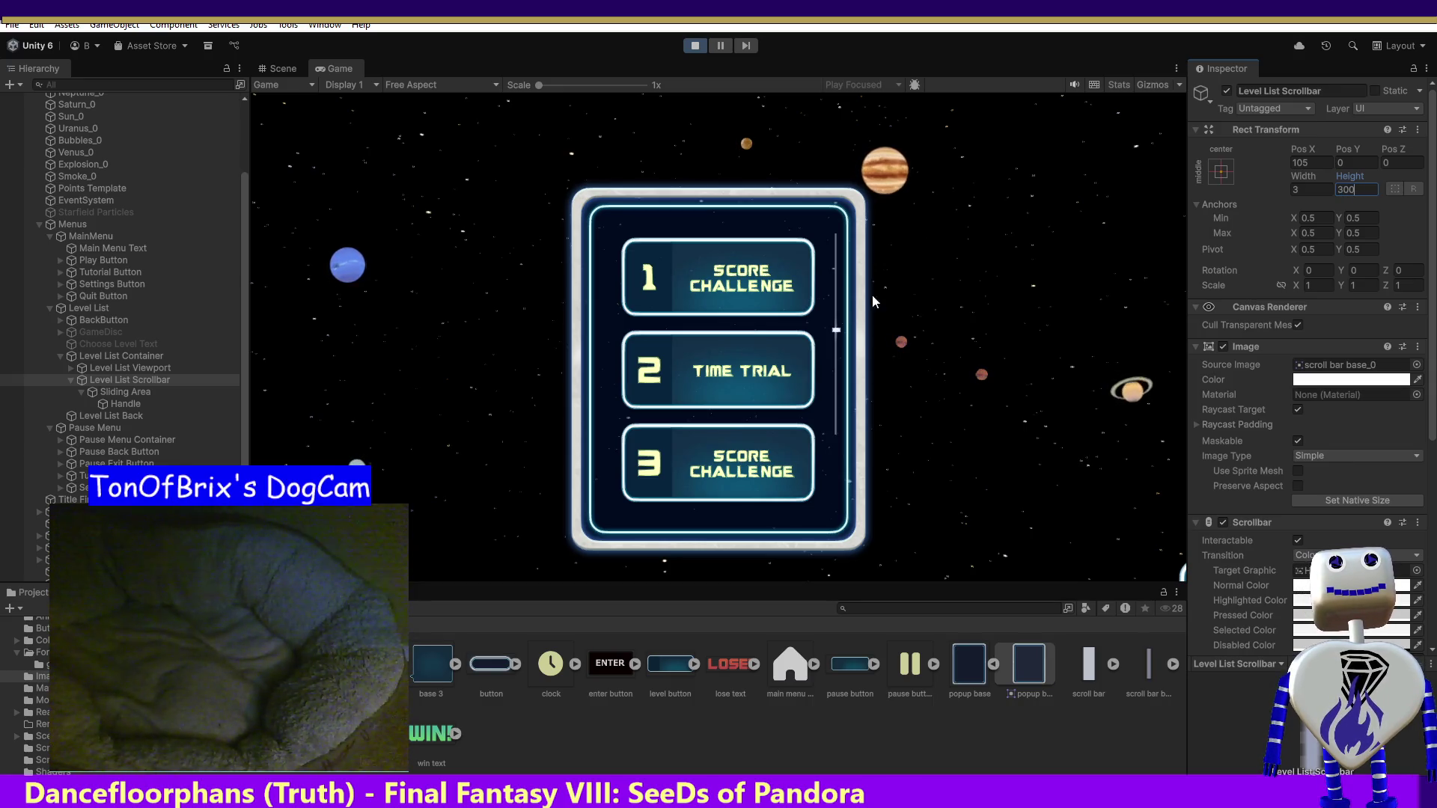
scroll(835, 334, "down", 5)
scroll(834, 315, "up", 3)
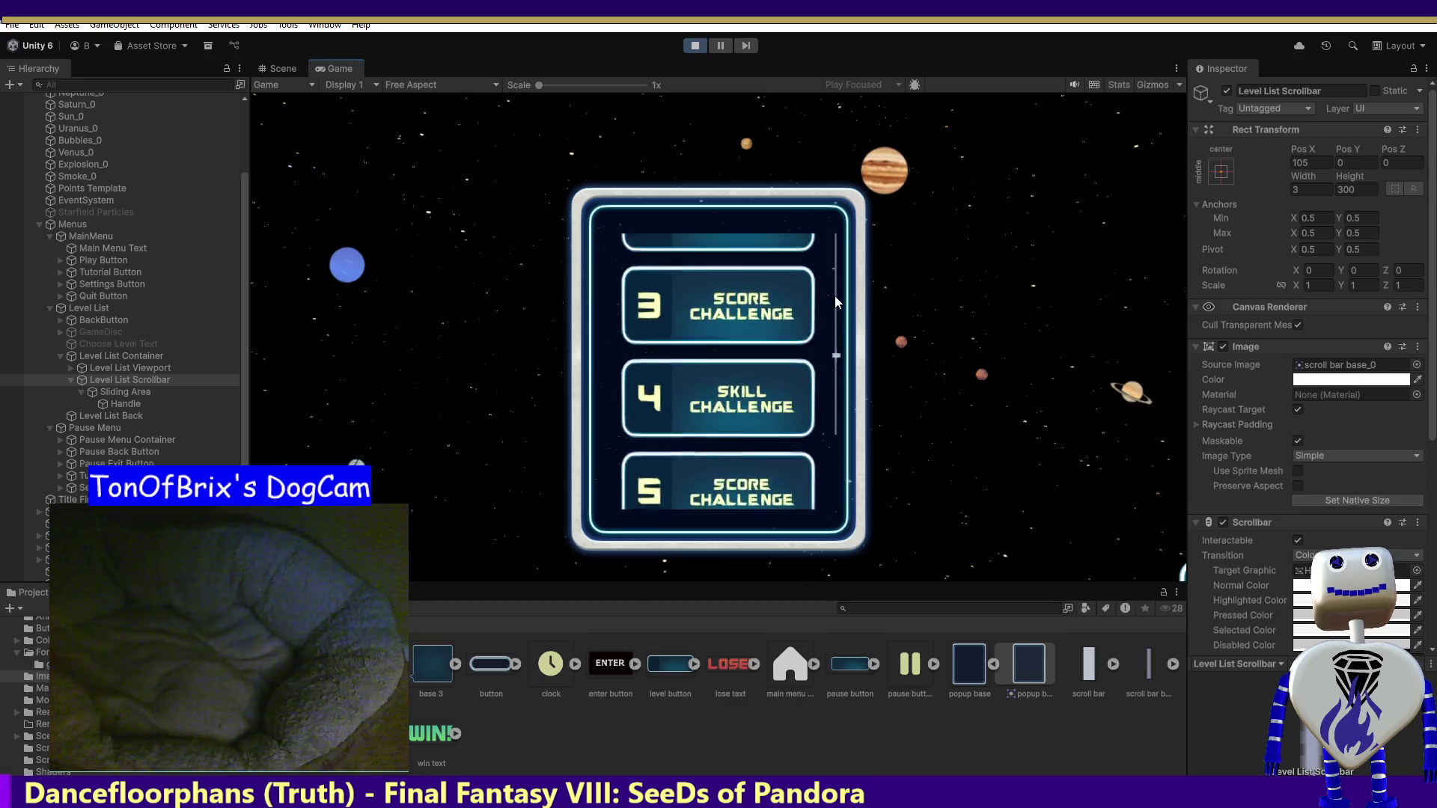
left_click(1348, 190)
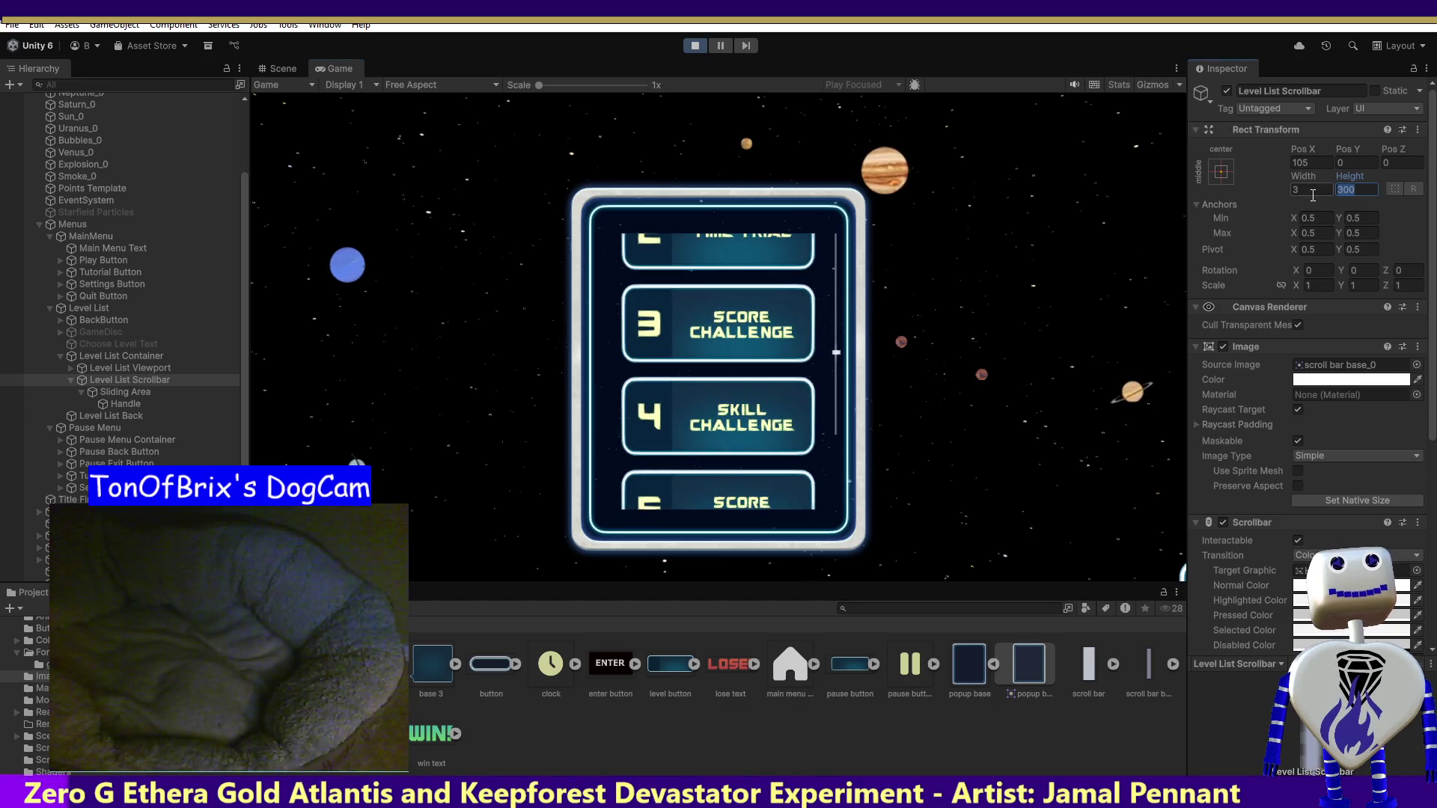
type("100")
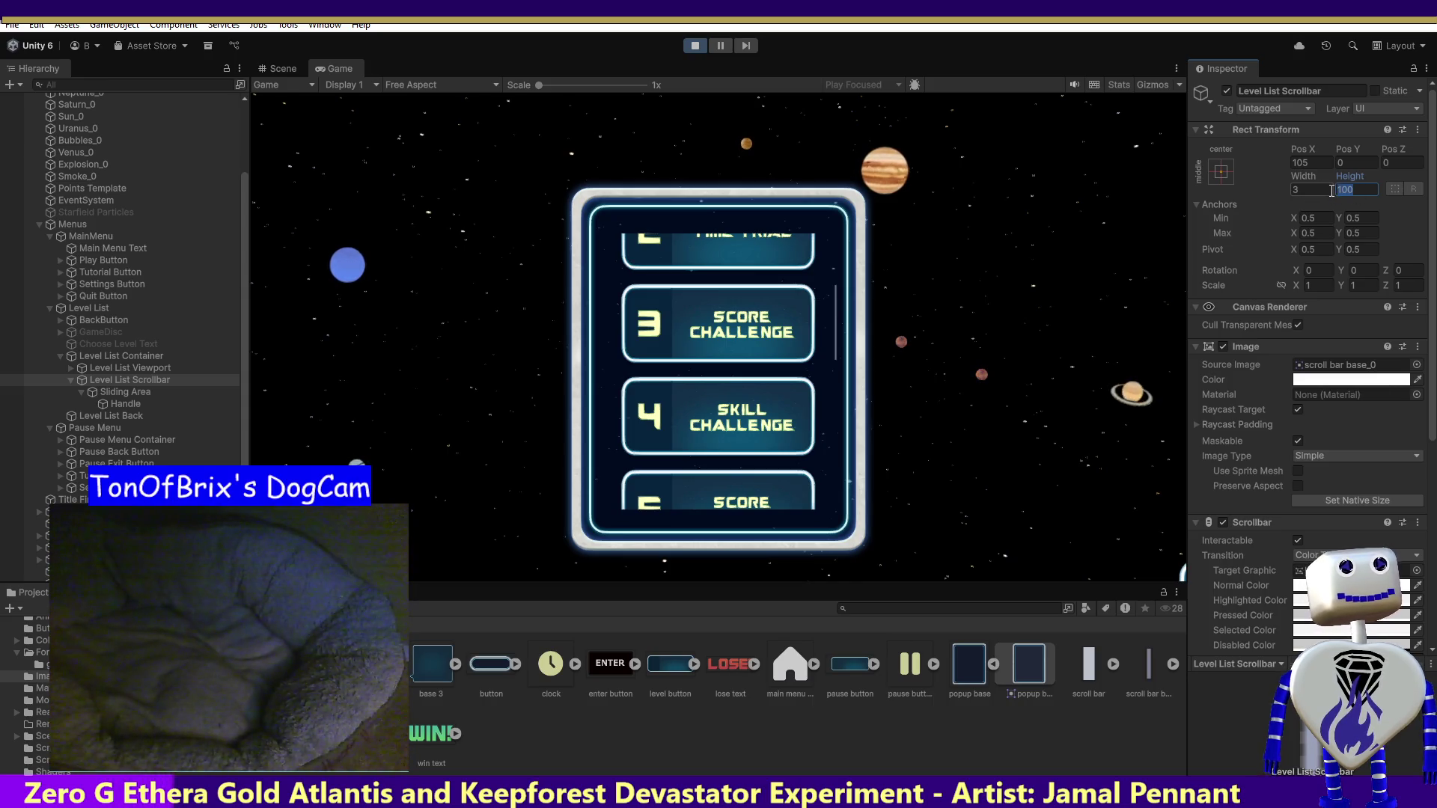
left_click(1306, 161)
type("0")
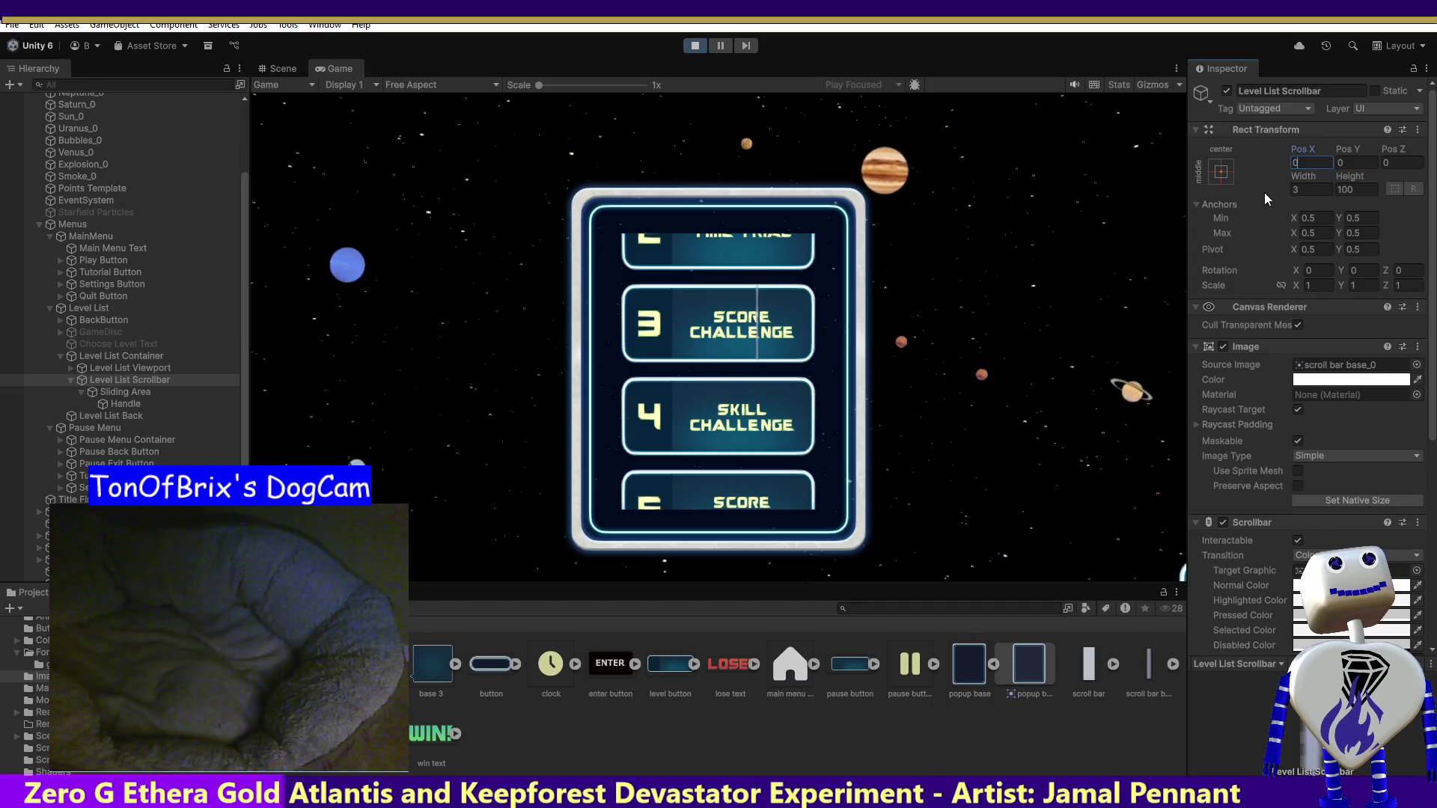
type("105")
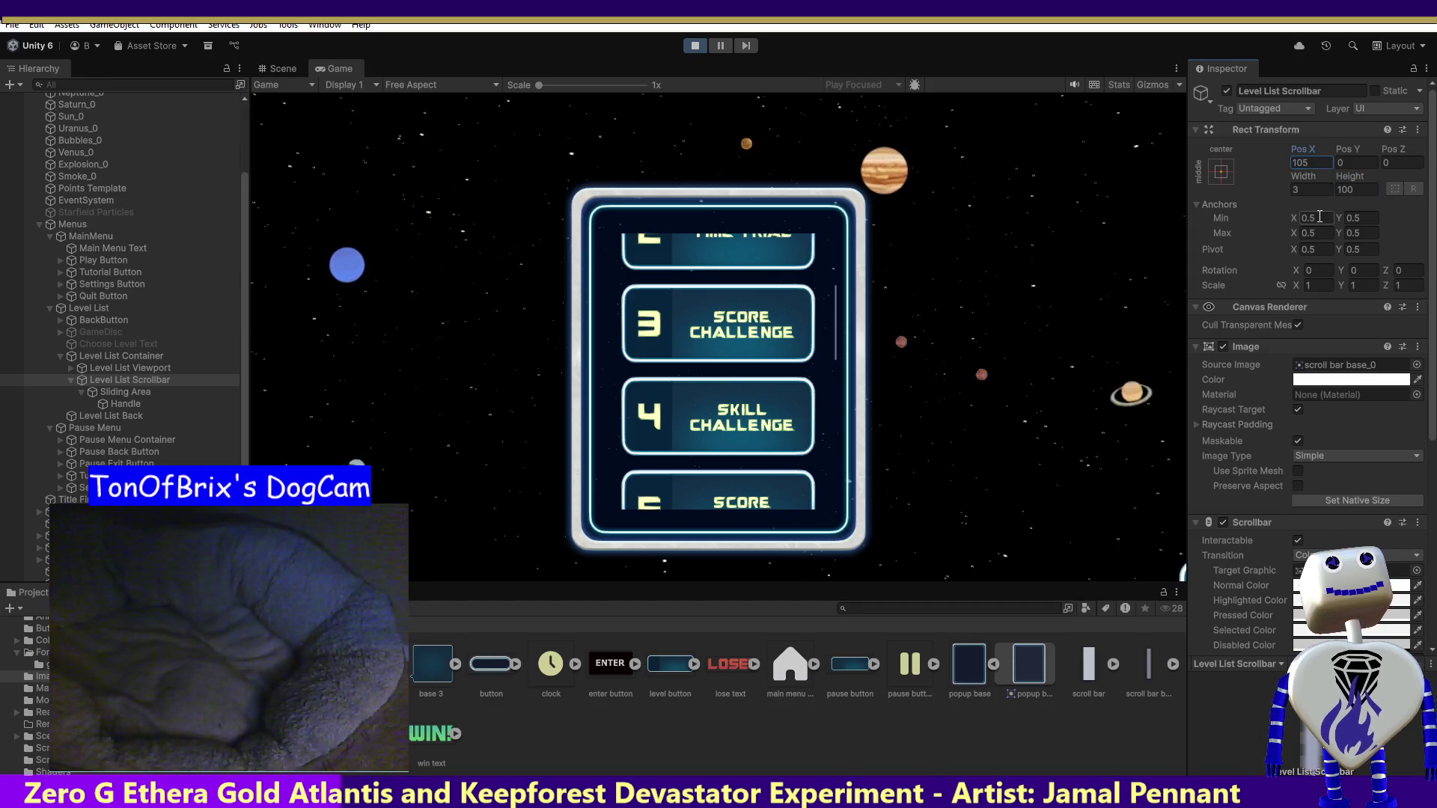
- Set the Level List Scrollbar height to 300 and scroll the list to test it
left_click(1357, 191)
type("300")
key("Return")
scroll(837, 348, "down", 3)
scroll(836, 347, "up", 5)
scroll(829, 279, "up", 3)
- Move the Level List Scrollbar to Pos Y -100
left_click(1323, 161)
key("Tab")
type("100")
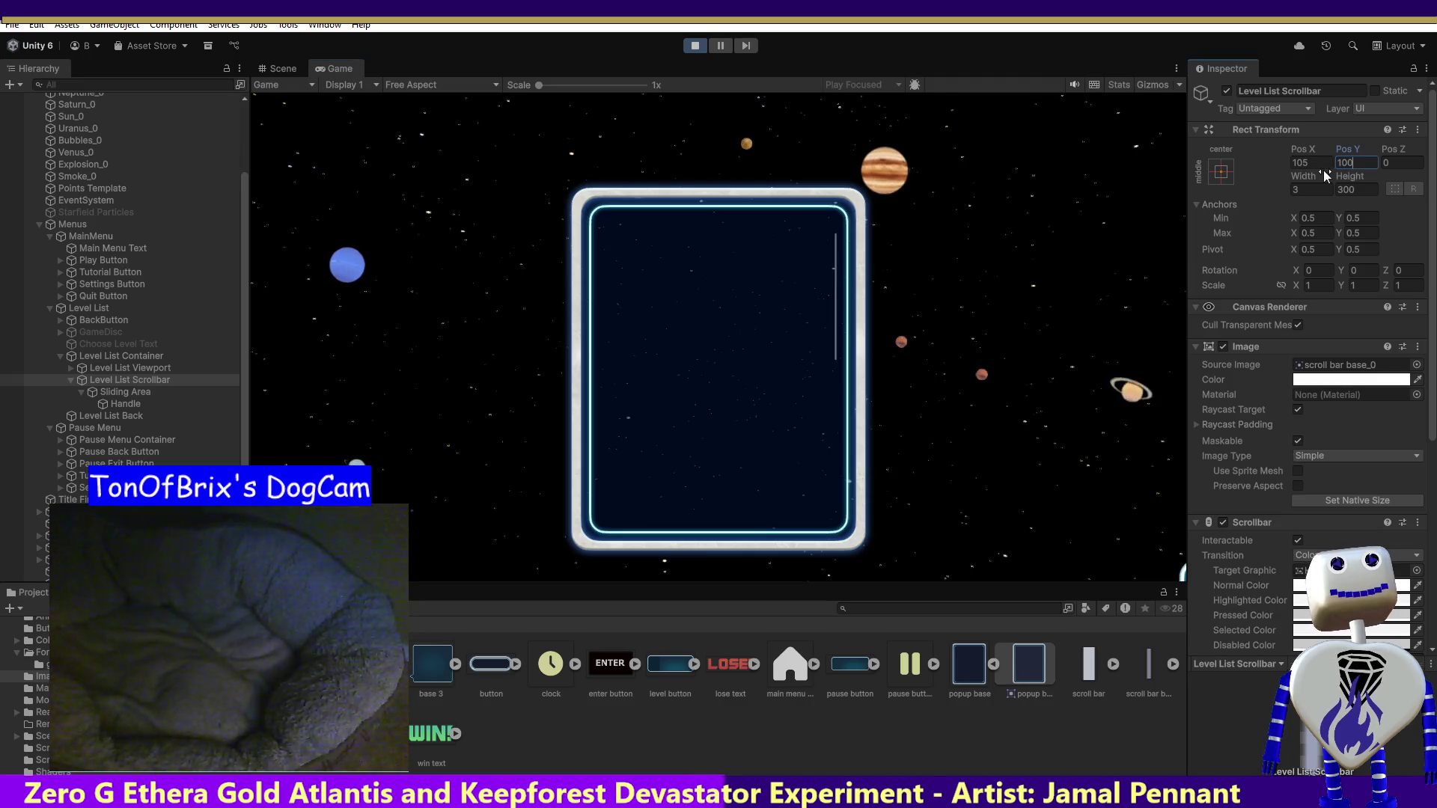
key("Return")
type("-100")
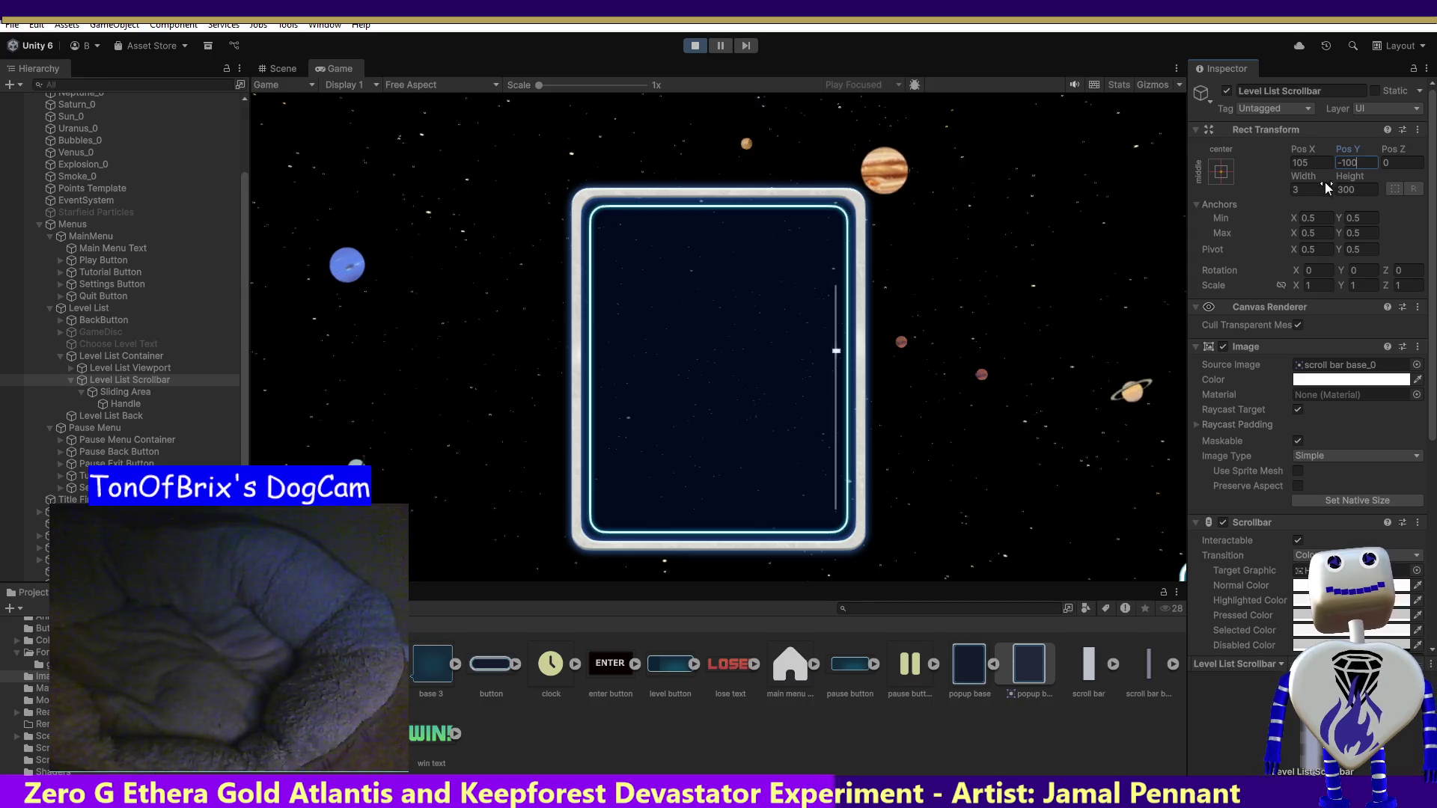
left_click(836, 354)
left_click(836, 349)
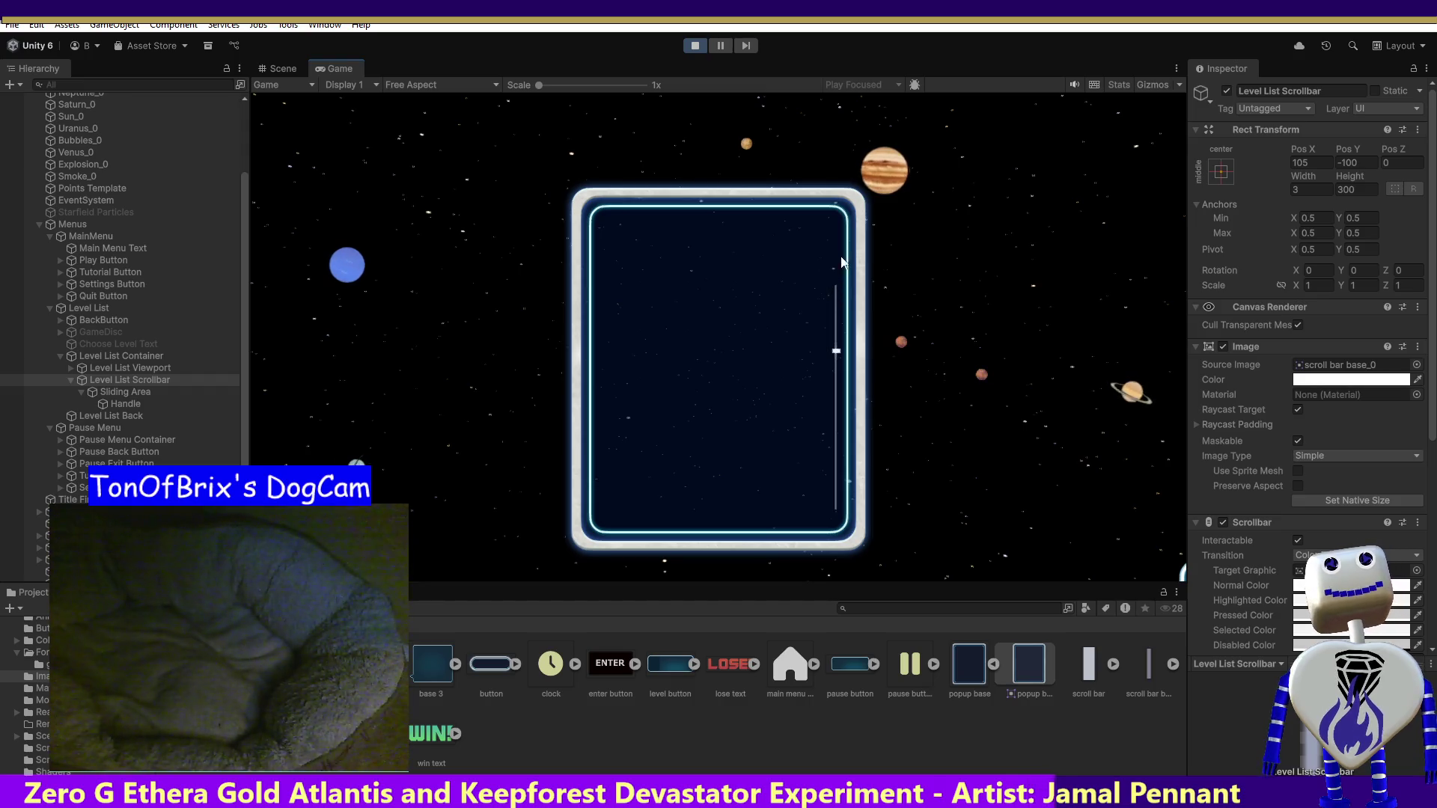
- Set the scrollbar height back to 475 and drag the scrollbar in the game to test it
left_click(1347, 190)
type("100")
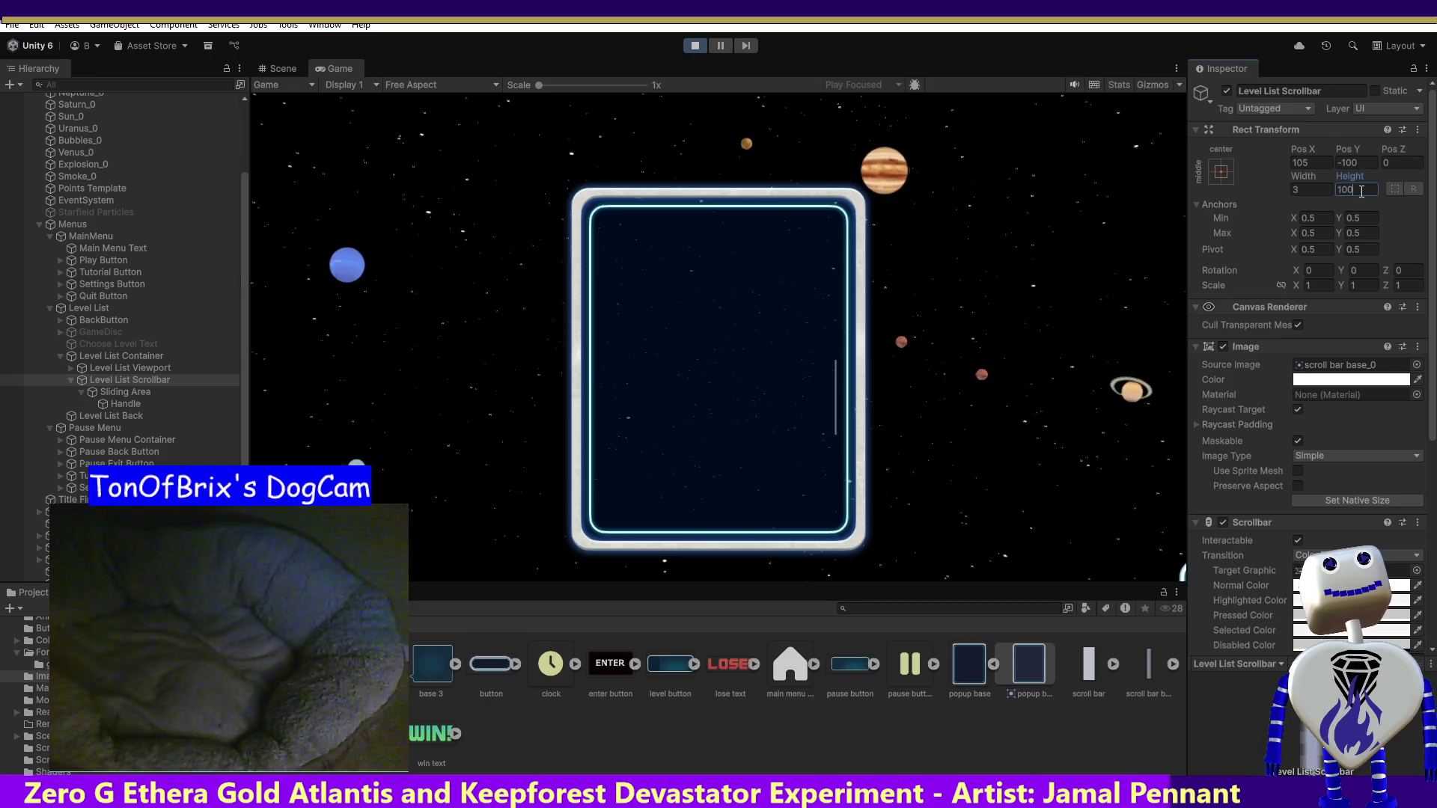
key("BackSpace")
key("BackSpace")
key("BackSpace")
type("475")
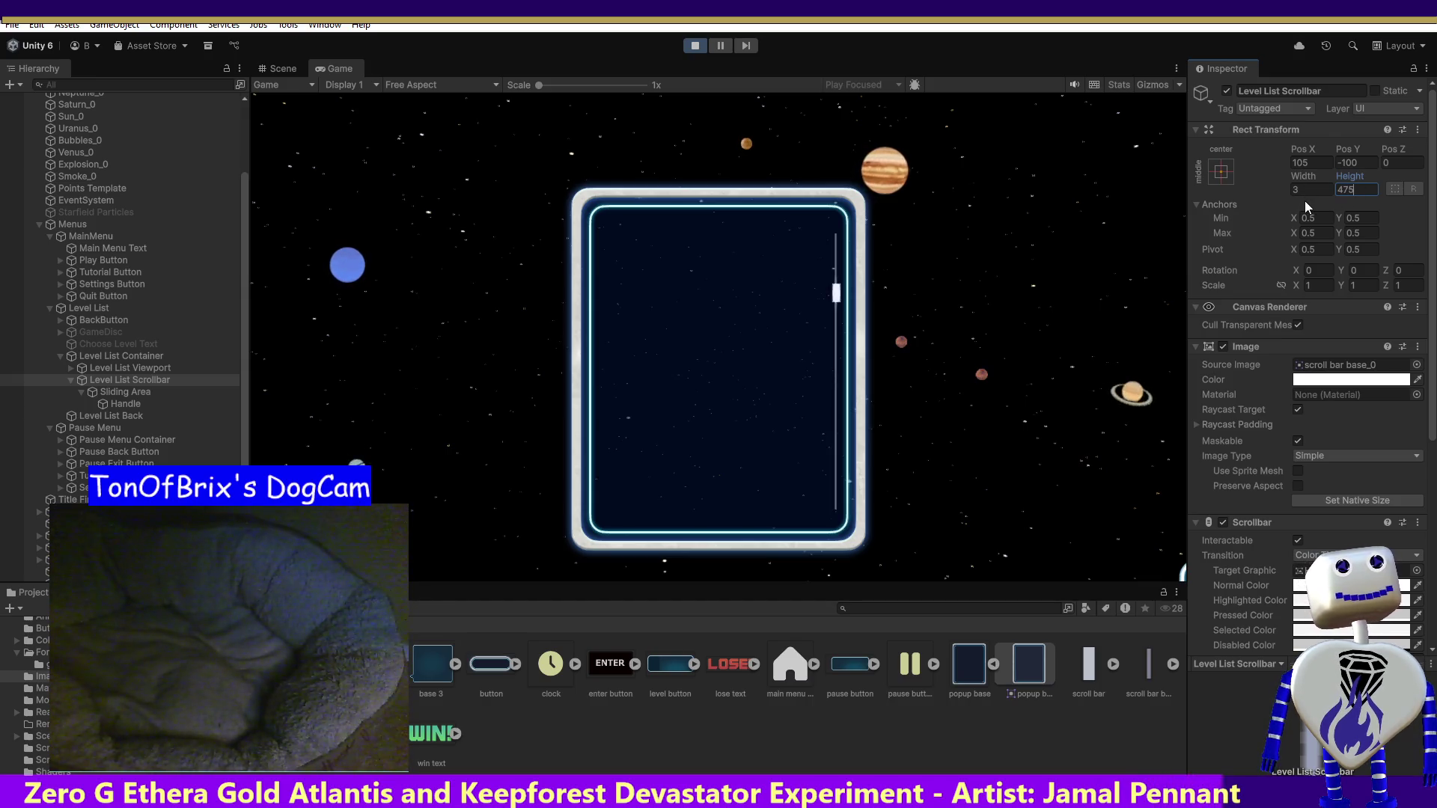
left_click(837, 289)
mouse_move(837, 291)
left_mouse_down()
mouse_move(834, 482)
mouse_move(854, 203)
left_mouse_up()
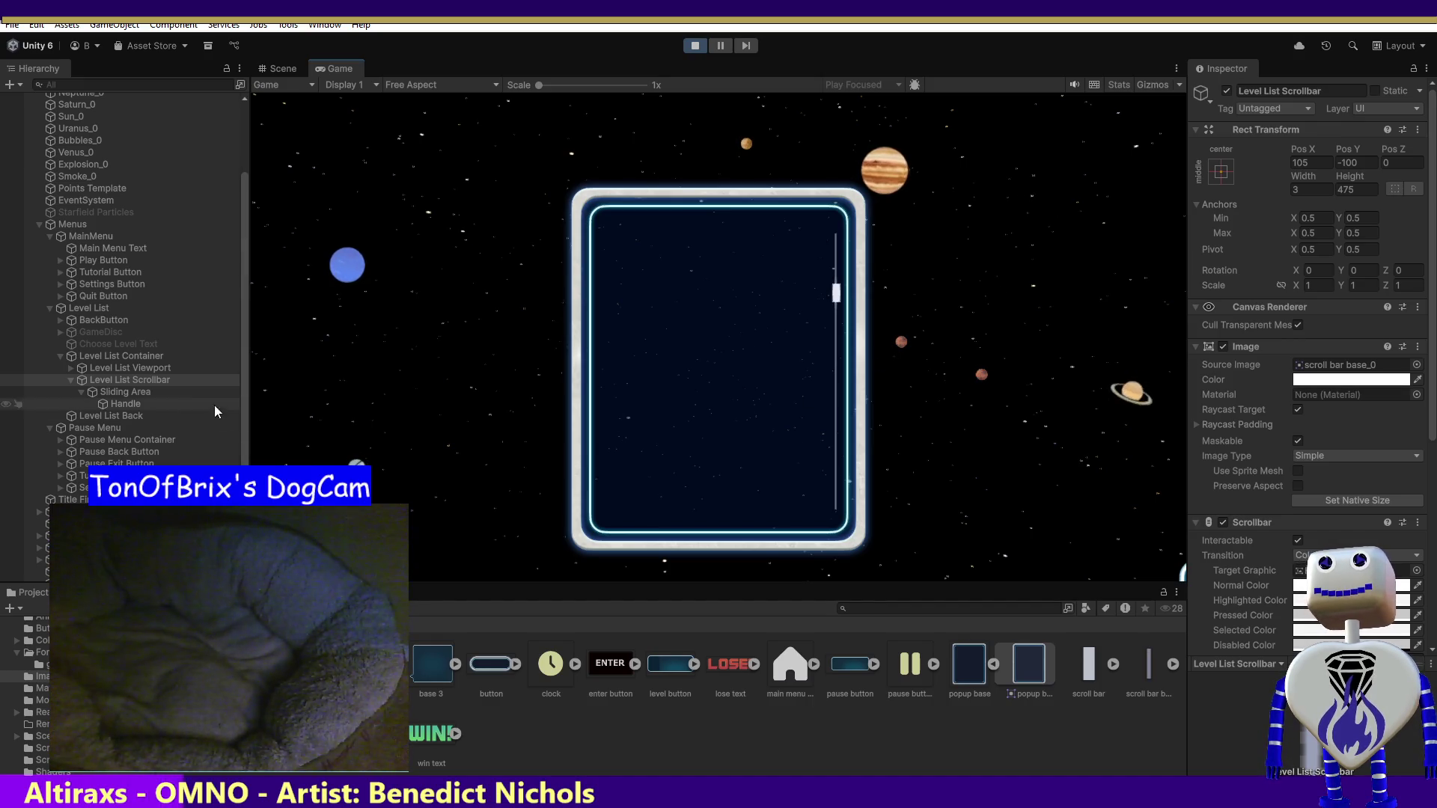
- Select Level List Viewport, Level List Scrollbar, Sliding Area, then the scrollbar Handle in turn
left_click(139, 367)
left_click(137, 380)
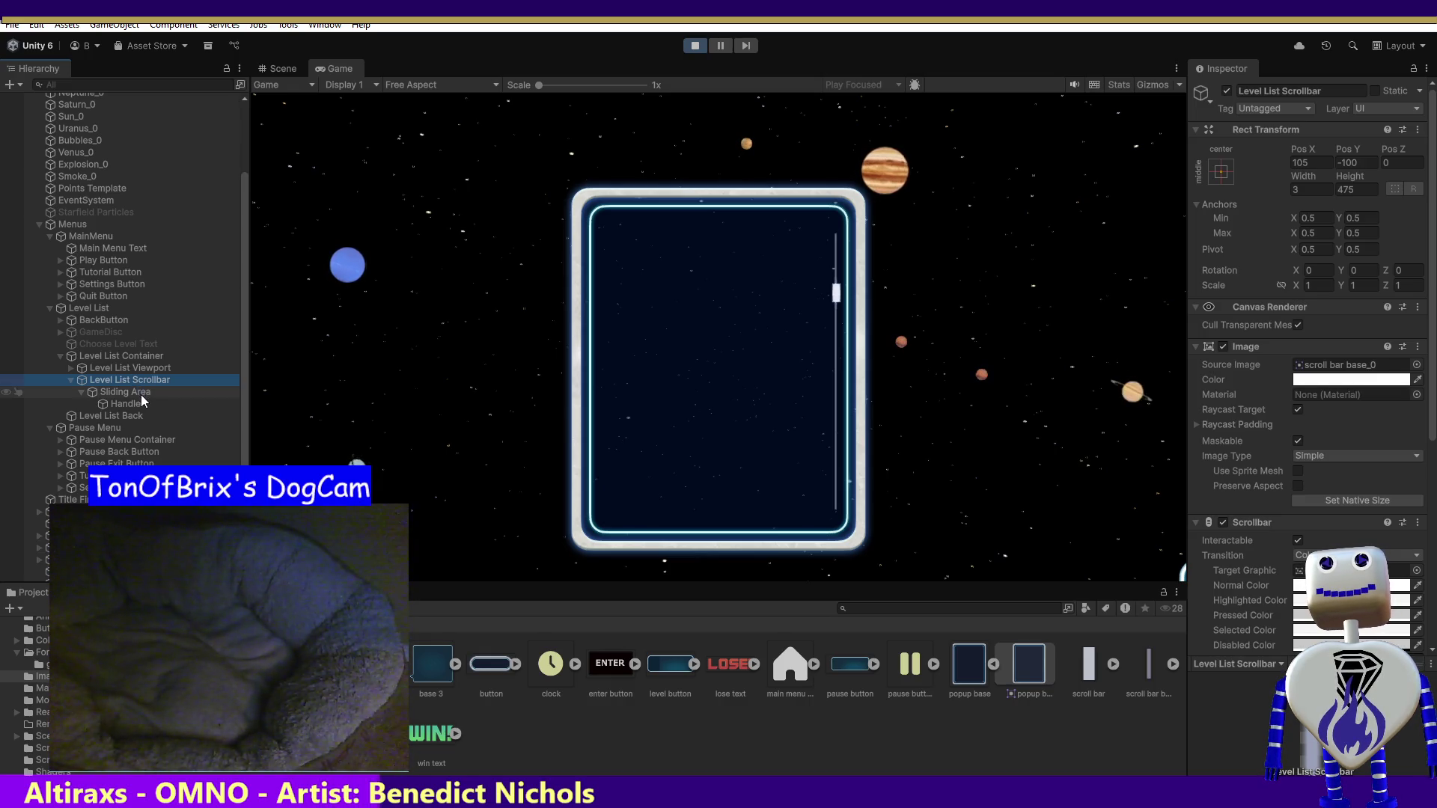
left_click(110, 393)
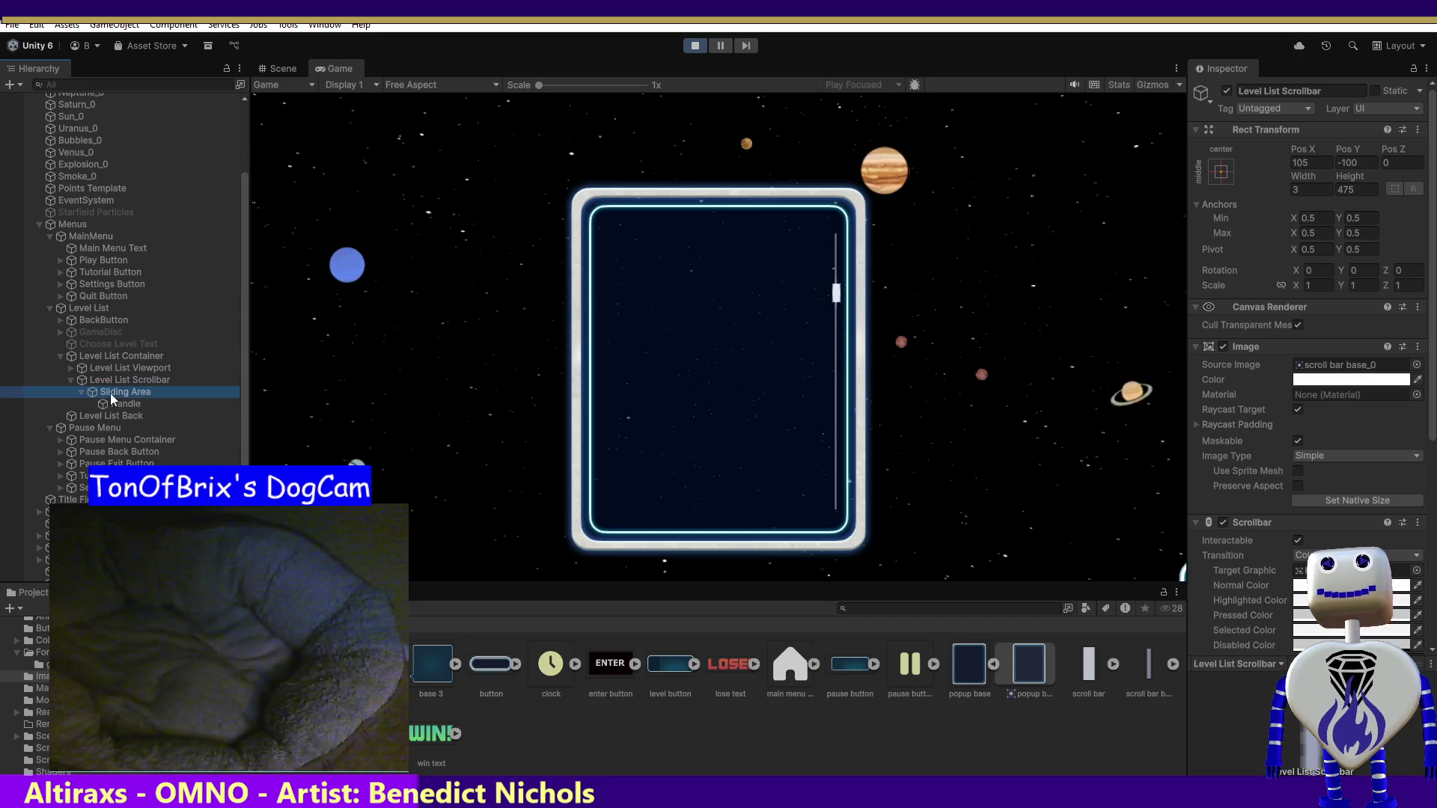
left_click(106, 404)
left_click(584, 196)
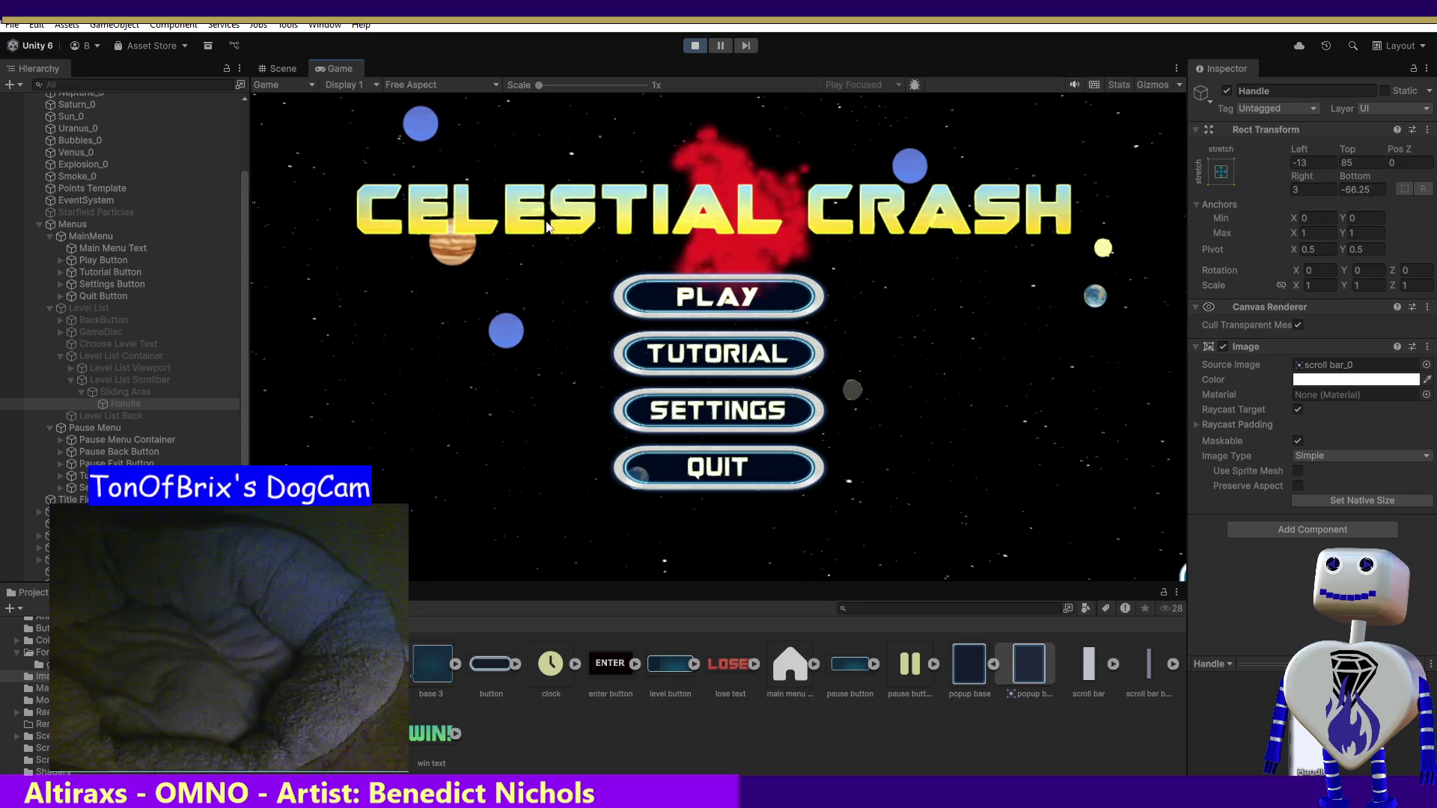
- Open the level list via PLAY and scroll through it down to levels 7 and 8
left_click(742, 298)
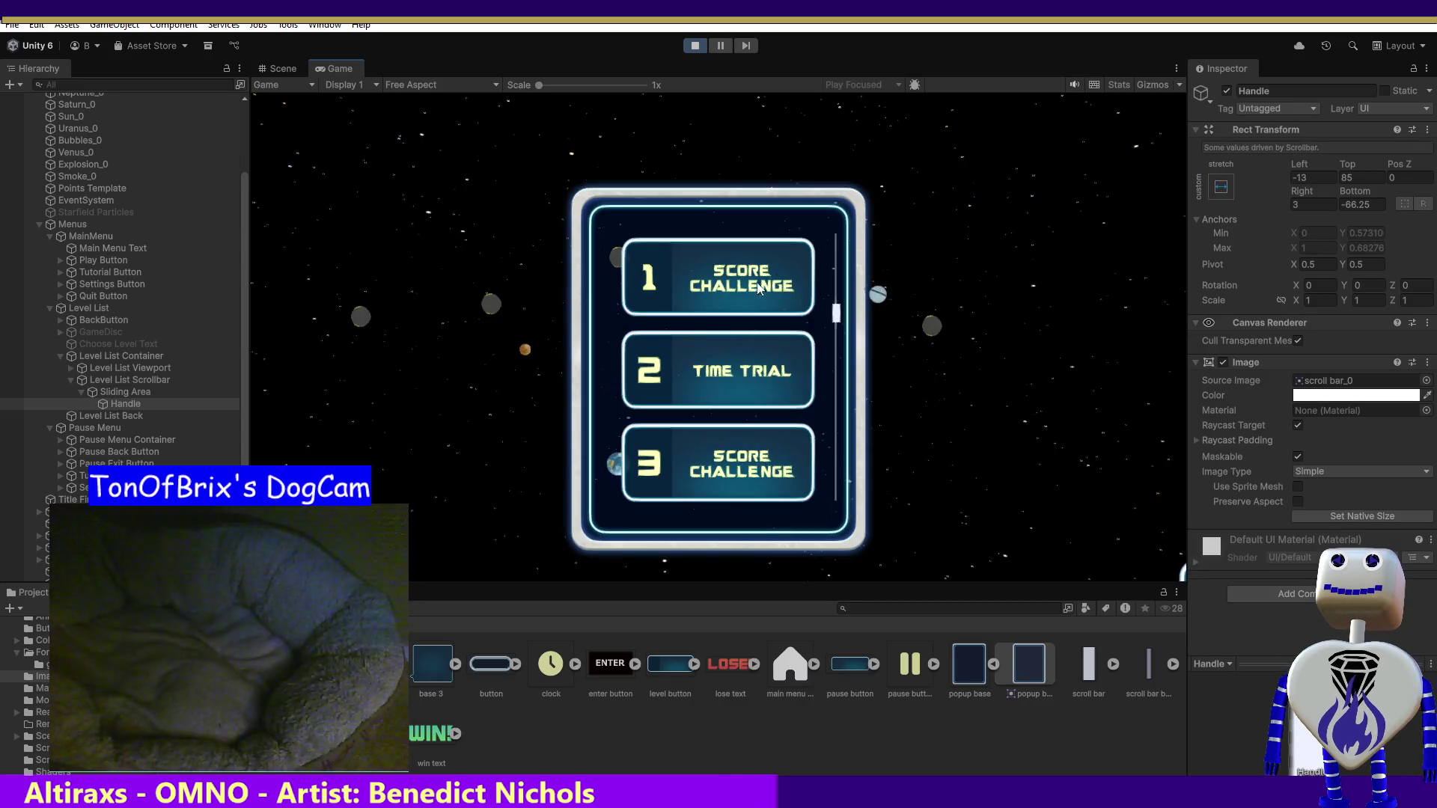
scroll(836, 311, "down", 2)
scroll(836, 311, "up", 5)
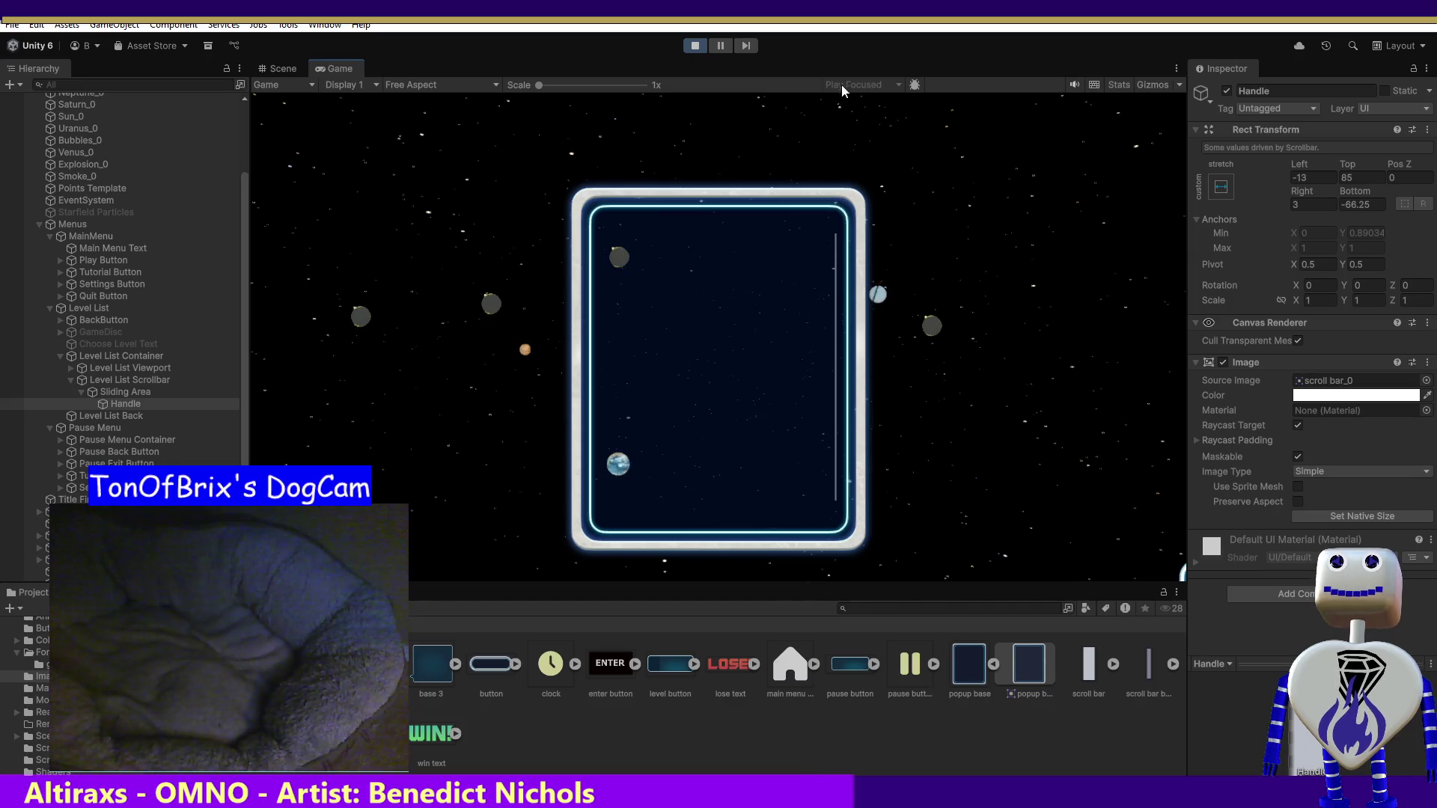
scroll(830, 337, "down", 10)
scroll(829, 404, "down", 1)
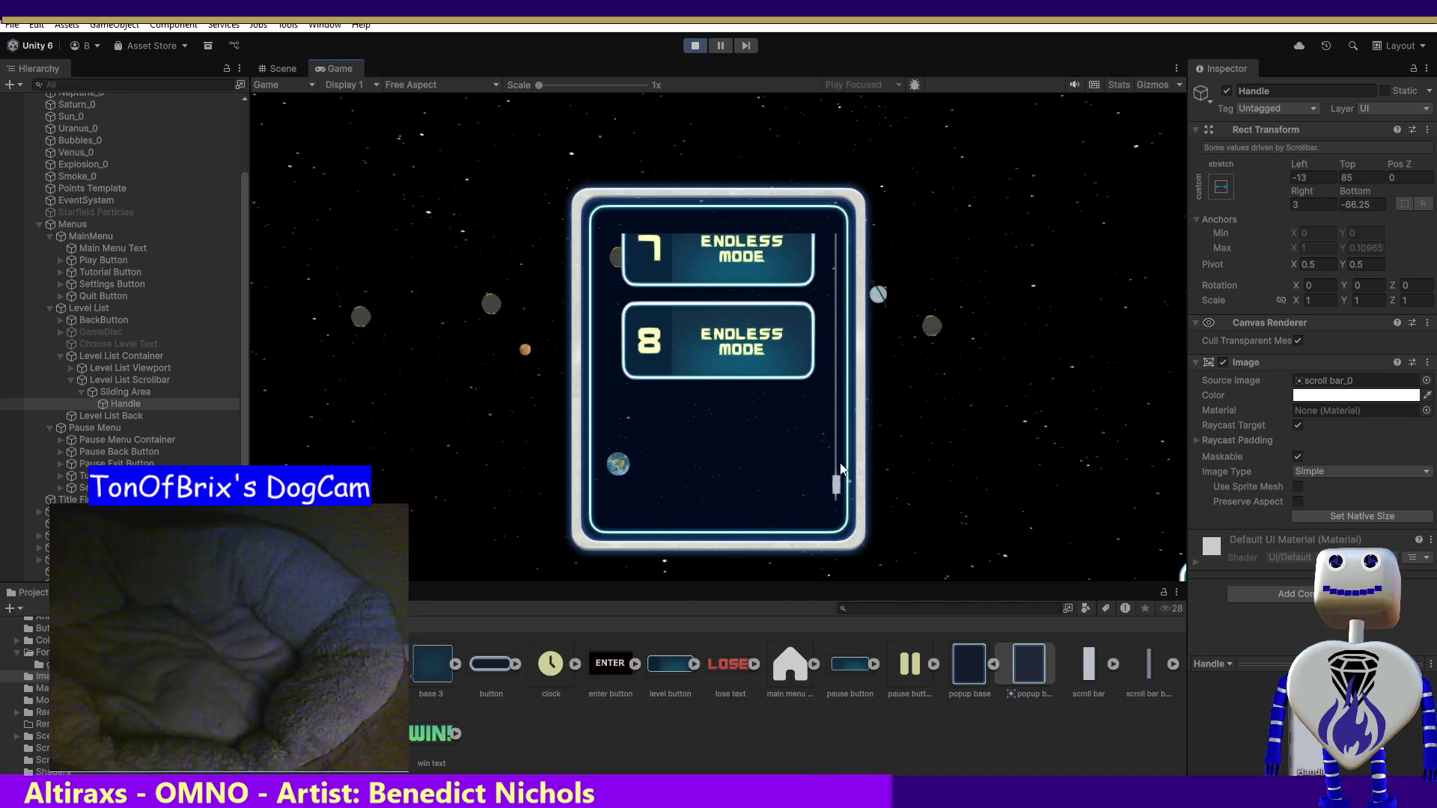
scroll(831, 400, "up", 6)
scroll(843, 249, "up", 5)
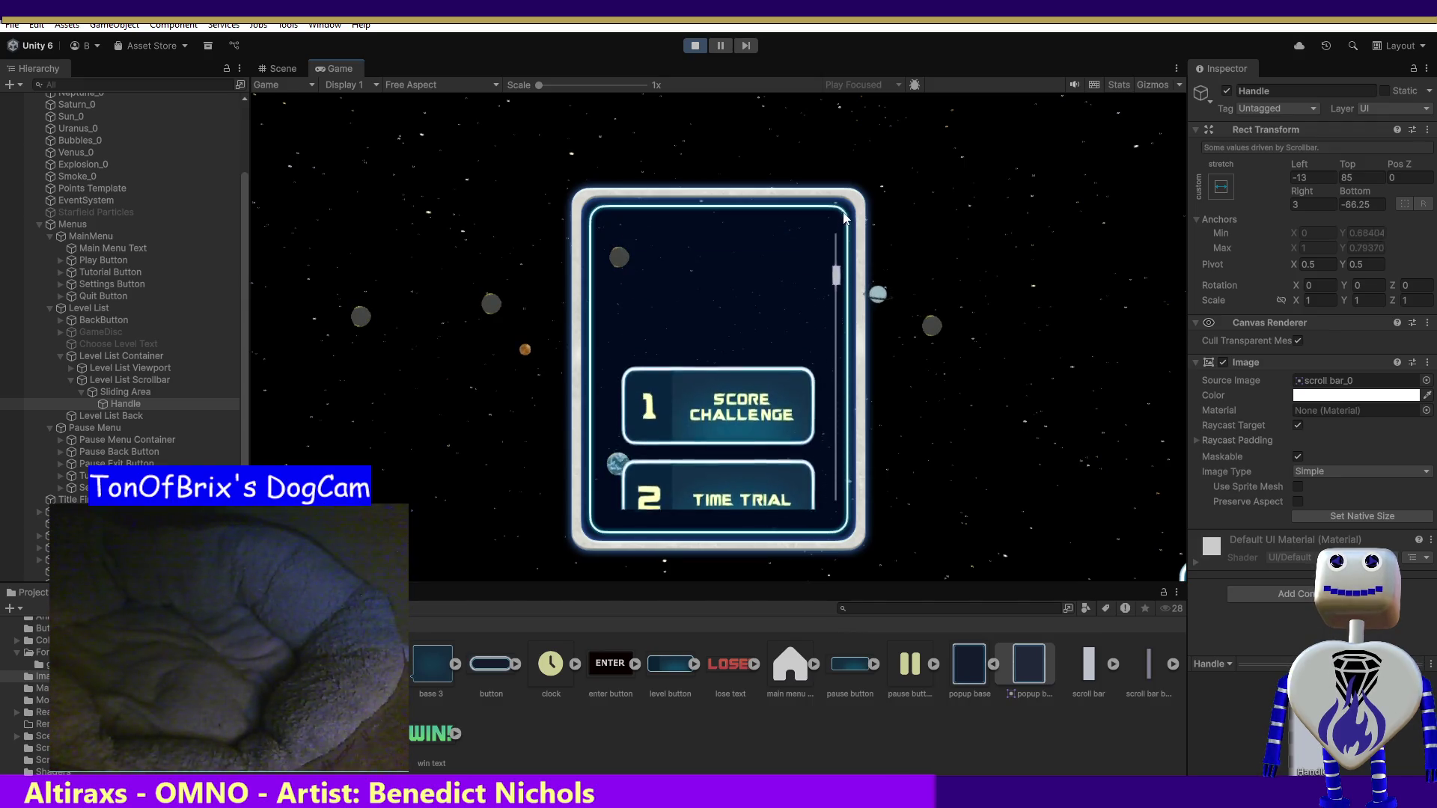
scroll(829, 460, "down", 10)
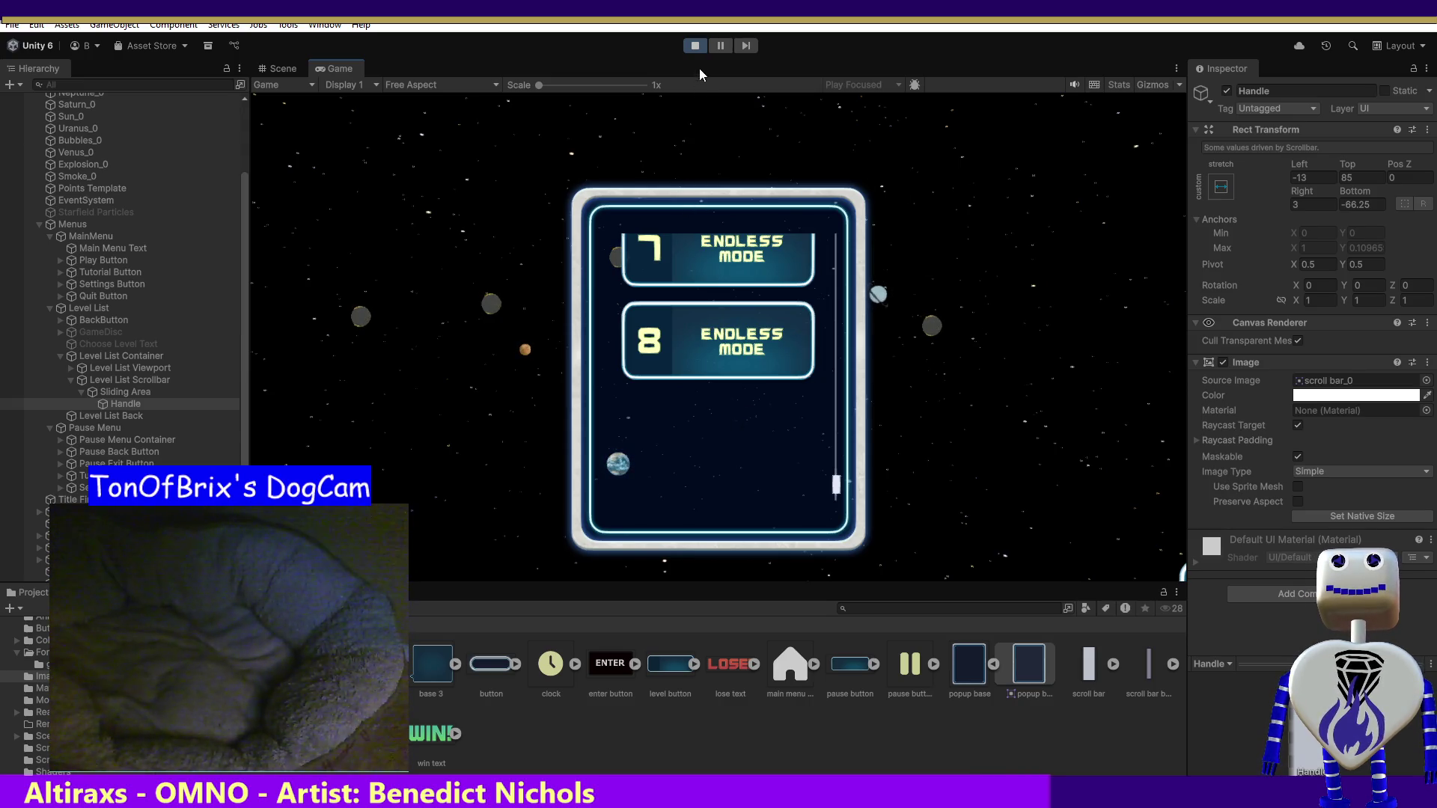
- Open level 7's info popup, test scrolling its content, then restart play mode
left_click(764, 275)
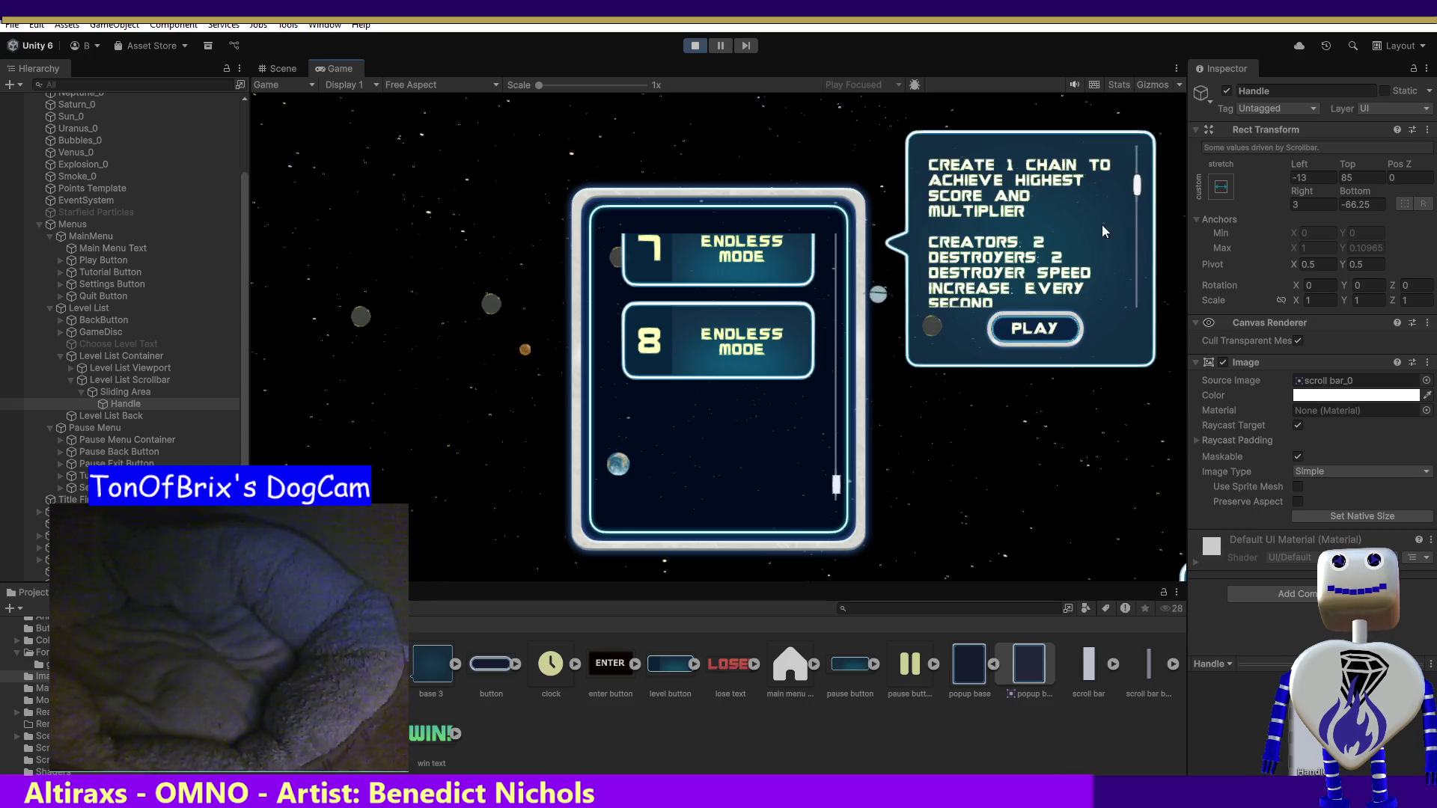
scroll(1135, 174, "up", 3)
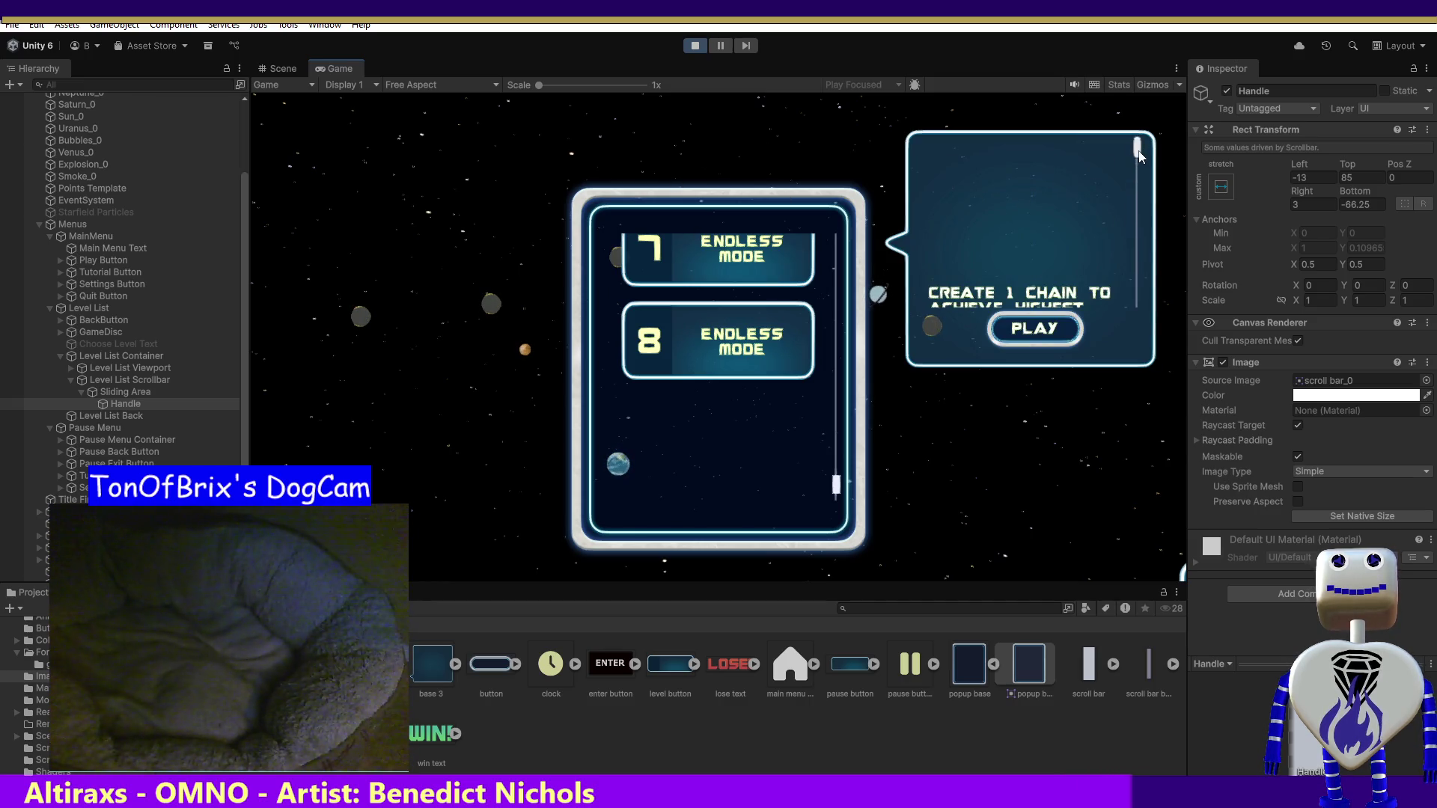
left_click_drag(1138, 148, 1121, 218)
scroll(1119, 232, "up", 3)
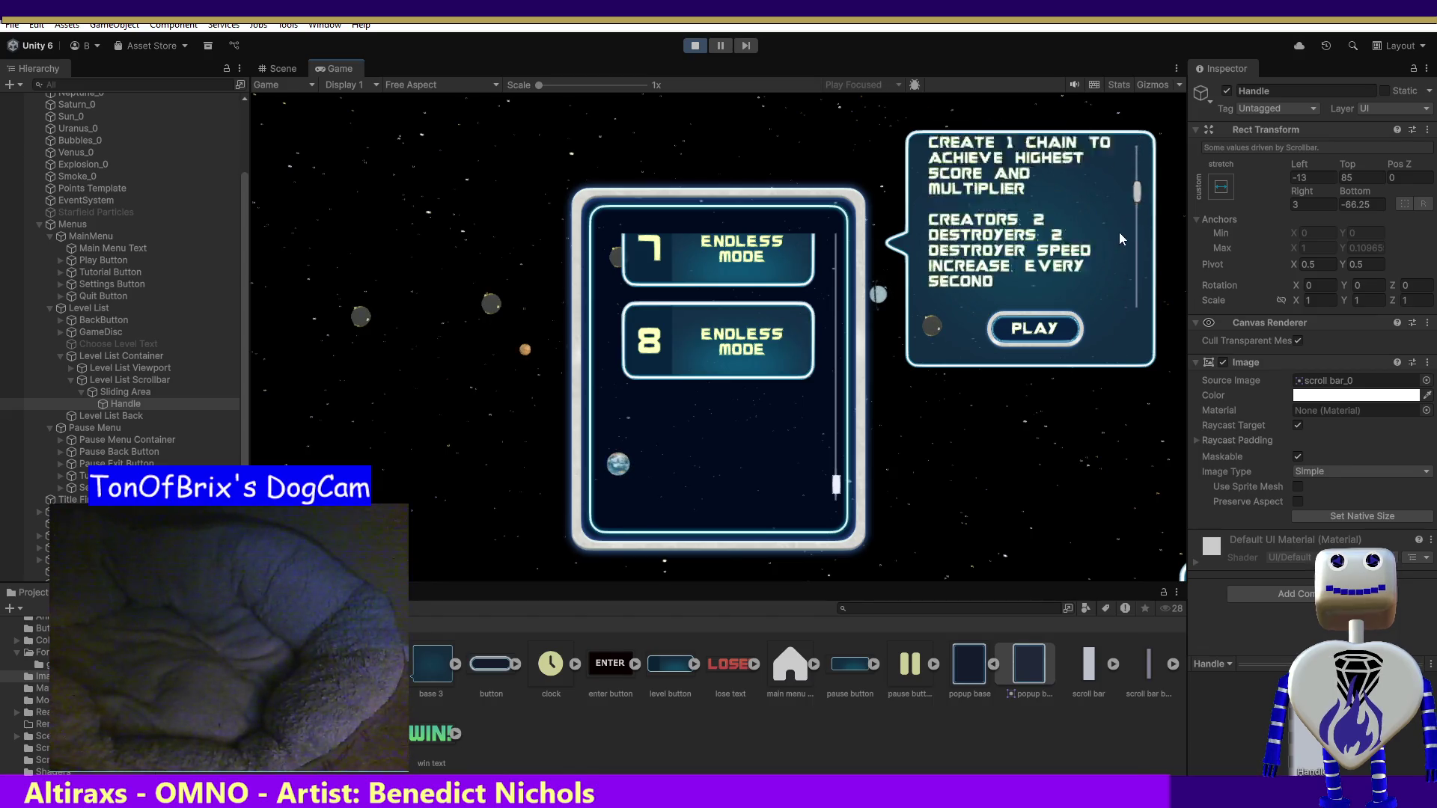
scroll(1118, 244, "down", 3)
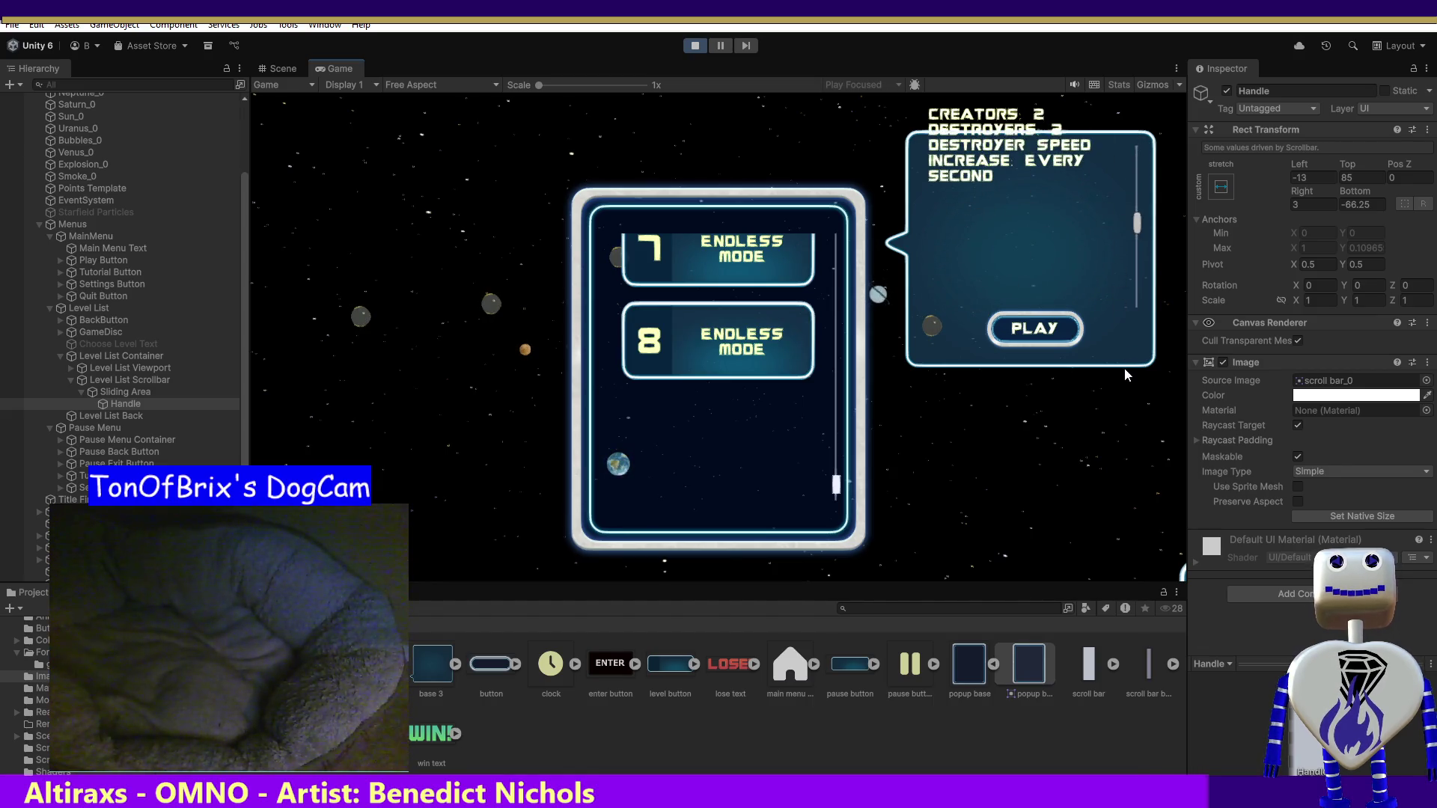
scroll(1115, 286, "up", 3)
scroll(1109, 195, "down", 5)
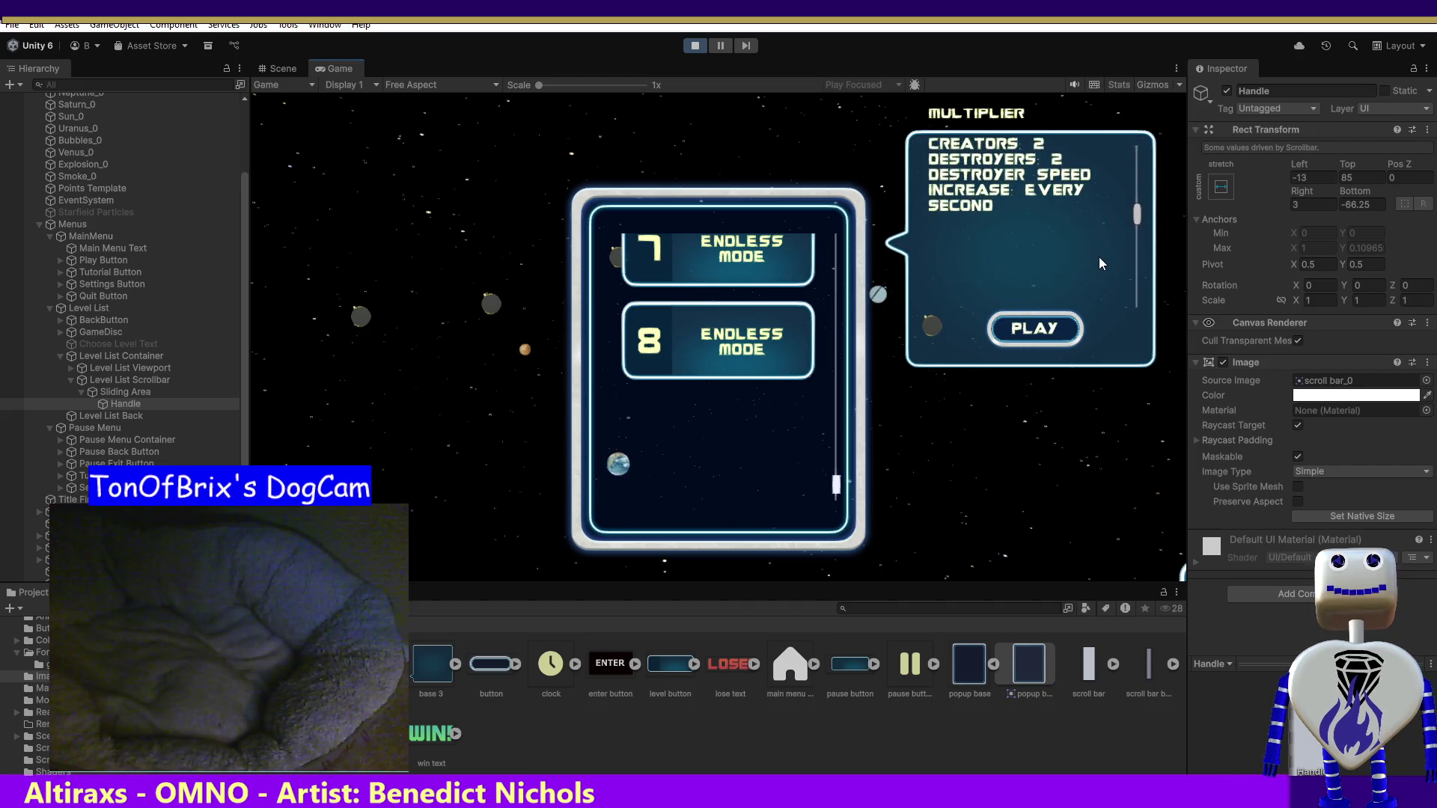
scroll(1099, 259, "up", 1)
left_click(694, 45)
left_click(692, 47)
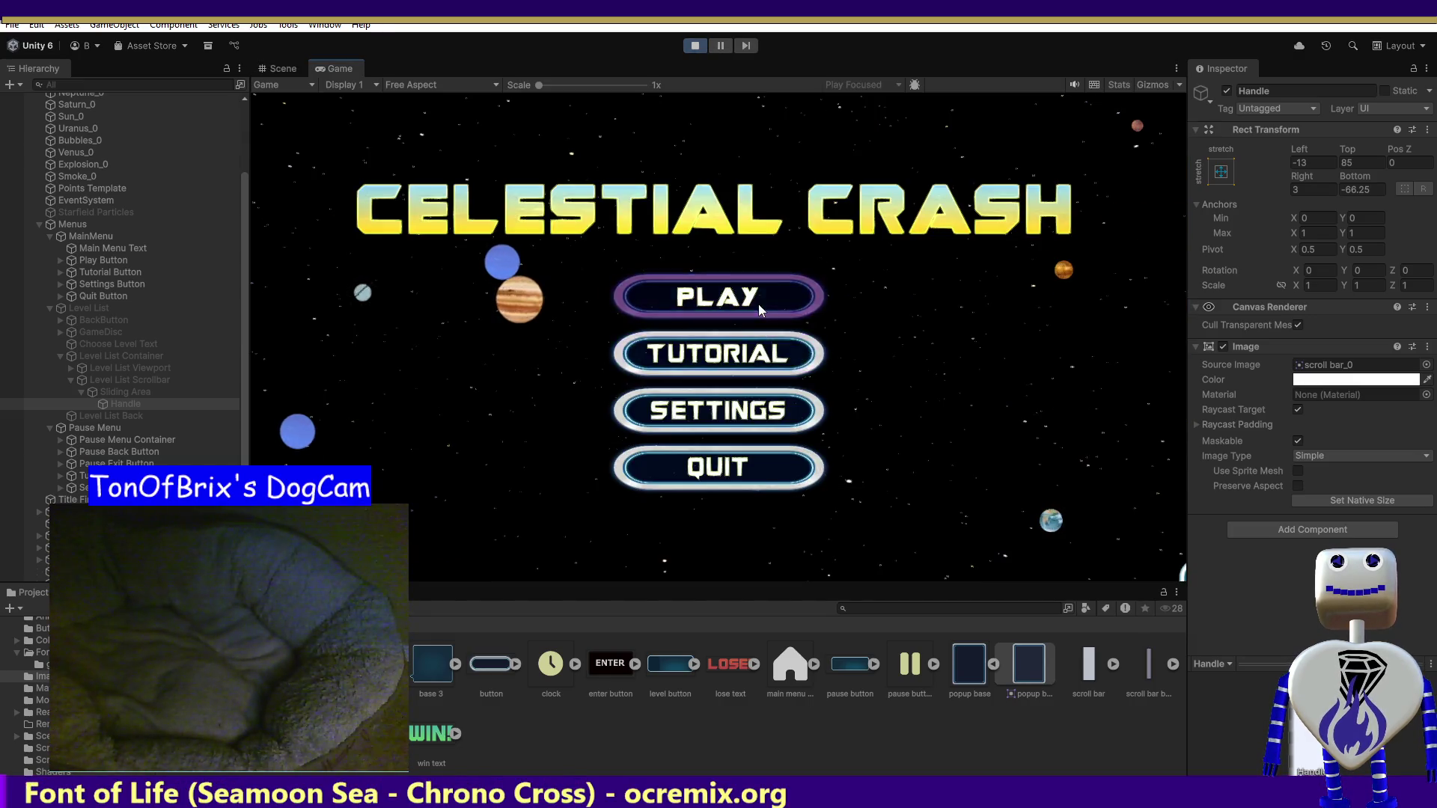
- Open the level list showing level 1's Score Challenge popup (score 1000), then select a lower Hierarchy object
left_click(758, 304)
left_click(793, 278)
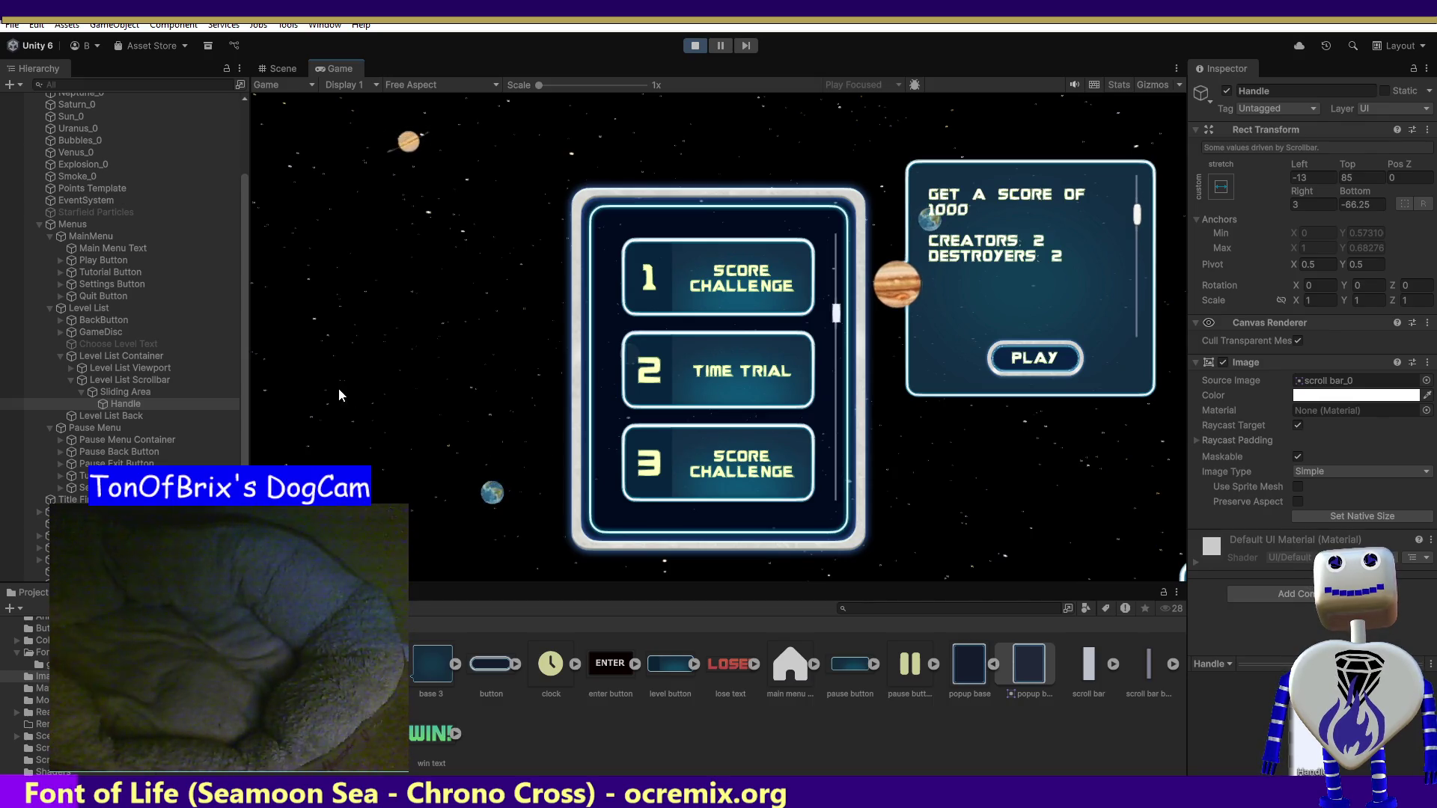
left_click_drag(244, 451, 244, 519)
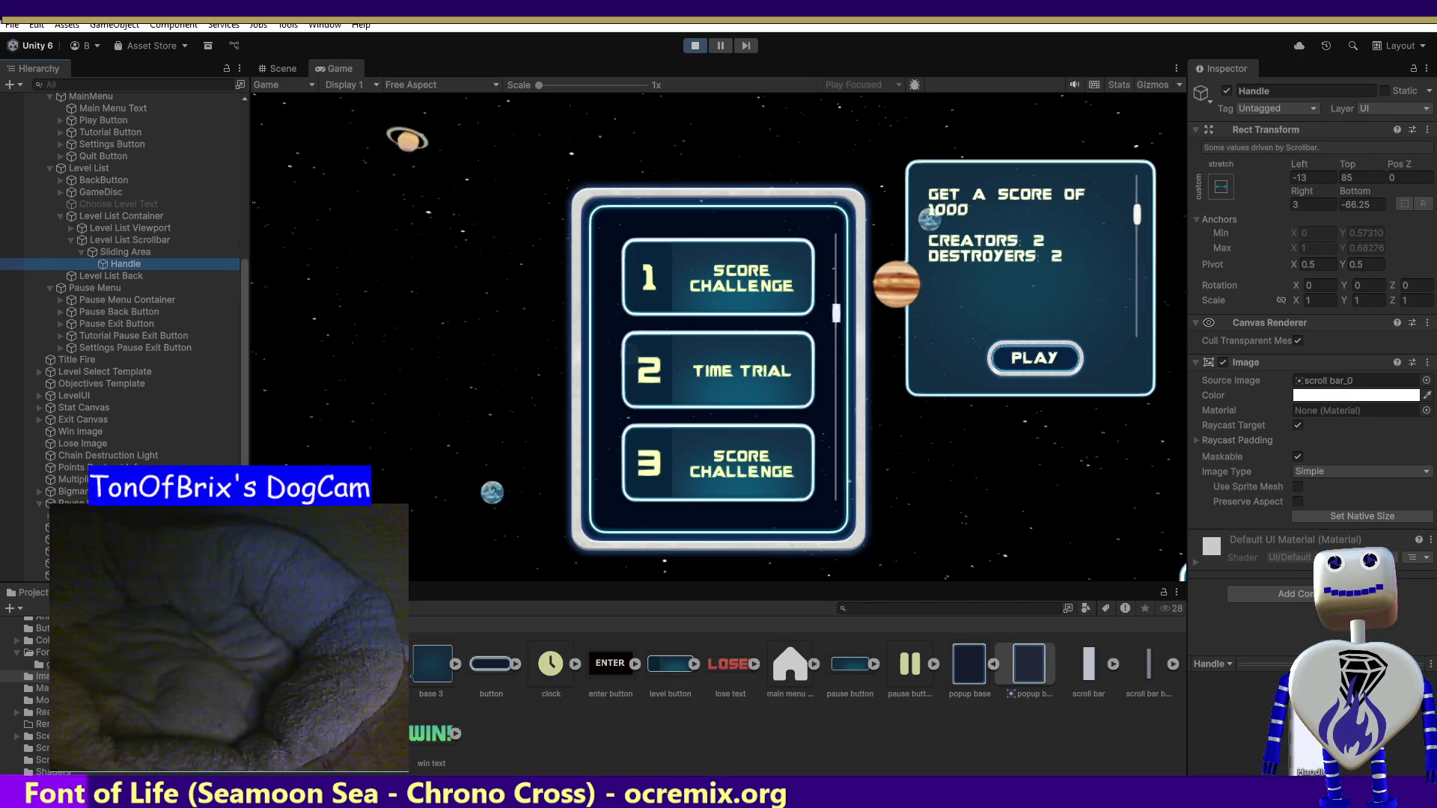
left_click(150, 527)
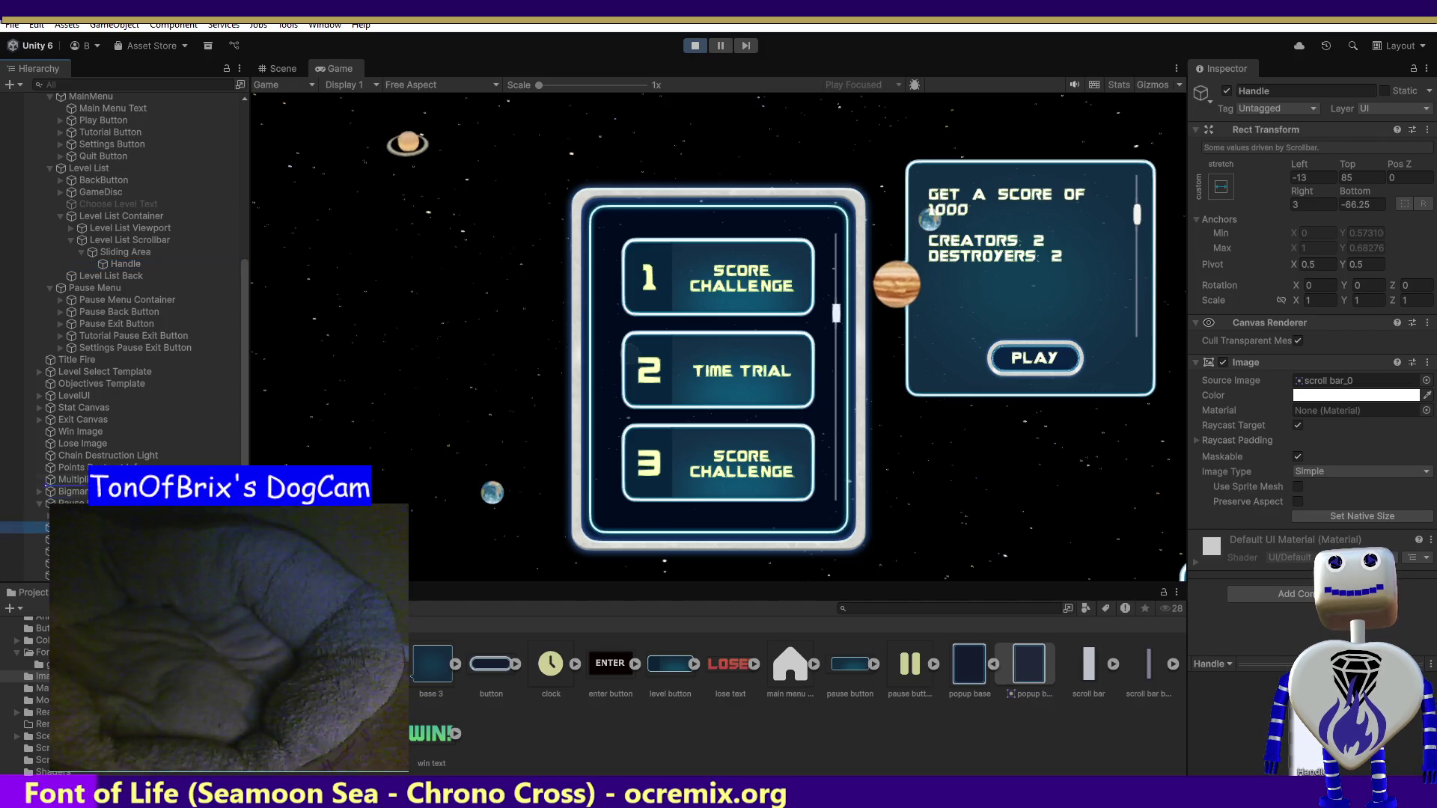
- Undo the accidental move of the Jupiter clone under MainMenu
left_click_drag(148, 241, 147, 162)
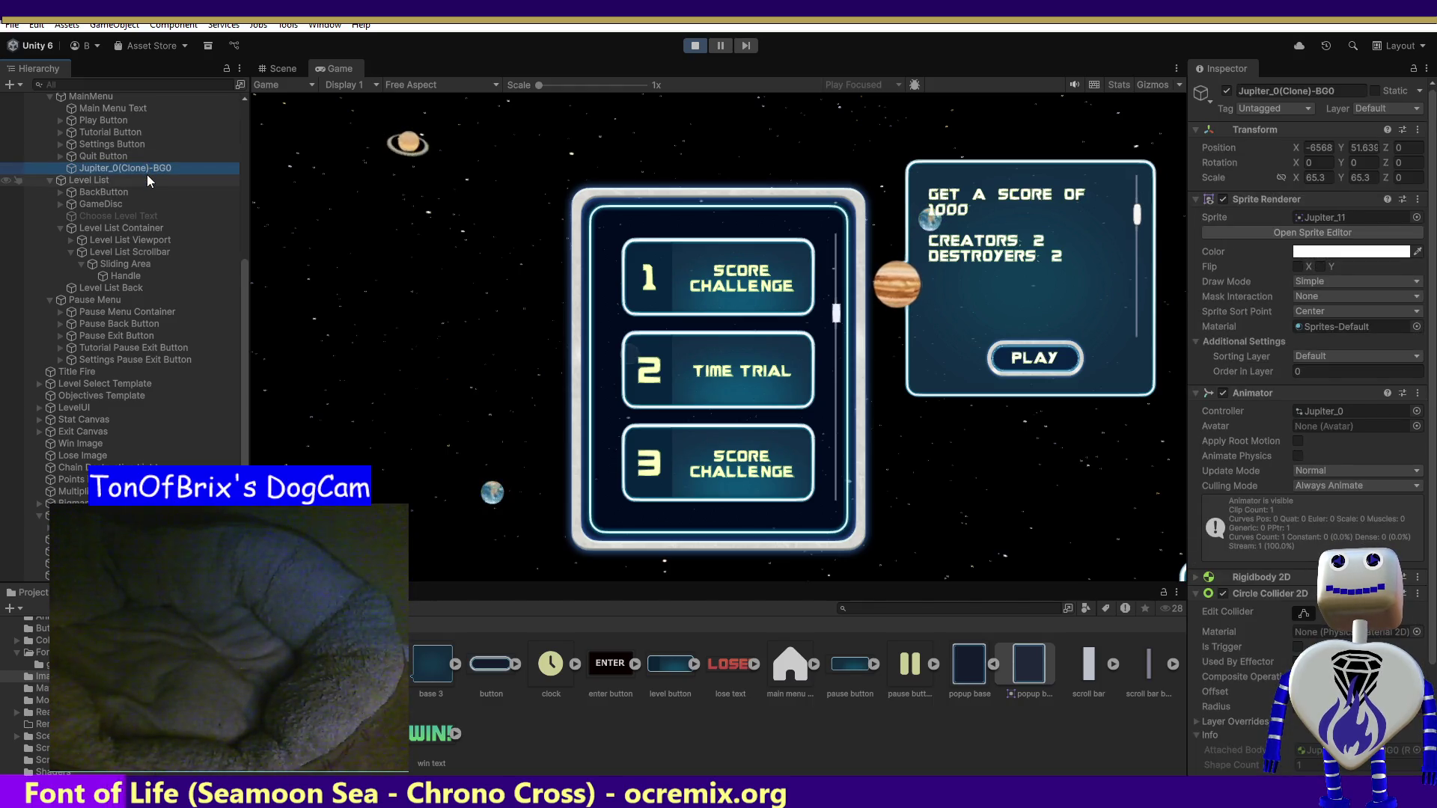
left_click(147, 173)
mouse_move(147, 176)
left_mouse_down()
mouse_move(172, 89)
mouse_move(163, 200)
left_mouse_up()
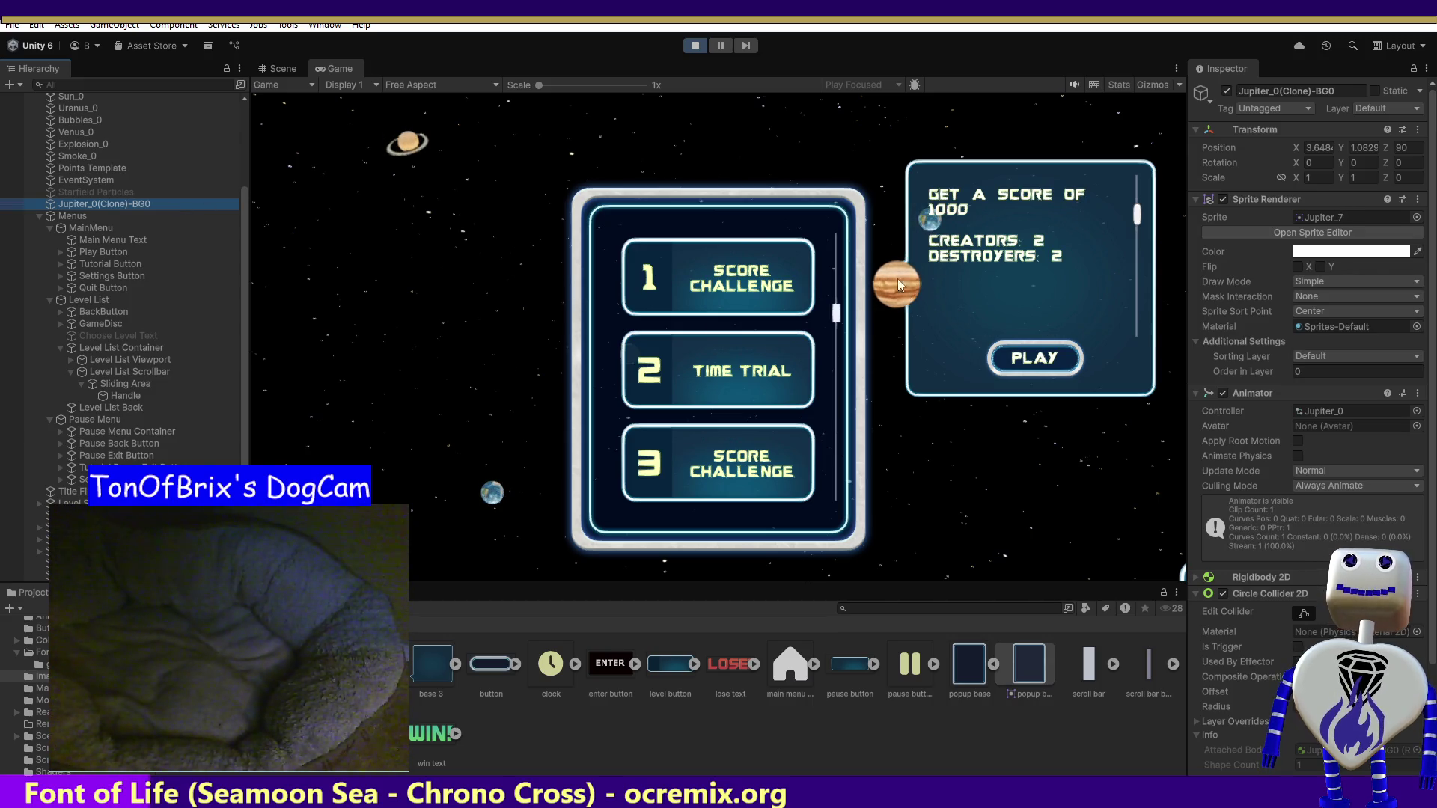
key("ctrl+z")
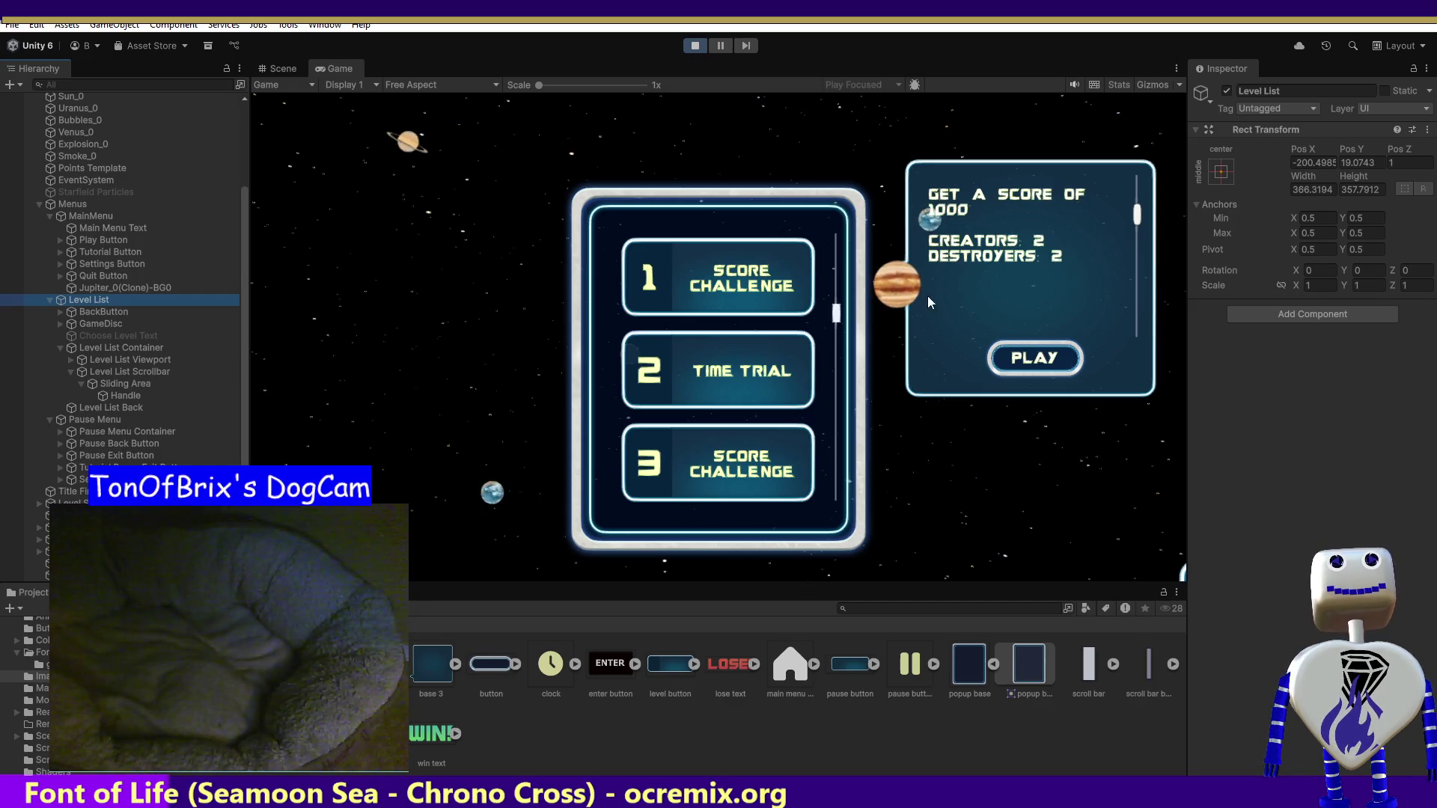
key("ctrl+z")
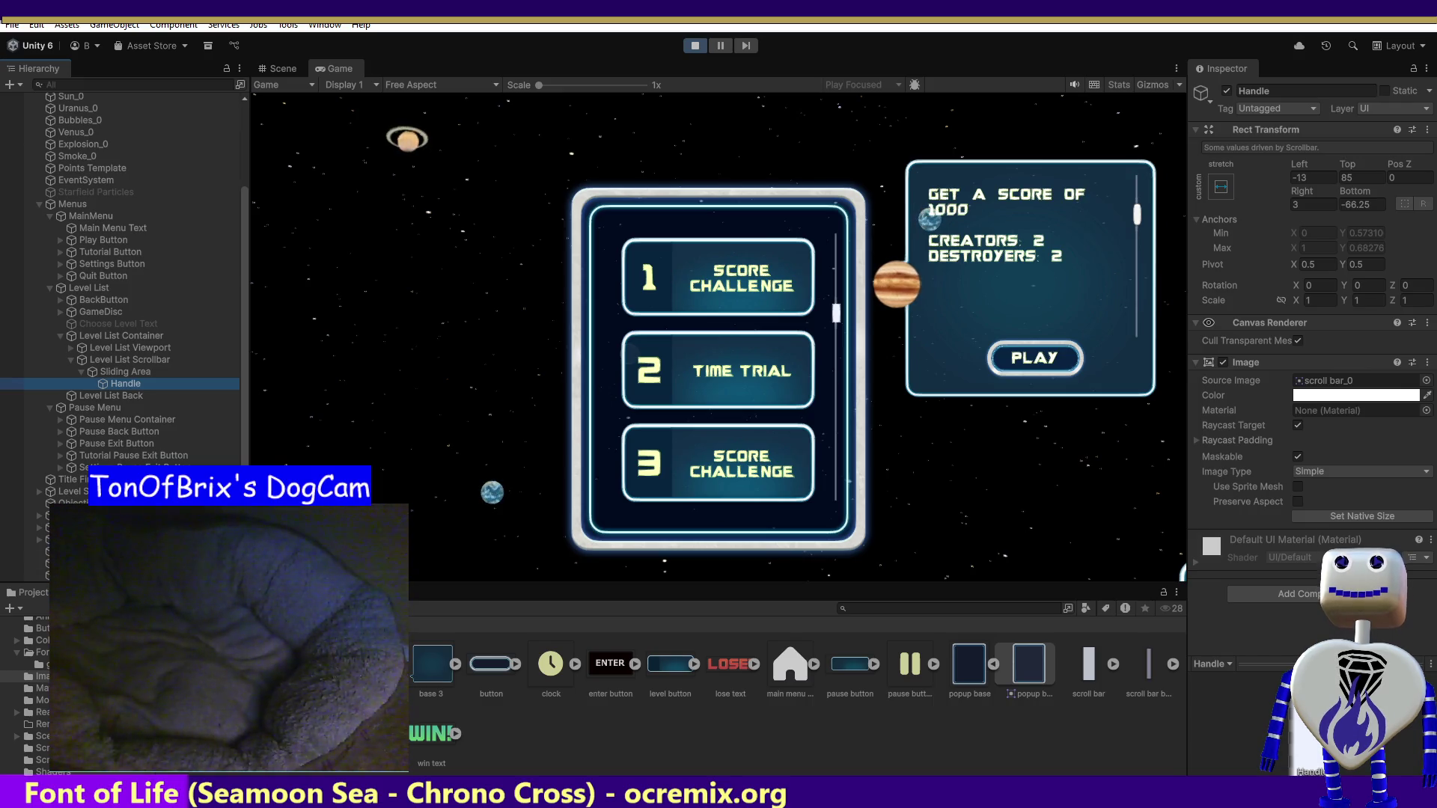
- Browse the GameDisc hierarchy and select the Level Info Container
scroll(120, 285, "down", 5)
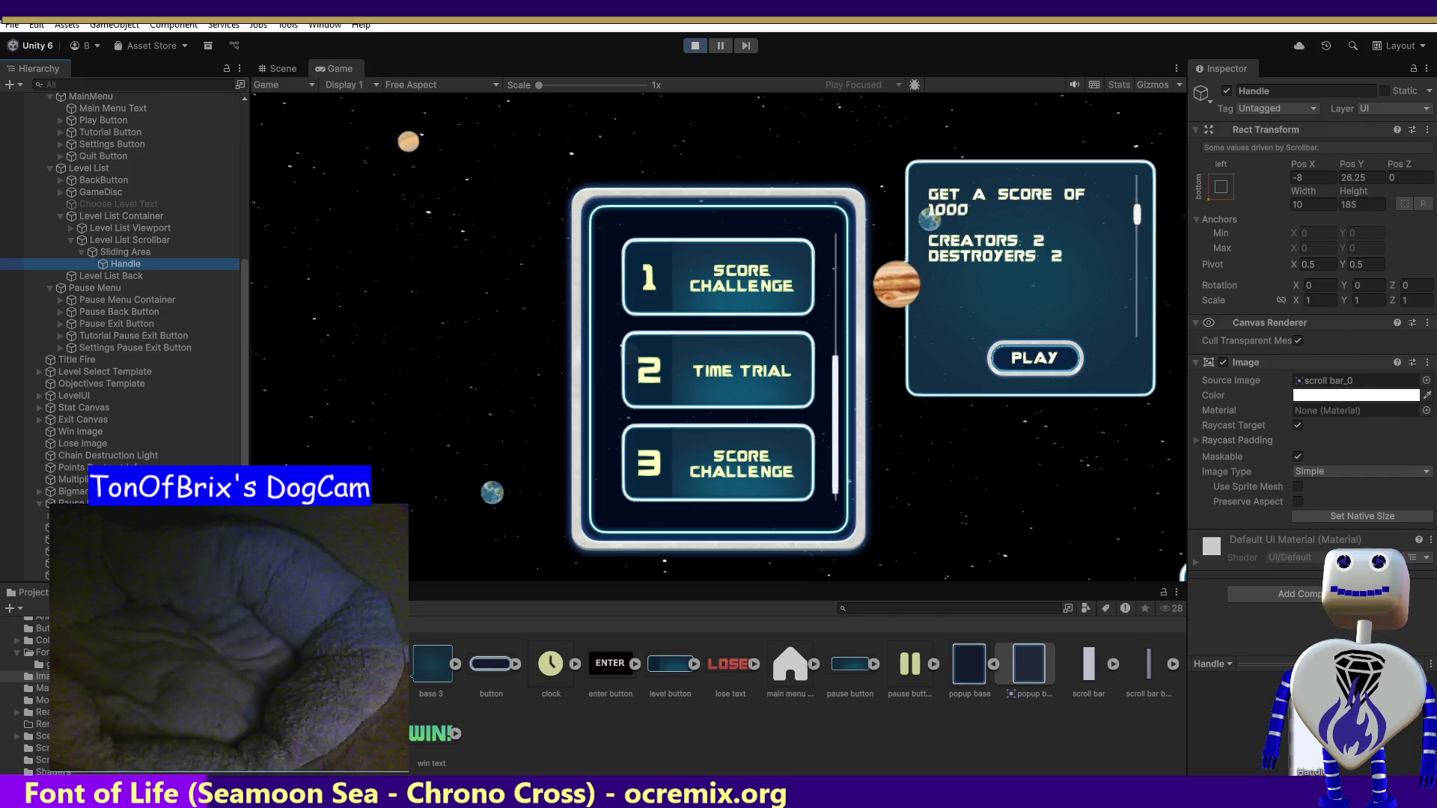
scroll(719, 372, "down", 2)
left_click(101, 251)
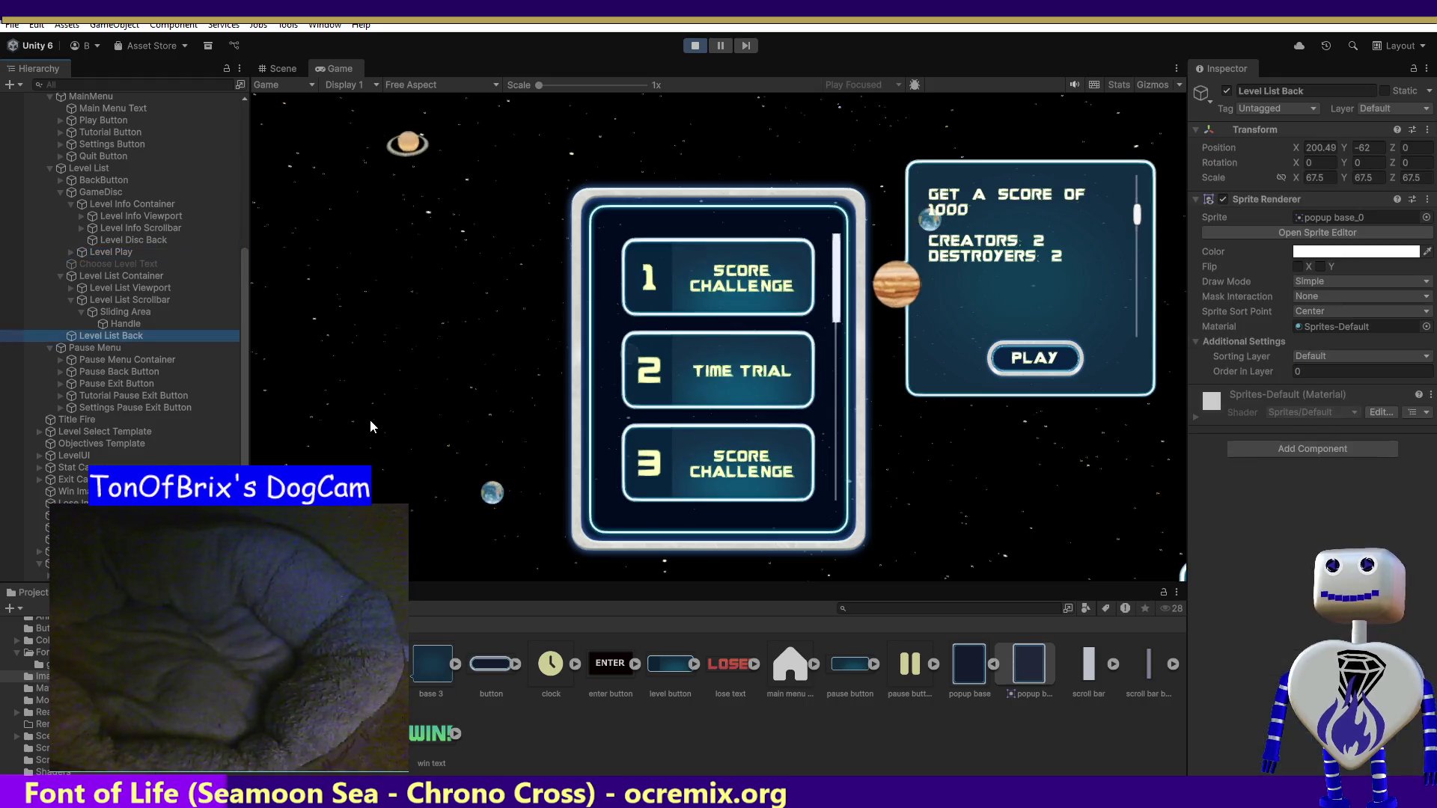
left_click(370, 421)
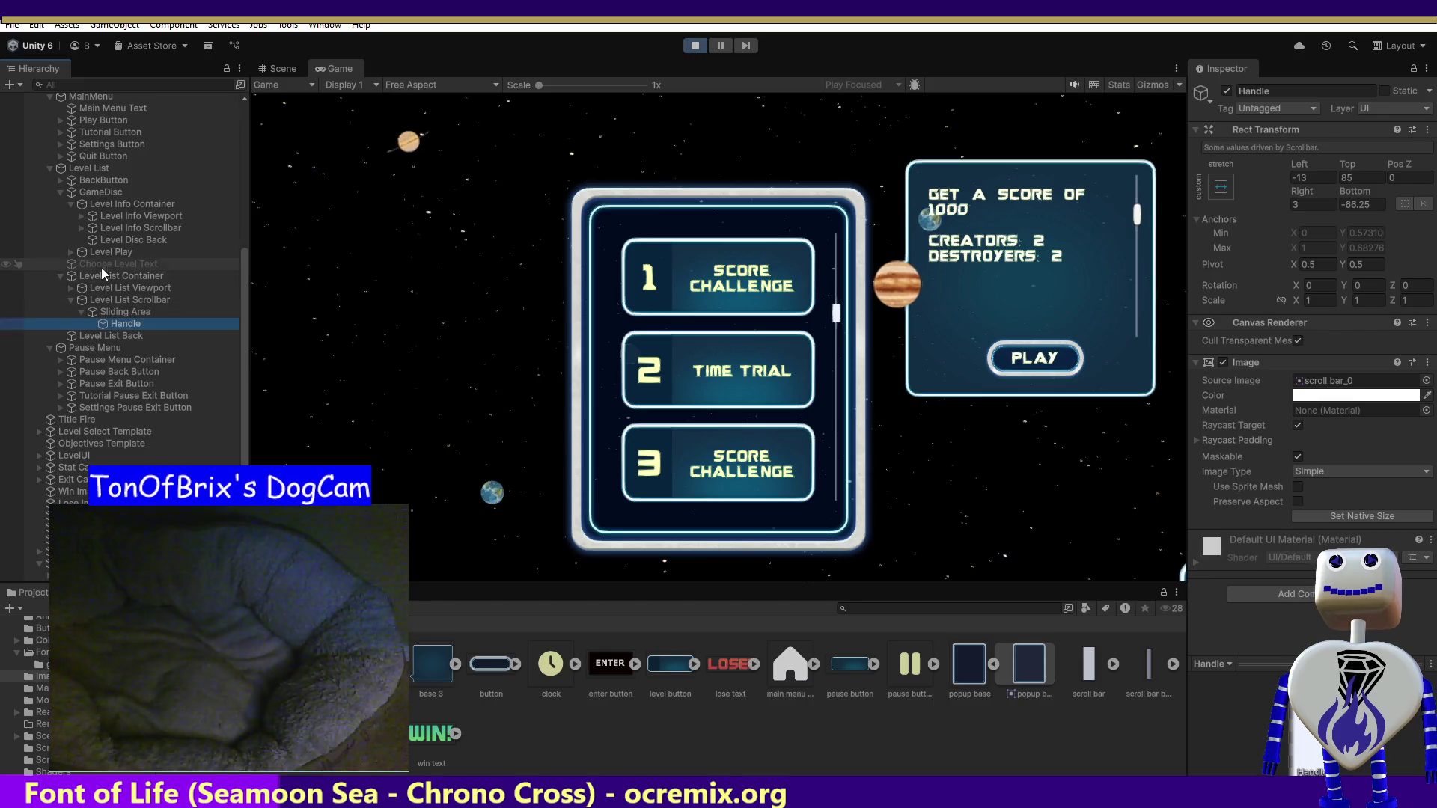
left_click(105, 193)
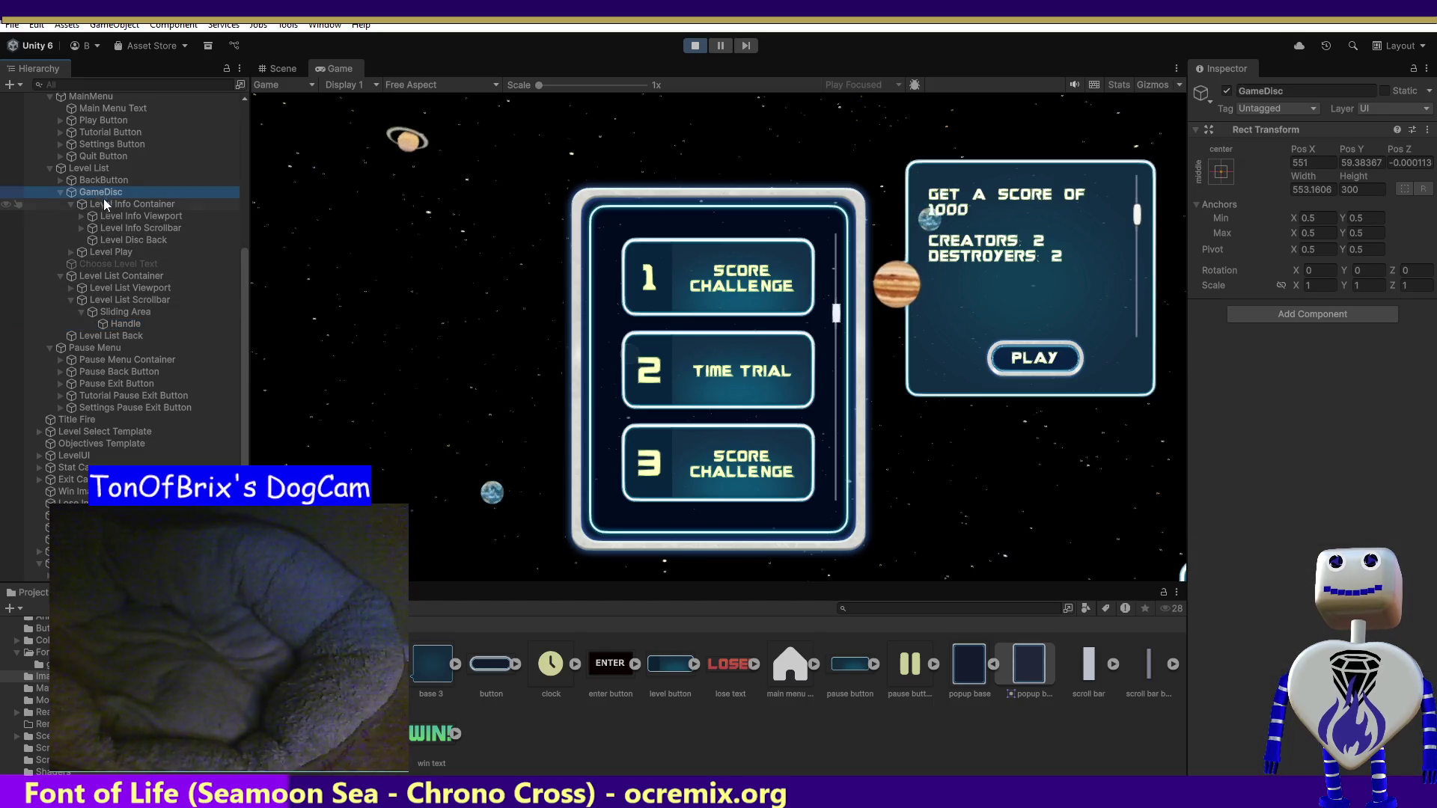
- Select Level Info Container, test-scroll its info text in the Game view, and expand the mask's Padding
left_click(103, 204)
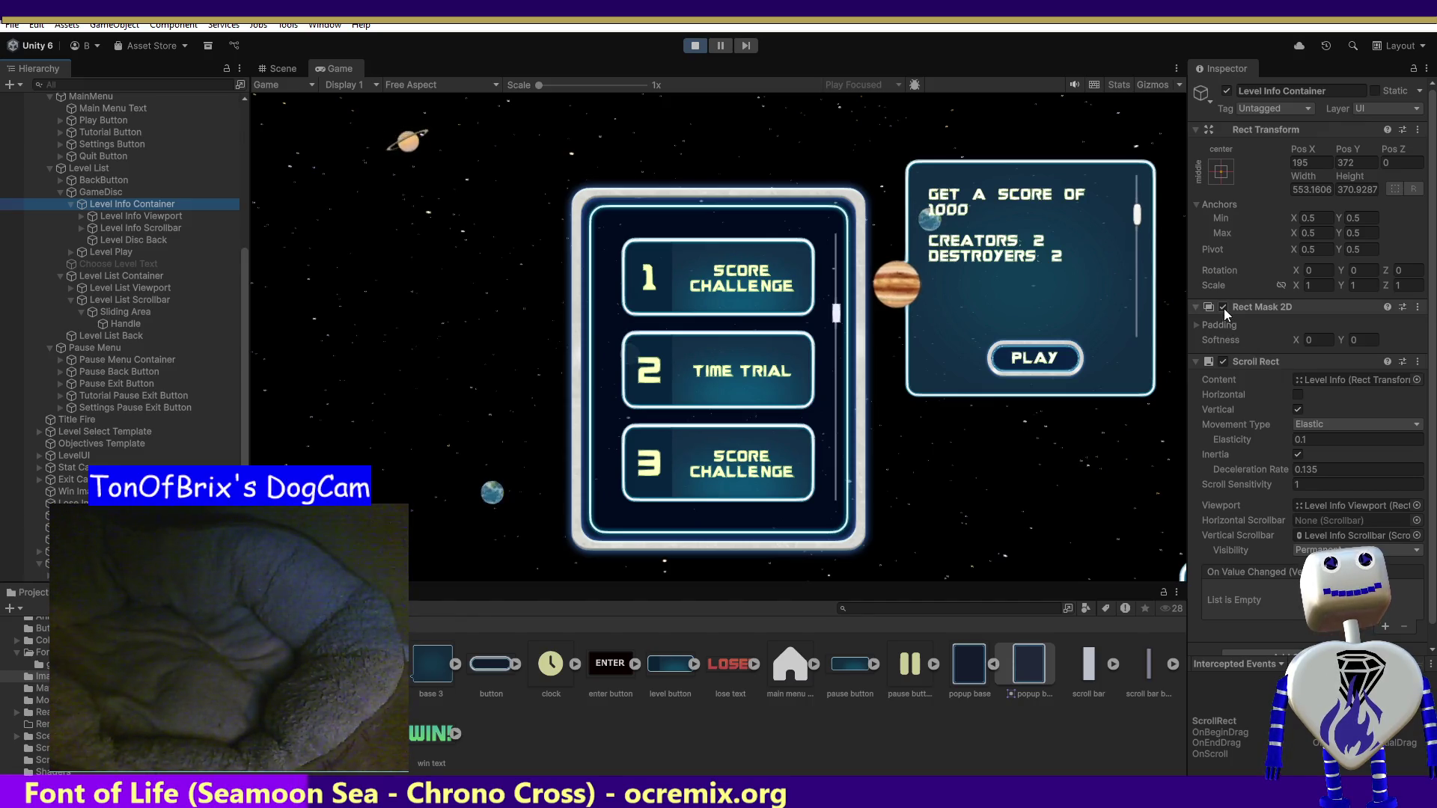
scroll(1134, 224, "up", 3)
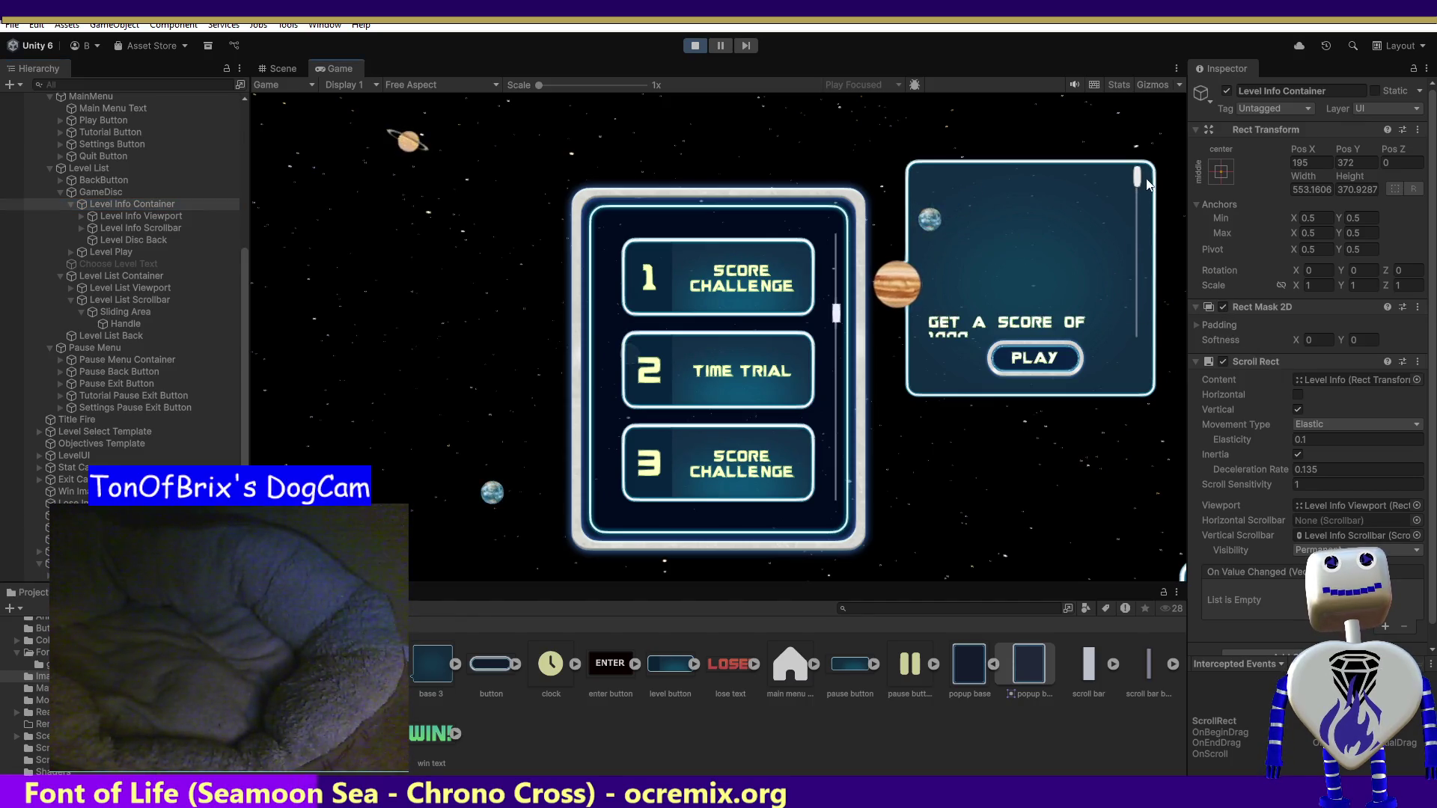
scroll(1128, 286, "down", 3)
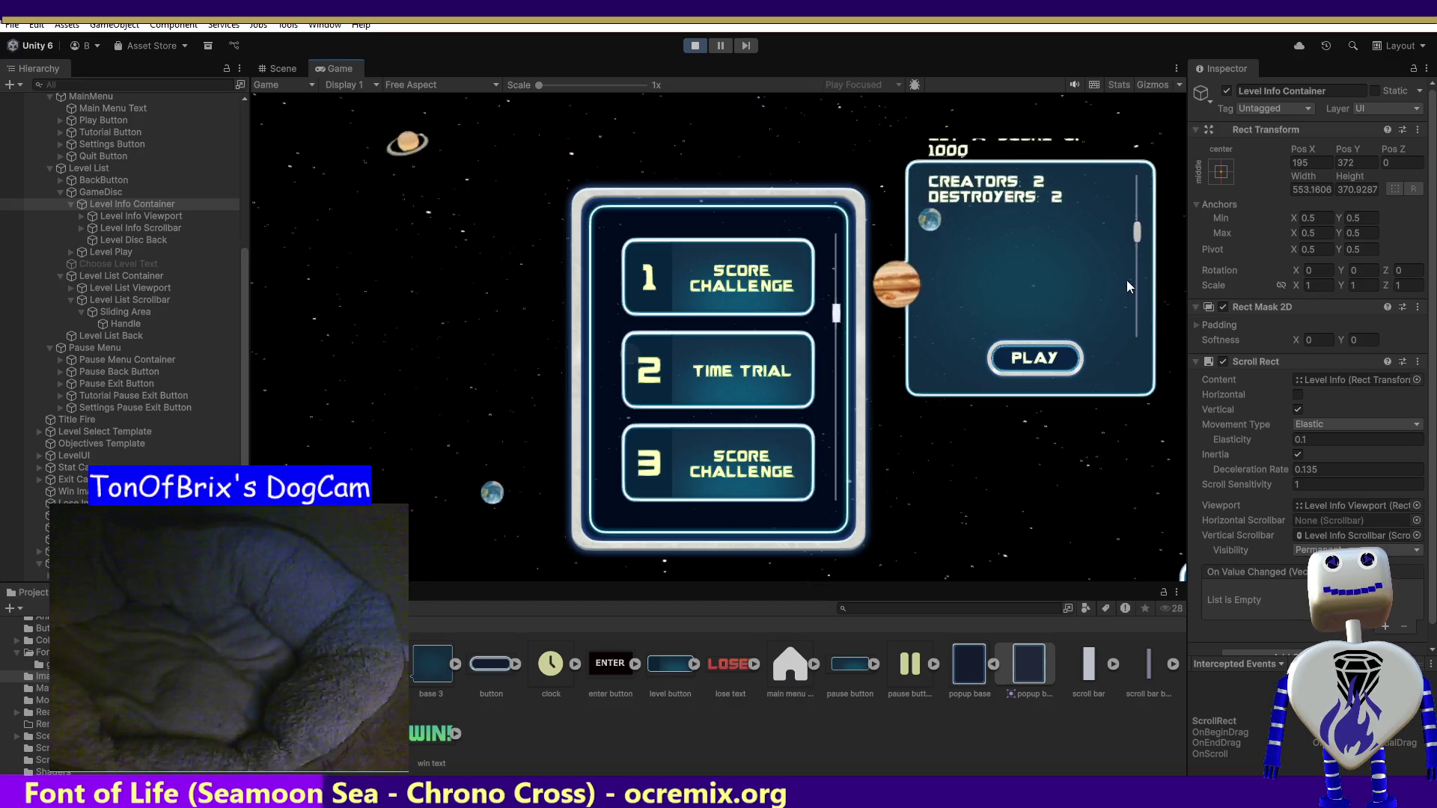
scroll(1126, 276, "down", 3)
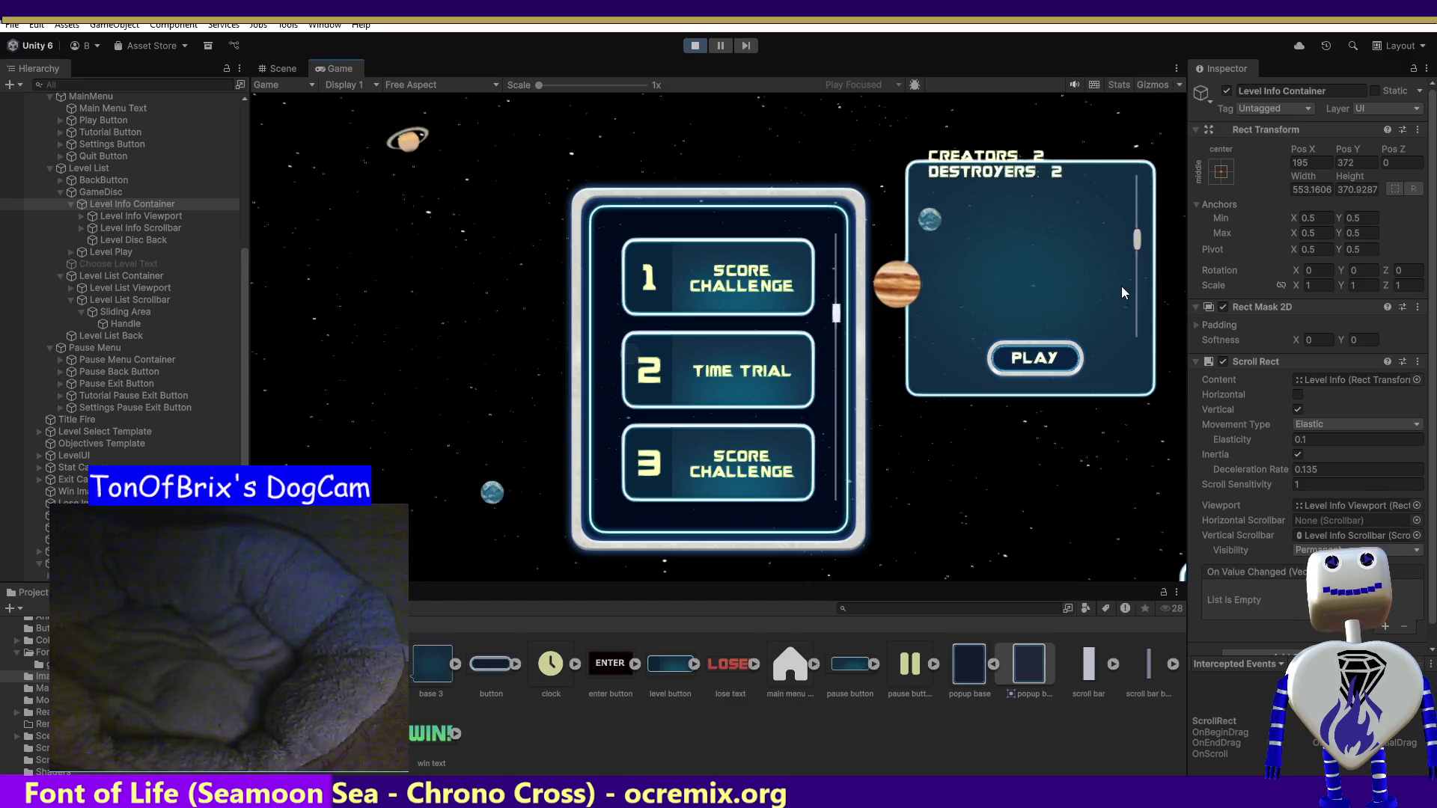
left_click(1197, 326)
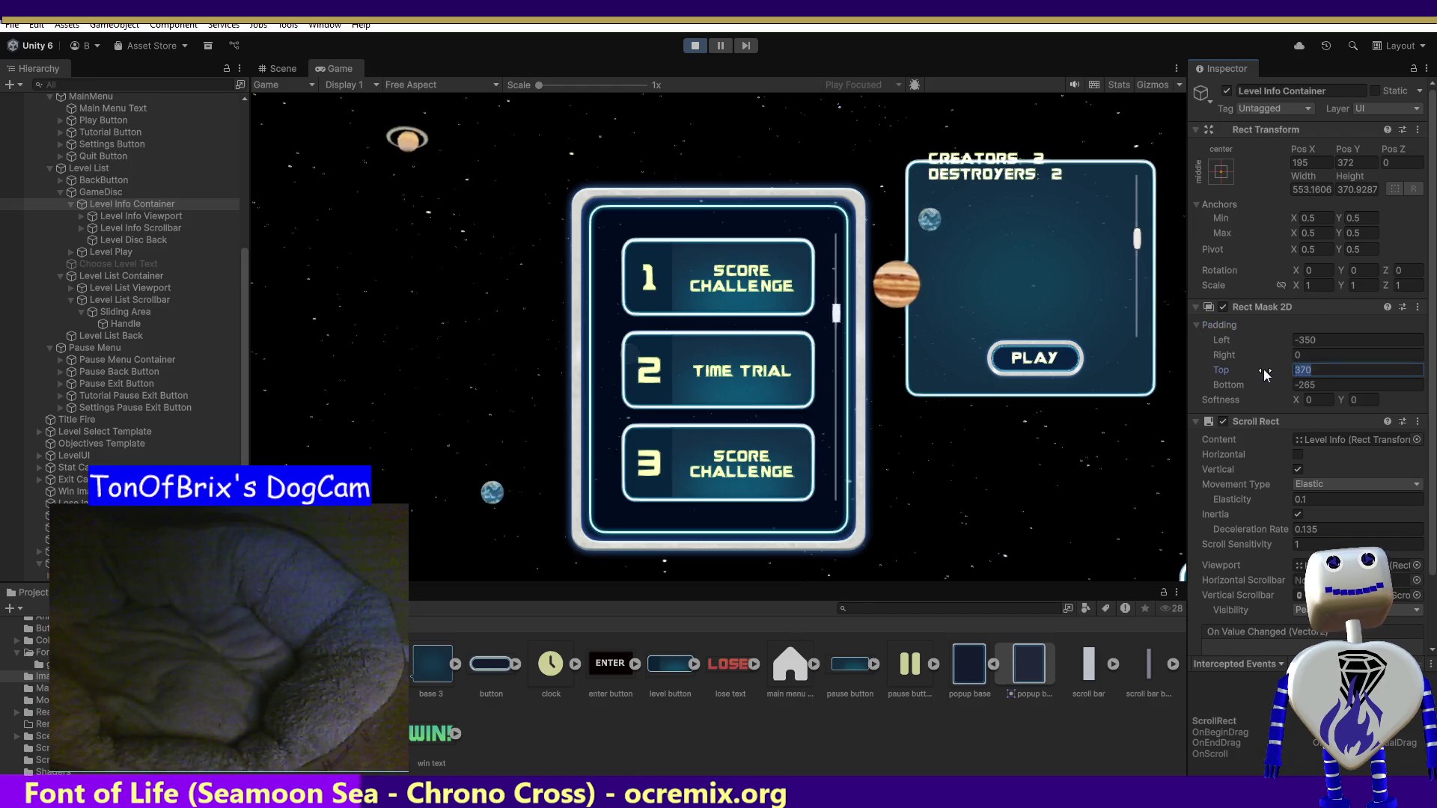
- Try 400 and 375 as the mask's Top padding, then settle on 0
type("400")
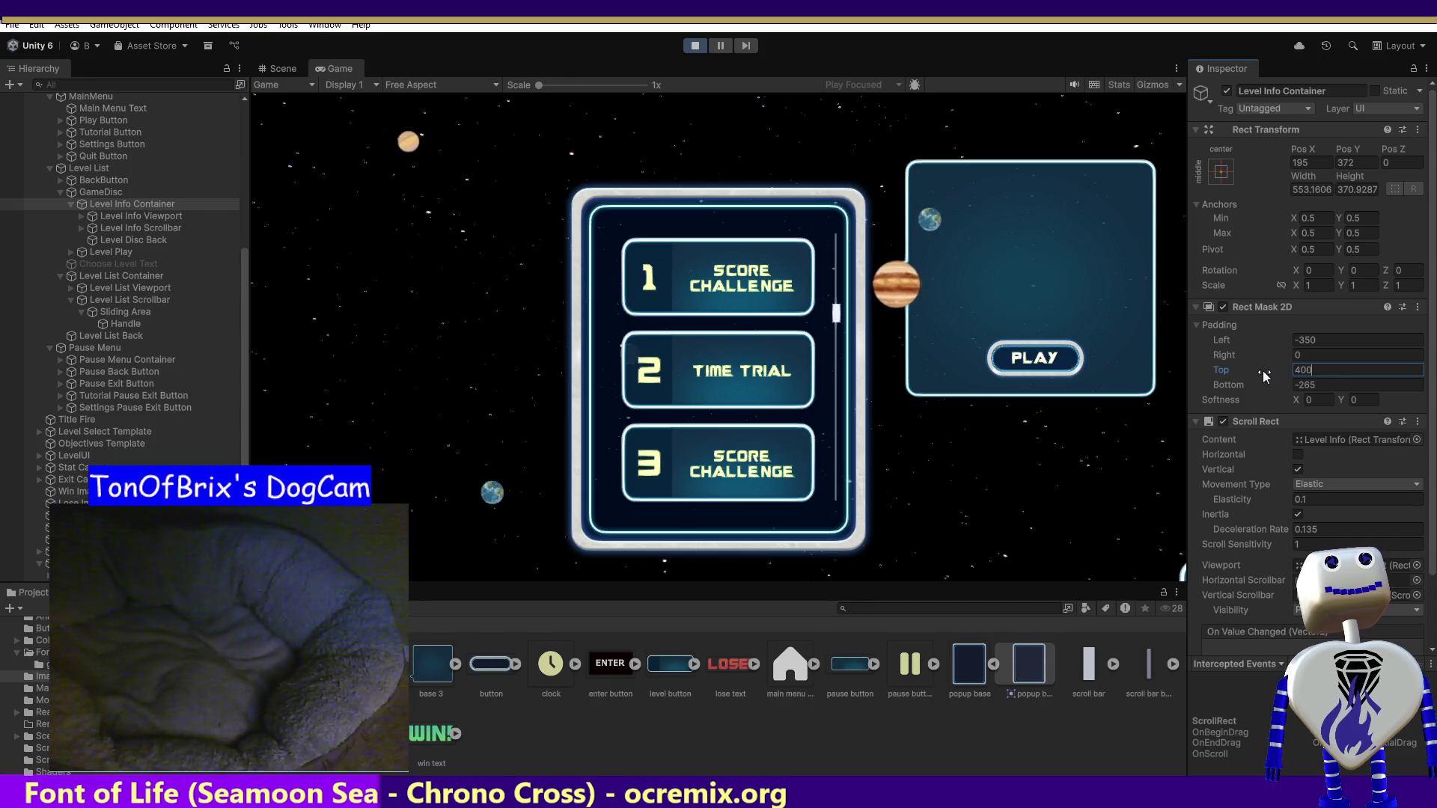
key("BackSpace")
key("BackSpace")
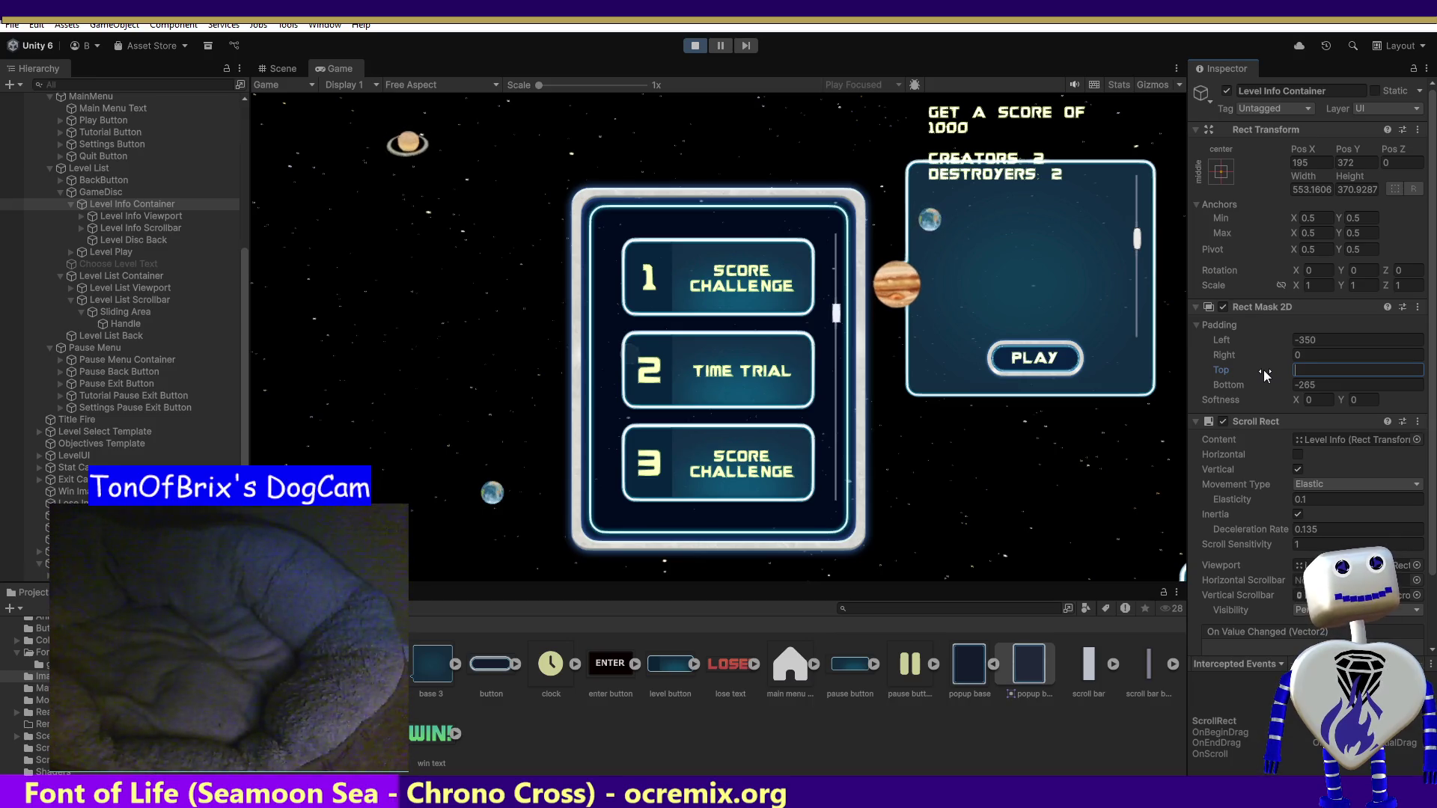
type("375")
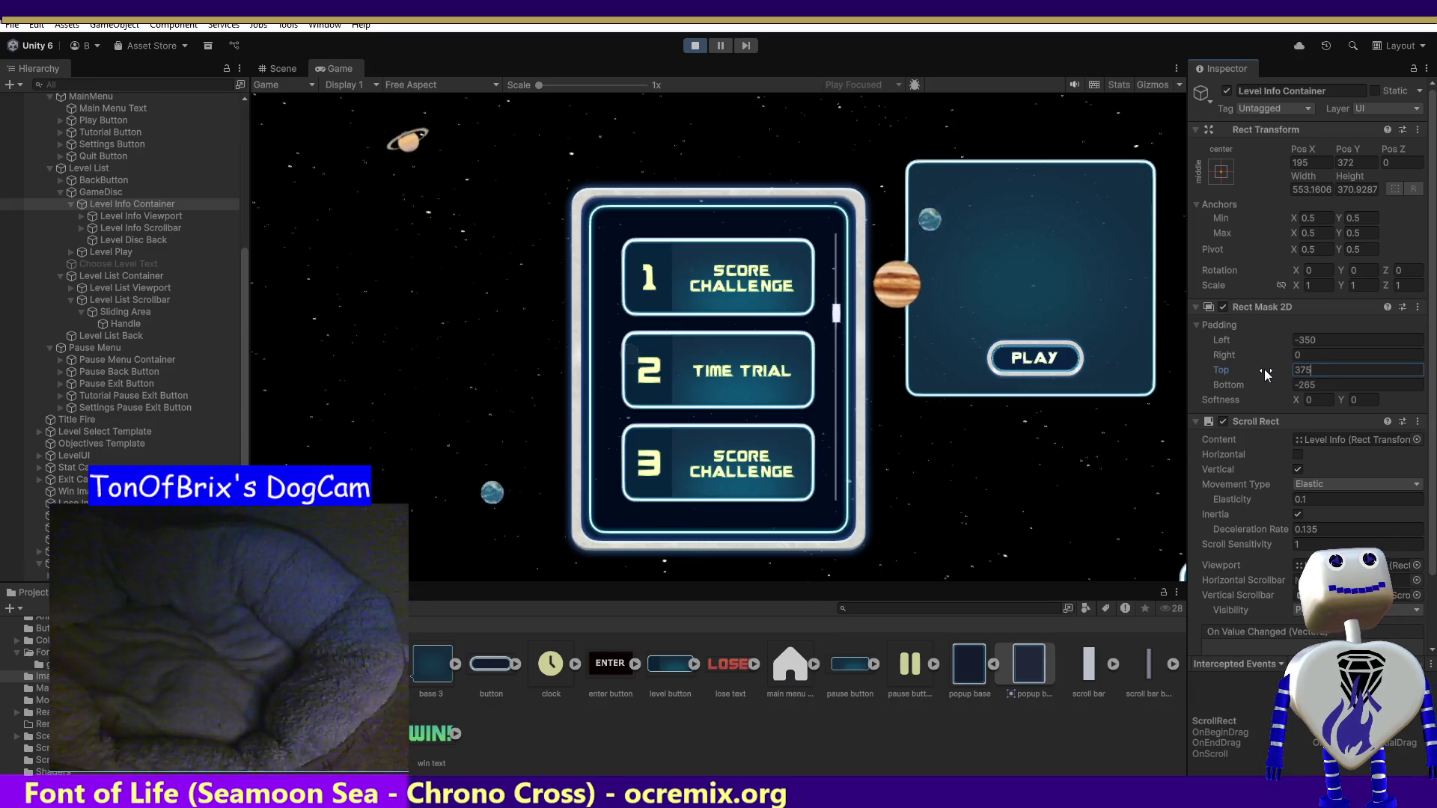
key("BackSpace")
type("0")
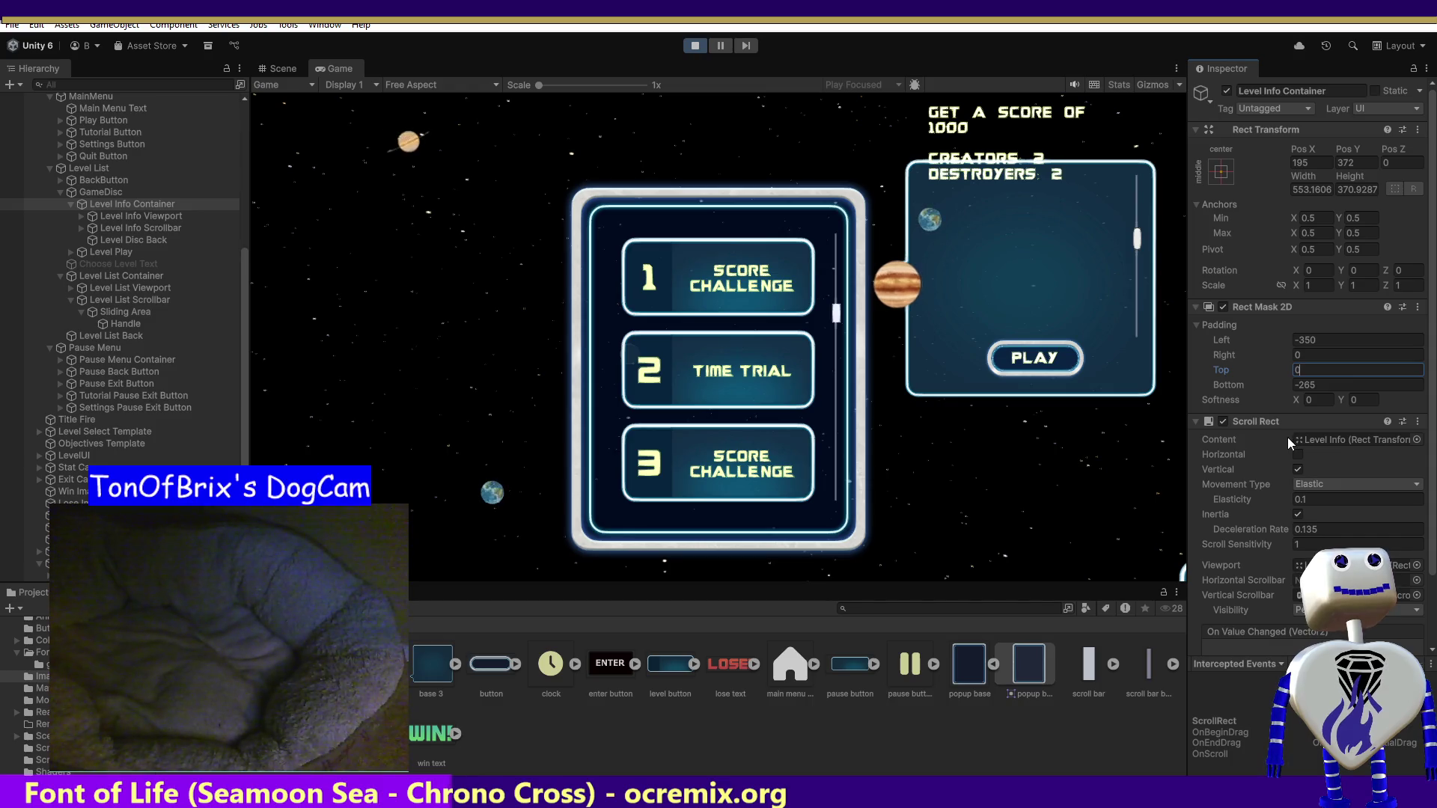
left_click(1196, 328)
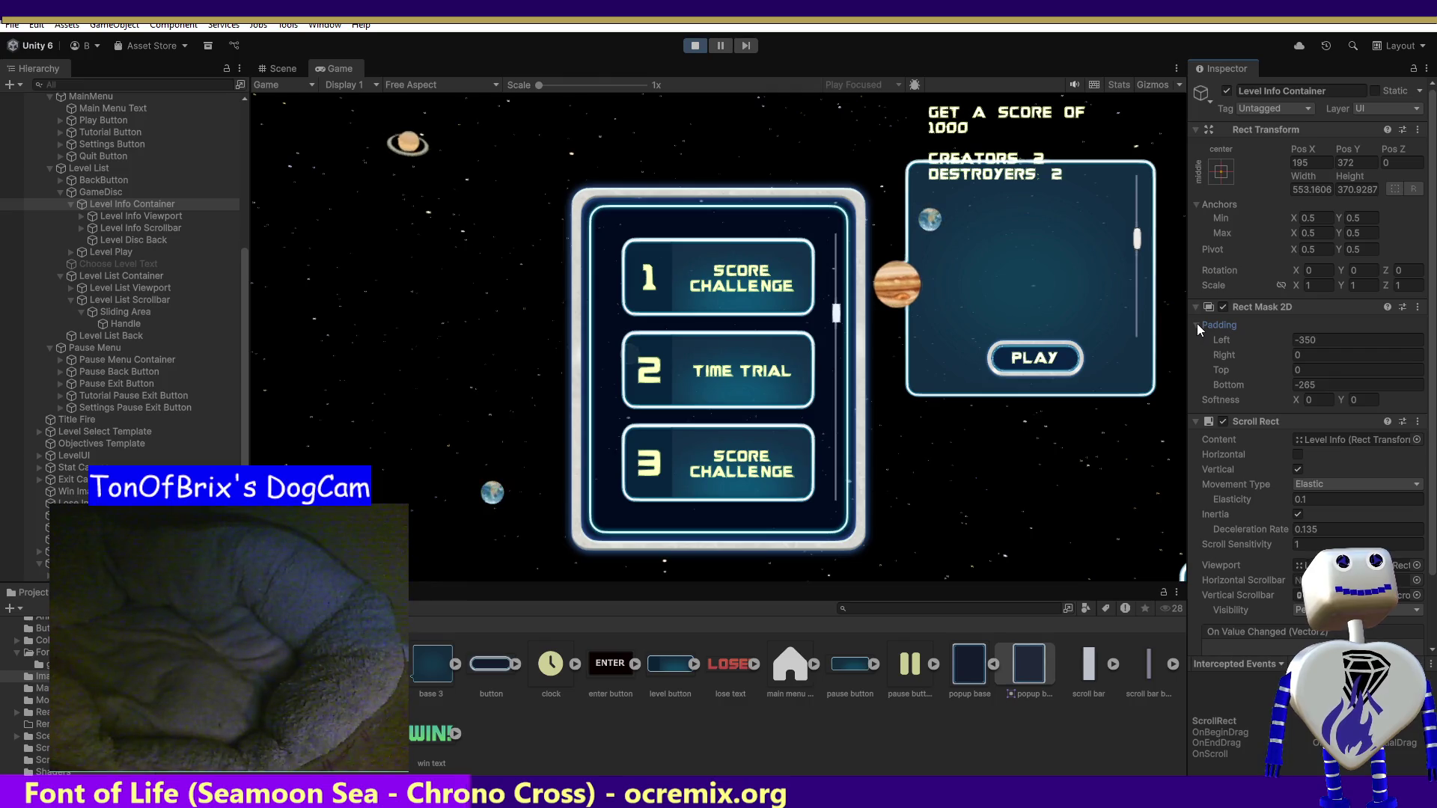
- Review the mask padding, keeping Top at 0 and Bottom at -265
left_click(1196, 325)
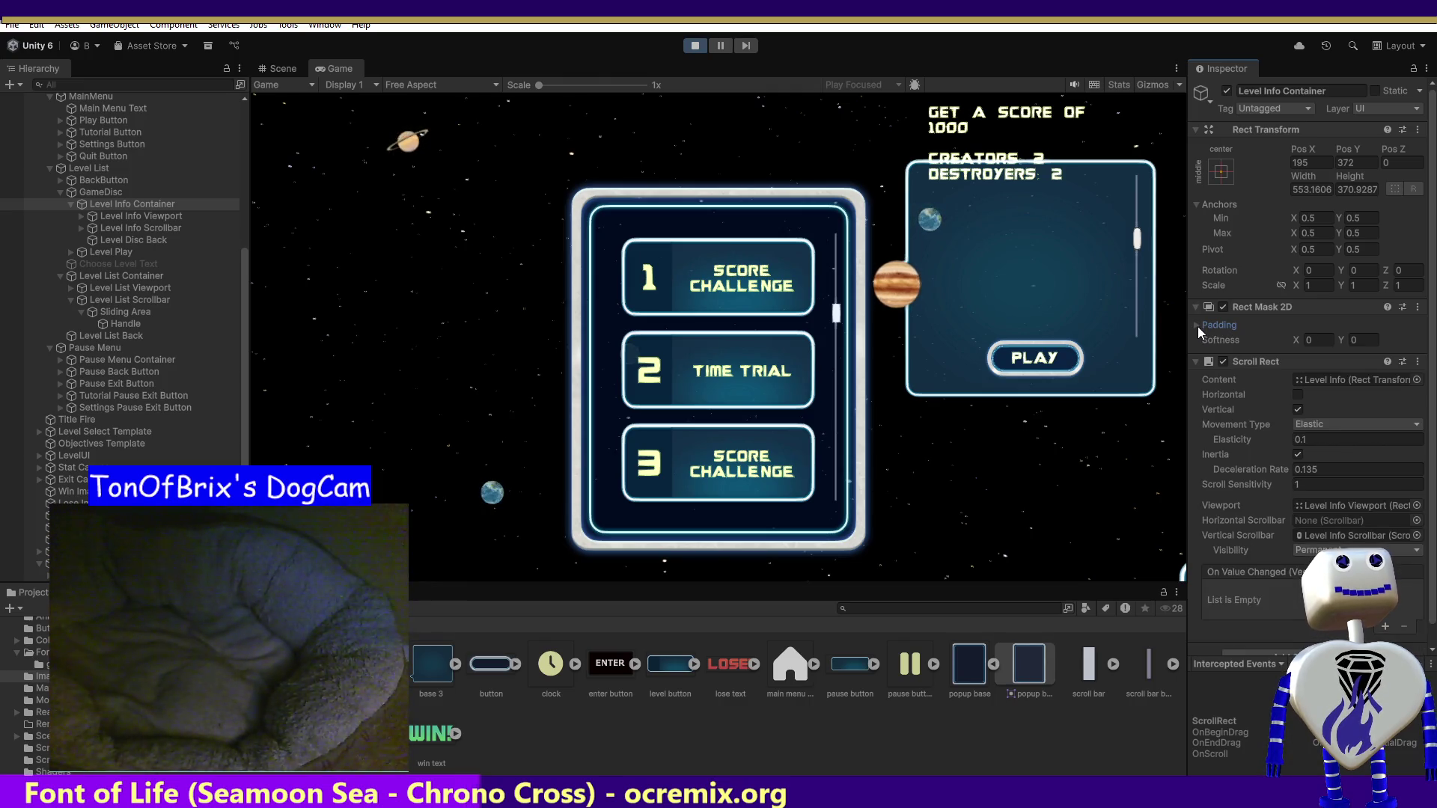
left_click(1197, 325)
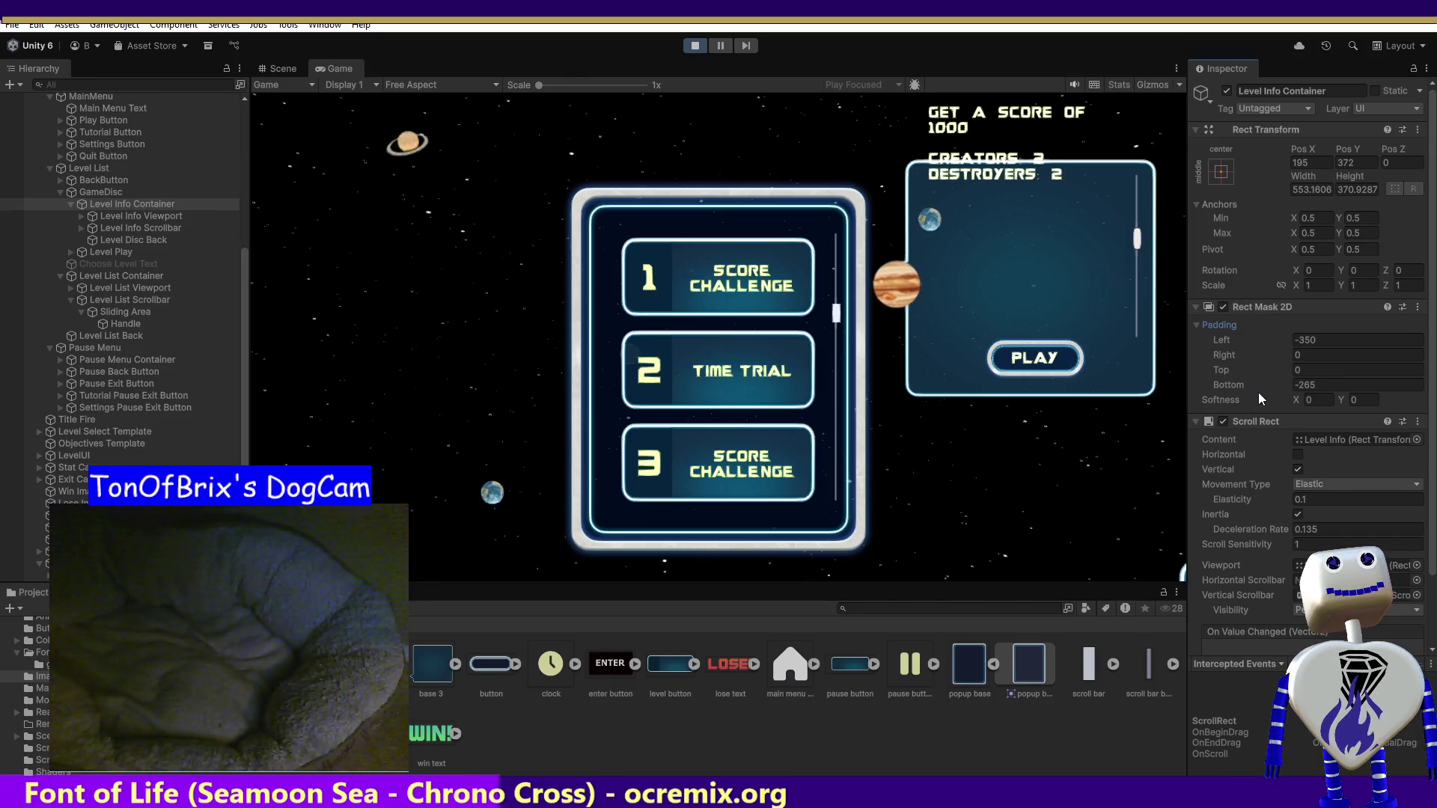
left_click(1307, 385)
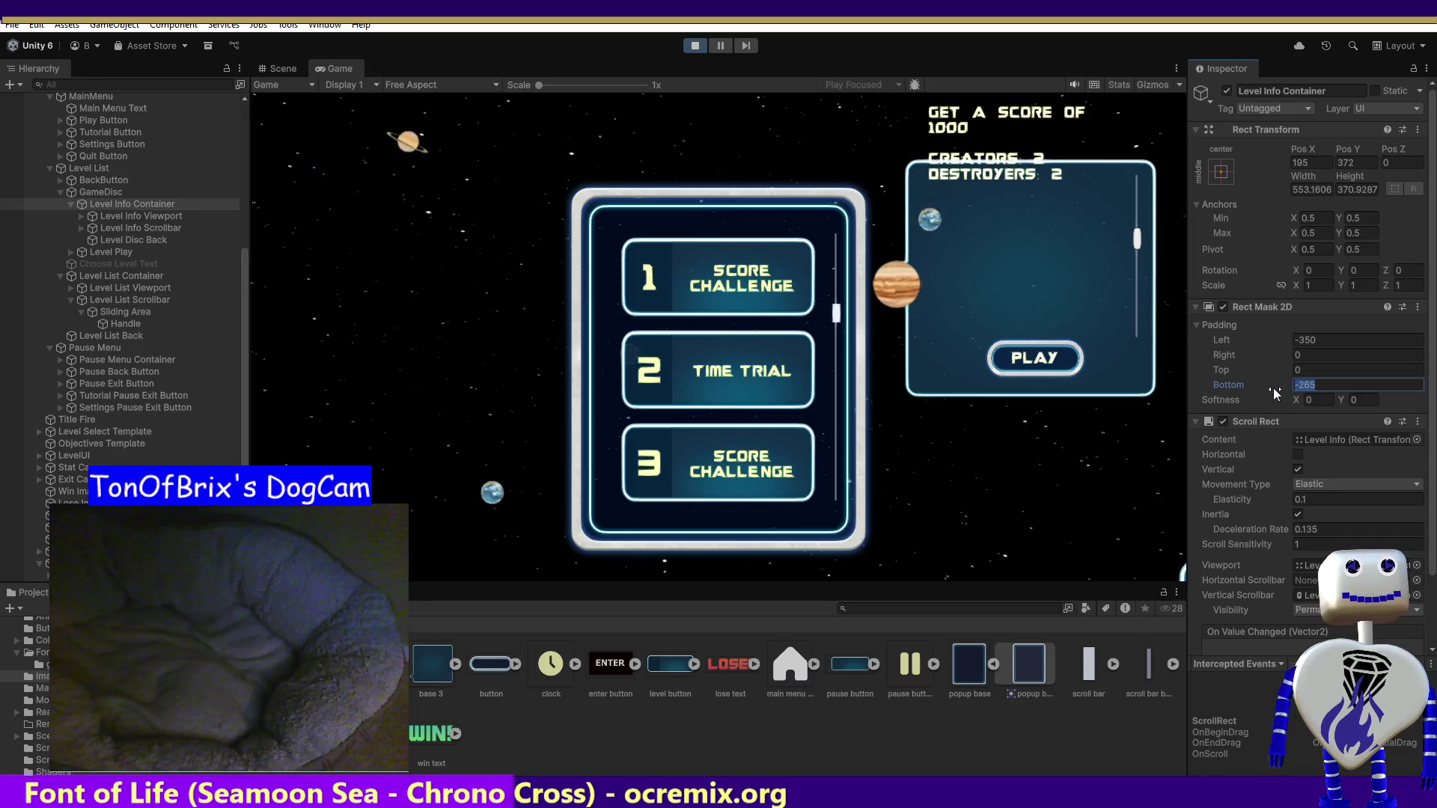
mouse_move(1134, 240)
left_mouse_down()
mouse_move(1130, 259)
mouse_move(1138, 218)
mouse_move(1127, 283)
left_mouse_up()
left_click(1298, 372)
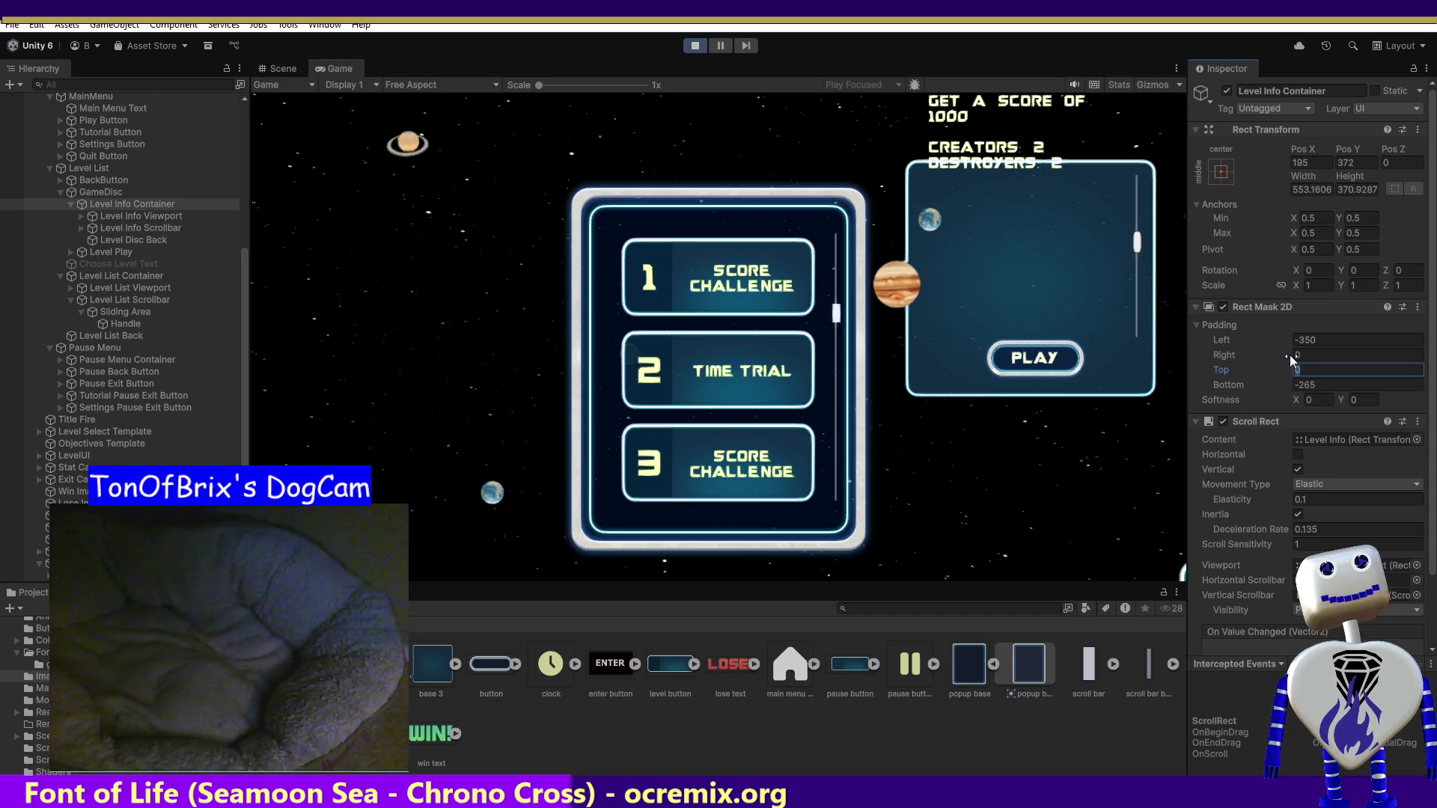
- Set the Rect Mask 2D Top padding to 370 and launch the level with PLAY
type("375")
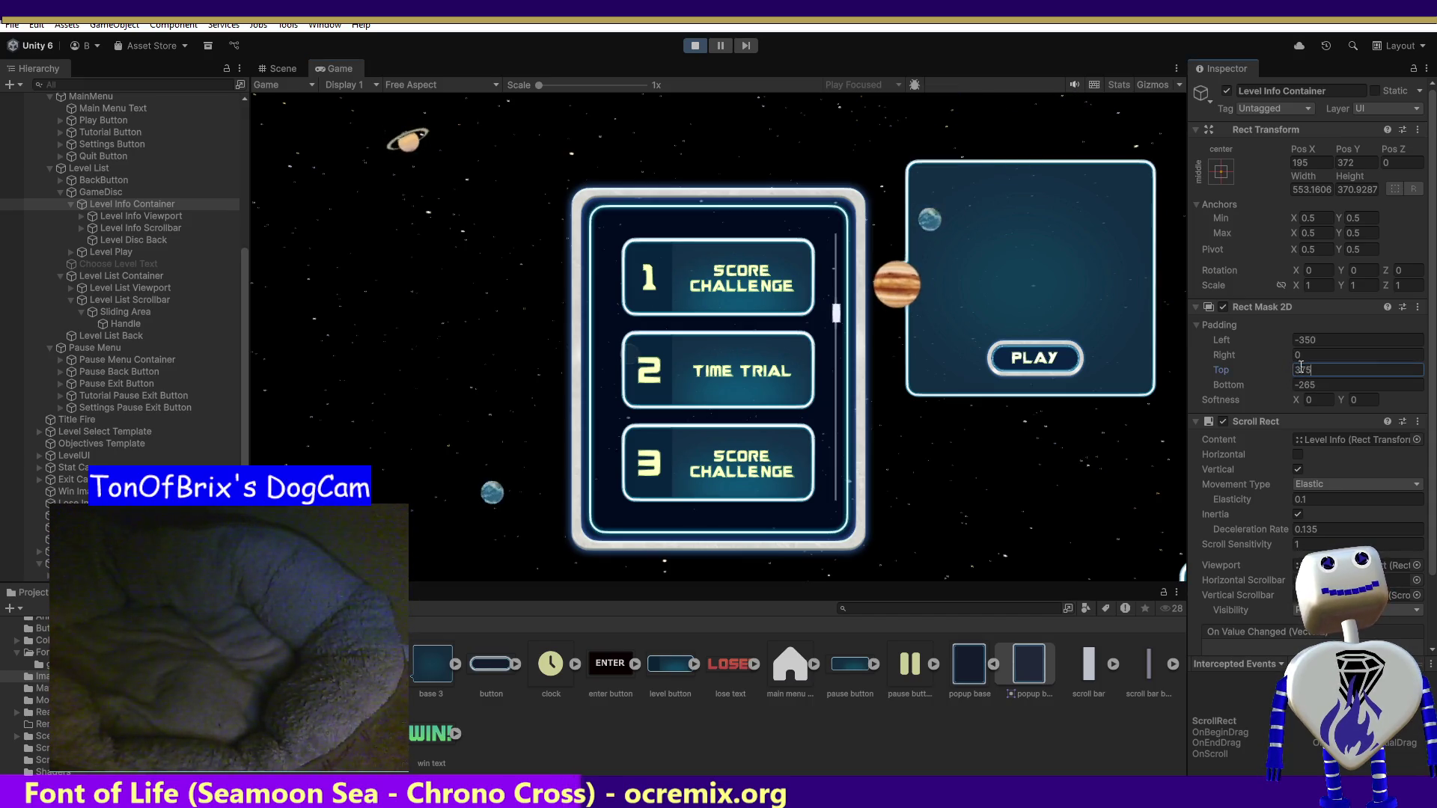
left_click_drag(1309, 371, 1302, 371)
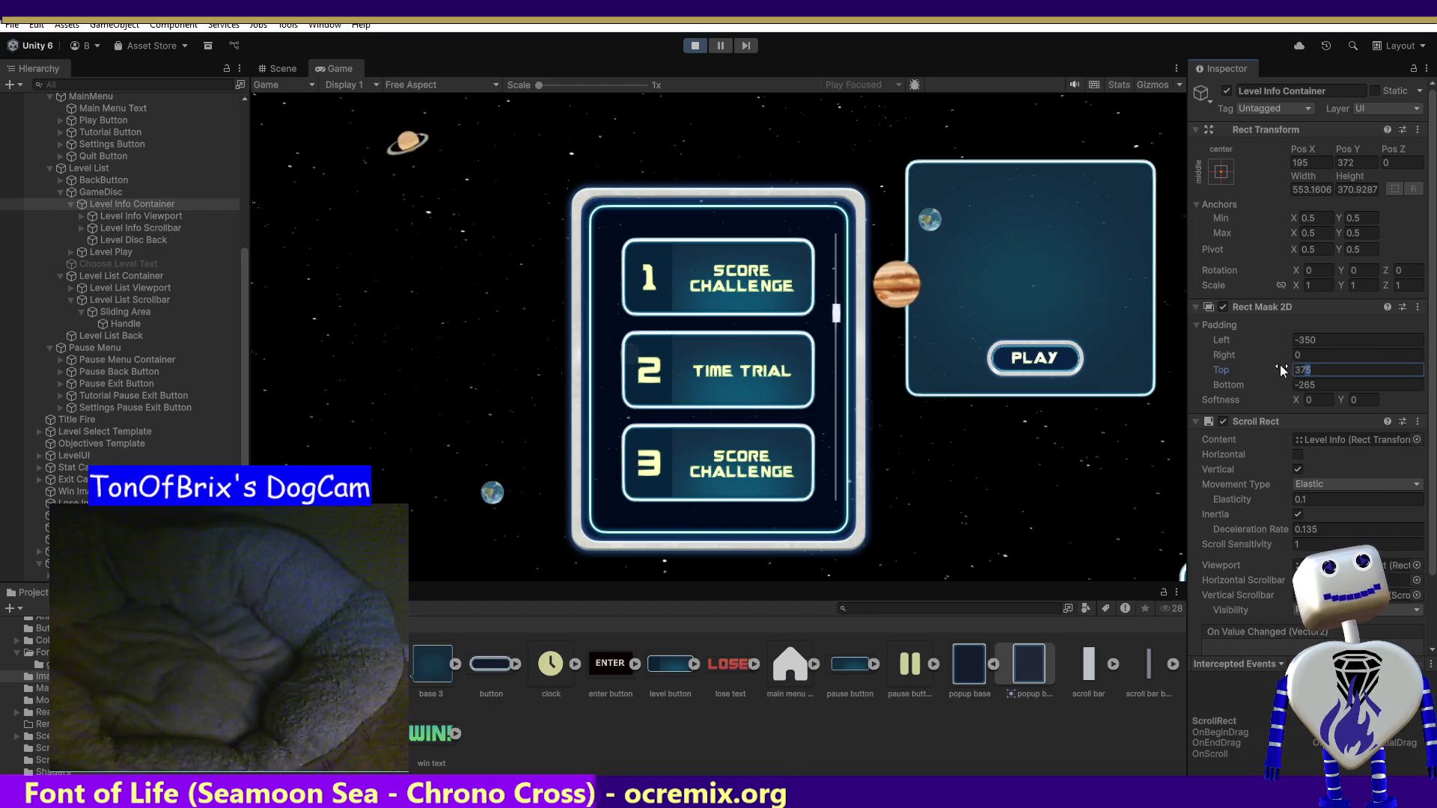
type("0")
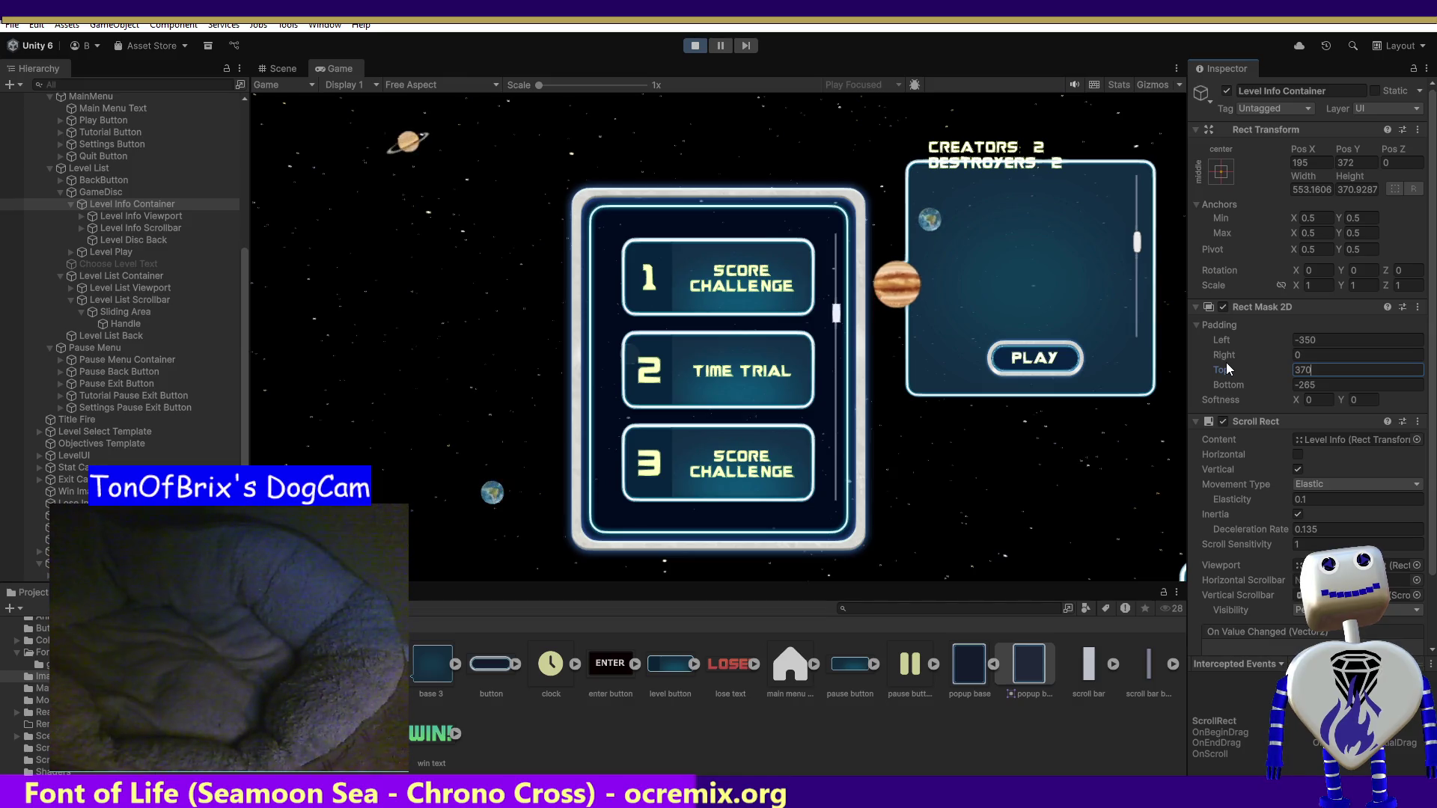
left_click(1027, 352)
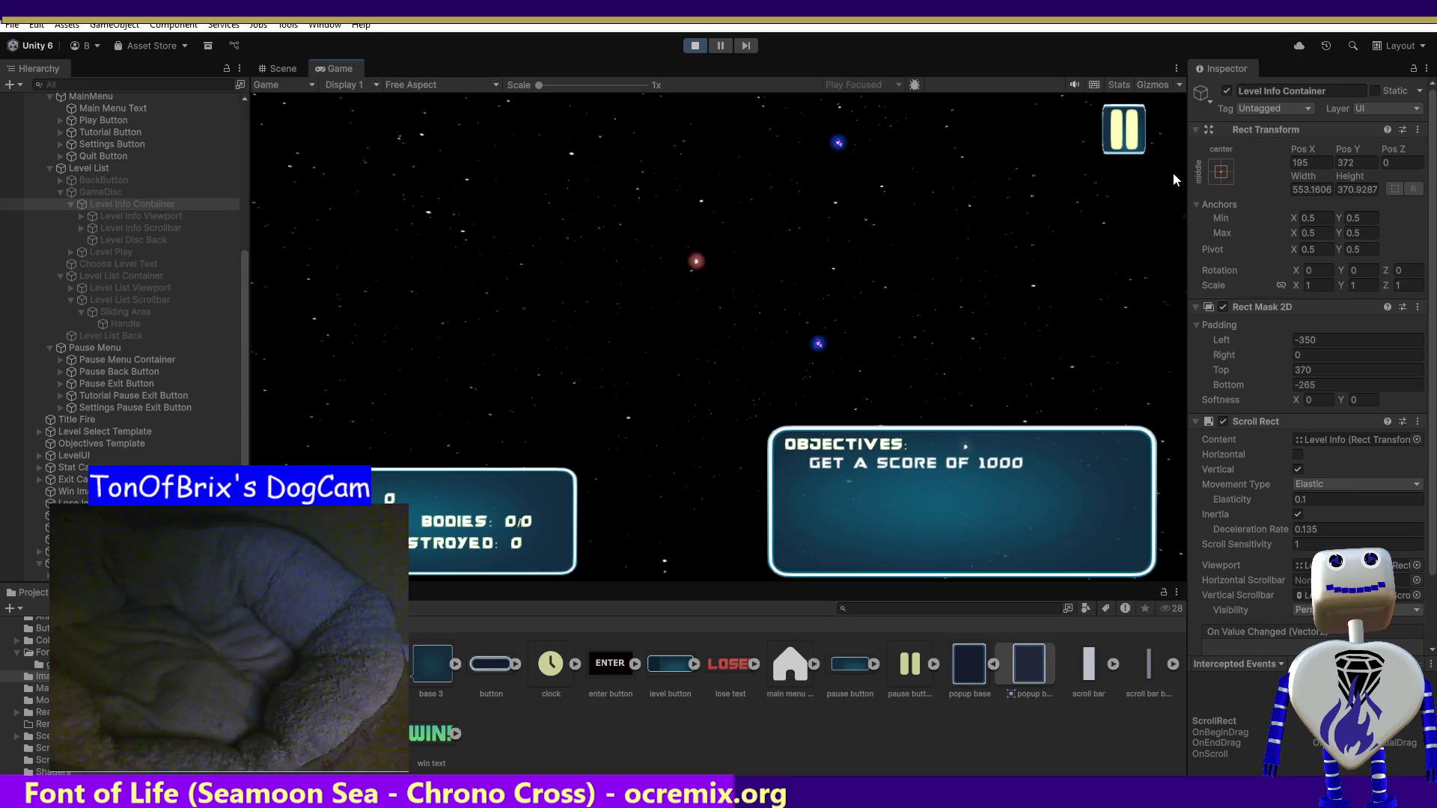
- Leave the level for the main menu, then stop and restart Play mode
left_click(1126, 136)
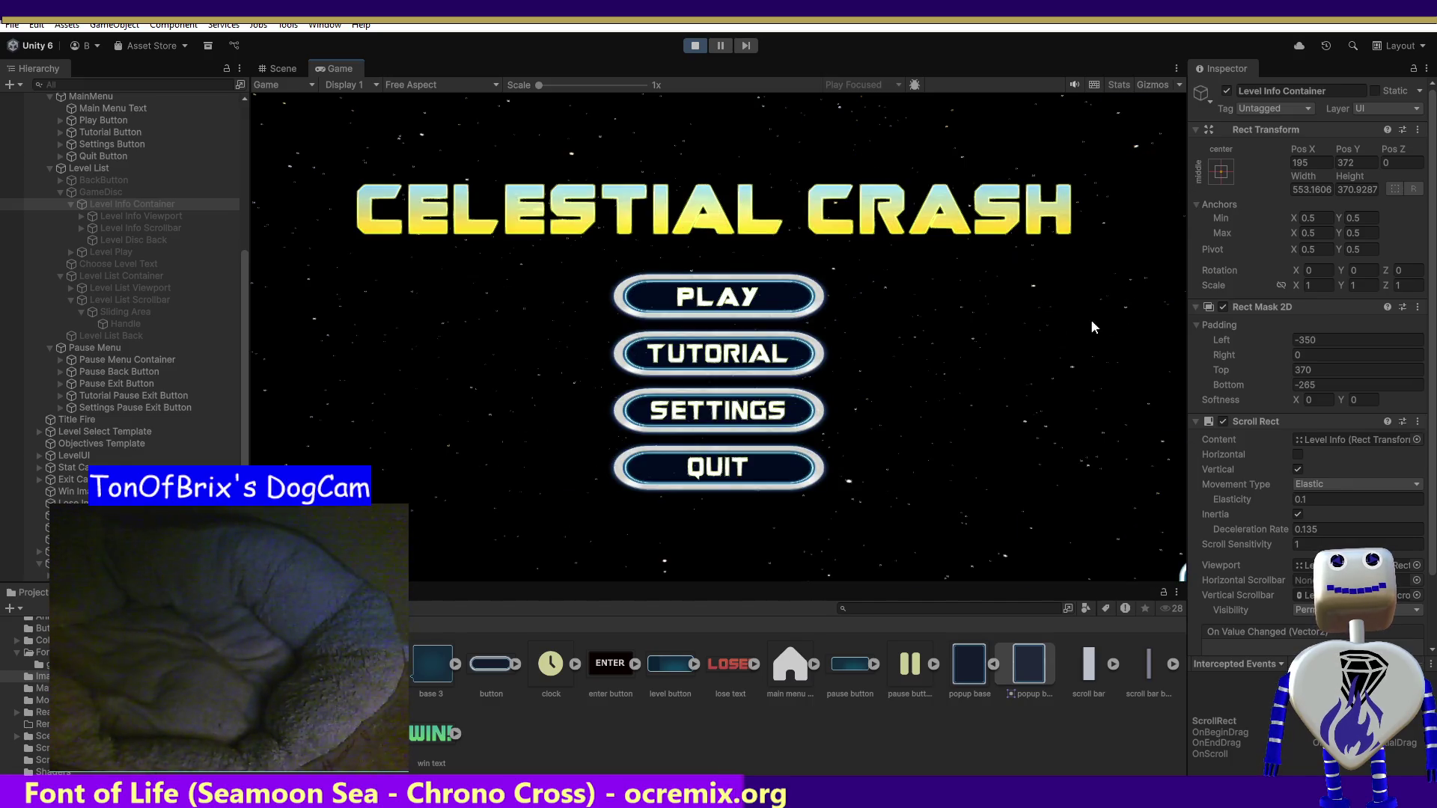
left_click(724, 307)
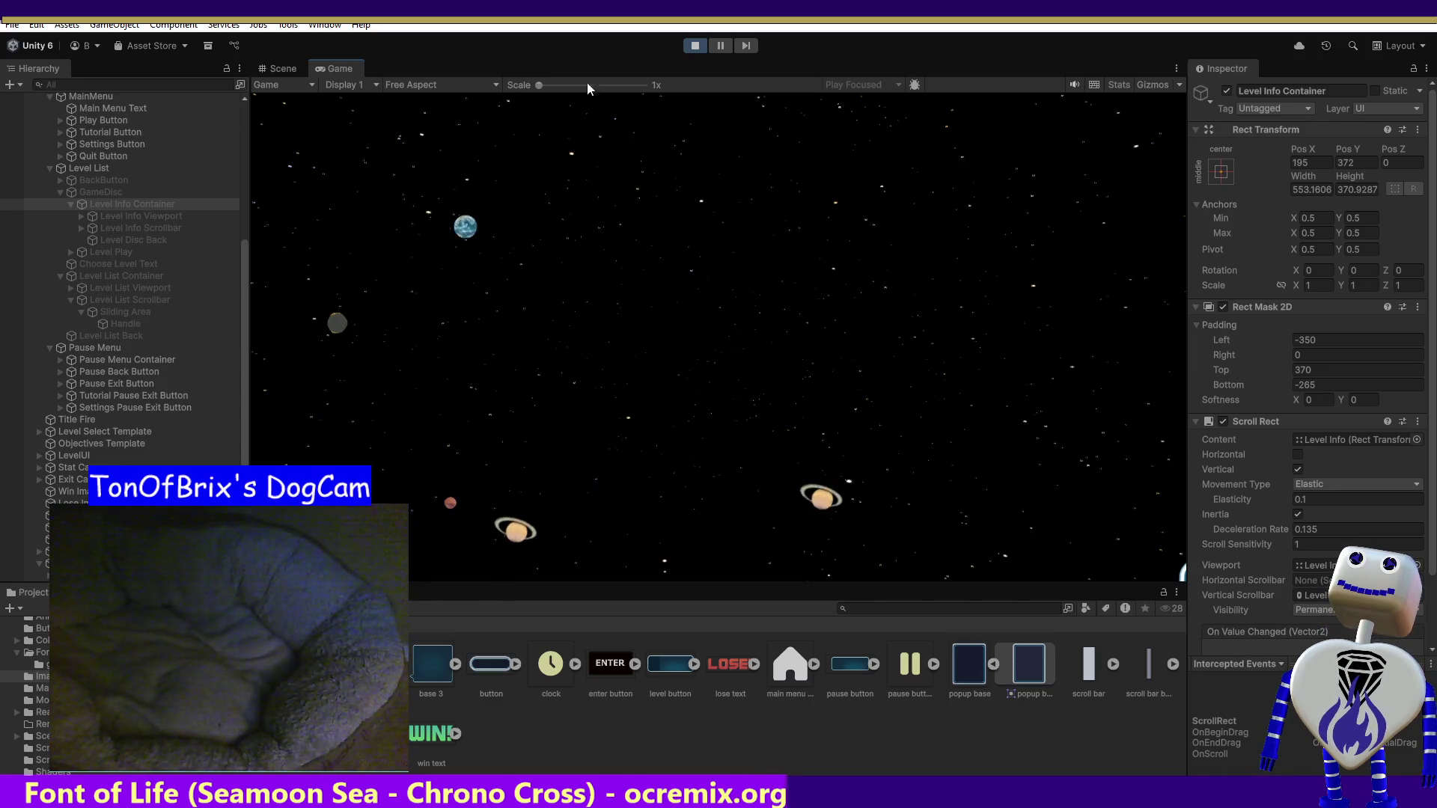
left_click(696, 48)
left_click(696, 48)
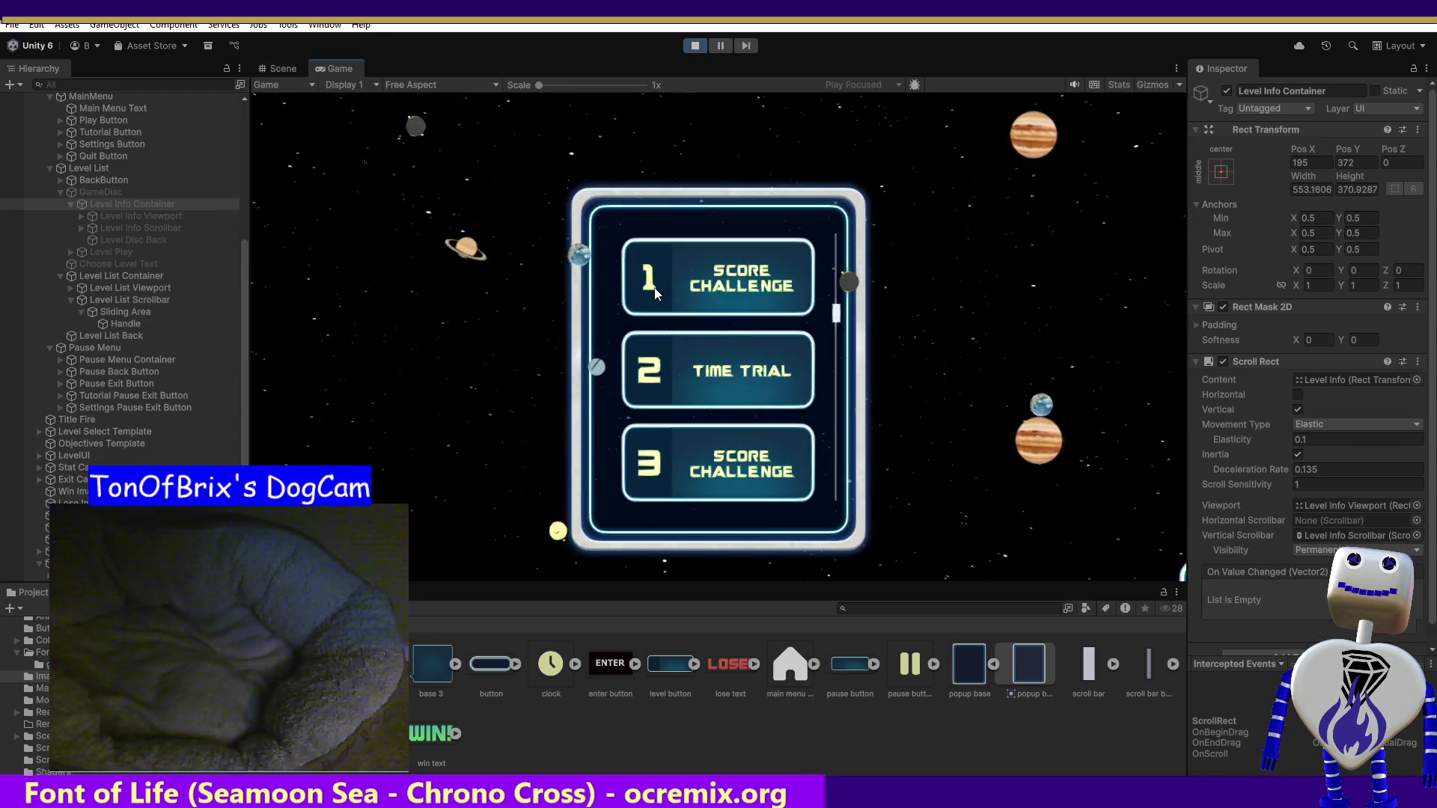
- Launch level 1 from its info popup, then pause and back out to the main menu
left_click(654, 291)
left_click(1043, 358)
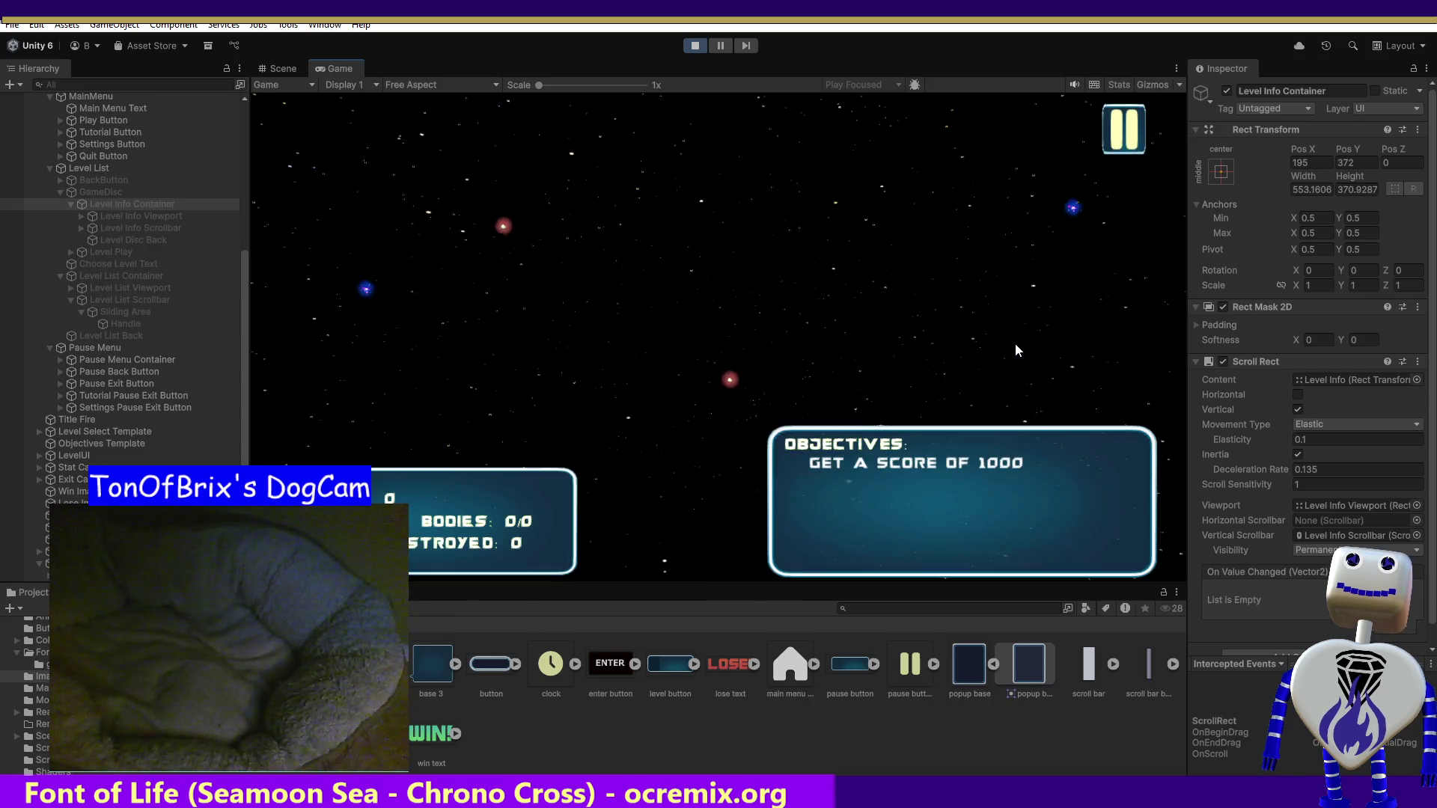
left_click(1121, 142)
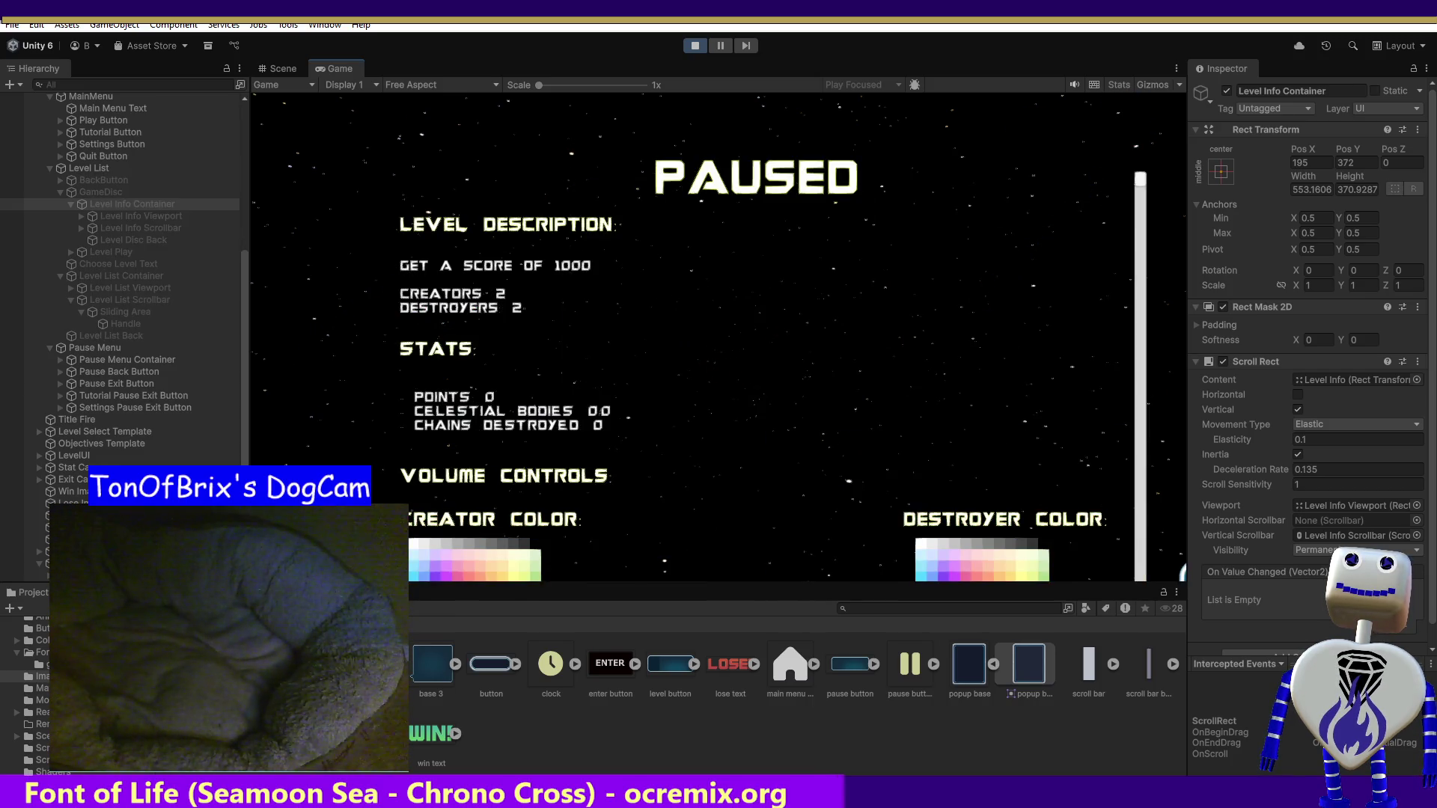
key("Escape")
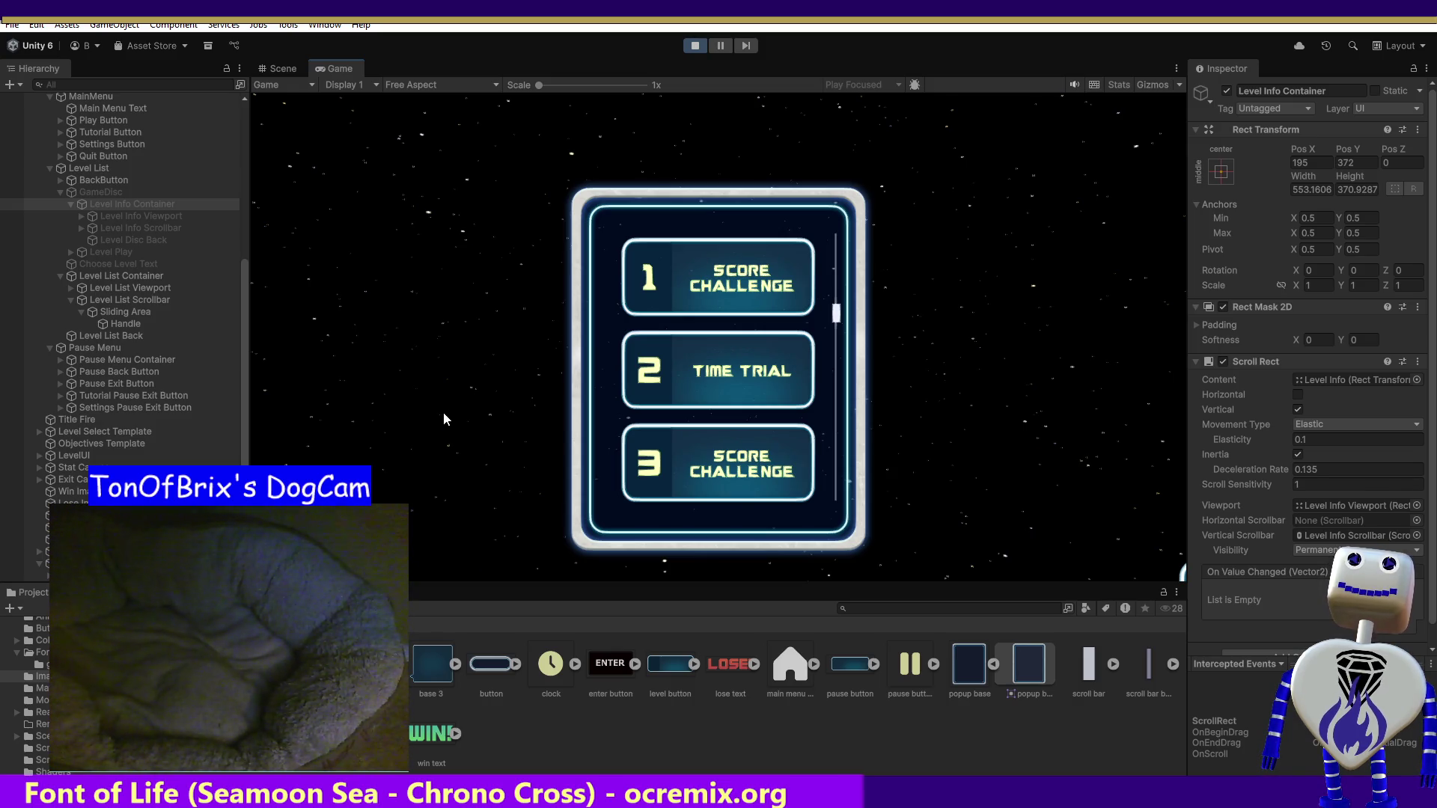
key("Escape")
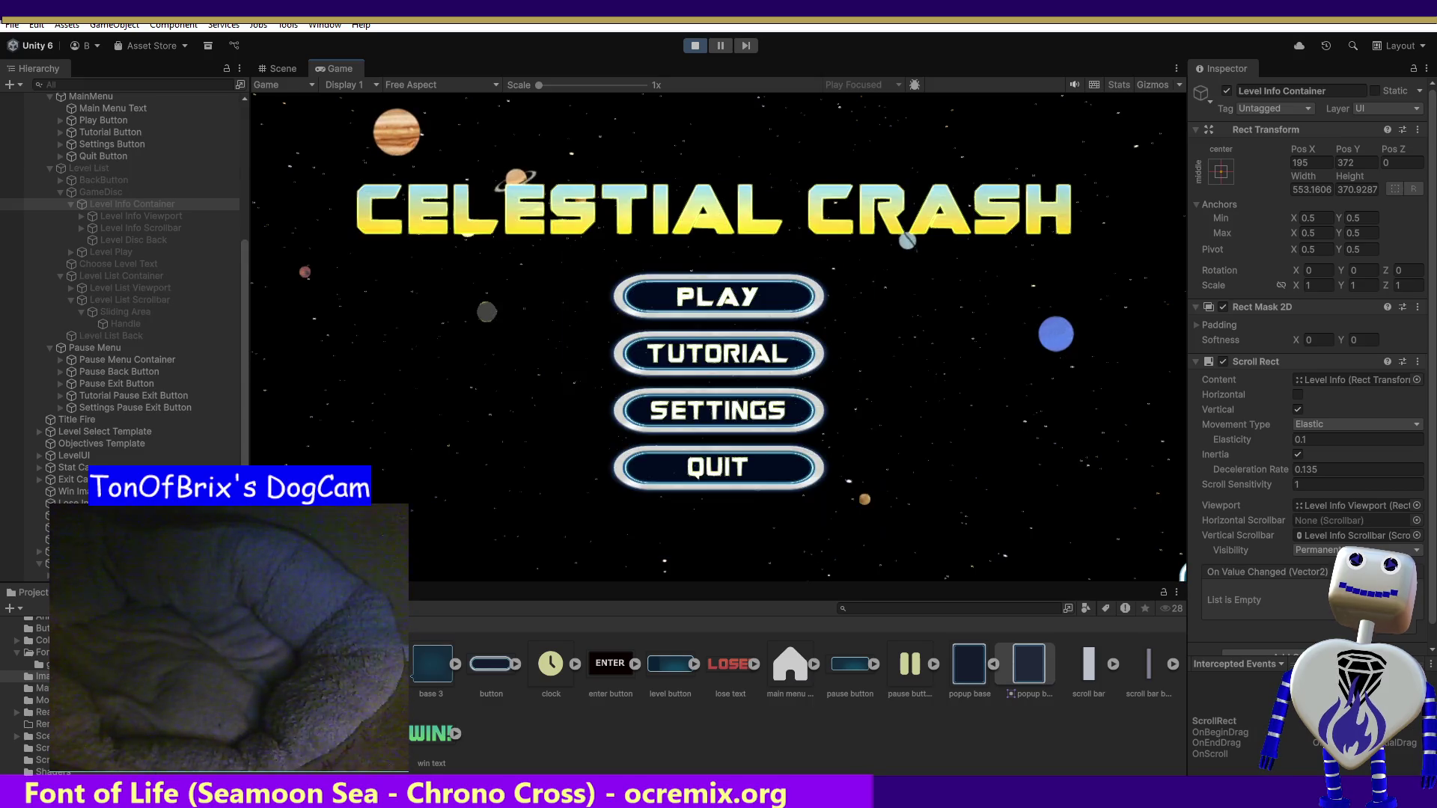
- Reopen level 1's info popup and drag its scrollbar to test text scrolling
left_click(674, 312)
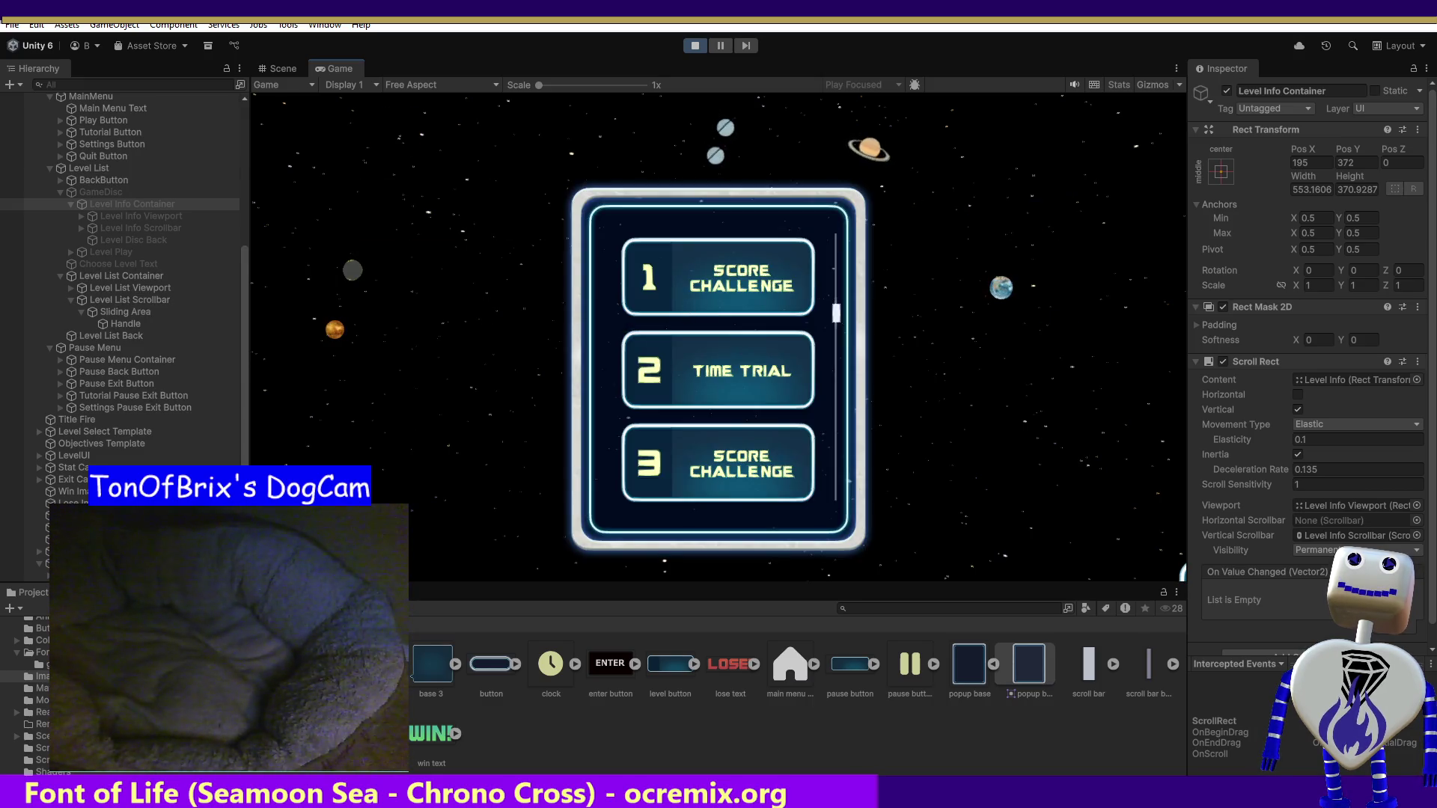
key("Escape")
left_click(728, 298)
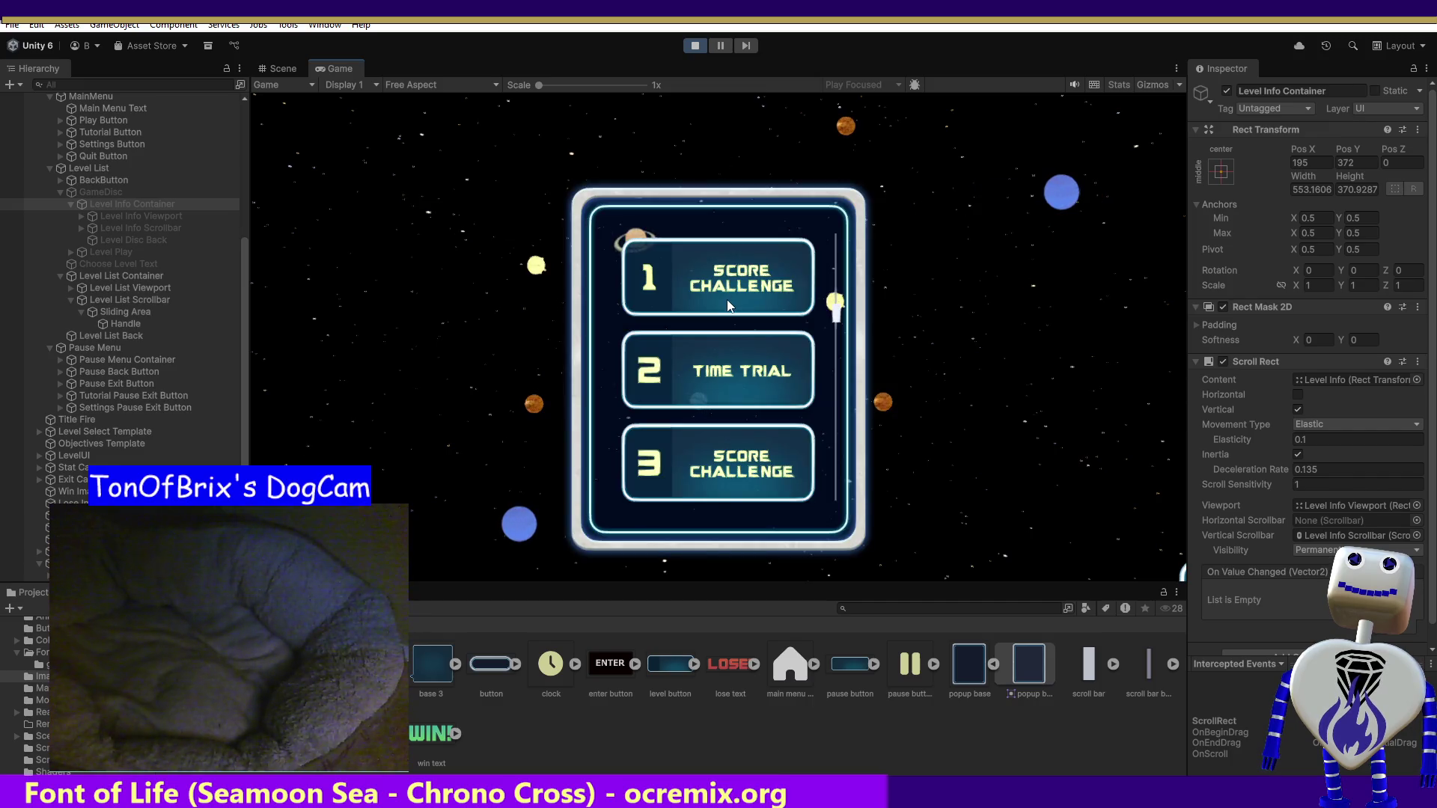
left_click(728, 305)
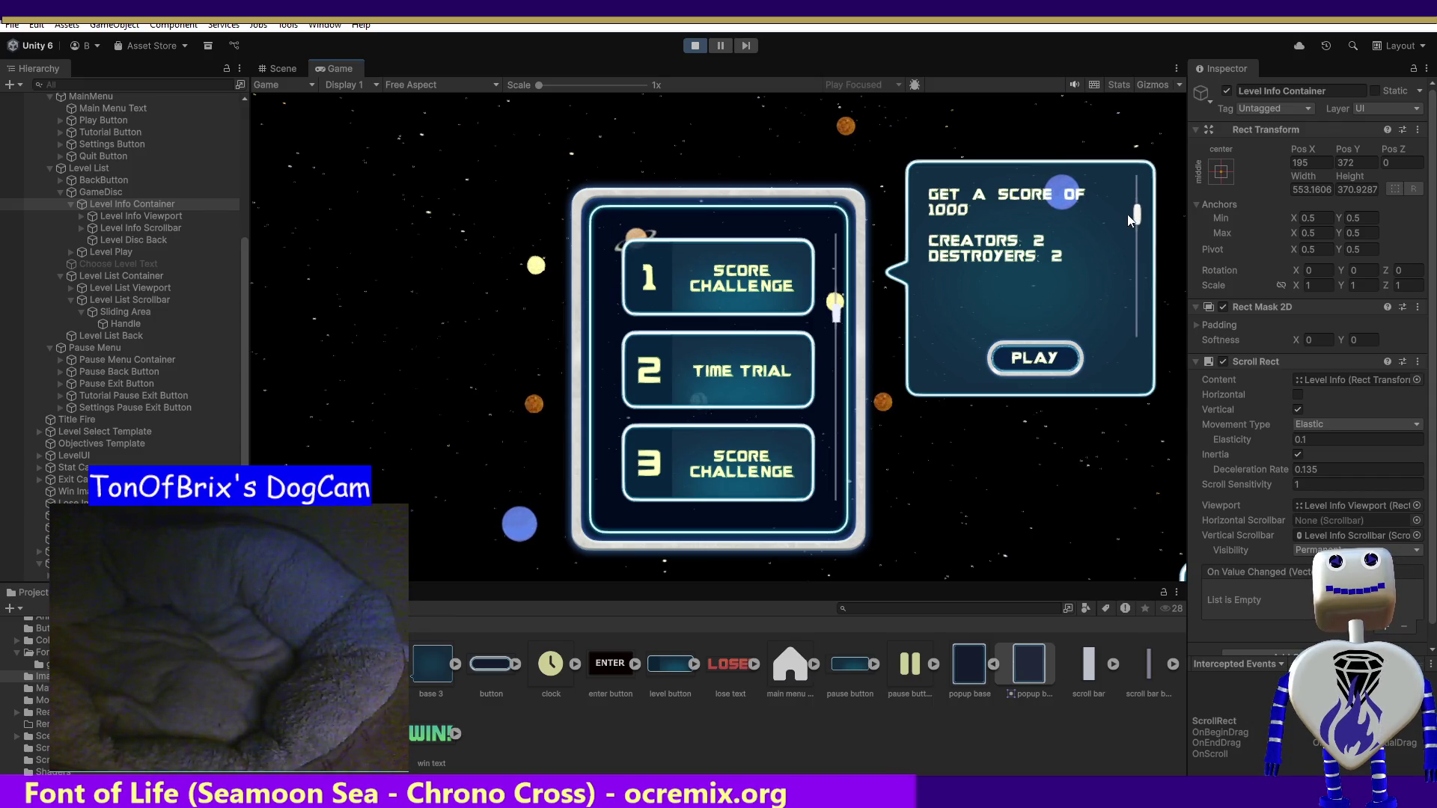
mouse_move(1136, 217)
left_mouse_down()
mouse_move(1118, 308)
mouse_move(1116, 244)
mouse_move(1044, 293)
left_mouse_up()
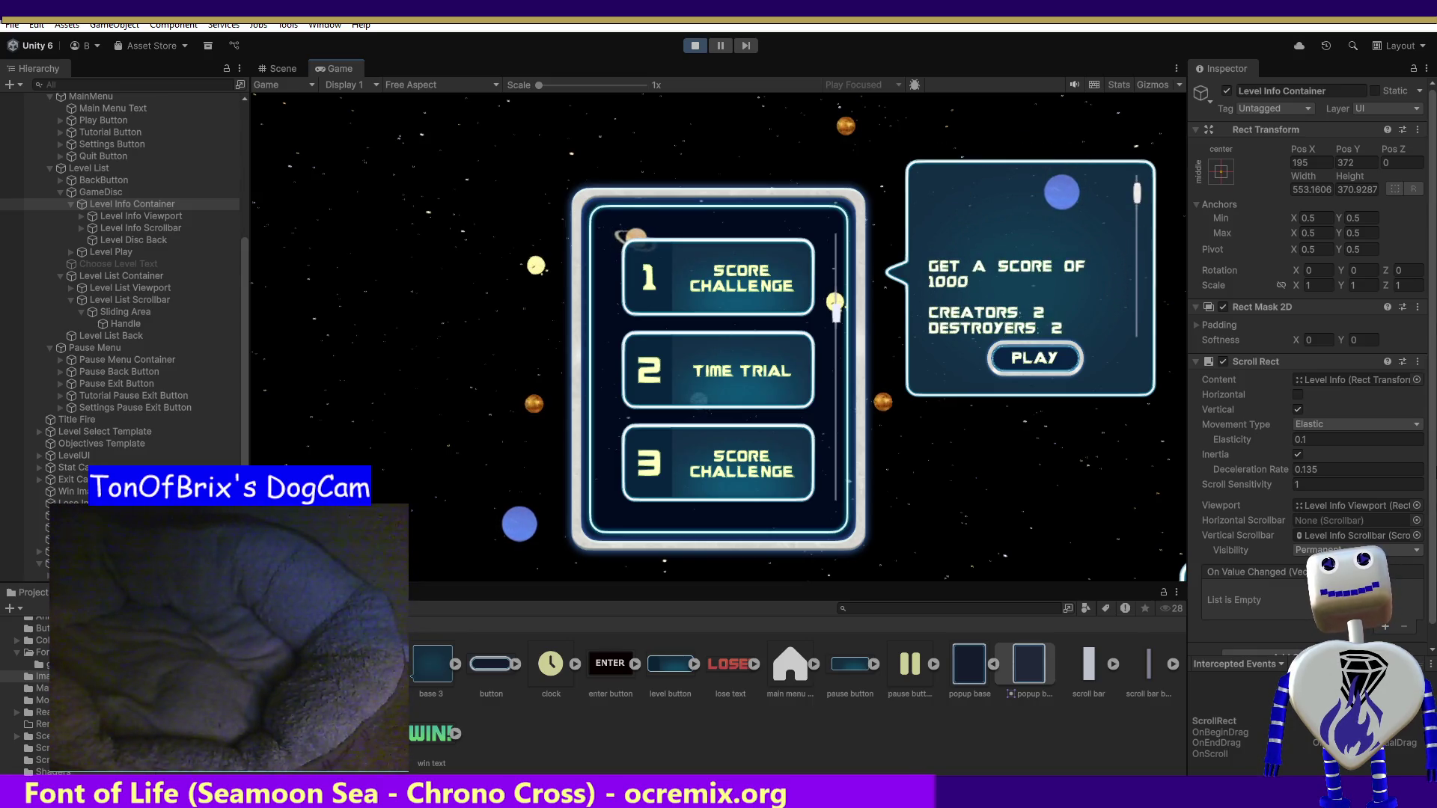
scroll(1306, 374, "down", 1)
left_click(1233, 640)
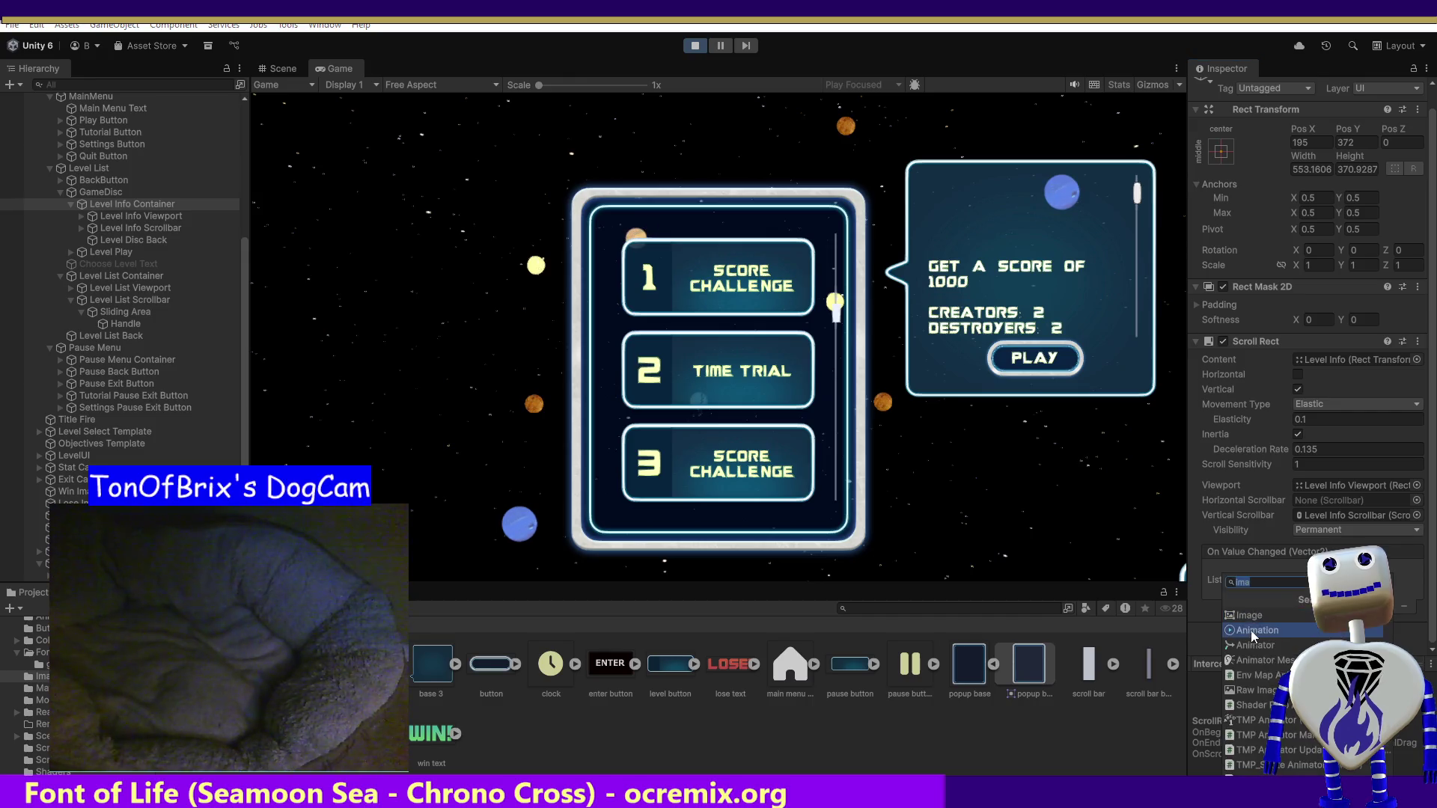
- Add a Mask component via the 'mask' search and test the popup's scrollbar
type("mask")
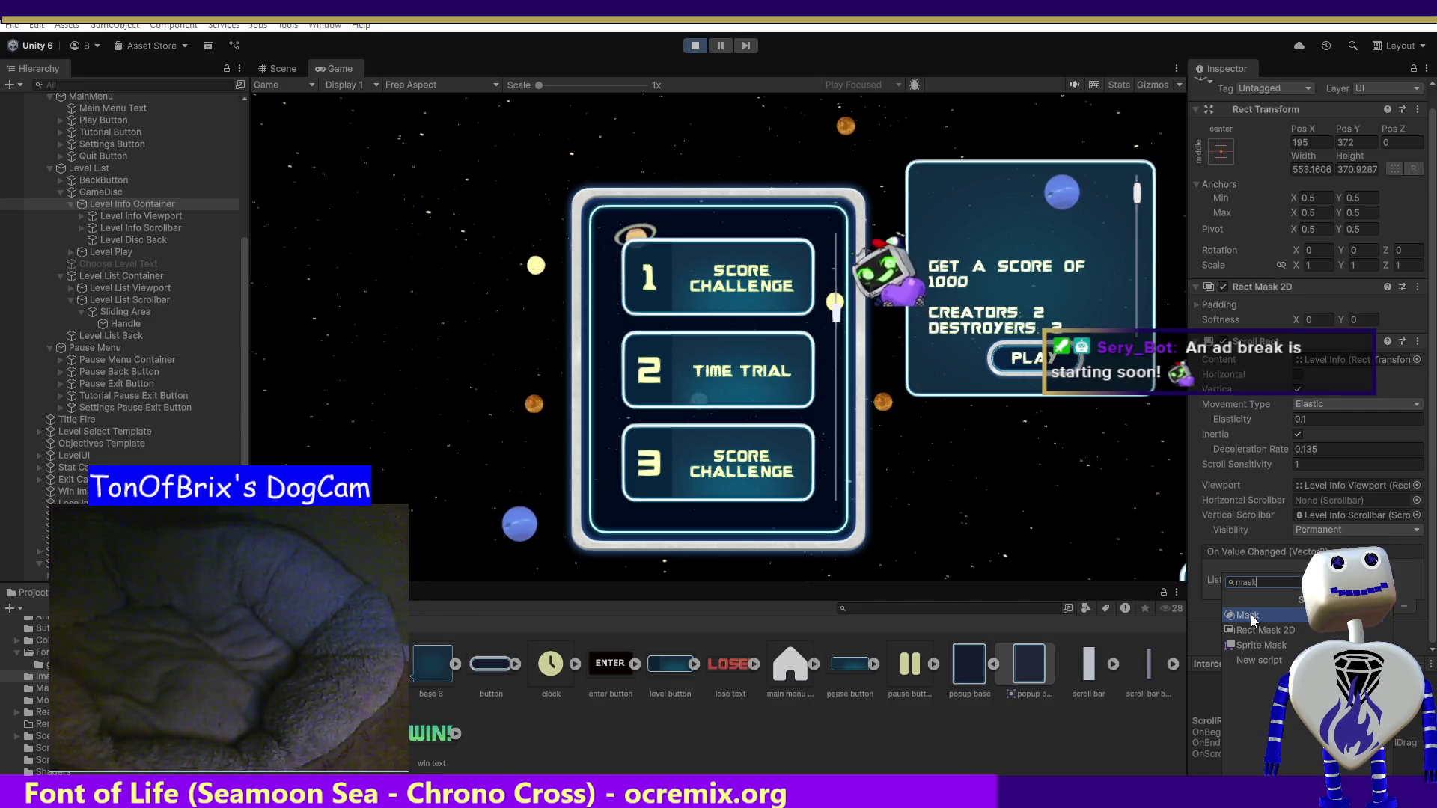
left_click(1250, 614)
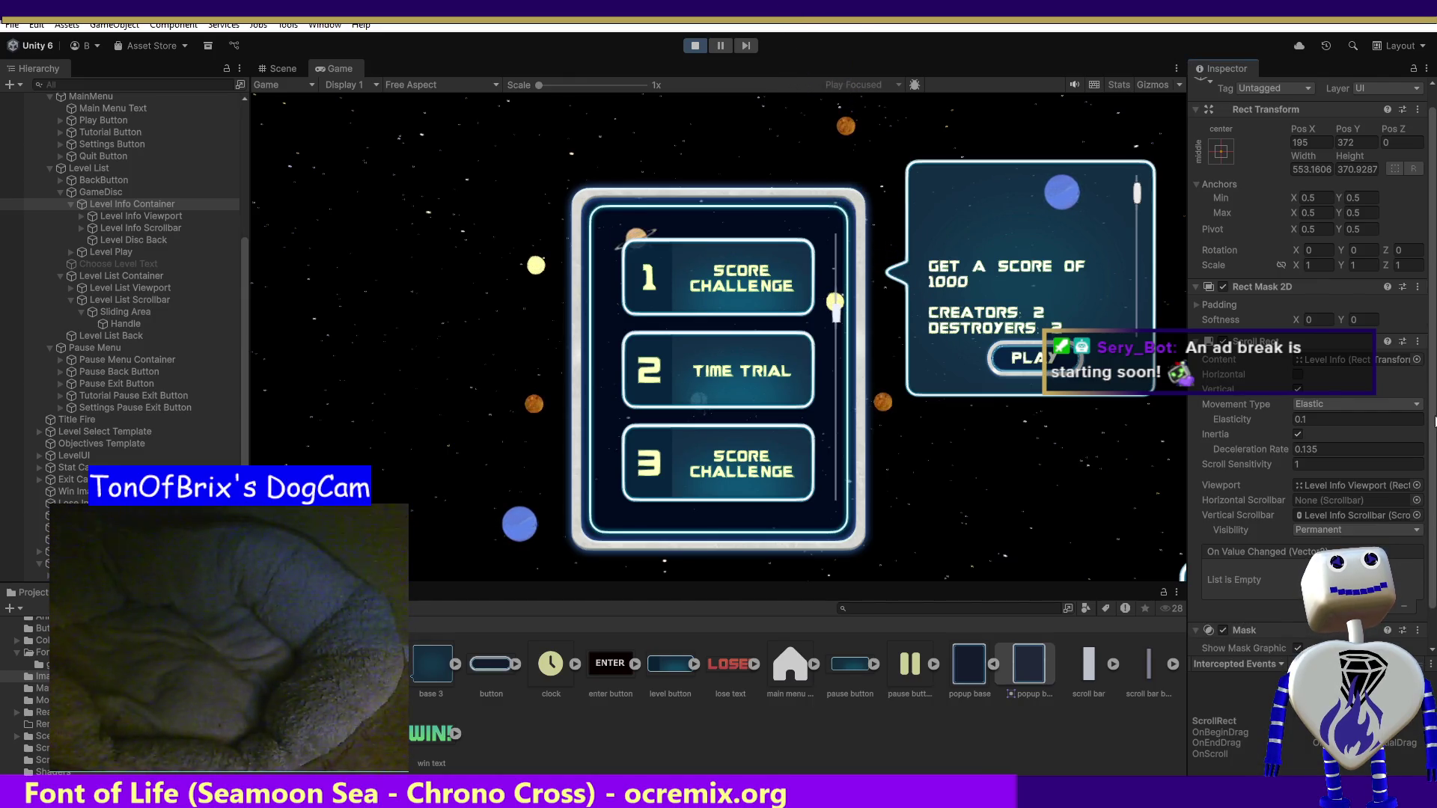
scroll(1432, 549, "down", 2)
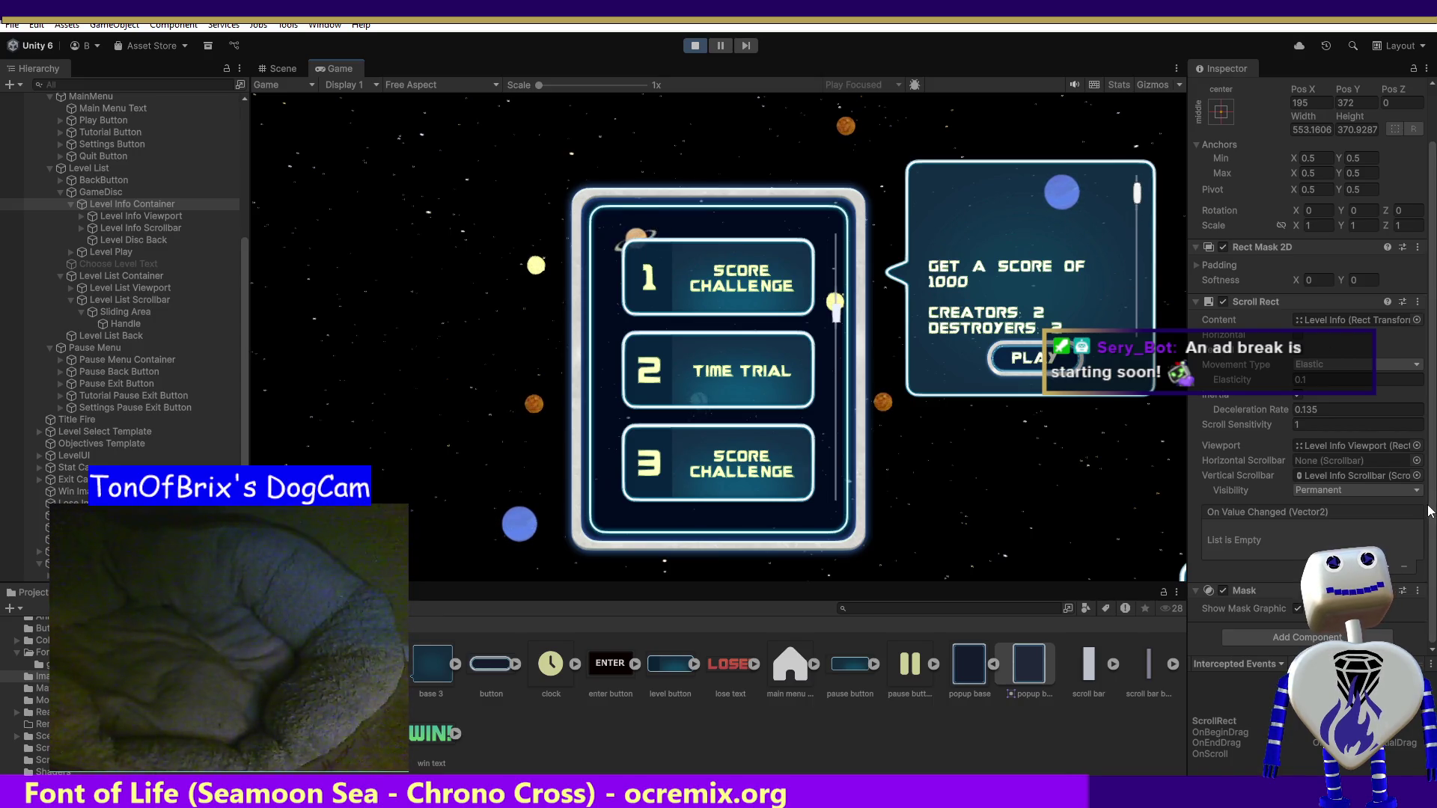
scroll(1433, 375, "up", 2)
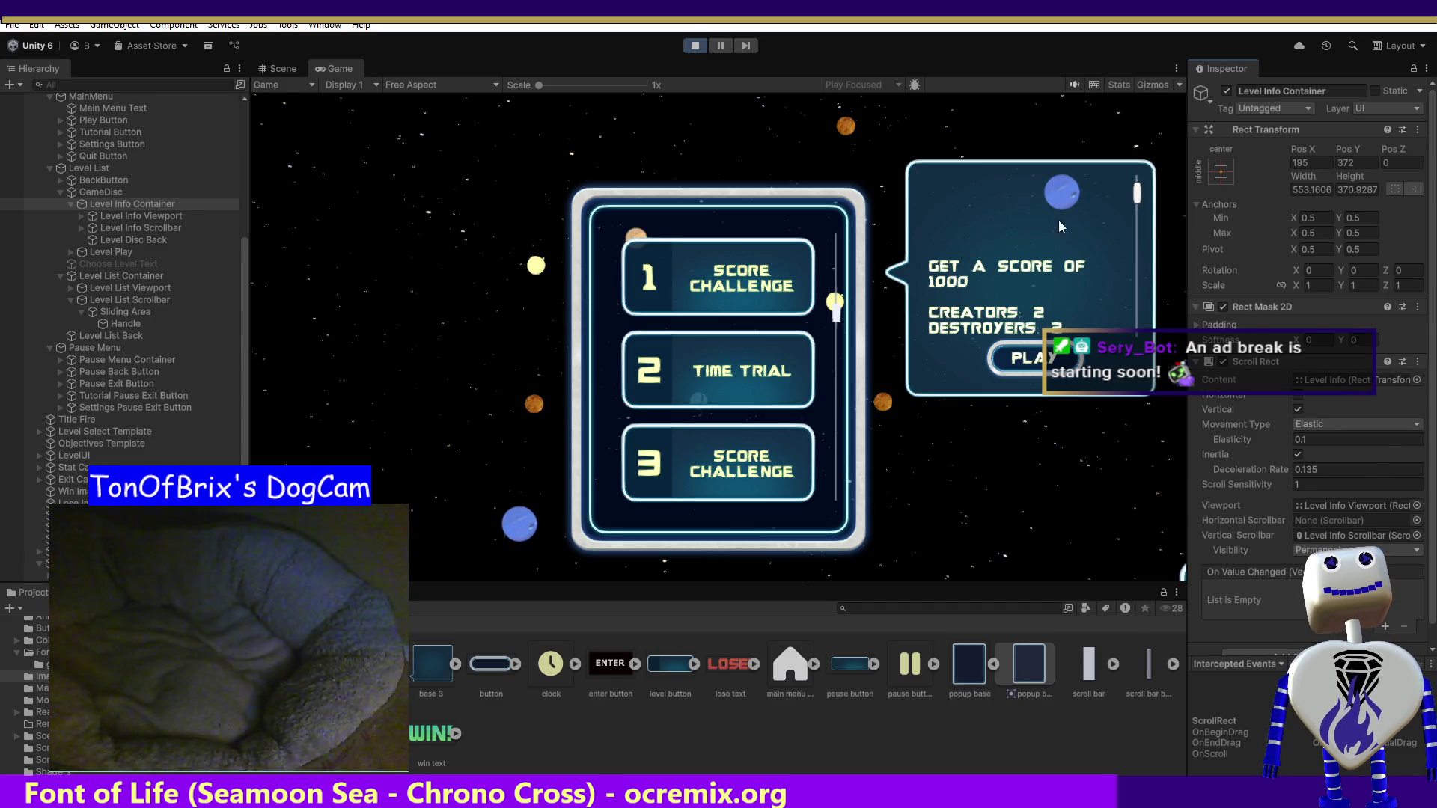
scroll(1134, 210, "up", 2)
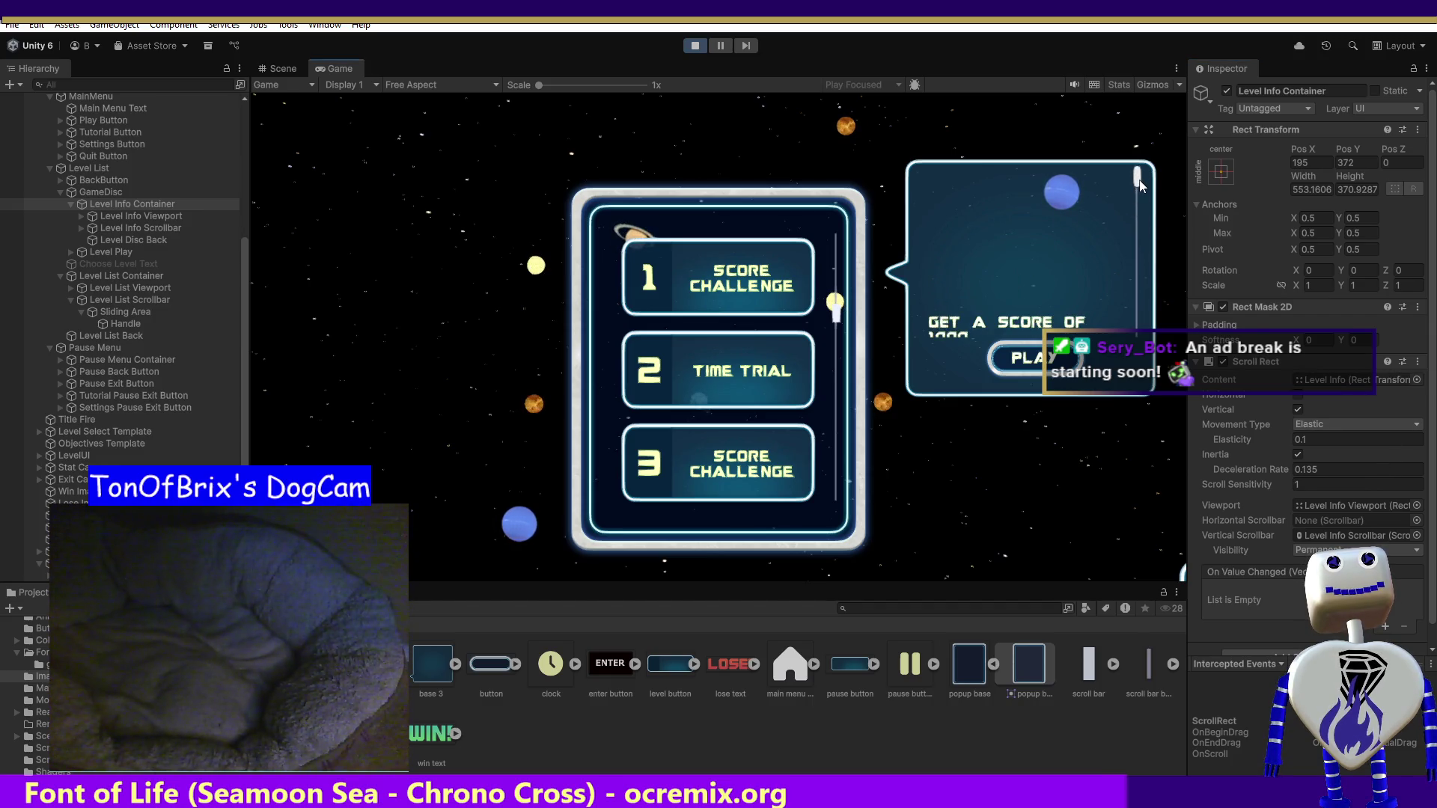
left_click_drag(1140, 185, 1139, 254)
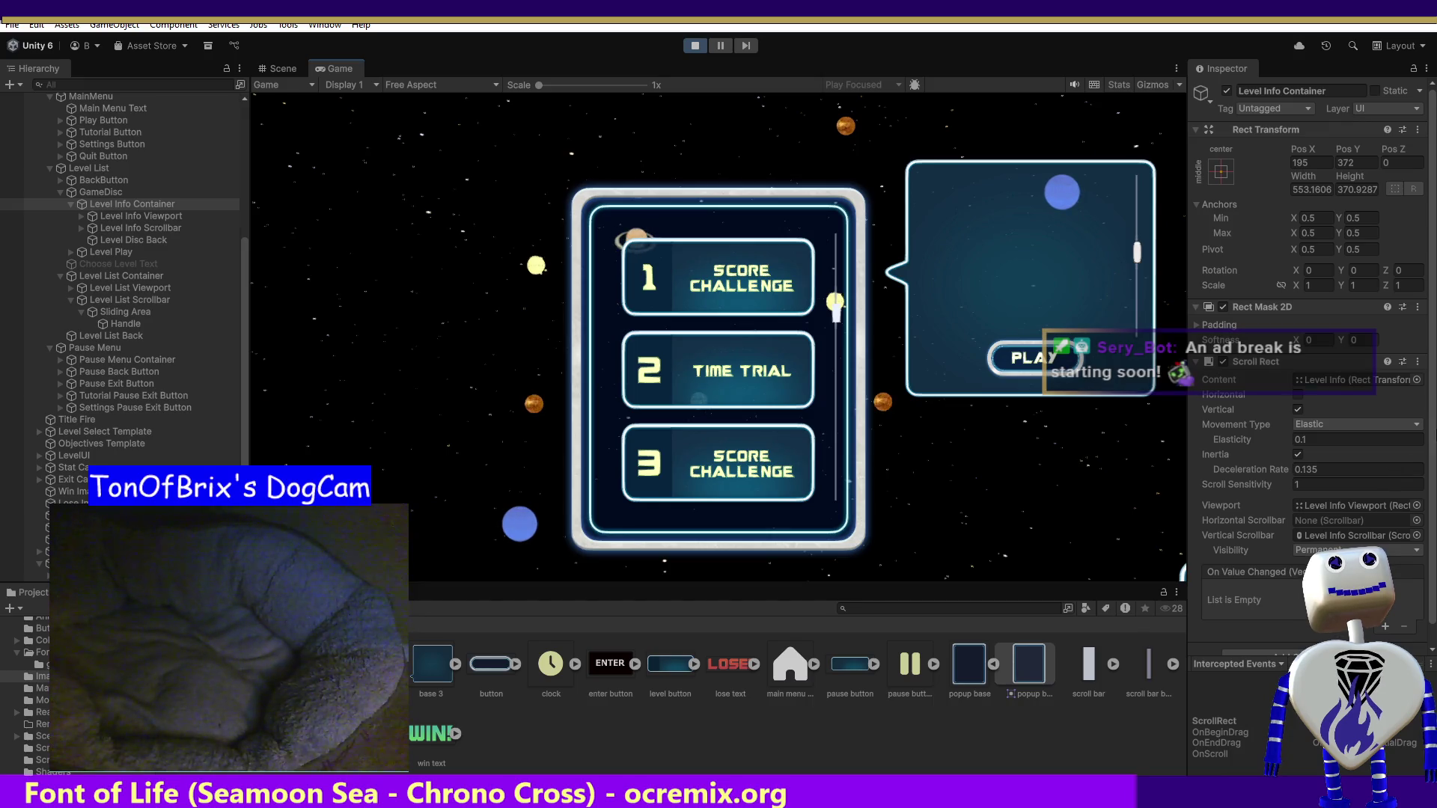
scroll(1309, 375, "down", 1)
- Search 'mask' again and untick the Rect Mask 2D component
left_click(1282, 639)
type("mask")
left_click(1223, 289)
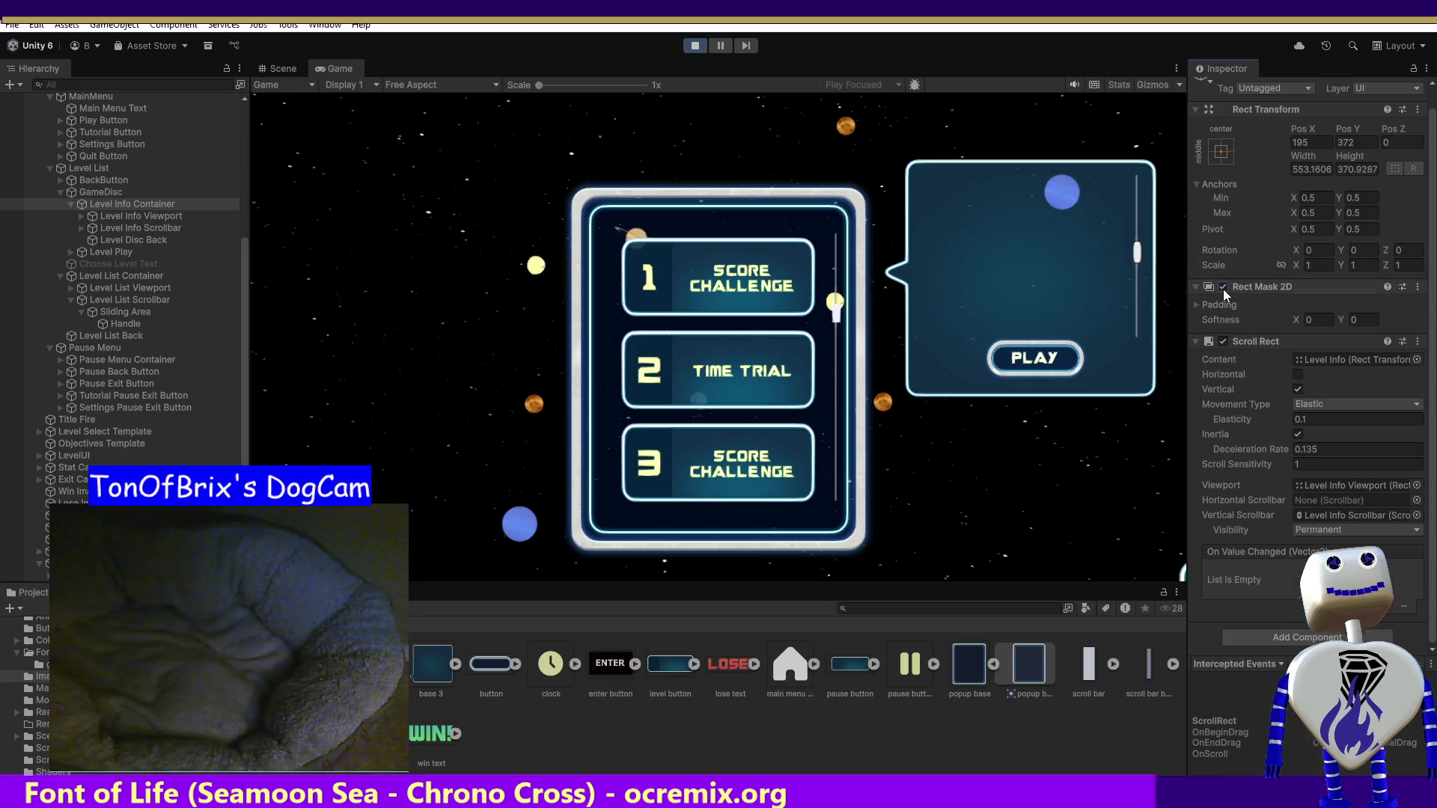
- Keep Rect Mask 2D off, add a Mask component, and tick Show Mask Graphic
left_click(1223, 286)
left_click(1297, 636)
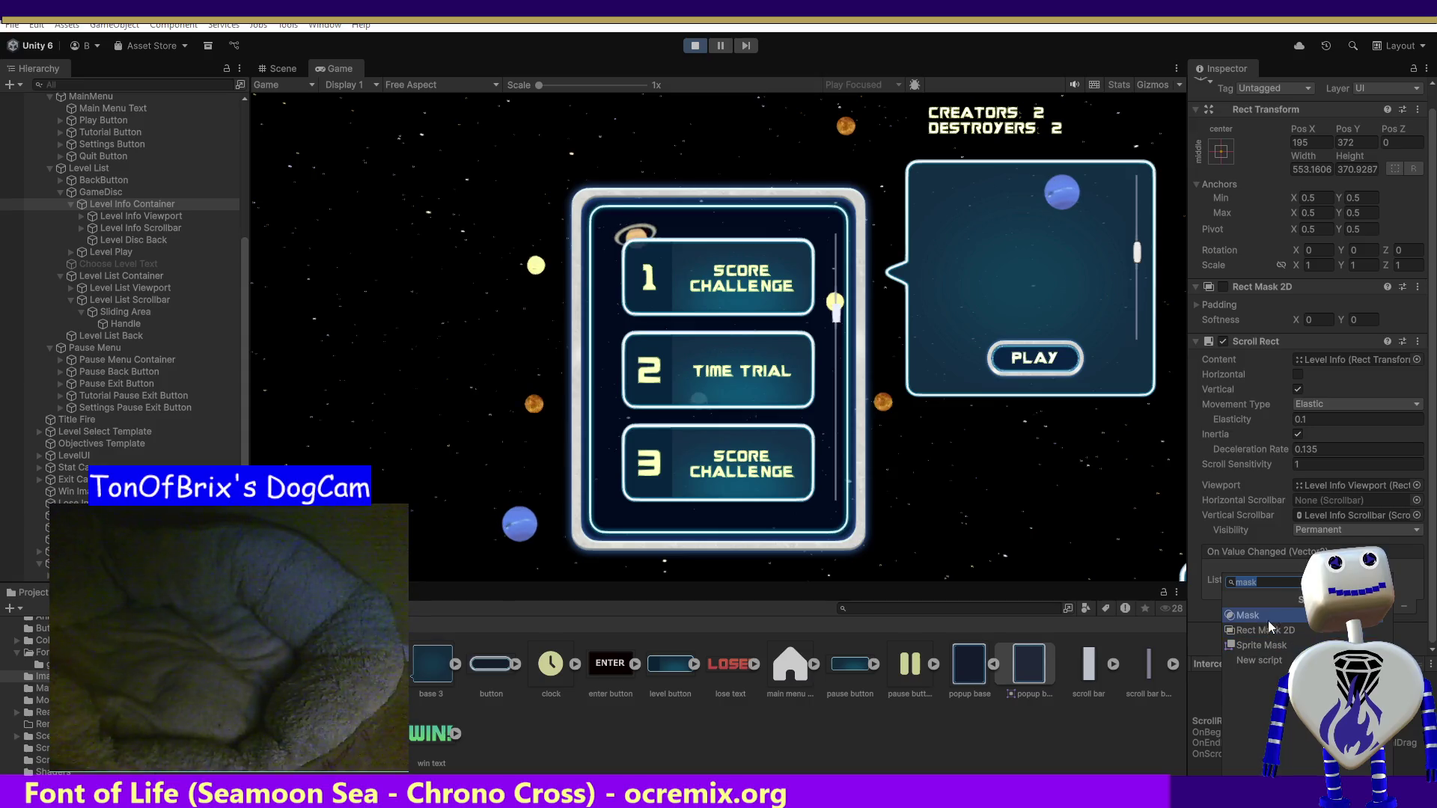
left_click(1264, 613)
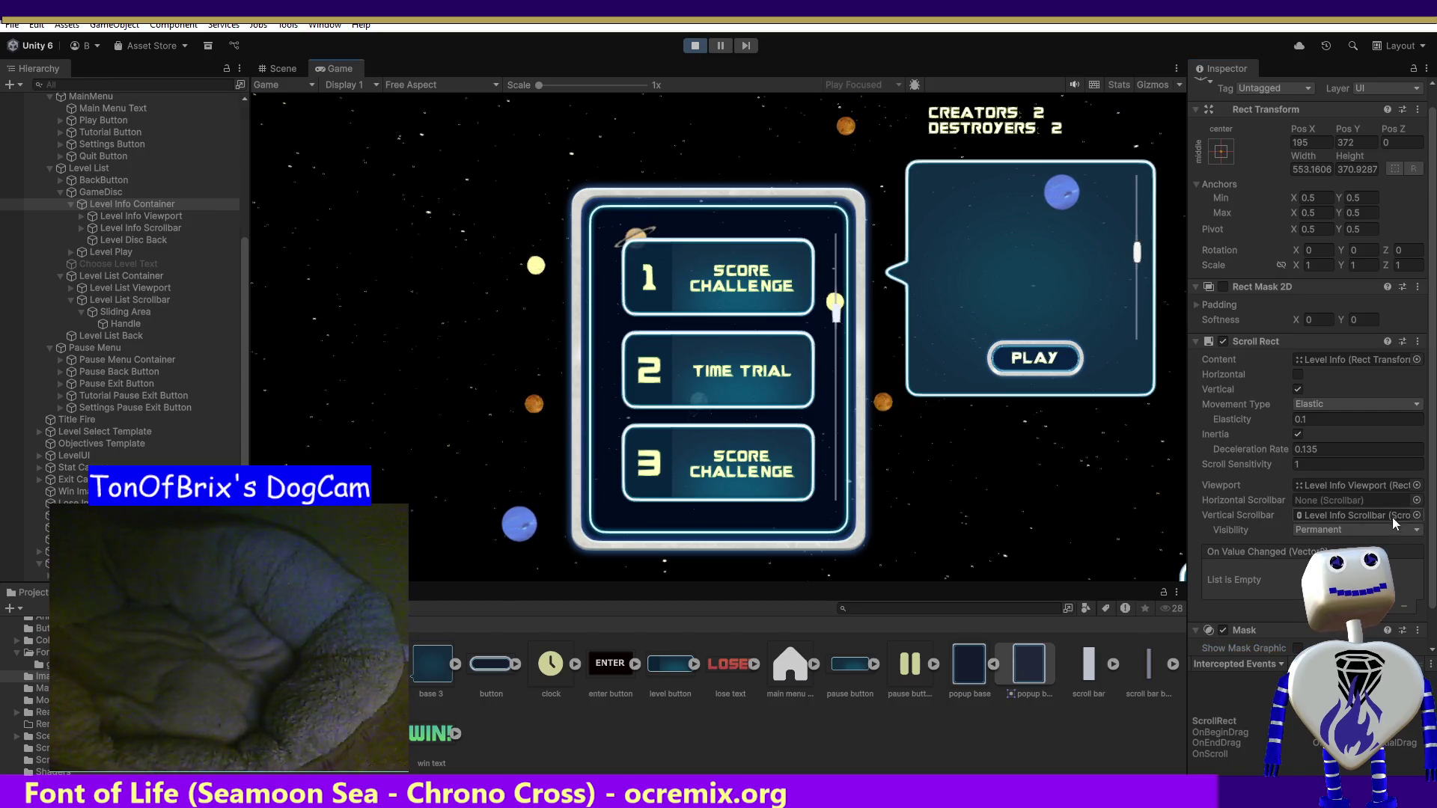
left_click(1297, 648)
- Add a Sprite Mask component and open its Sprite field's picker
key("ctrl+shift+a")
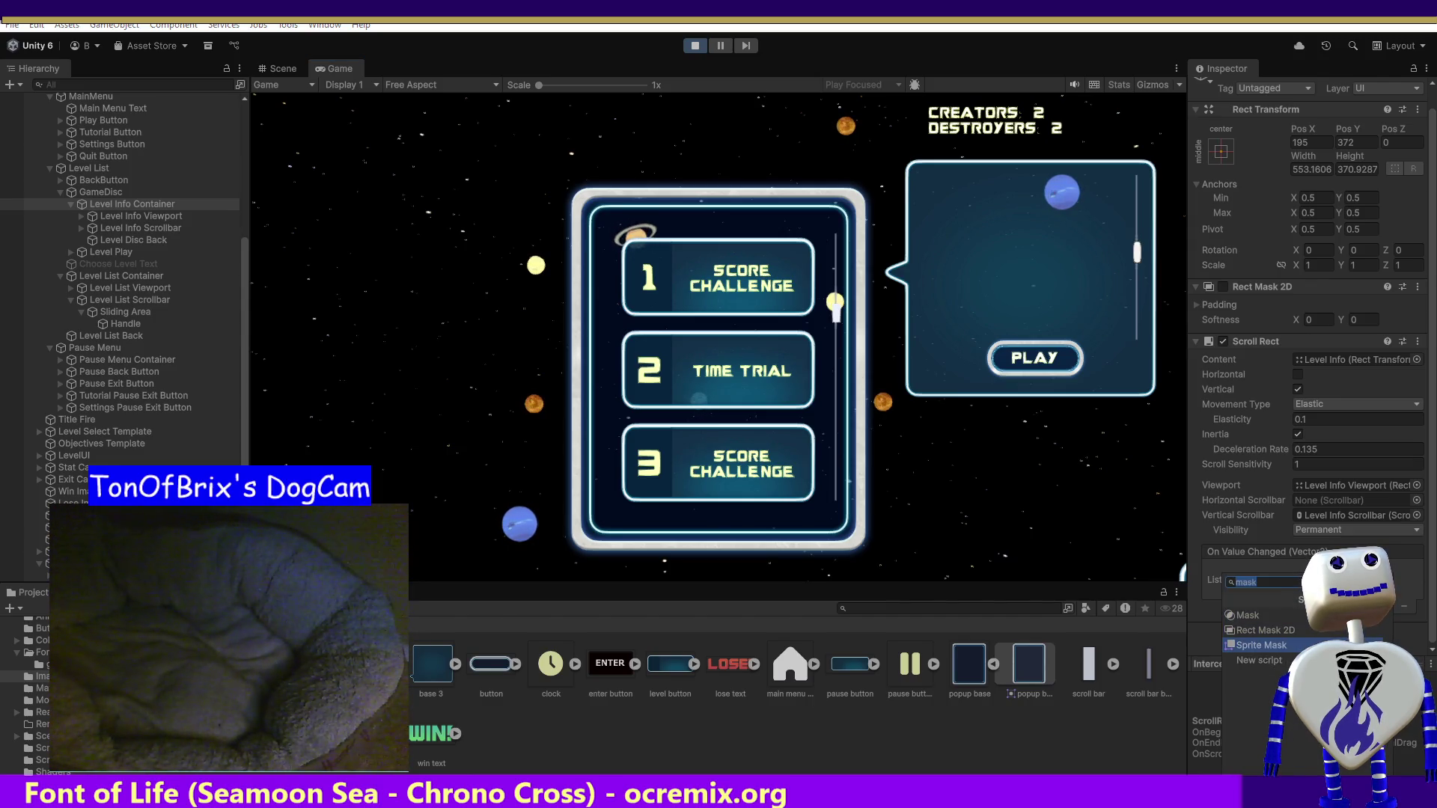
key("Return")
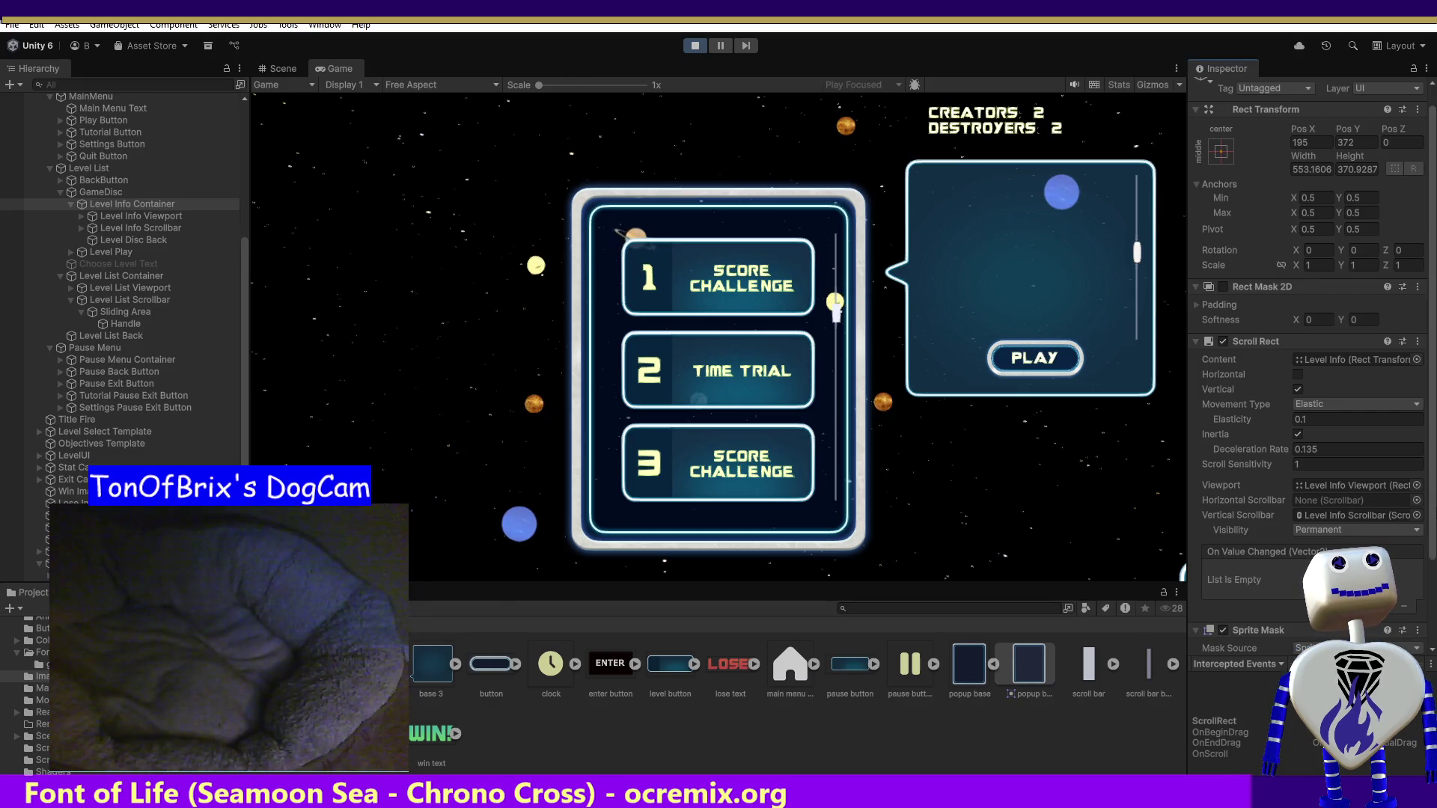
scroll(1310, 374, "down", 3)
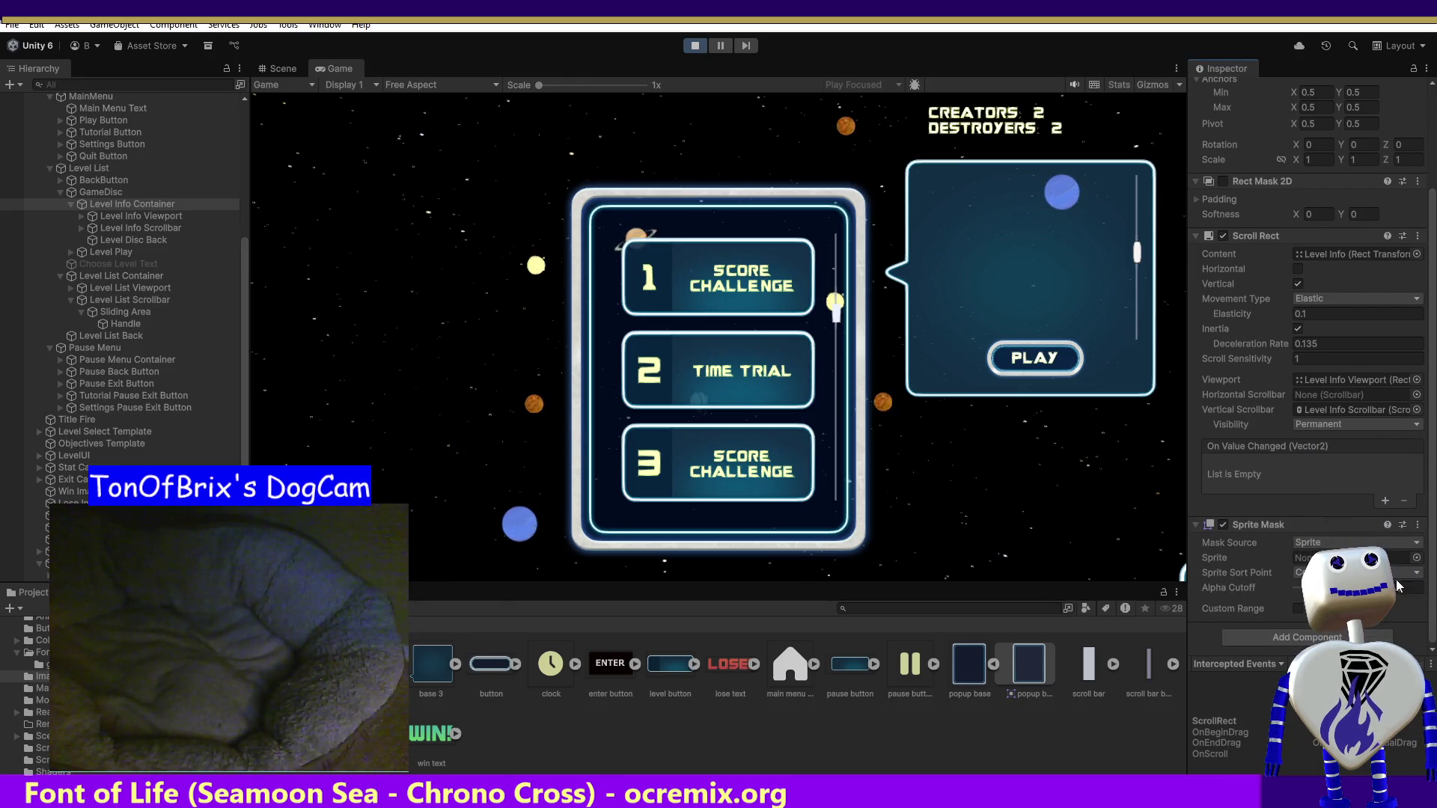
left_click(1417, 559)
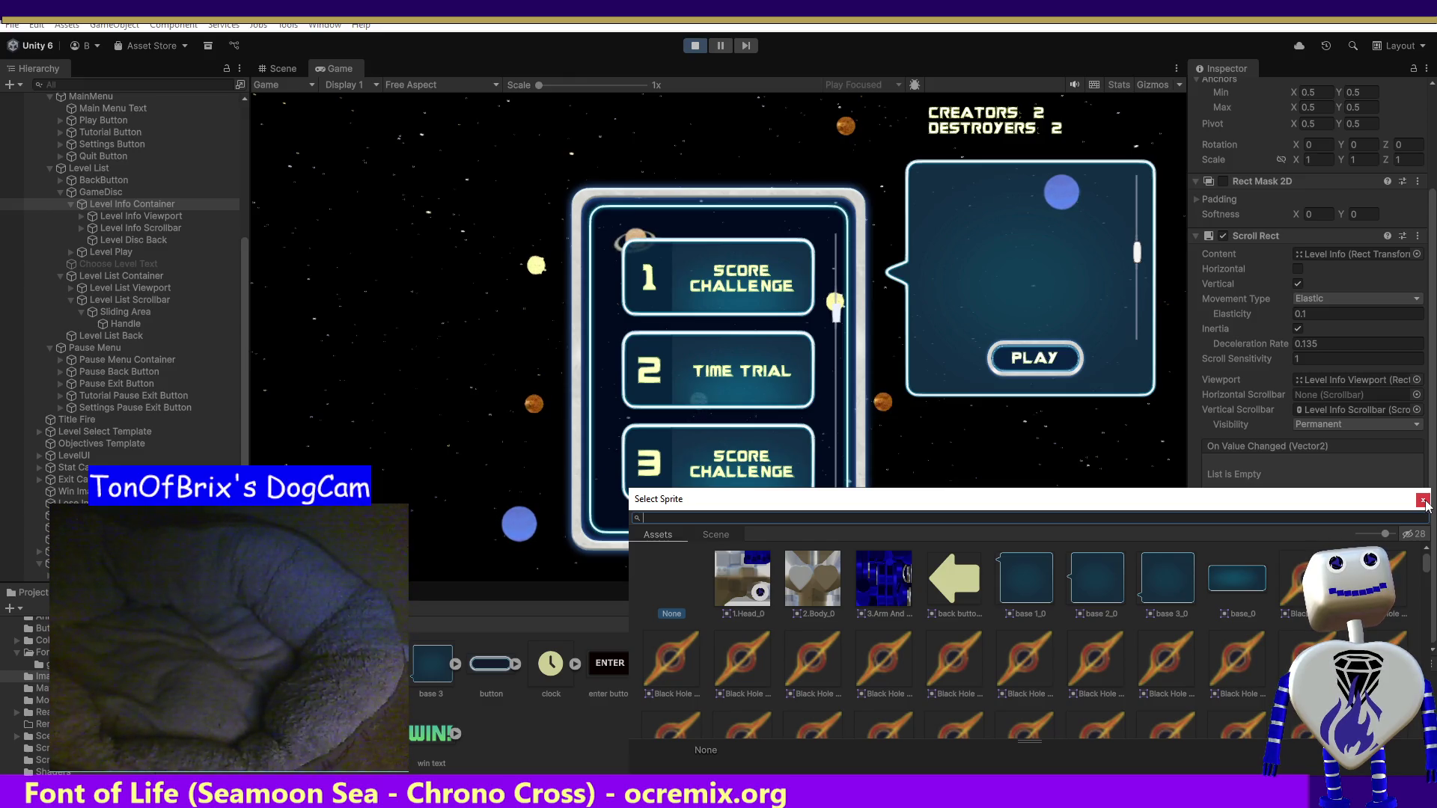
- Assign the base 2_0 sprite to the Sprite Mask and drag the popup scrollbar to test
double_click(1094, 574)
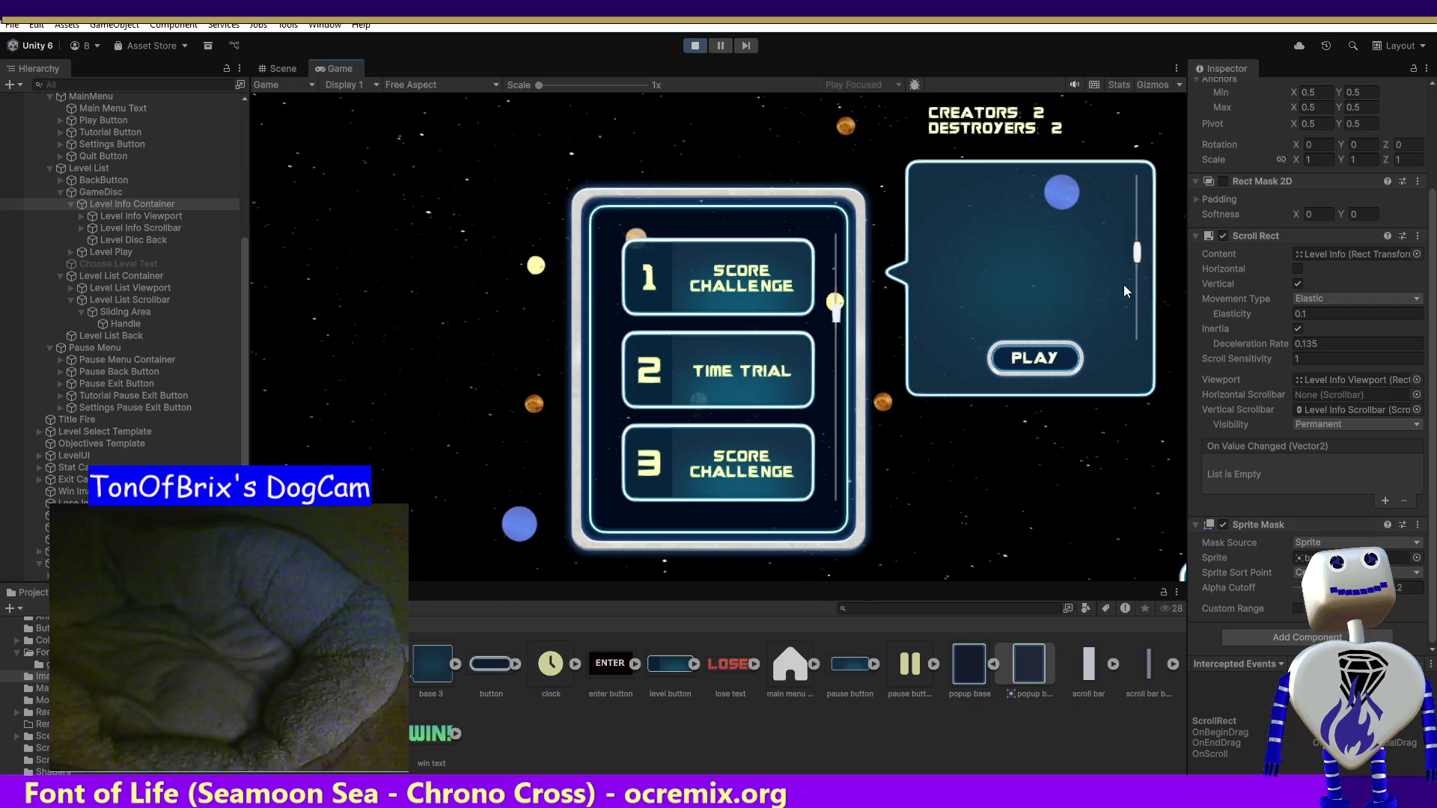
scroll(1139, 277, "up", 3)
mouse_move(1140, 285)
left_mouse_down()
mouse_move(1135, 191)
mouse_move(1131, 402)
left_mouse_up()
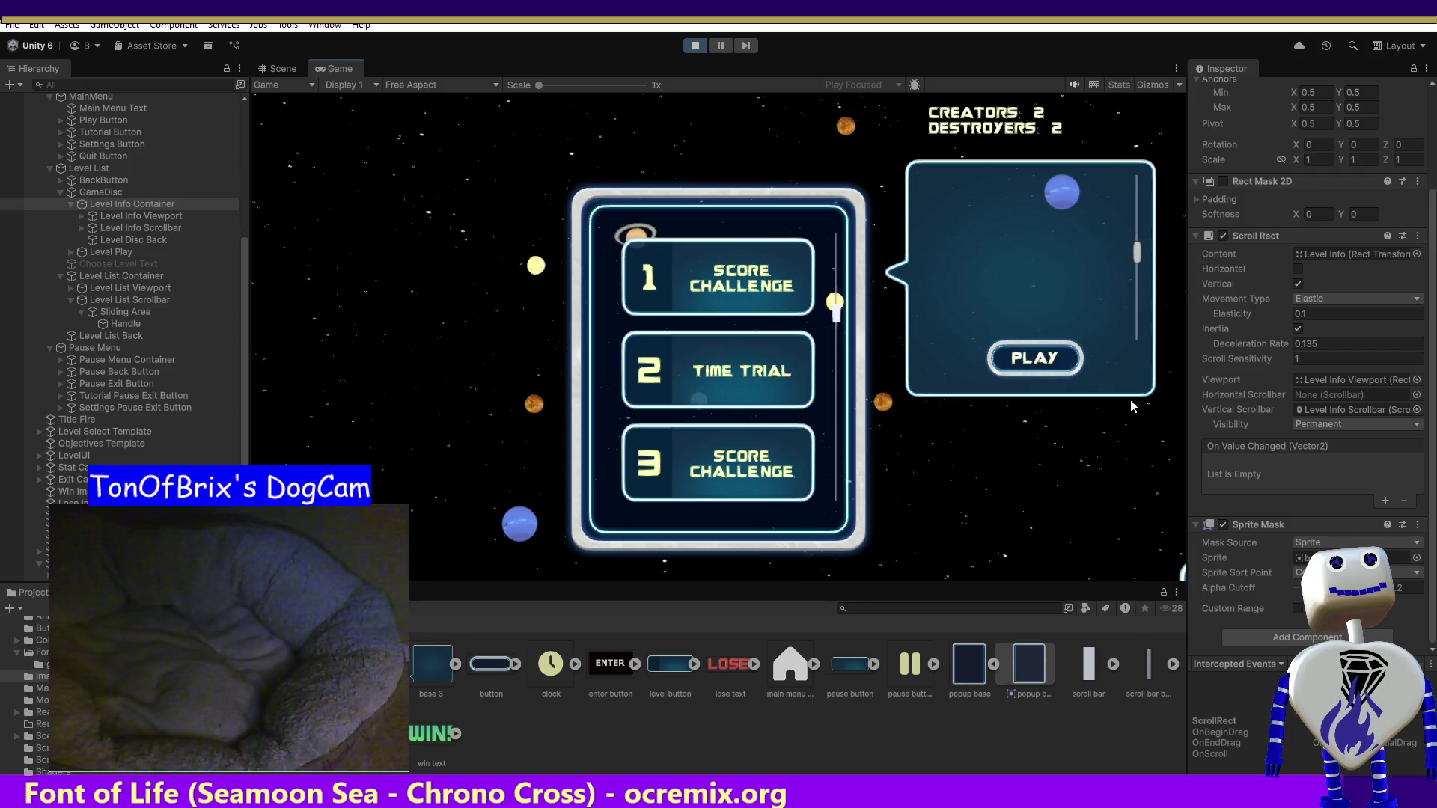
mouse_move(1137, 253)
left_mouse_down()
mouse_move(1111, 138)
mouse_move(1147, 424)
mouse_move(1142, 159)
mouse_move(1140, 187)
left_mouse_up()
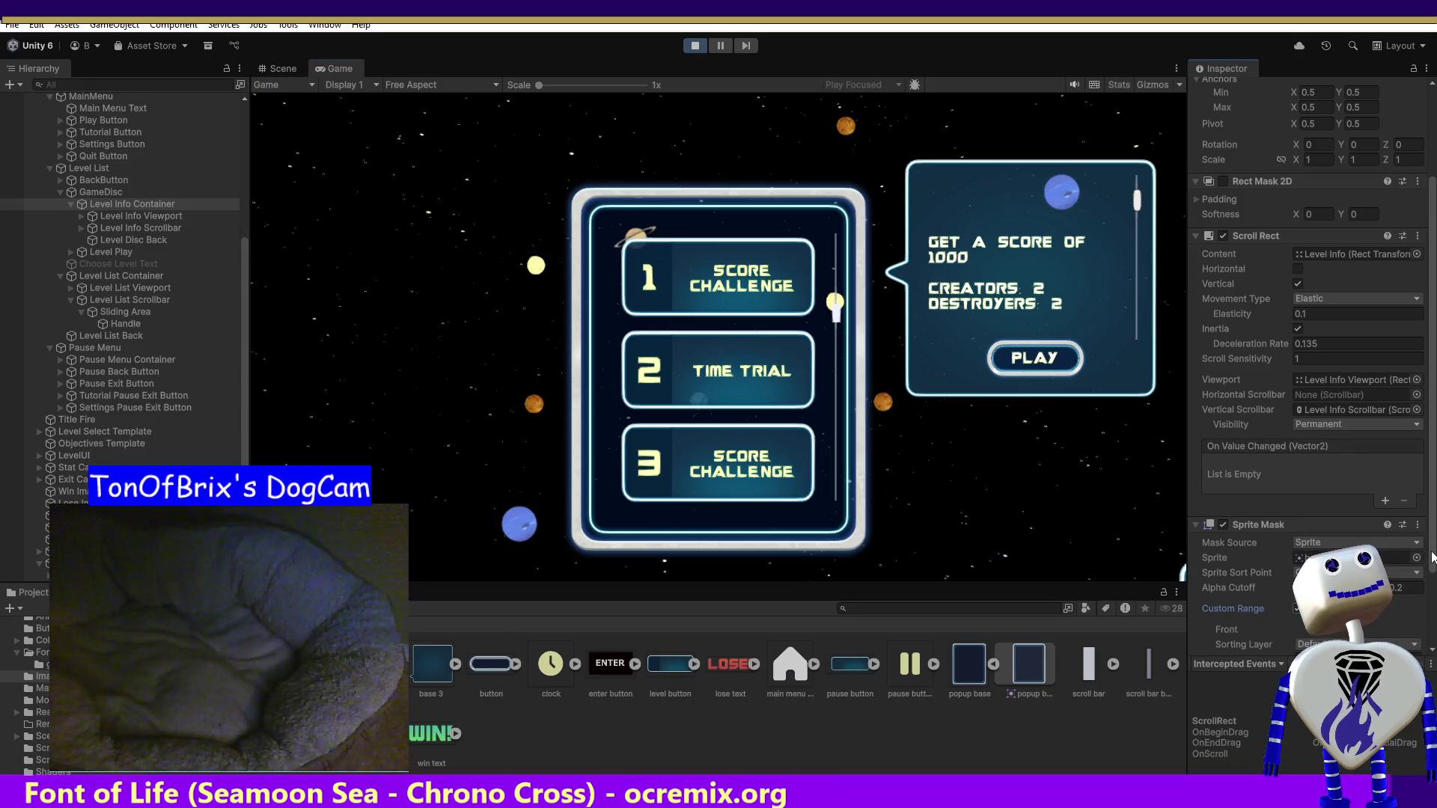
scroll(1434, 589, "down", 3)
scroll(1435, 589, "down", 3)
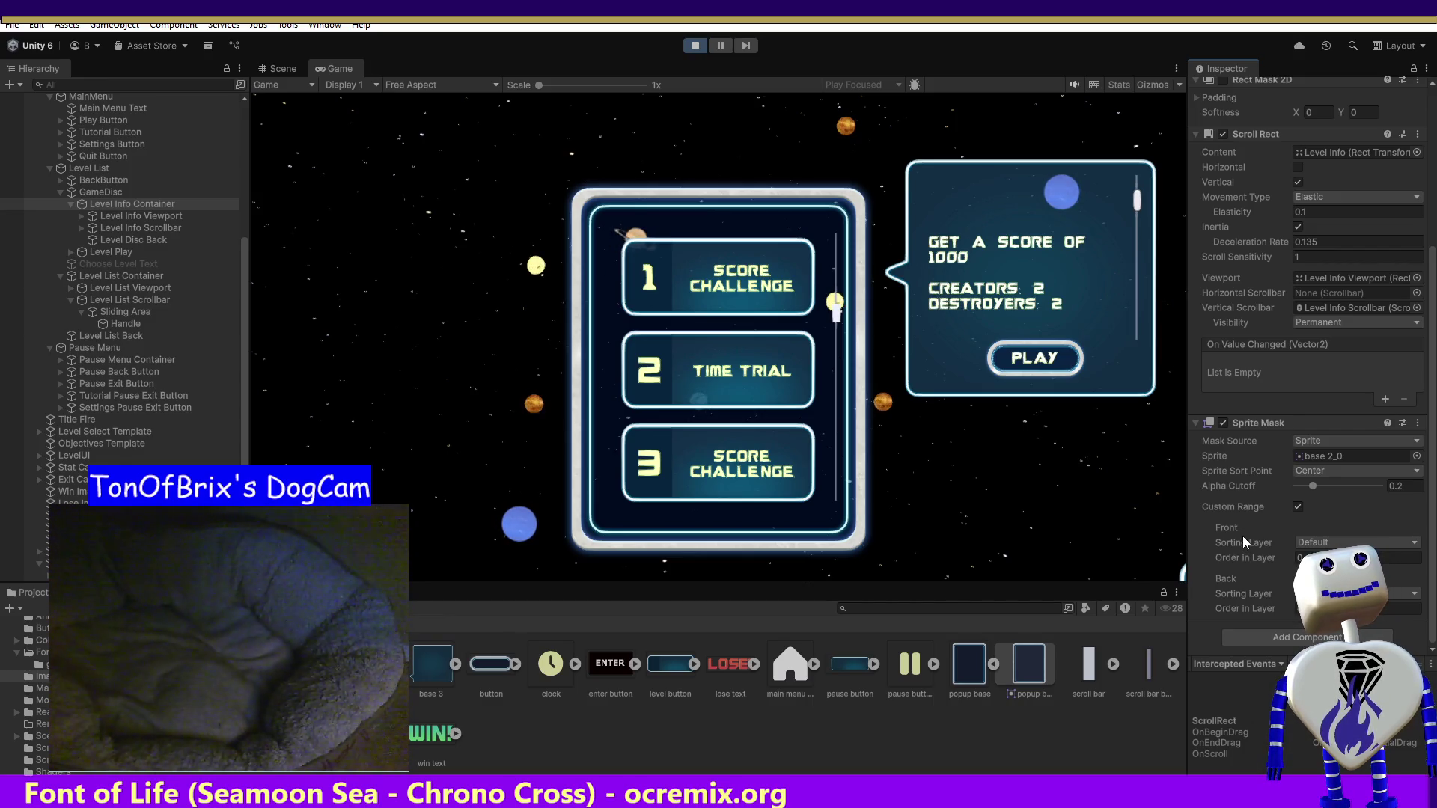
- Check the Mask Source options and keep it set to Sprite
left_click(1396, 443)
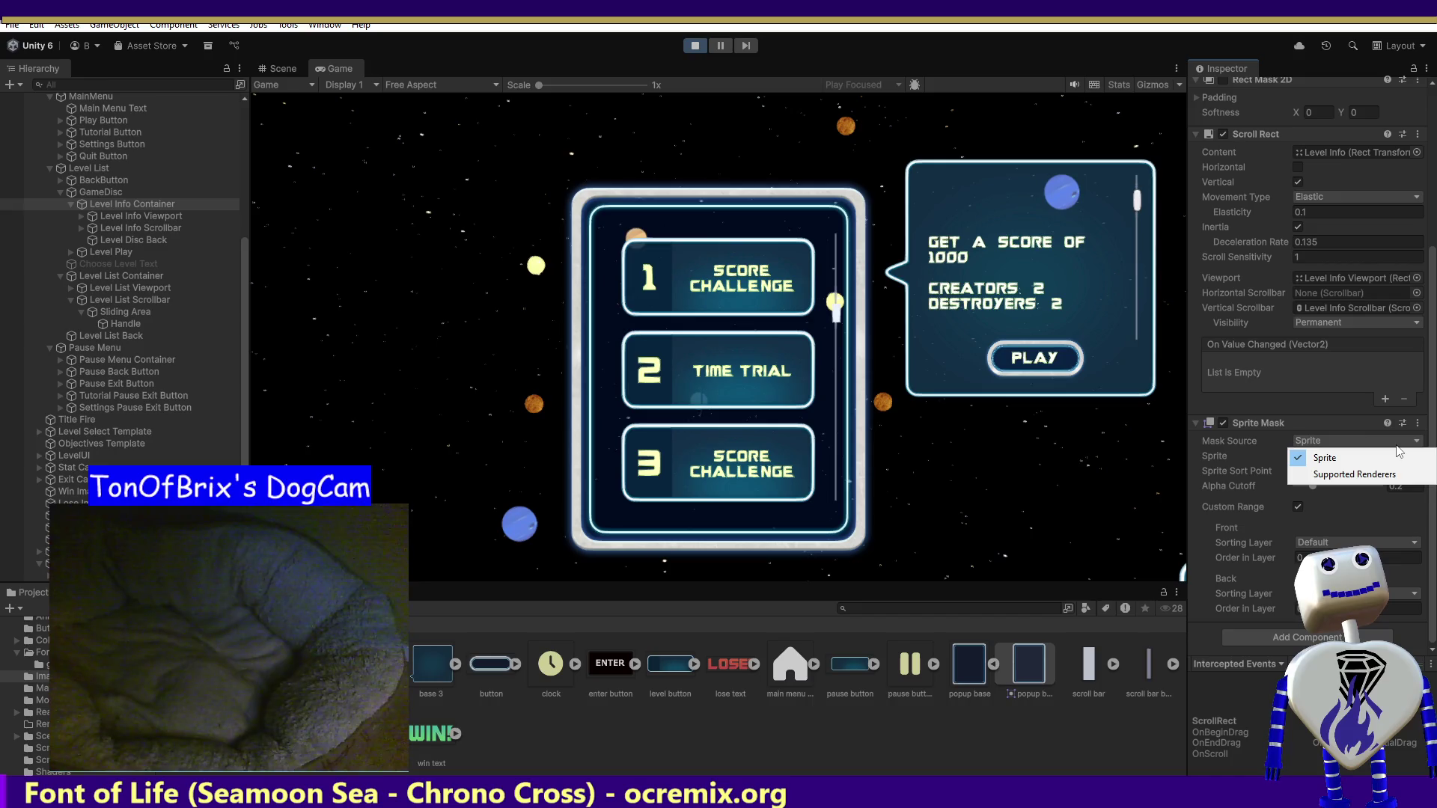
left_click(1361, 517)
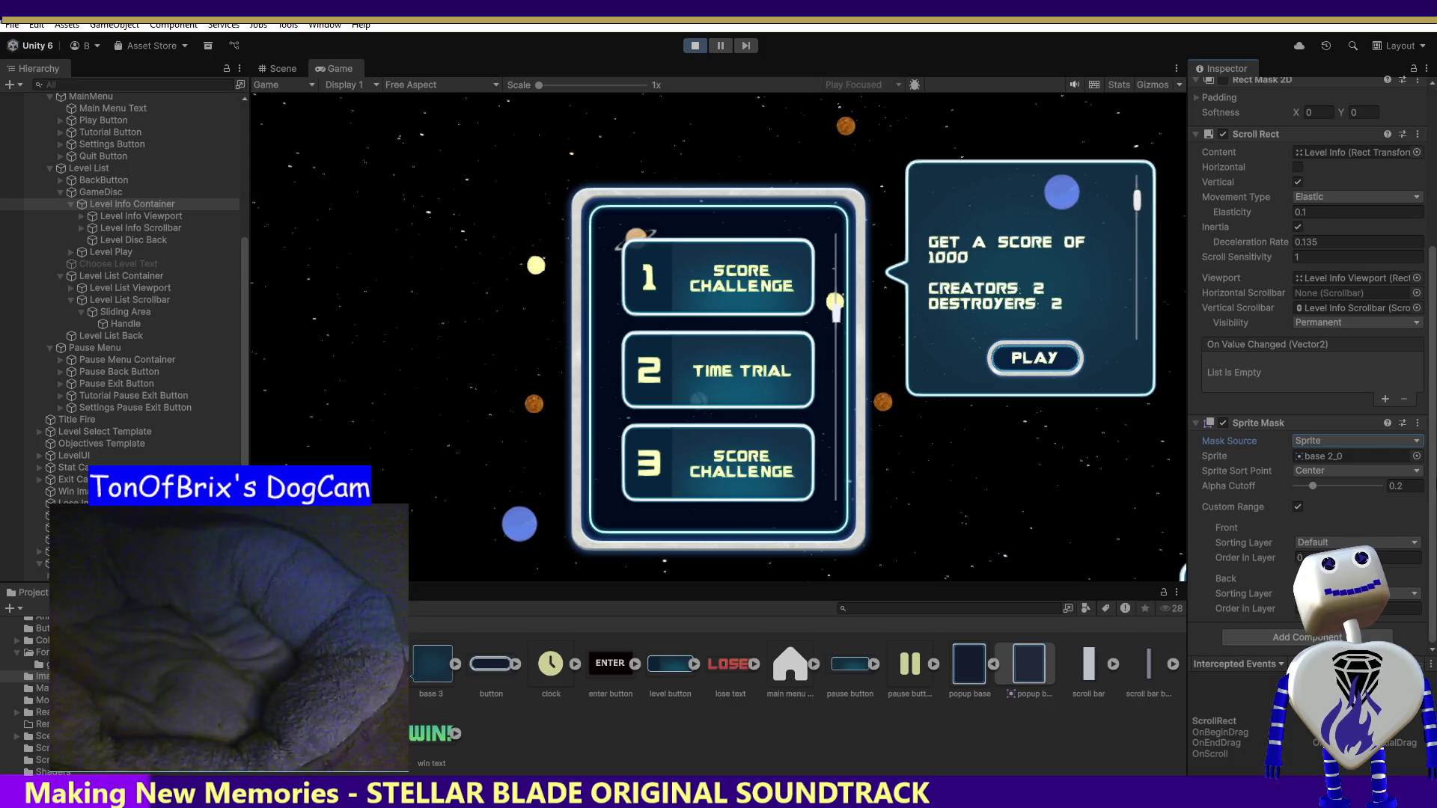
scroll(1434, 296, "up", 5)
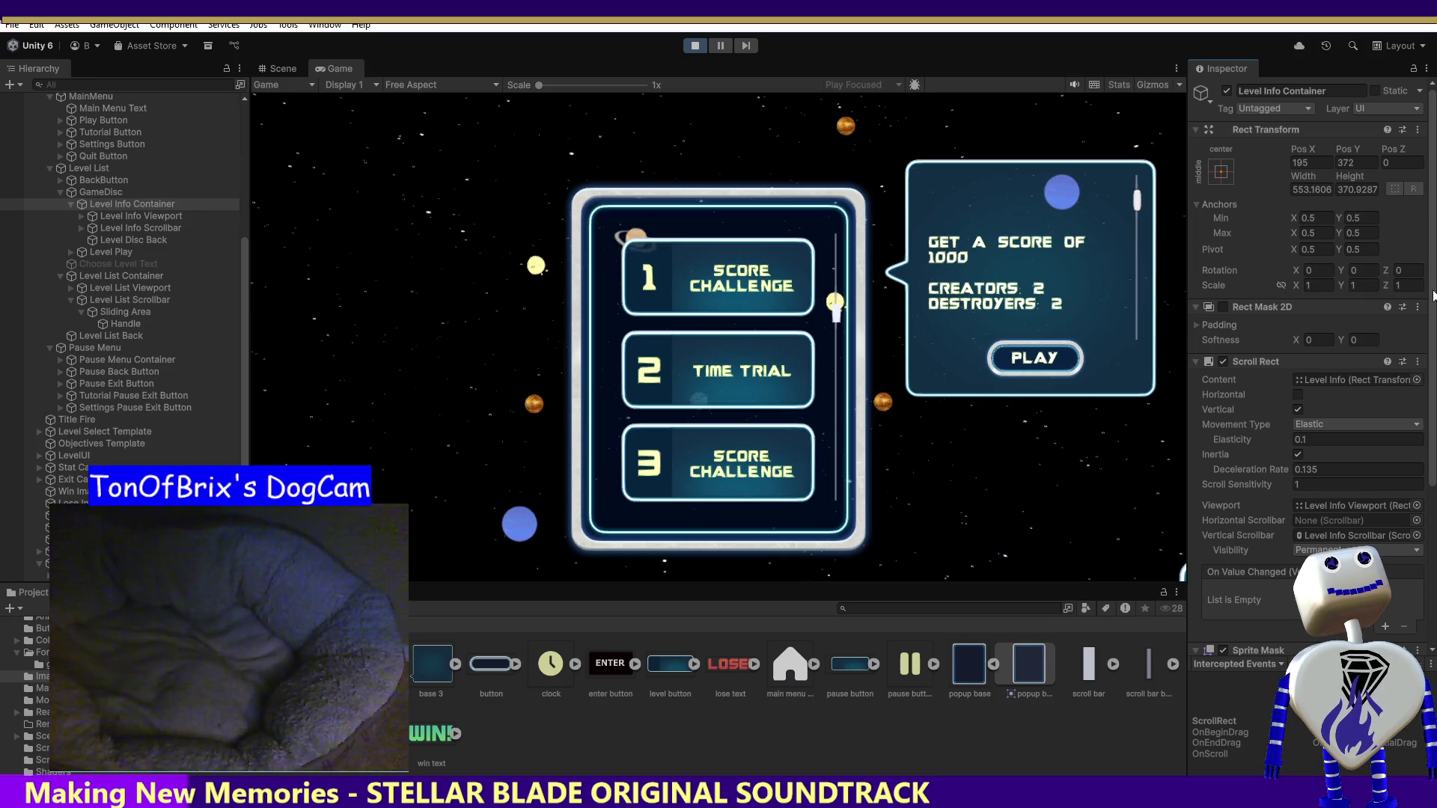
- Bring up the Level List Container's settings after briefly inspecting Level Disc Back
scroll(1433, 296, "down", 5)
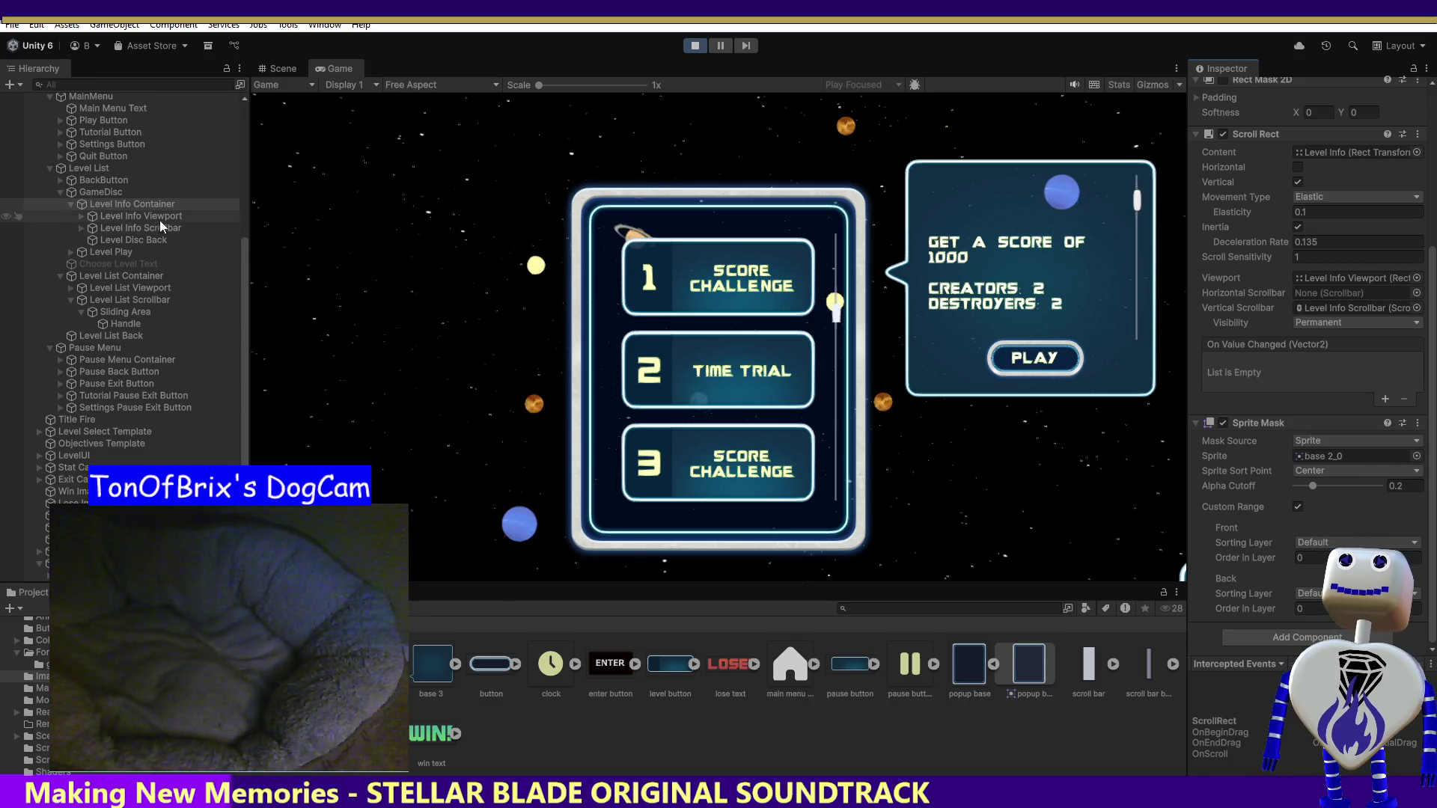
left_click(159, 244)
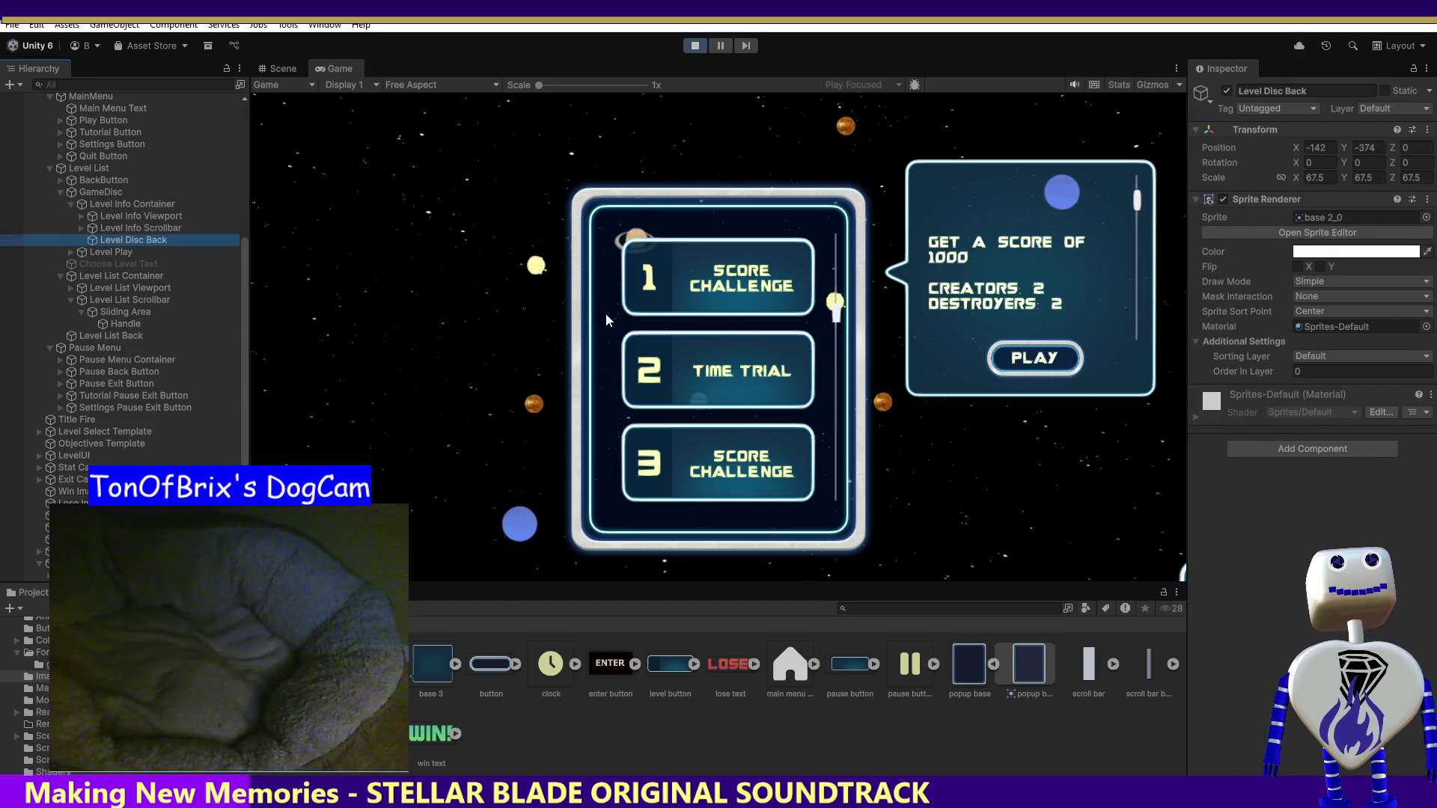
key("ctrl+z")
key("ctrl+z")
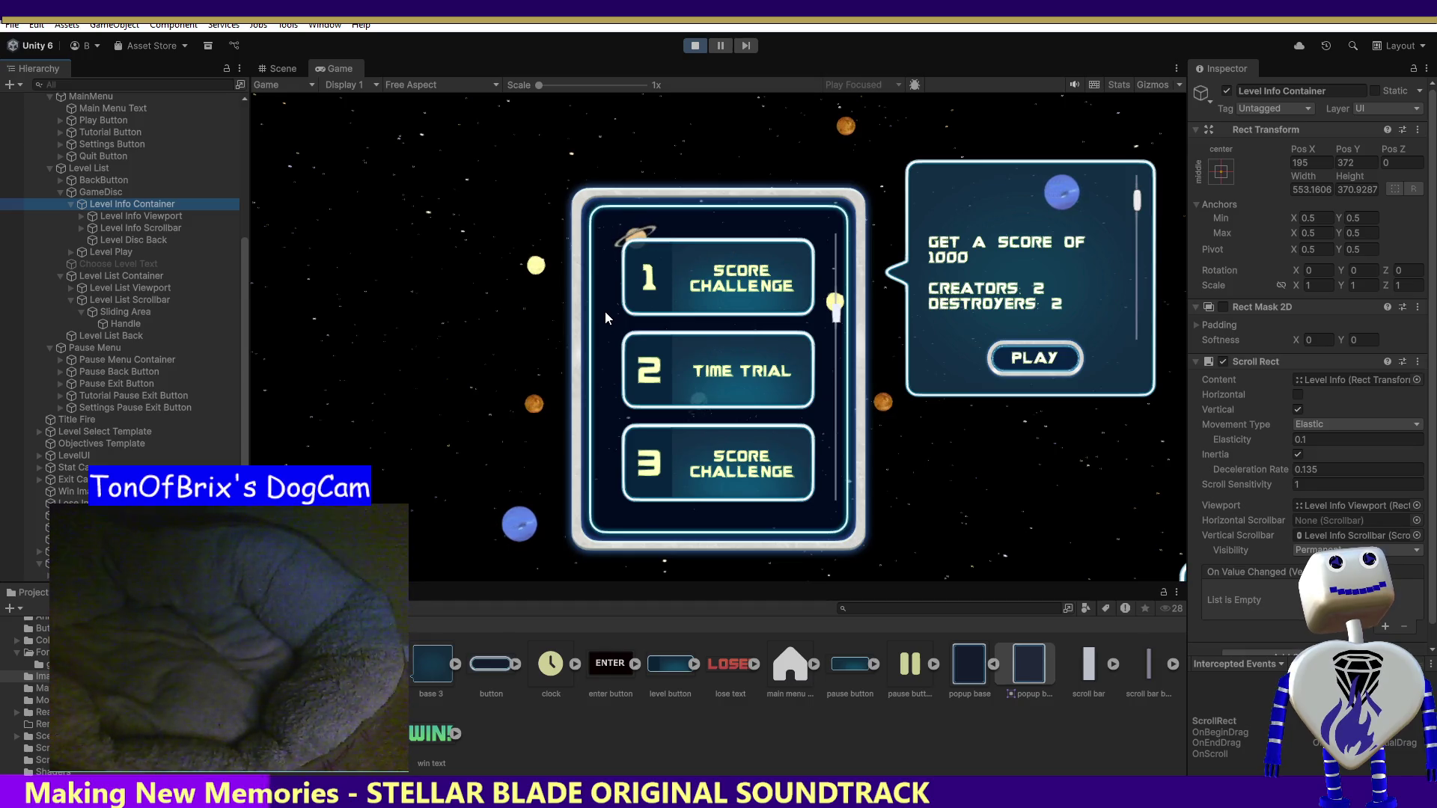
scroll(605, 311, "down", 2)
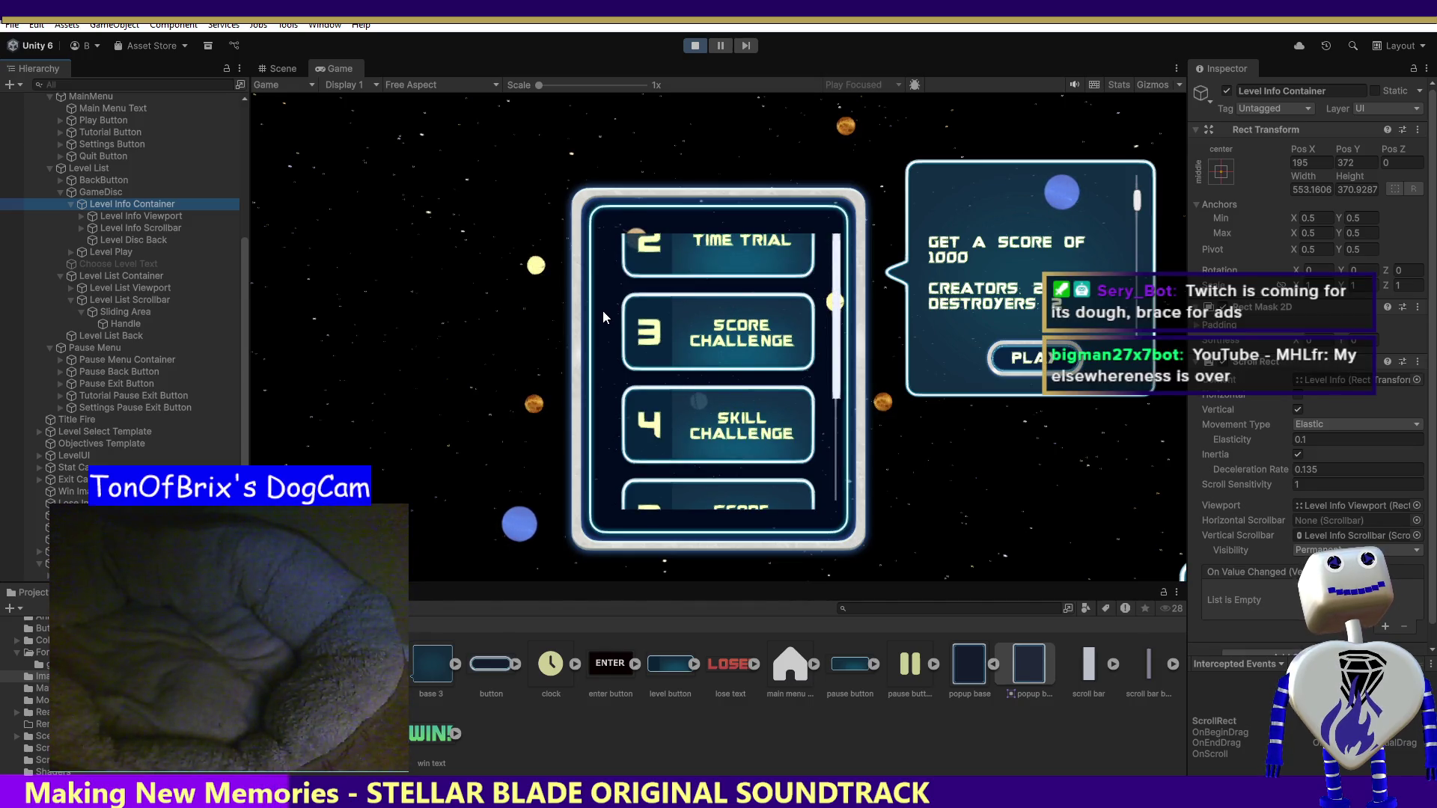
key("ctrl+z")
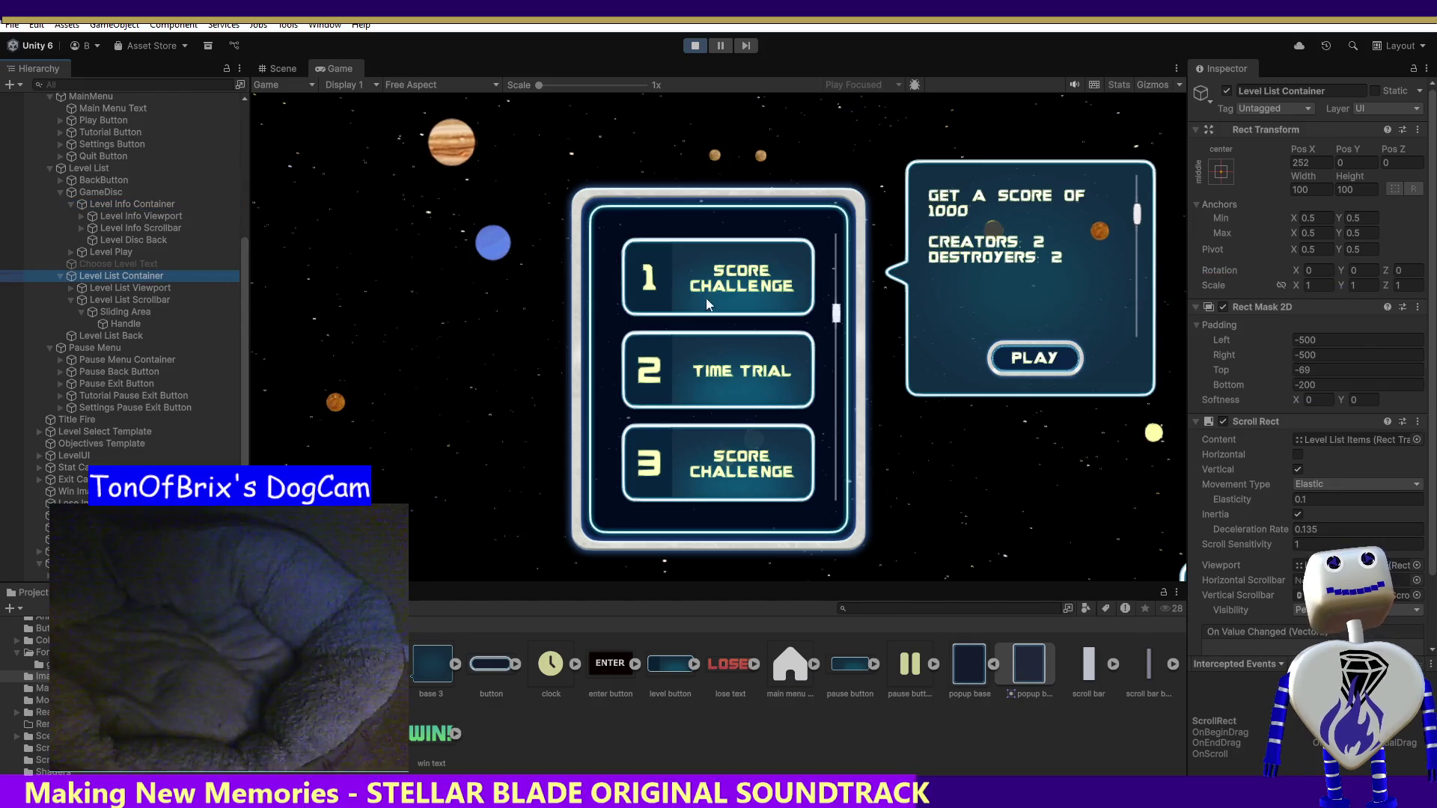
- Toggle the level list's Rect Mask 2D off and back on, select Level List Back, and stop Play mode
left_click(1217, 307)
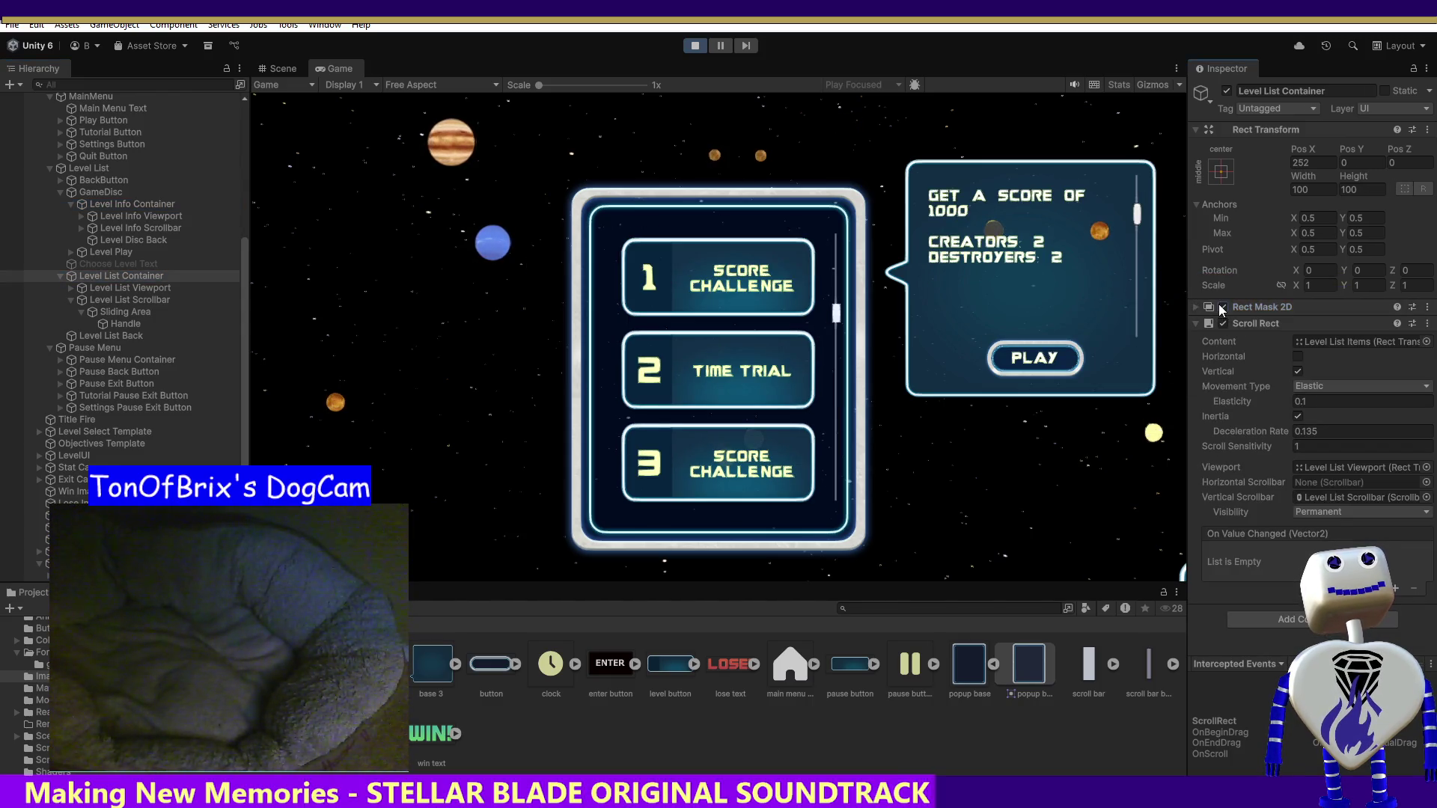
key("ctrl+z")
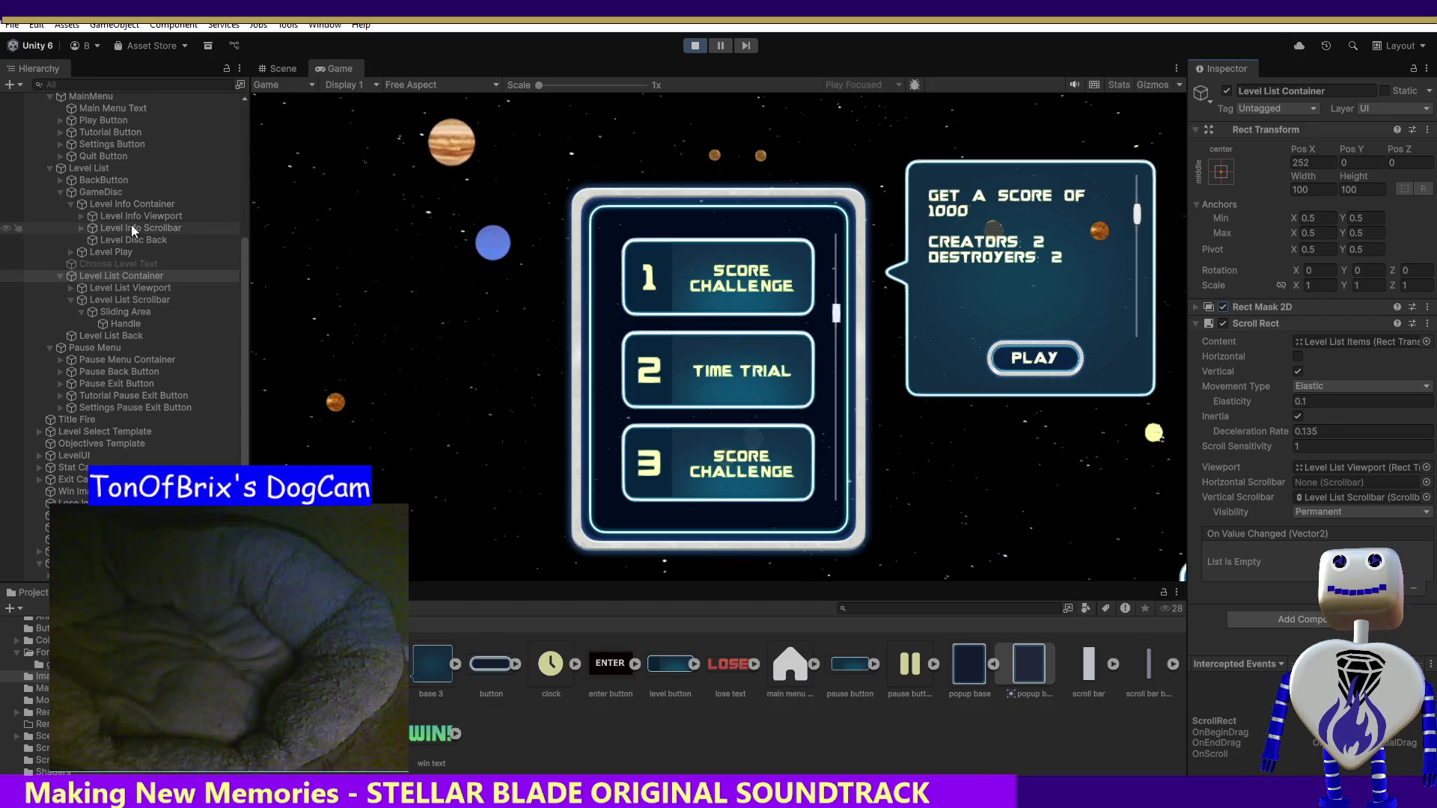
key("Down")
key("Down")
key("Down")
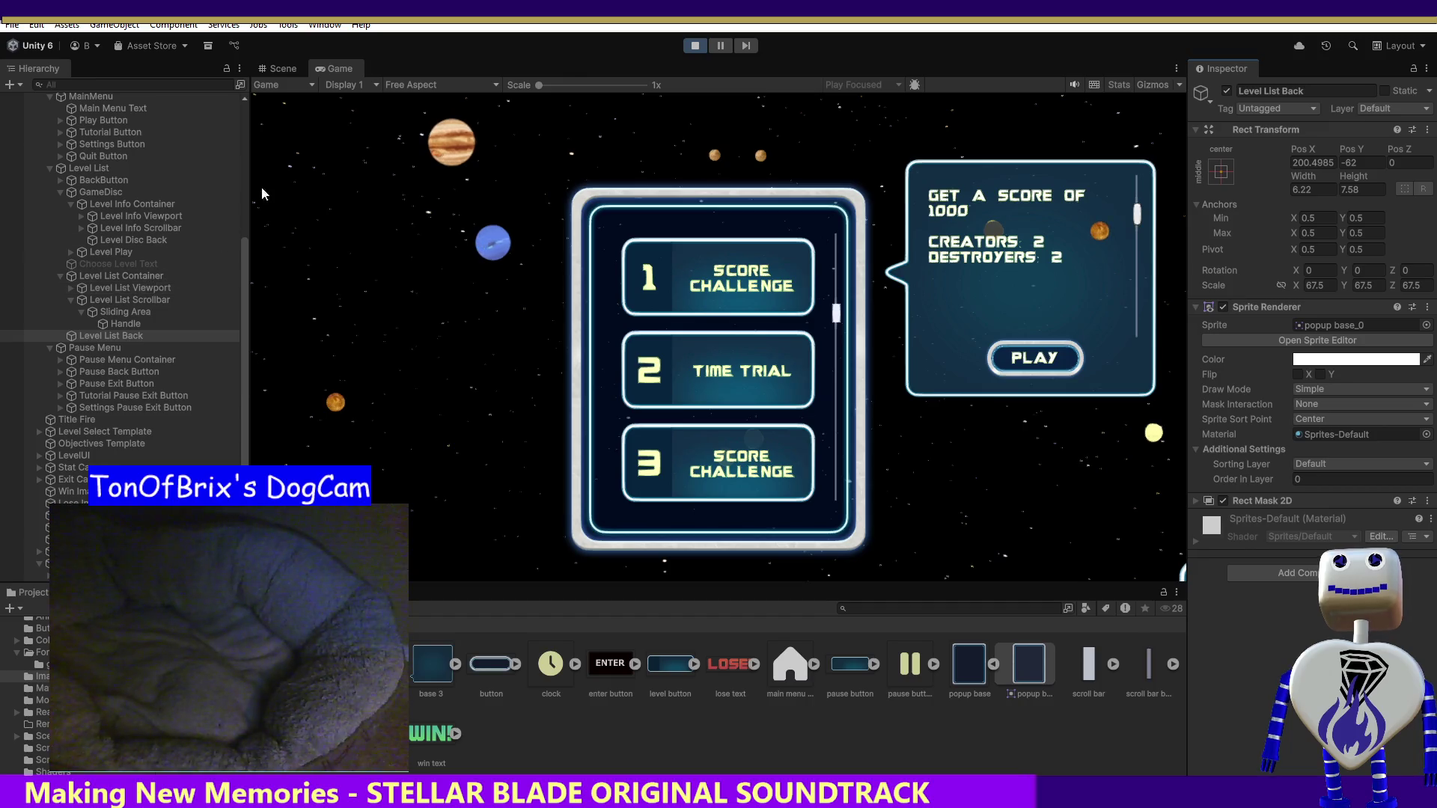
left_click(693, 45)
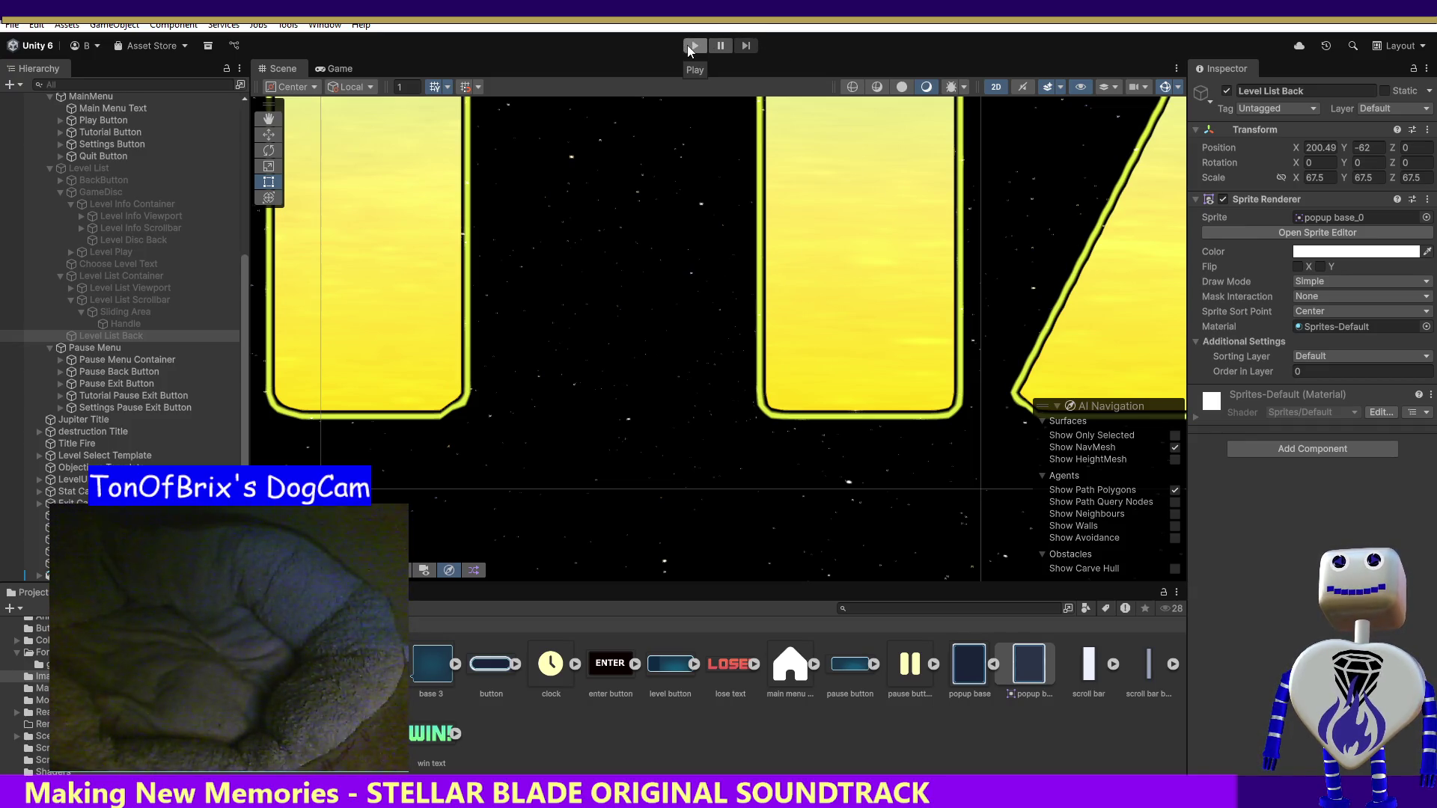
- Frame GameDisc, relaunch play mode, and go from the Celestial Crash main menu to the level list
double_click(141, 192)
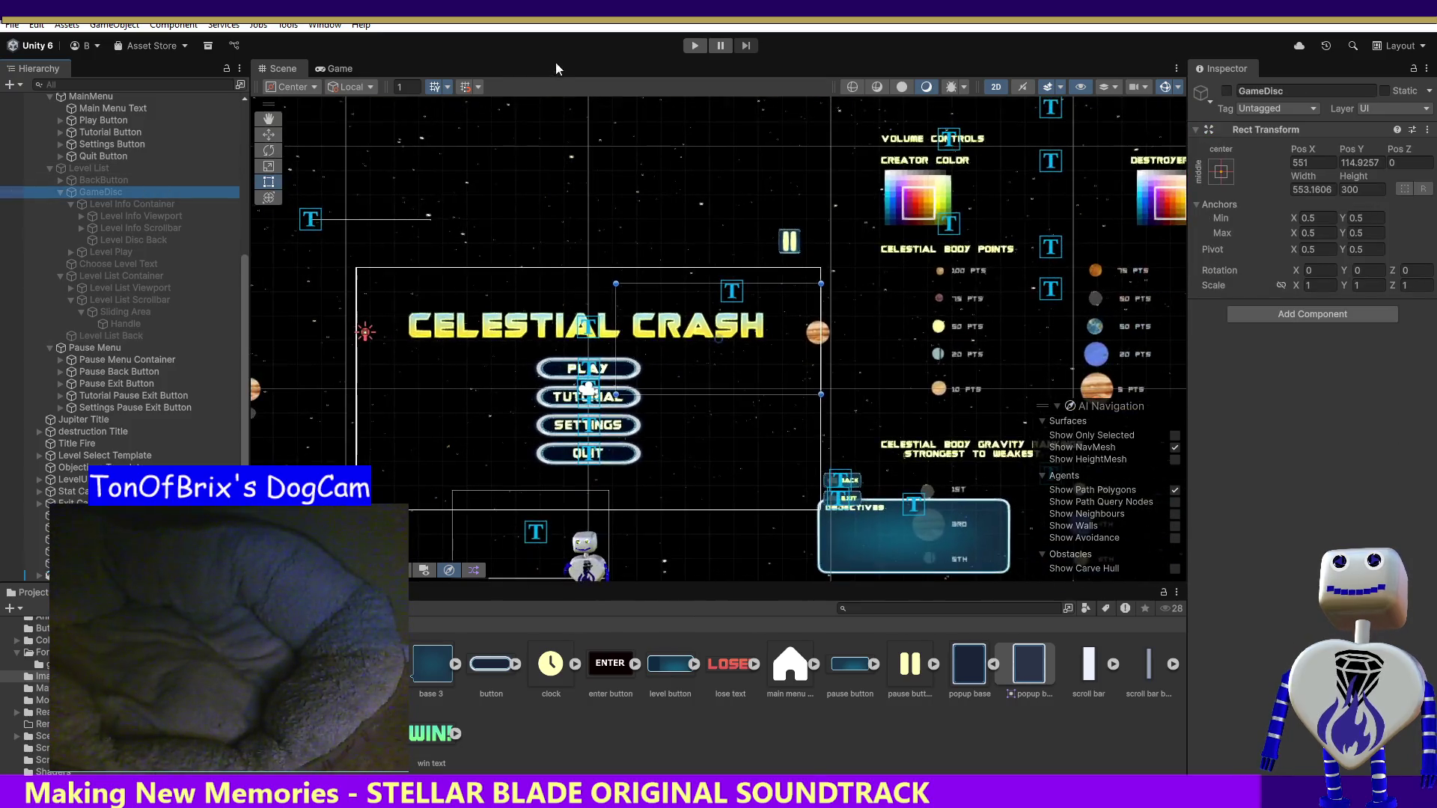
left_click(694, 46)
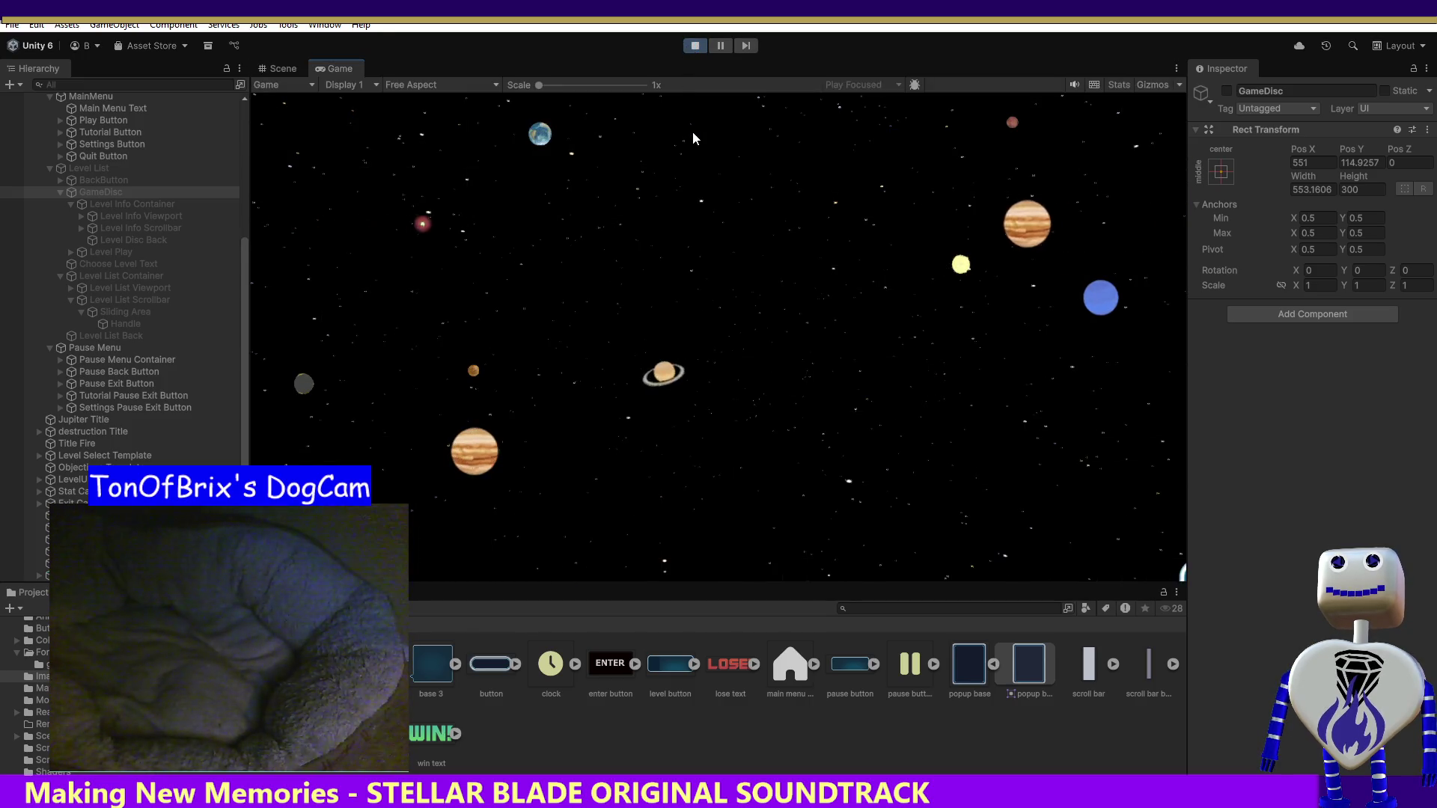
left_click(751, 294)
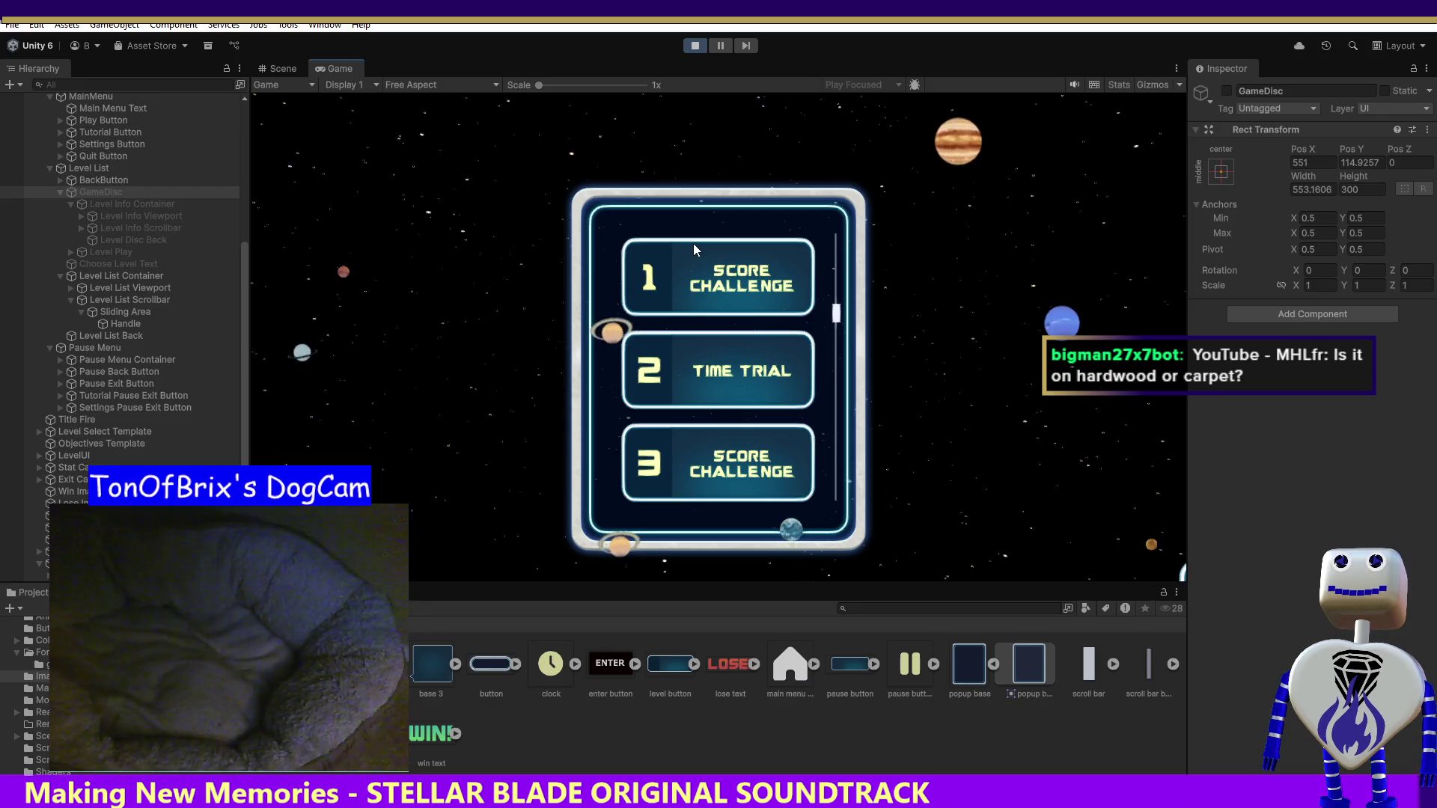
- Open level 1's Score Challenge info popup, then select Level Info Container and Level Disc Back
left_click(771, 292)
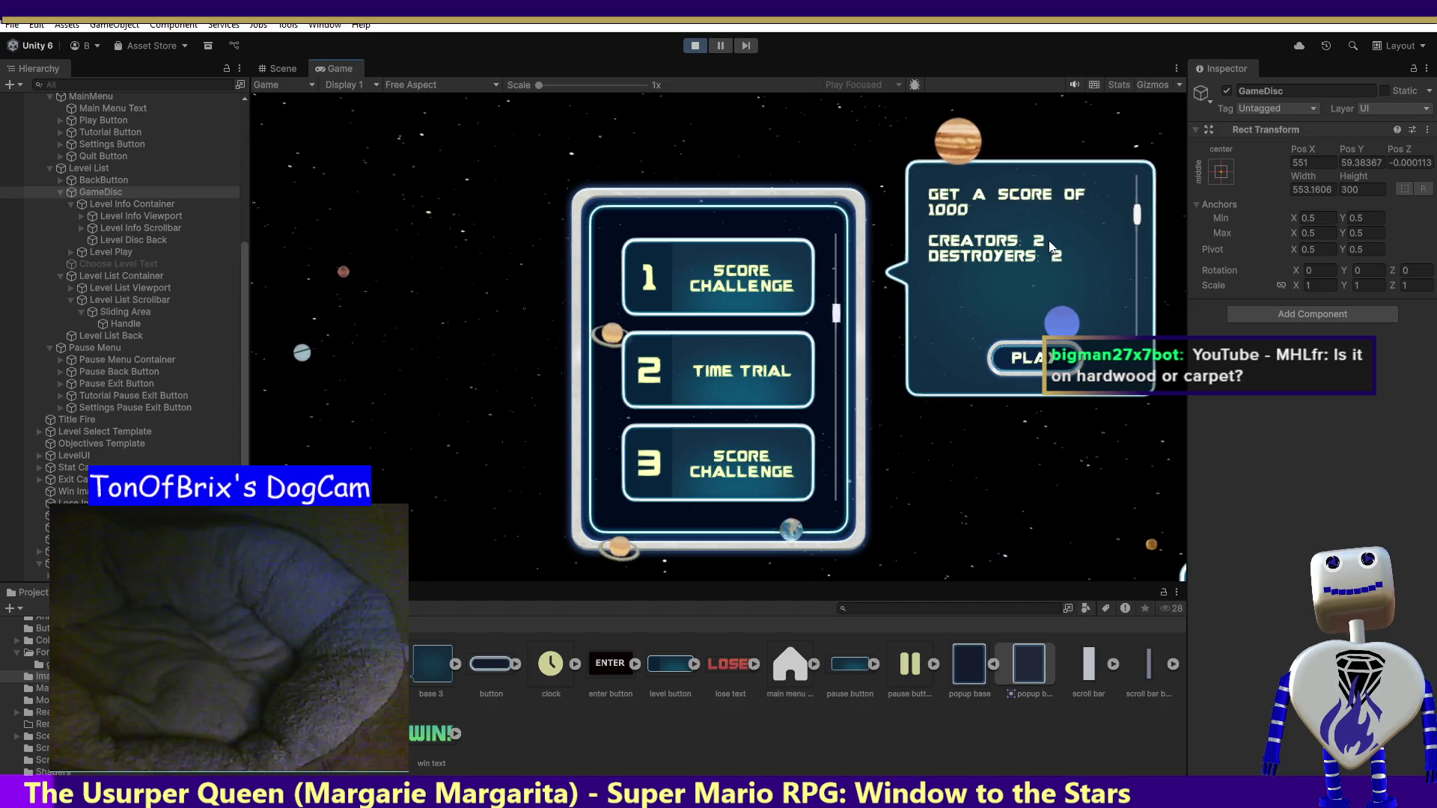
left_click(114, 201)
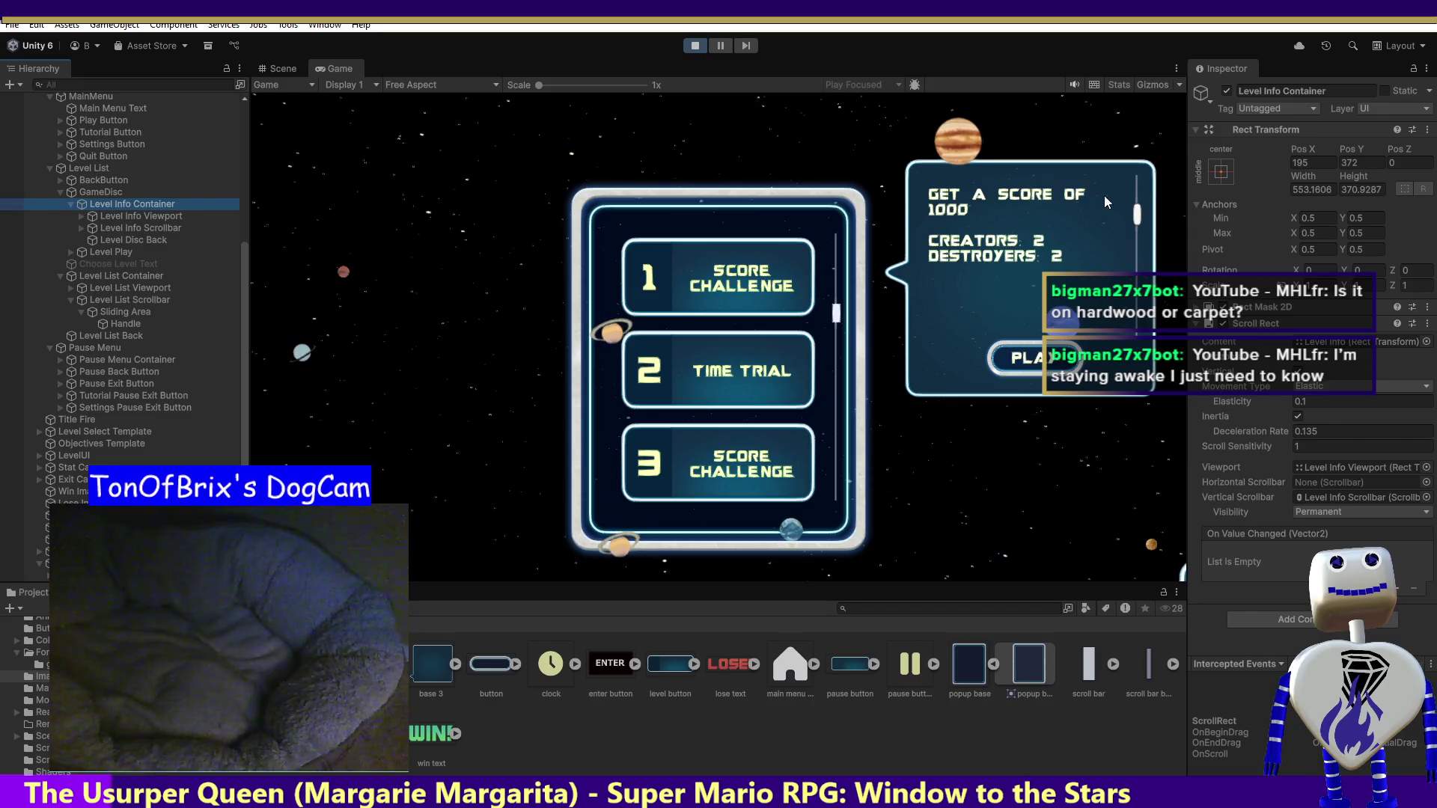
left_click(1214, 330)
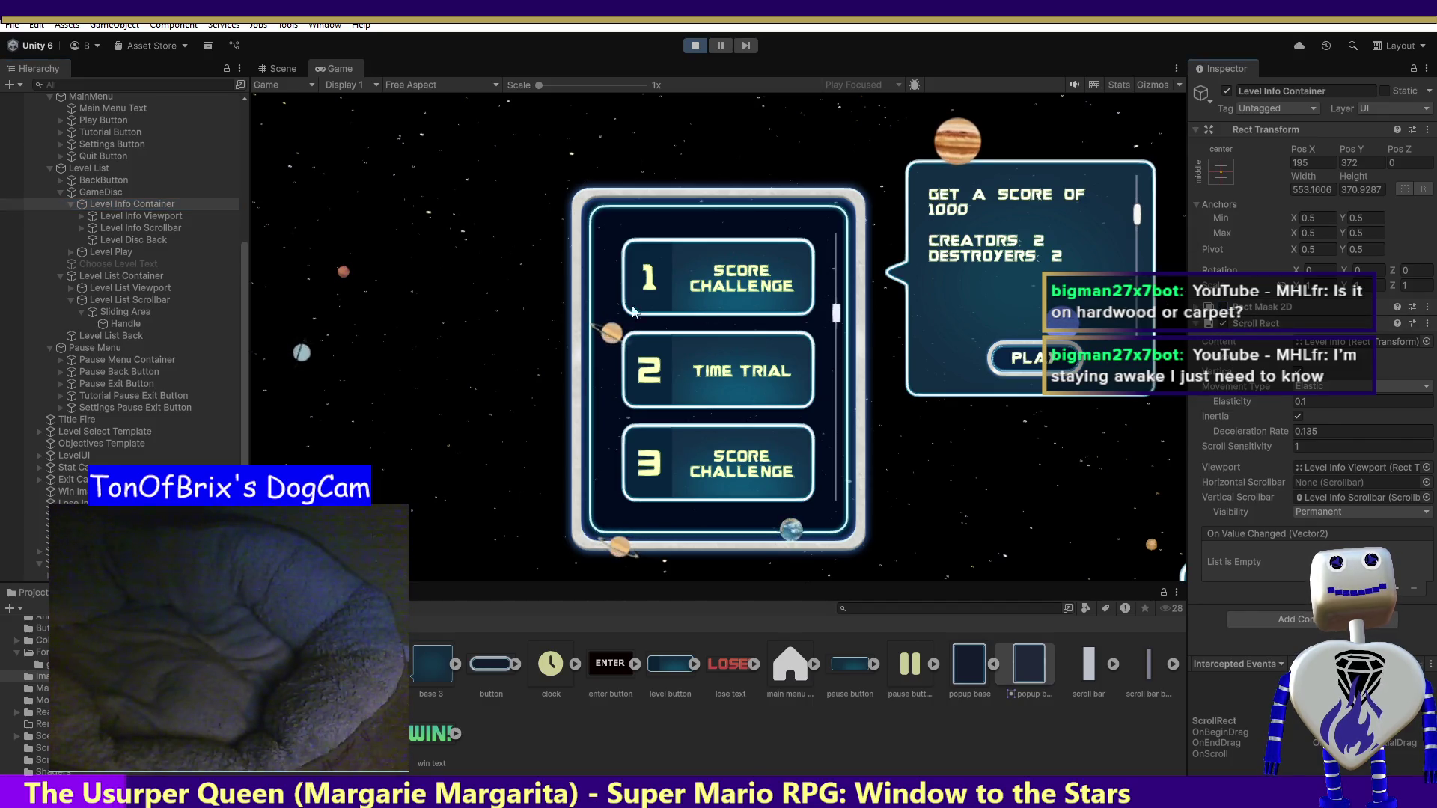
- Try a Mask component on Level Disc Back, then remove it
left_click(163, 239)
left_click(1244, 450)
left_click(1259, 496)
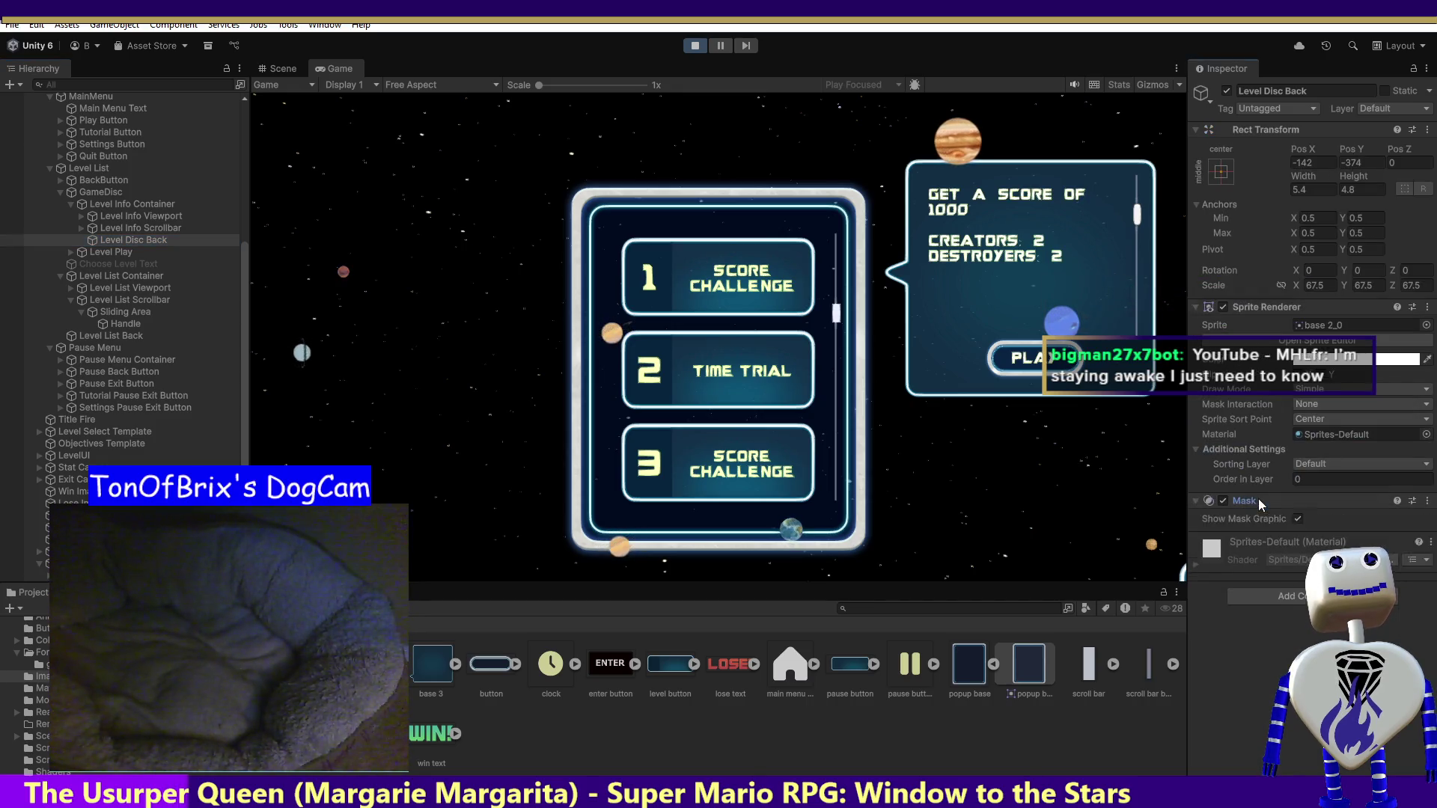
left_click(1259, 499)
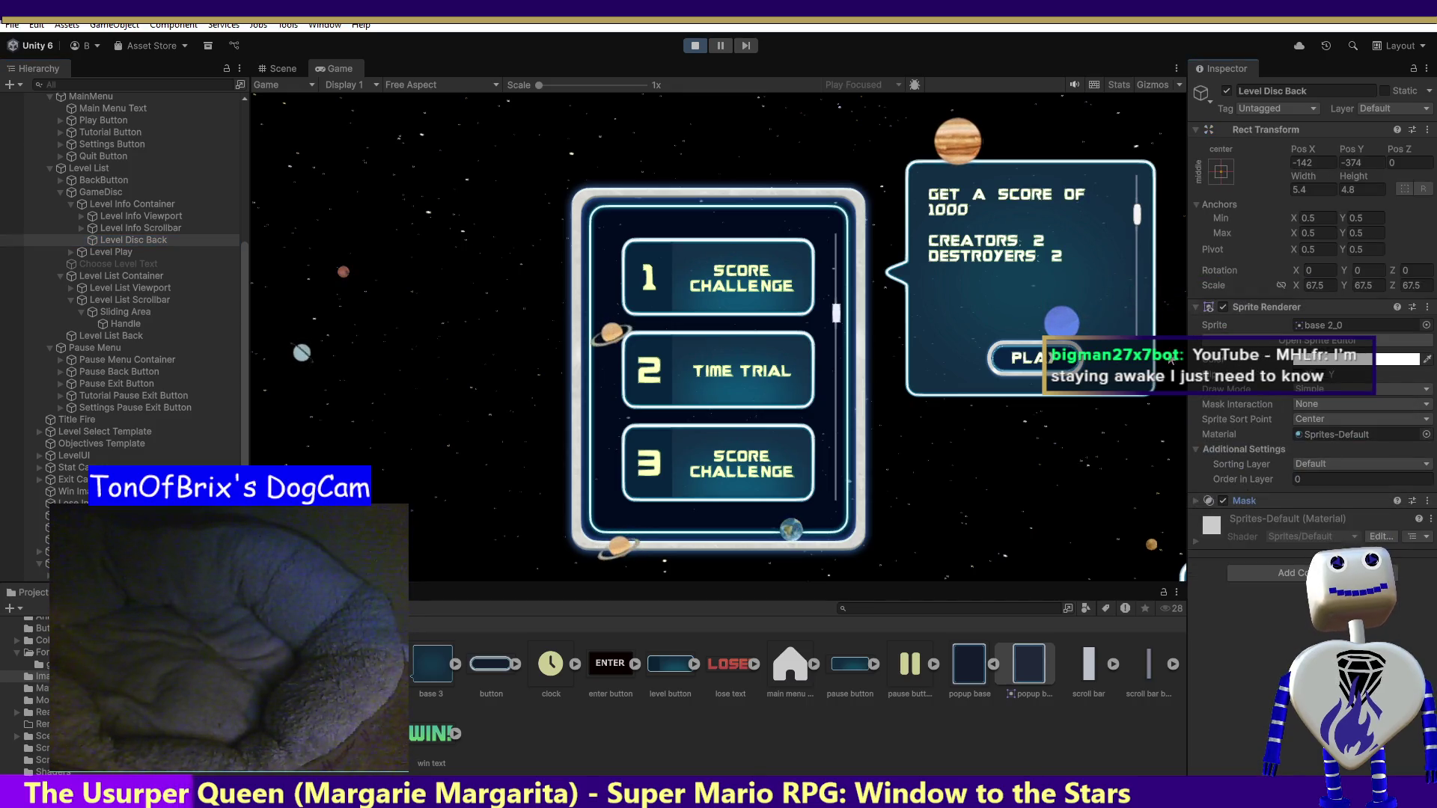
left_click(1198, 500)
mouse_move(1136, 216)
left_mouse_down()
mouse_move(1134, 185)
mouse_move(1134, 298)
left_mouse_up()
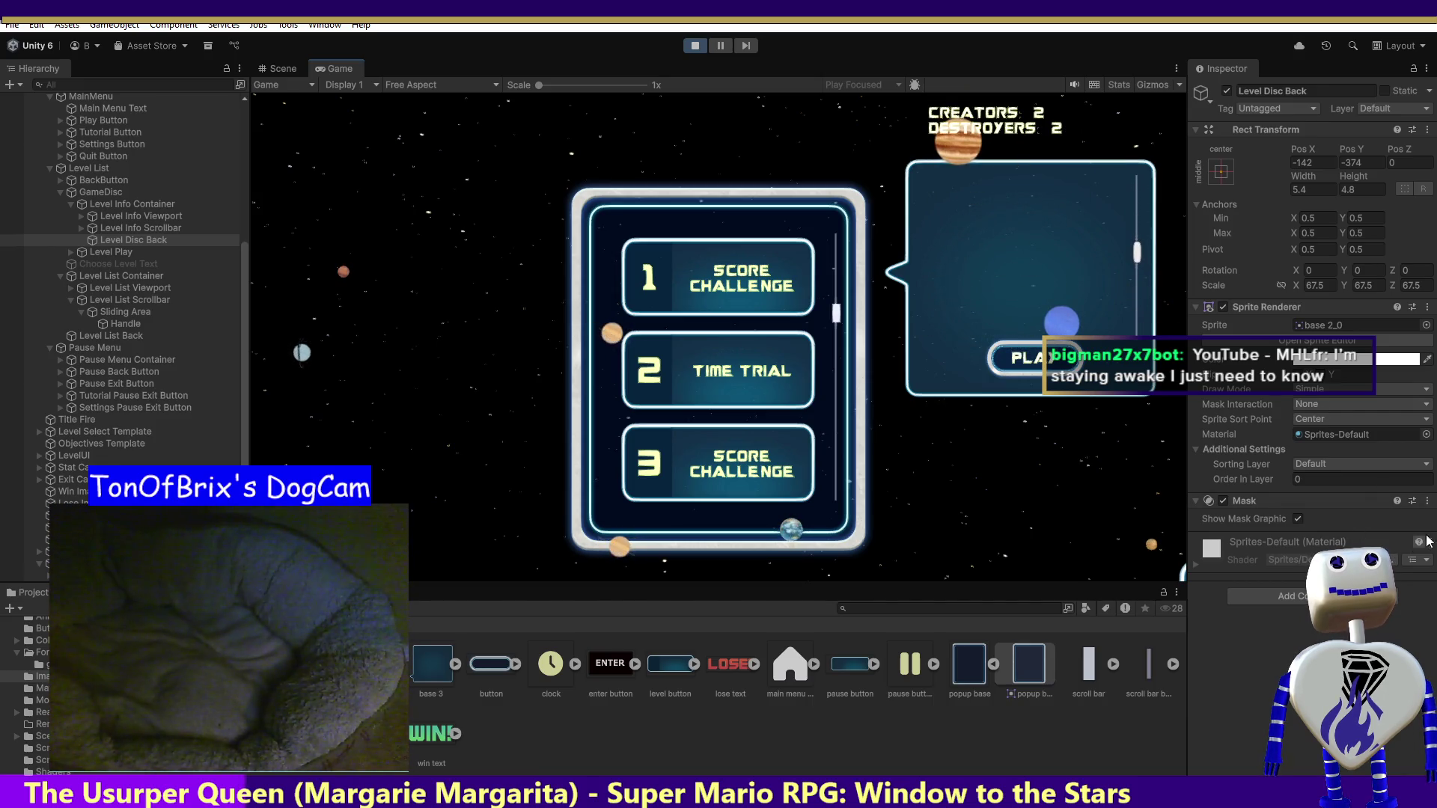
left_click(1348, 501)
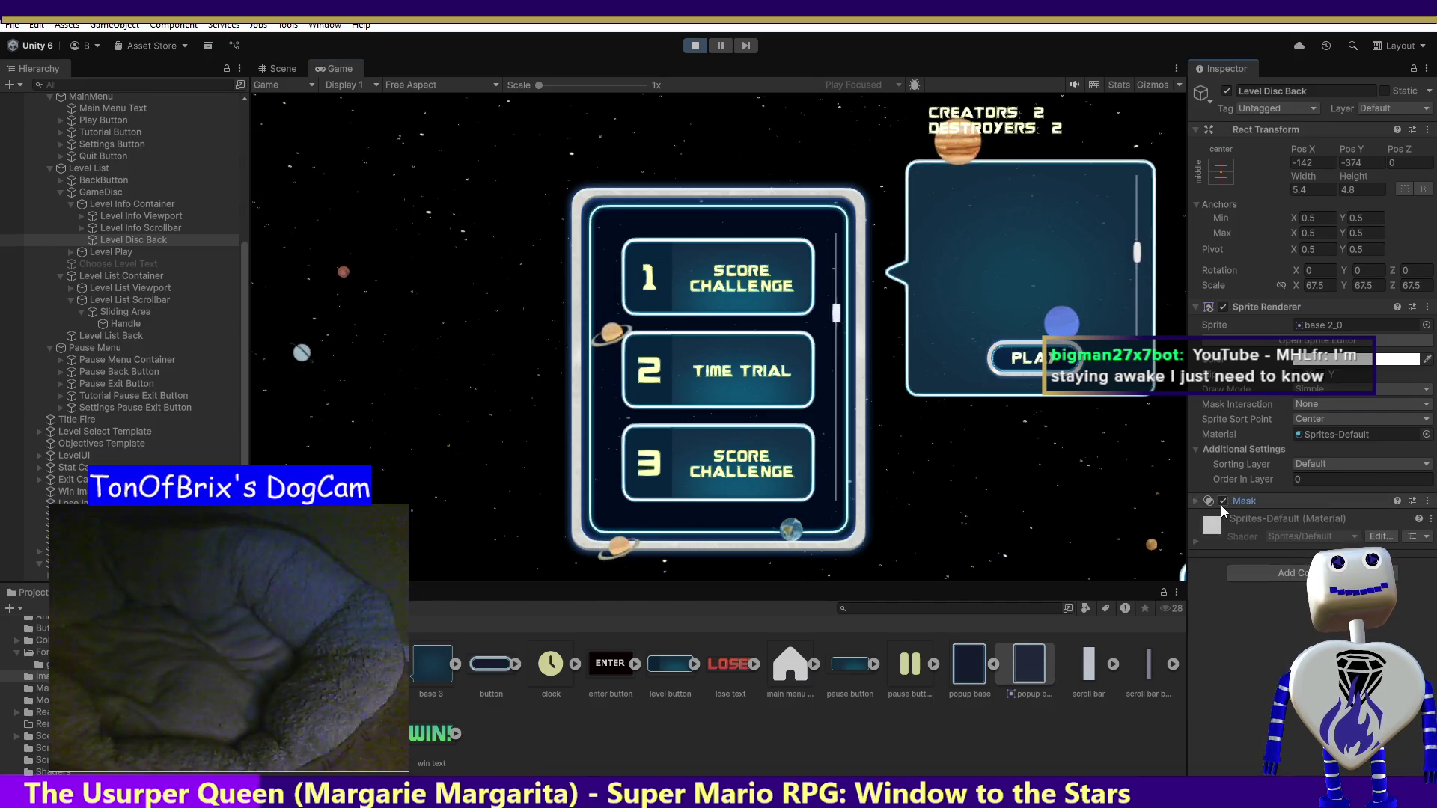
left_click(1427, 501)
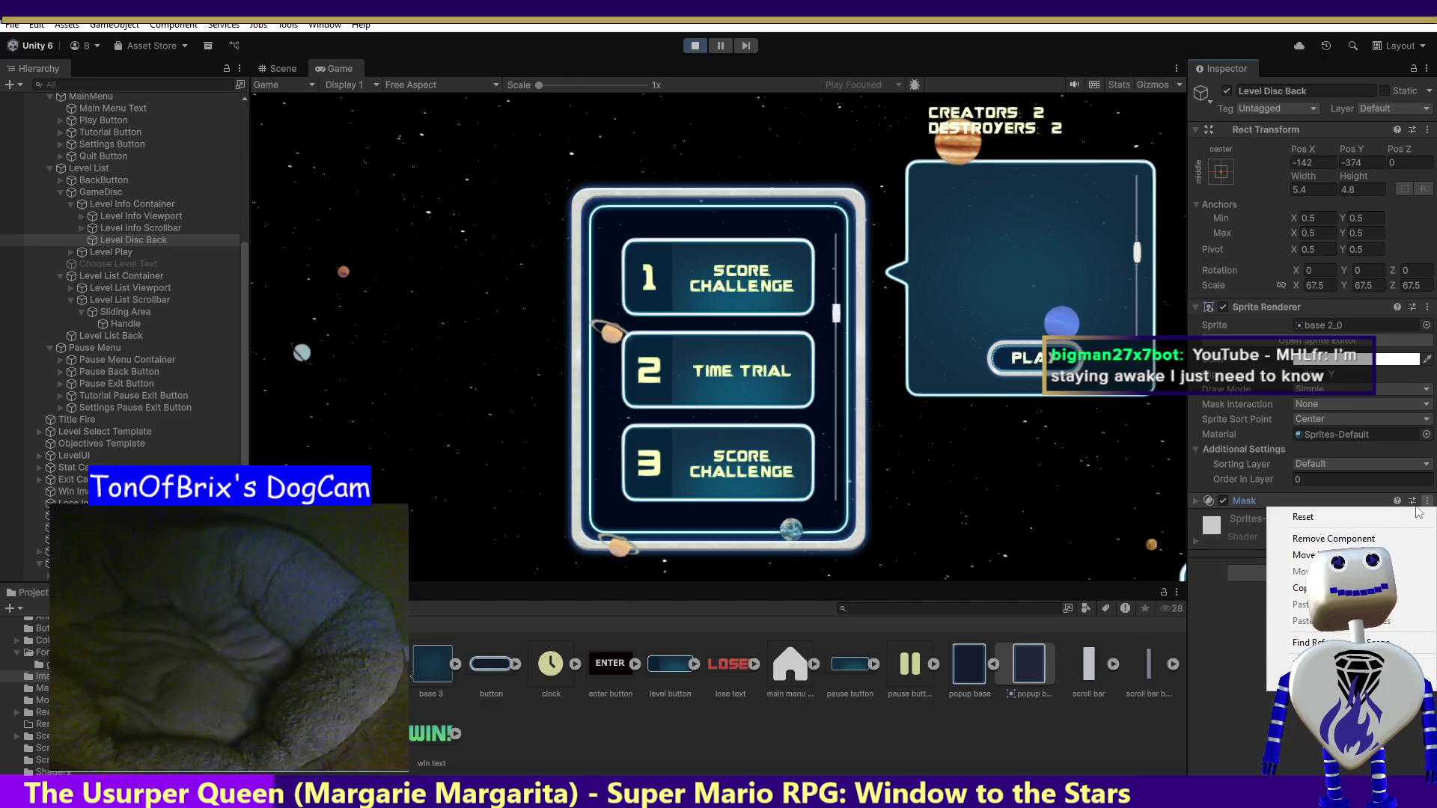
left_click(1400, 539)
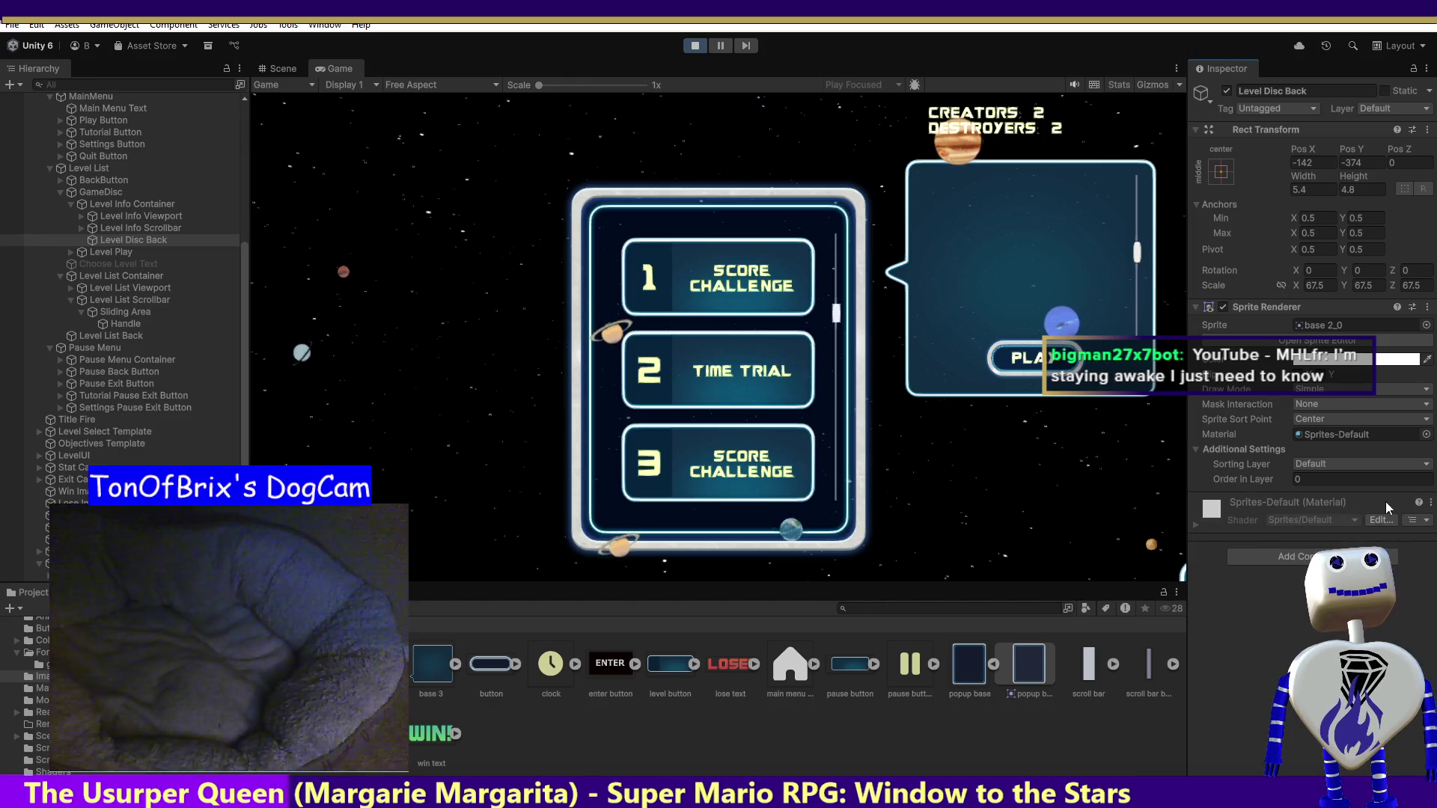
- Add a Rect Mask 2D to Level Disc Back and set its top padding to 30
left_click(1287, 556)
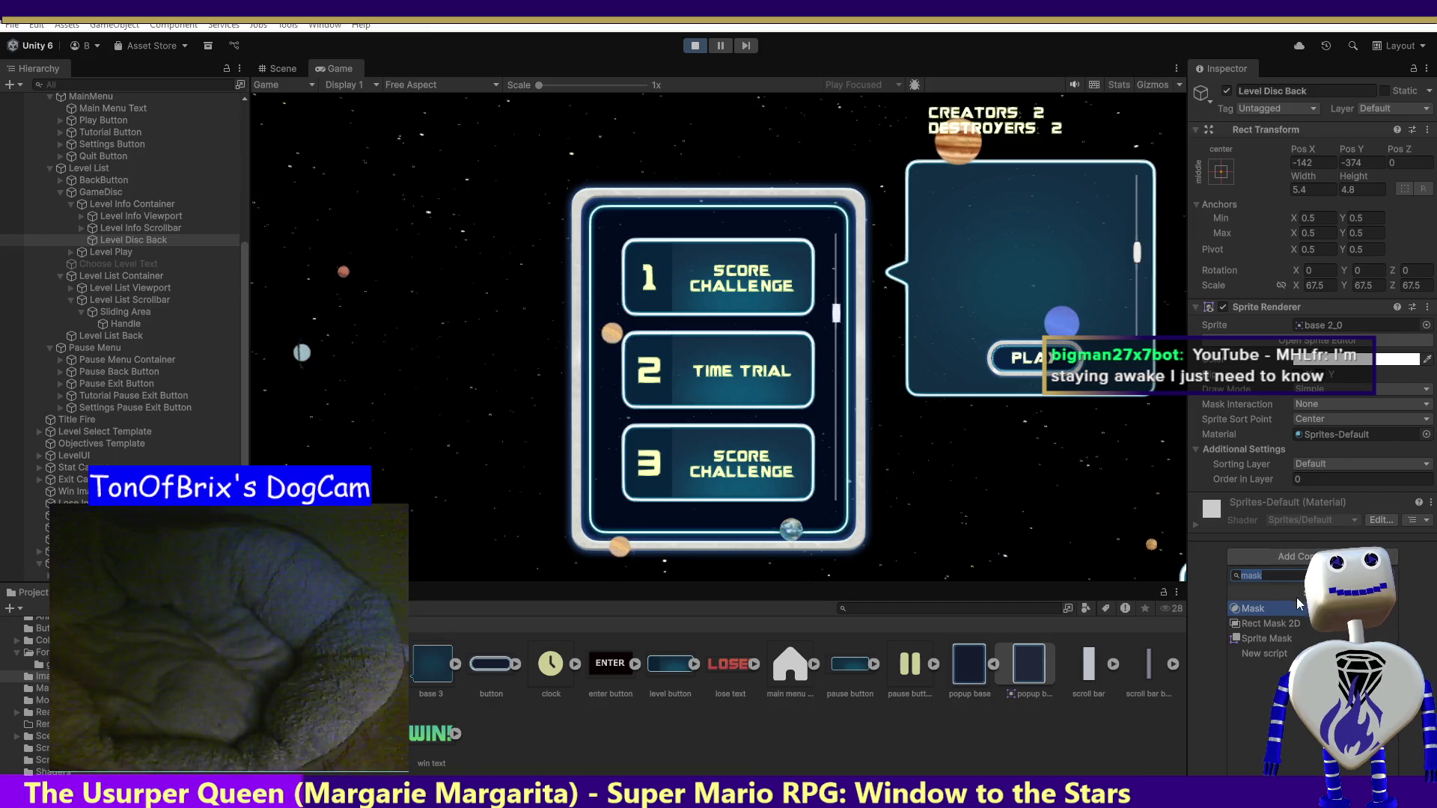
left_click(1283, 620)
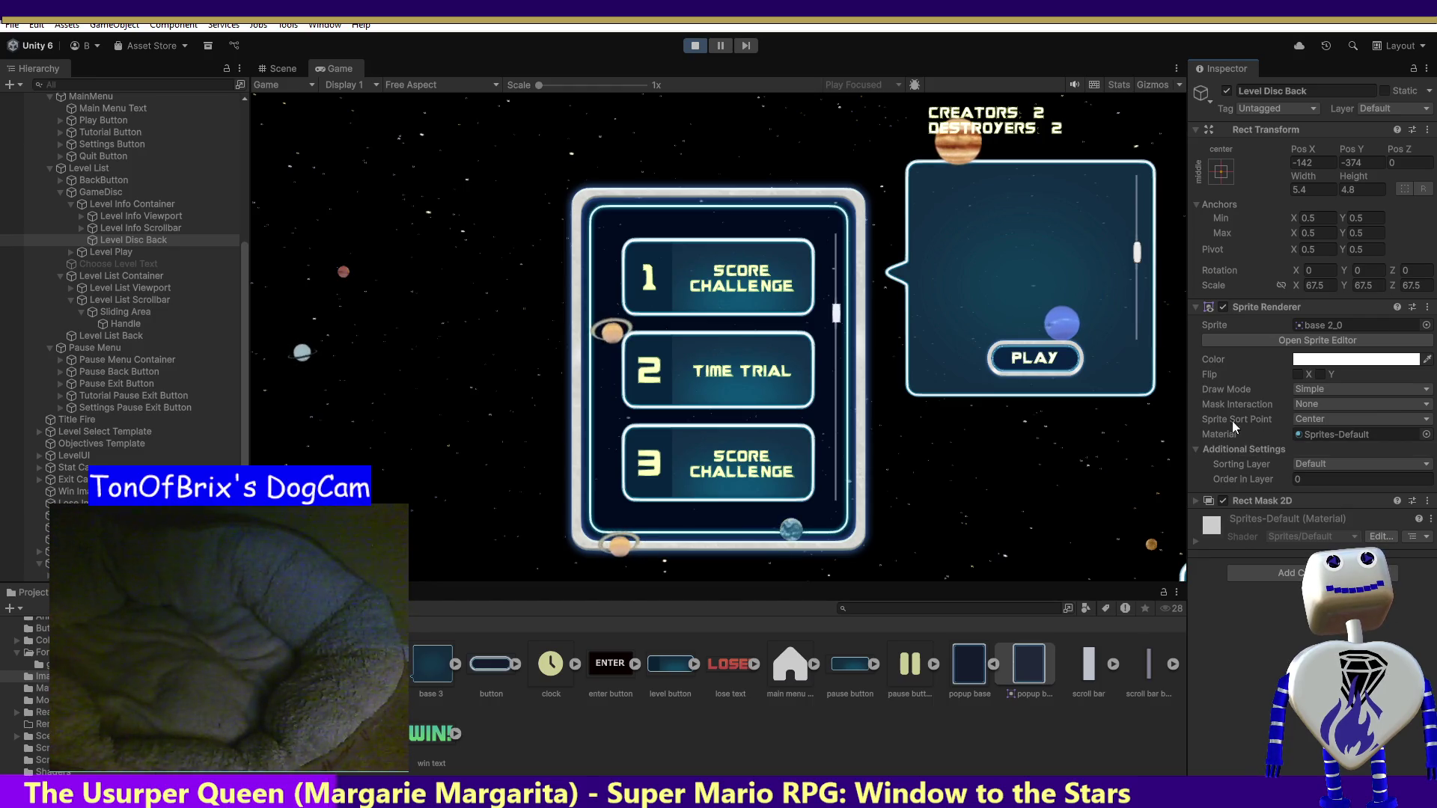
left_click(1196, 498)
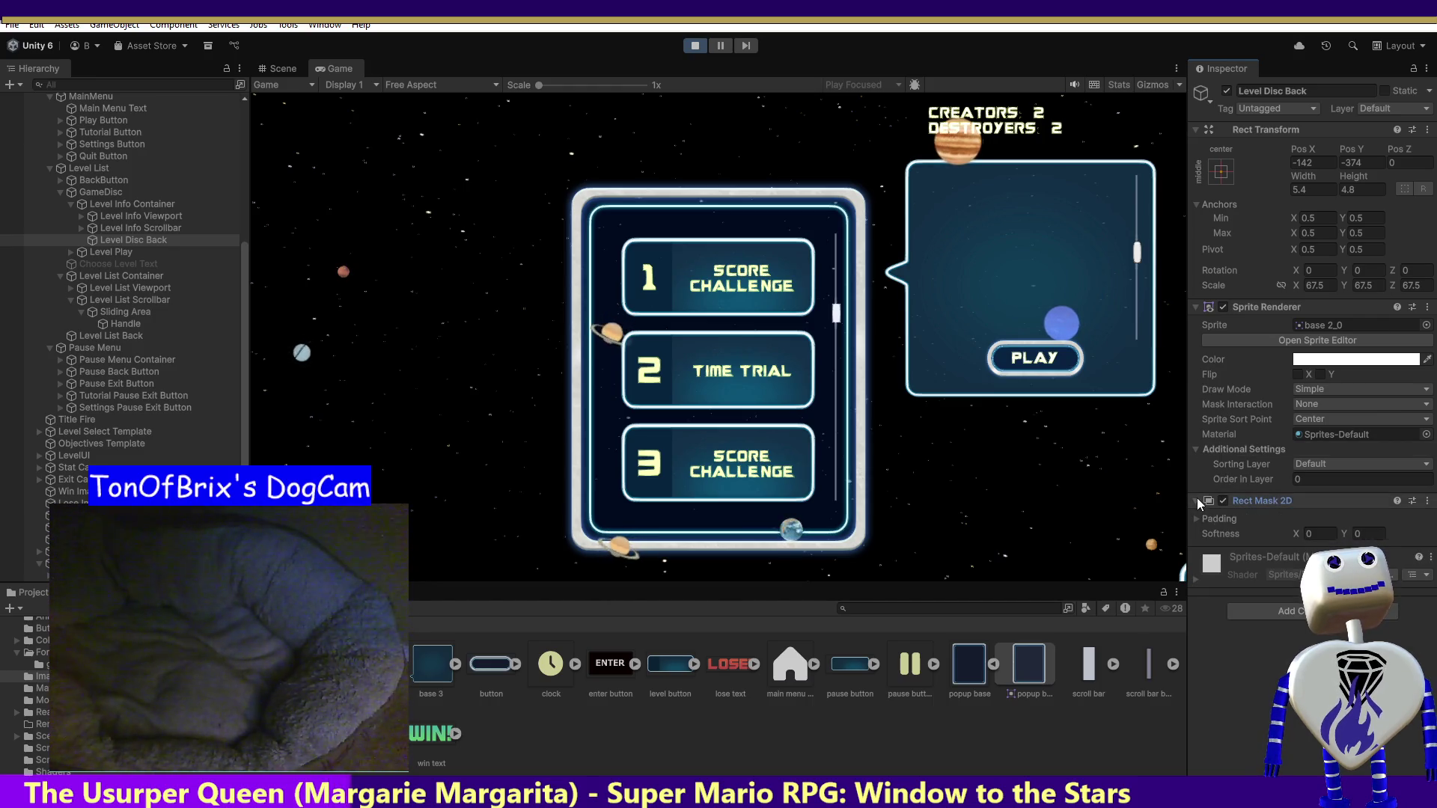
left_click(1197, 518)
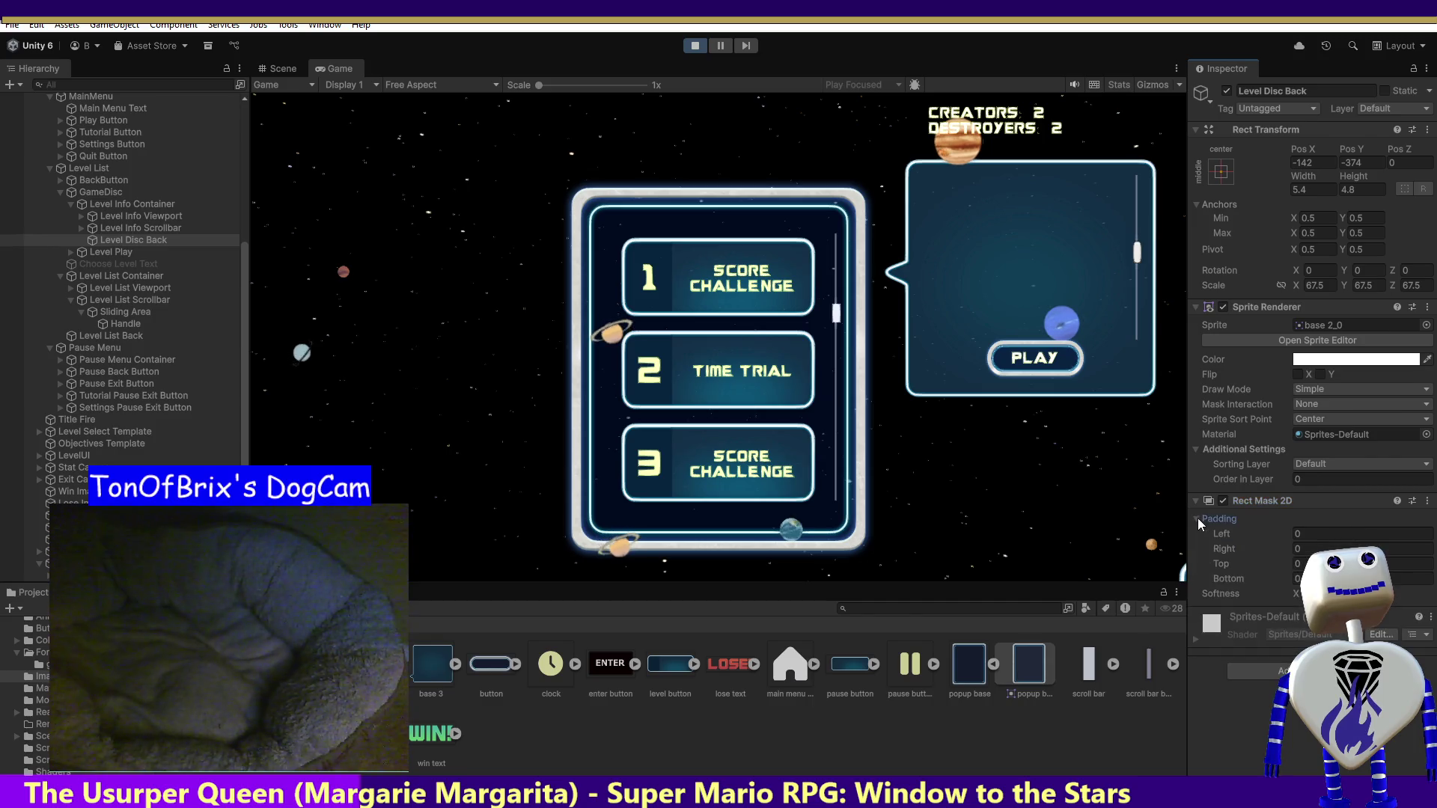
left_click(1315, 532)
type("1")
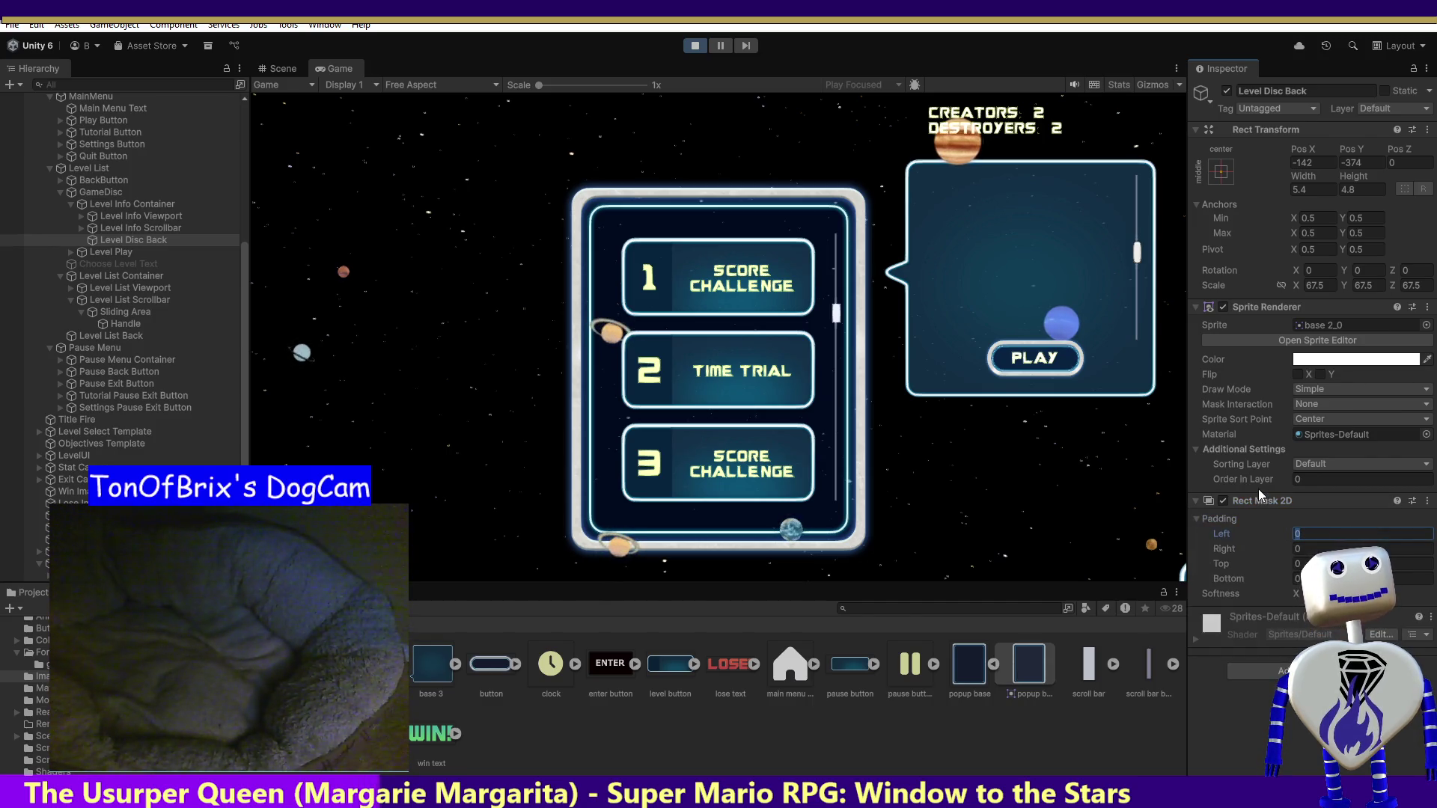
type("00")
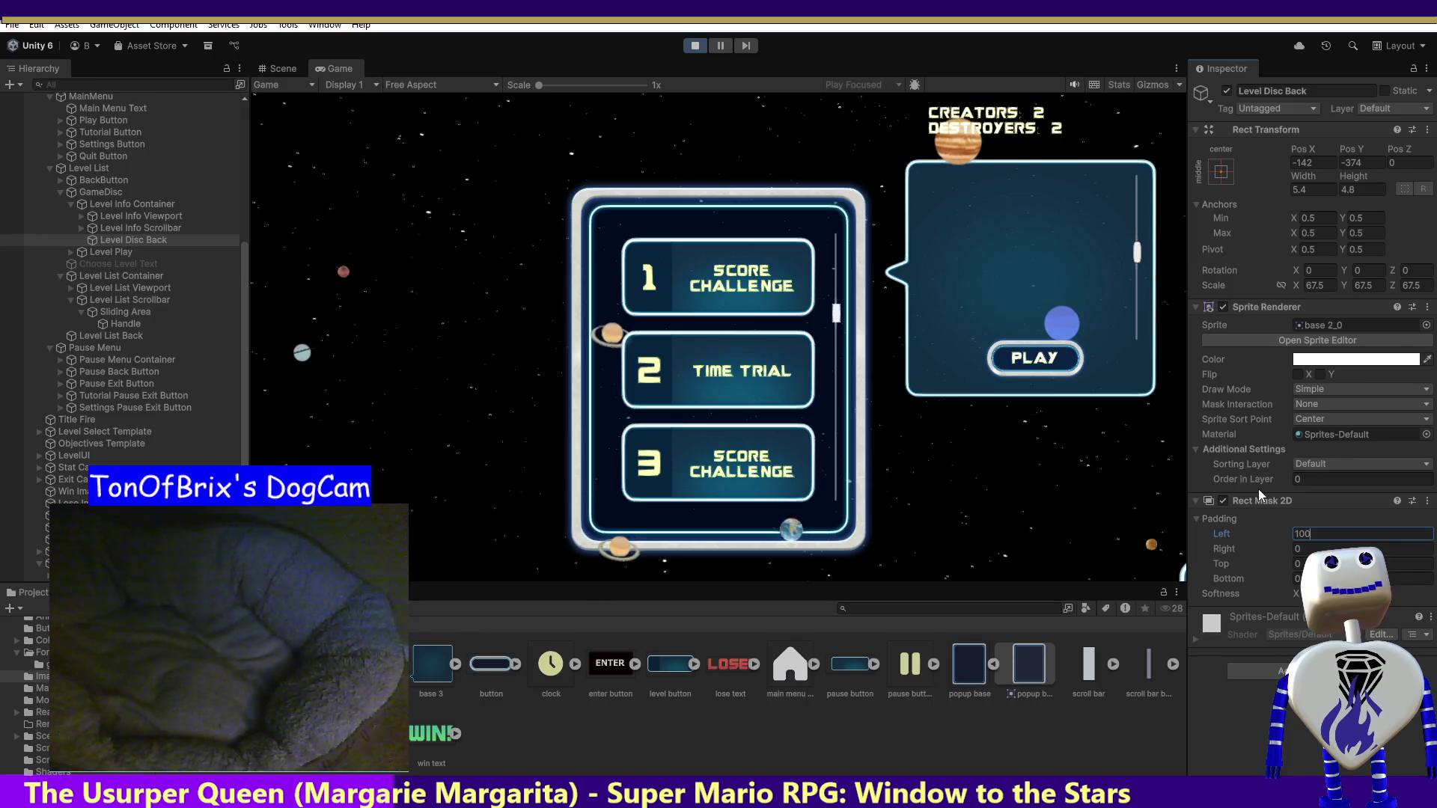
key("Escape")
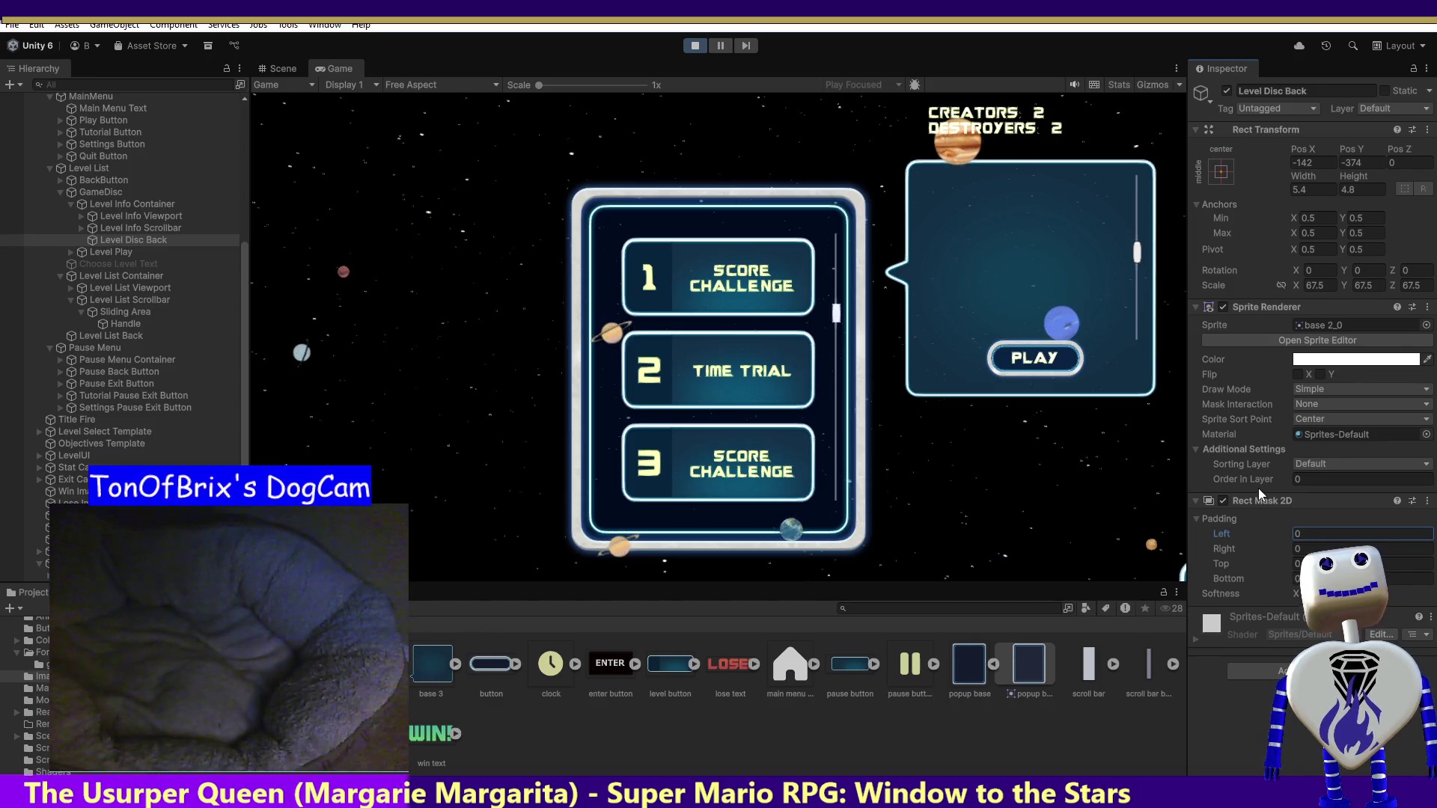
left_click(1332, 563)
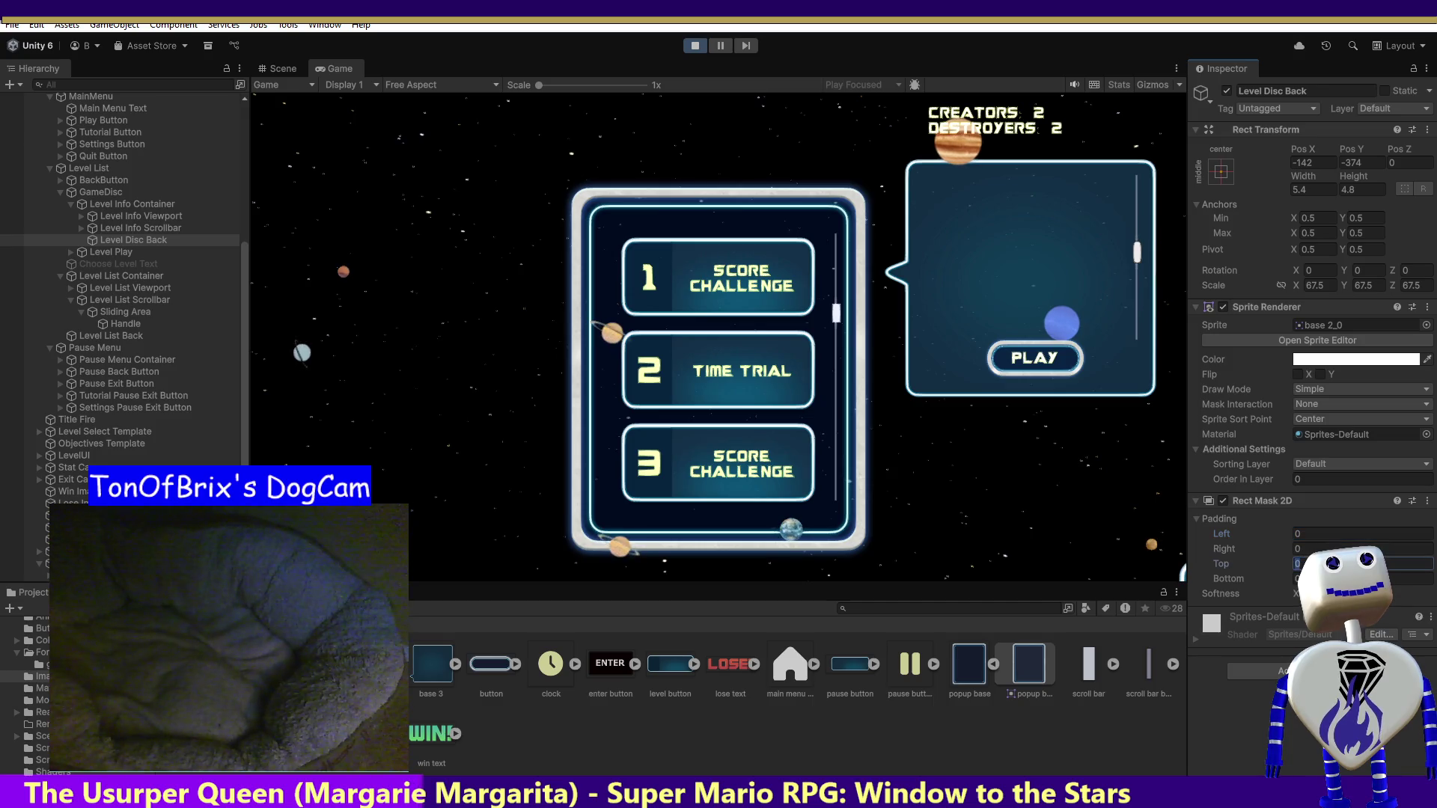
type("1")
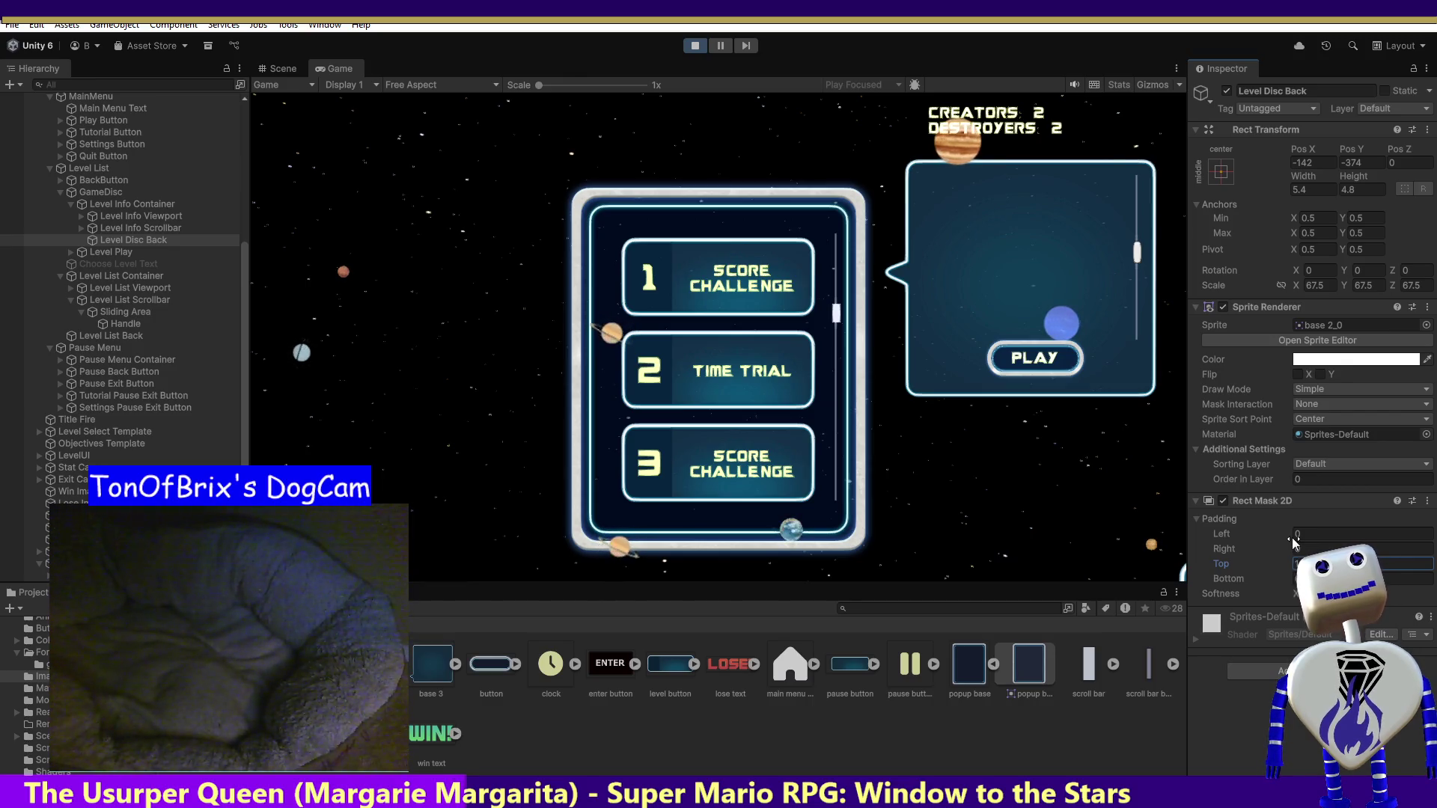
type("0")
key("BackSpace")
key("BackSpace")
type("30")
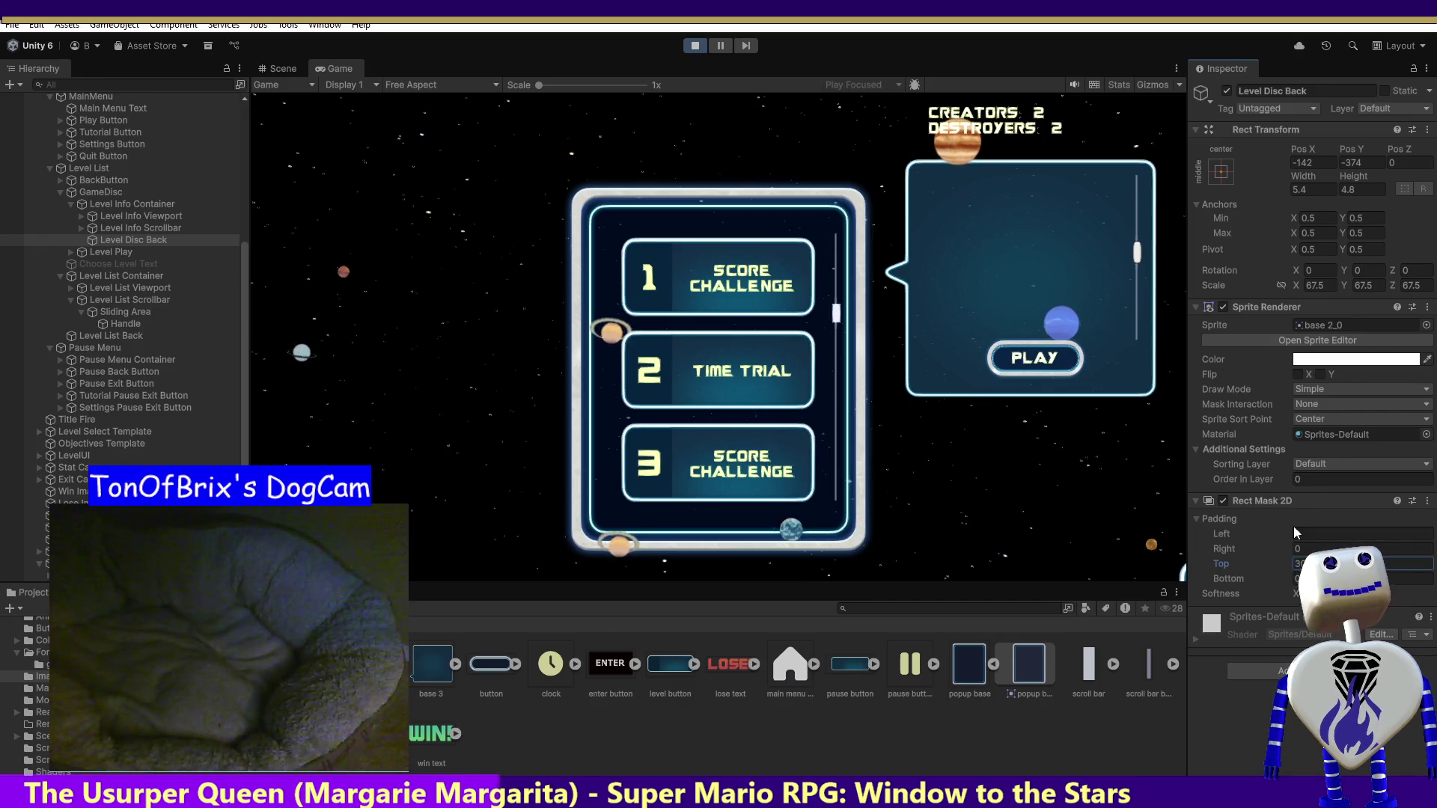
left_click(1138, 261)
- Scroll the popup text to test clipping, and try a top padding of -30 before clearing it
mouse_move(1137, 260)
left_mouse_down()
mouse_move(1144, 205)
mouse_move(1136, 298)
left_mouse_up()
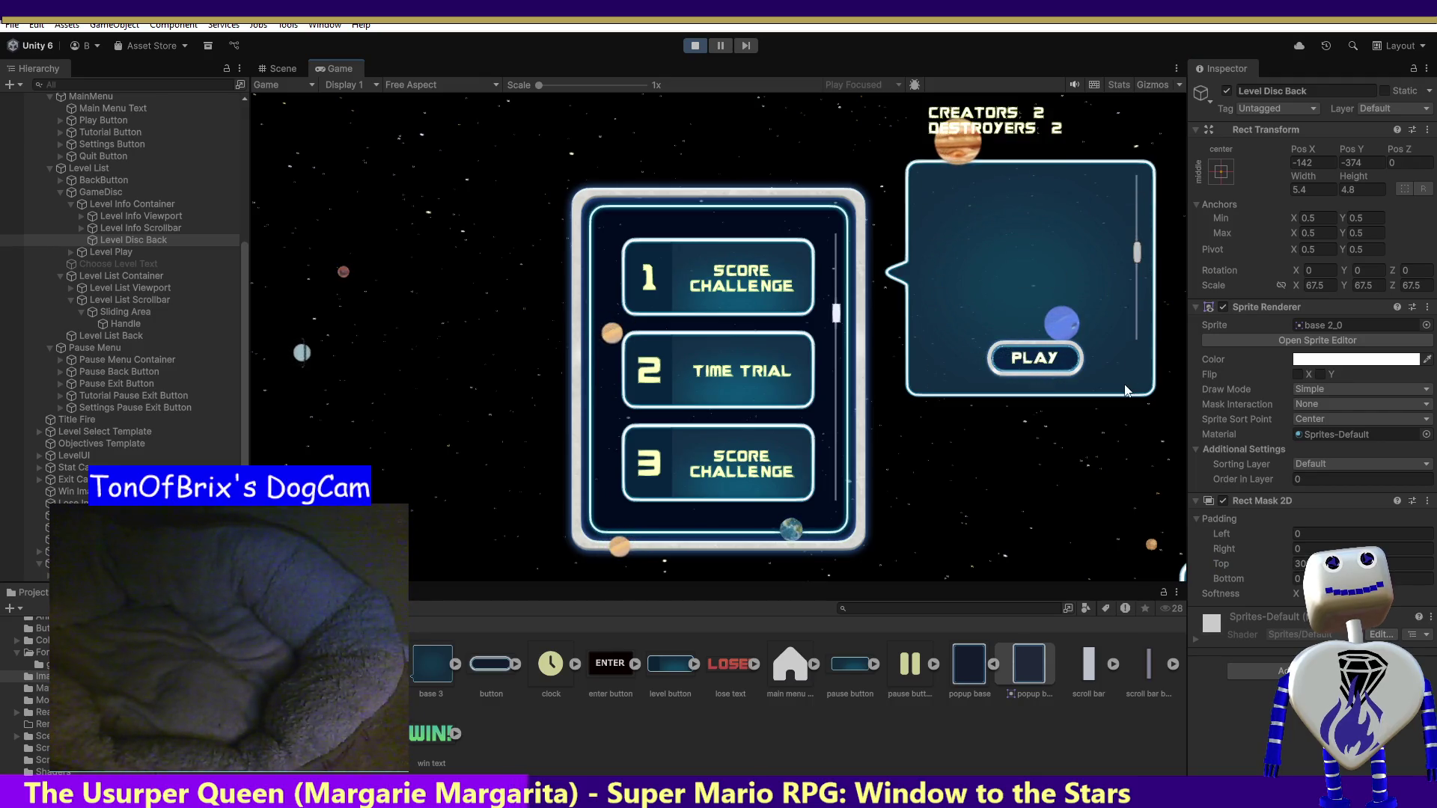
scroll(1117, 194, "up", 3)
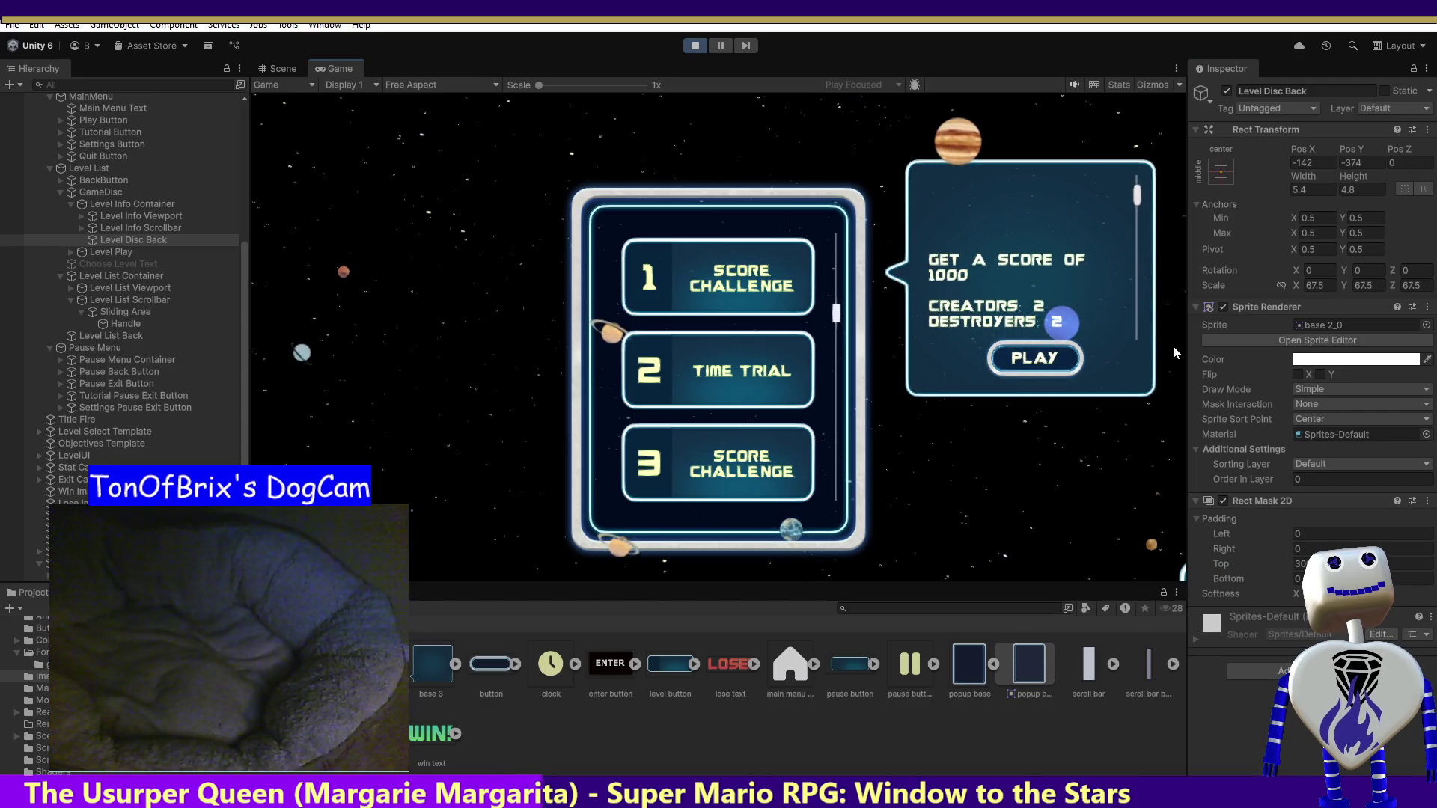
type("-30")
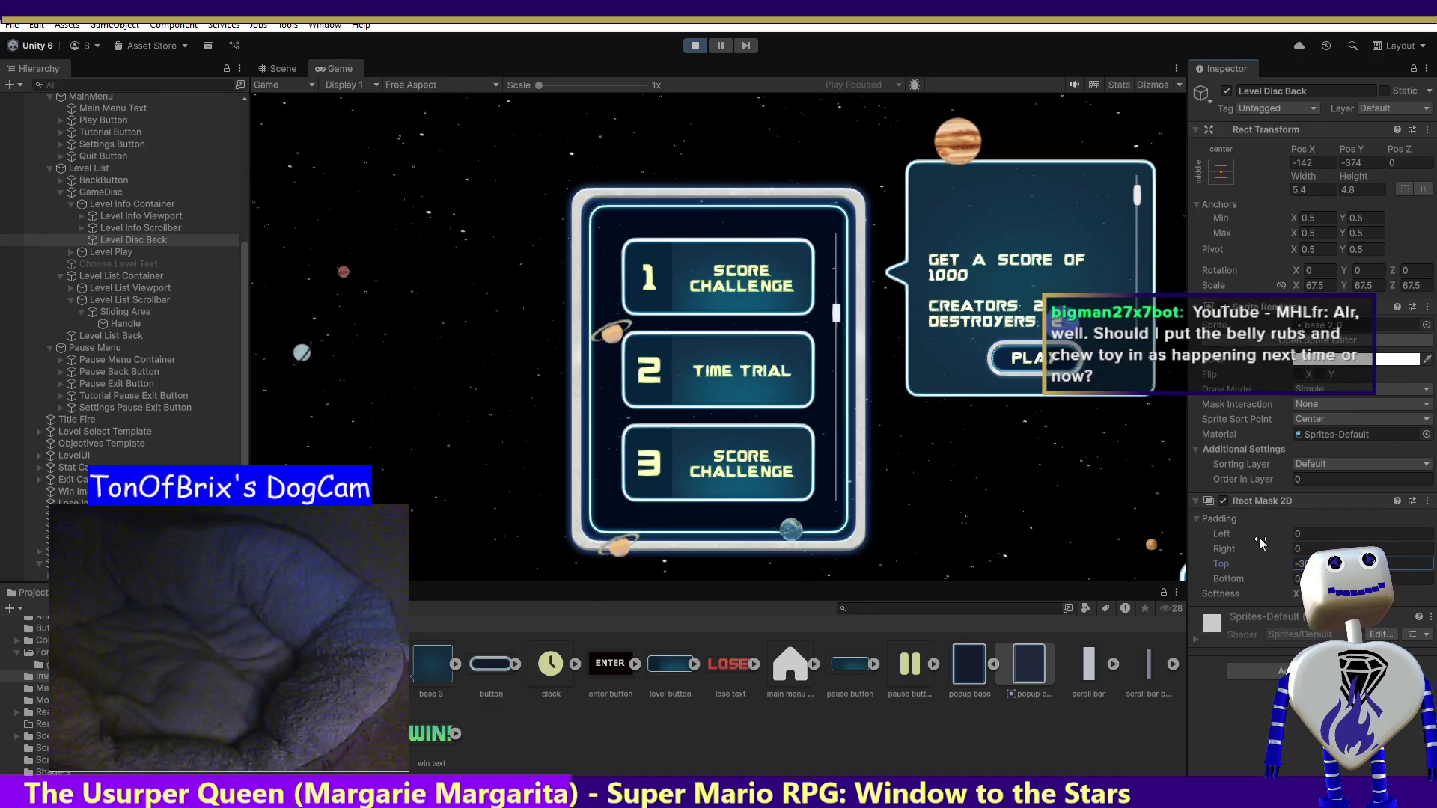
key("BackSpace")
key("BackSpace")
key("BackSpace")
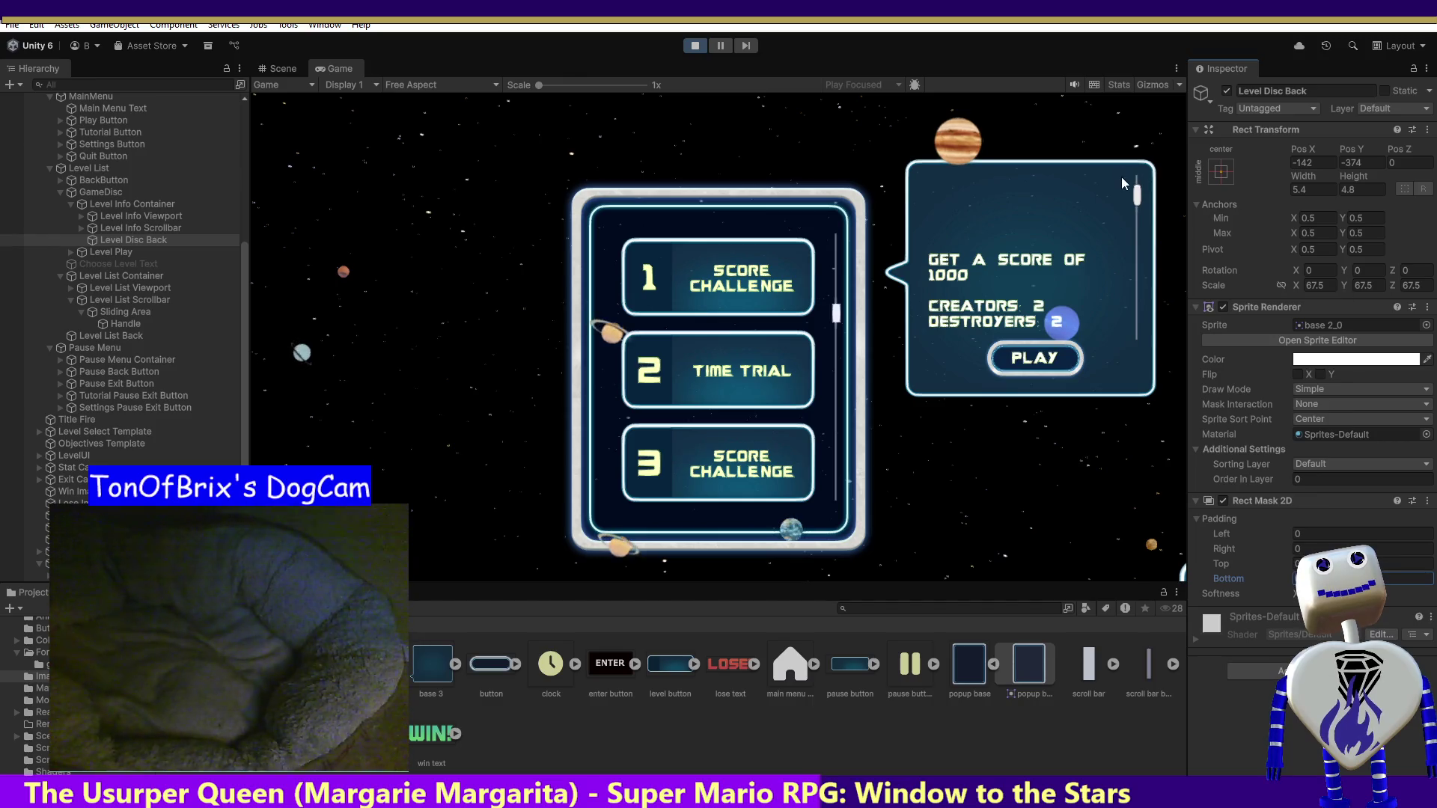
- Scroll the popup text lower and try a bottom padding of 2 on the Rect Mask 2D
left_click_drag(1137, 196, 1137, 177)
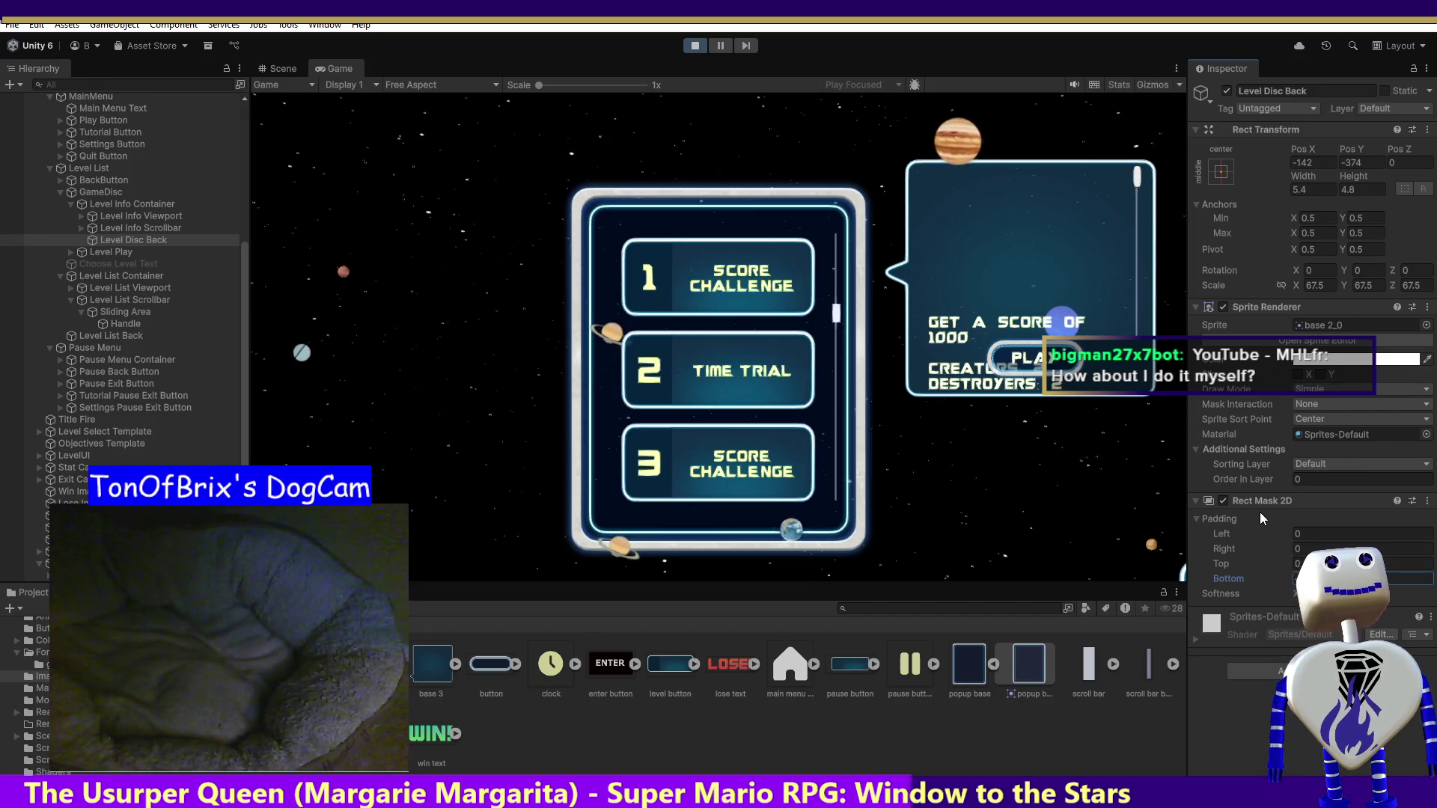
type("2")
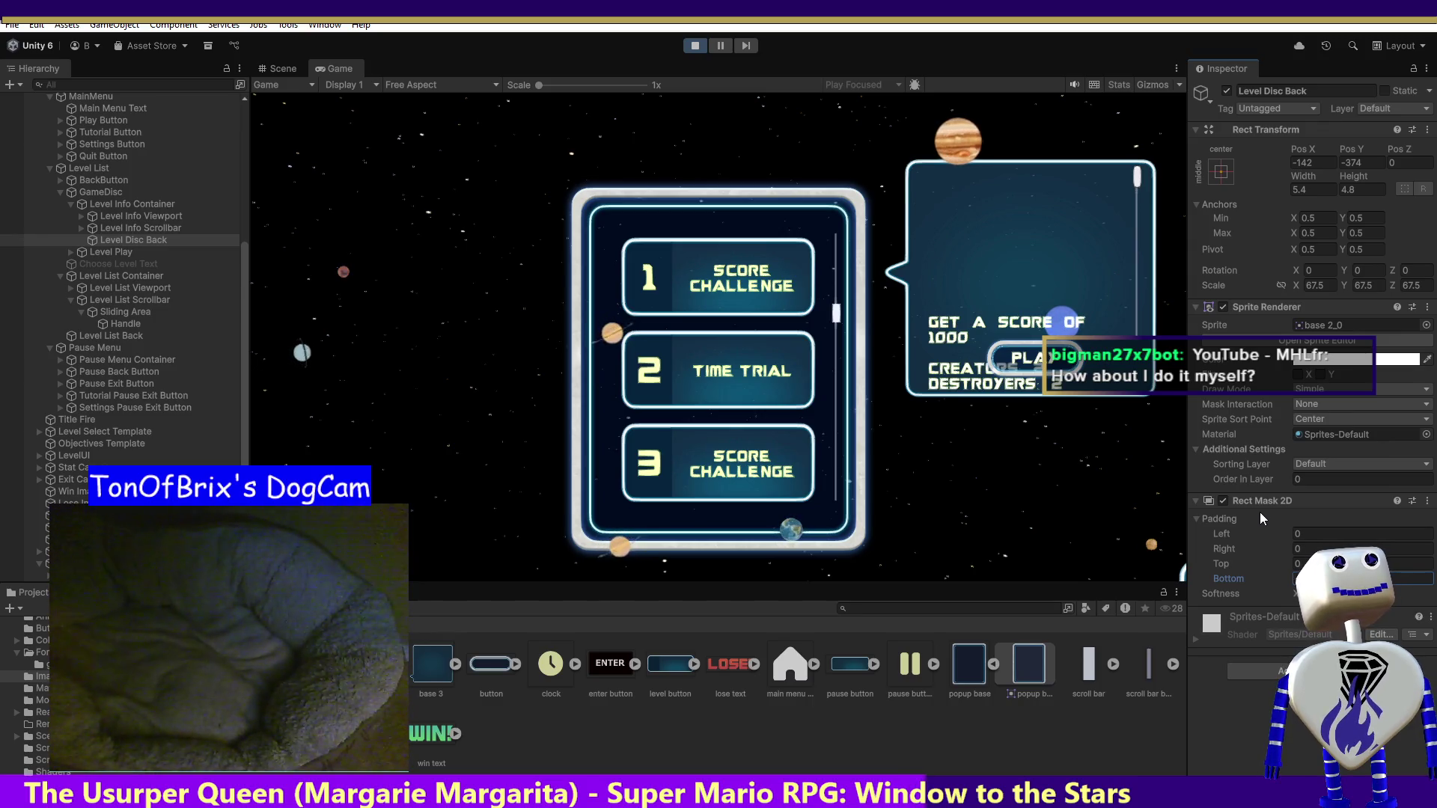
key("BackSpace")
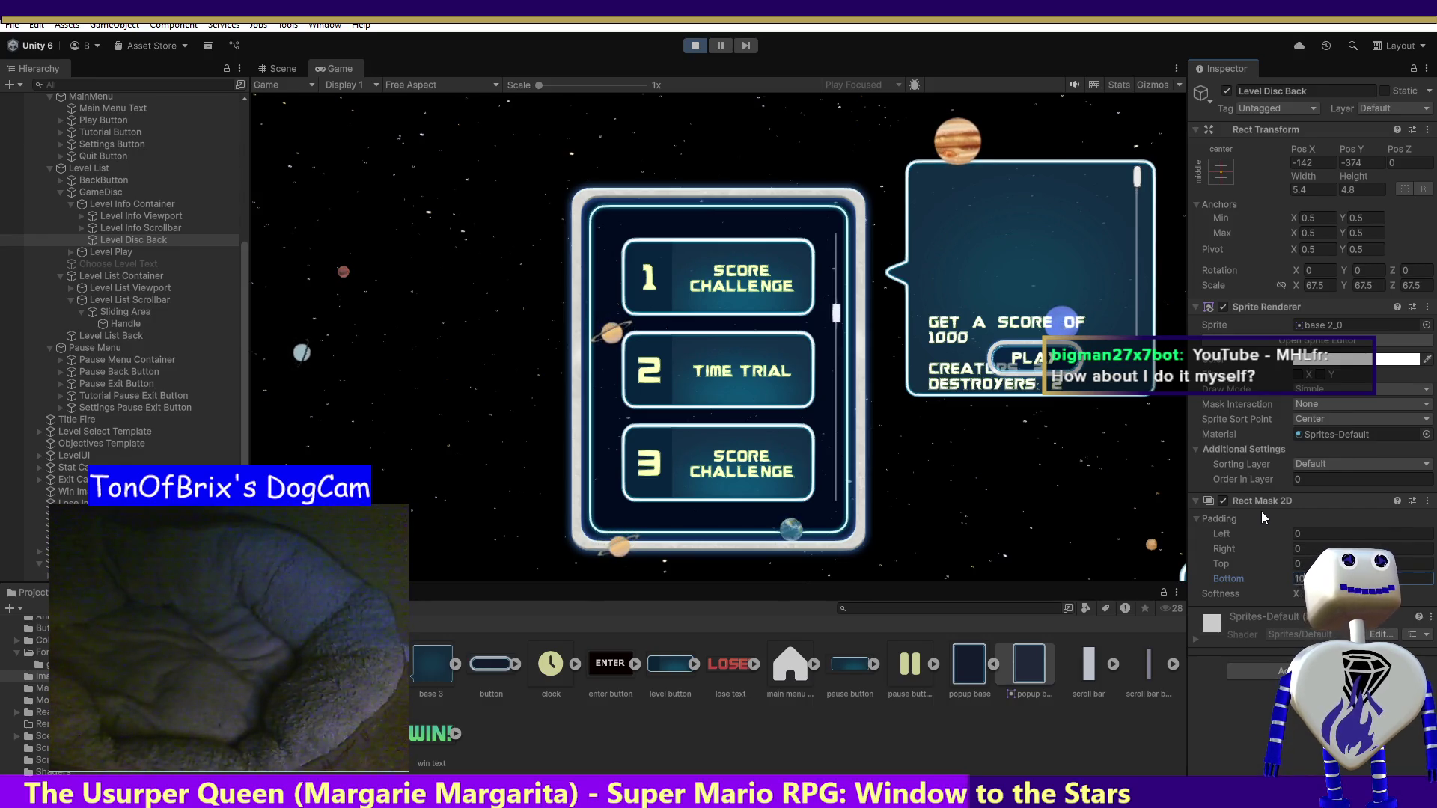
left_click(1428, 503)
- Replace Level Disc Back's Rect Mask 2D with a Sprite Mask using the base 2_0 sprite
left_click(1293, 536)
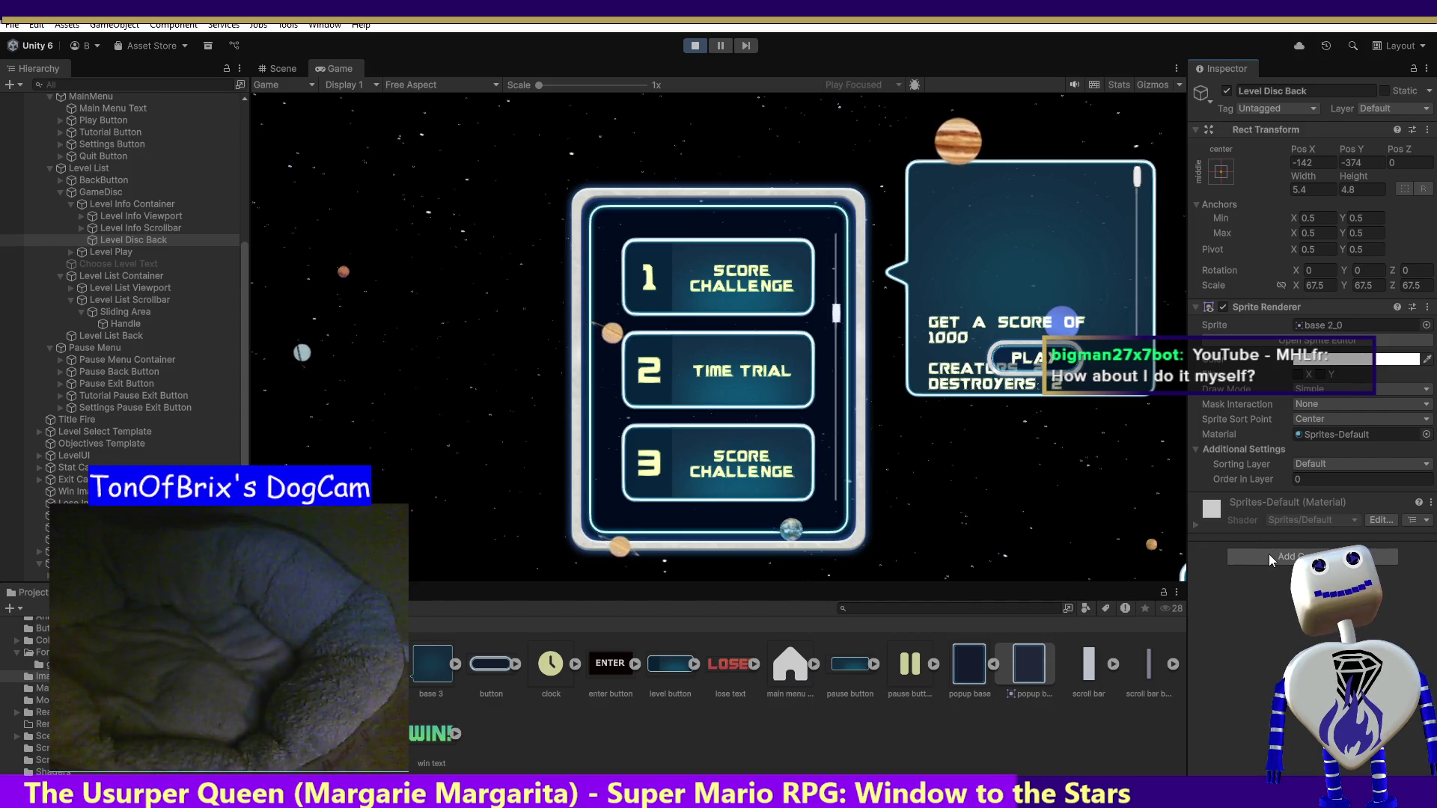
left_click(1268, 556)
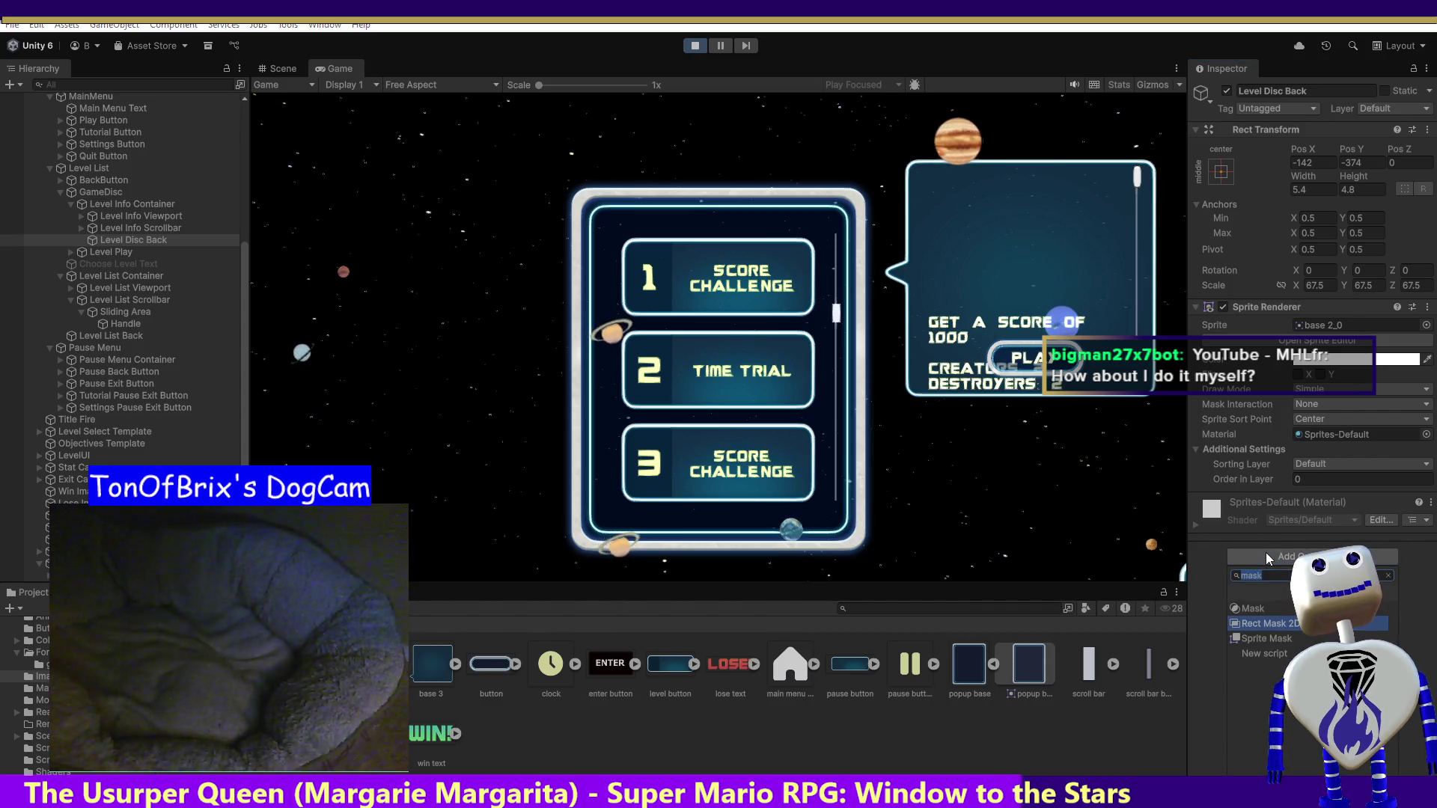
left_click(1269, 644)
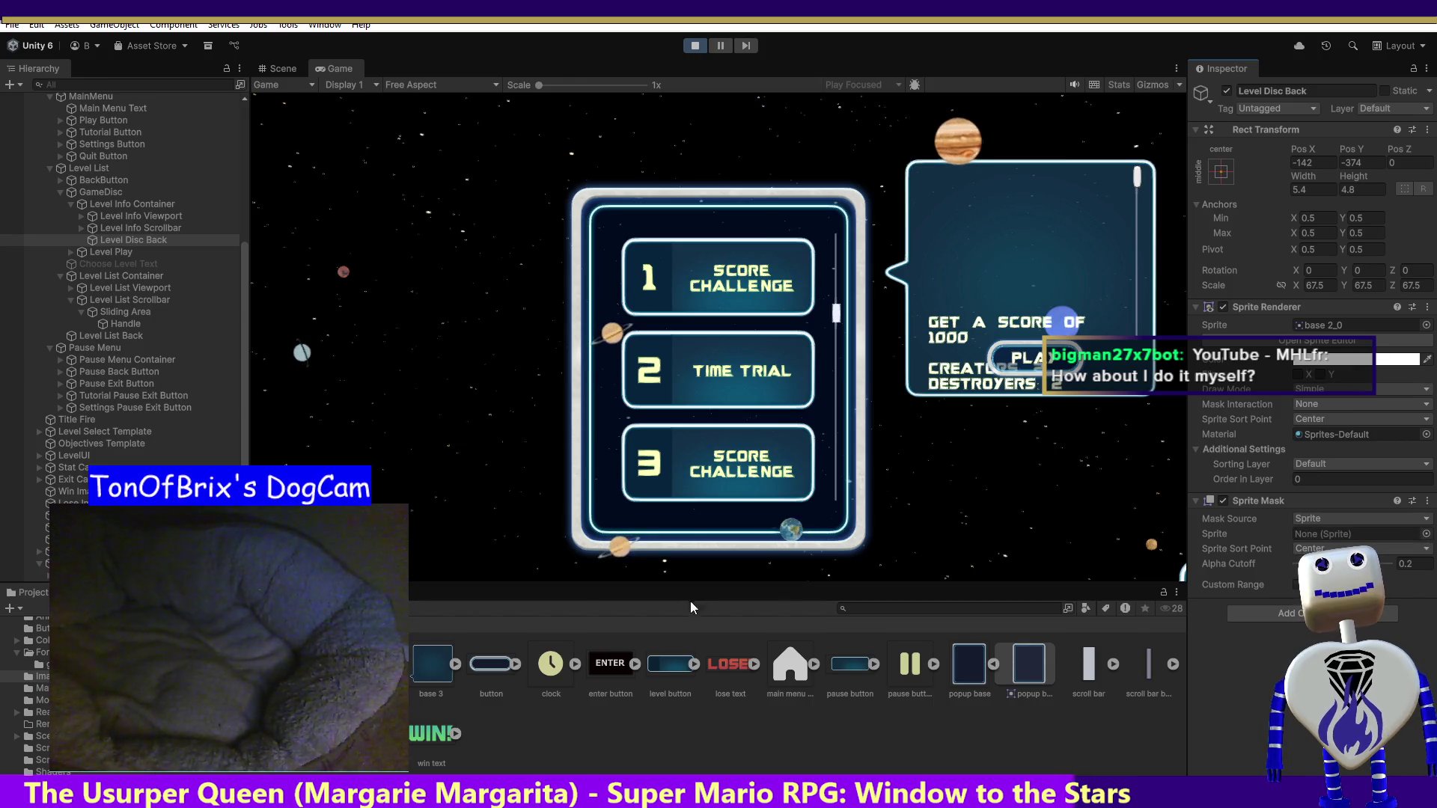
left_click_drag(1029, 664, 1309, 540)
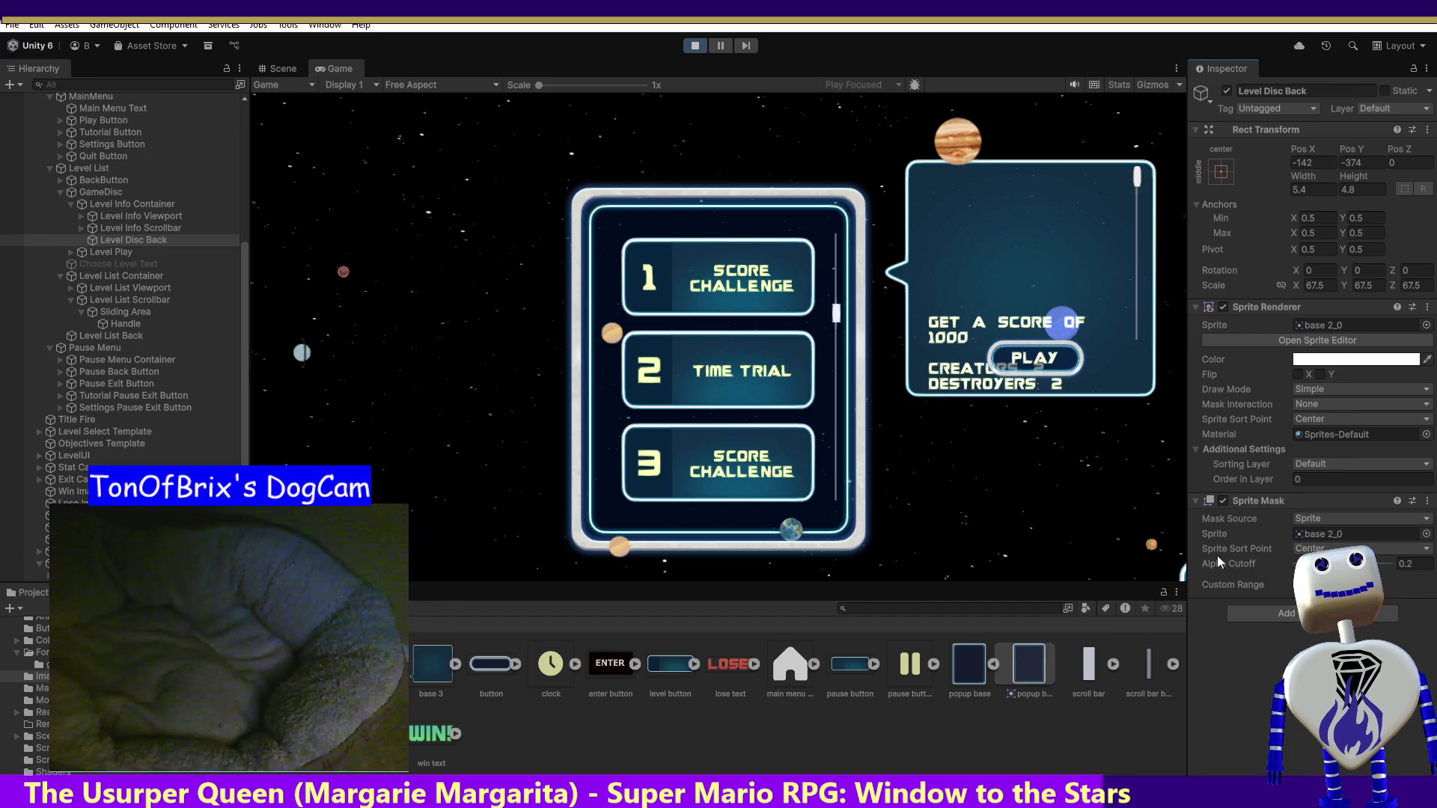
mouse_move(1132, 183)
left_mouse_down()
mouse_move(1138, 348)
mouse_move(1136, 196)
left_mouse_up()
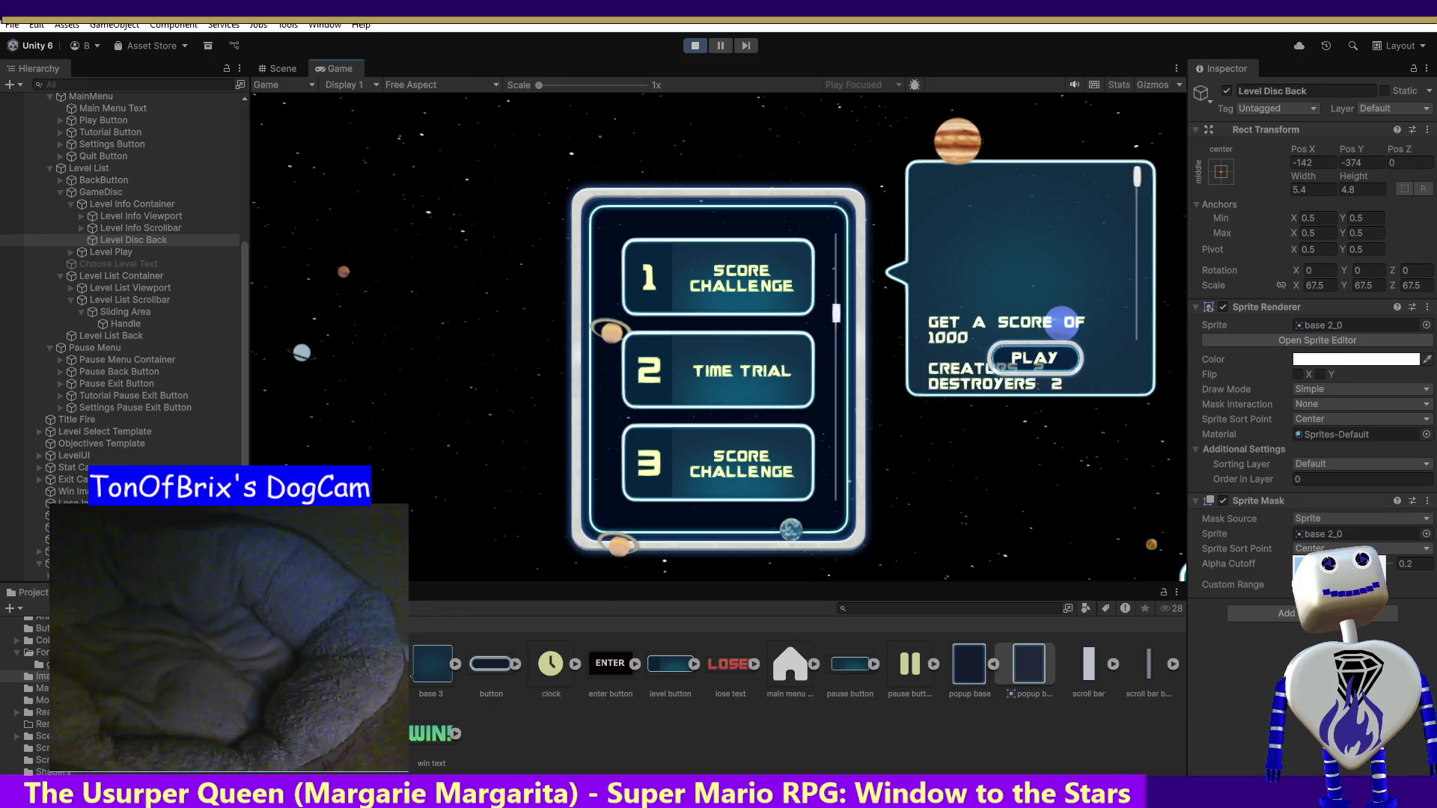
left_click(1365, 518)
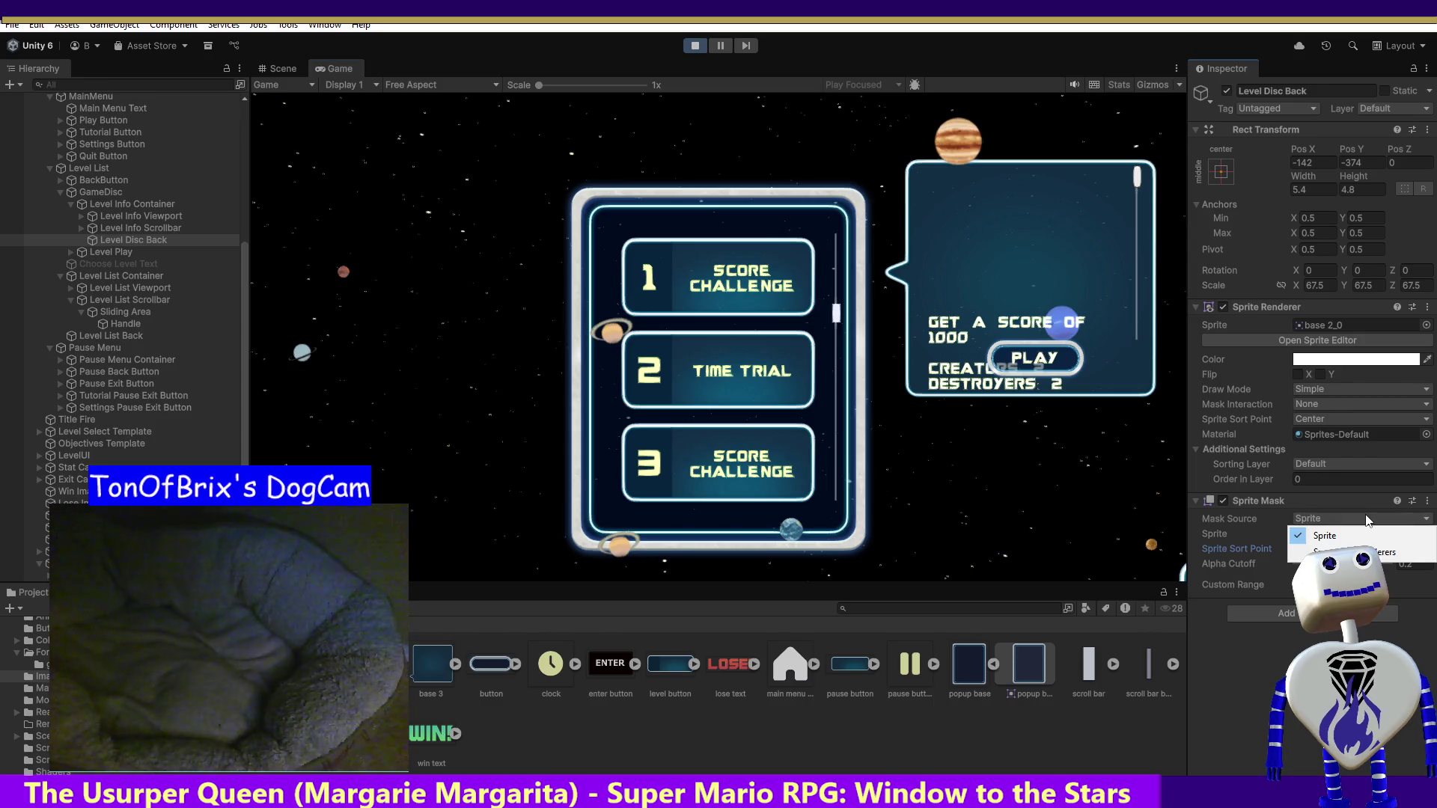
key("Escape")
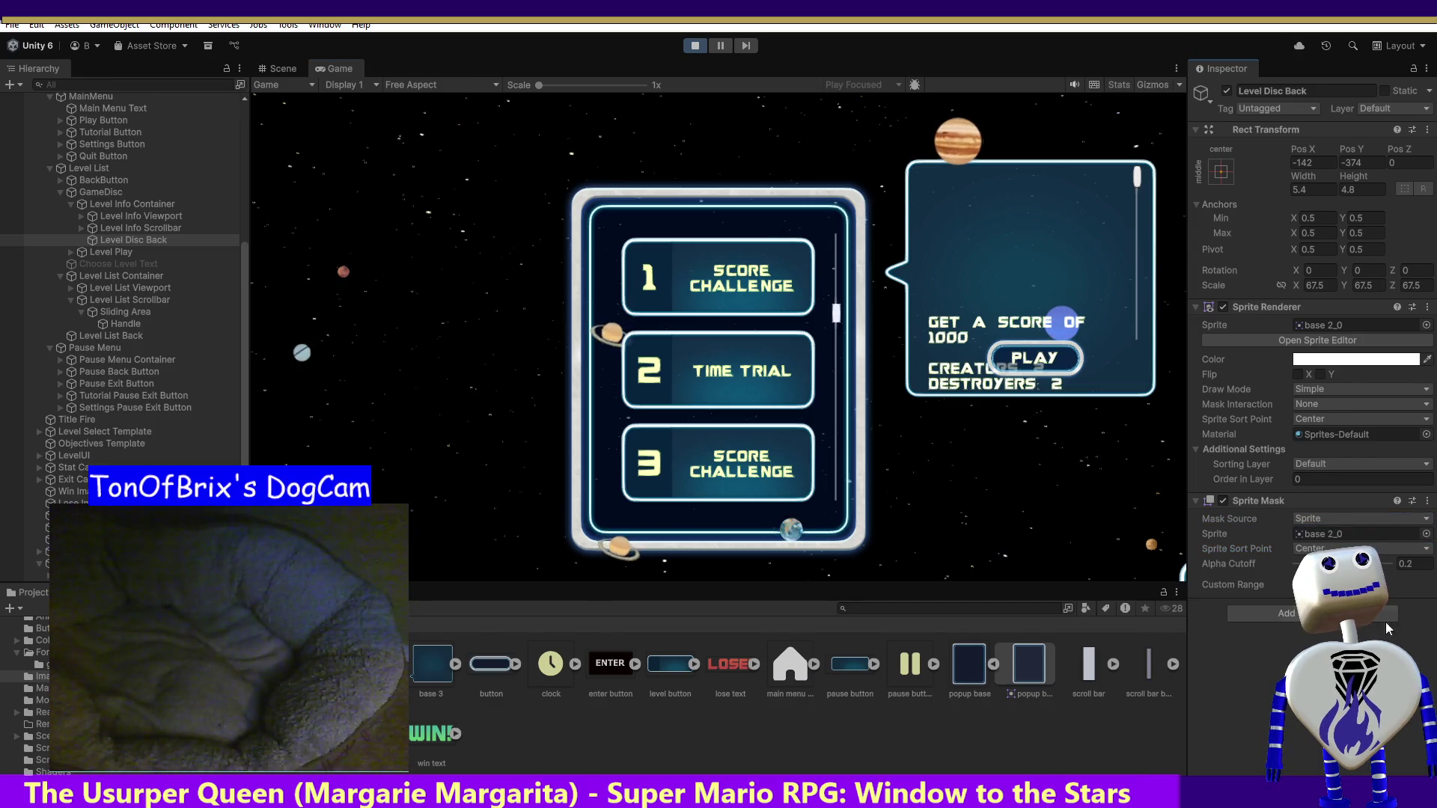
- Enable the Sprite Mask's Custom Range and go to Add Sorting Layer from Front Sorting Layer
left_click(1300, 584)
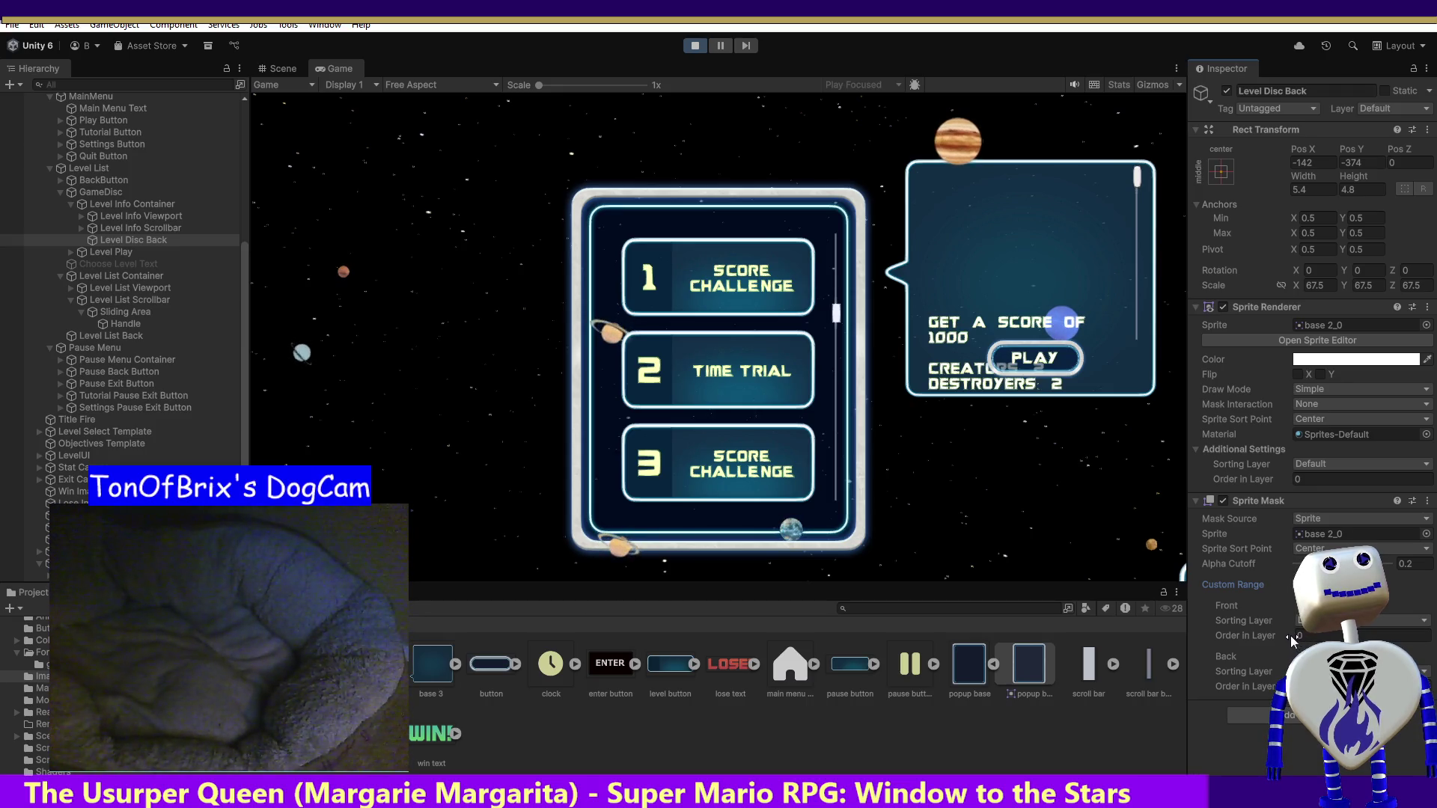
left_click(1358, 620)
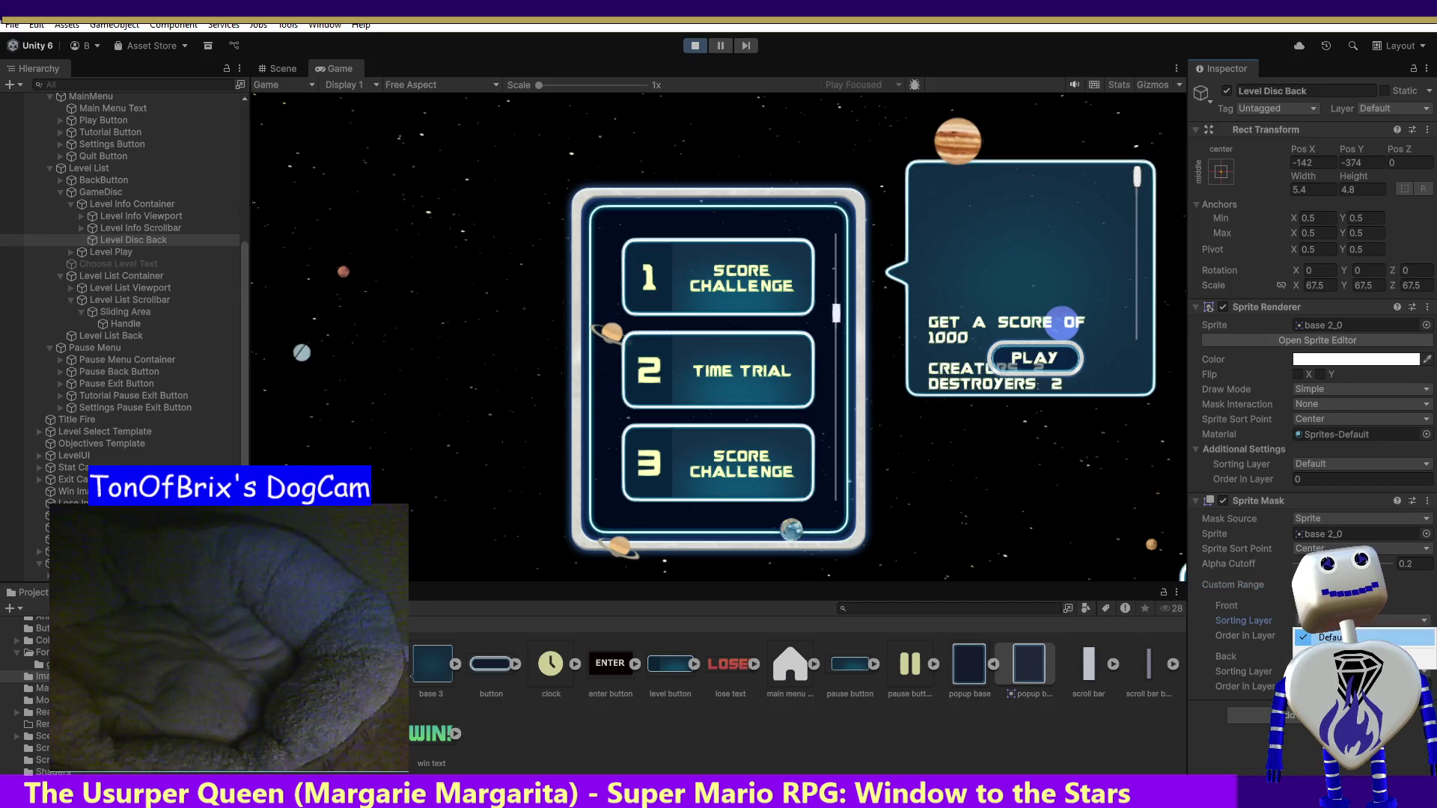
left_click(1339, 653)
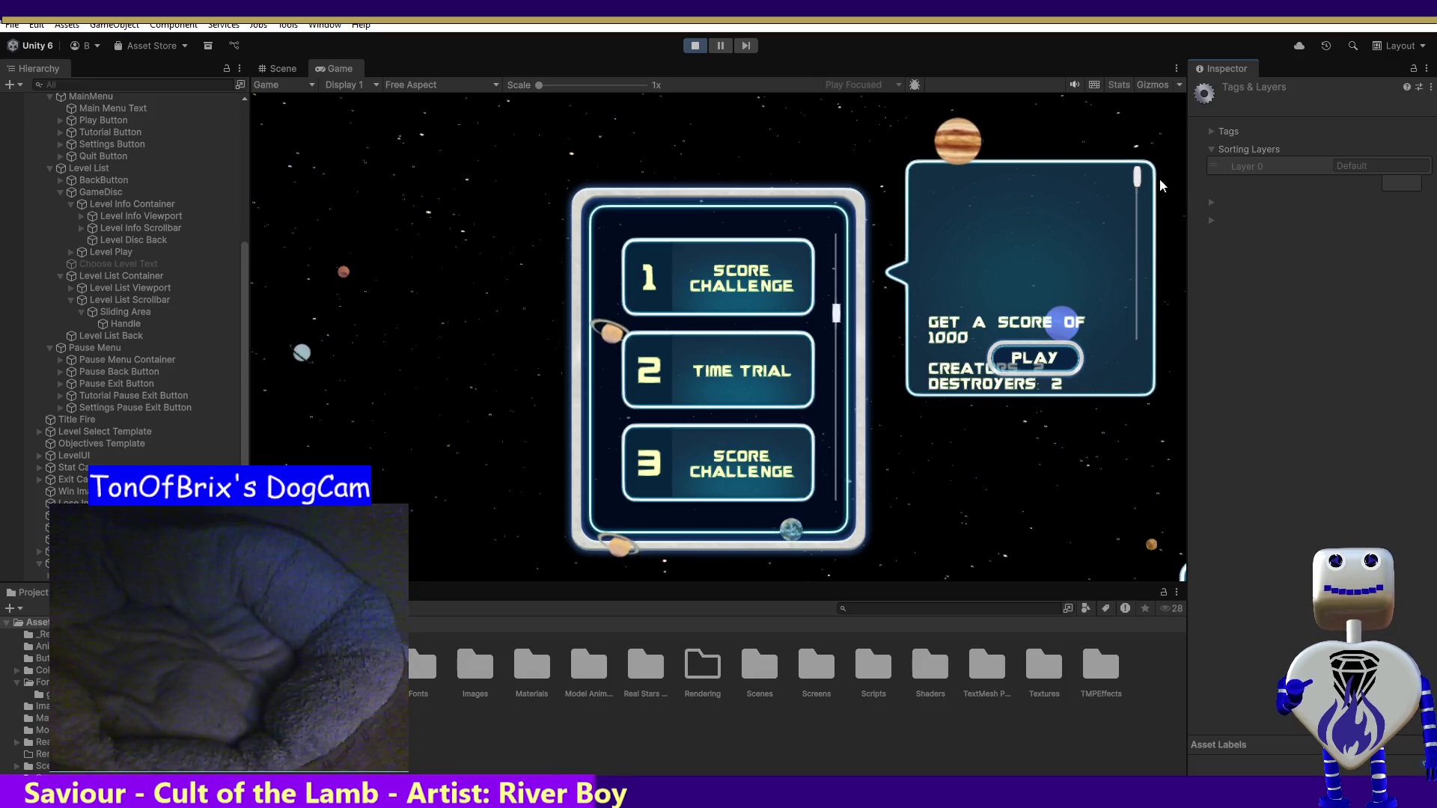
left_click(696, 48)
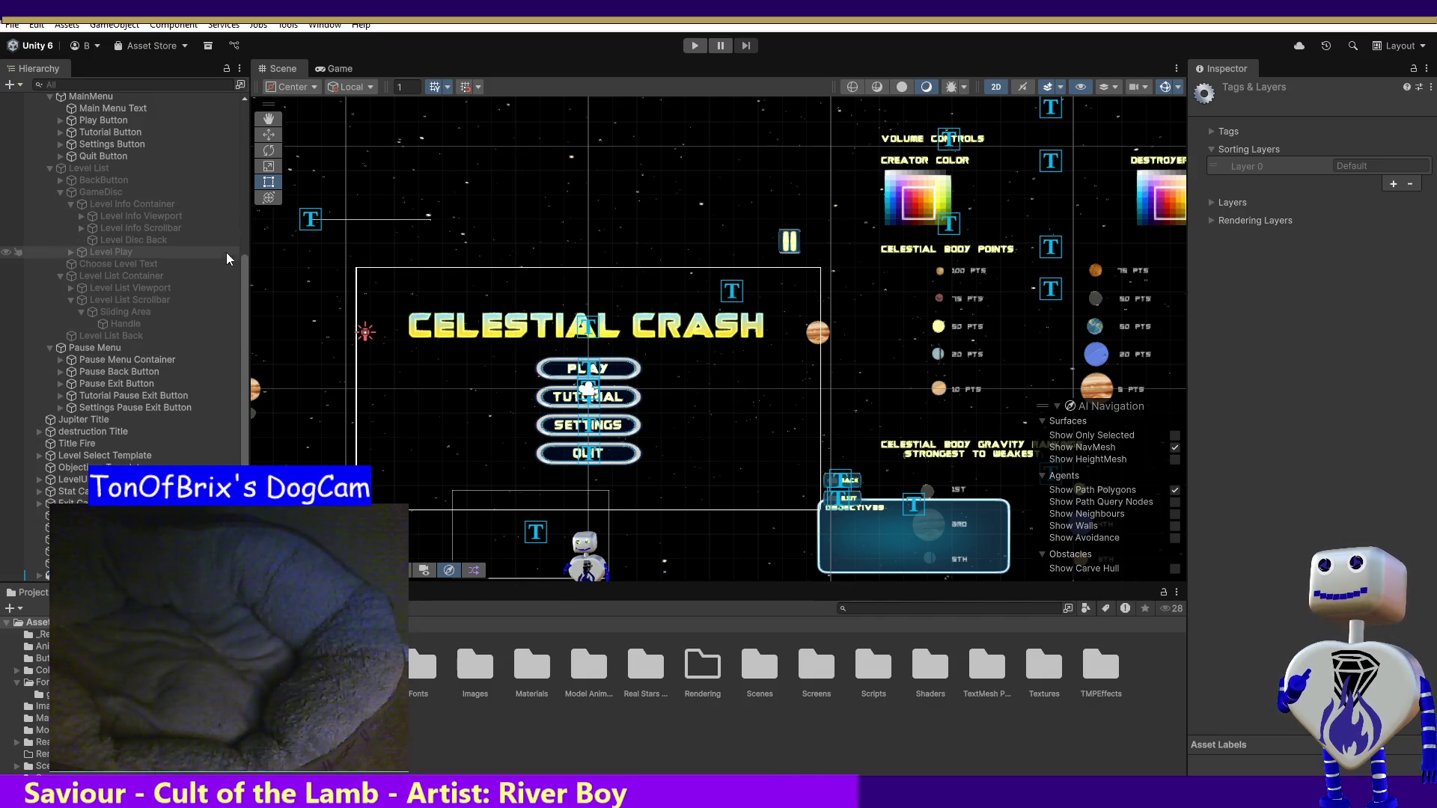
- Expand Level Info Viewport, Level Info and Level Info Scrollbar, select Sliding Area, then run the game
left_click(102, 181)
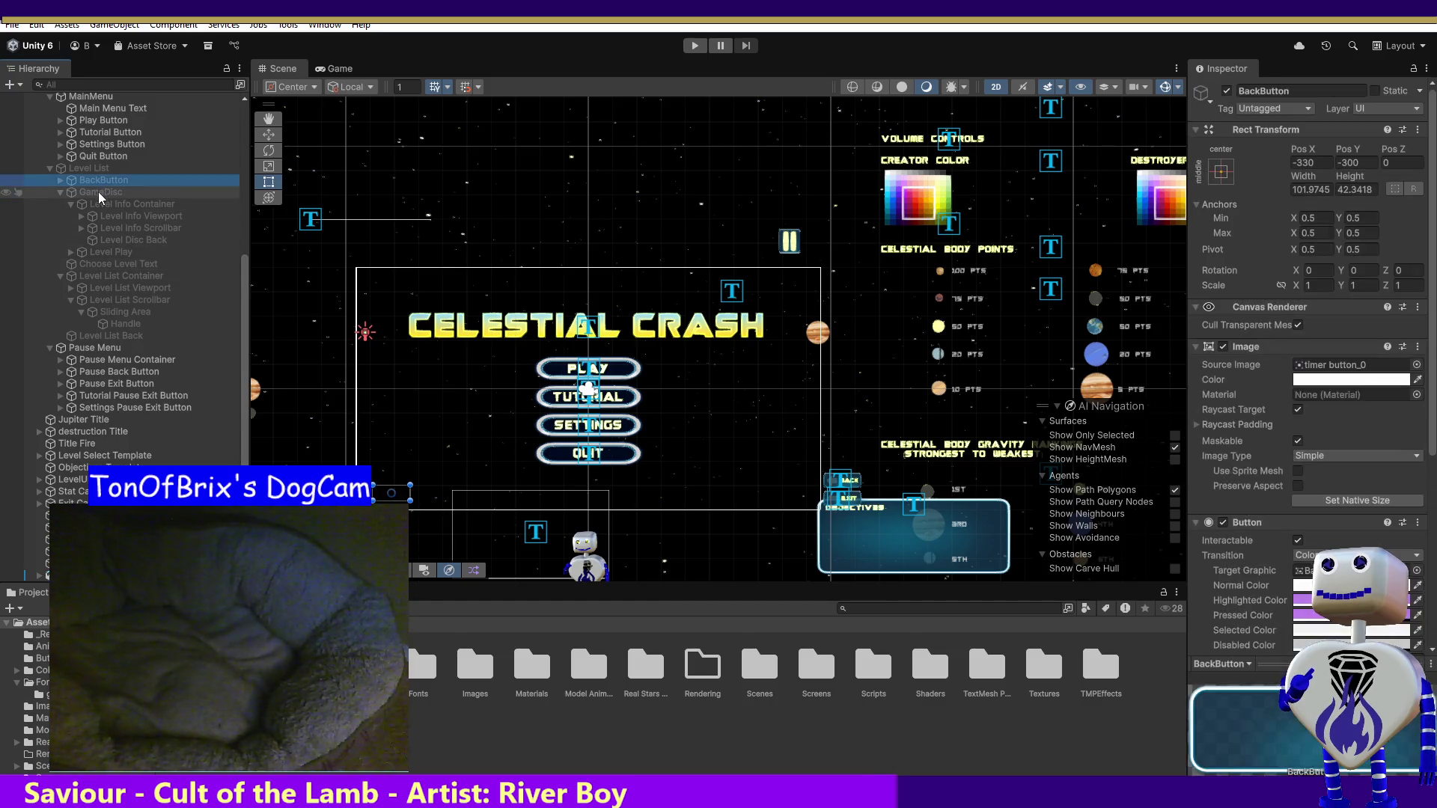
left_click(99, 193)
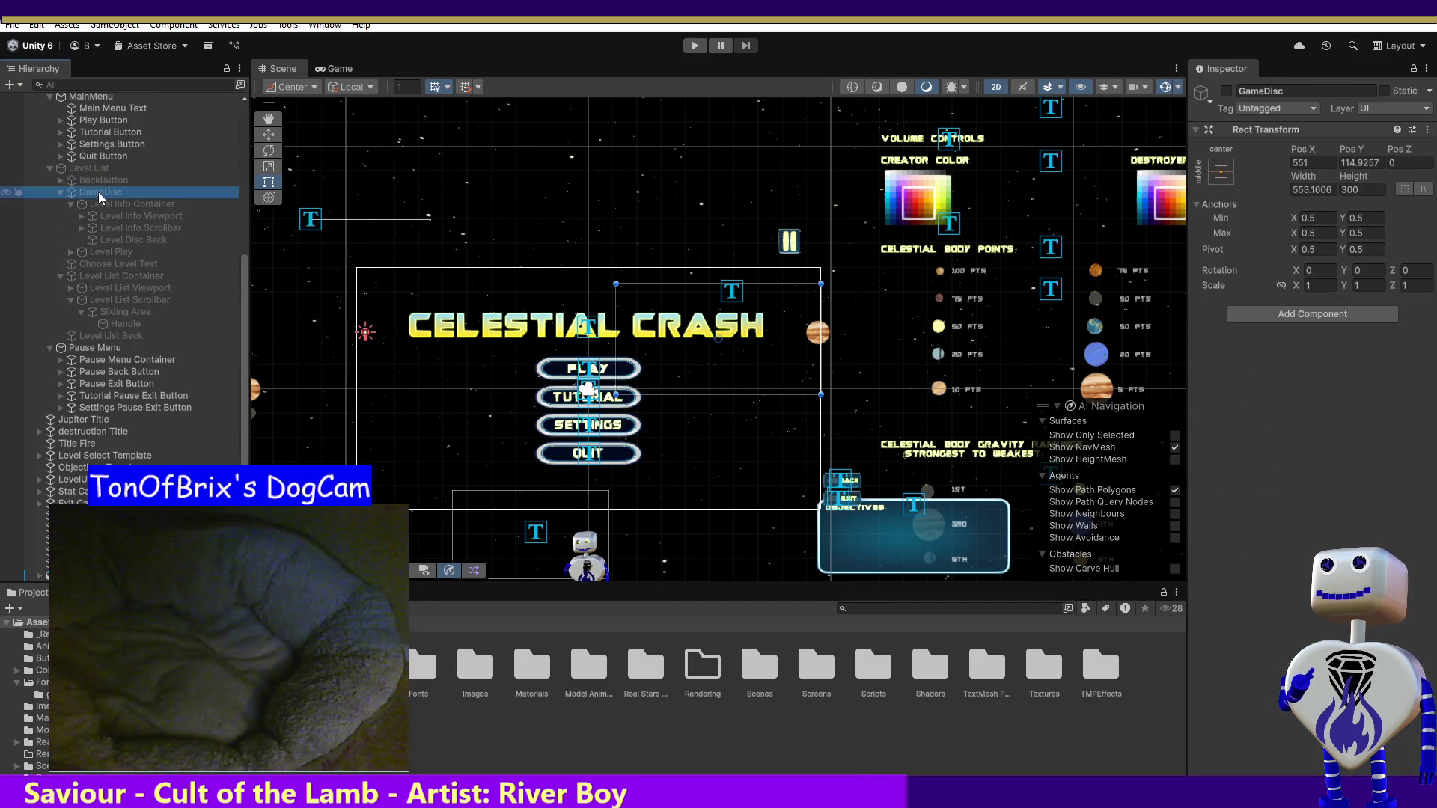
left_click(119, 239)
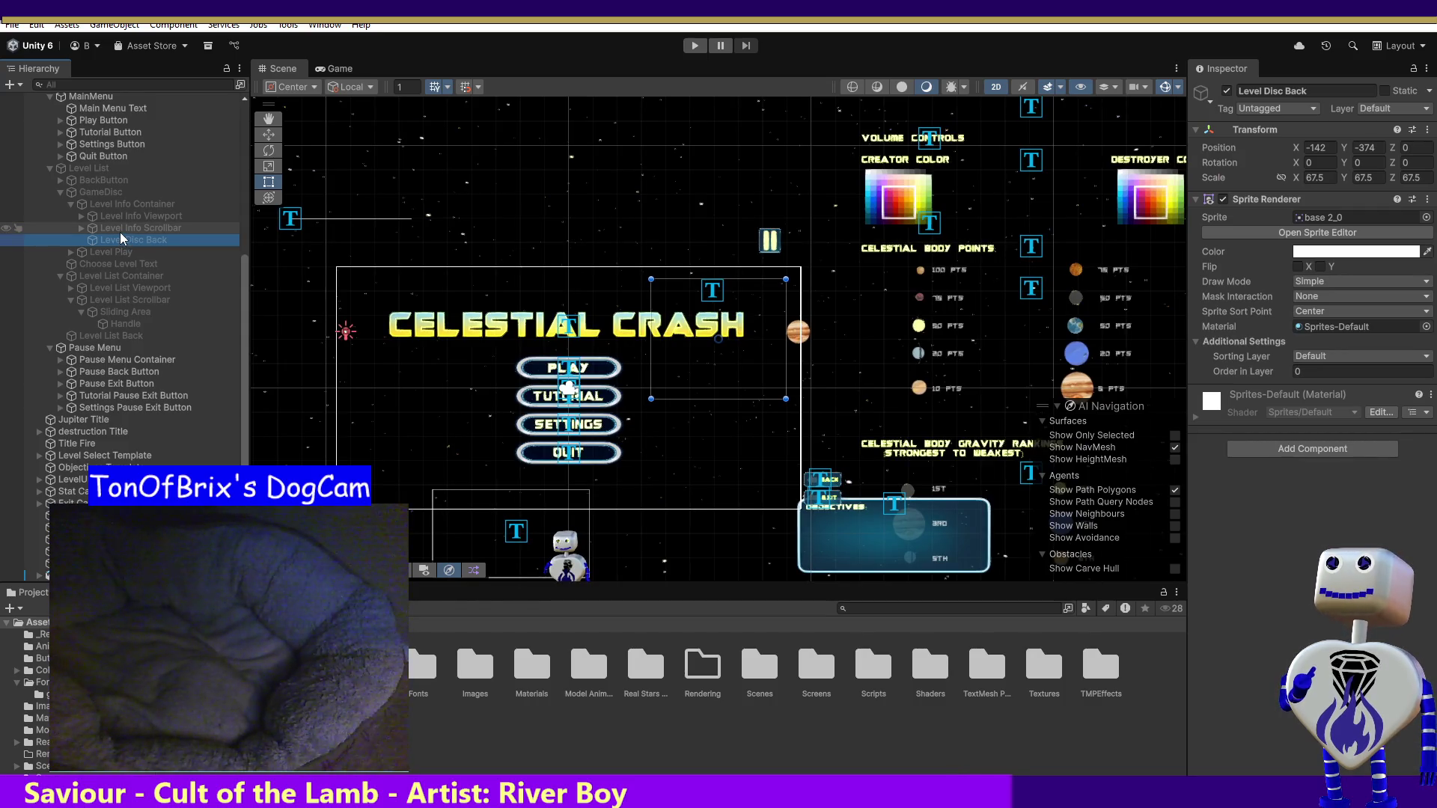
left_click(122, 227)
double_click(113, 219)
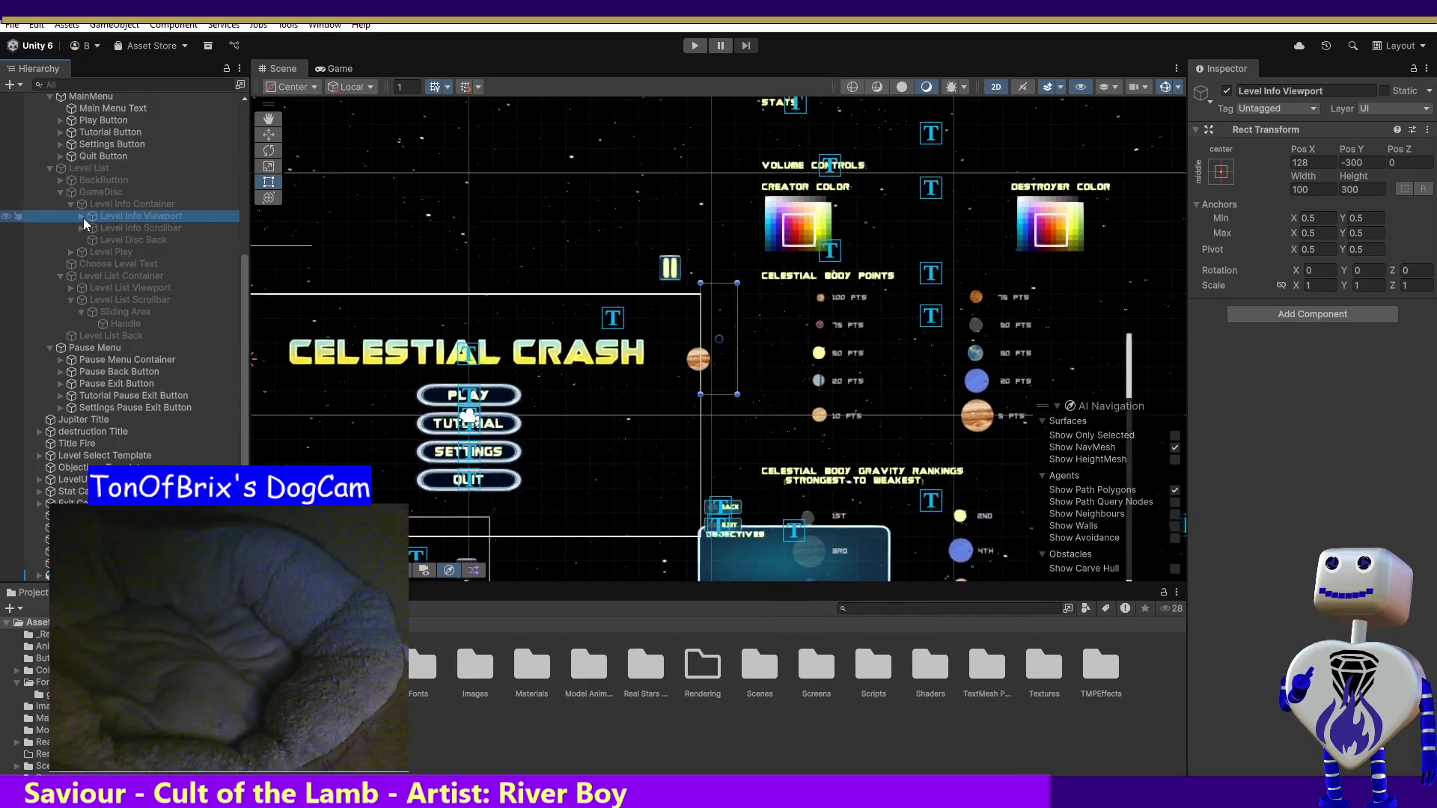
left_click(81, 216)
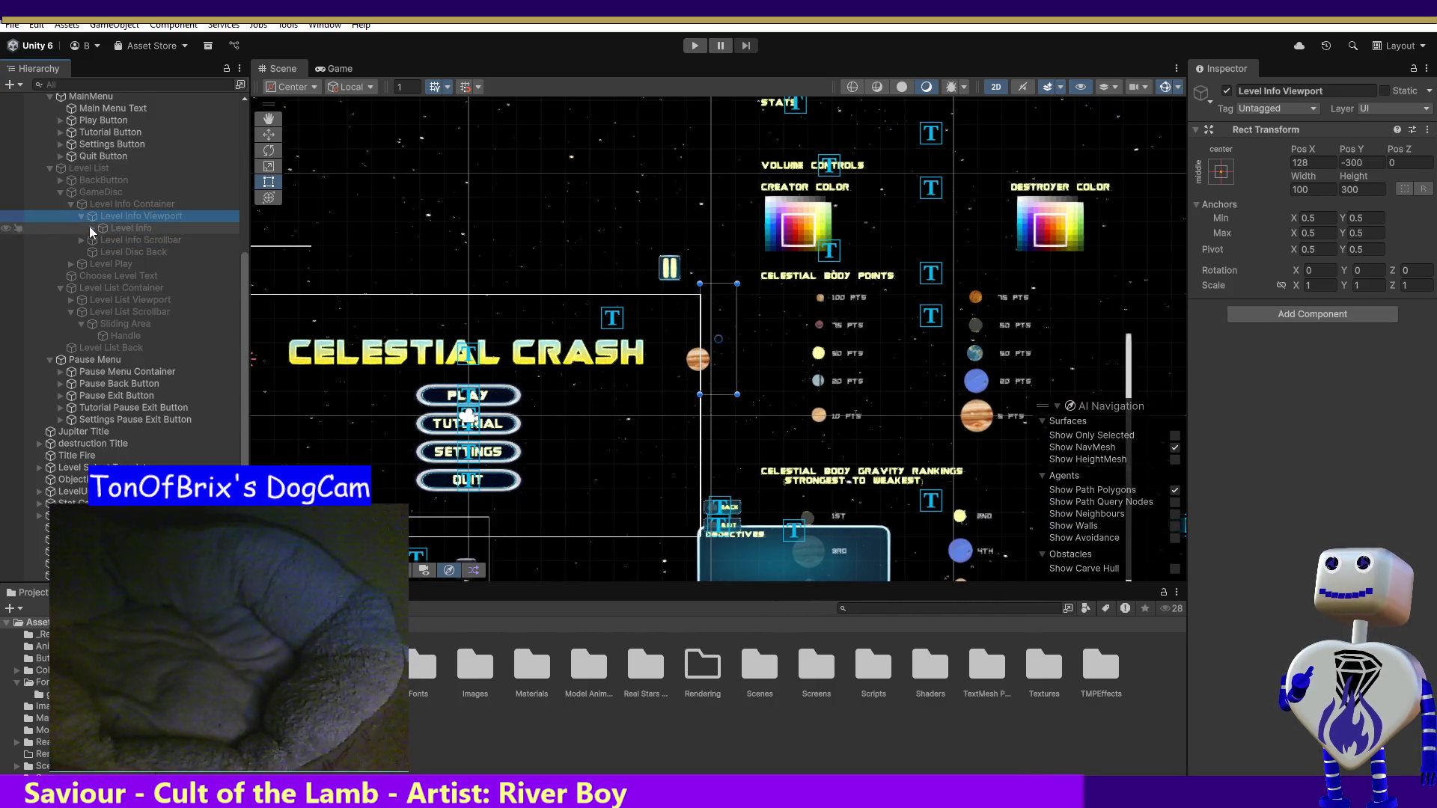
left_click(90, 227)
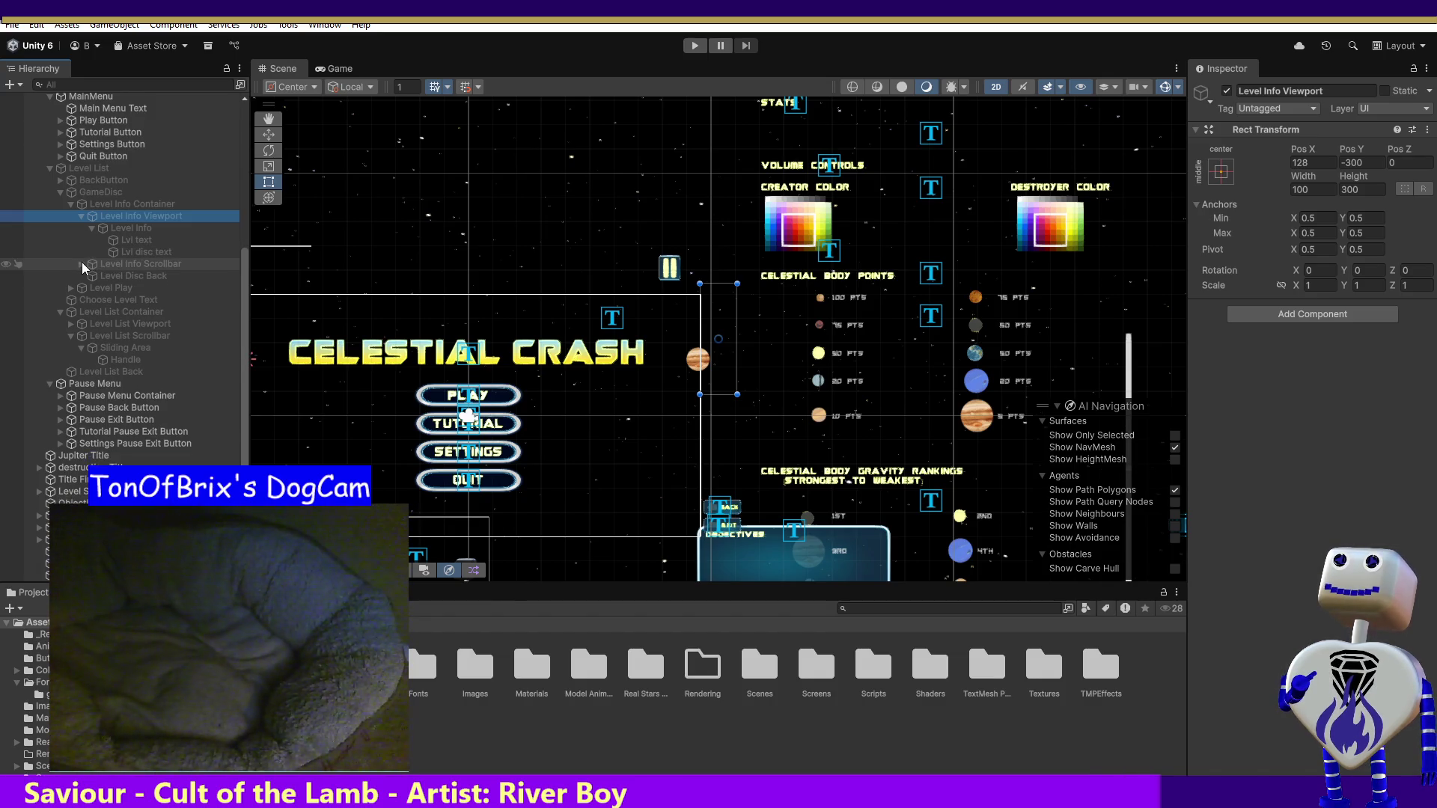
left_click(83, 264)
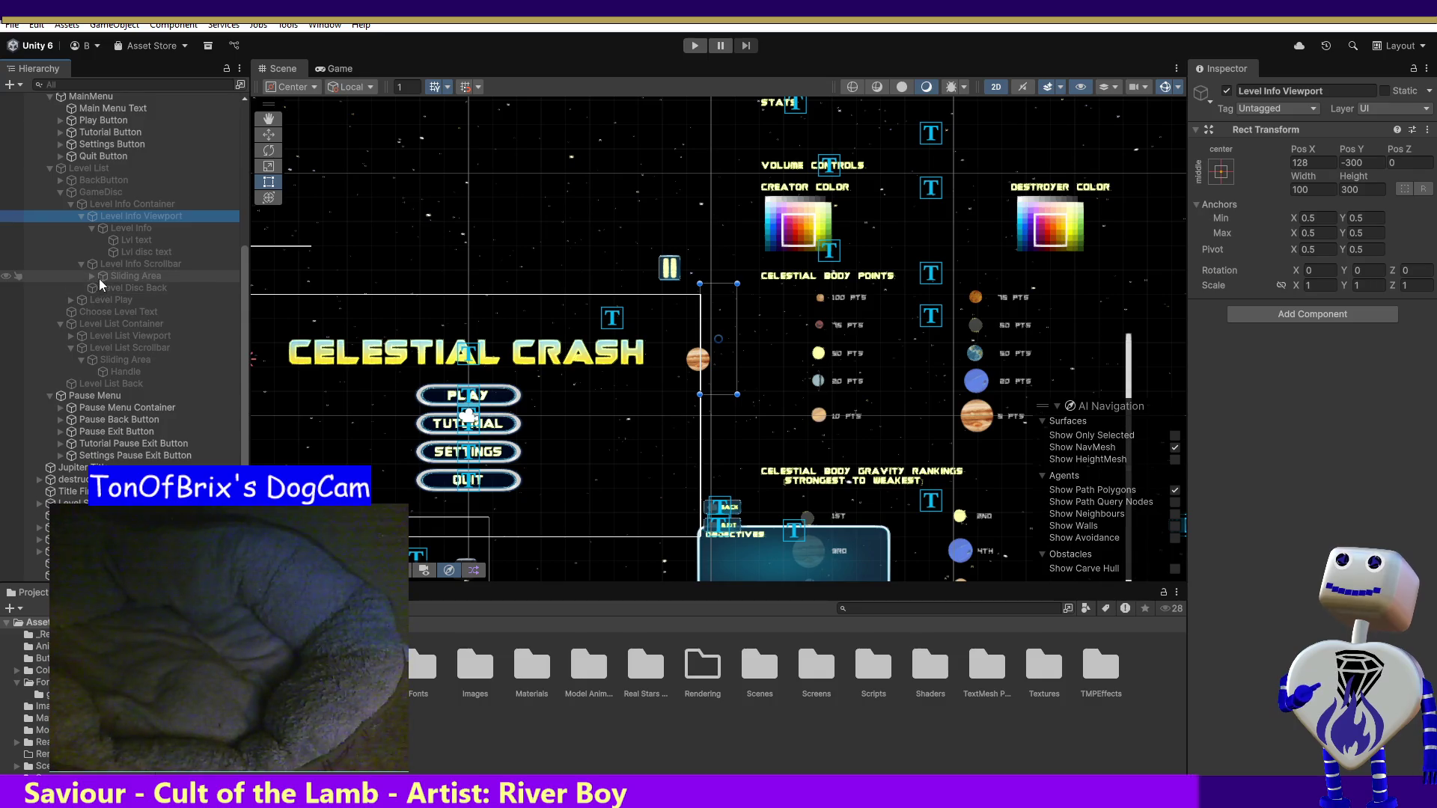
left_click(100, 280)
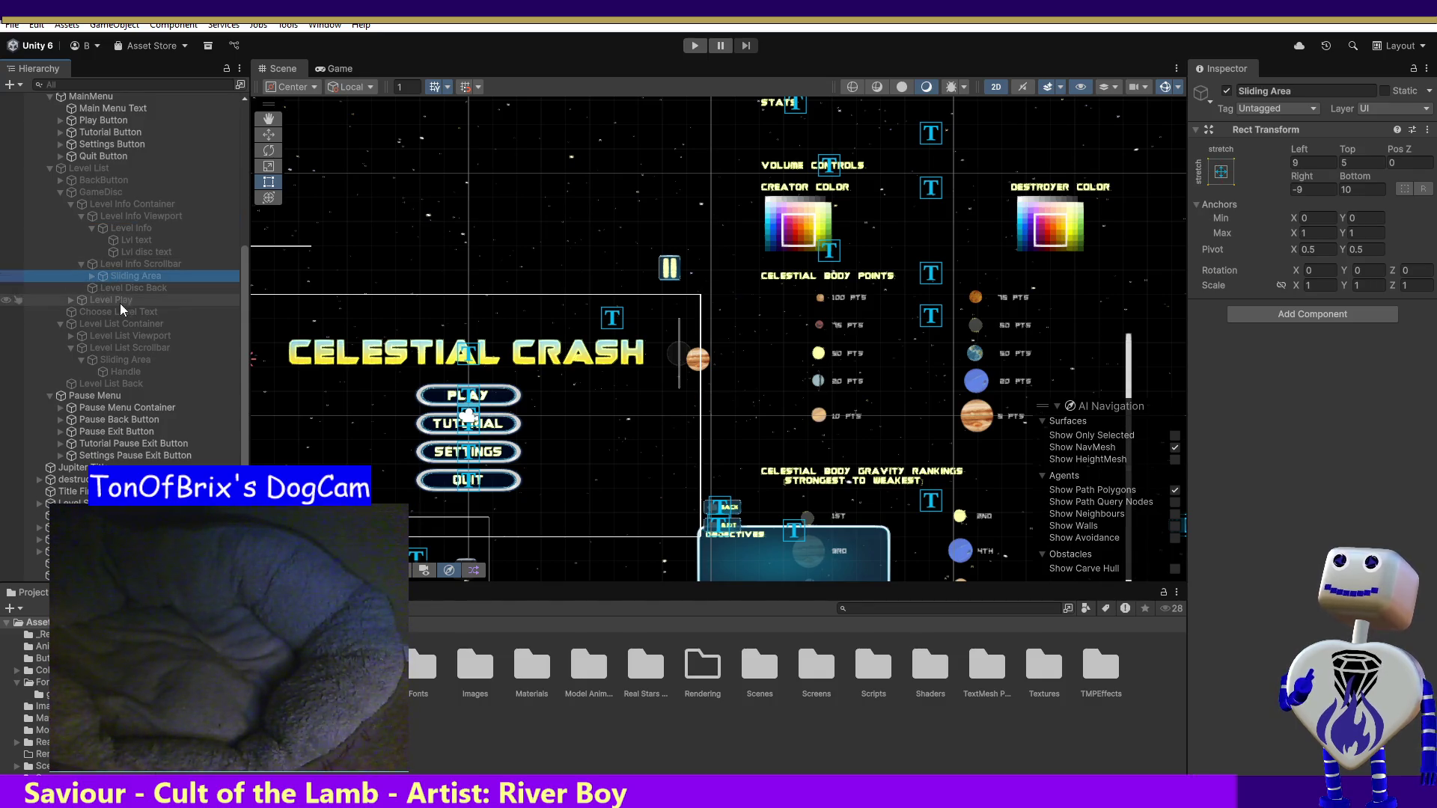
left_click(694, 46)
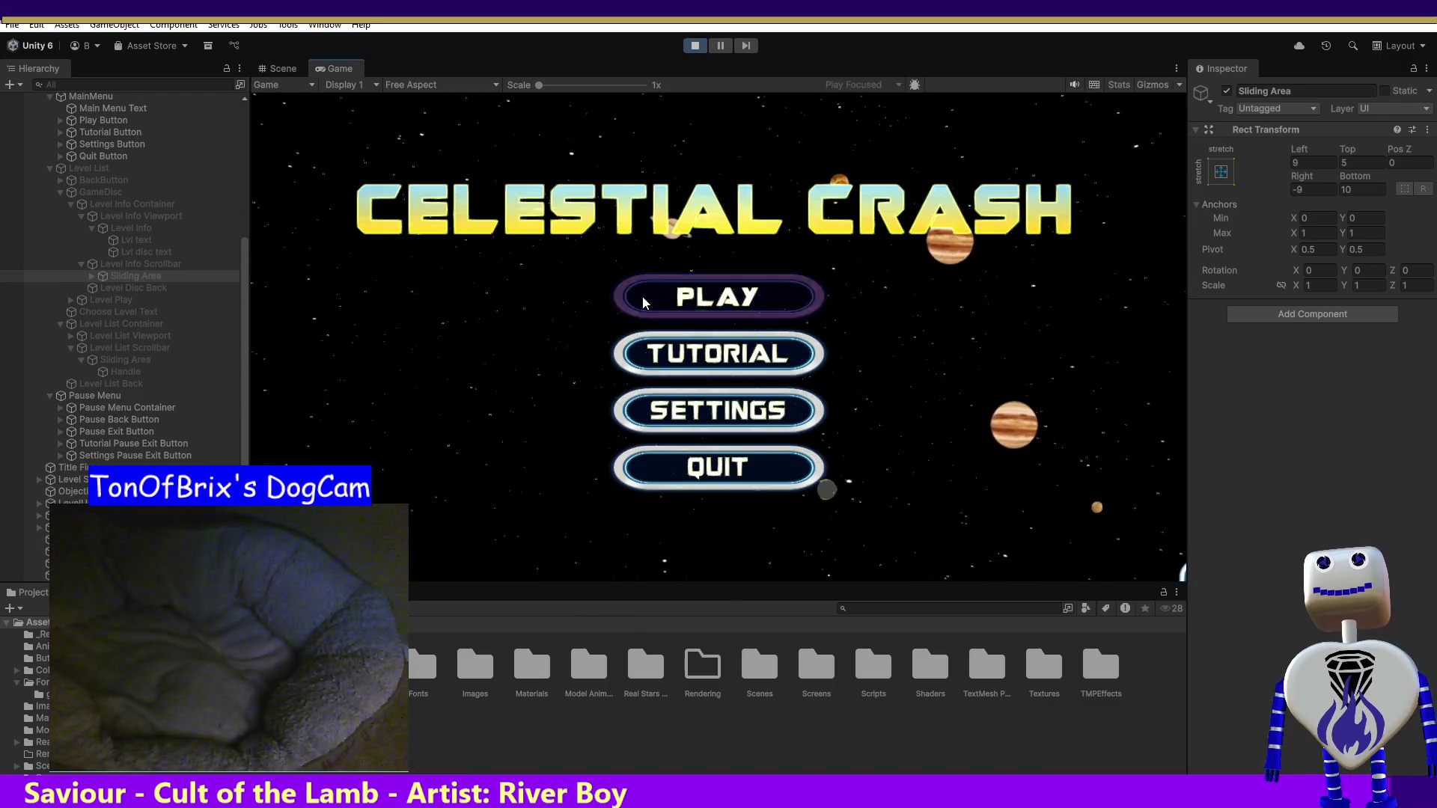
- Open level 1's info popup in the running game, scroll its text, and select Level Info Viewport
left_click(643, 296)
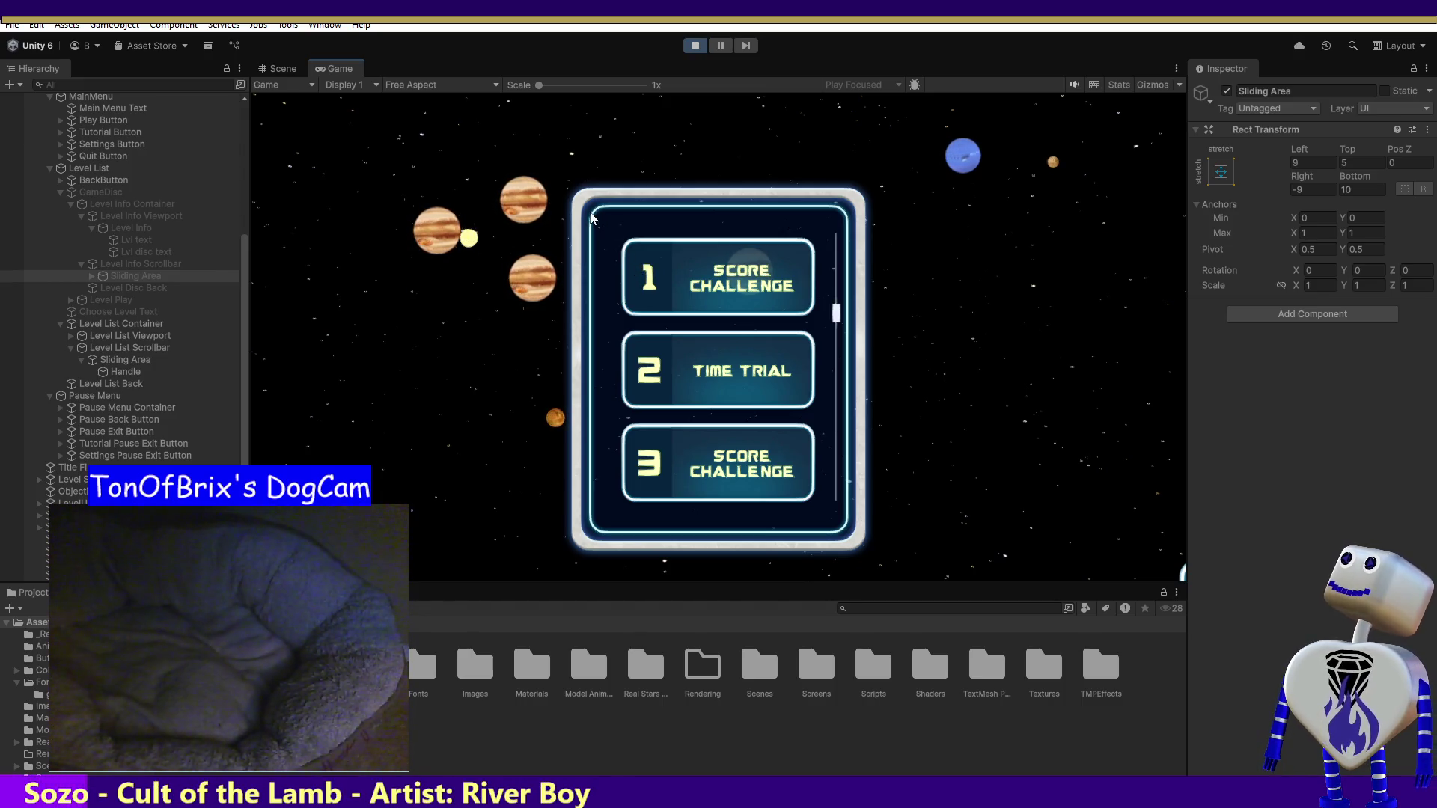
left_click(698, 288)
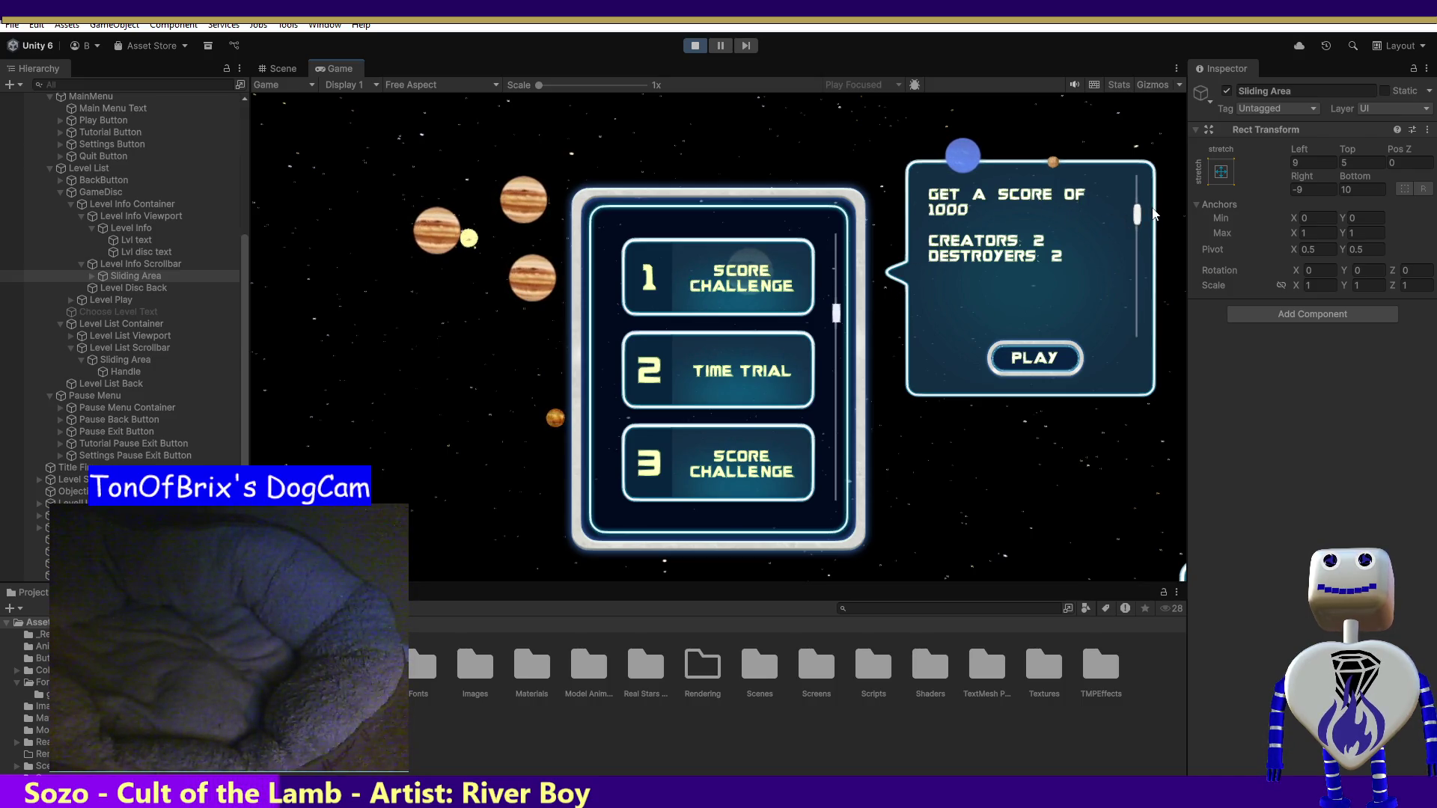
scroll(1134, 195, "up", 3)
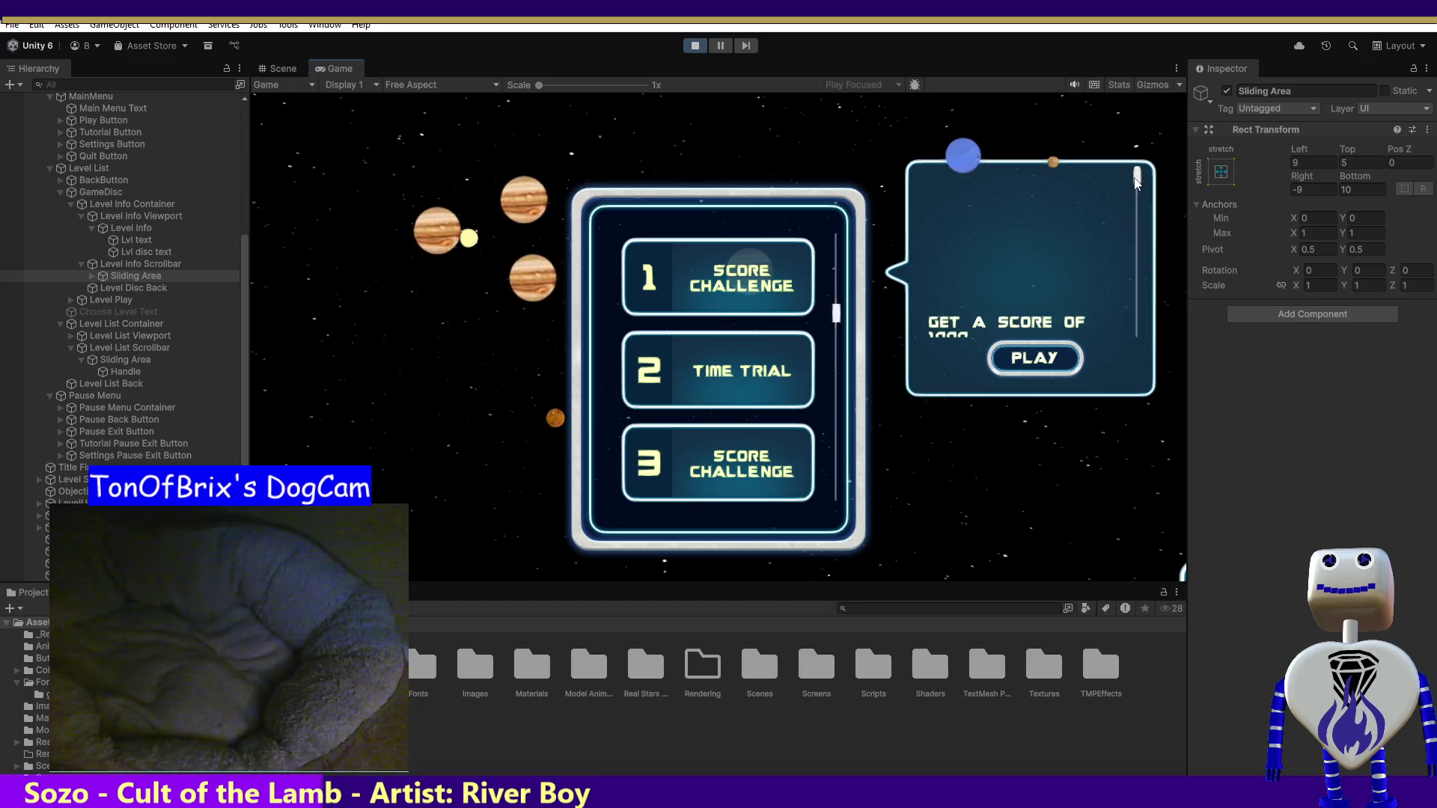
mouse_move(1135, 184)
left_mouse_down()
mouse_move(1136, 260)
mouse_move(1121, 173)
mouse_move(1106, 330)
left_mouse_up()
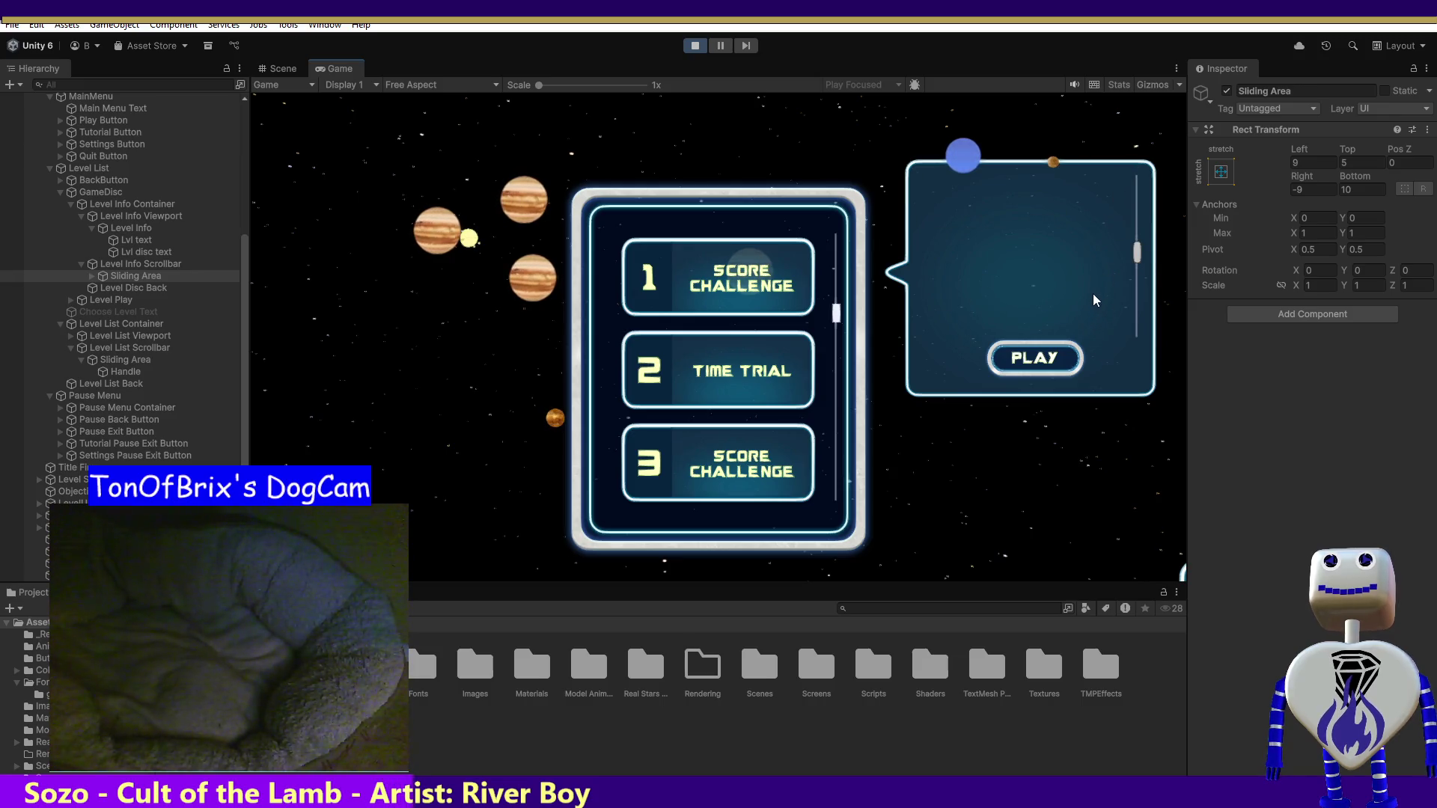
scroll(1078, 286, "up", 1)
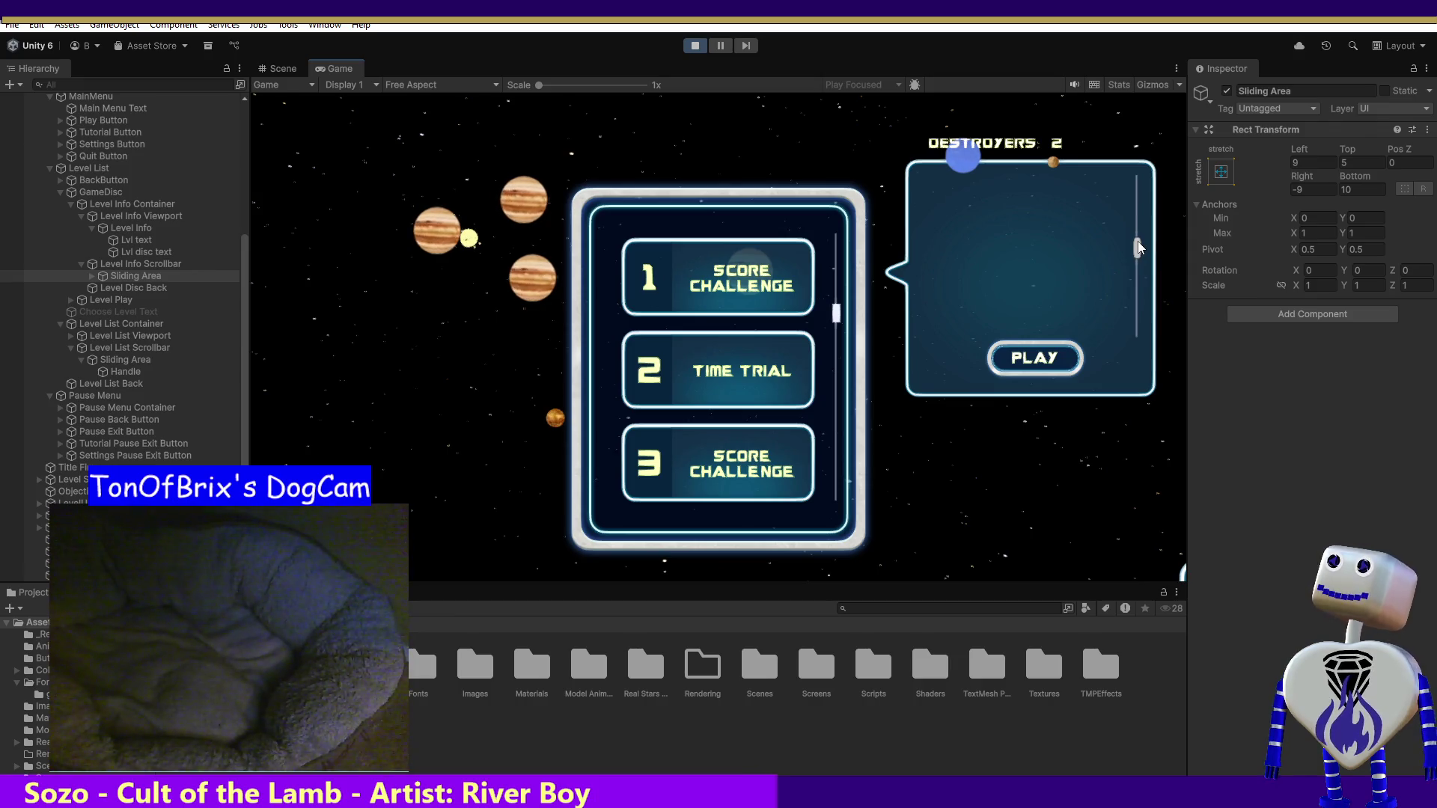
mouse_move(1138, 248)
left_mouse_down()
mouse_move(1139, 219)
mouse_move(1128, 281)
left_mouse_up()
scroll(1128, 275, "up", 5)
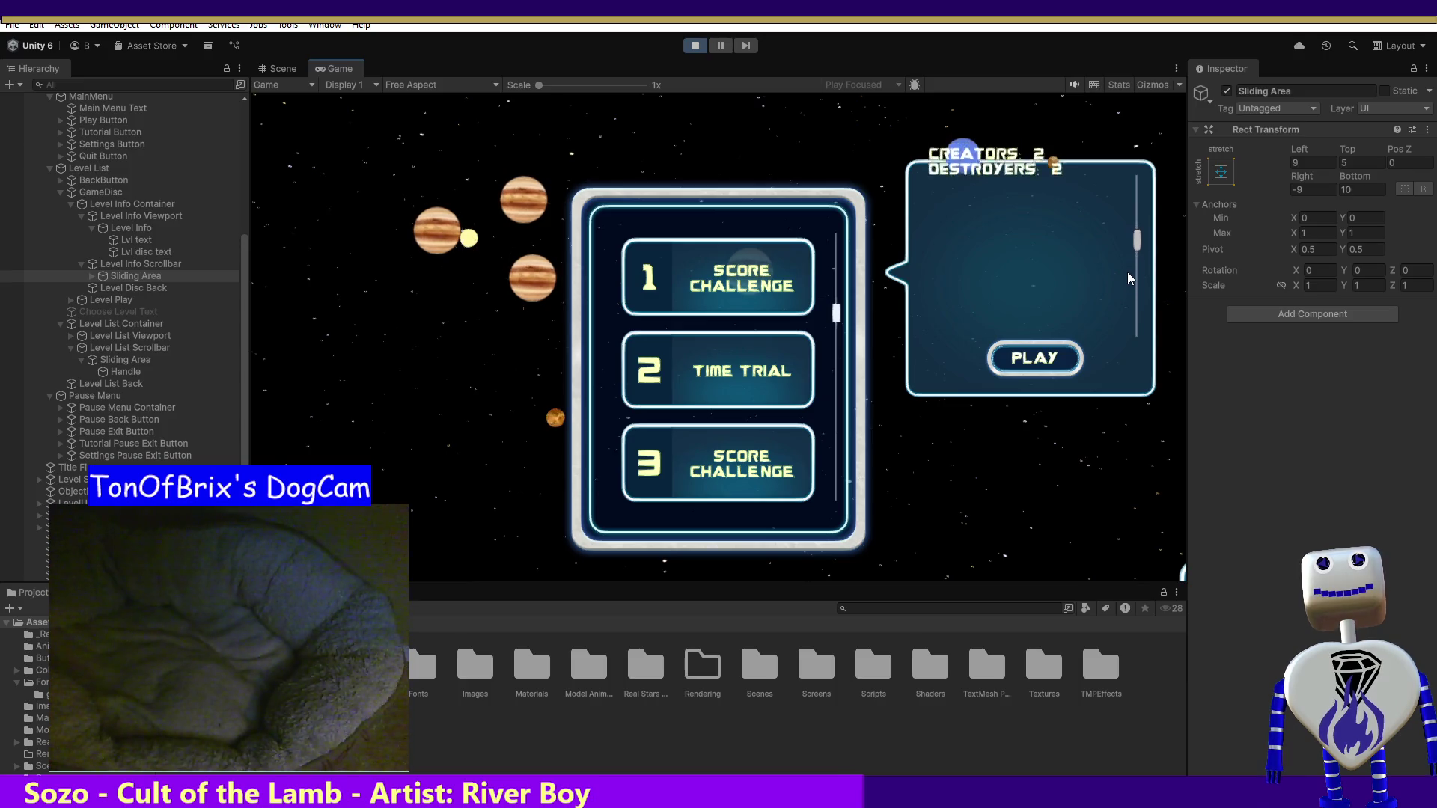
scroll(1128, 256, "up", 5)
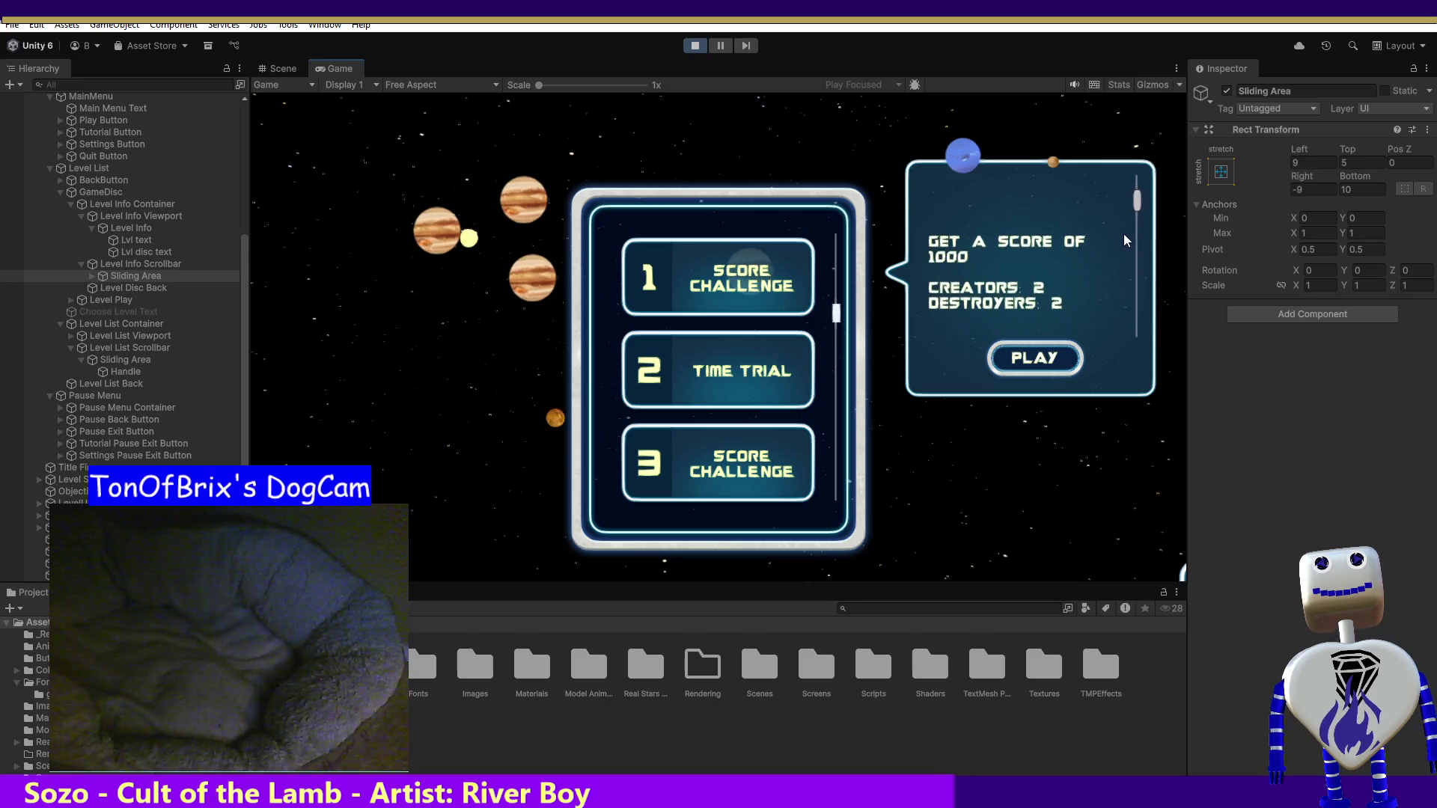
left_click(147, 264)
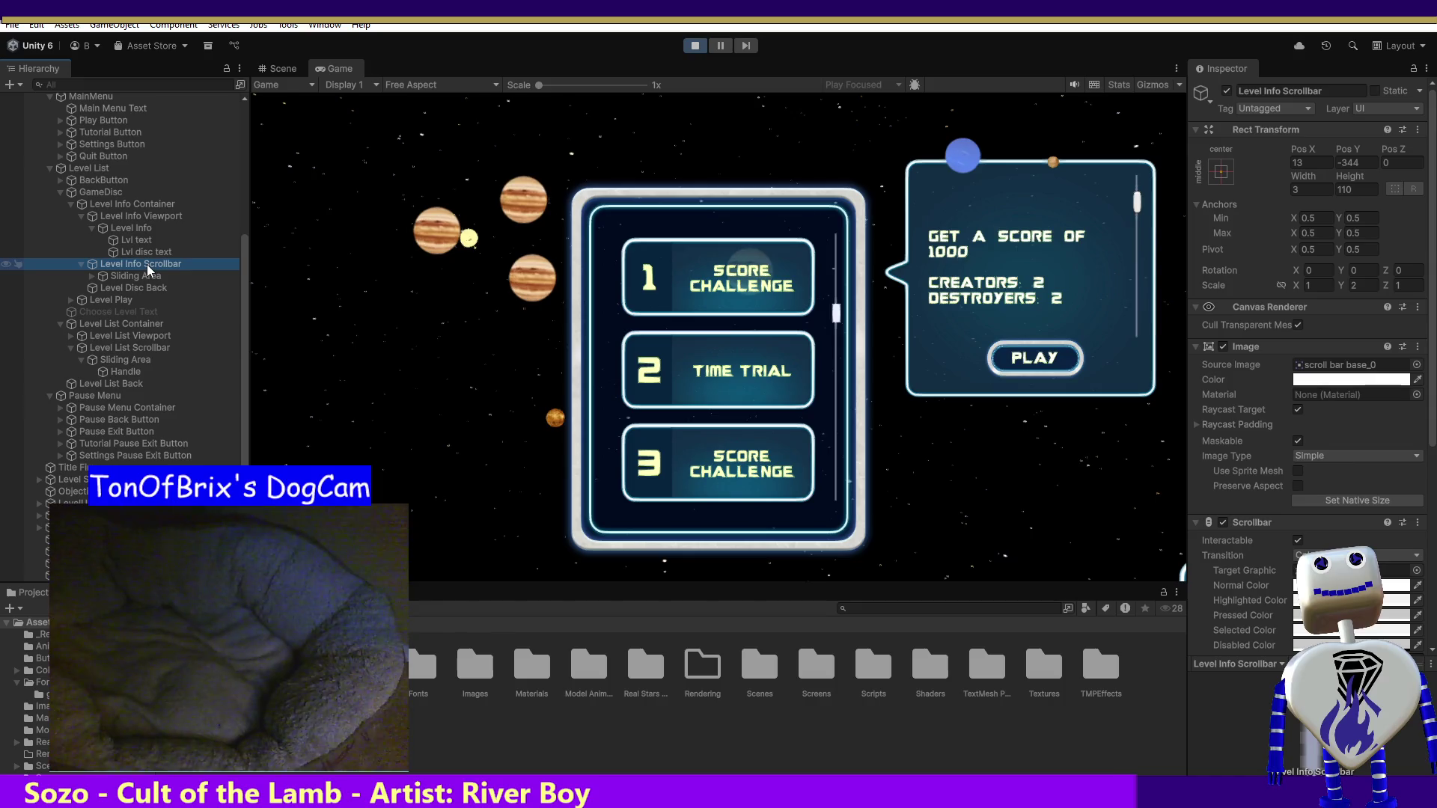
left_click(143, 218)
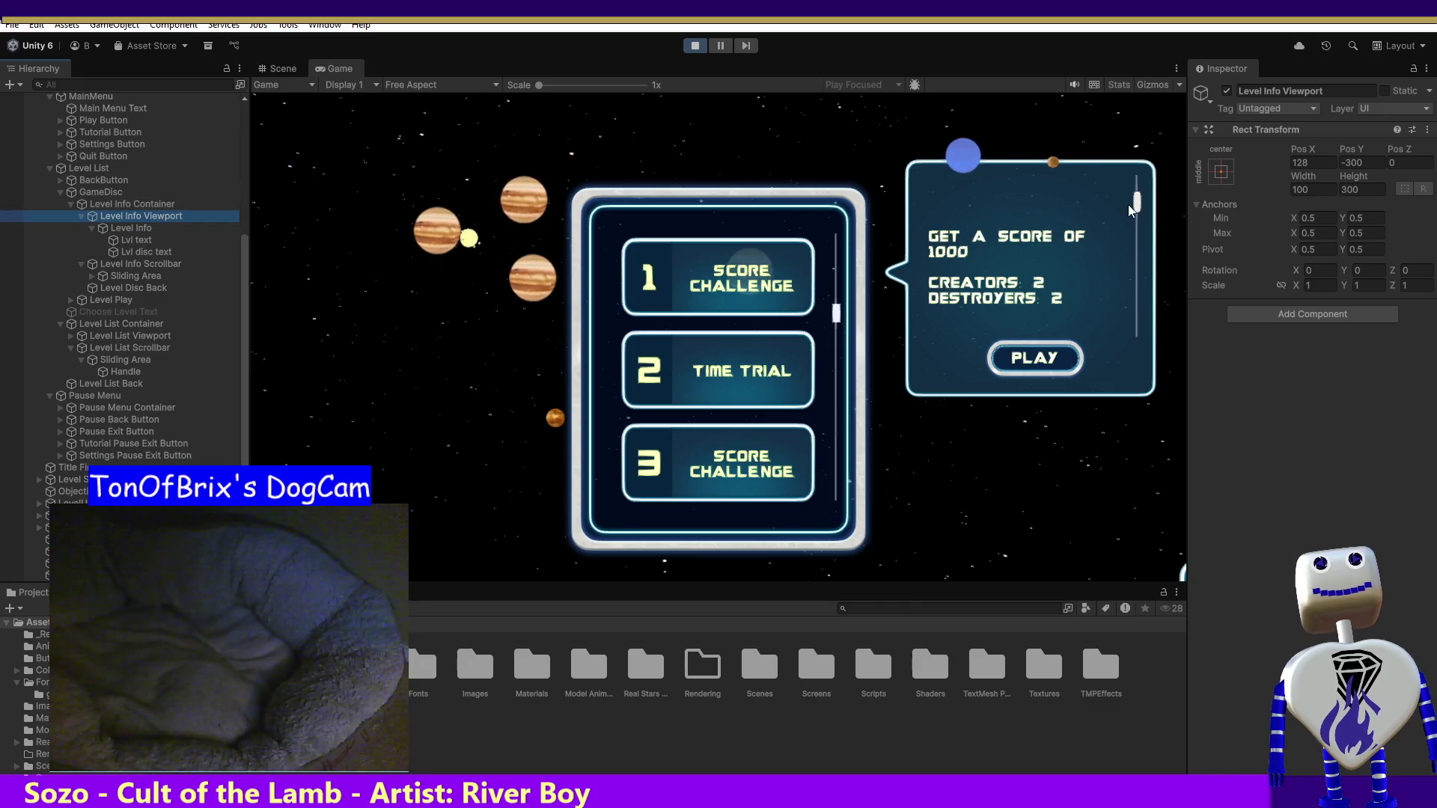
- Set the Level Info Viewport's Pos Y to -400 and scroll to check the text
left_click(1370, 164)
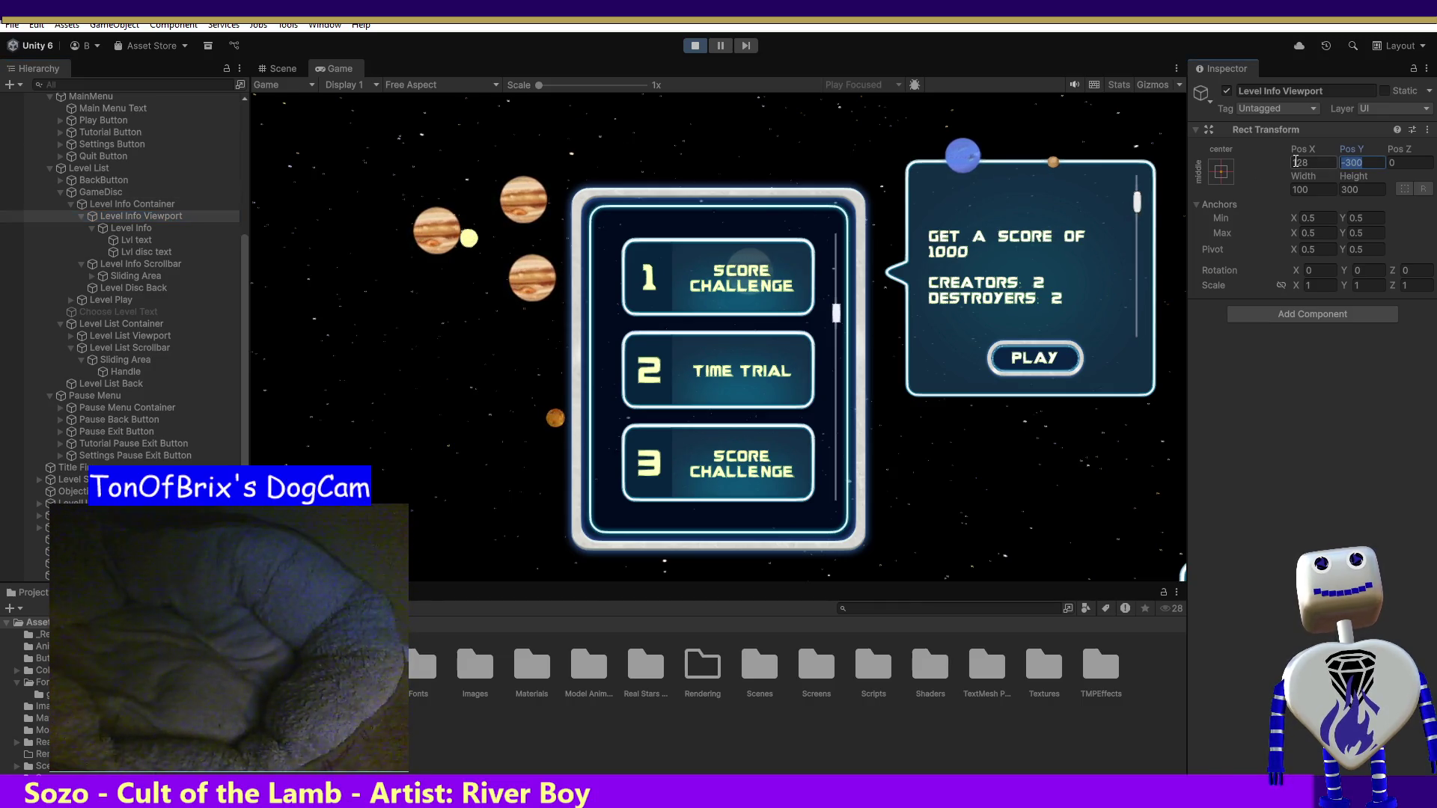
type("-400")
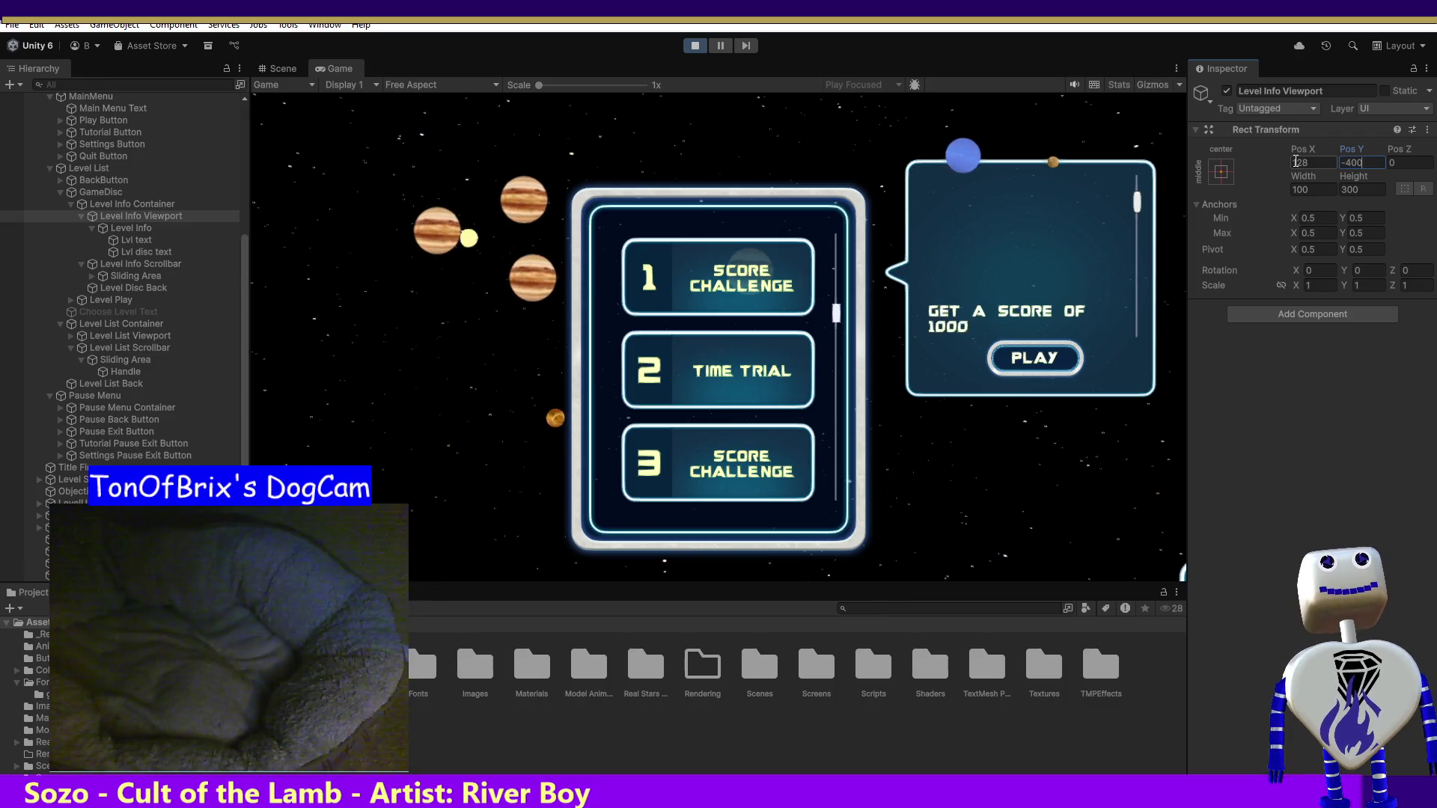
key("Return")
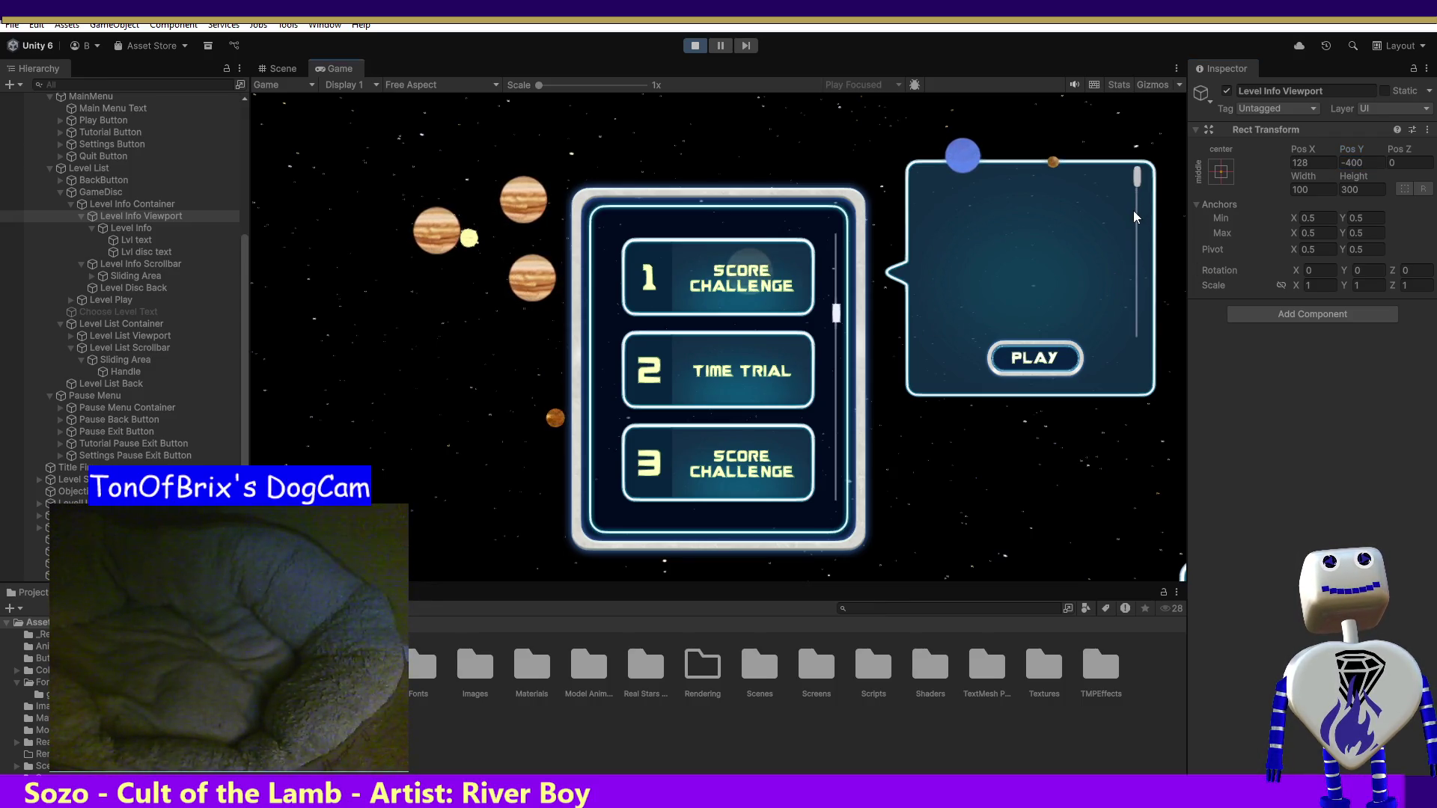
scroll(1135, 202, "down", 2)
scroll(1144, 245, "up", 1)
scroll(1144, 322, "down", 1)
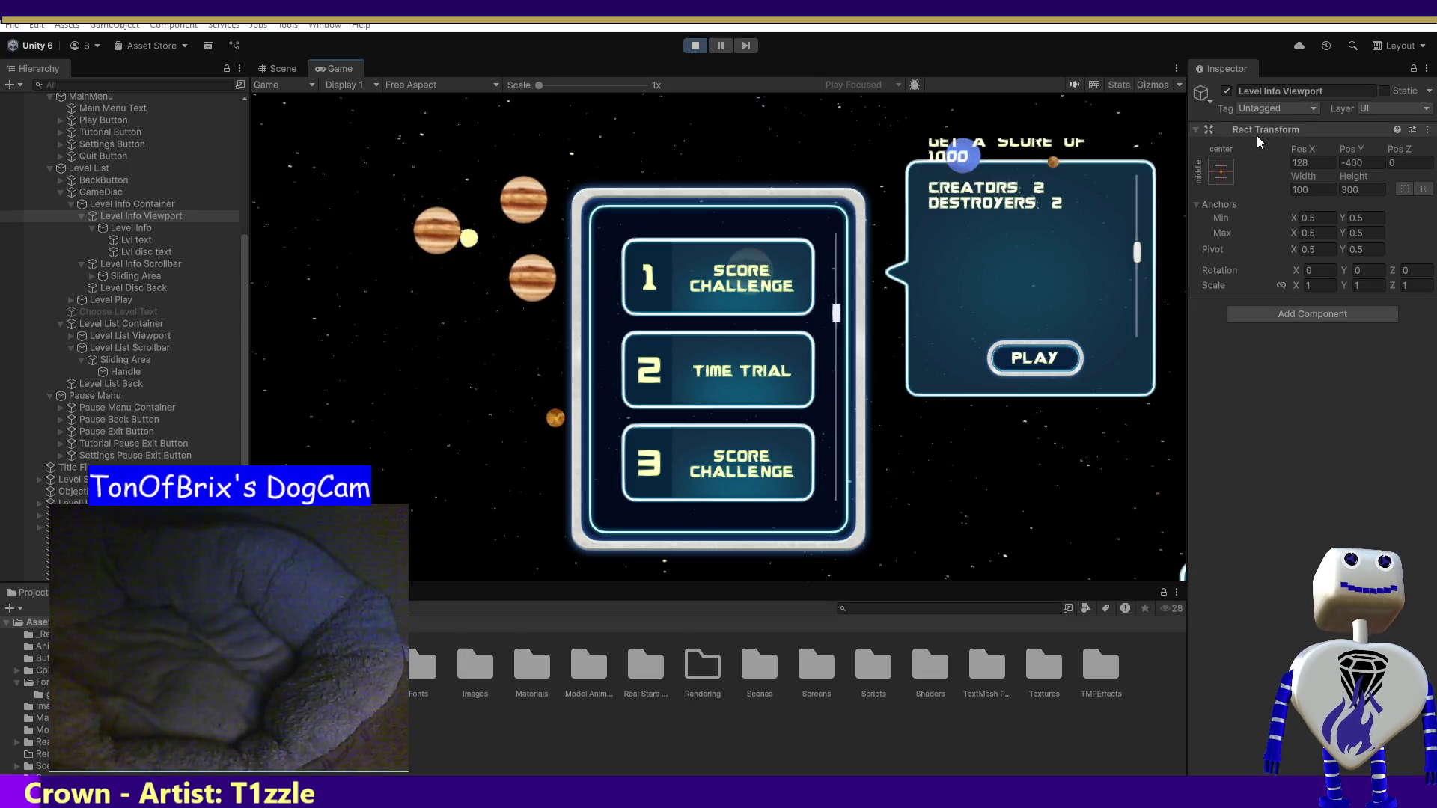
- Try viewport Pos Y values 30, -100 and -150, scrolling the popup text between changes
left_click(1368, 163)
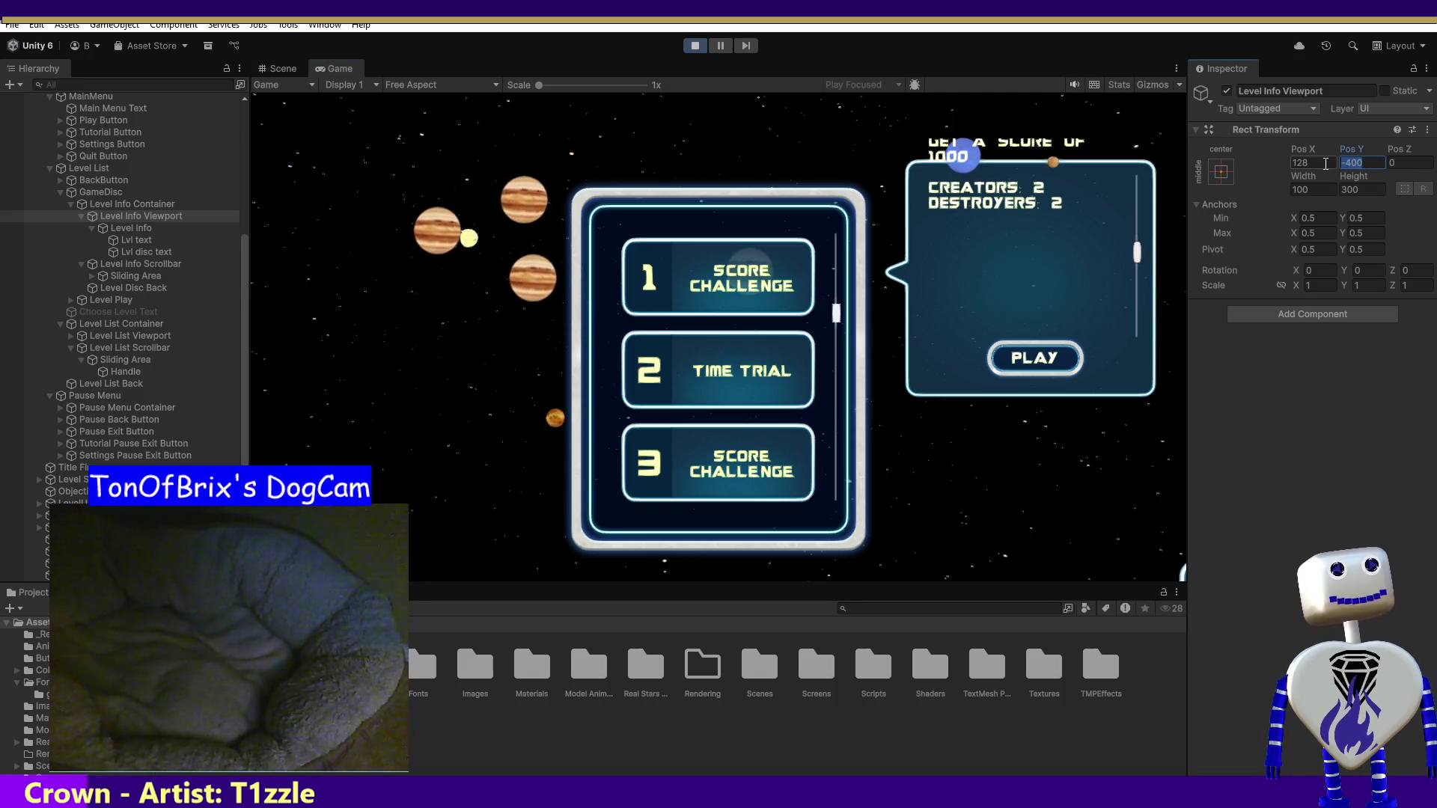
type("-30")
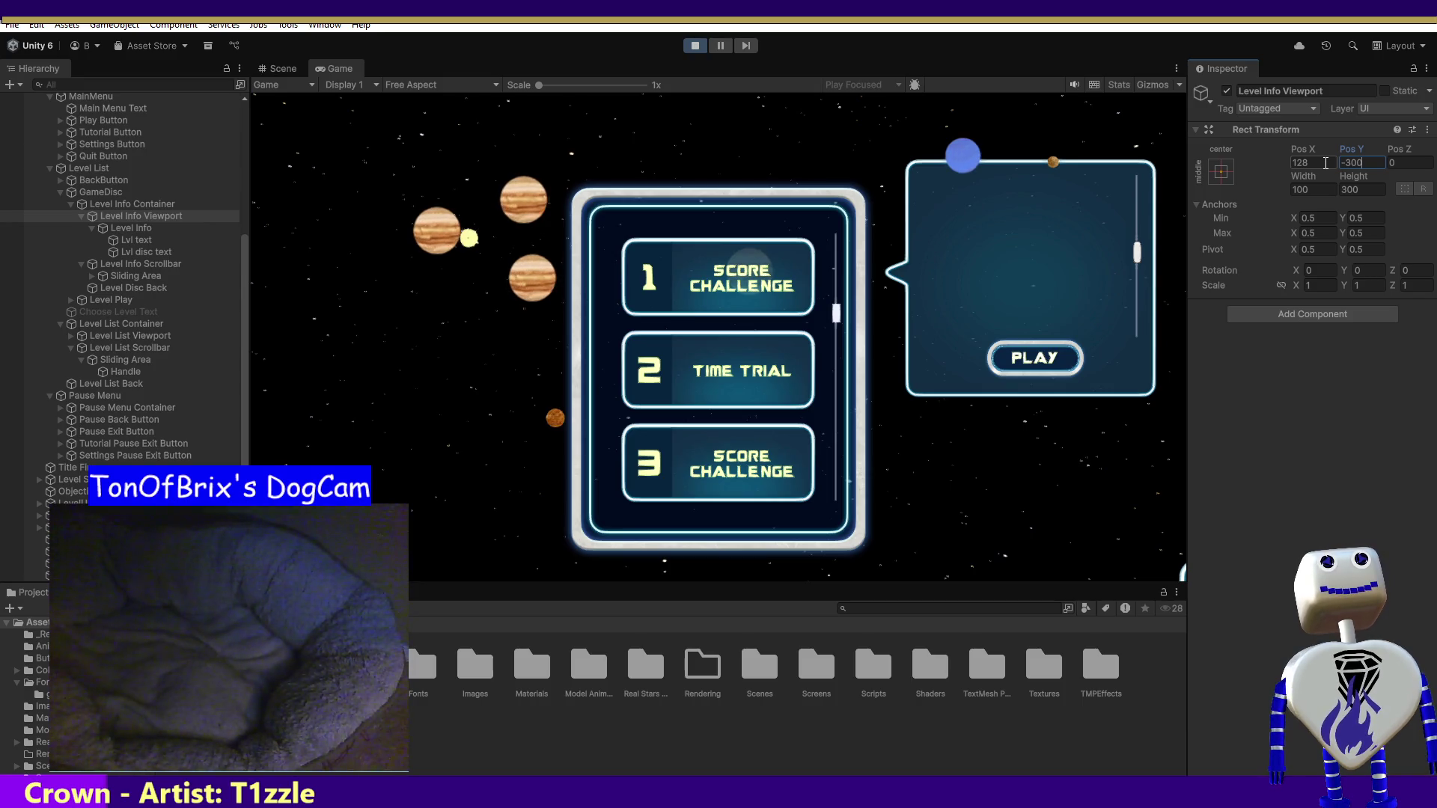
mouse_move(1139, 254)
left_mouse_down()
mouse_move(1138, 204)
mouse_move(1129, 312)
left_mouse_up()
mouse_move(1137, 255)
left_mouse_down()
mouse_move(1139, 238)
mouse_move(1134, 266)
left_mouse_up()
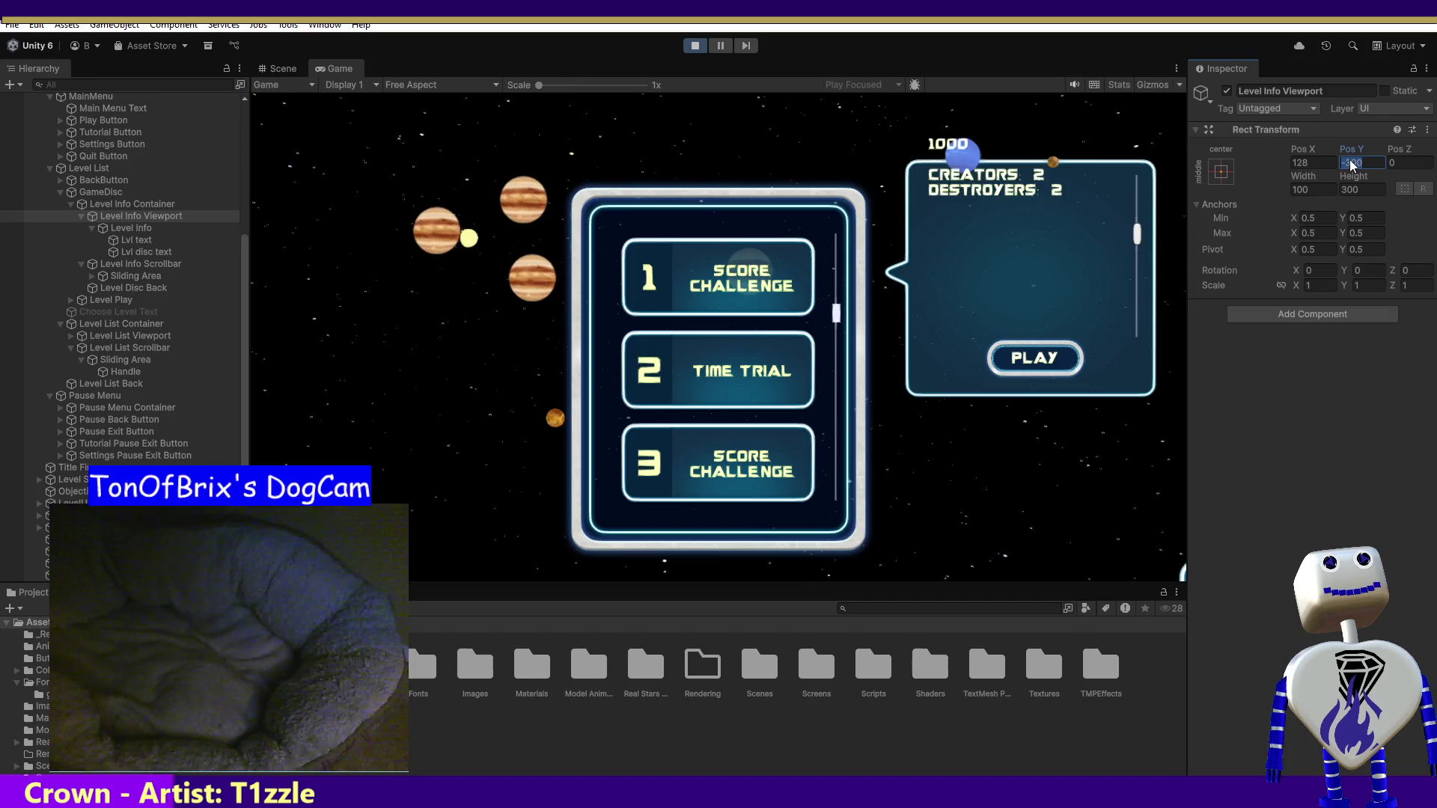
left_click_drag(1347, 163, 1340, 160)
type("1")
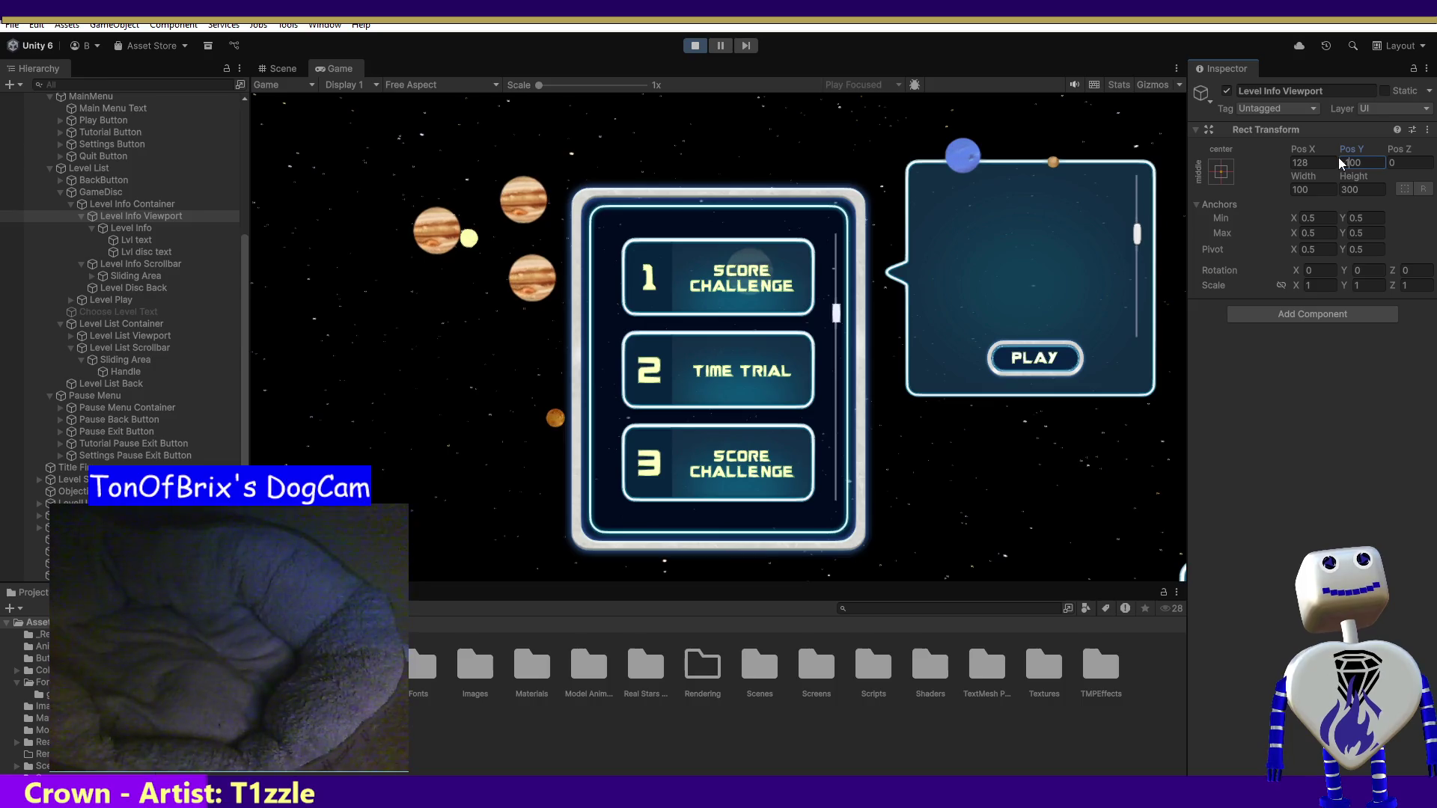
type("-100")
left_click(1138, 277)
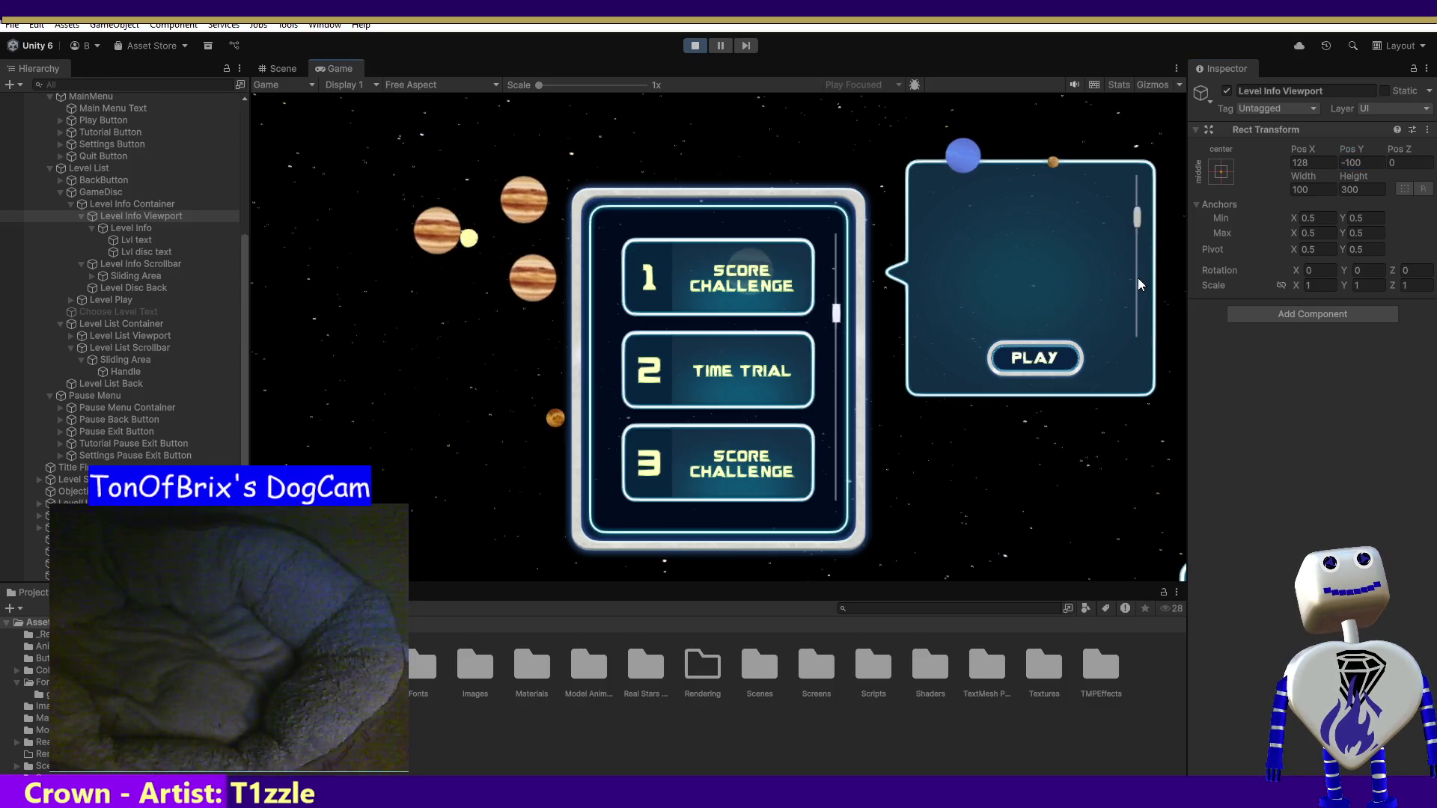
scroll(1145, 218, "up", 3)
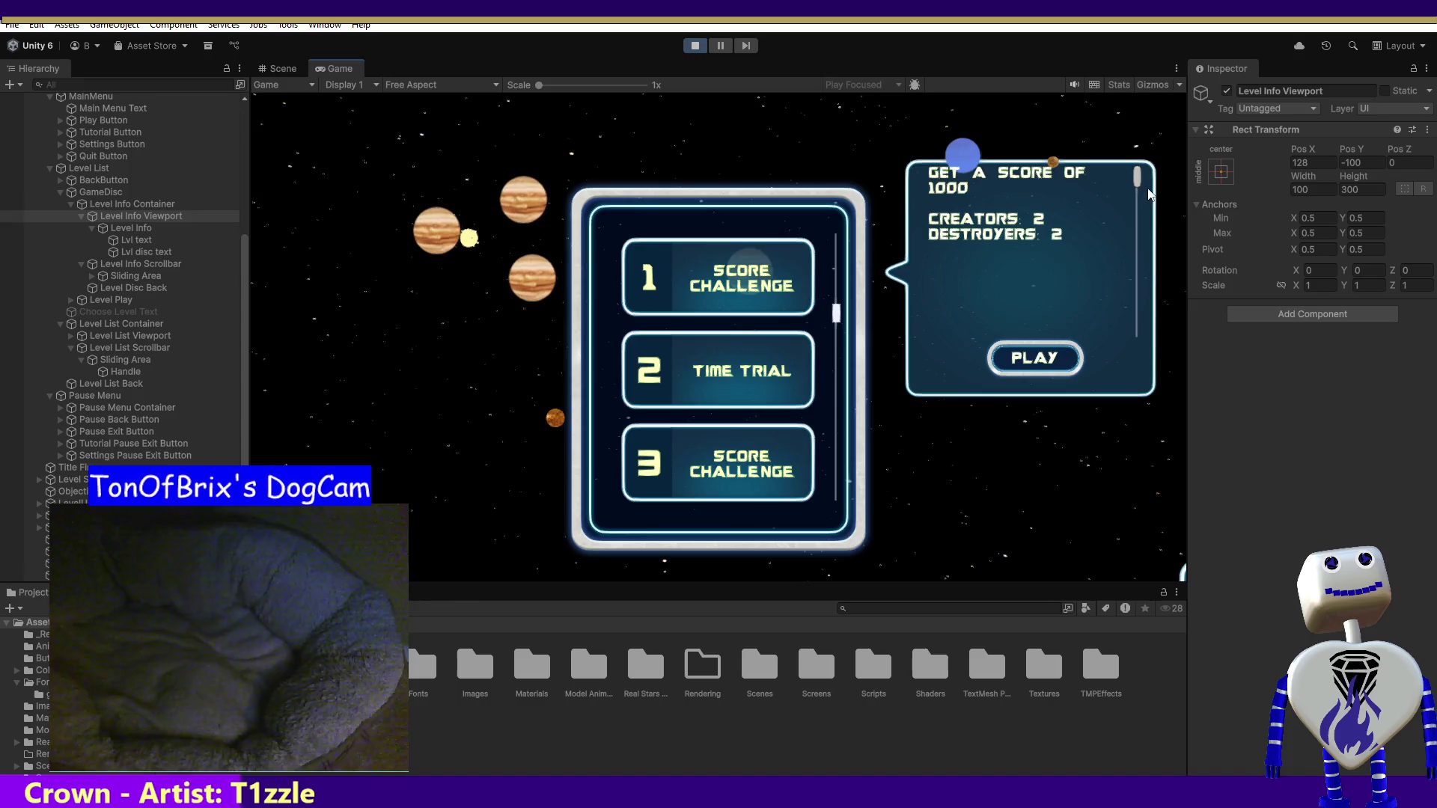
scroll(1151, 361, "down", 3)
scroll(1139, 209, "up", 3)
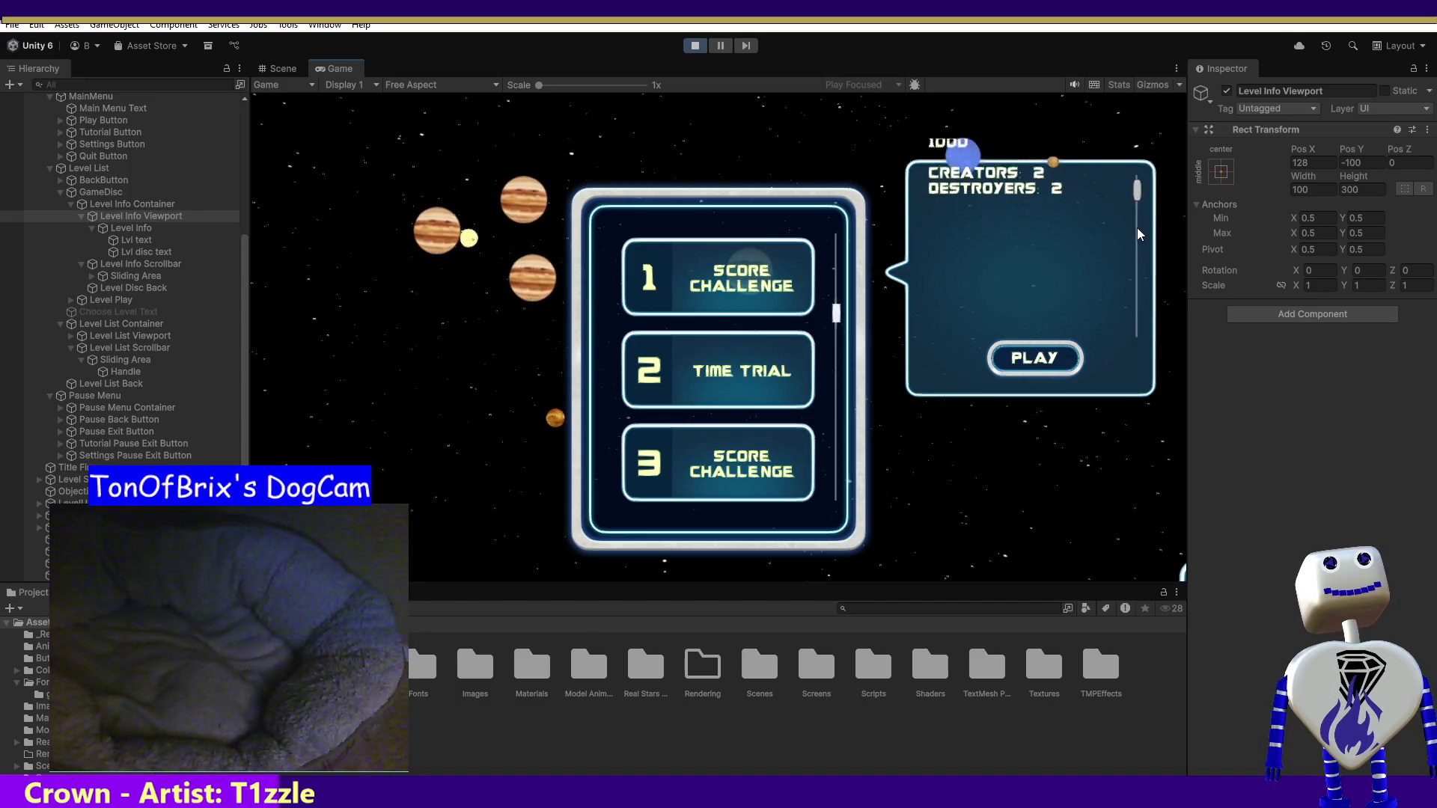
scroll(1137, 228, "up", 2)
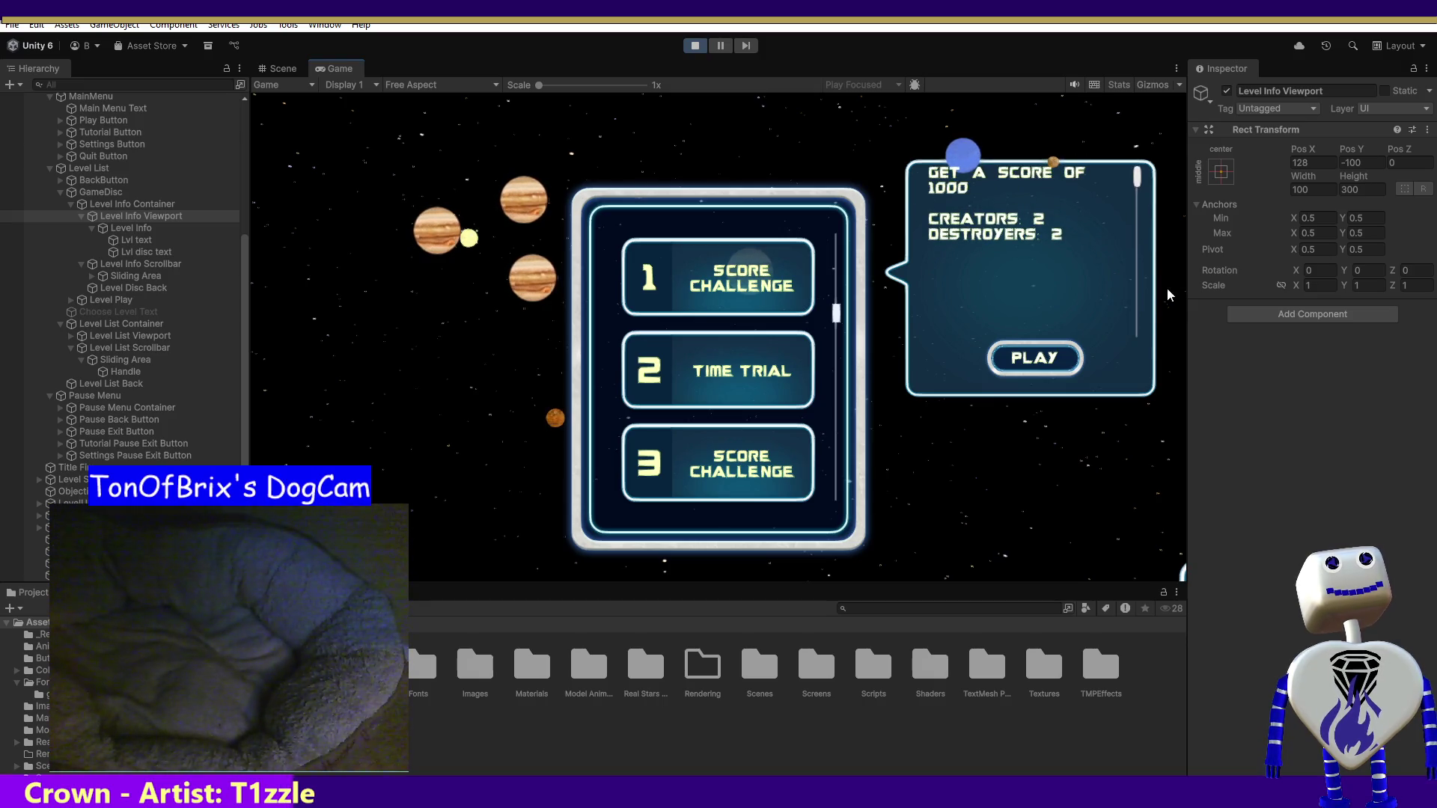
left_click(1351, 161)
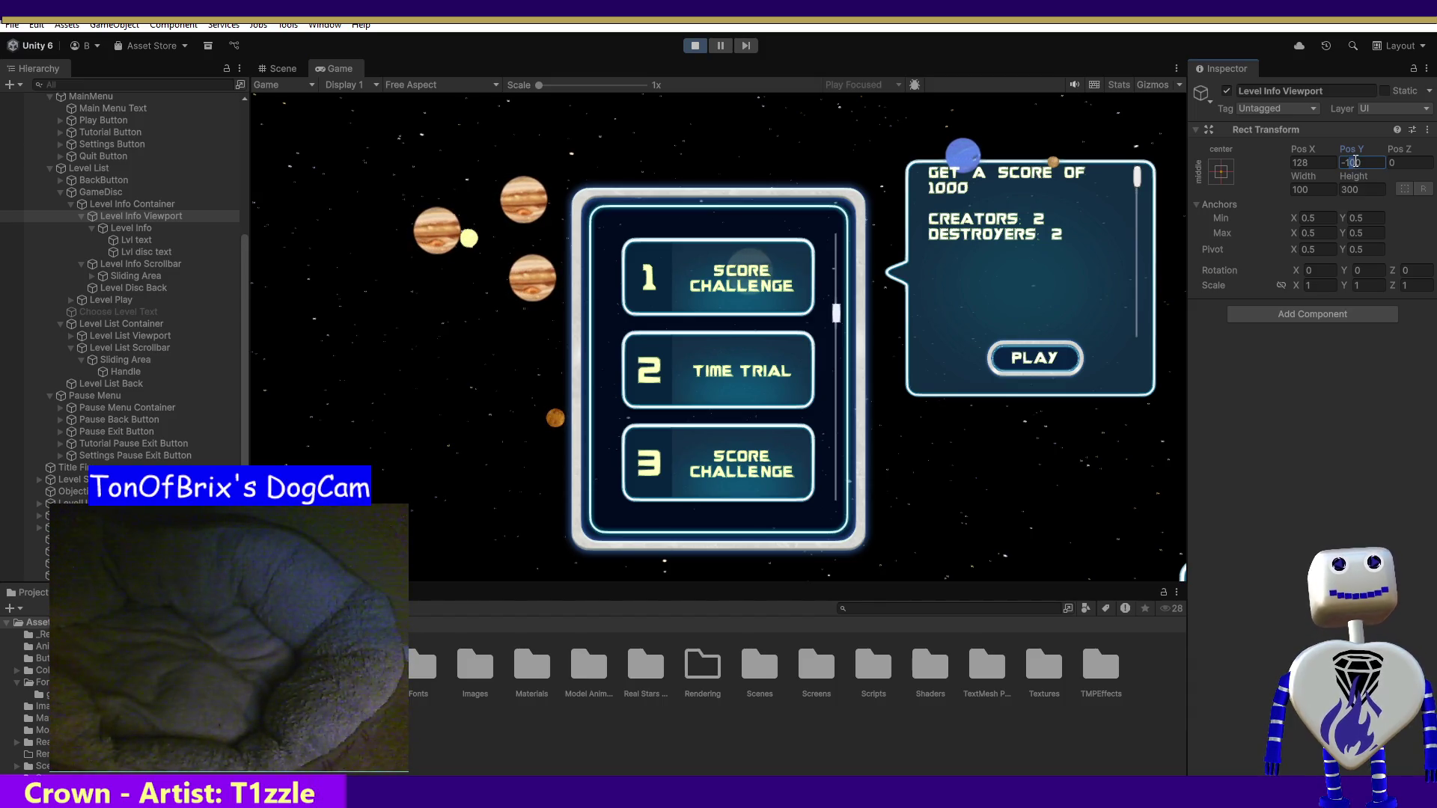
type("-150")
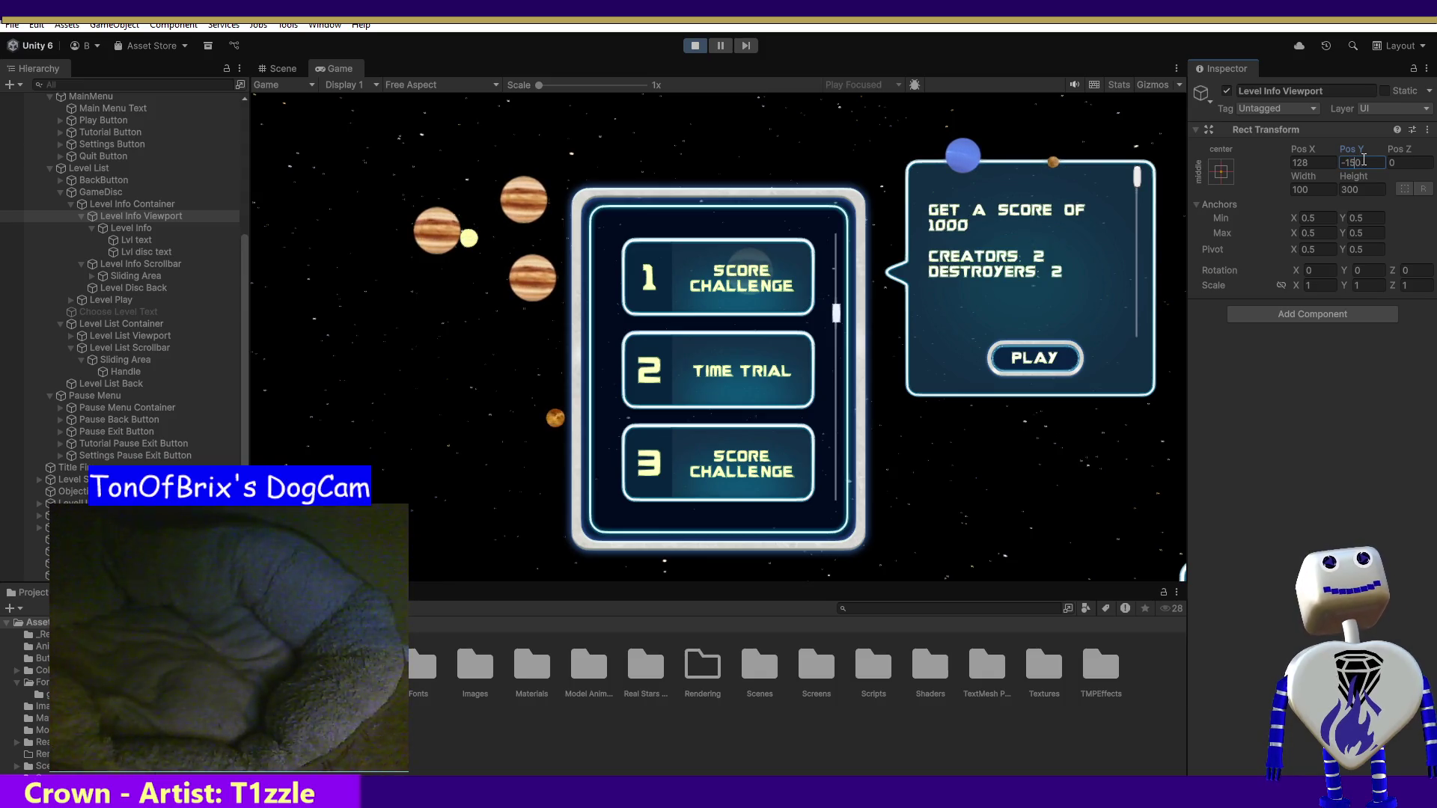
- Set viewport Pos Y to -110, Height to 200, then Pos Y to -220, scrolling to test
double_click(1351, 163)
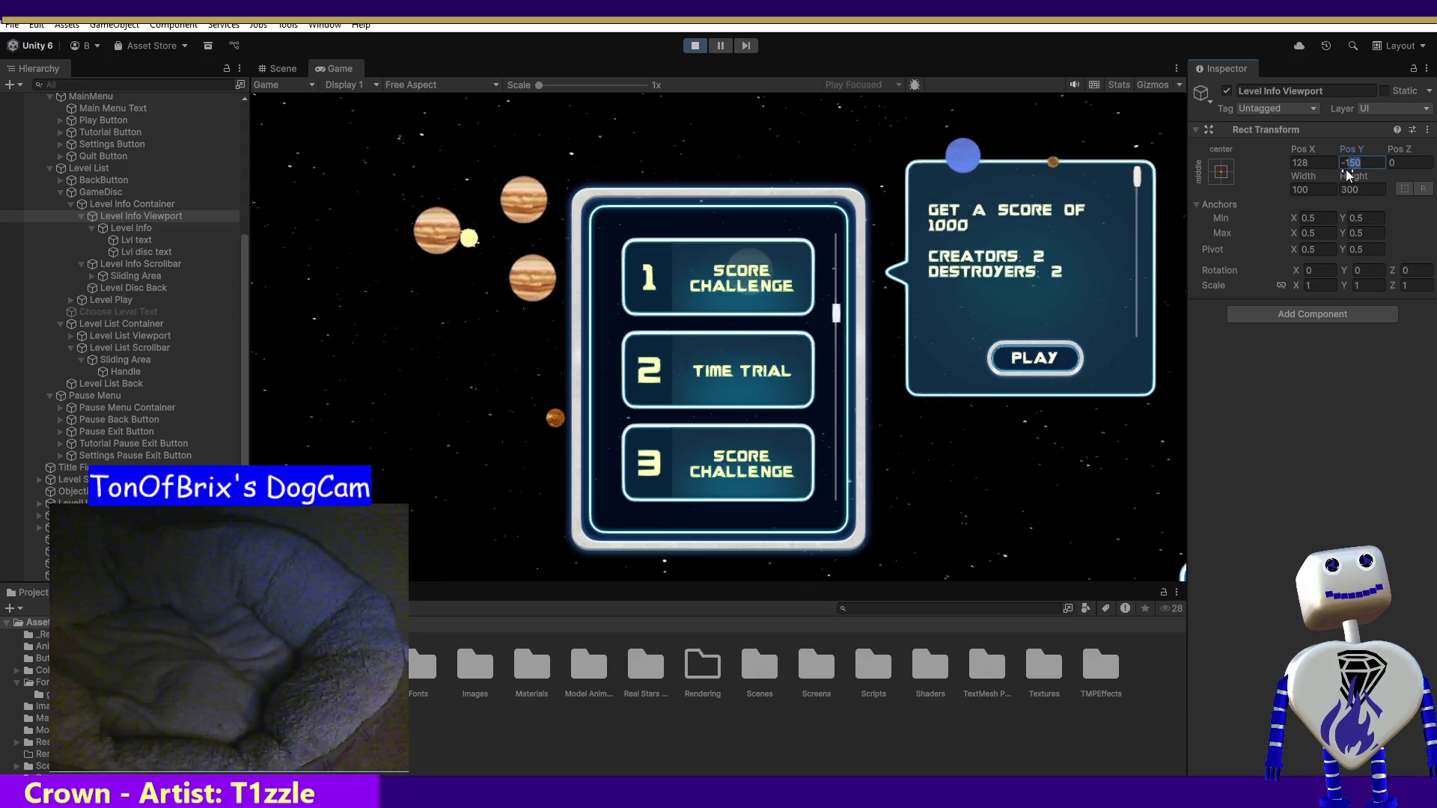
type("110")
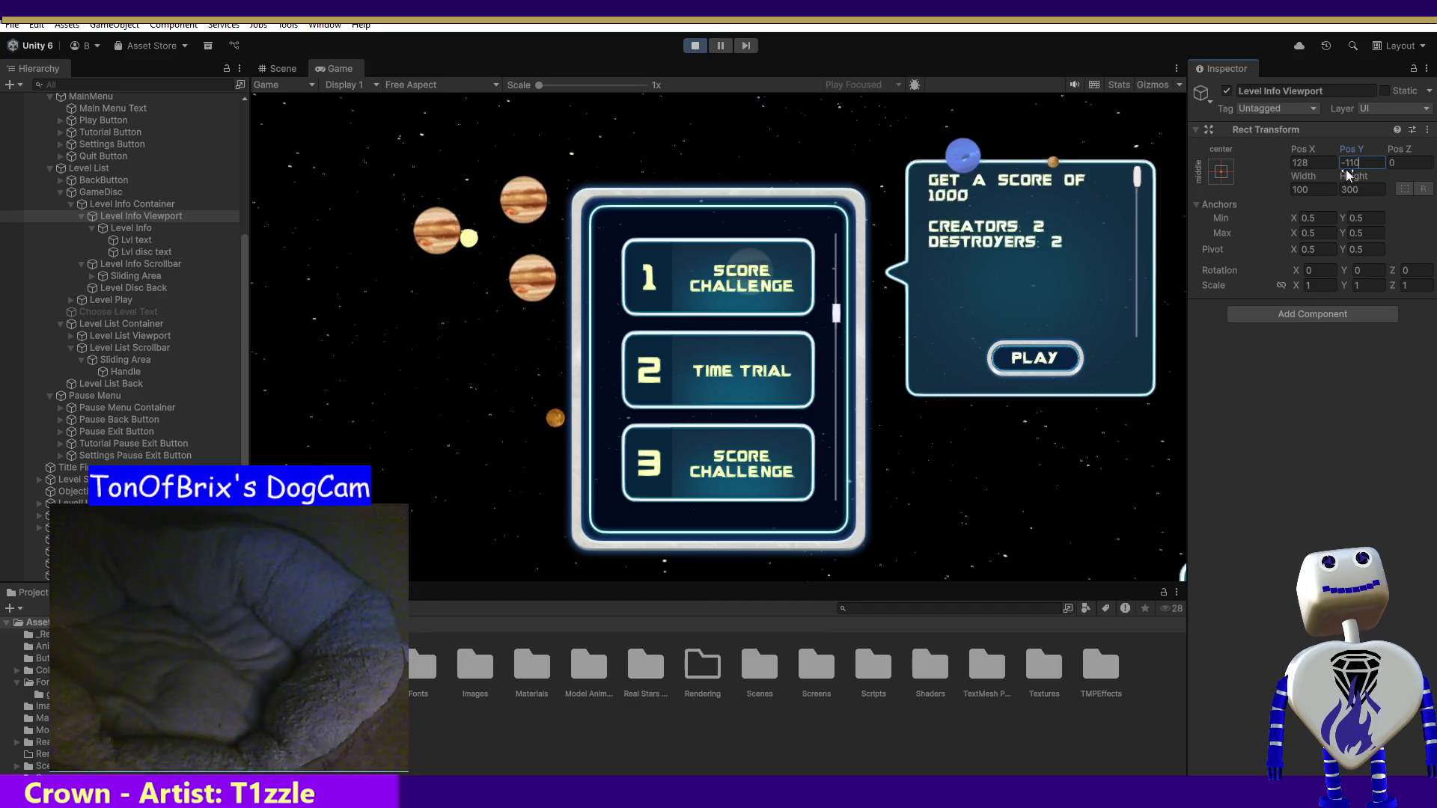
left_click(1348, 191)
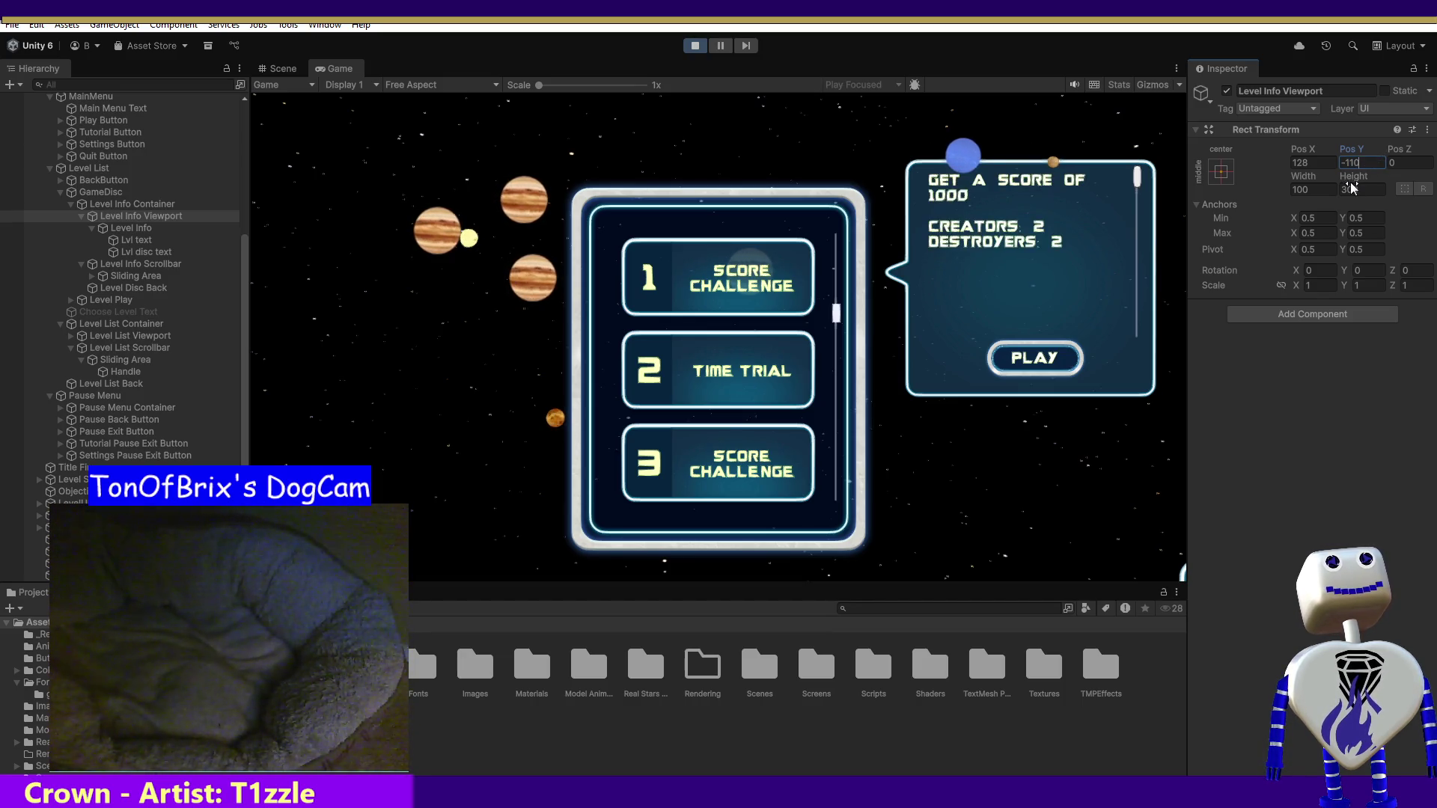
left_click(1340, 189)
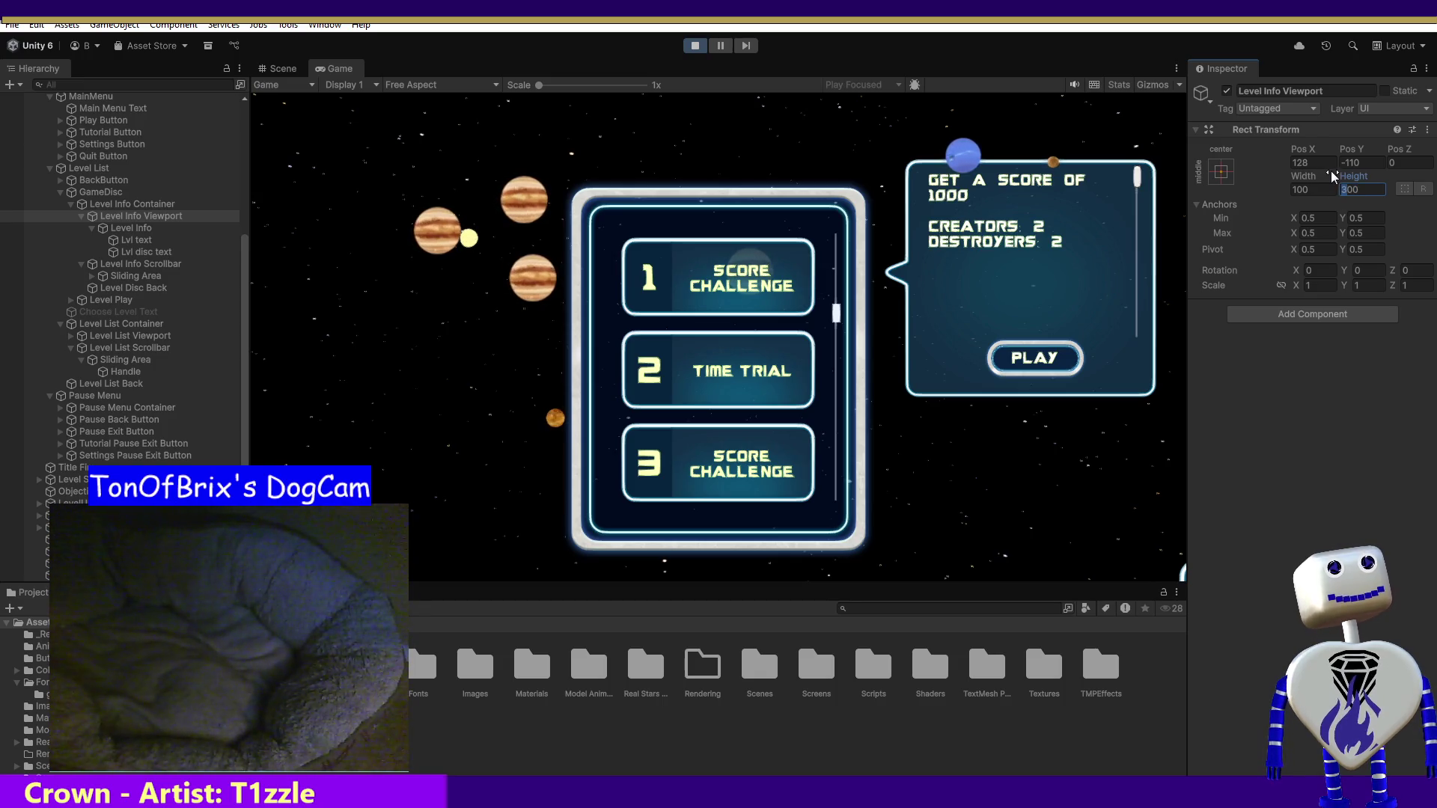
type("2")
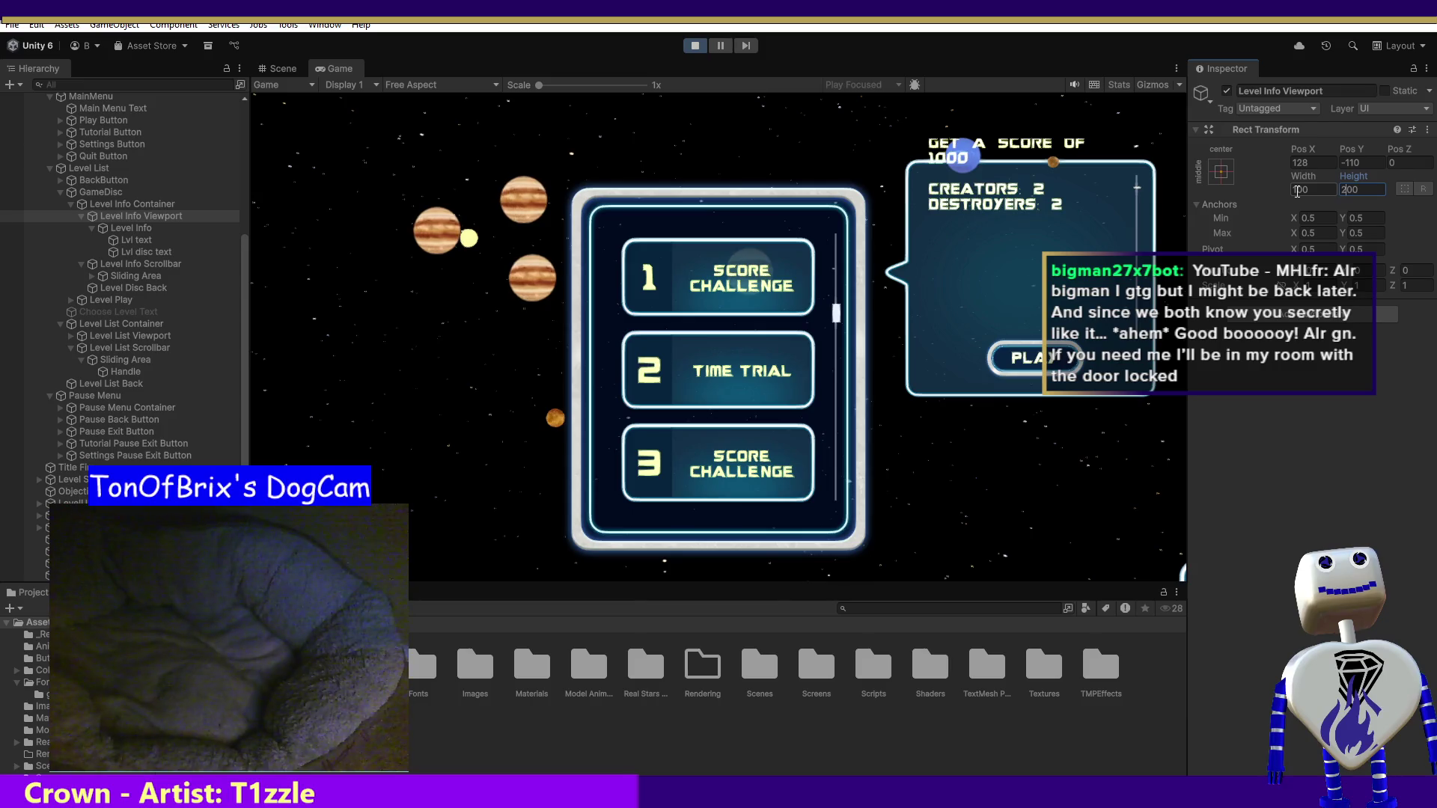
left_click(1362, 163)
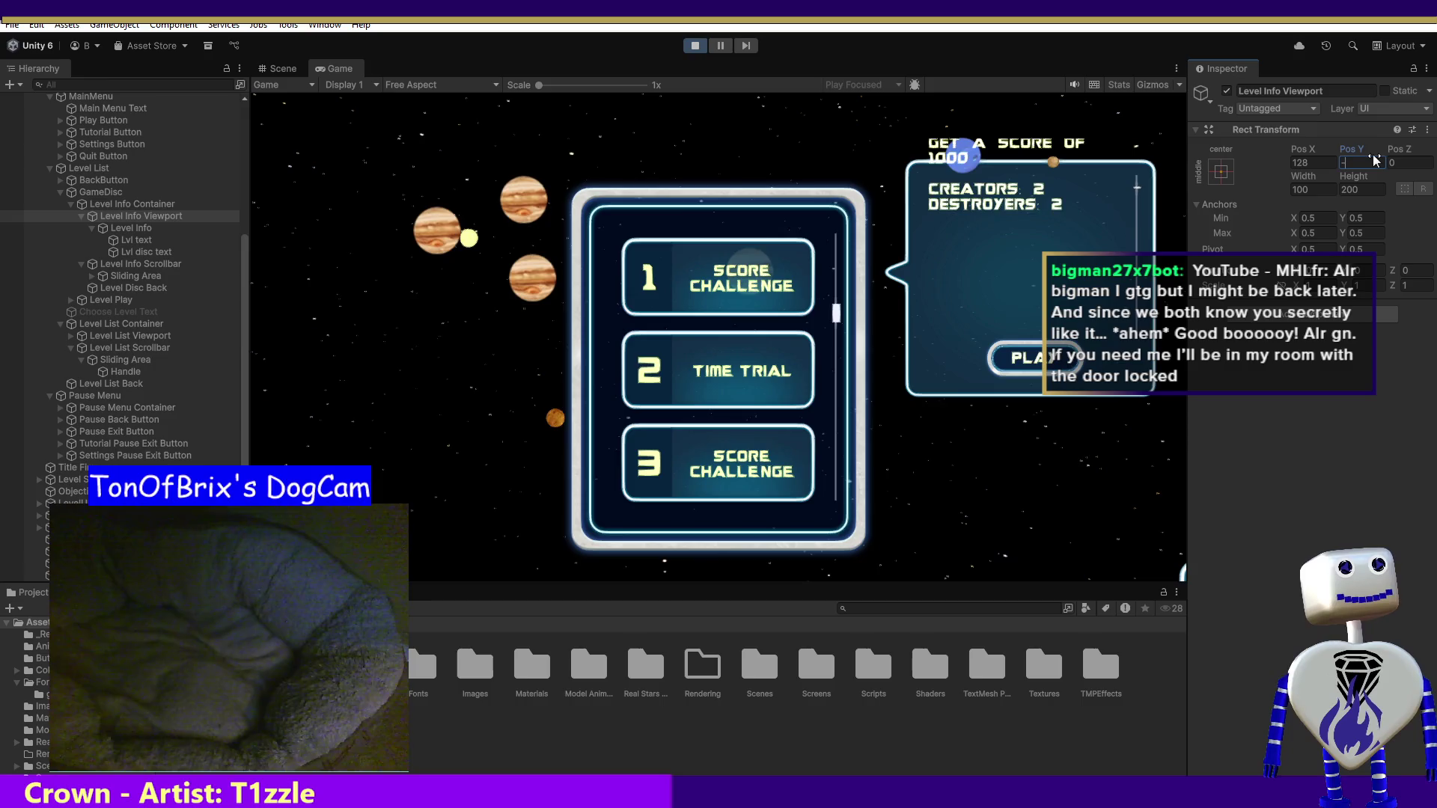
type("-220")
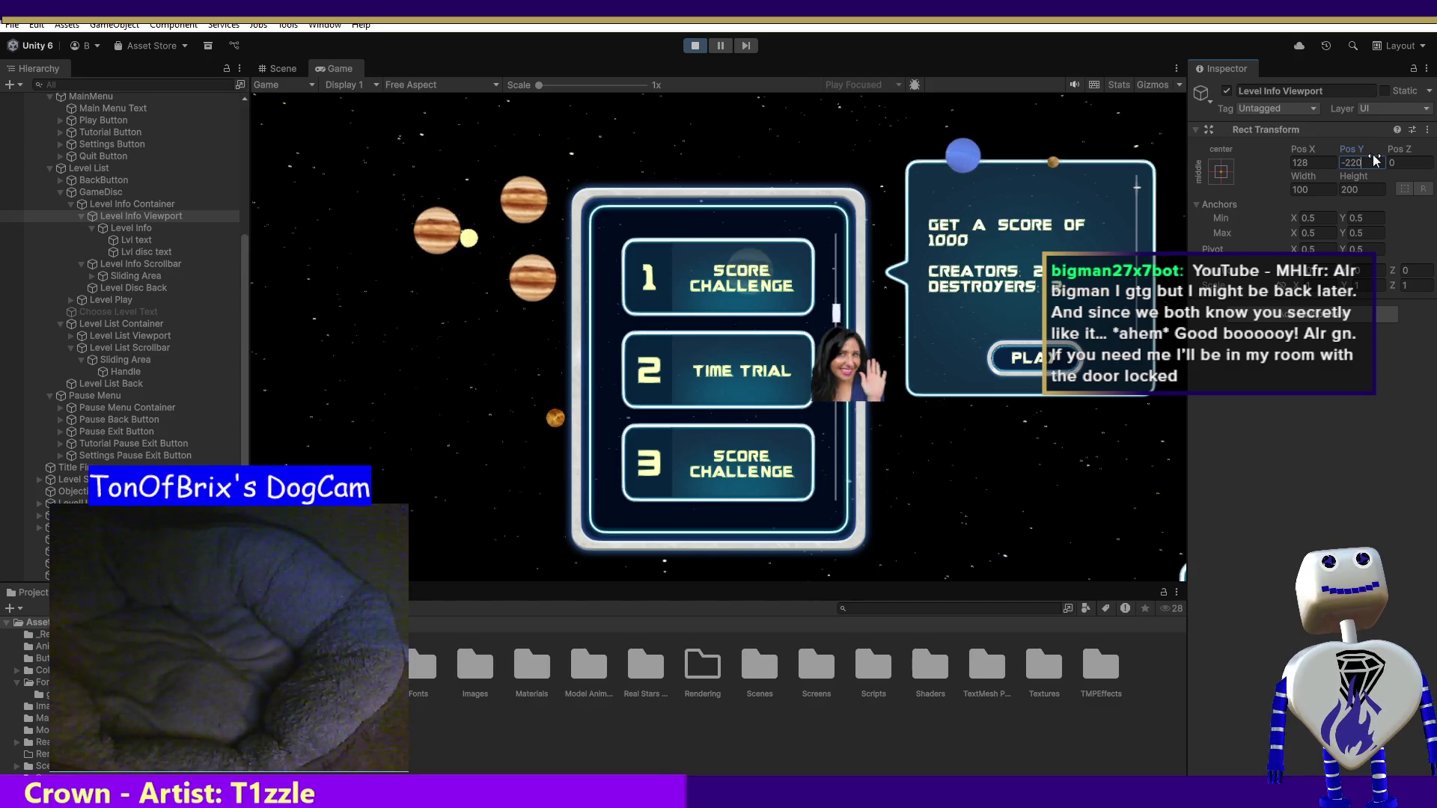
left_click(1126, 186)
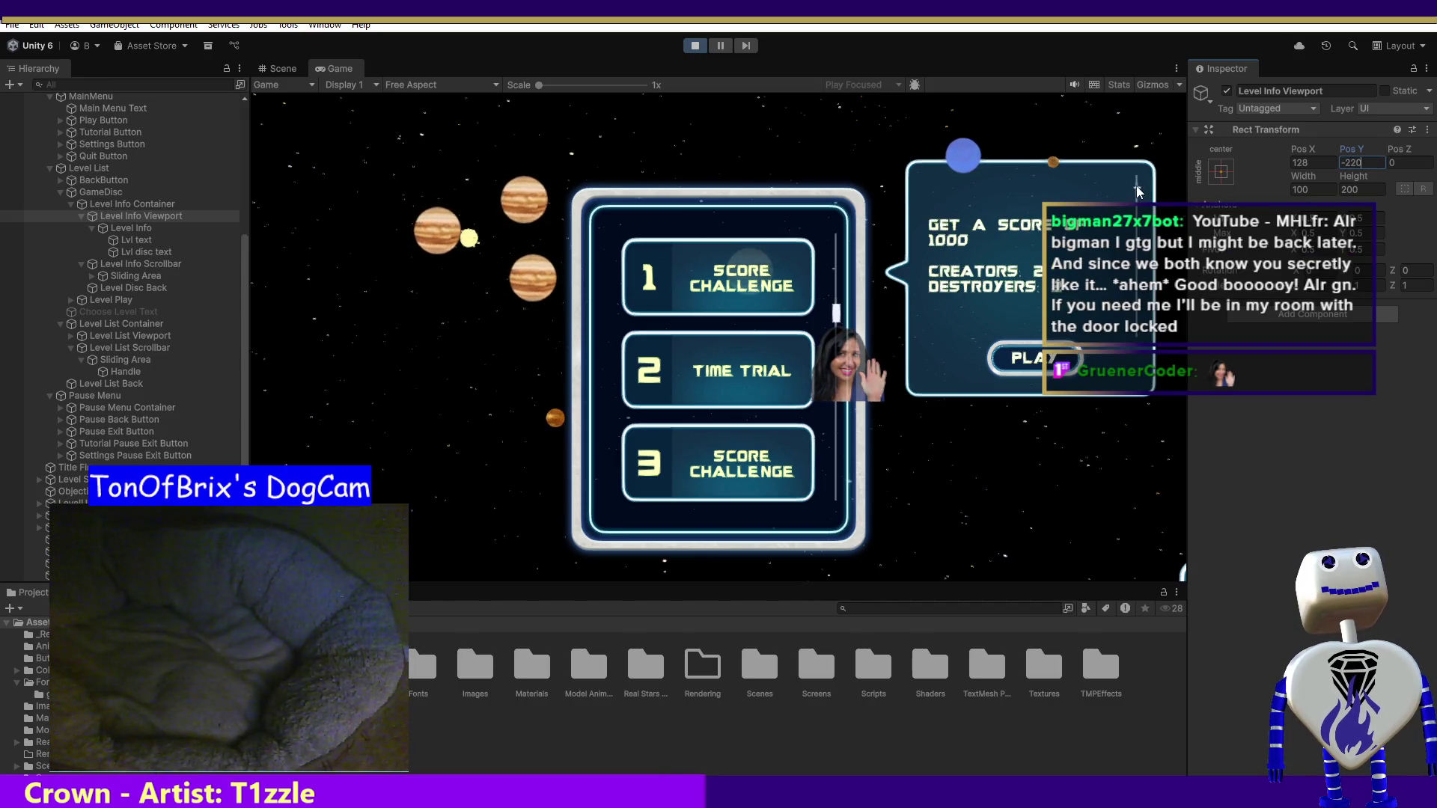
scroll(1131, 219, "down", 1)
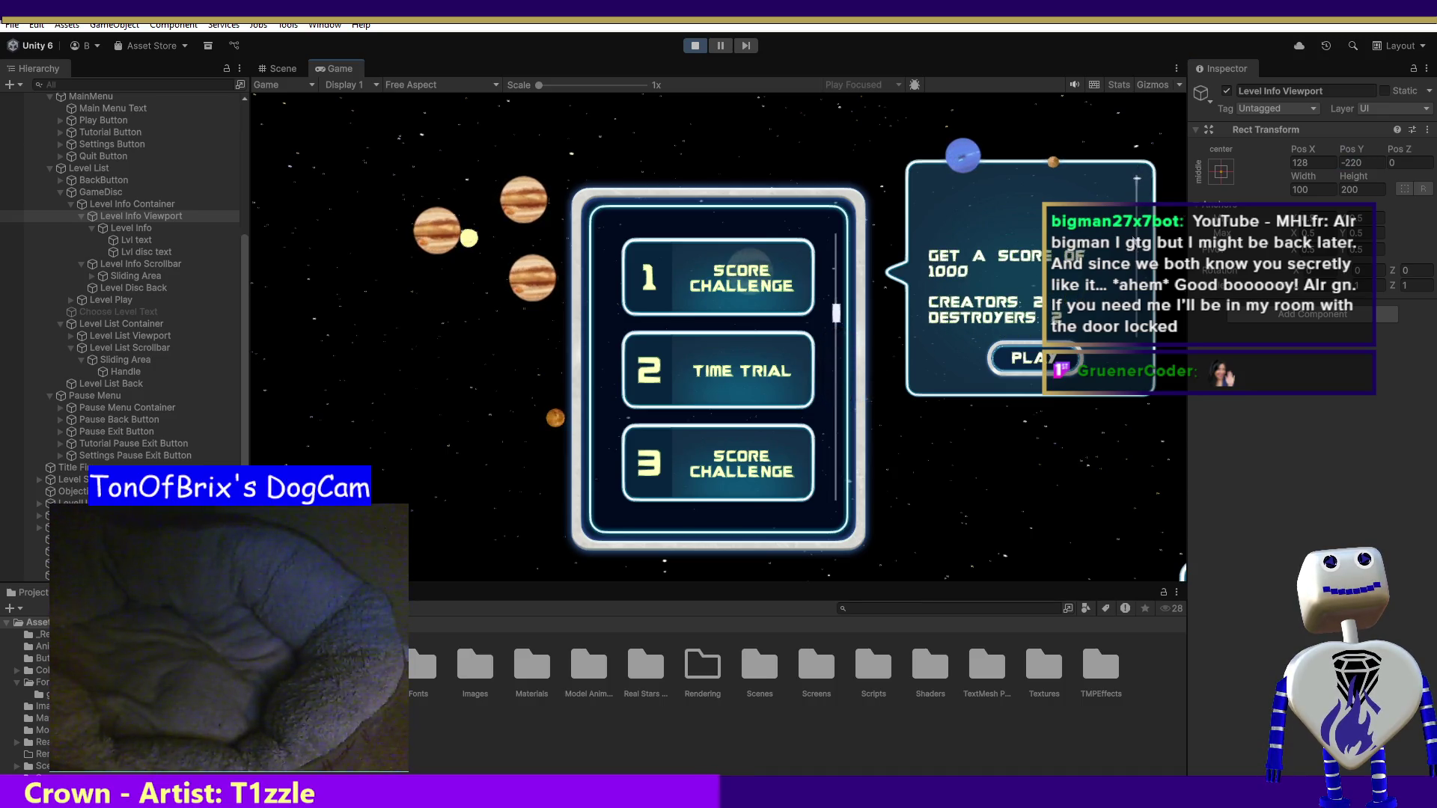
scroll(1139, 226, "down", 3)
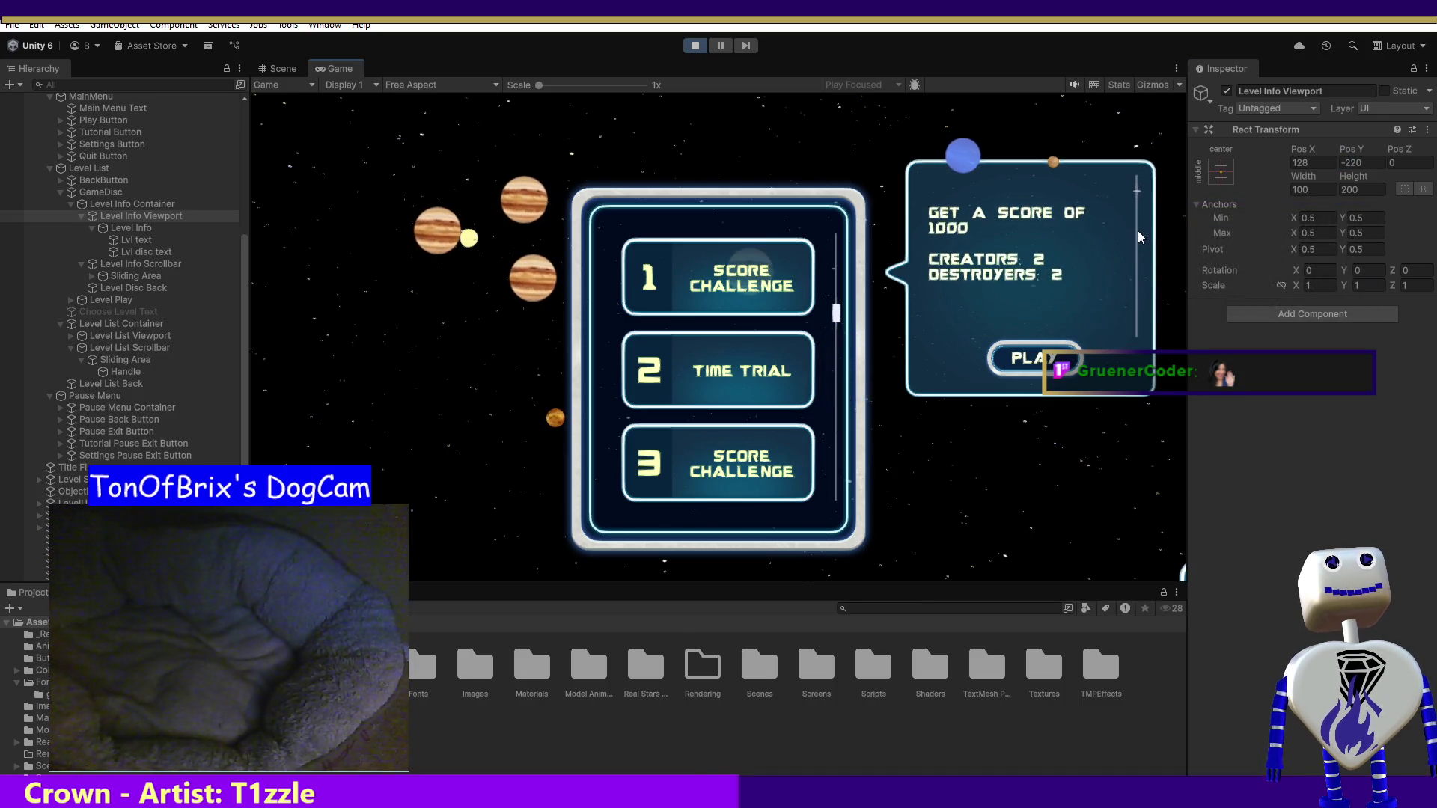
scroll(1138, 239, "down", 3)
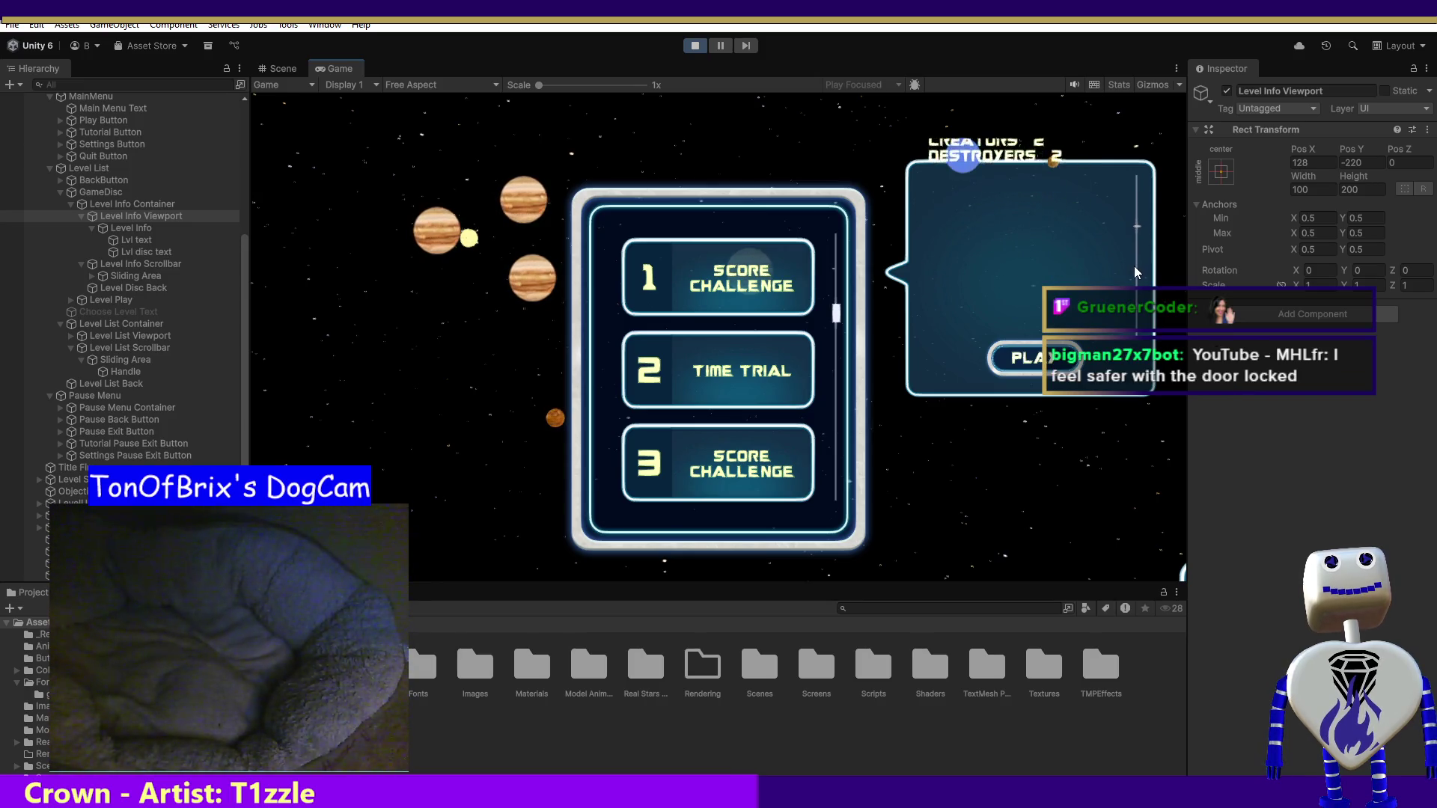
scroll(1133, 247, "up", 2)
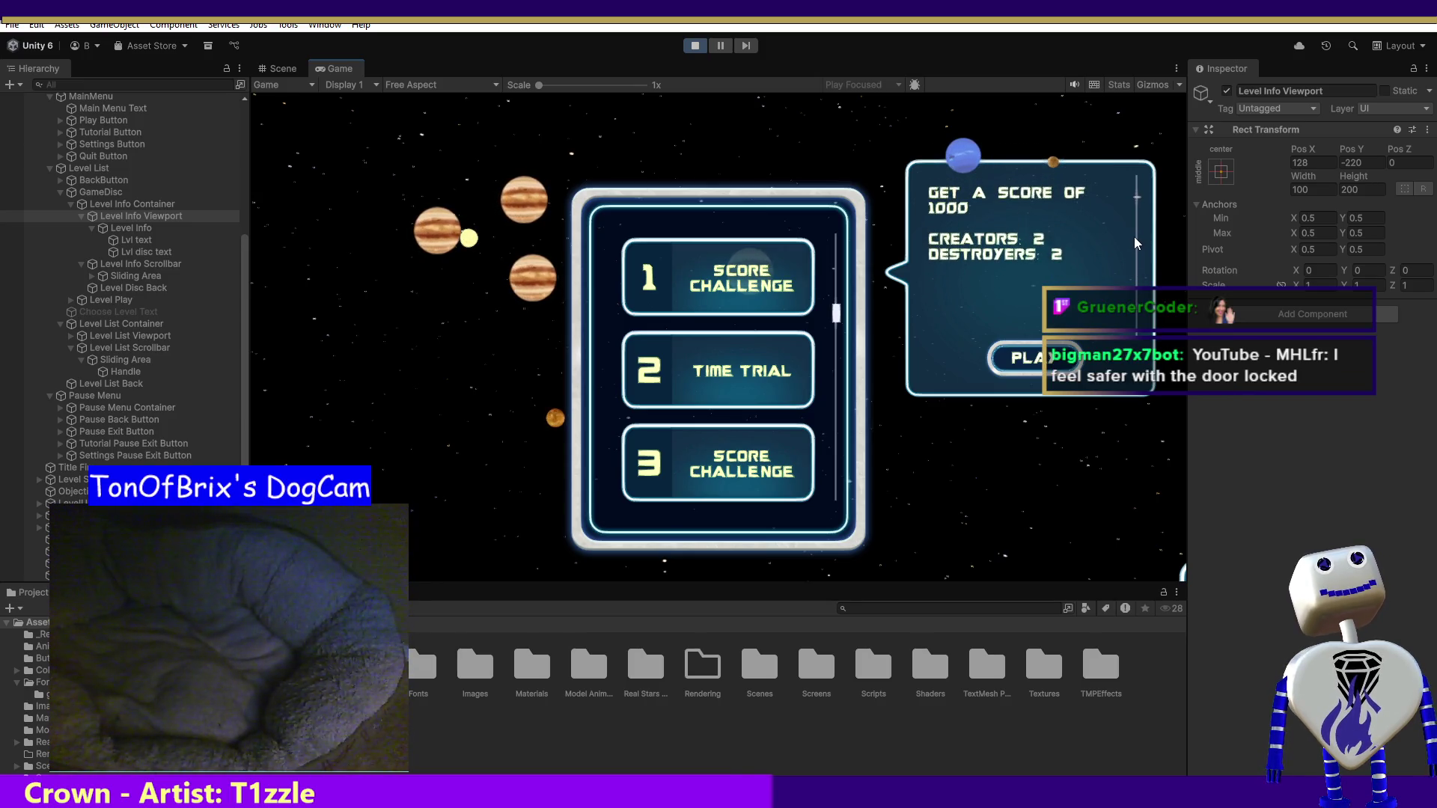
- Set the viewport Height to 220 and scroll the popup text to verify it
left_click(1347, 190)
type("50")
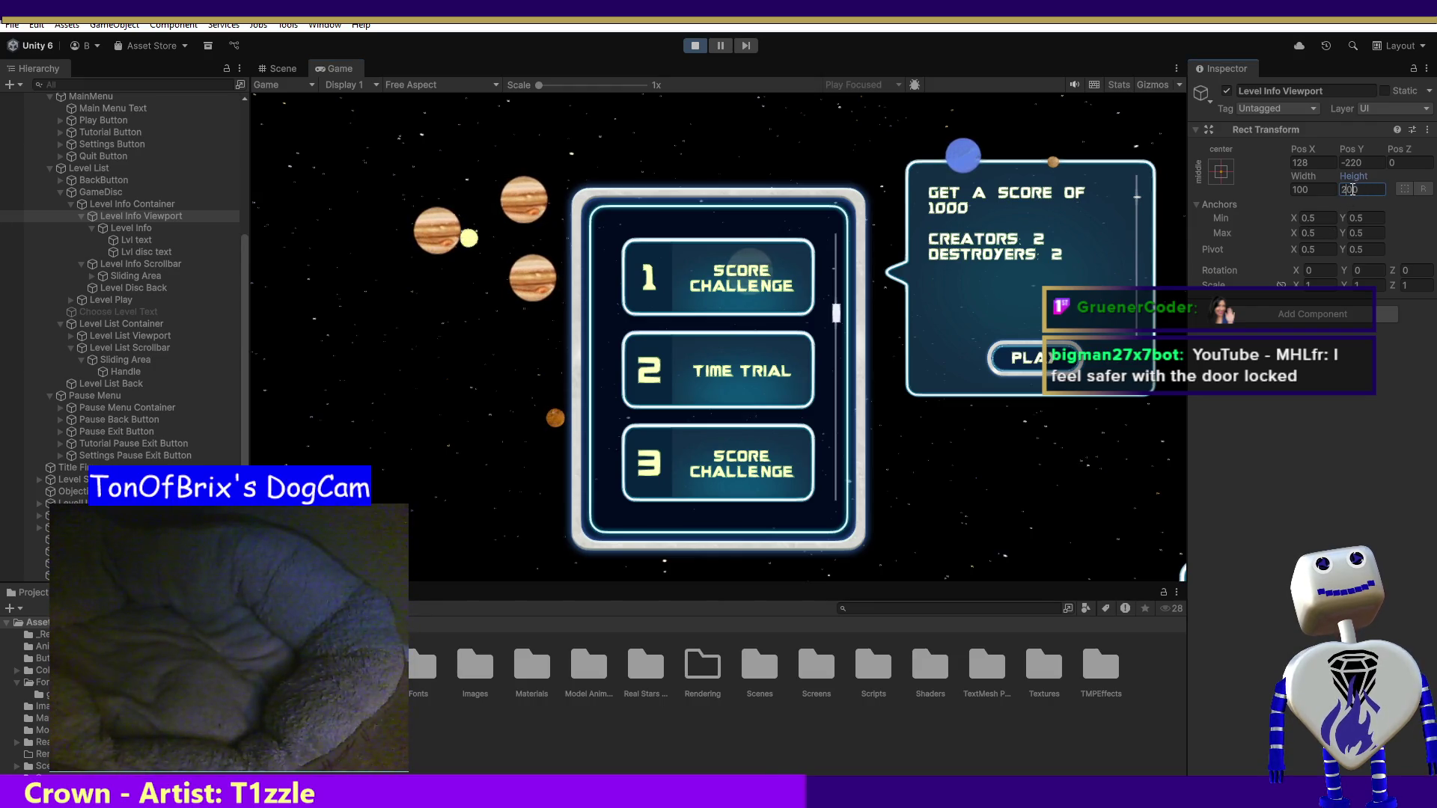
type("2")
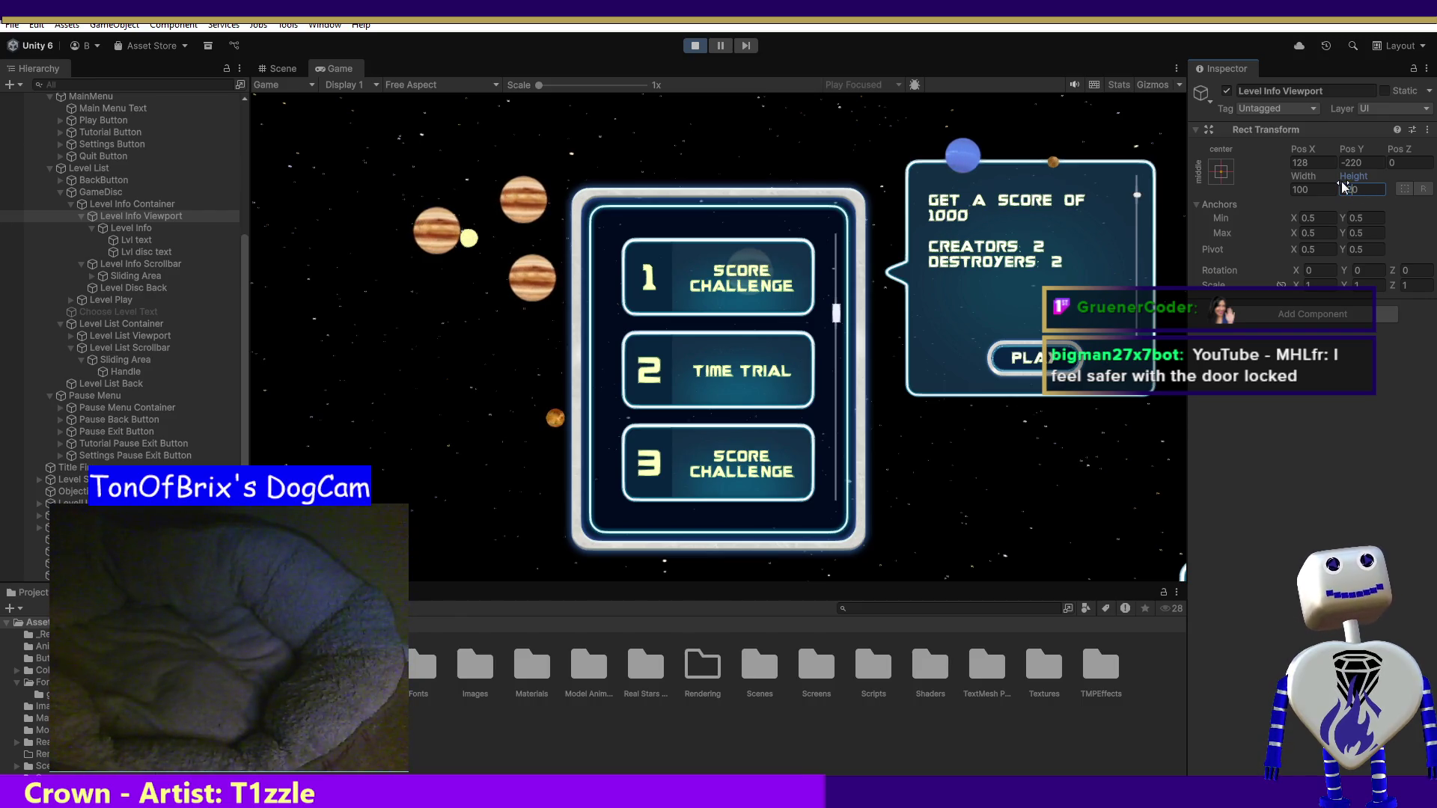
left_click(1136, 196)
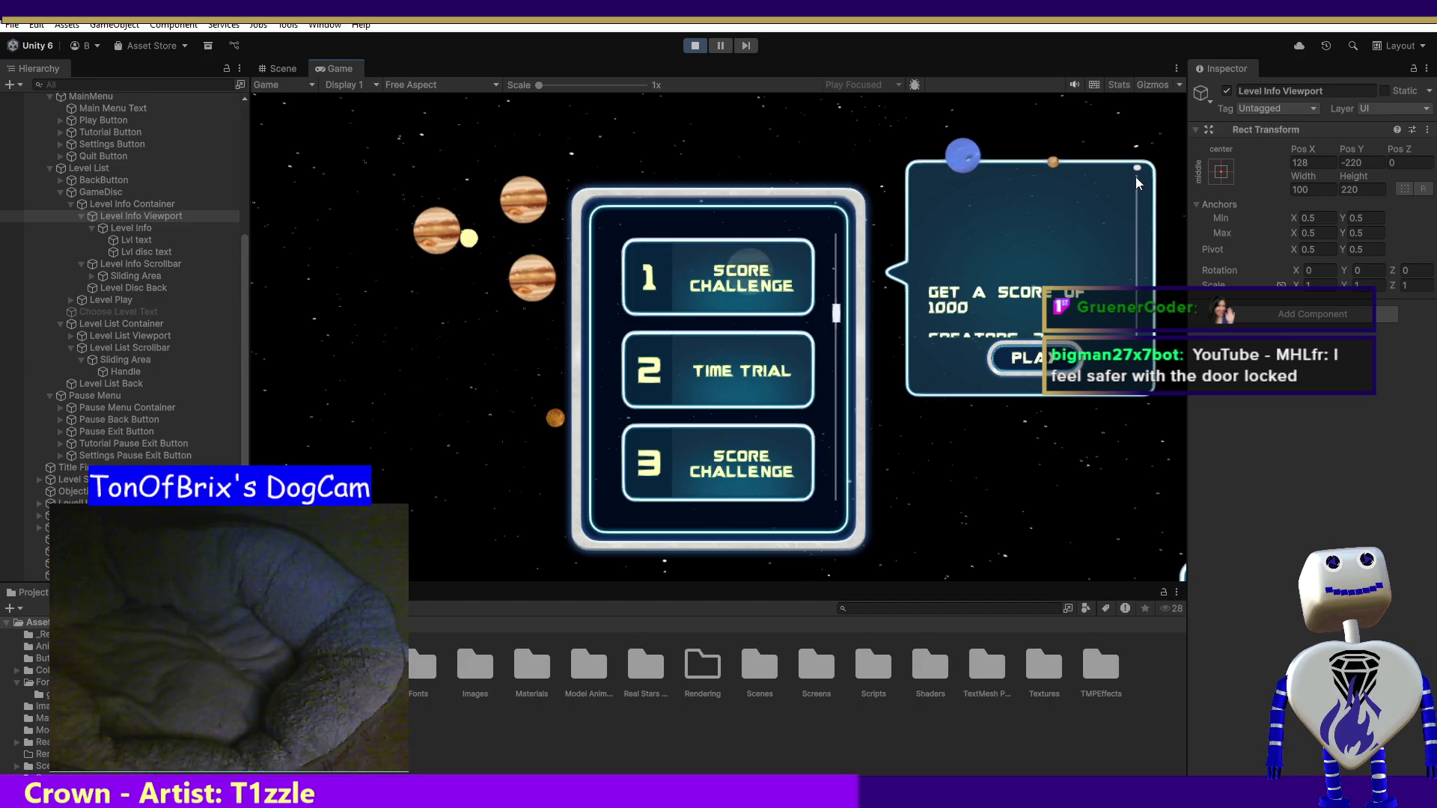
scroll(1140, 246, "down", 3)
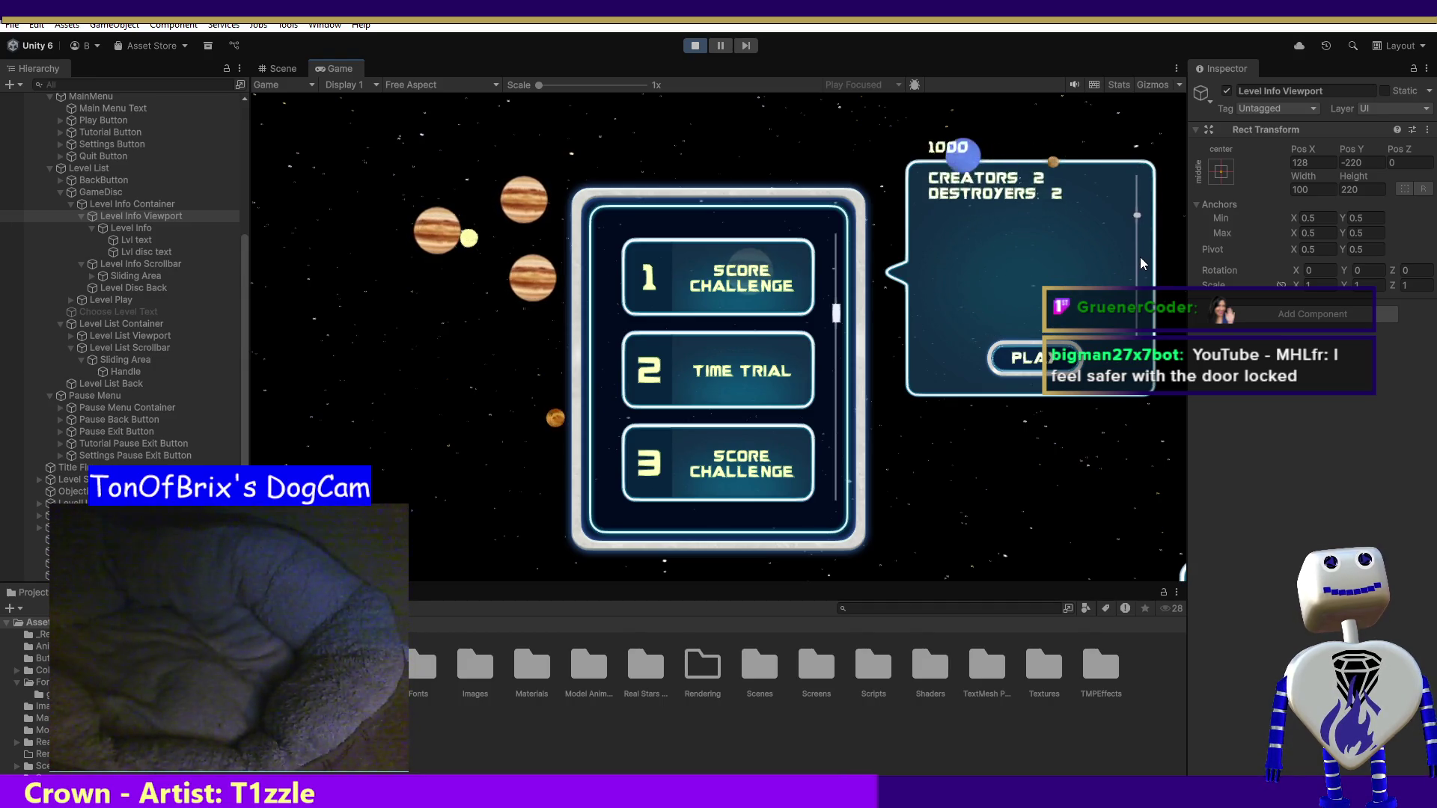
scroll(1139, 254, "up", 1)
scroll(1139, 253, "down", 1)
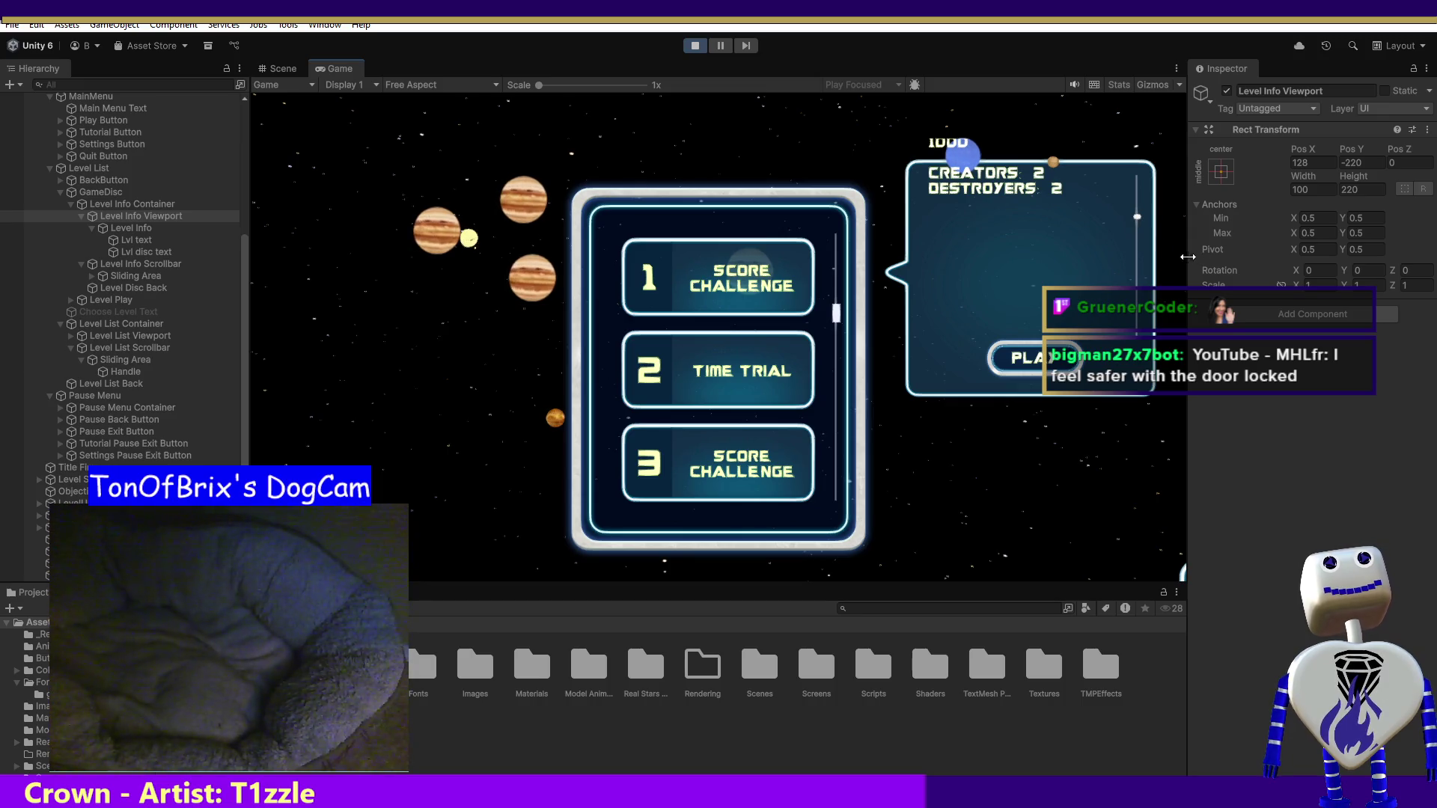
- Set the viewport's Pos Y to 200, then stop play mode
left_click(1363, 161)
type("200")
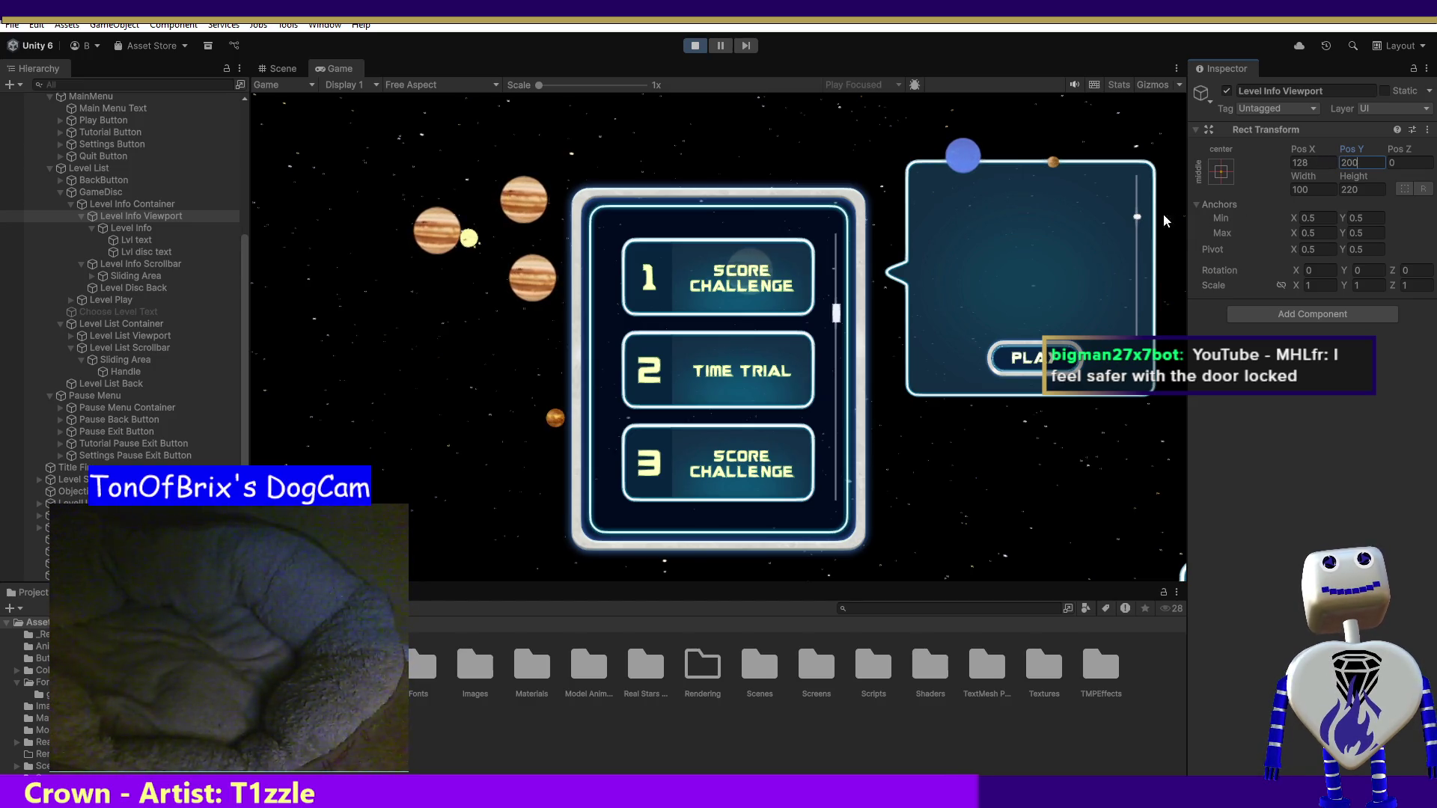
left_click_drag(1134, 218, 1138, 200)
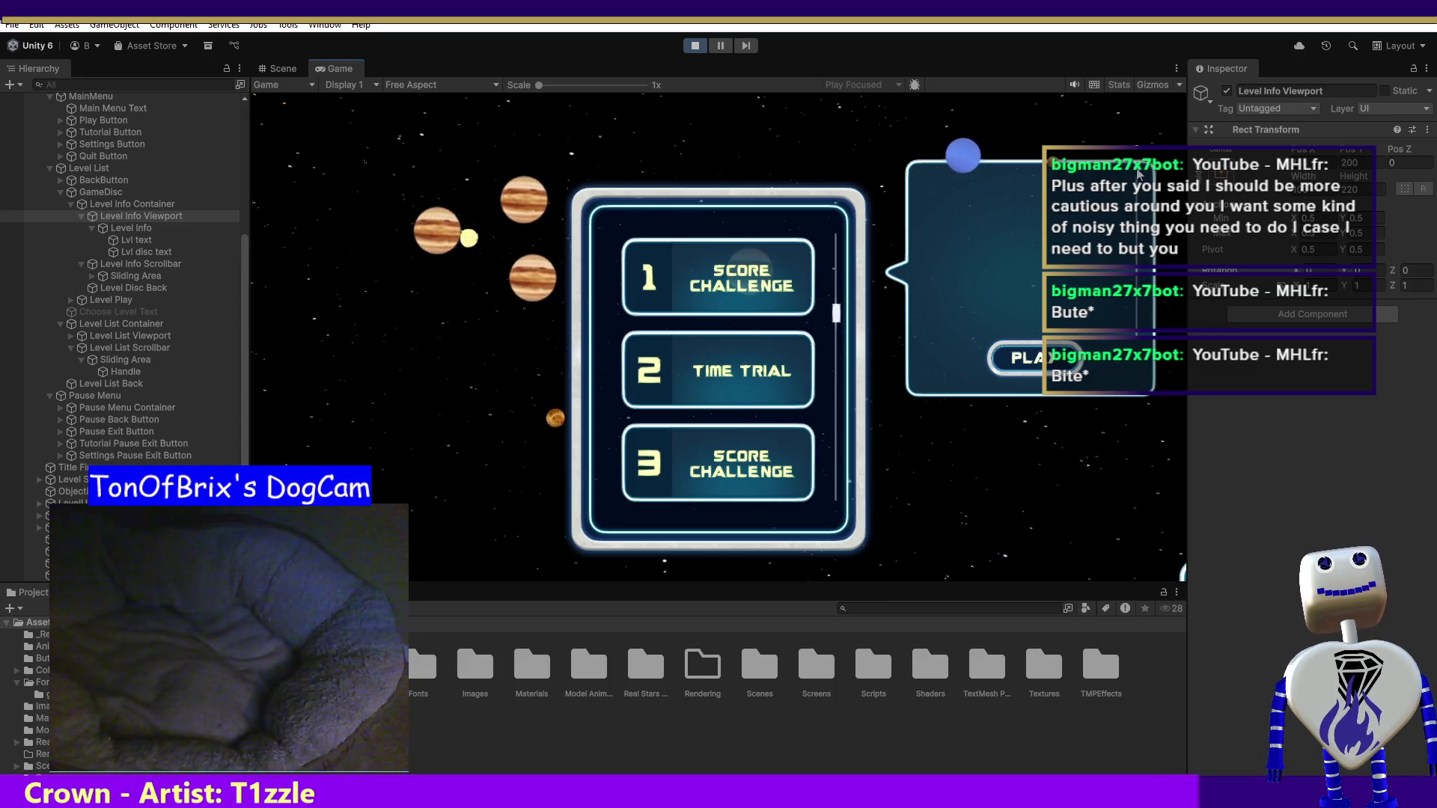
left_click(692, 46)
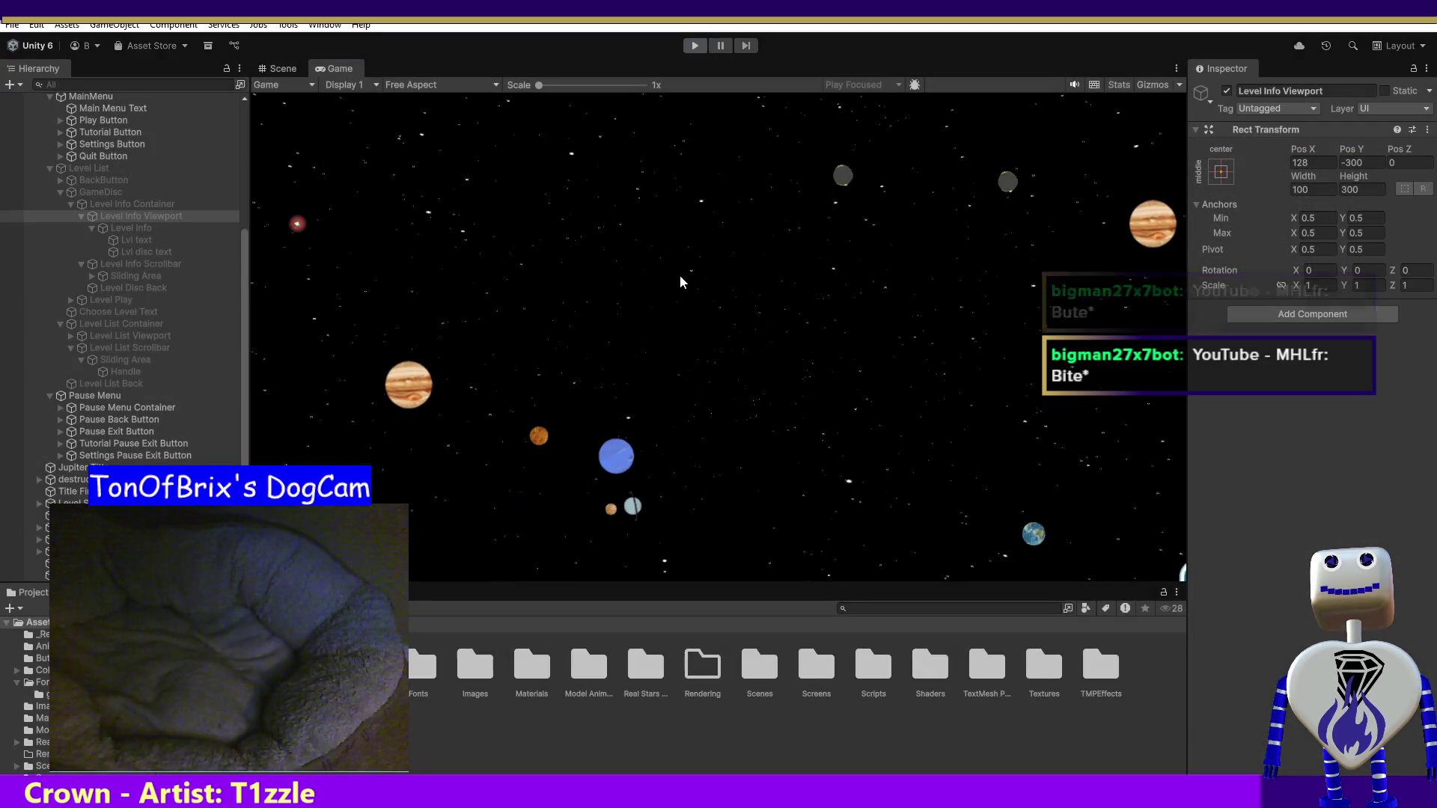
- Relaunch the game in the Game view and go from the title menu to the level list (levels 1–3)
left_click(680, 276)
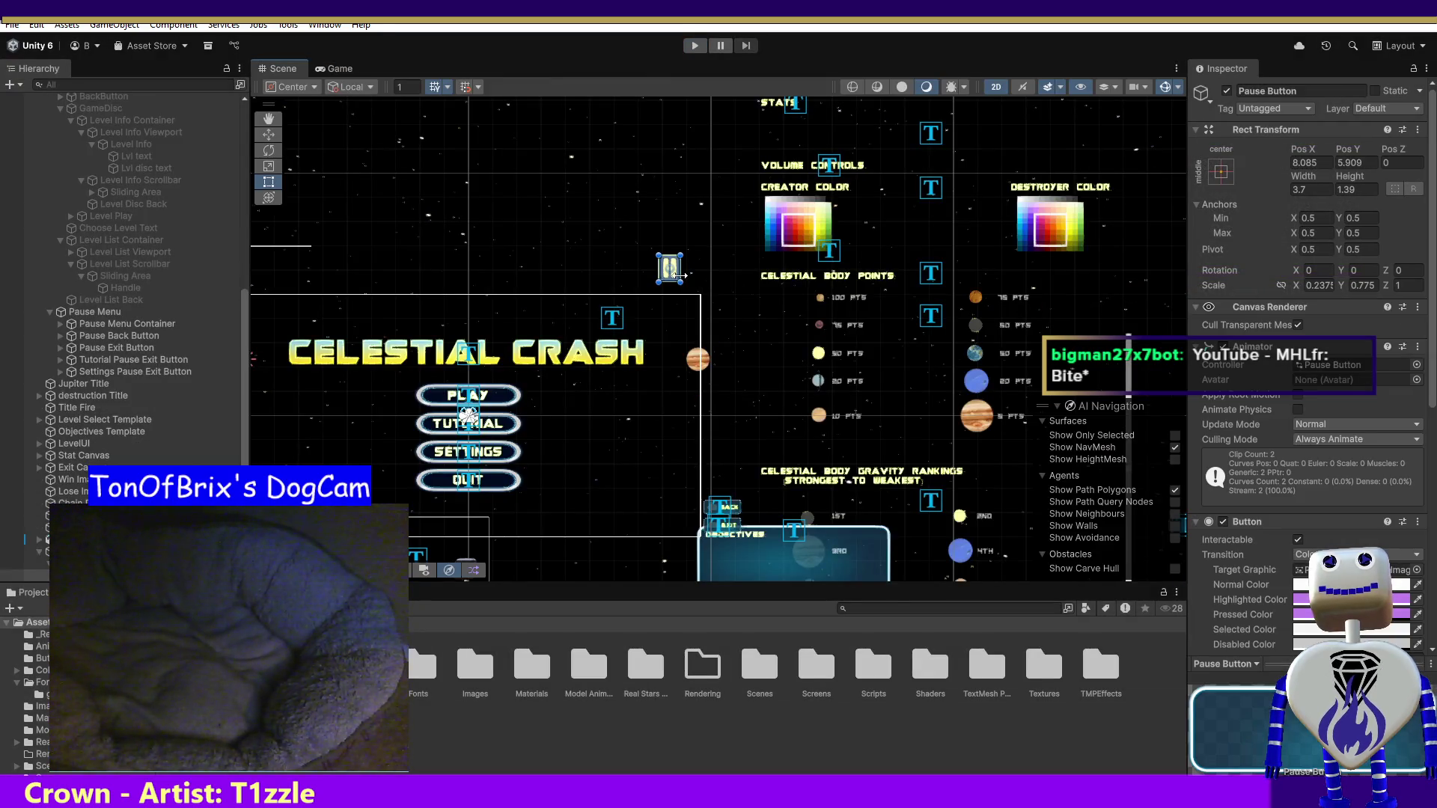
key("ctrl+2")
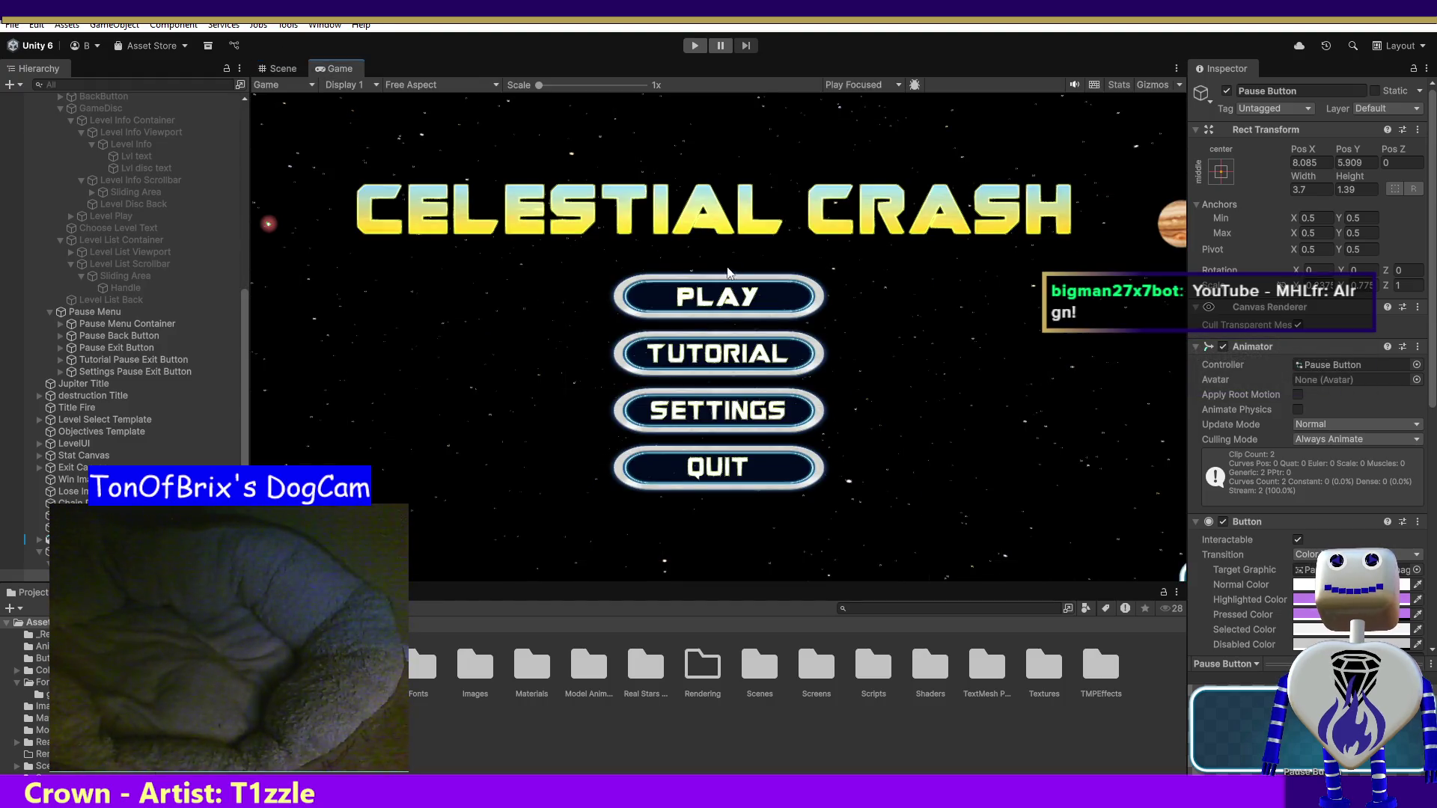
left_click(695, 46)
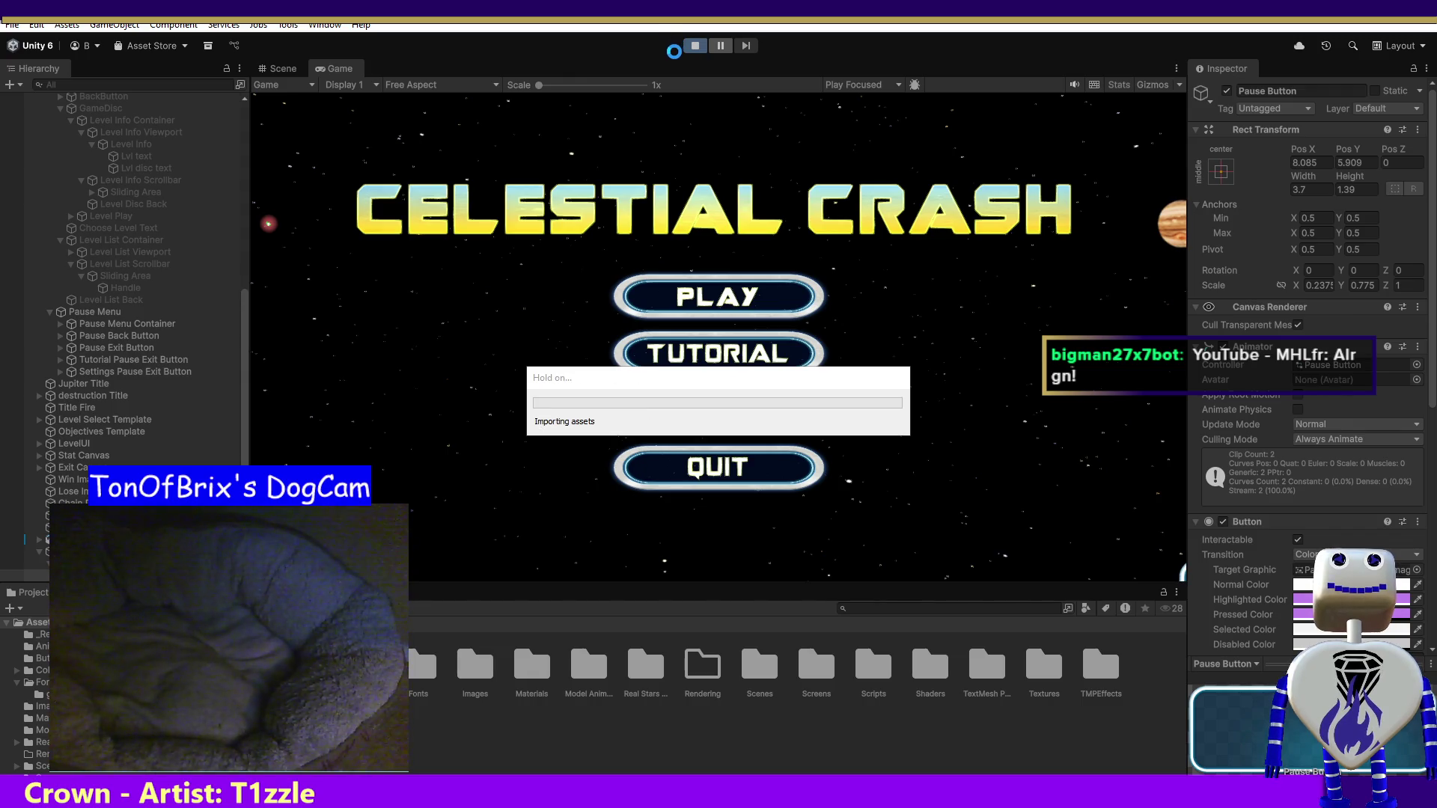
left_click(719, 296)
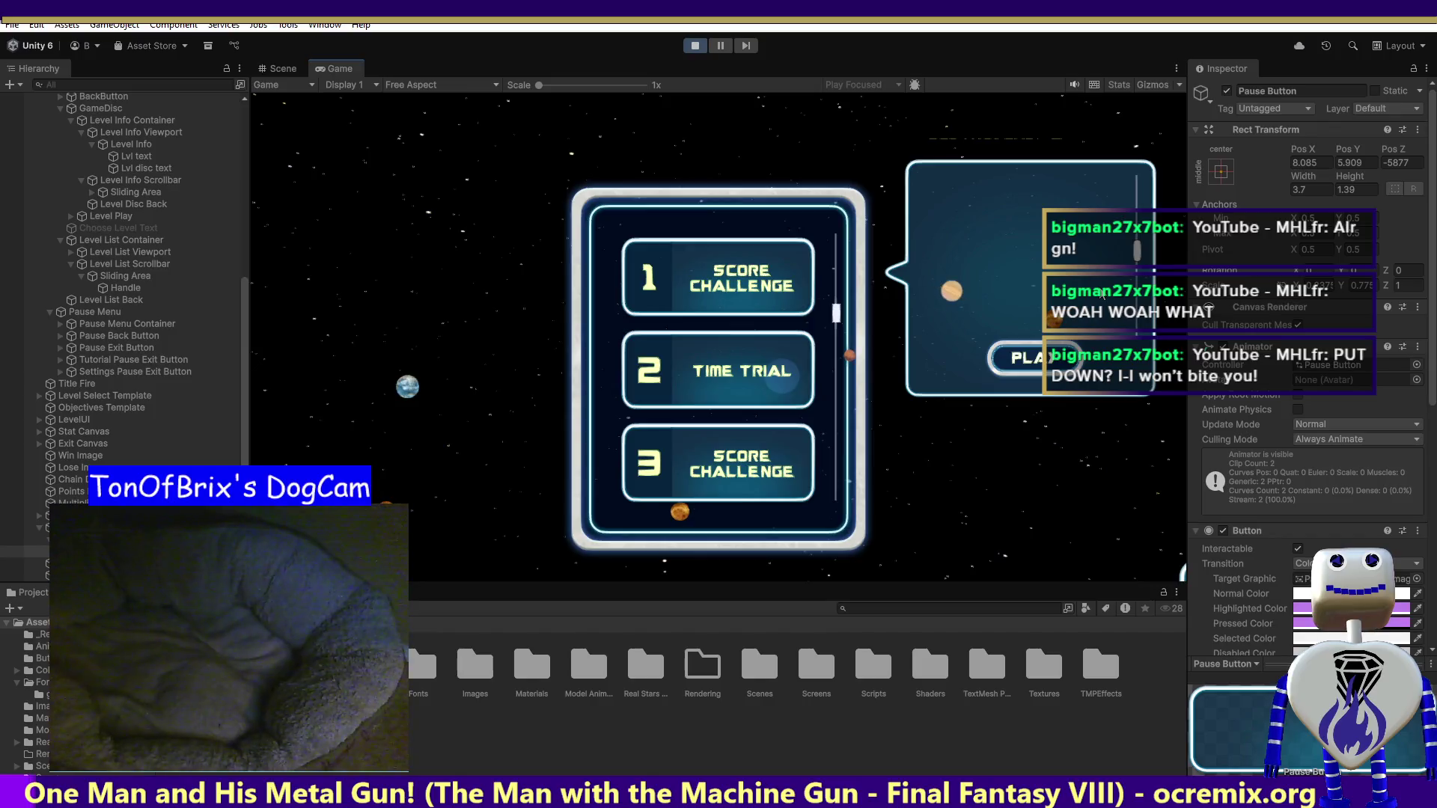
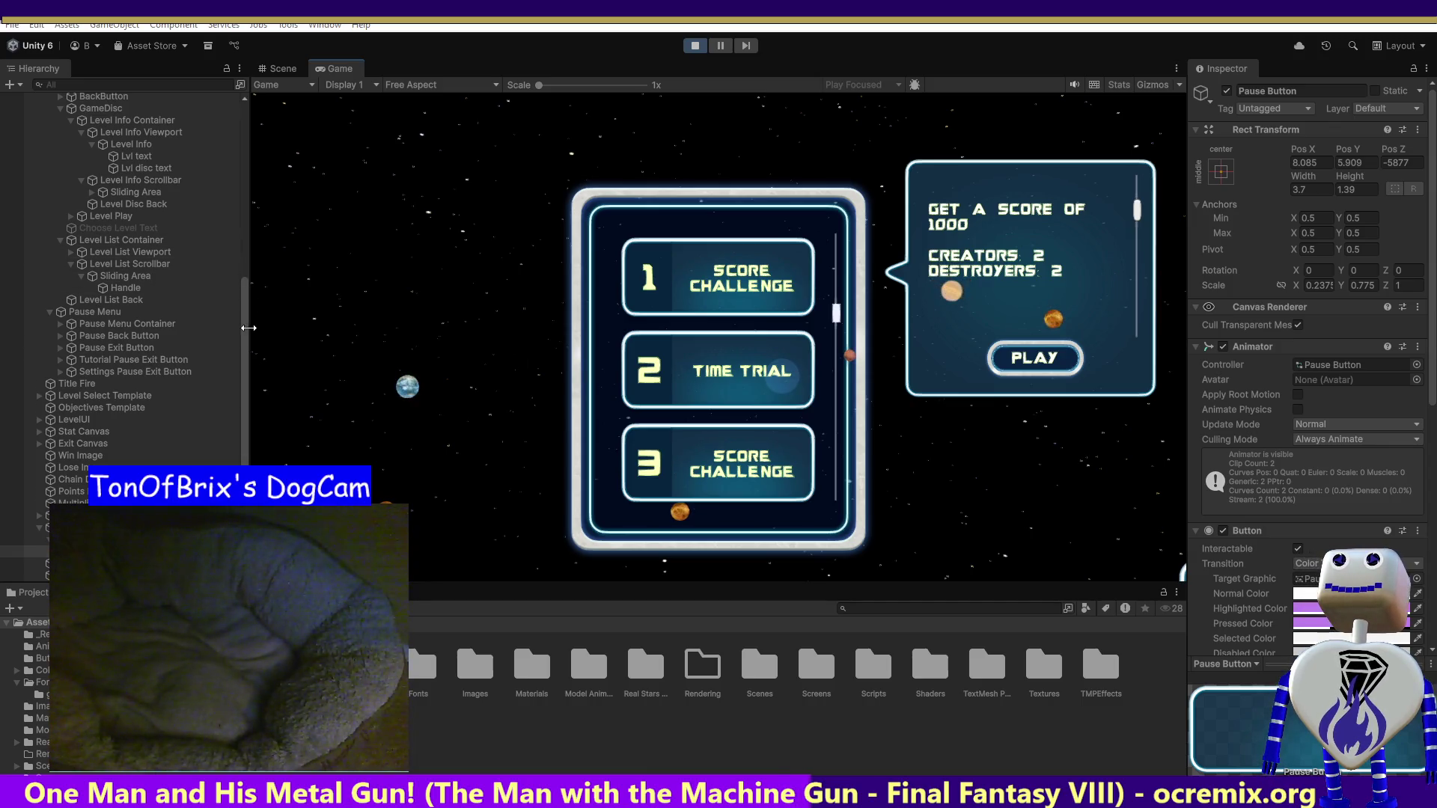
- Inspect the Level Info Scrollbar, its Sliding Area and the Level Info Viewport
left_click_drag(241, 325, 240, 271)
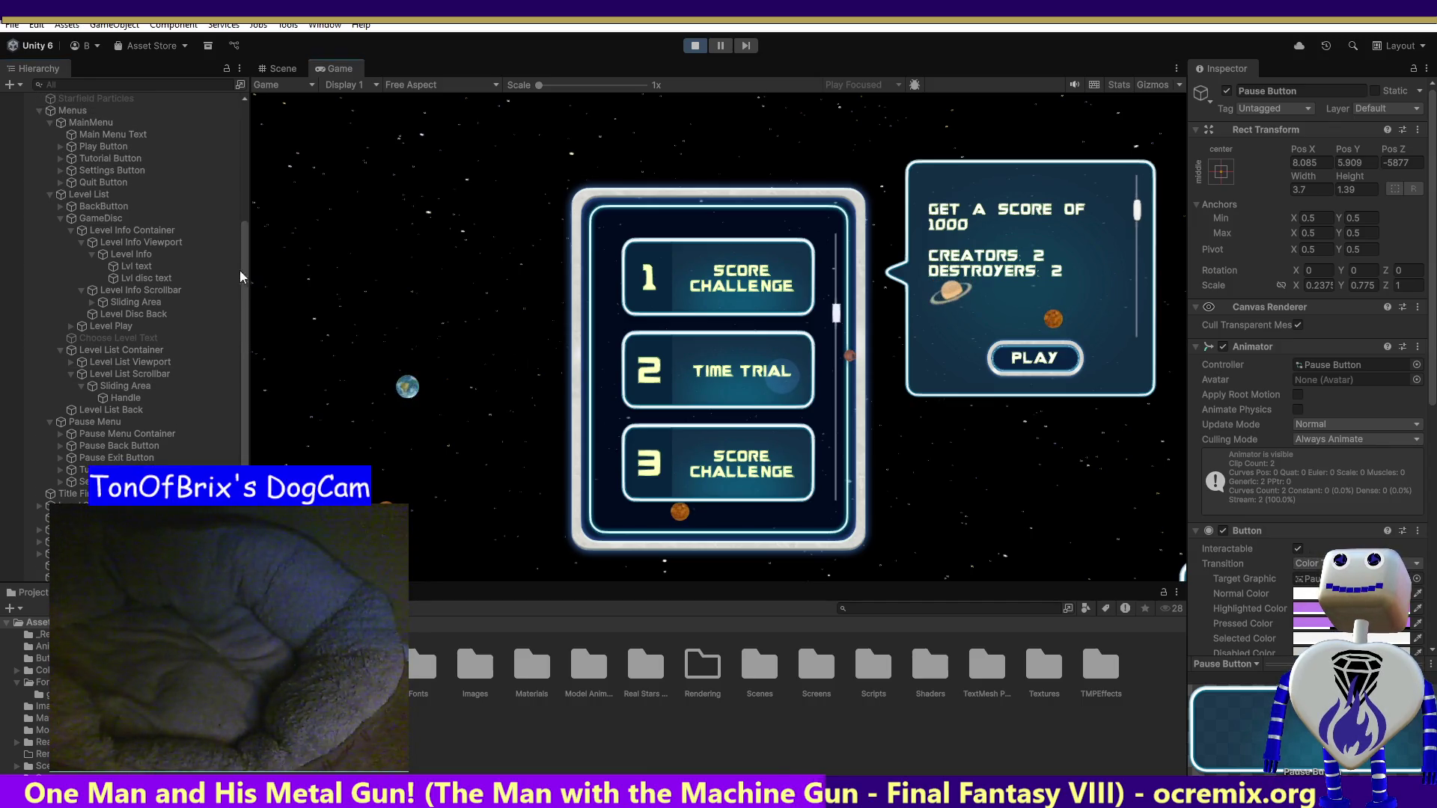
left_click(158, 290)
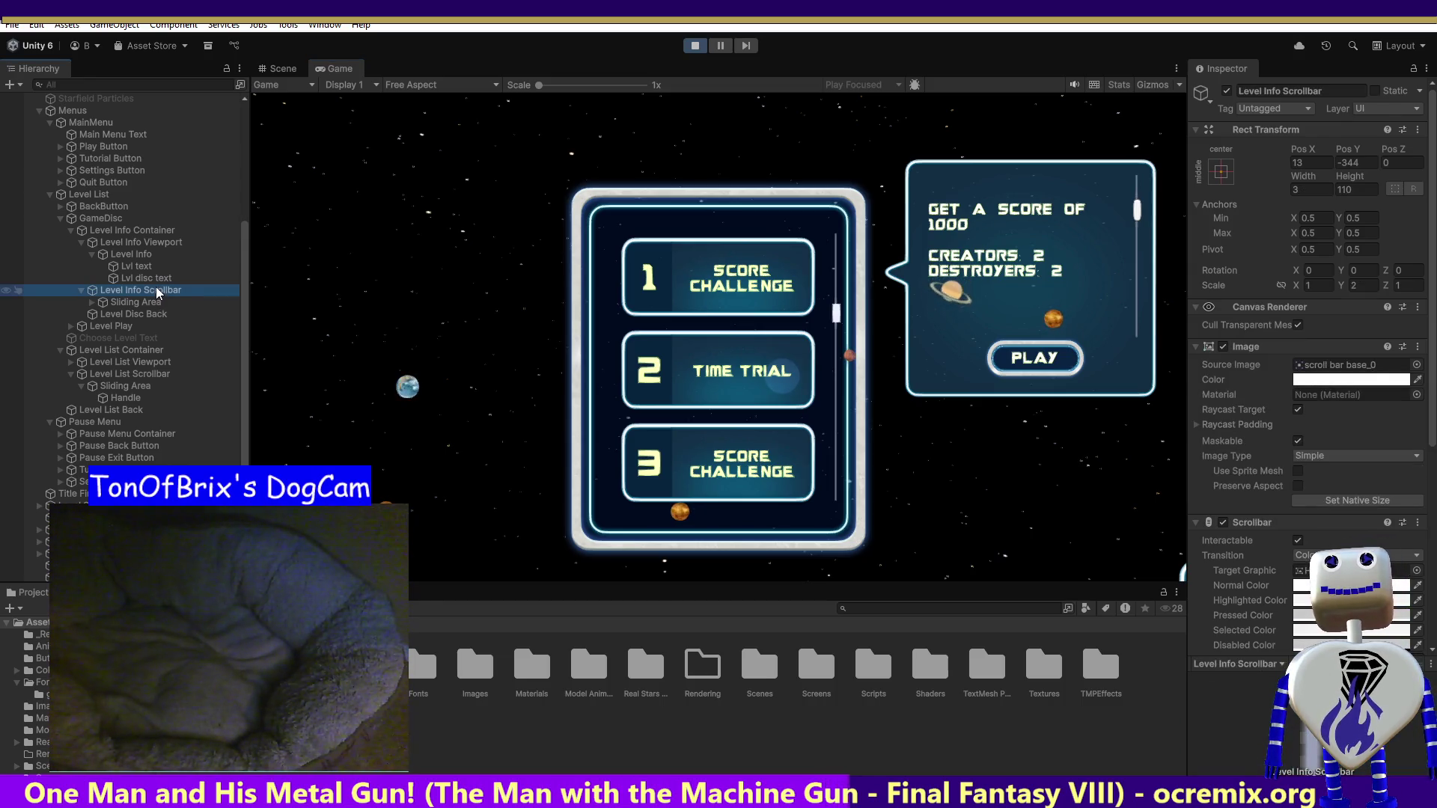
left_click(153, 303)
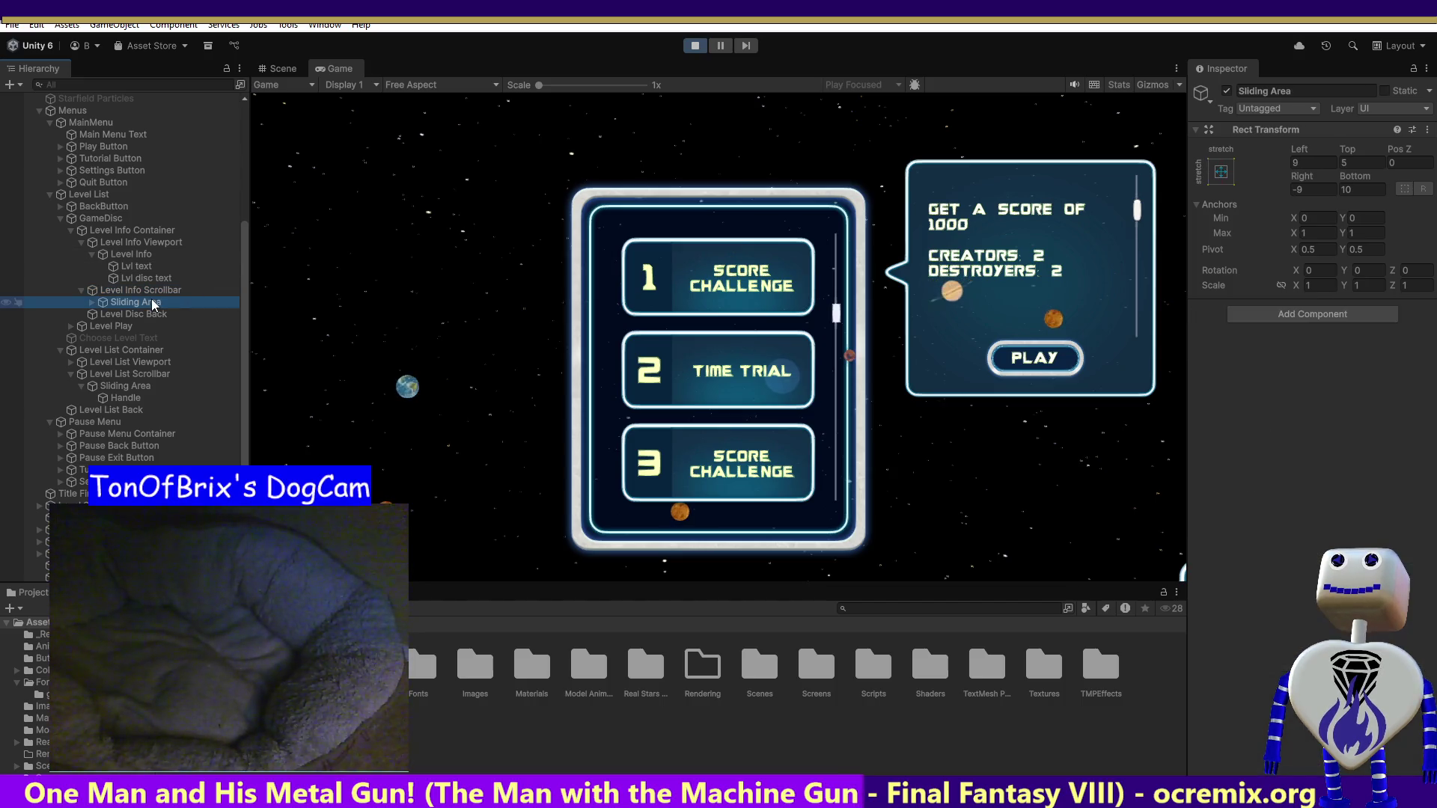
left_click(145, 244)
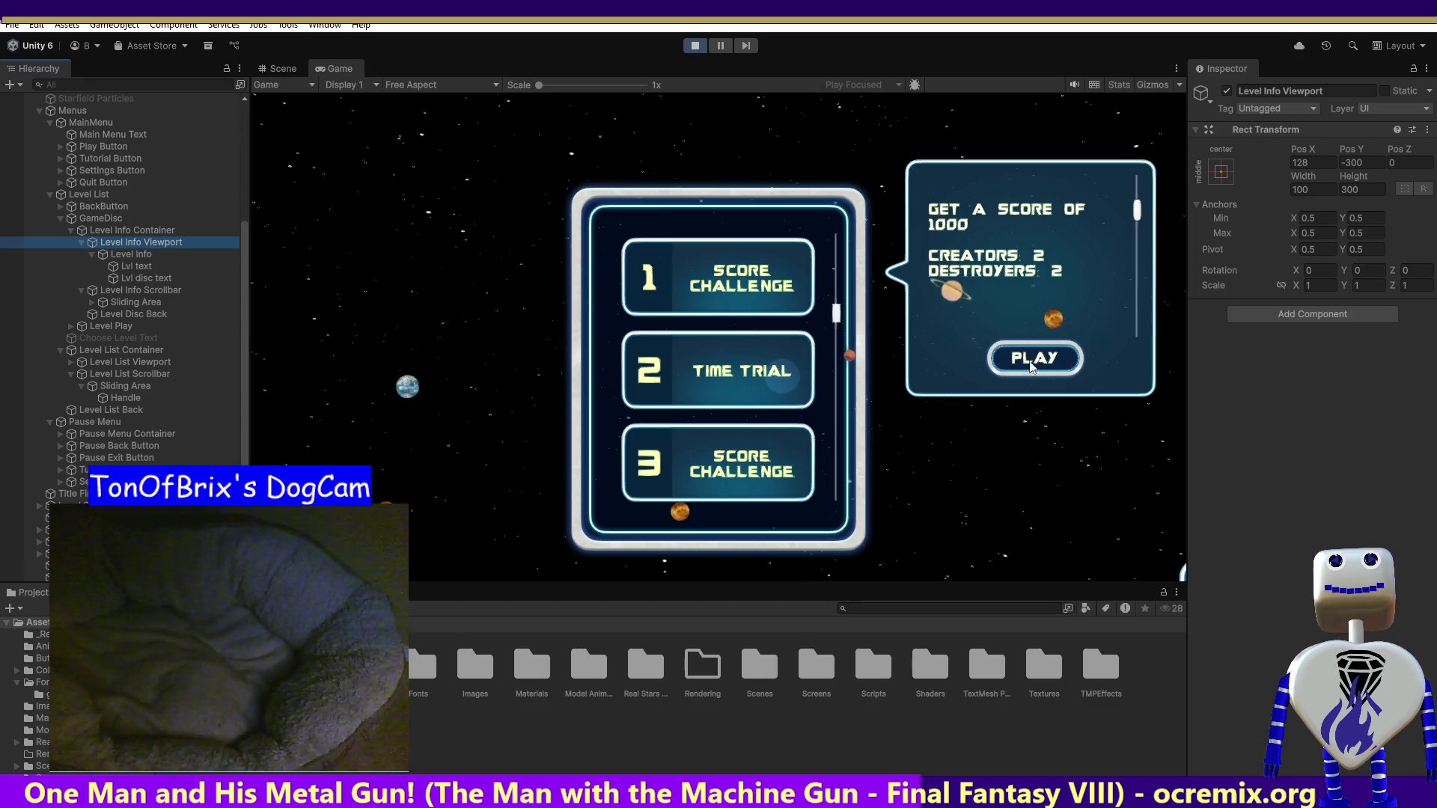
- Scroll the level info text down in the running game, then stop play mode
left_click_drag(1135, 214, 1139, 177)
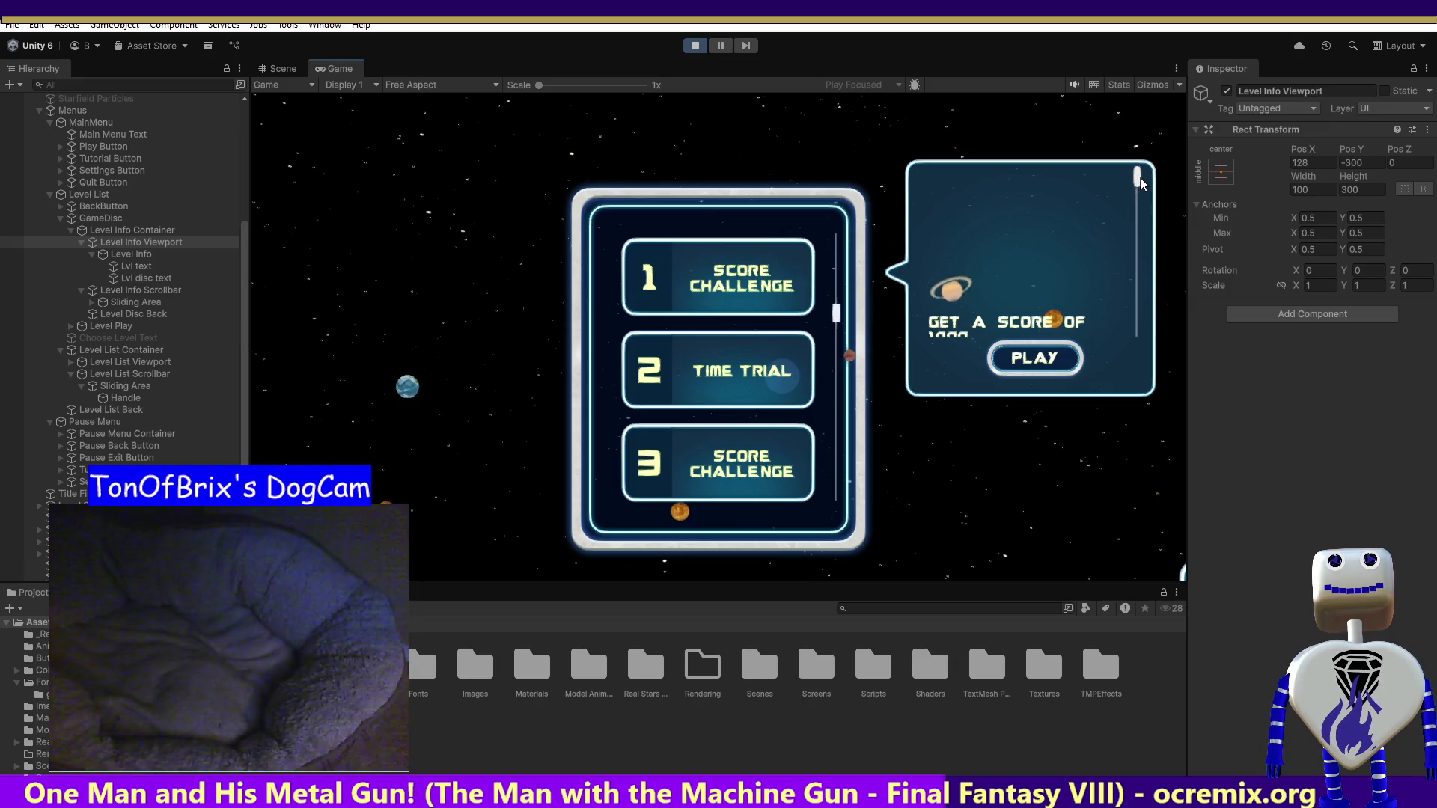
left_click(1138, 235)
left_click(1138, 224)
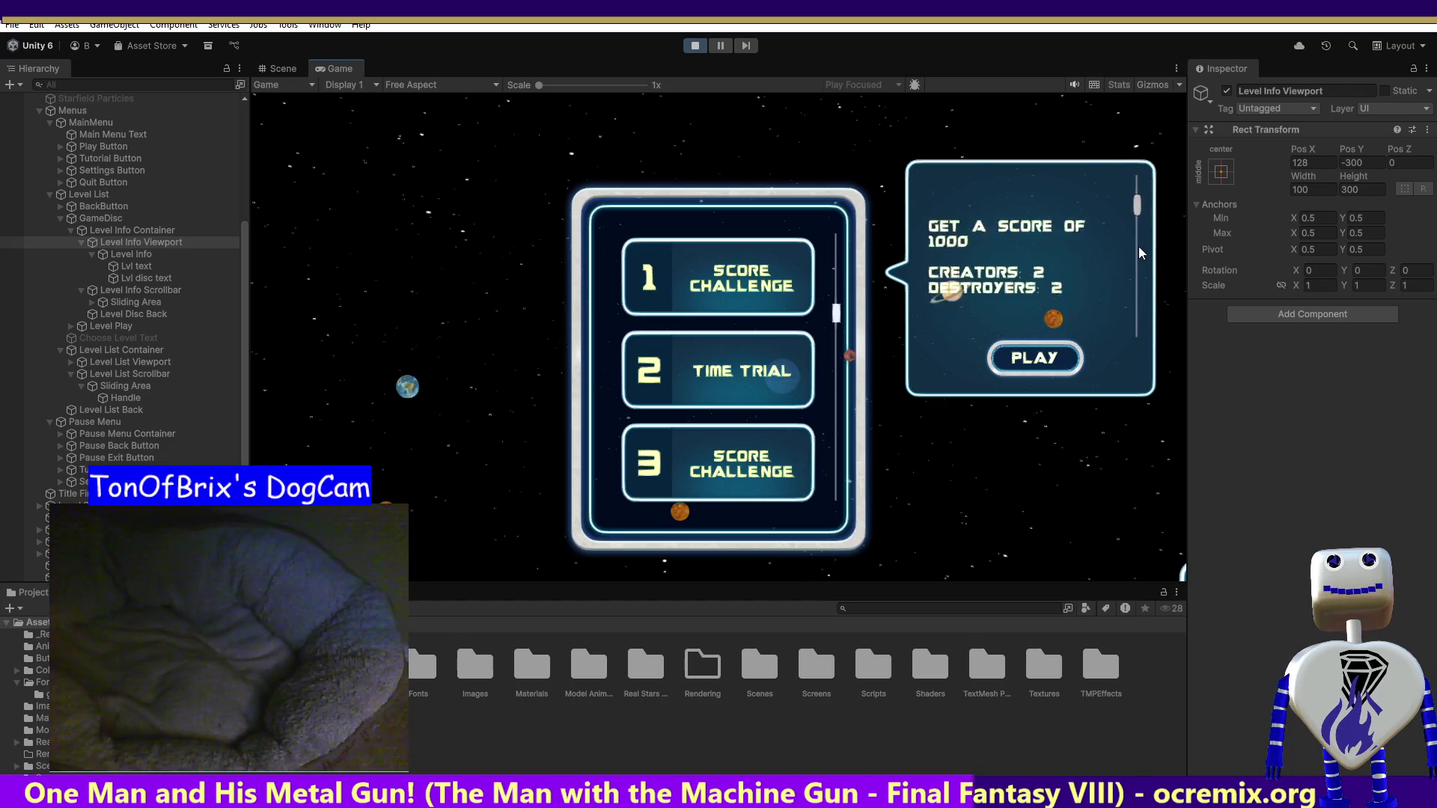
scroll(1136, 259, "up", 1)
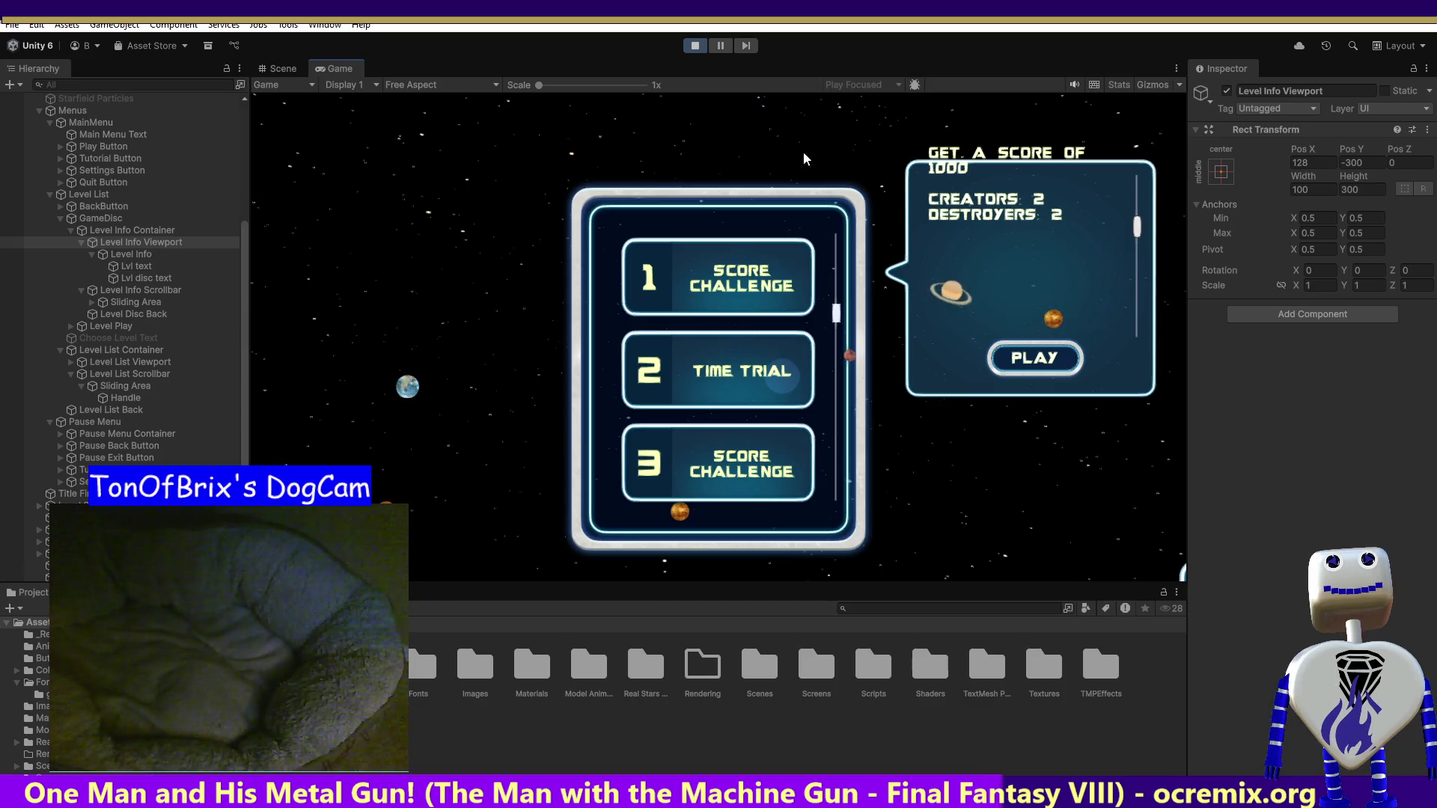
left_click(694, 46)
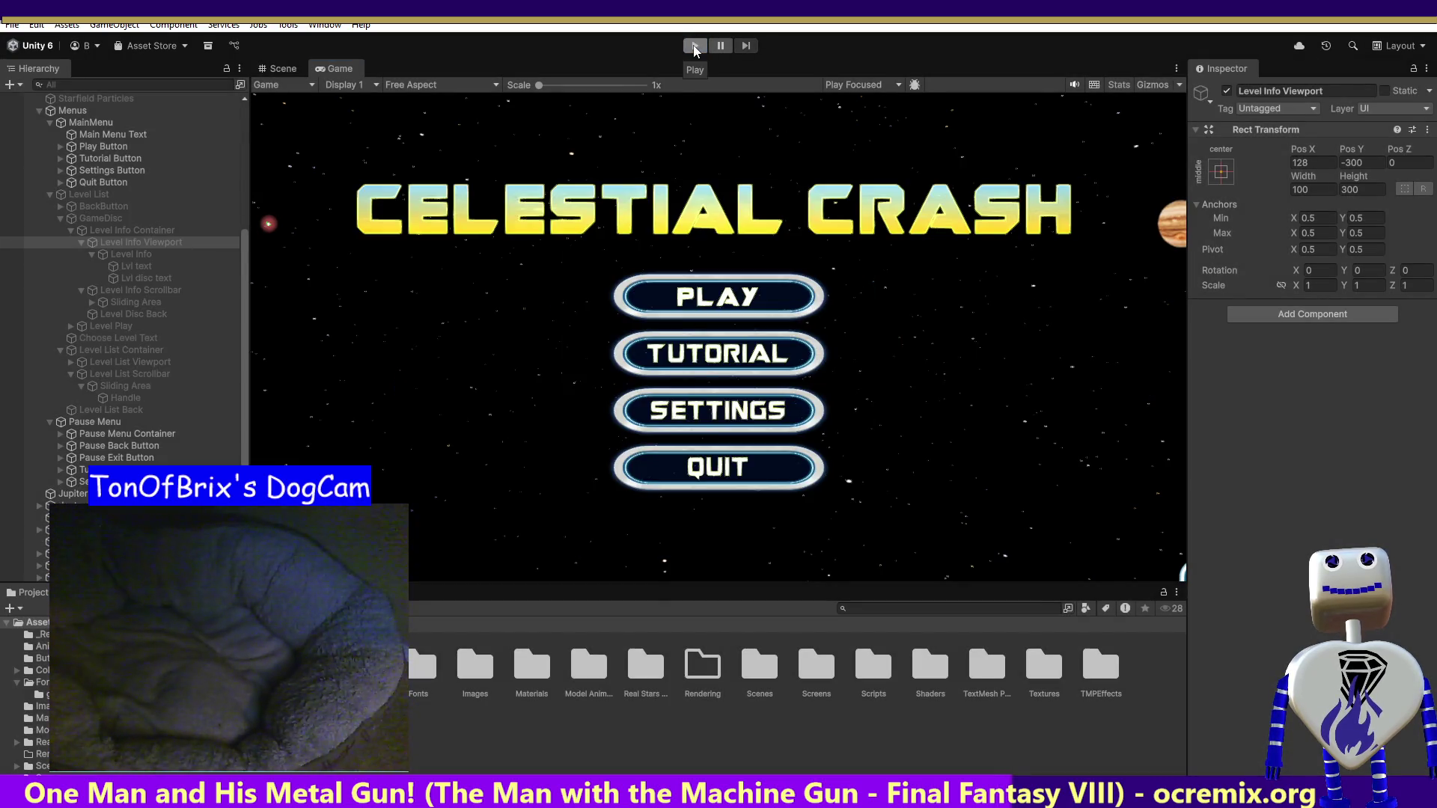
- Replay the game to level select, show level 1's info panel, and select Level Info Container
left_click(695, 46)
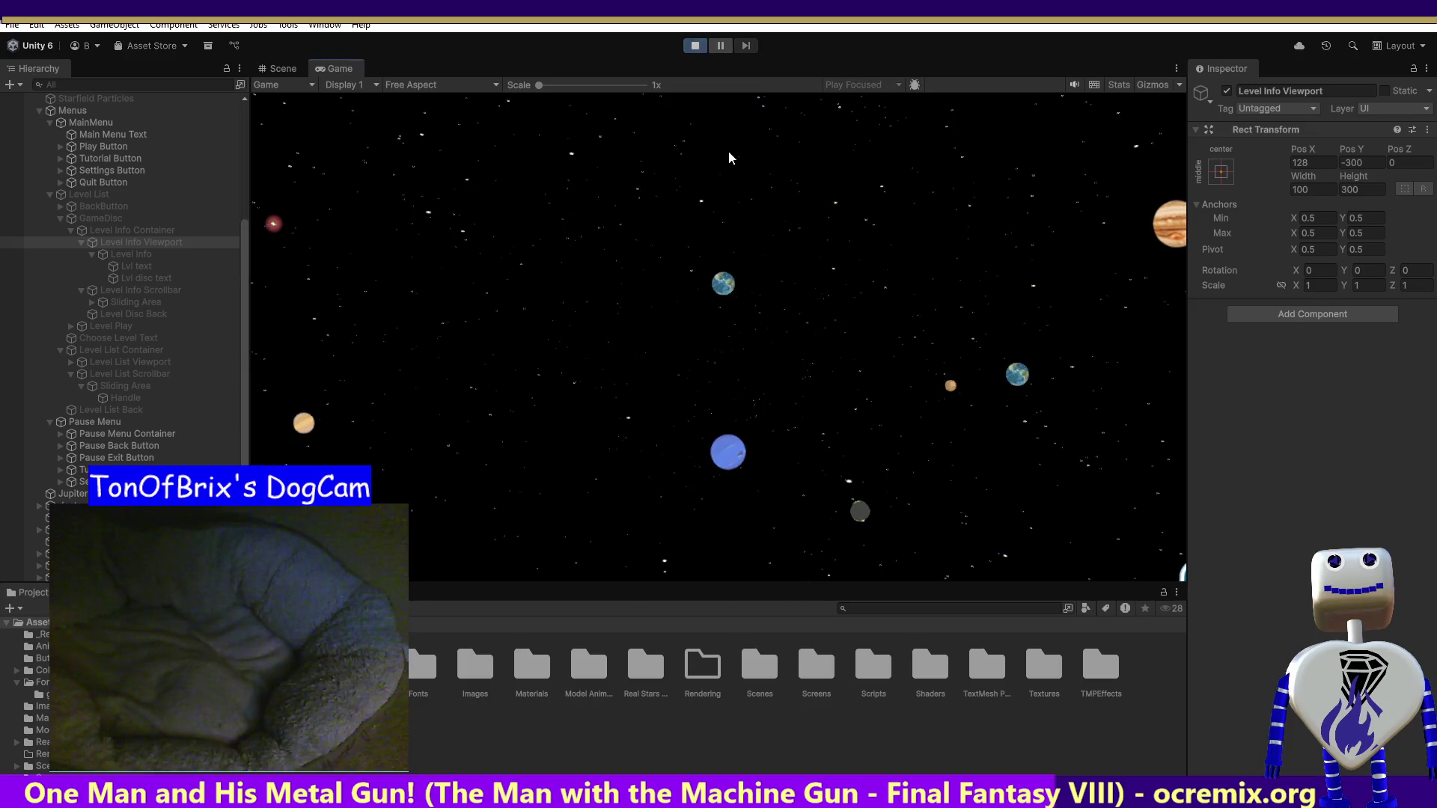
left_click(718, 297)
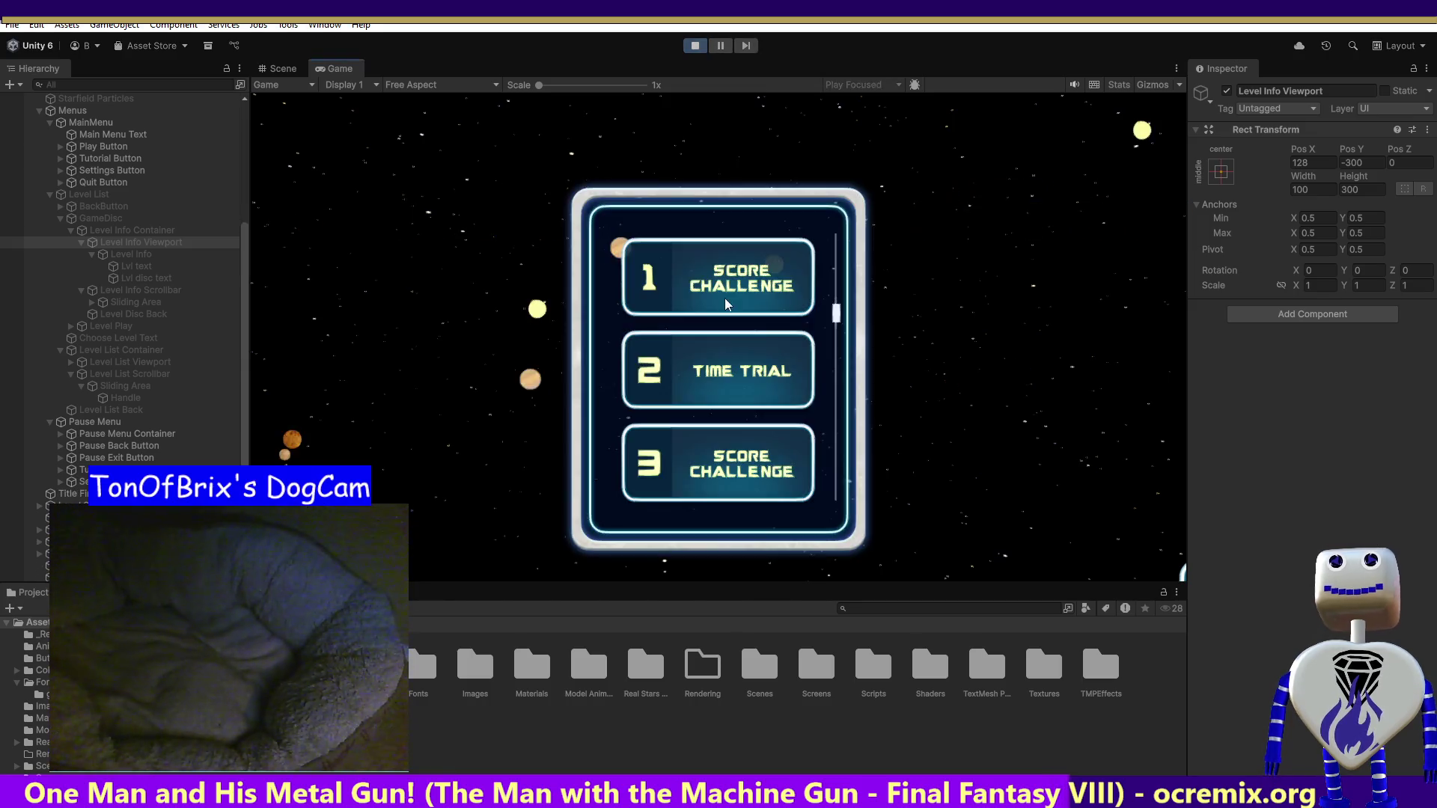
left_click(633, 292)
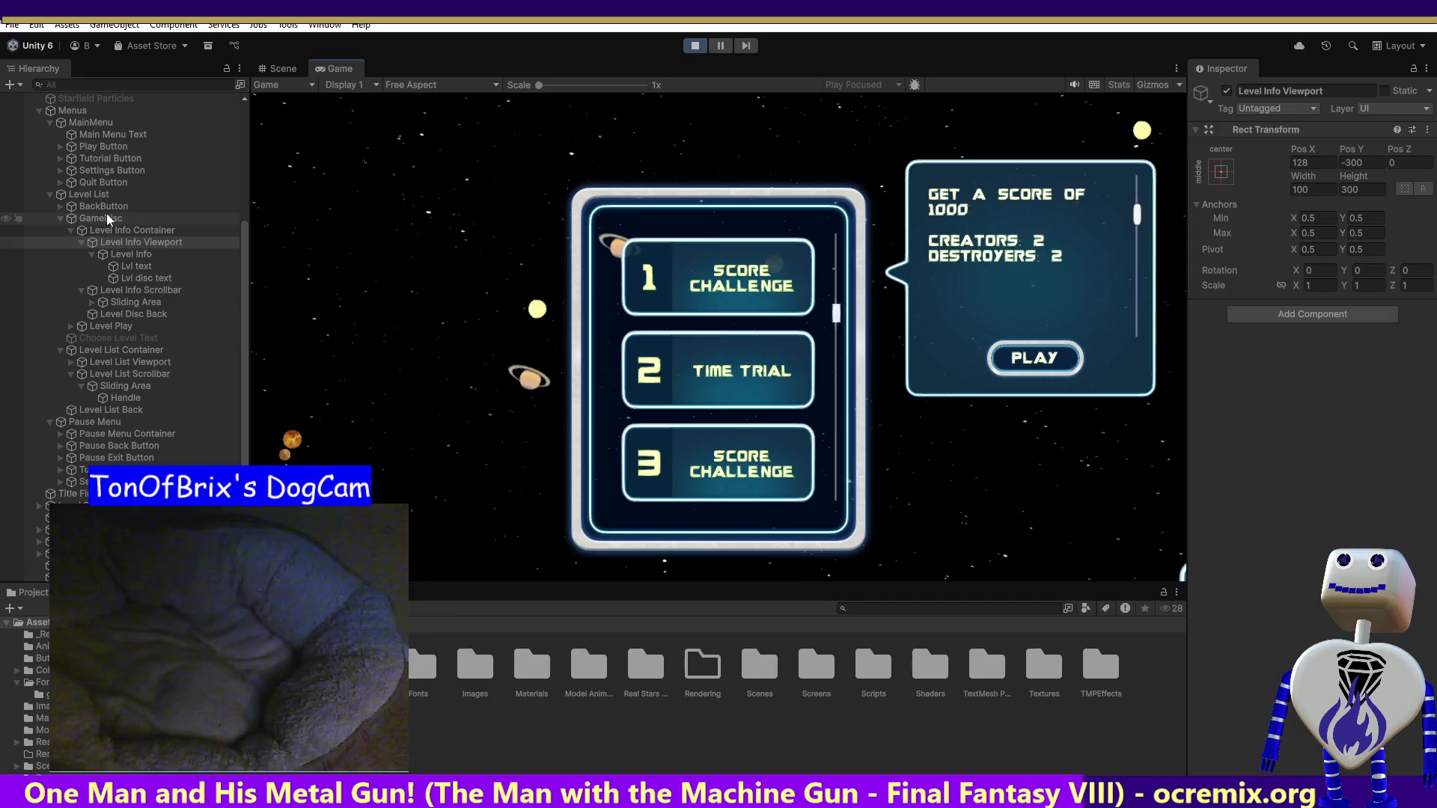
left_click(124, 231)
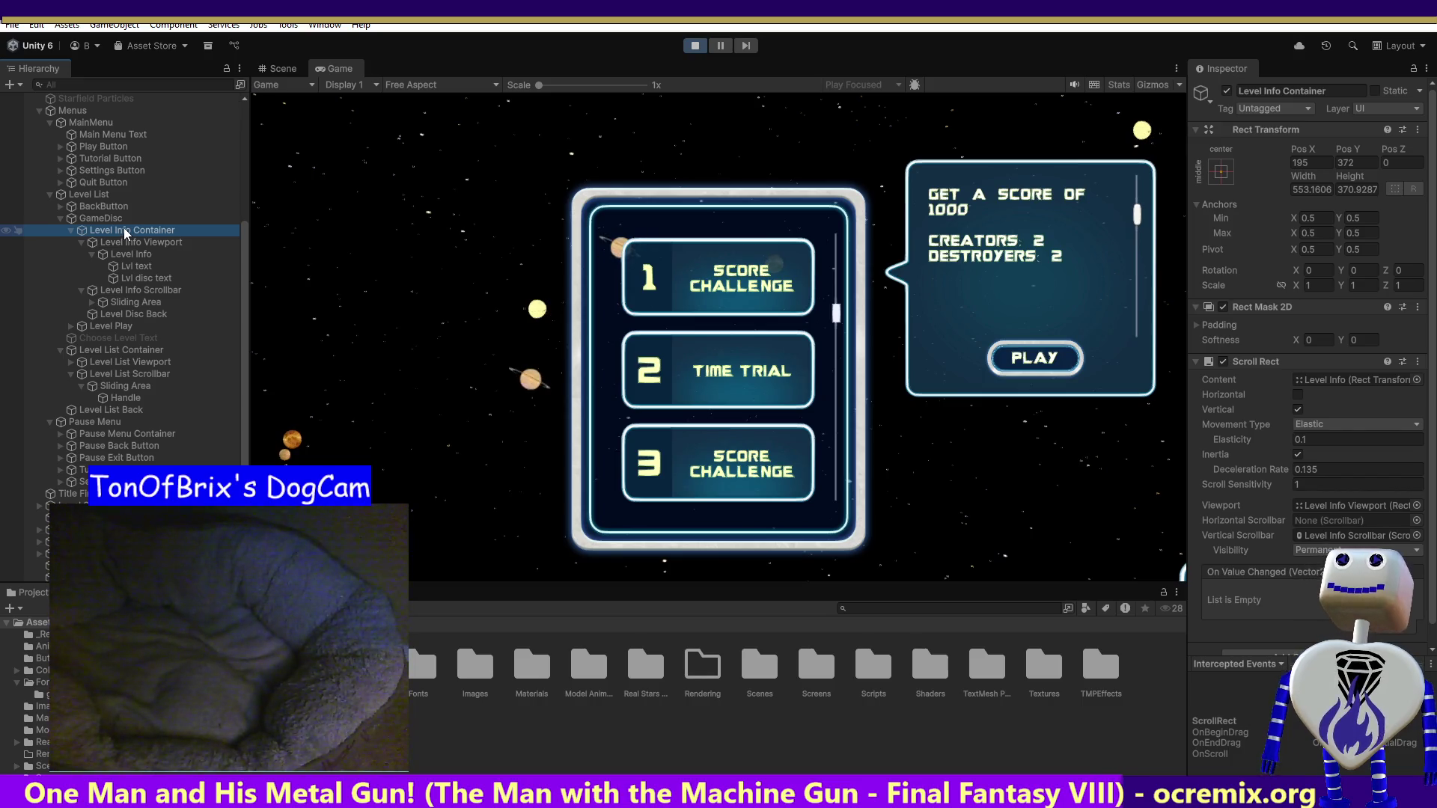
- Try a Level Info Container height of 200, then restore the original height
left_click(1347, 190)
type("200")
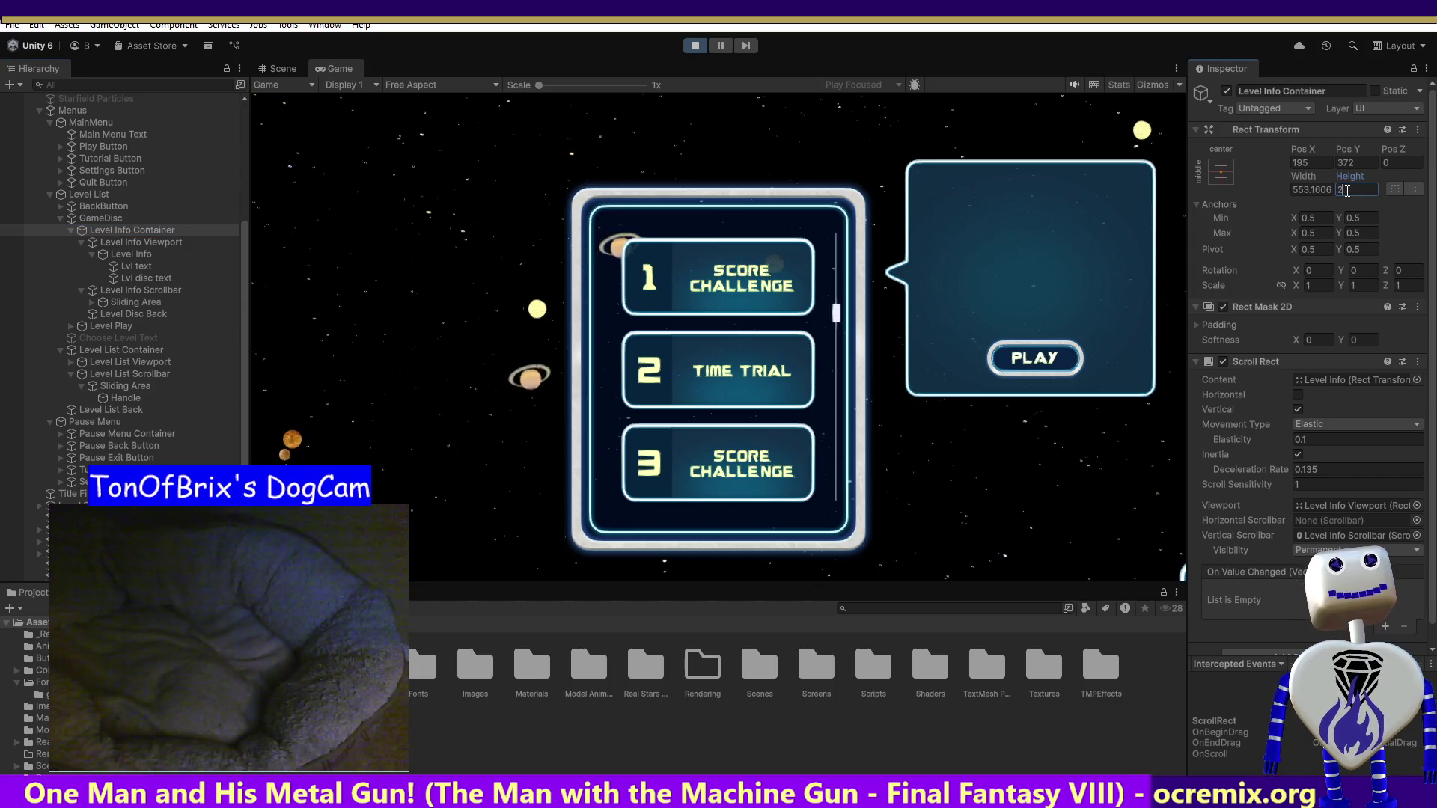
left_click(1124, 265)
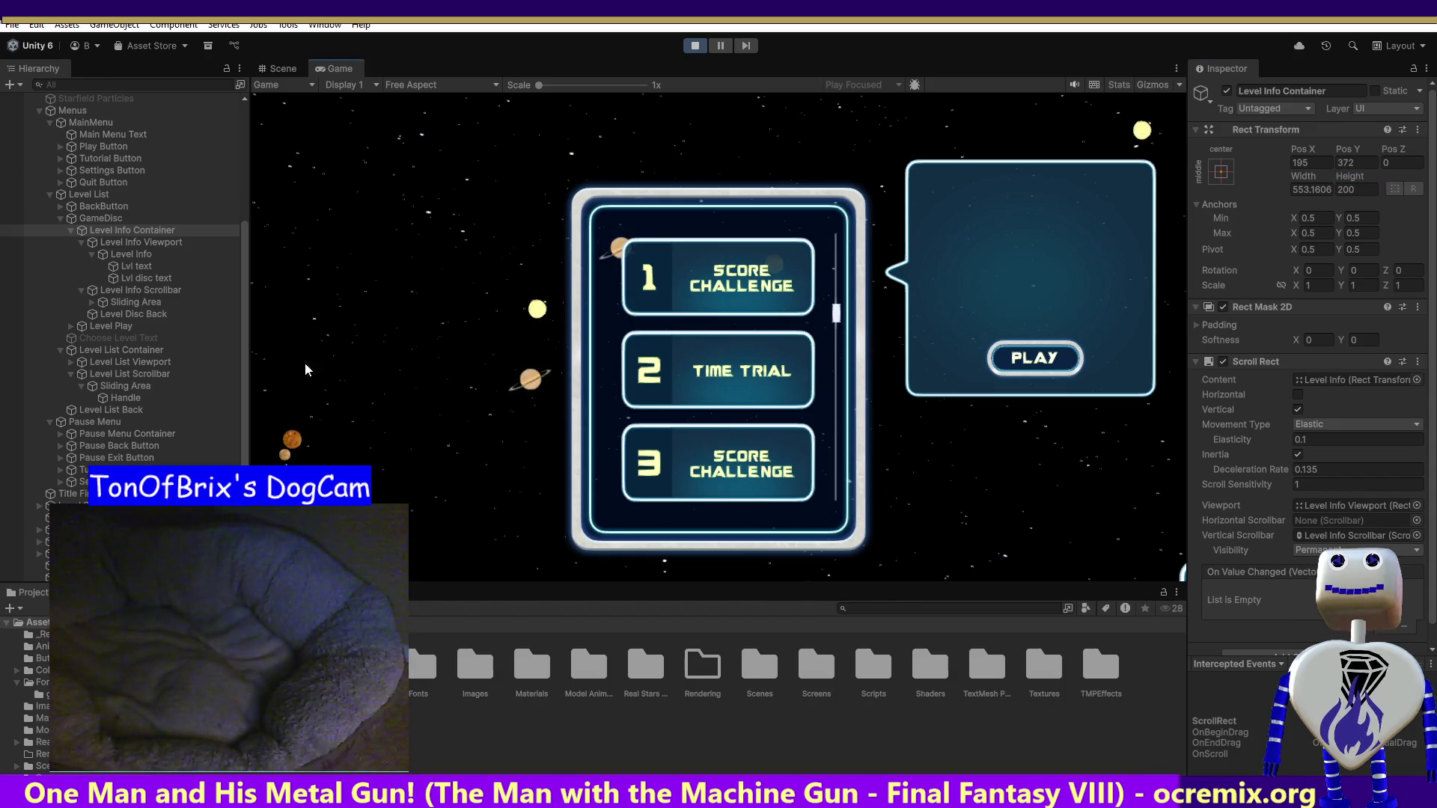
left_click(739, 295)
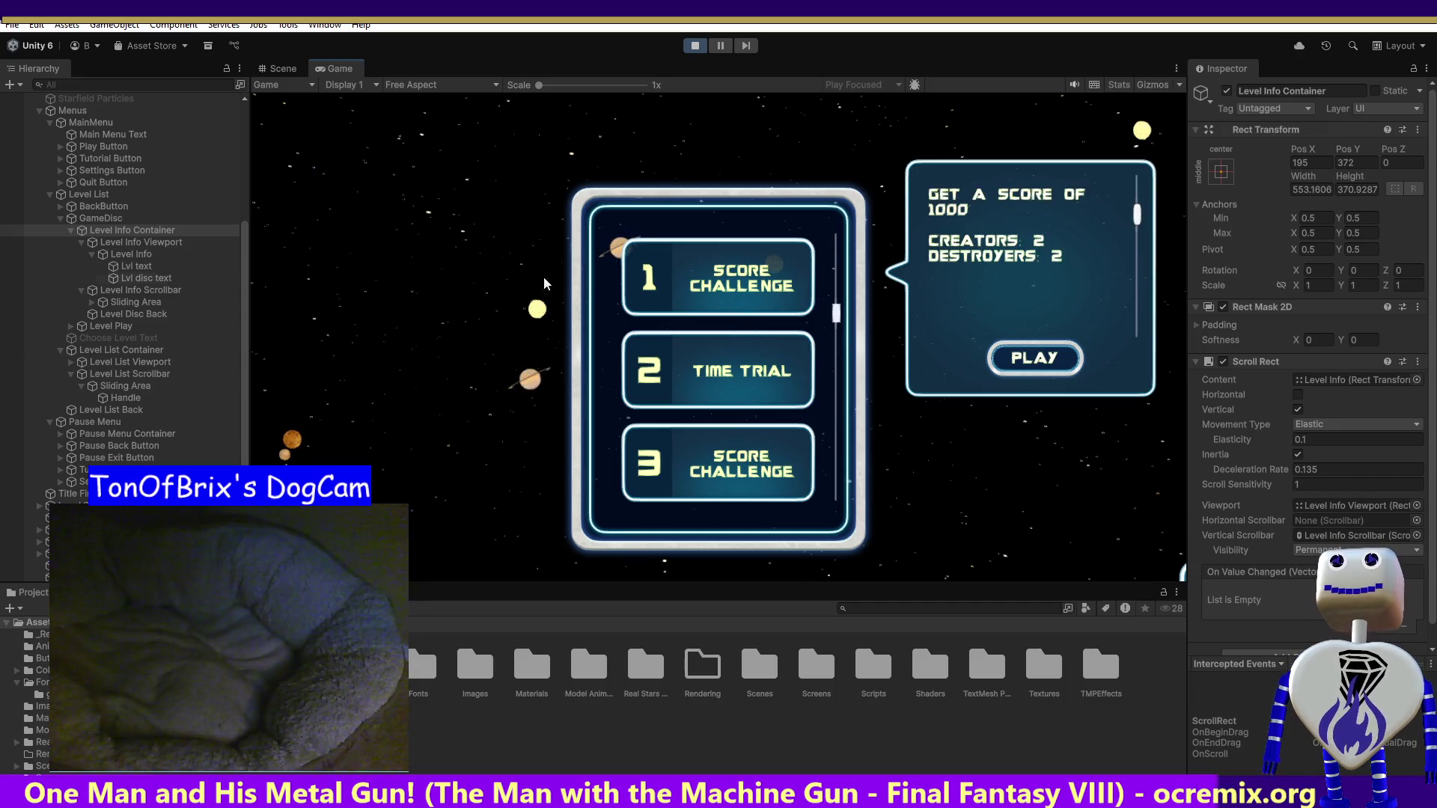
- Try container Pos Y 350, revert it, and inspect Level Info and the Level Info Viewport
left_click(1360, 163)
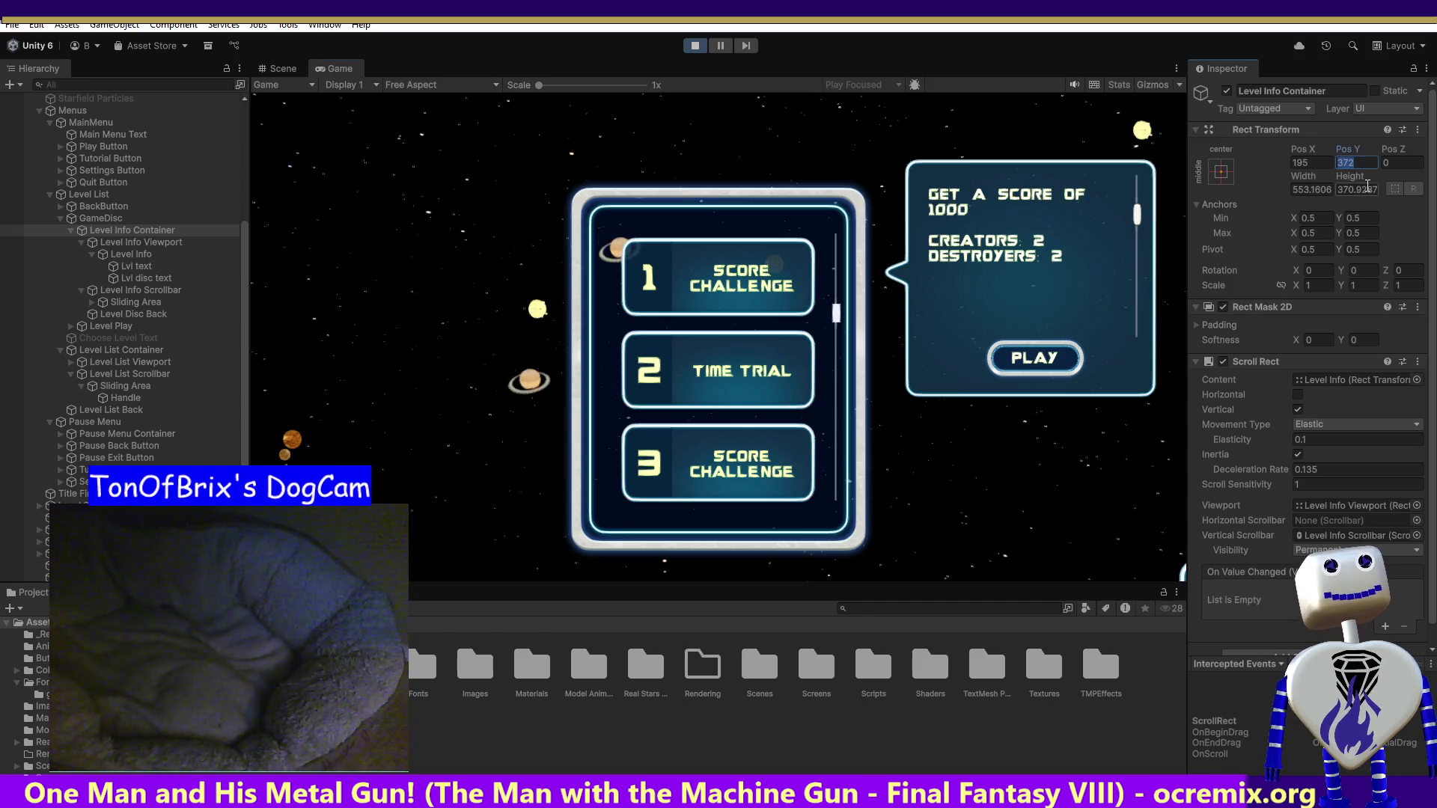
type("350")
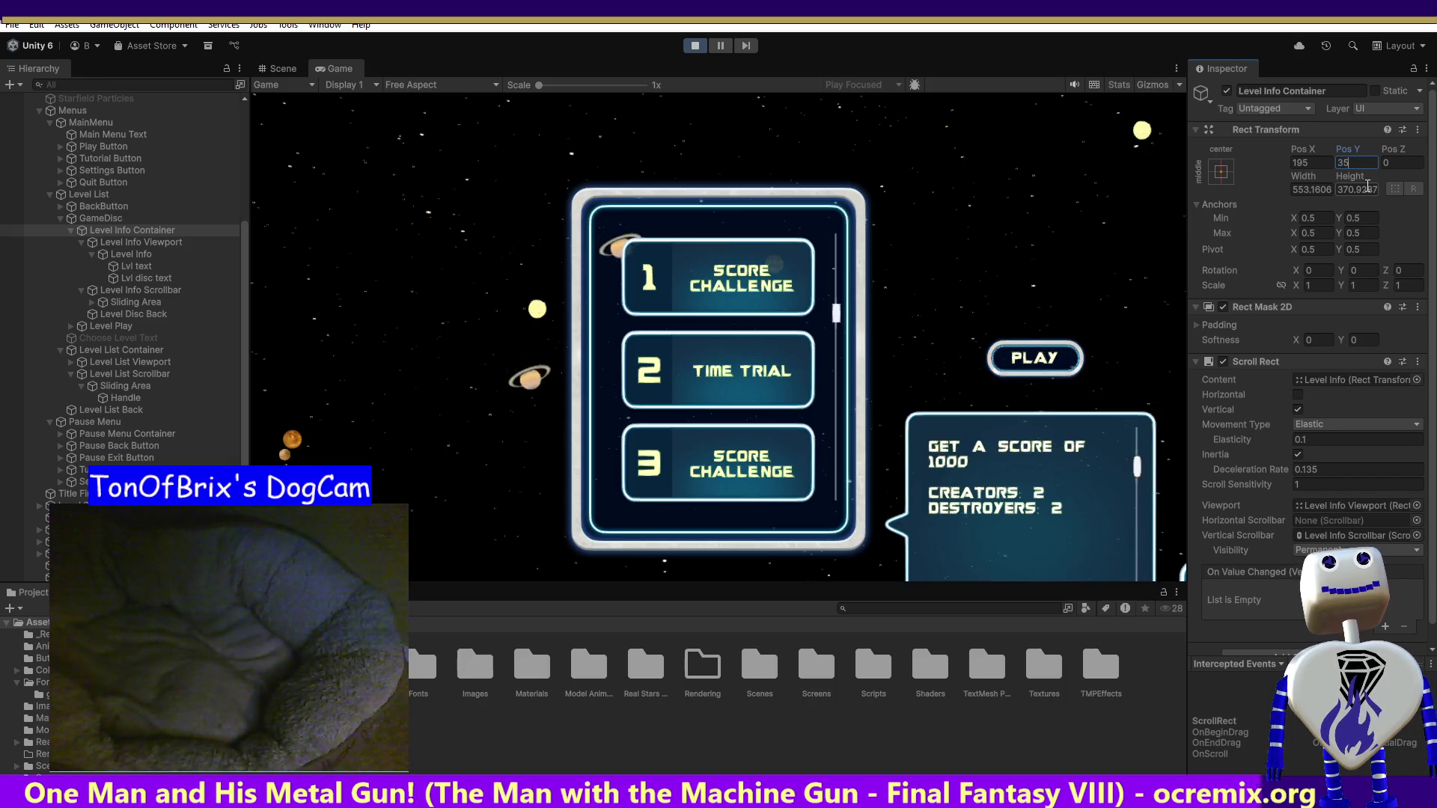
key("Return")
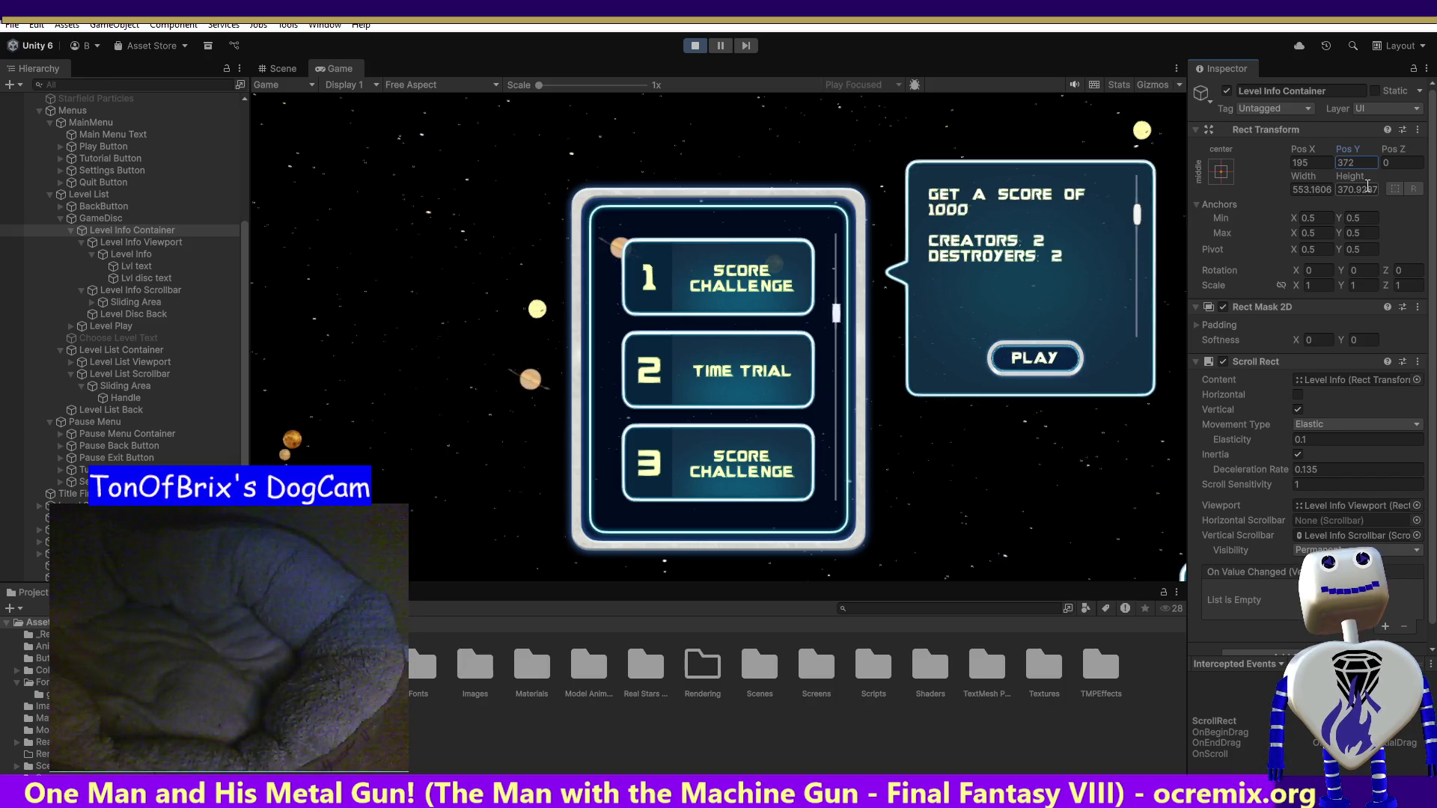
key("Down")
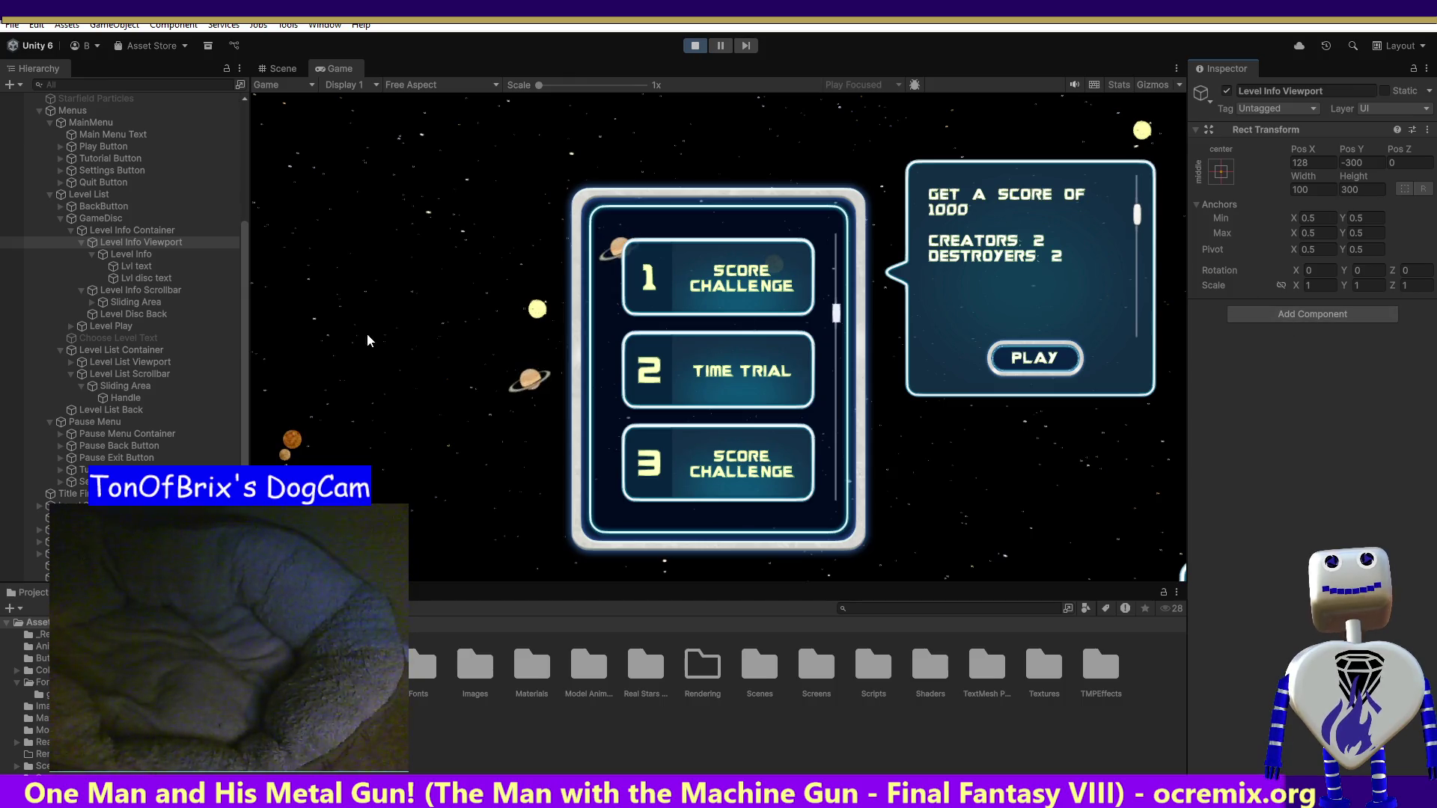
left_click(141, 256)
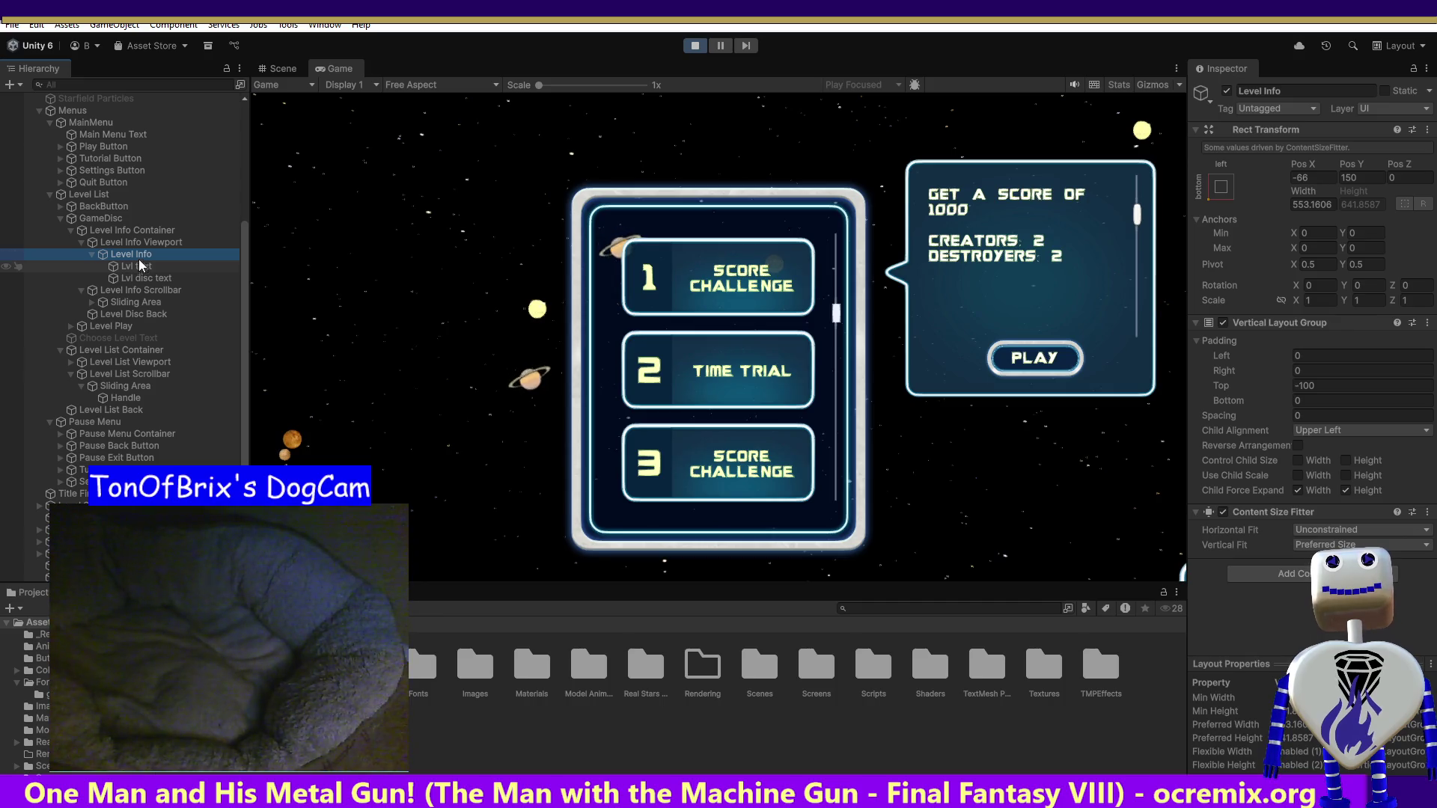
left_click(141, 245)
- Add a Mask component to the Level Info Viewport, then undo it
left_click(1320, 315)
left_click(1280, 367)
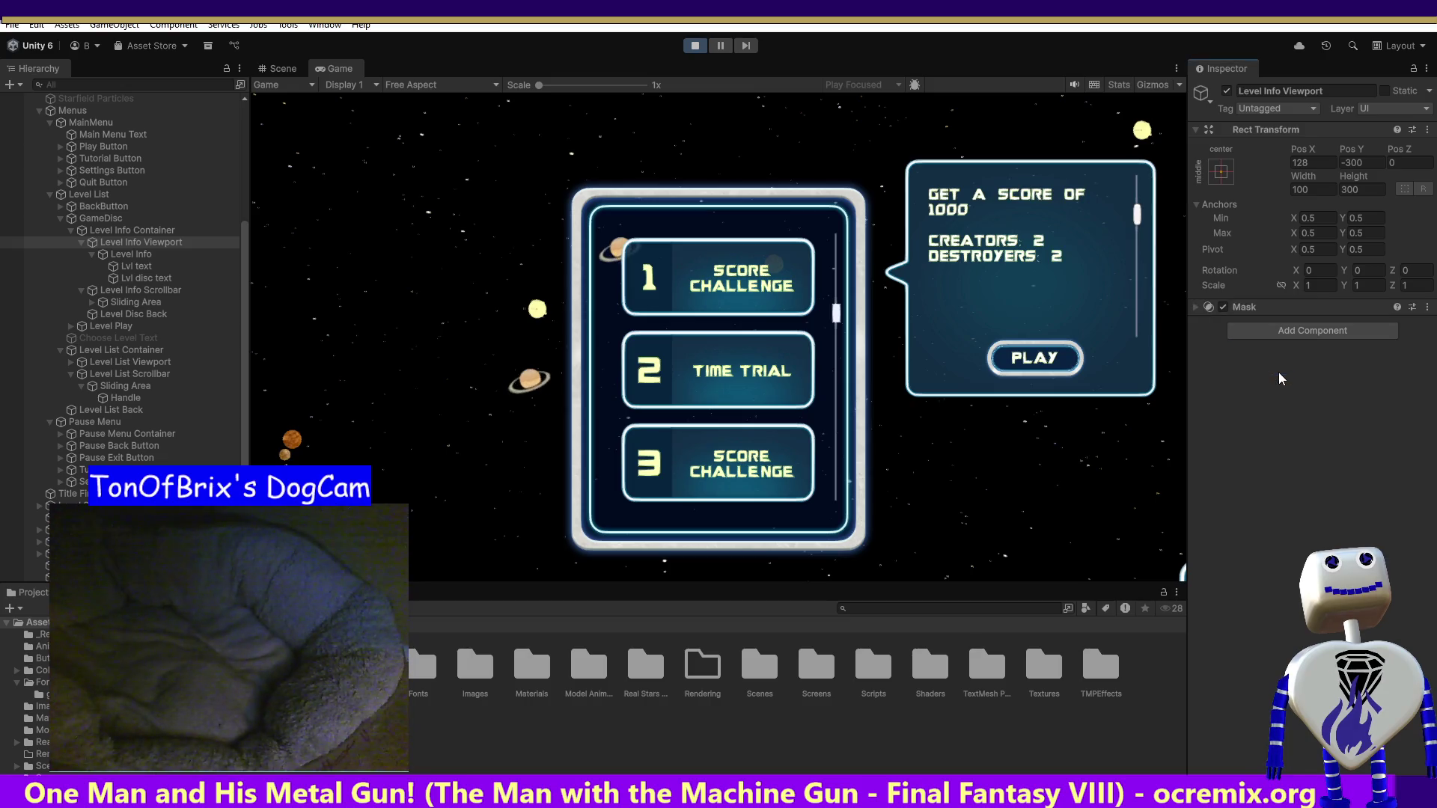
mouse_move(1137, 218)
left_mouse_down()
mouse_move(1130, 287)
mouse_move(1138, 179)
left_mouse_up()
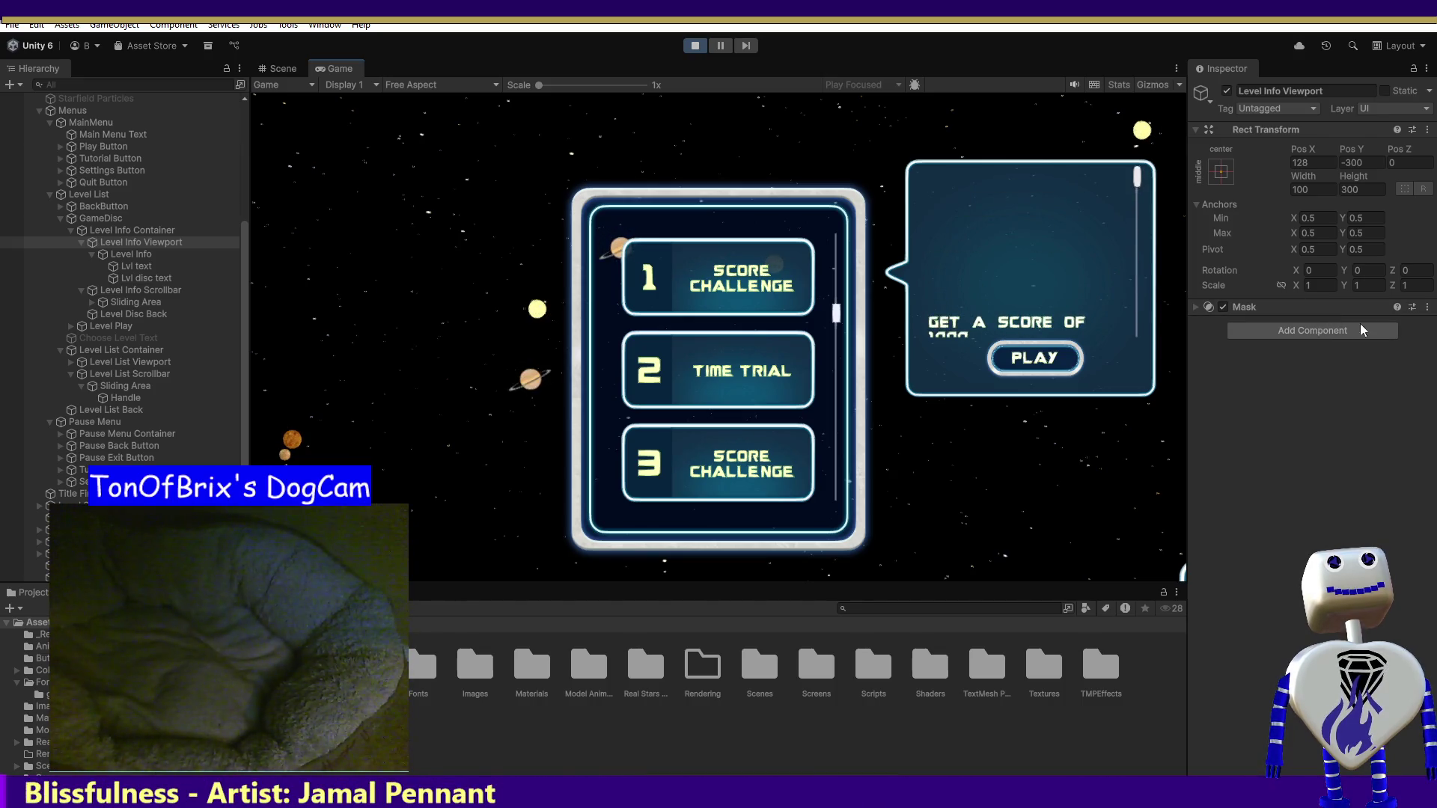
left_click(1194, 306)
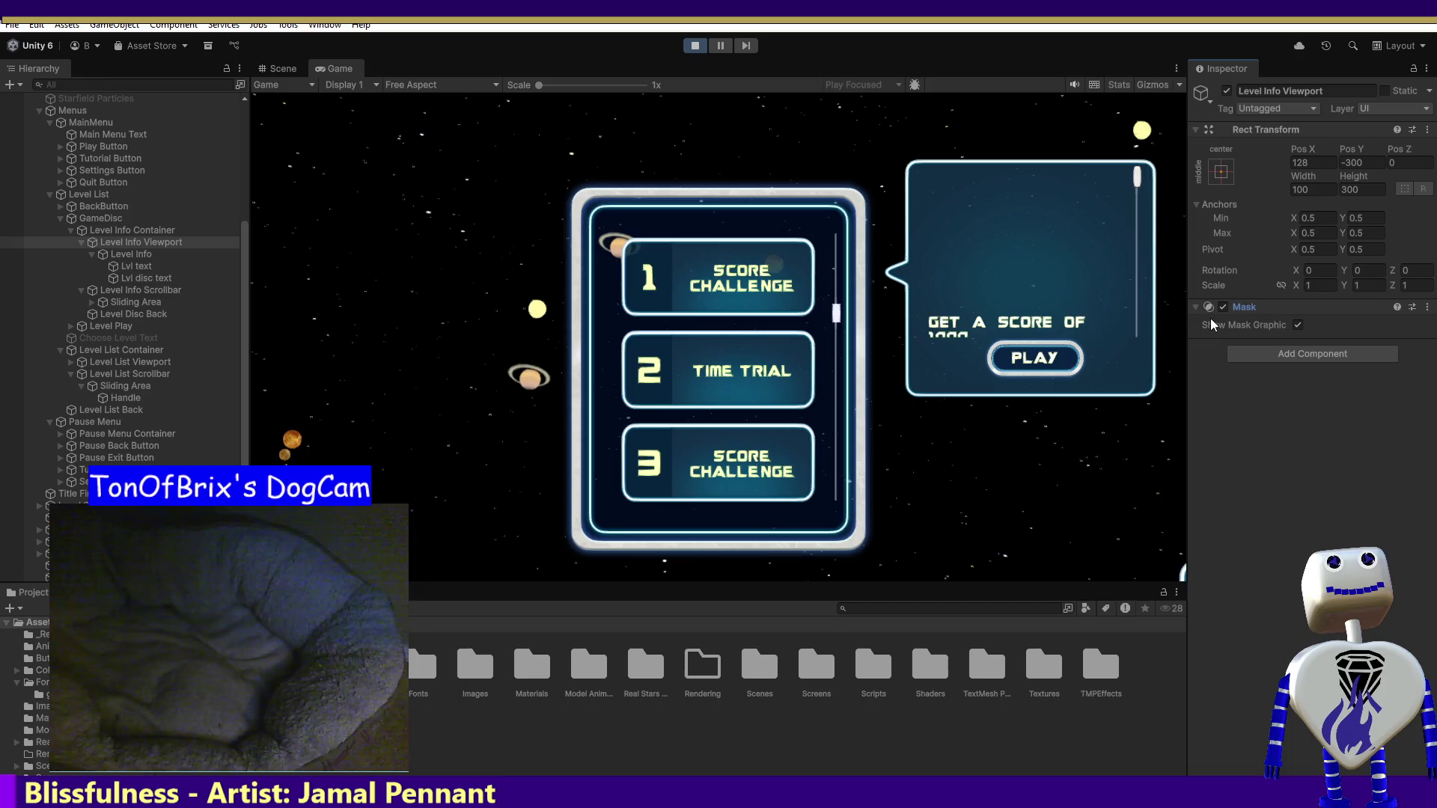
key("ctrl+z")
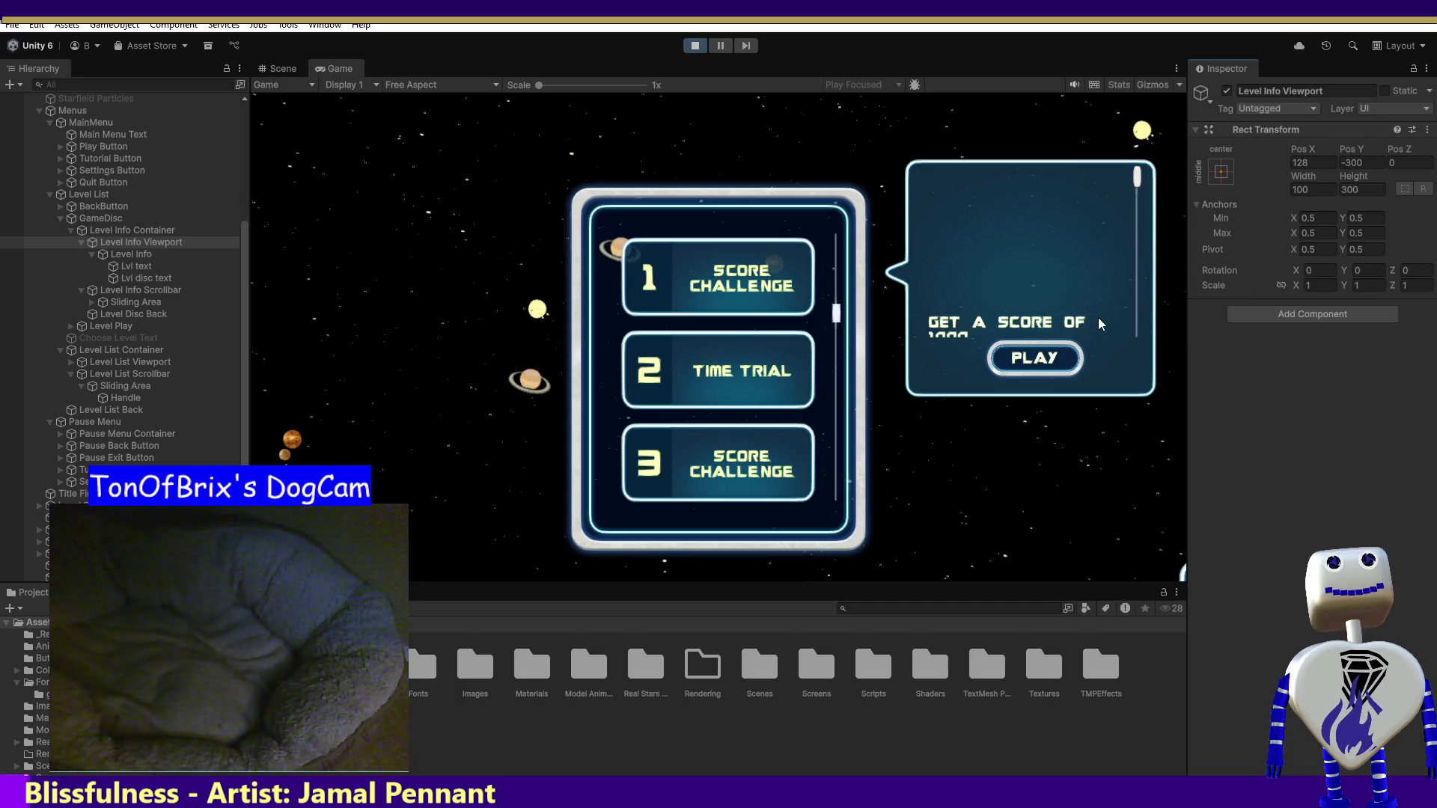
- Add a Rect Mask 2D to the viewport, review its padding, and test scrolling the info text
left_click(1264, 315)
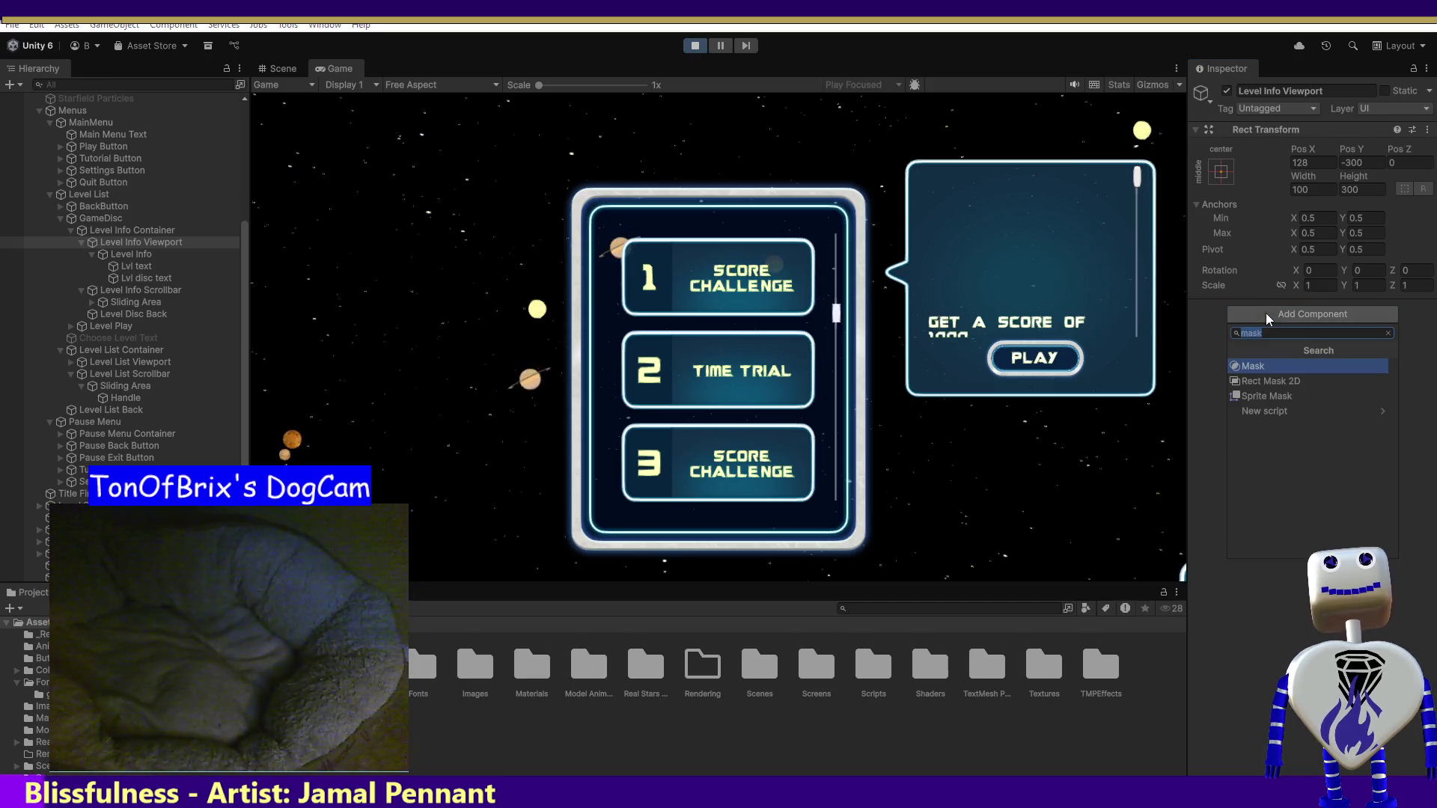
left_click(1256, 382)
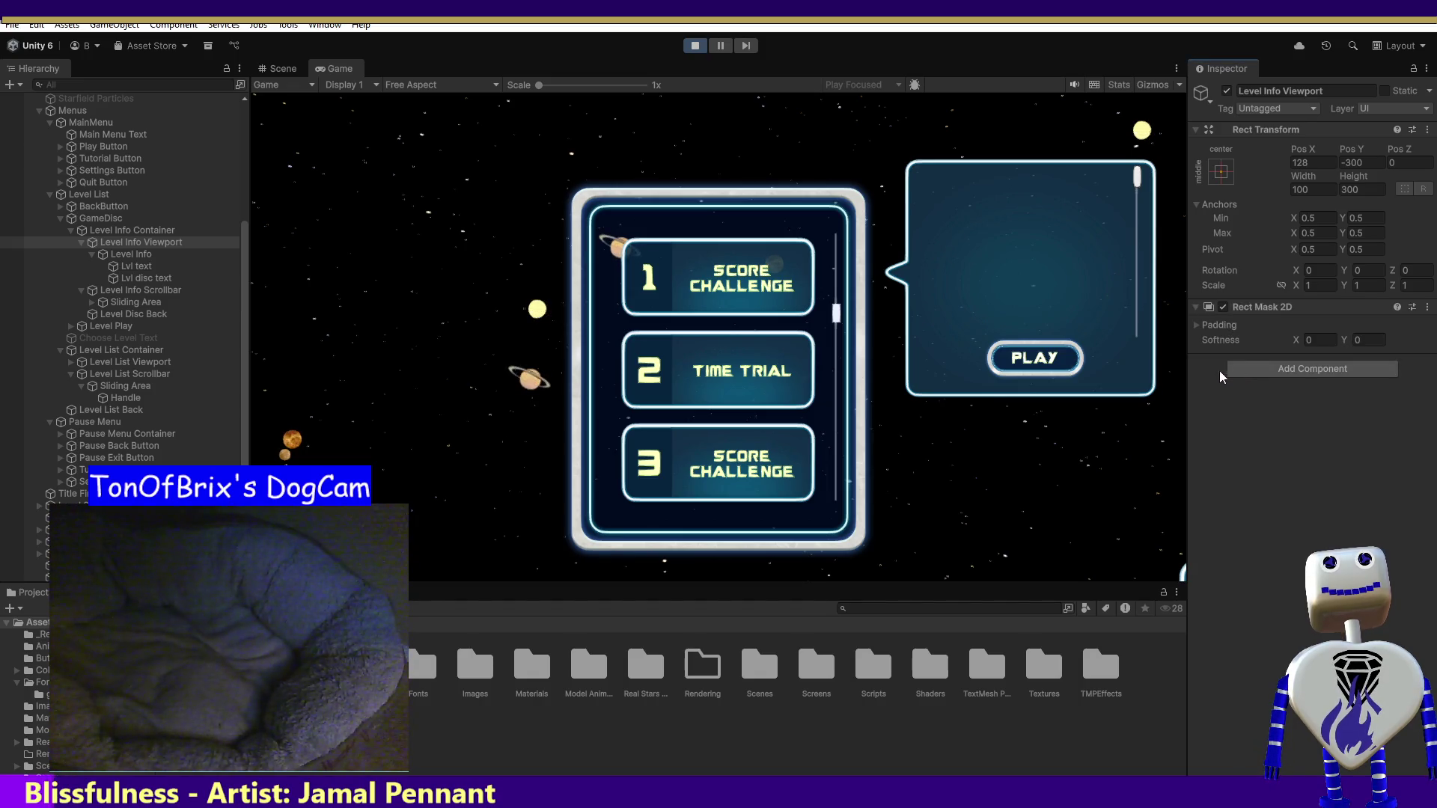
left_click(1193, 304)
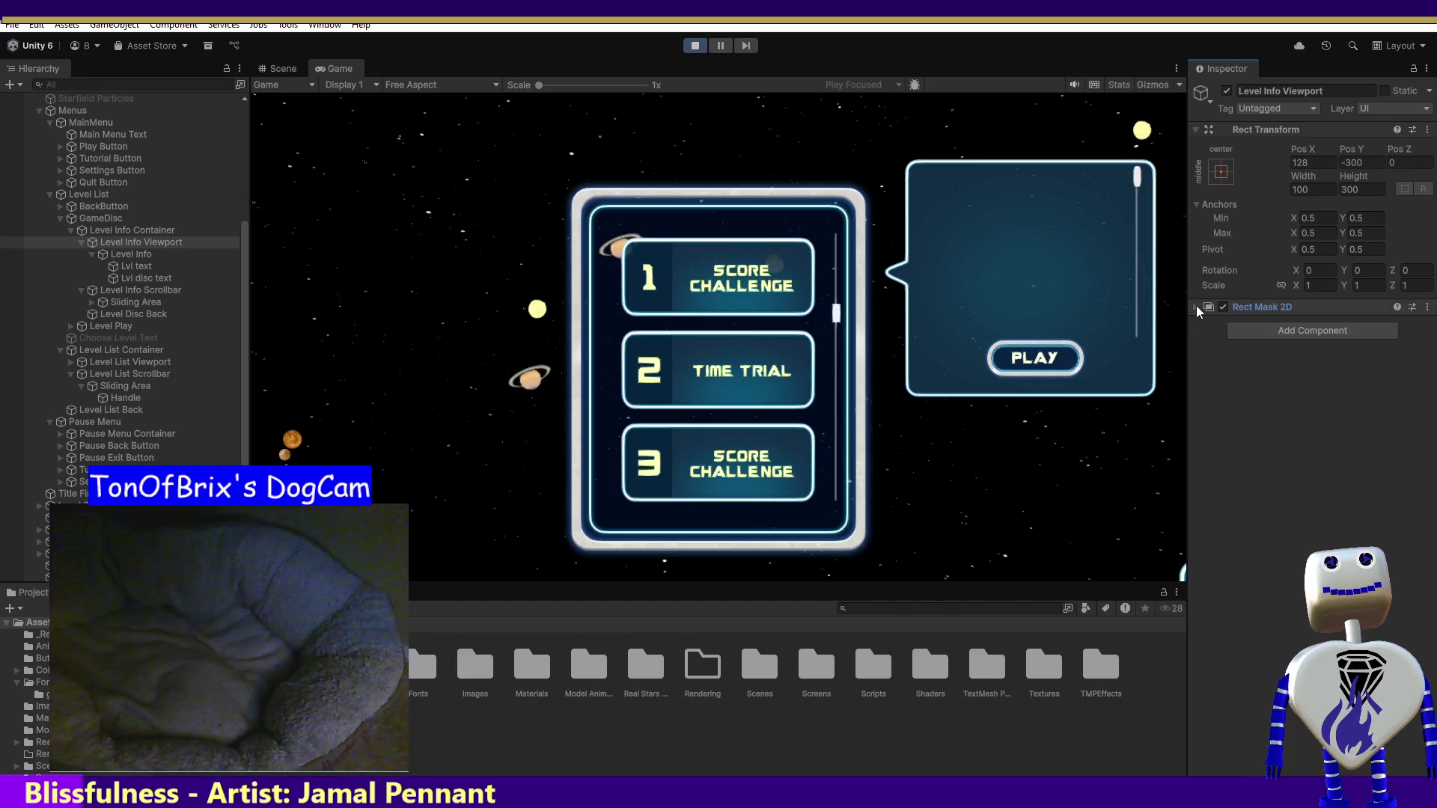
left_click(1196, 306)
left_click(1197, 325)
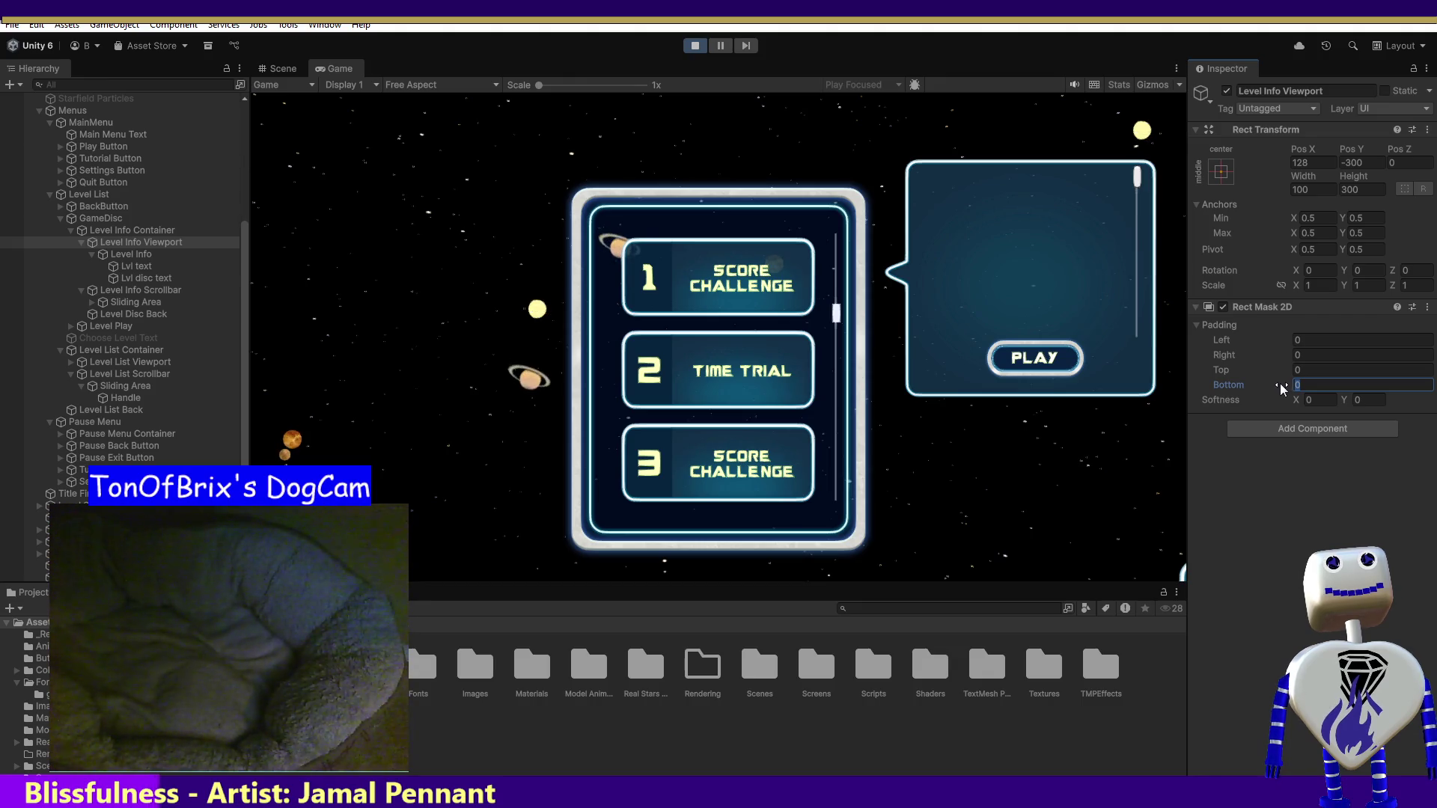
left_click(1139, 184)
left_click_drag(1144, 239, 1145, 323)
left_click(1135, 370)
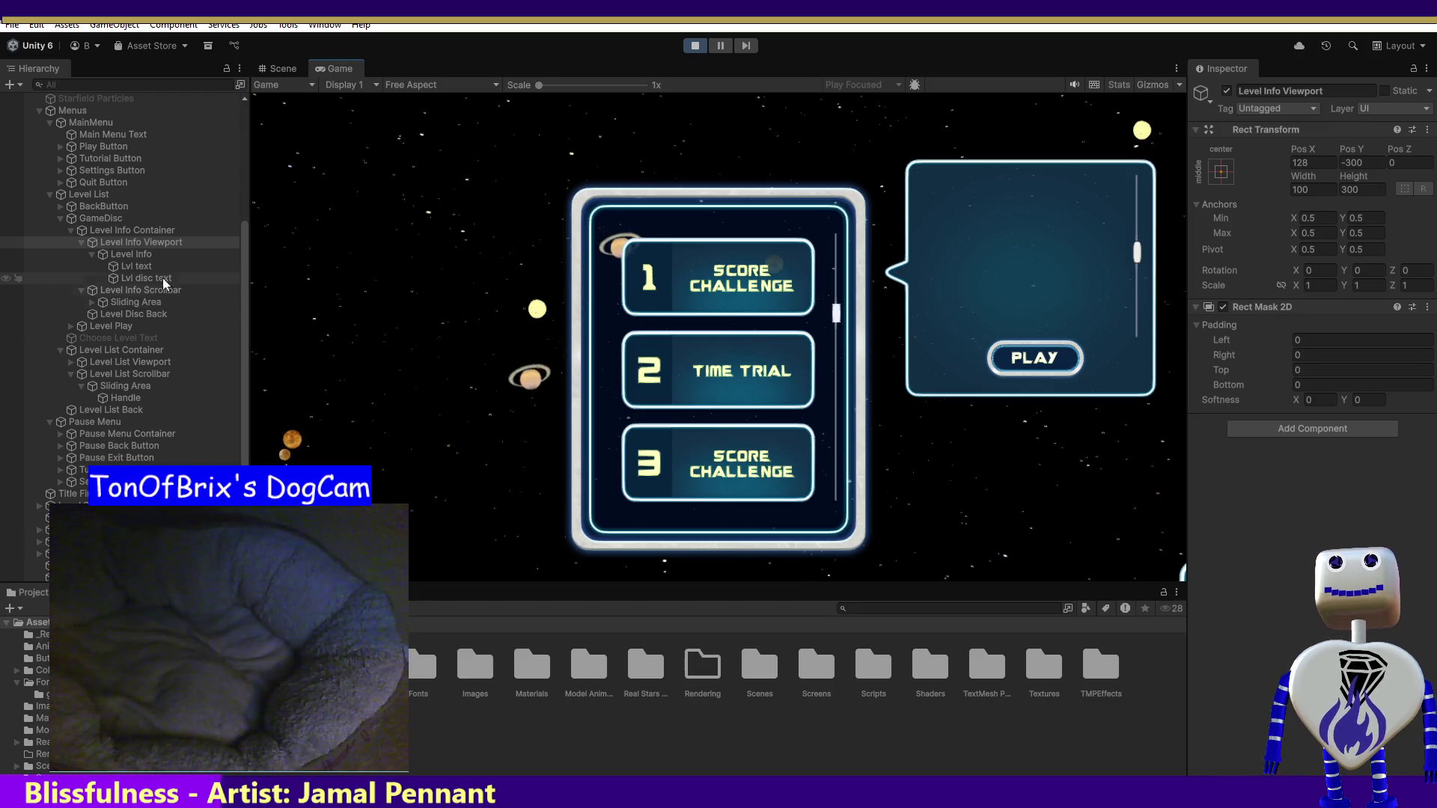
left_click(136, 234)
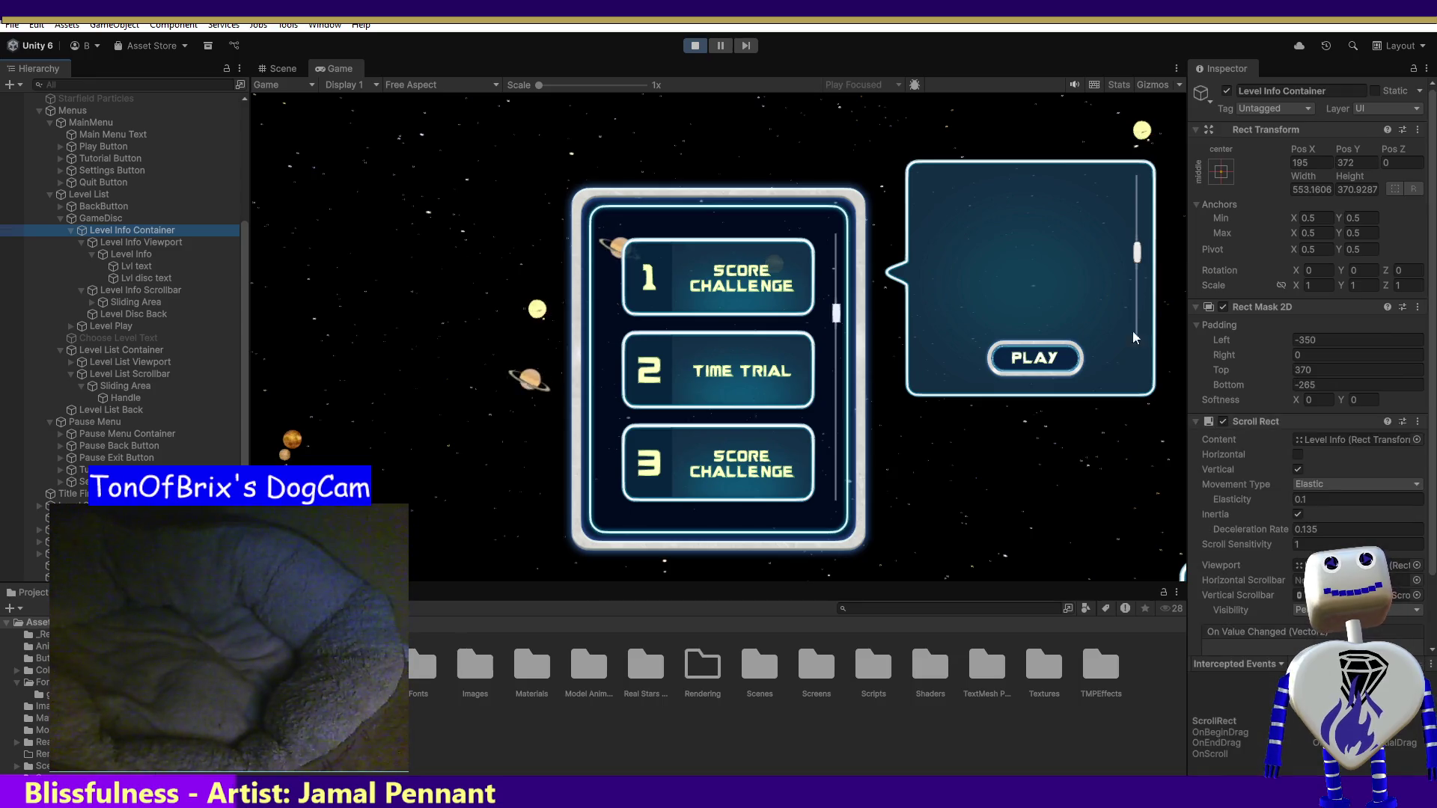
- Disable the Level Info Container's Rect Mask 2D and select the Level Info Viewport
left_click(1224, 307)
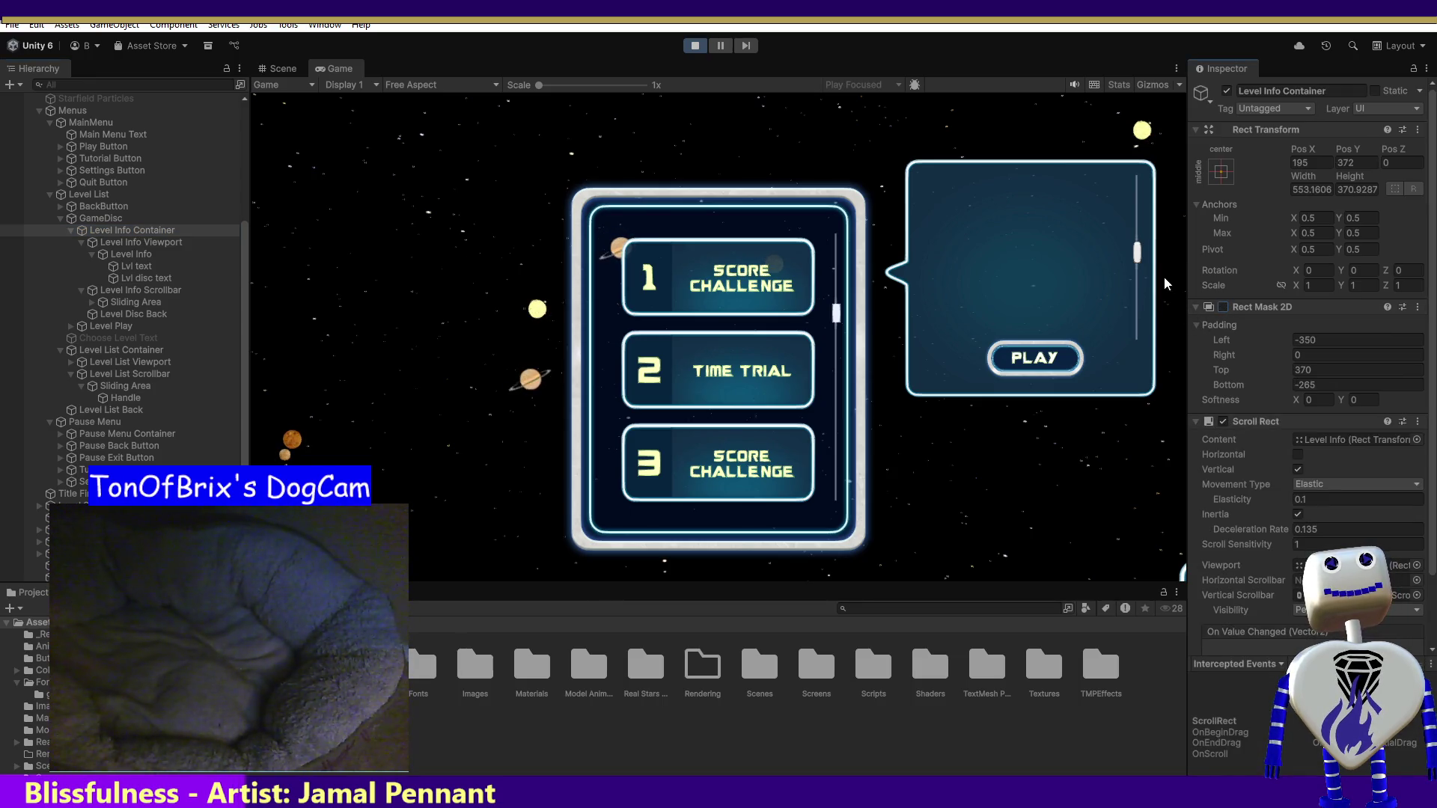
left_click_drag(1138, 257, 1139, 271)
scroll(1150, 375, "up", 2)
left_click(121, 242)
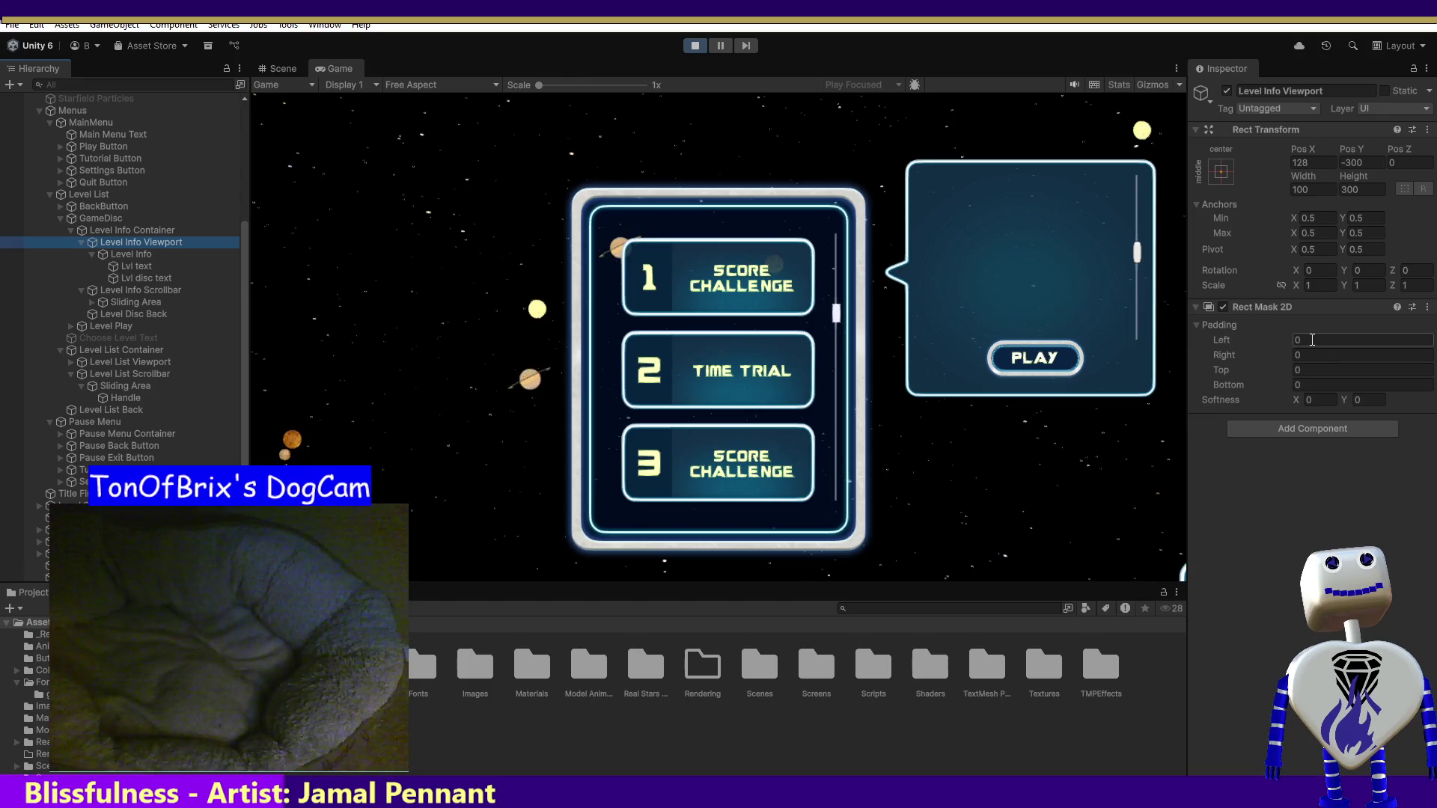
- Set the viewport mask padding to Top 100 and Bottom -100
left_click(1304, 369)
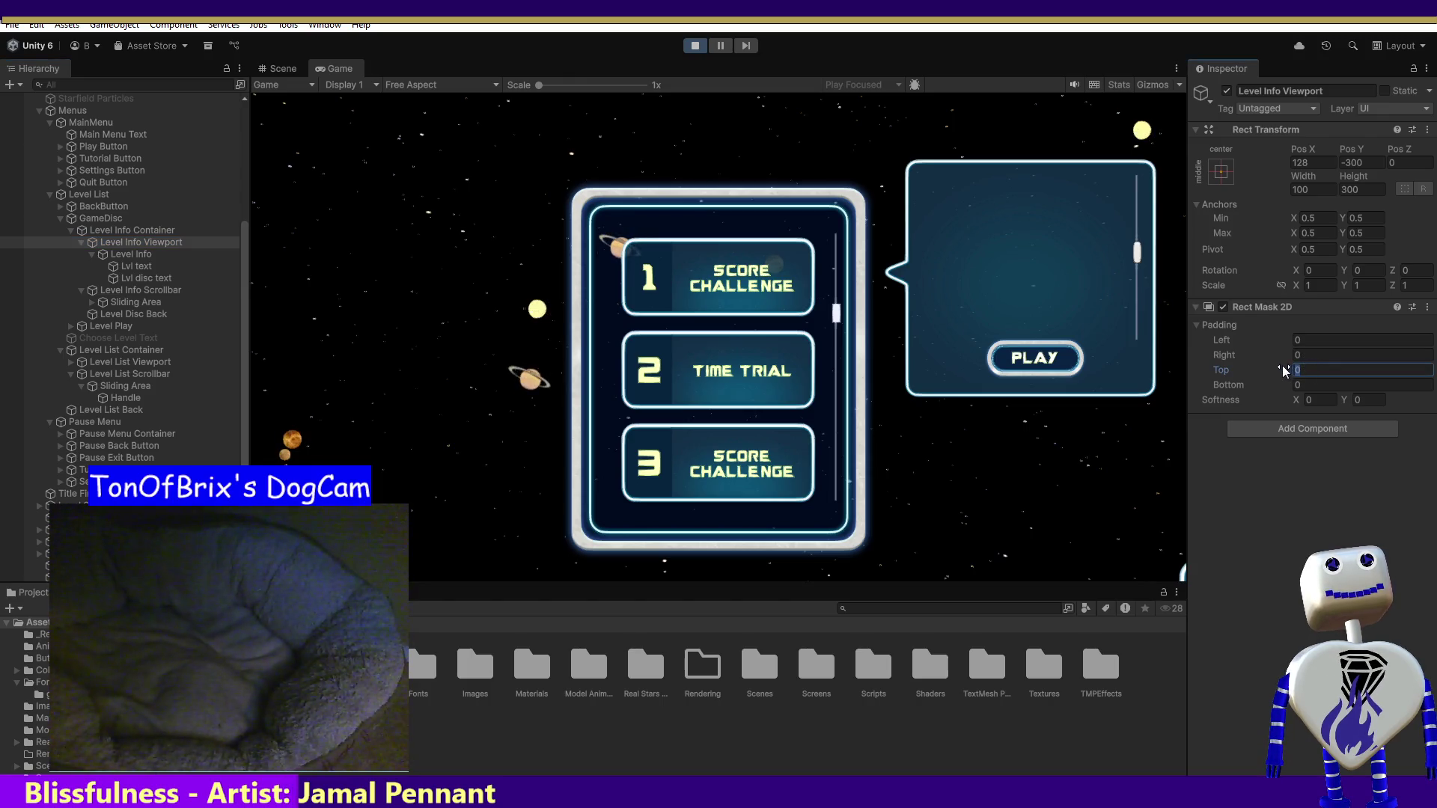
type("-100")
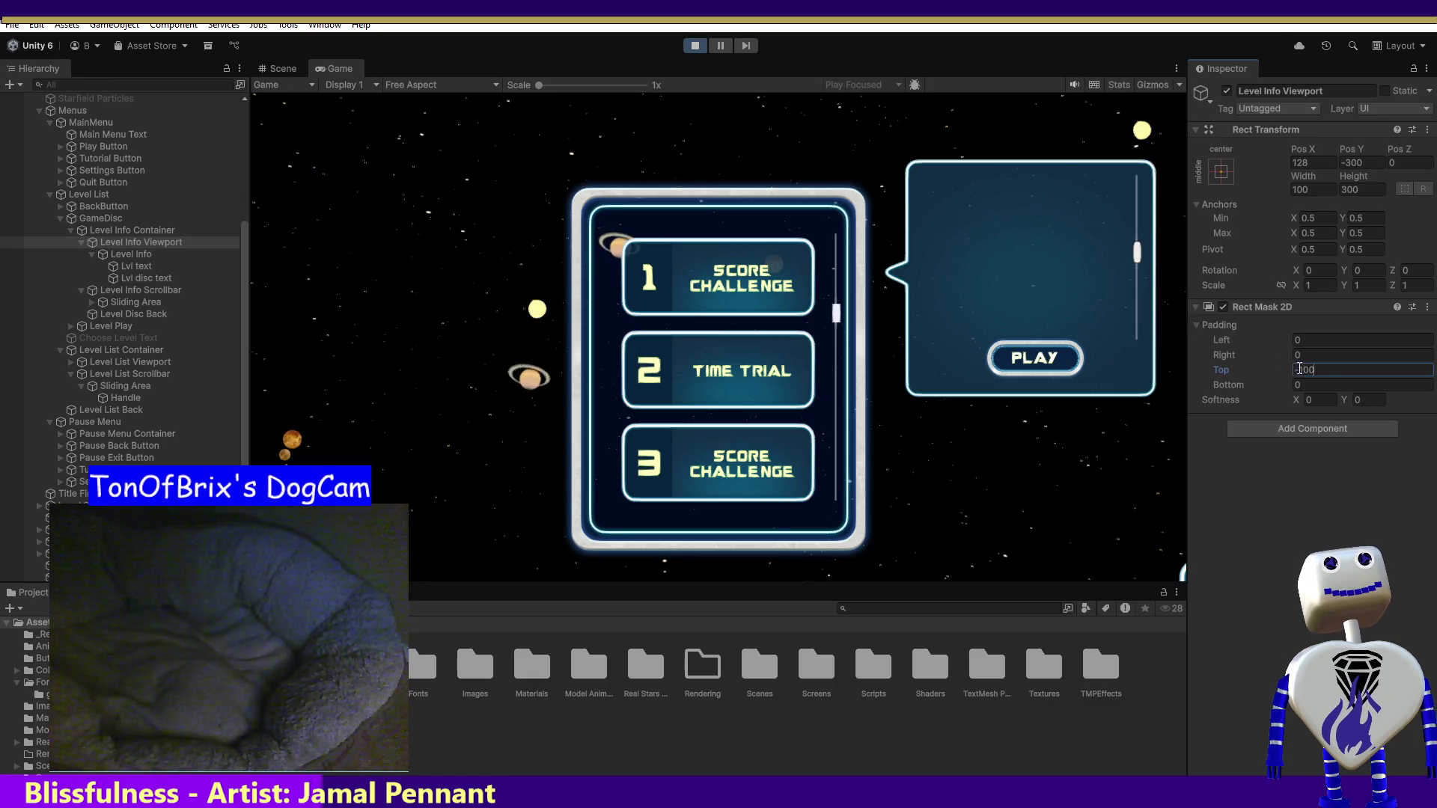
key("Return")
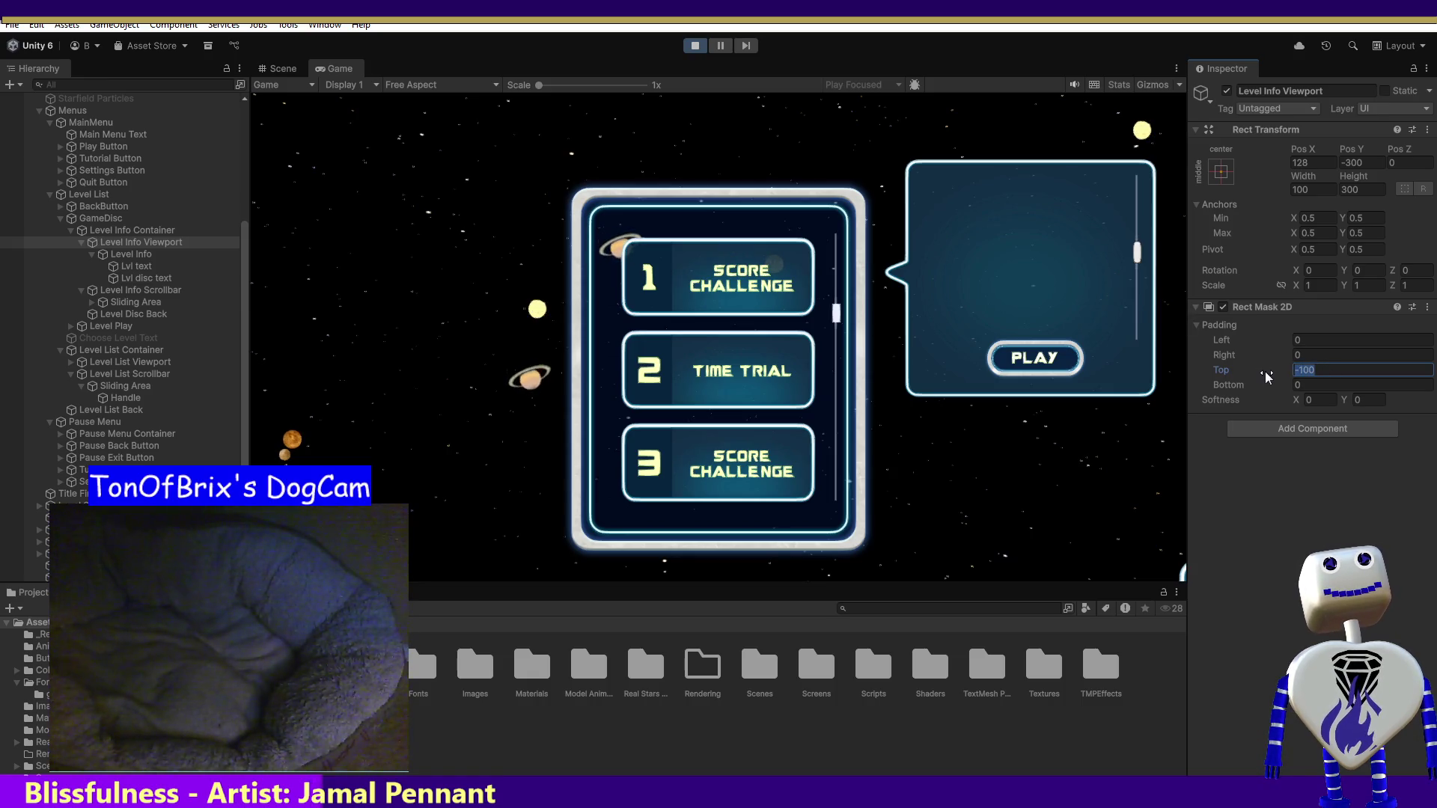
type("100")
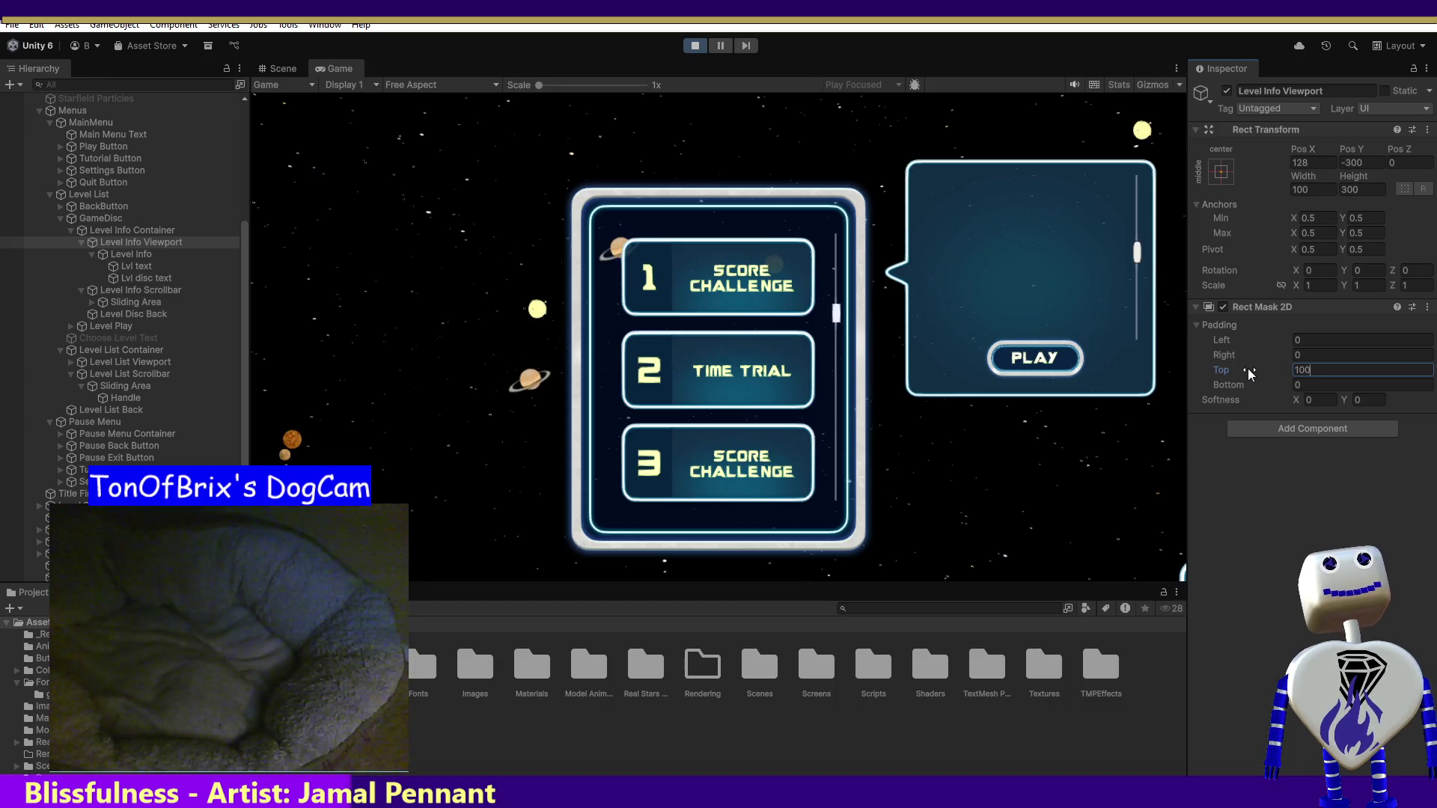
key("Tab")
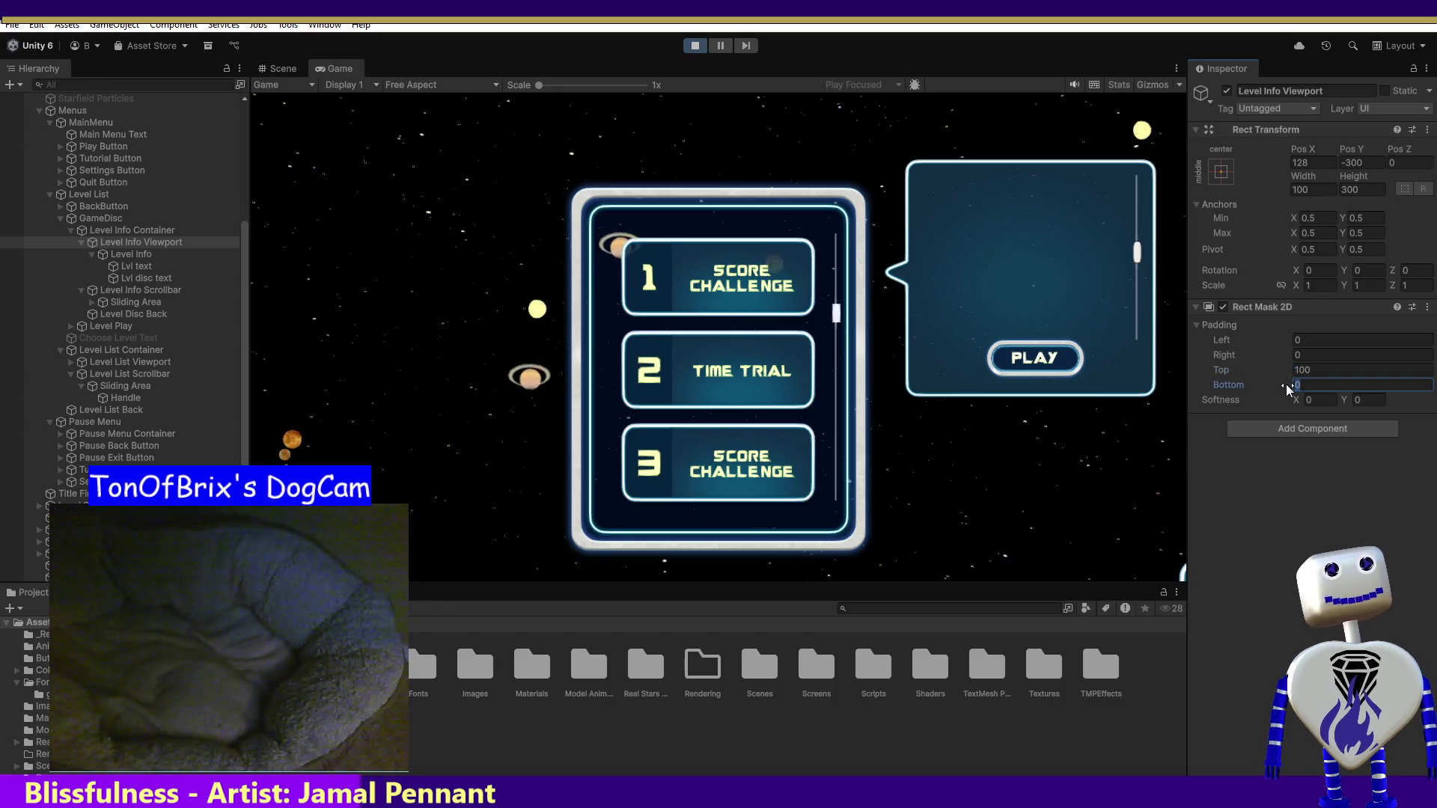
type("-100")
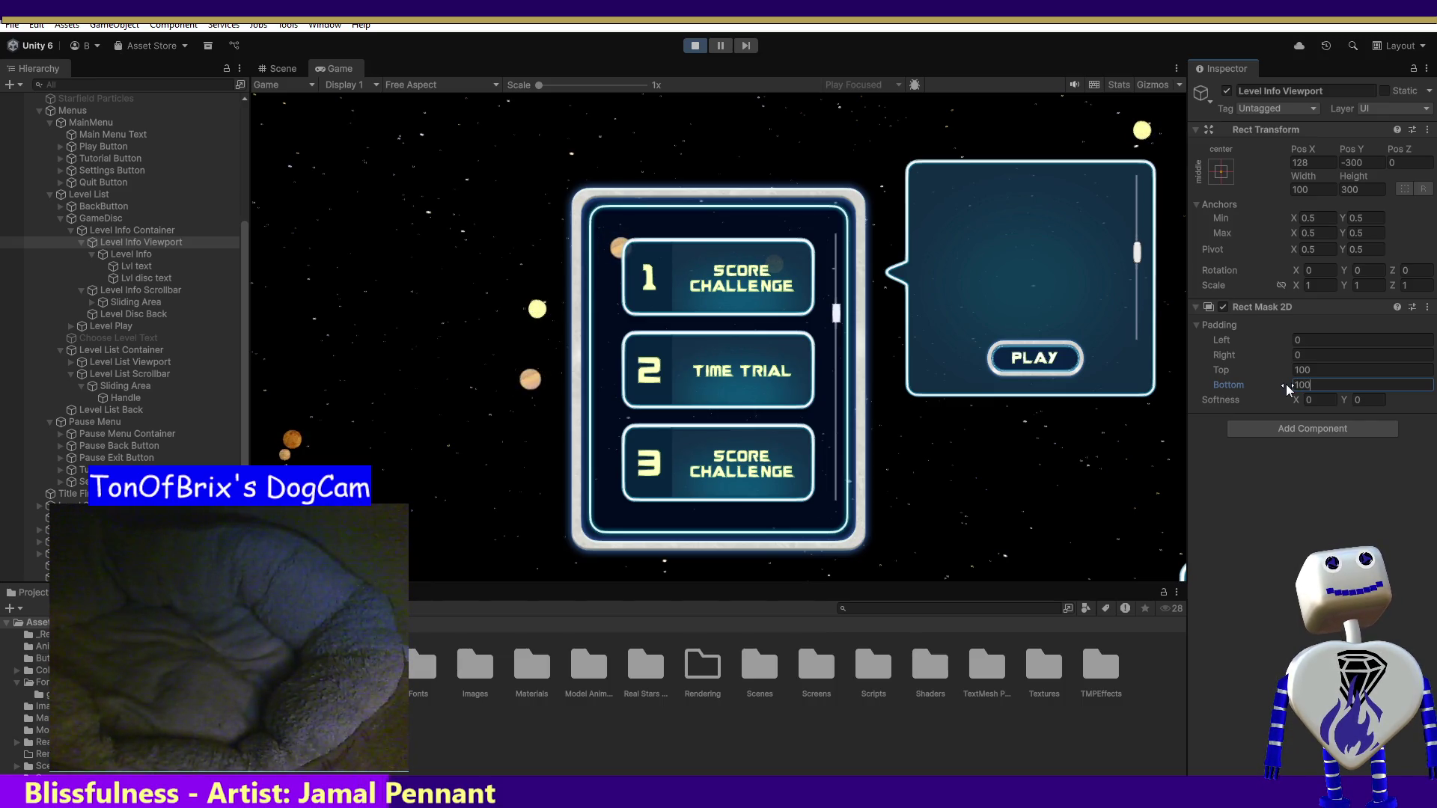
key("Delete")
key("Delete")
key("Delete")
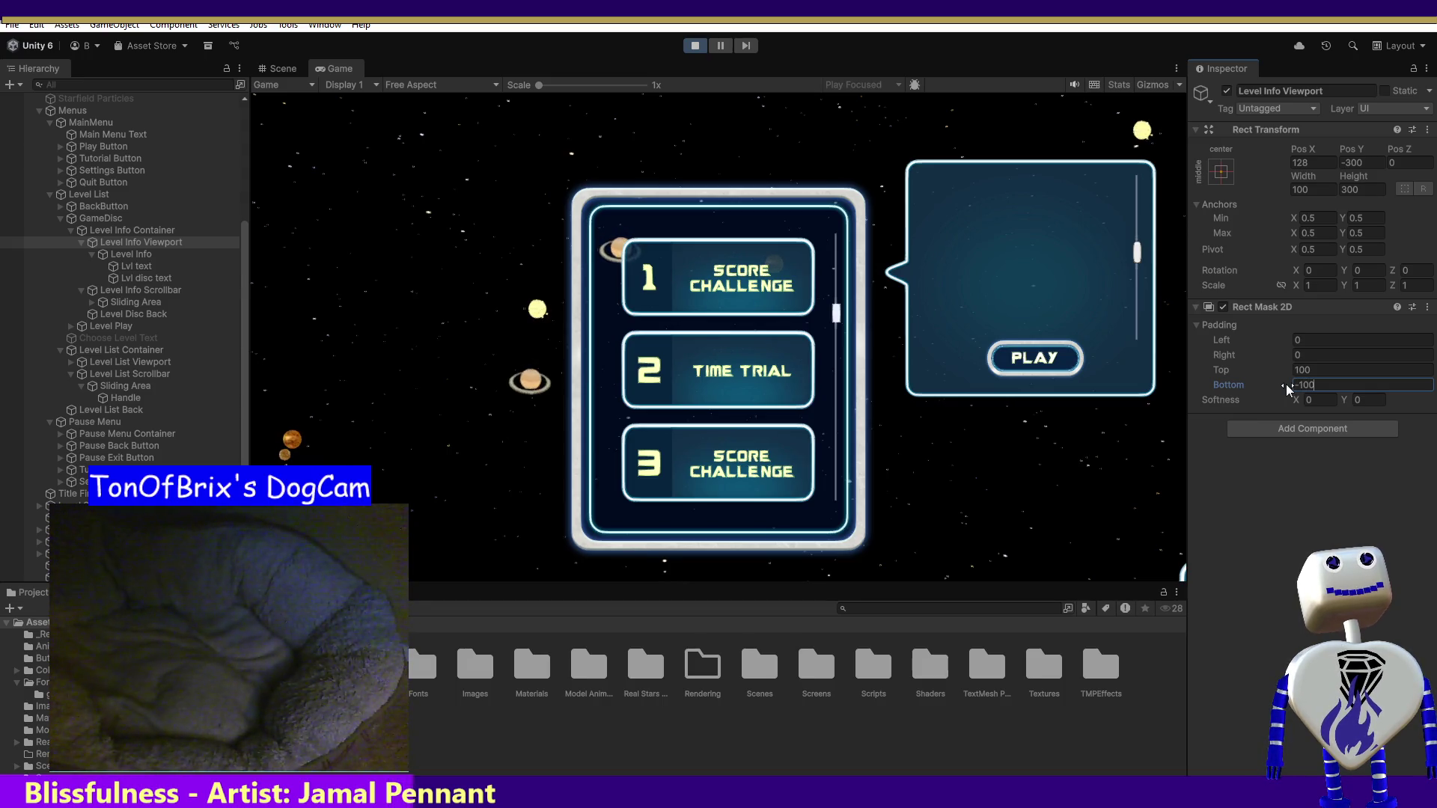
key("Return")
left_click(1345, 383)
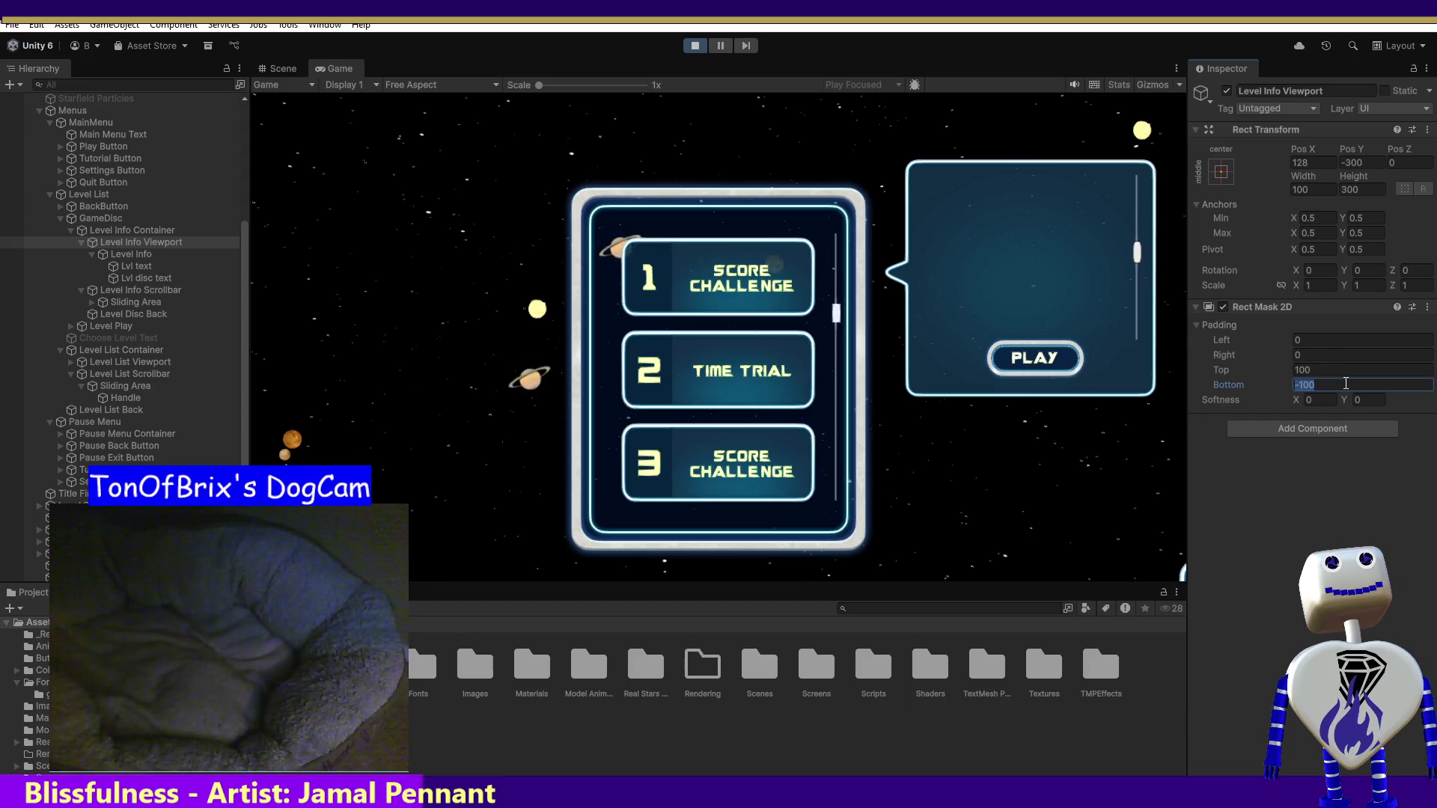
- Set viewport height to 400, test scrolling, disable its Rect Mask 2D, and stop the game
left_click(1345, 190)
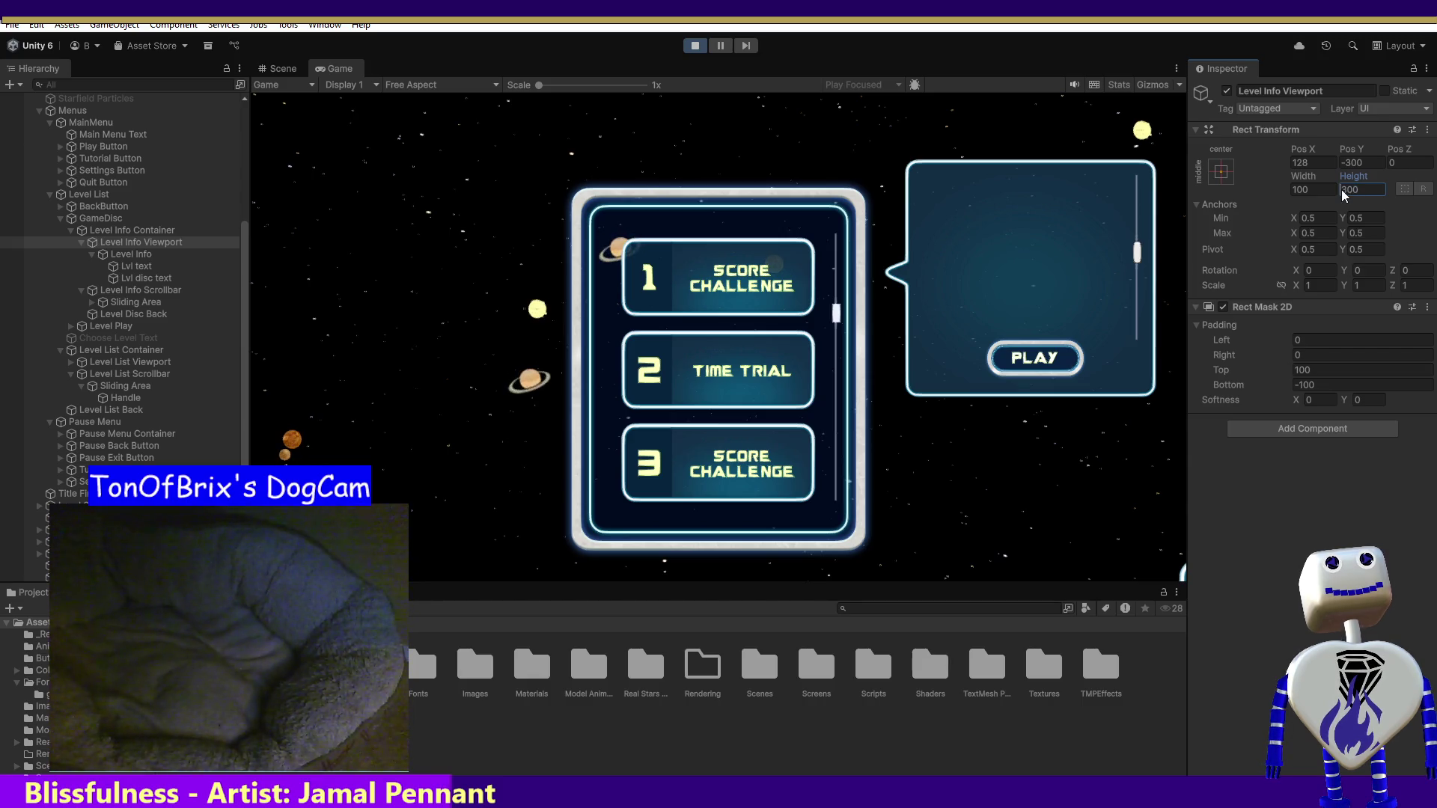
type("4")
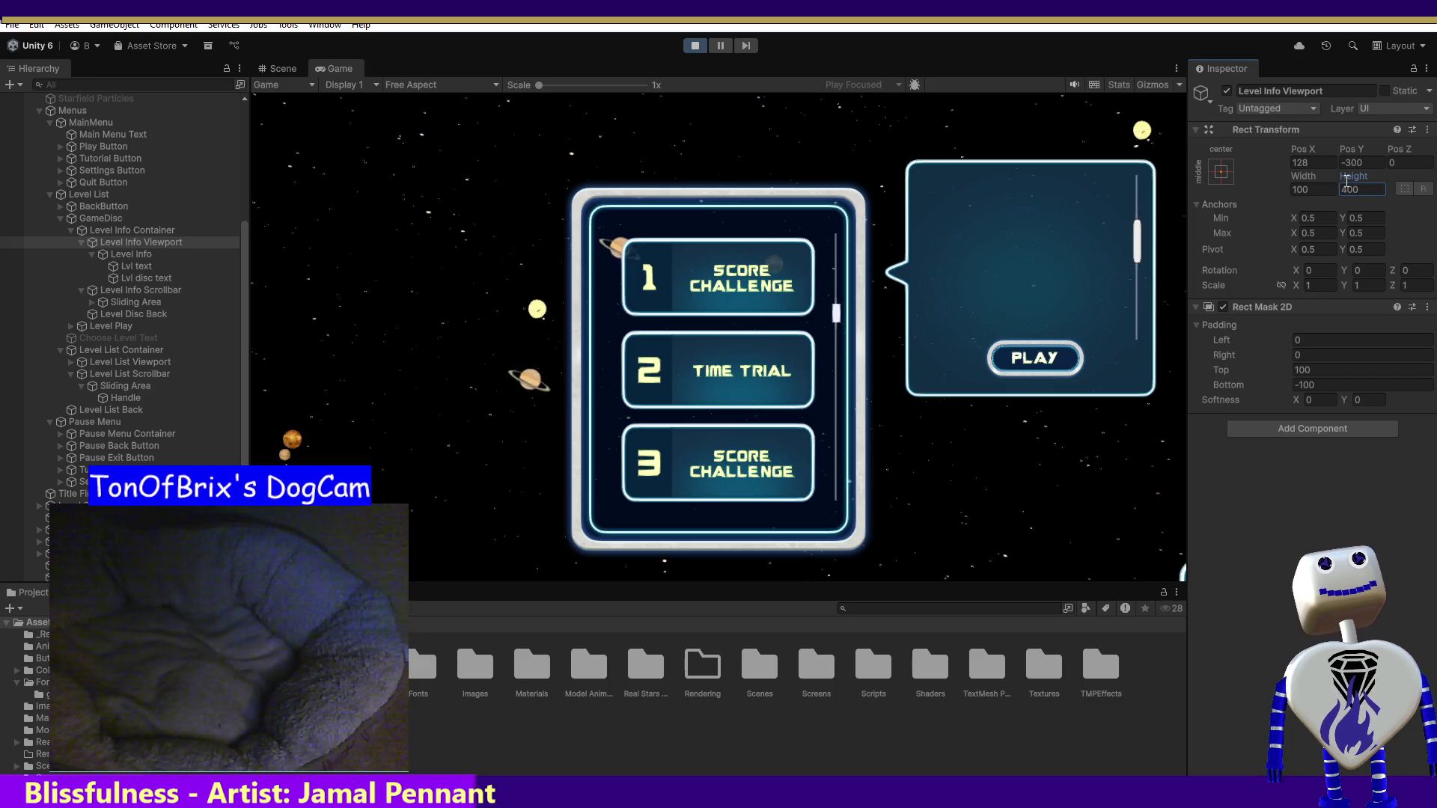
left_click(1347, 162)
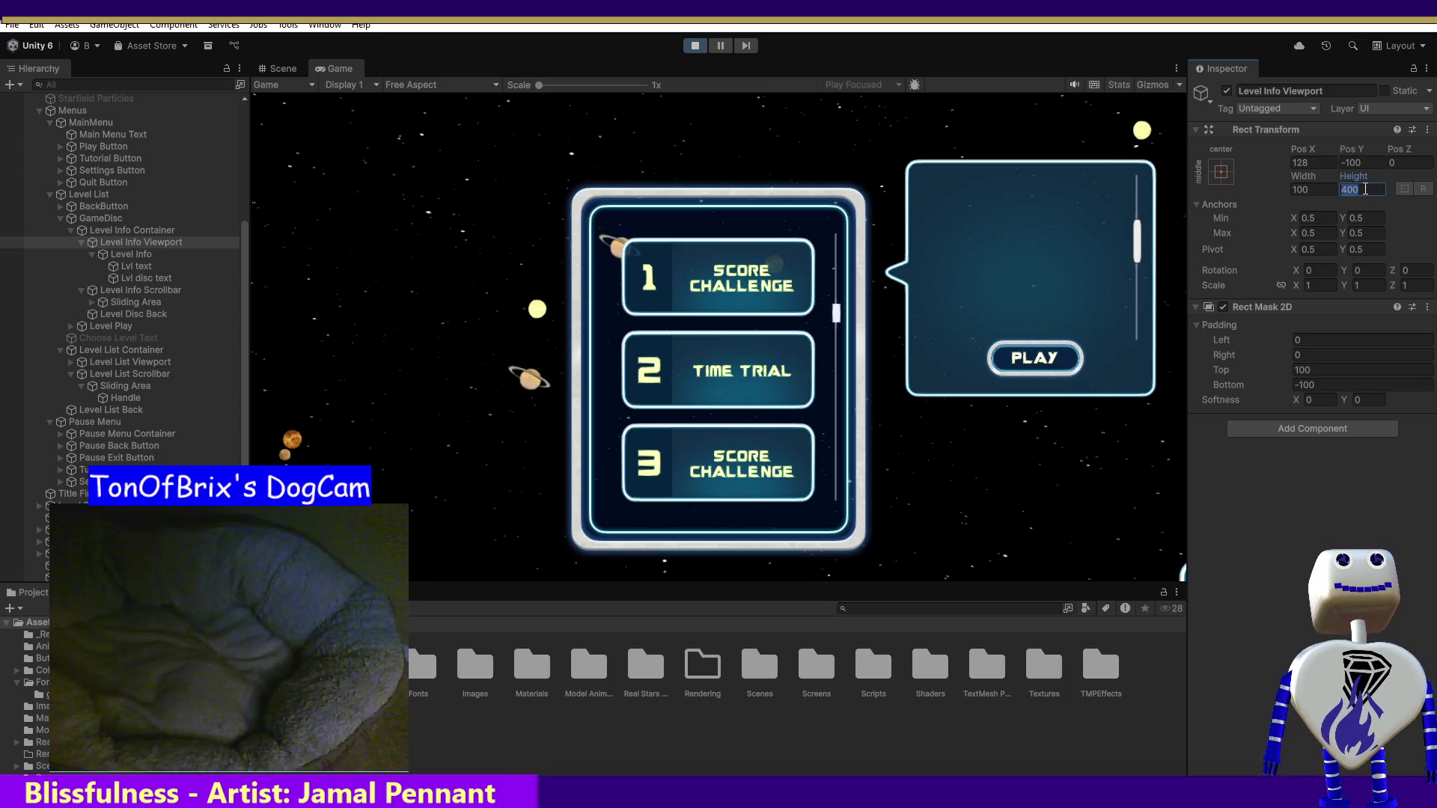
left_click(1137, 202)
left_click_drag(1137, 202, 1137, 241)
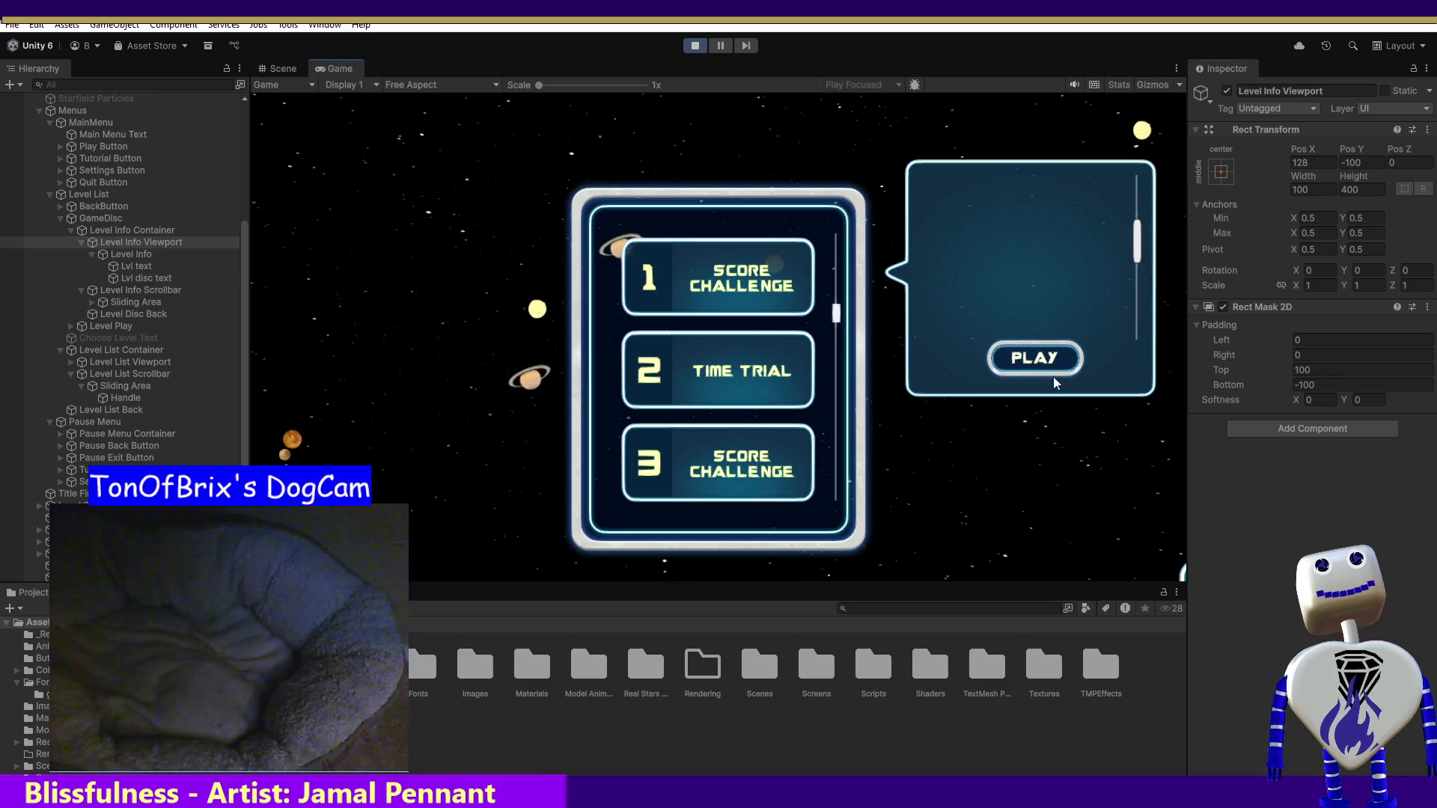
left_click(1223, 306)
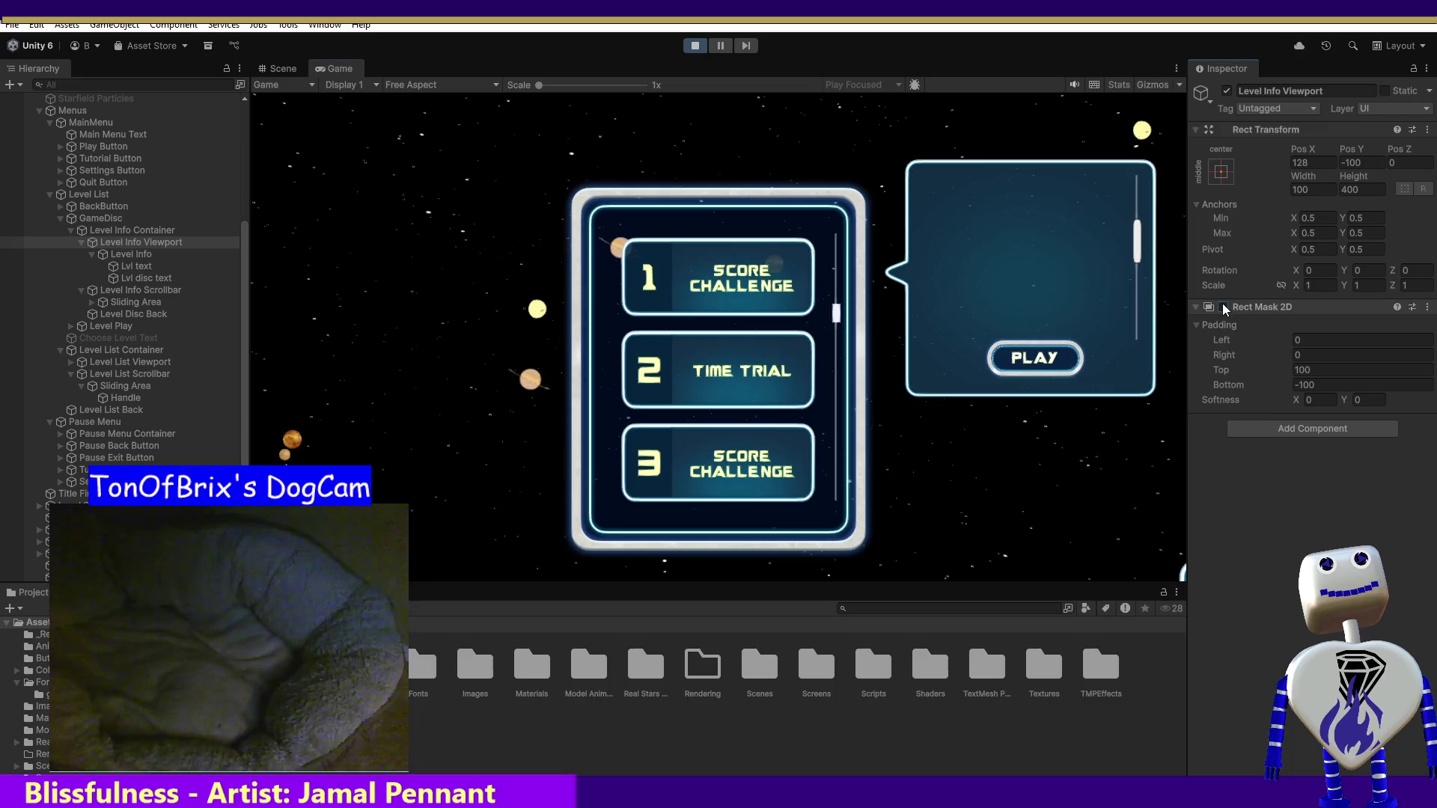
mouse_move(1137, 241)
left_mouse_down()
mouse_move(1134, 294)
mouse_move(1133, 207)
left_mouse_up()
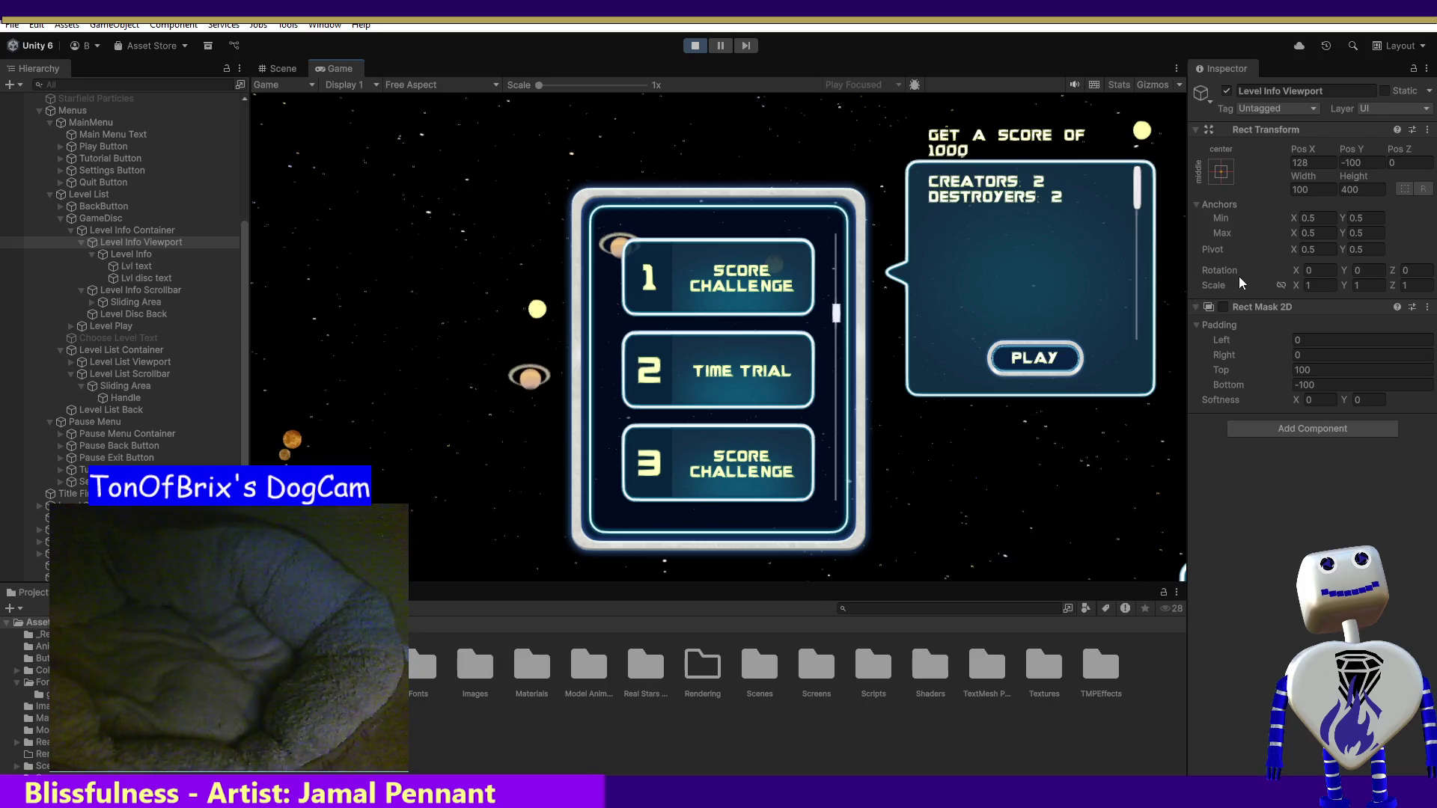
left_click(696, 46)
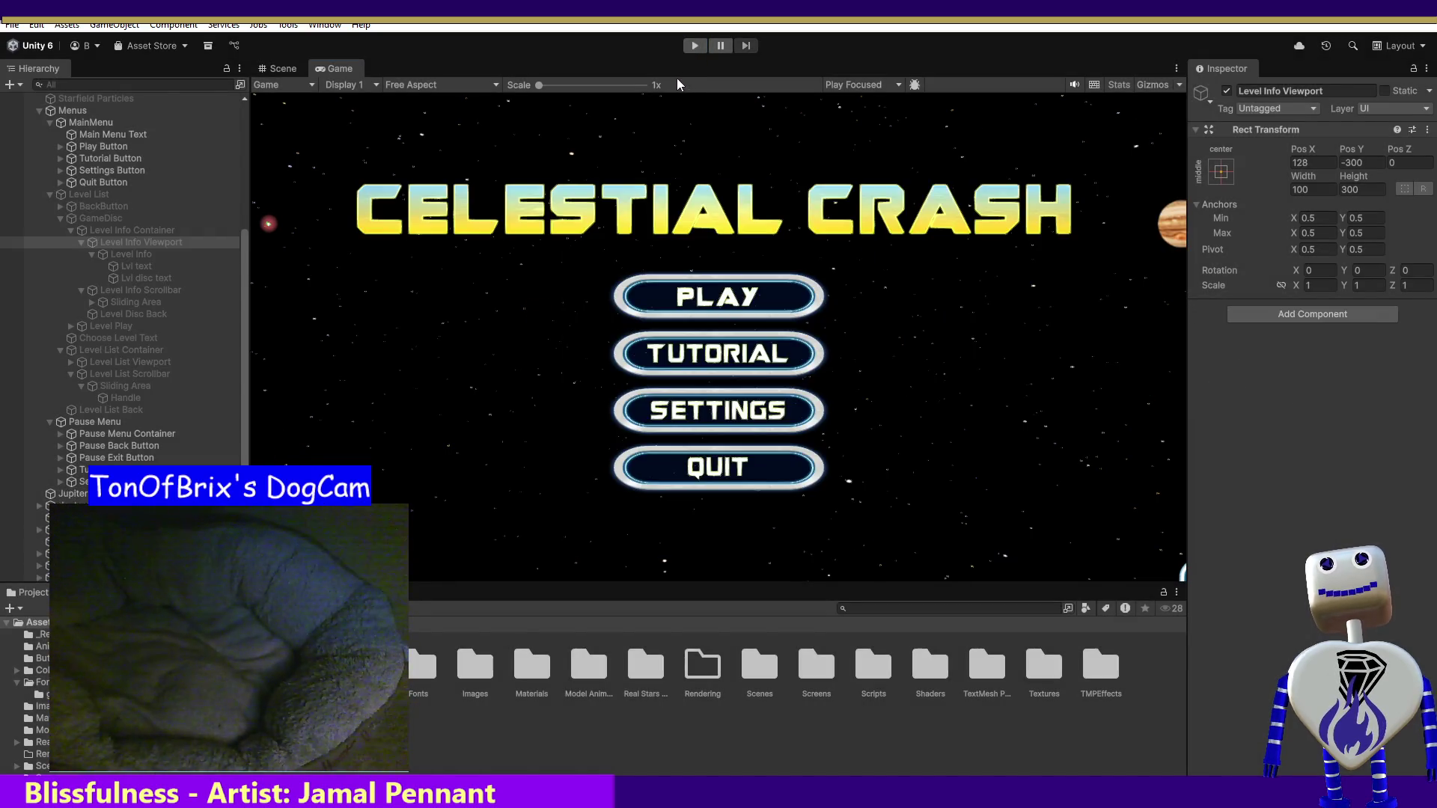
- Run the game to level 1's info panel and select the Level Info Container
left_click(684, 47)
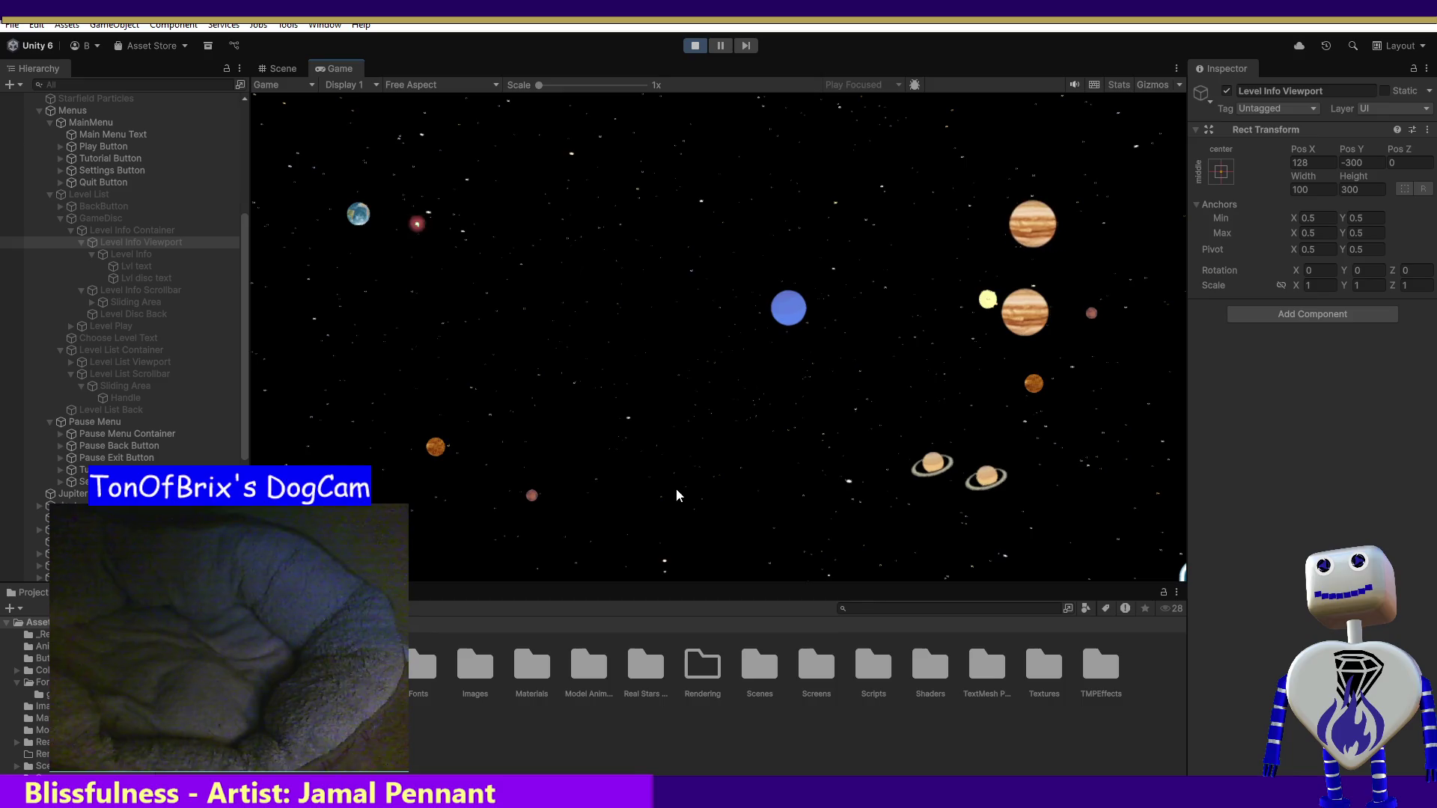
left_click(694, 306)
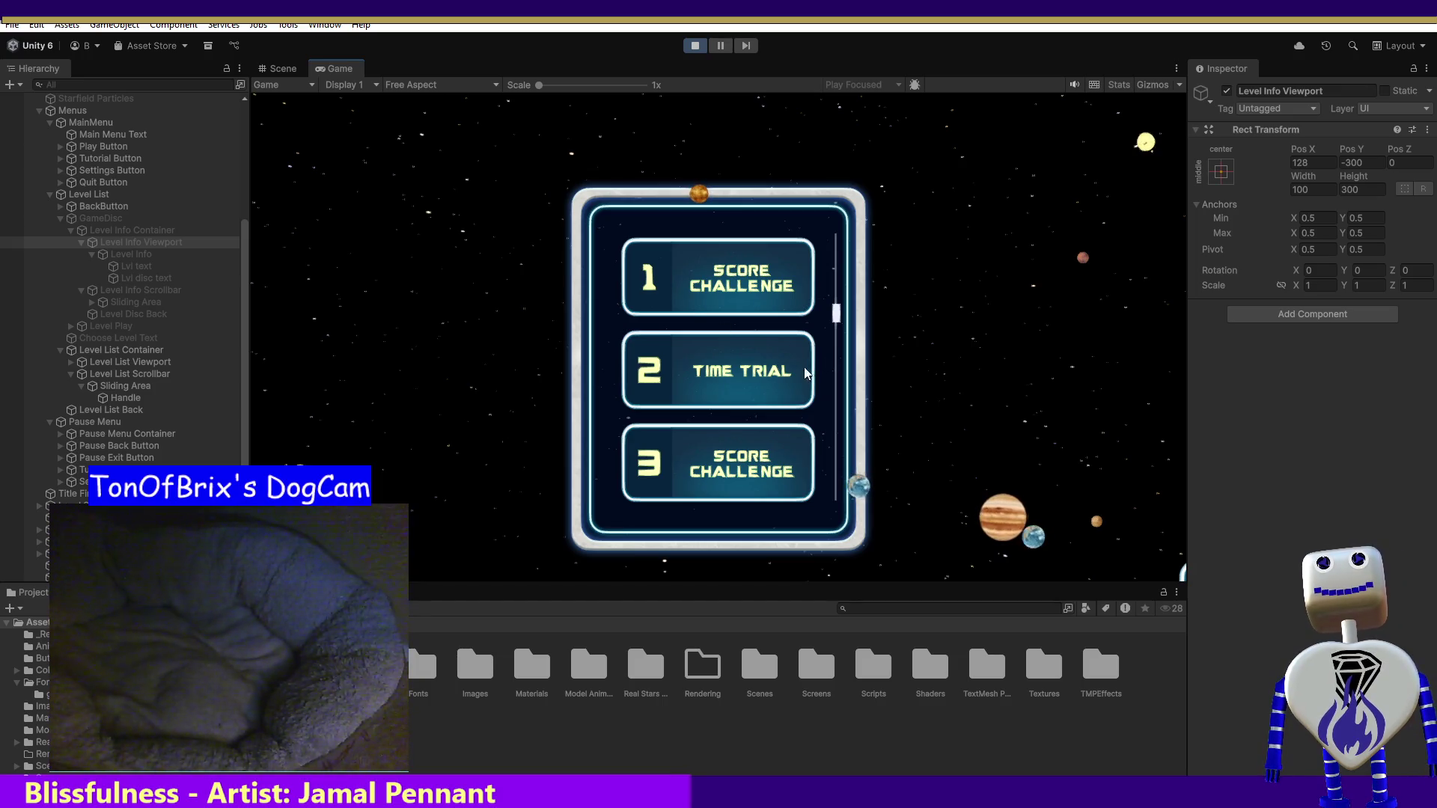
left_click(791, 287)
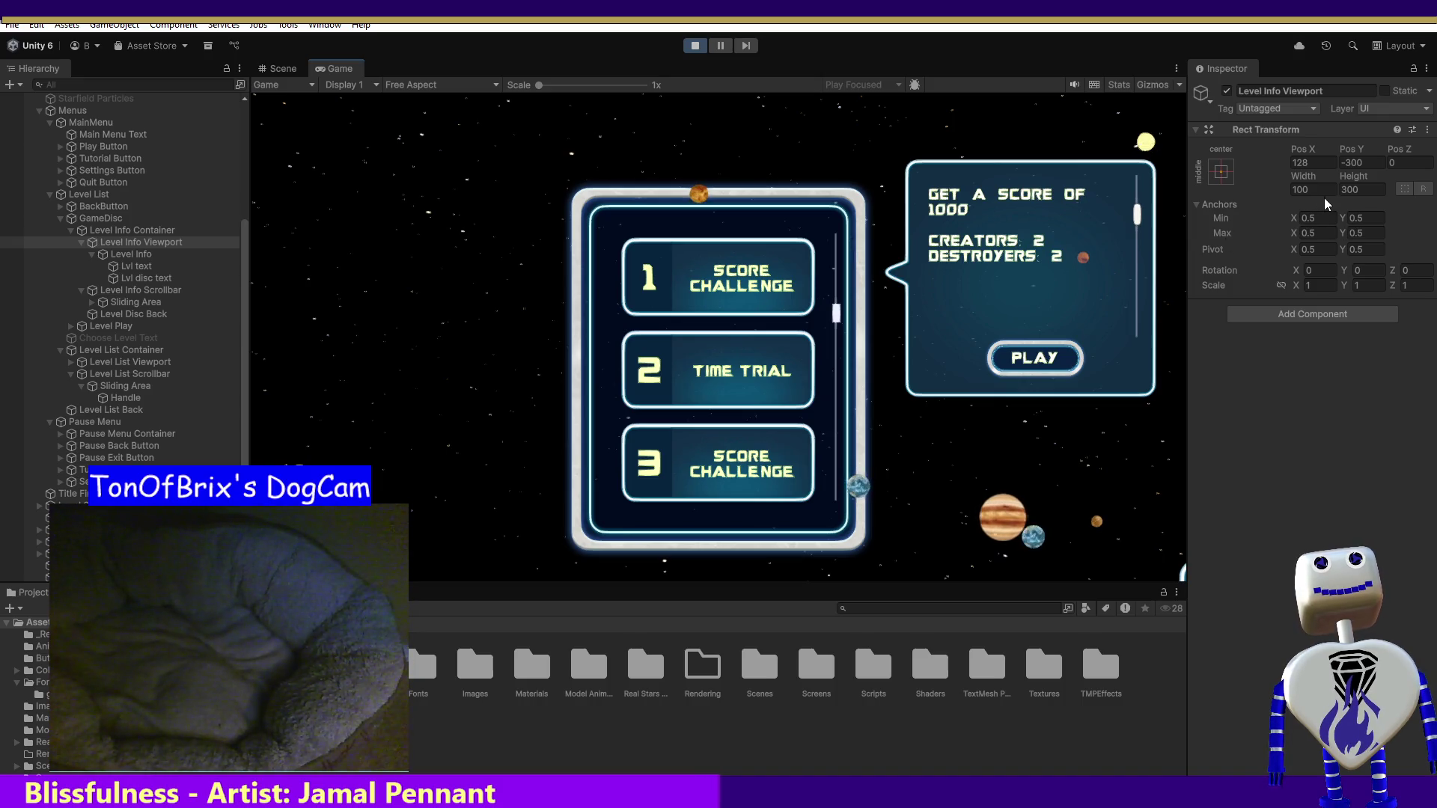
left_click(142, 254)
left_click(140, 242)
left_click(136, 231)
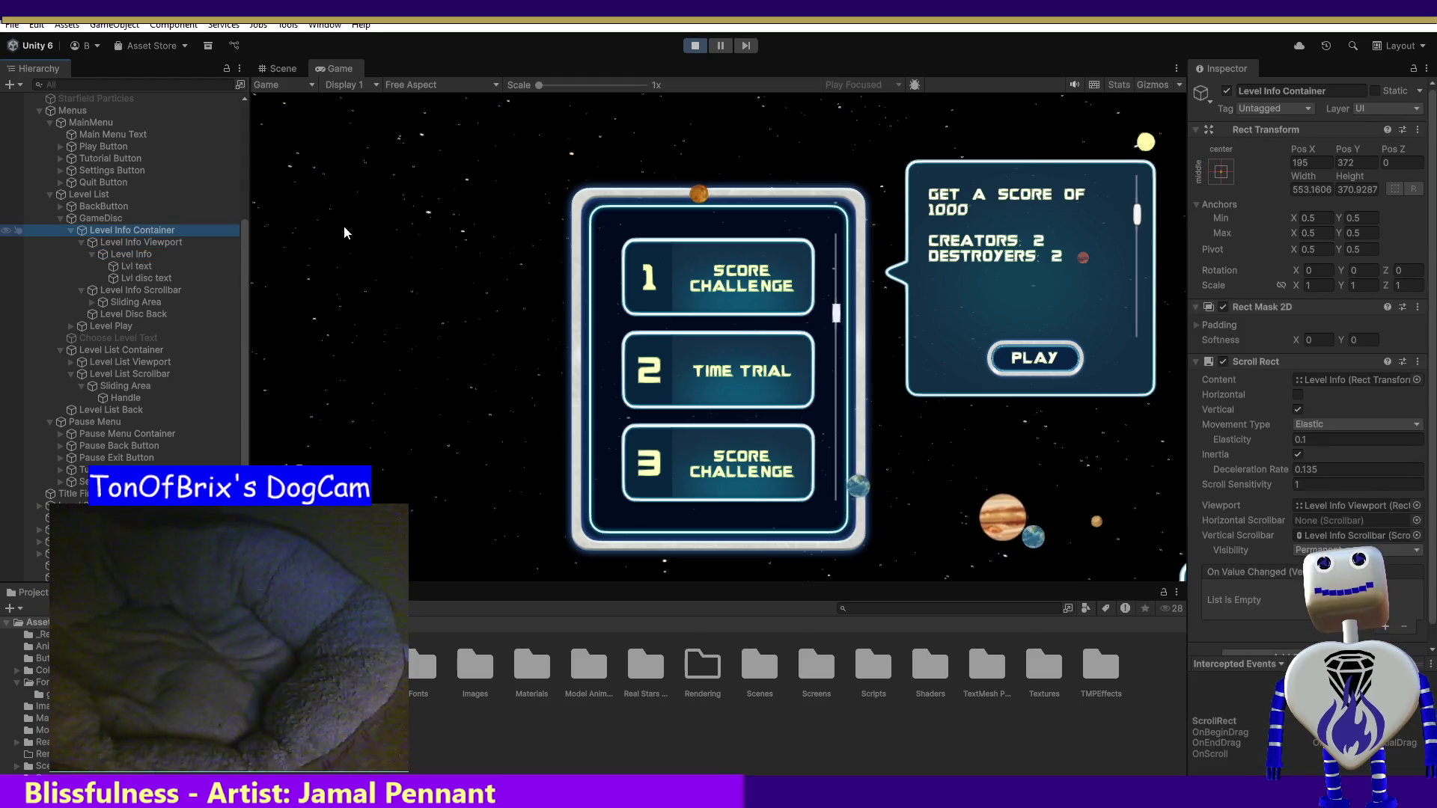
- Disable the container's Rect Mask 2D and add a Rect Mask 2D to the Level Info Viewport
left_click(1222, 307)
mouse_move(1130, 219)
left_mouse_down()
mouse_move(1132, 294)
mouse_move(1131, 236)
left_mouse_up()
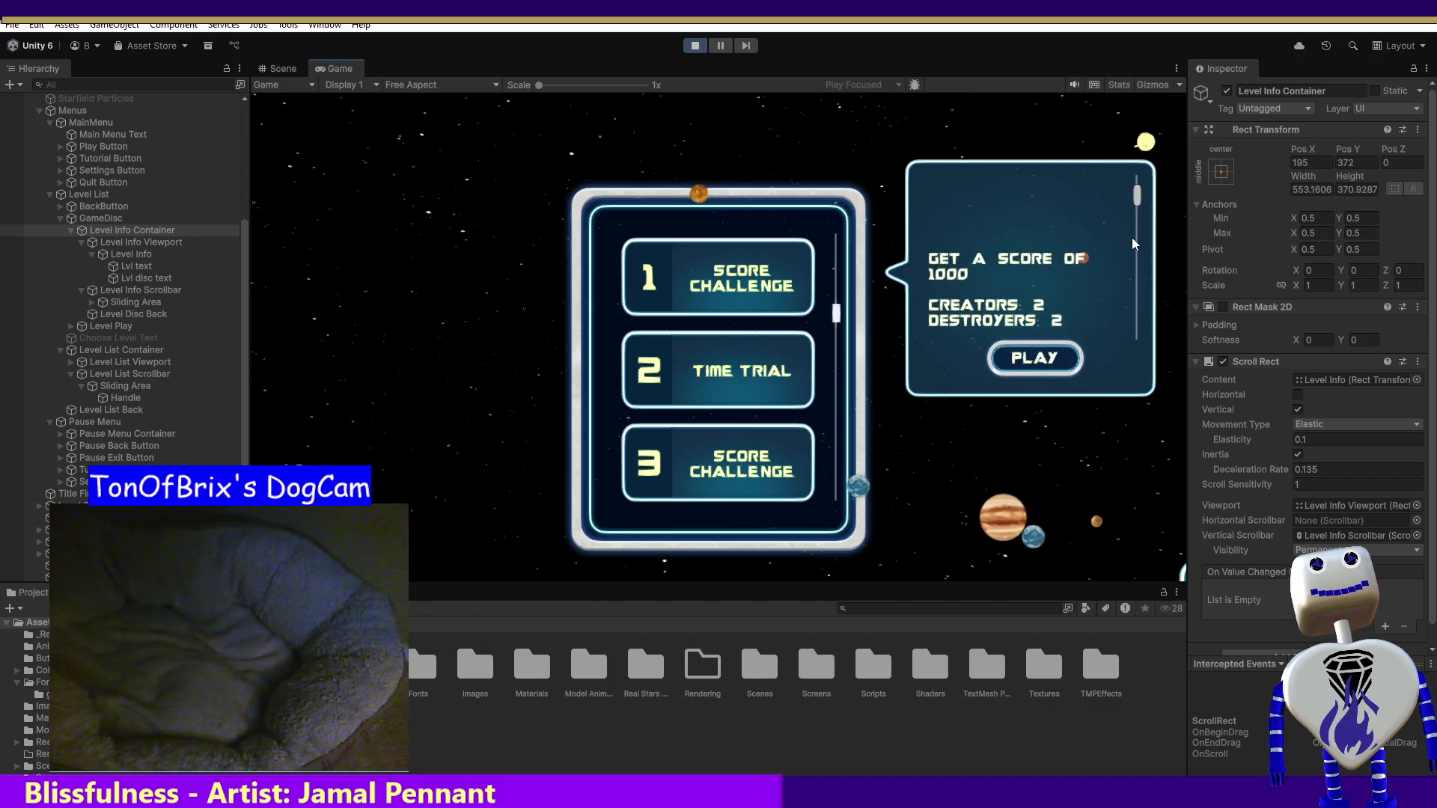
left_click(150, 243)
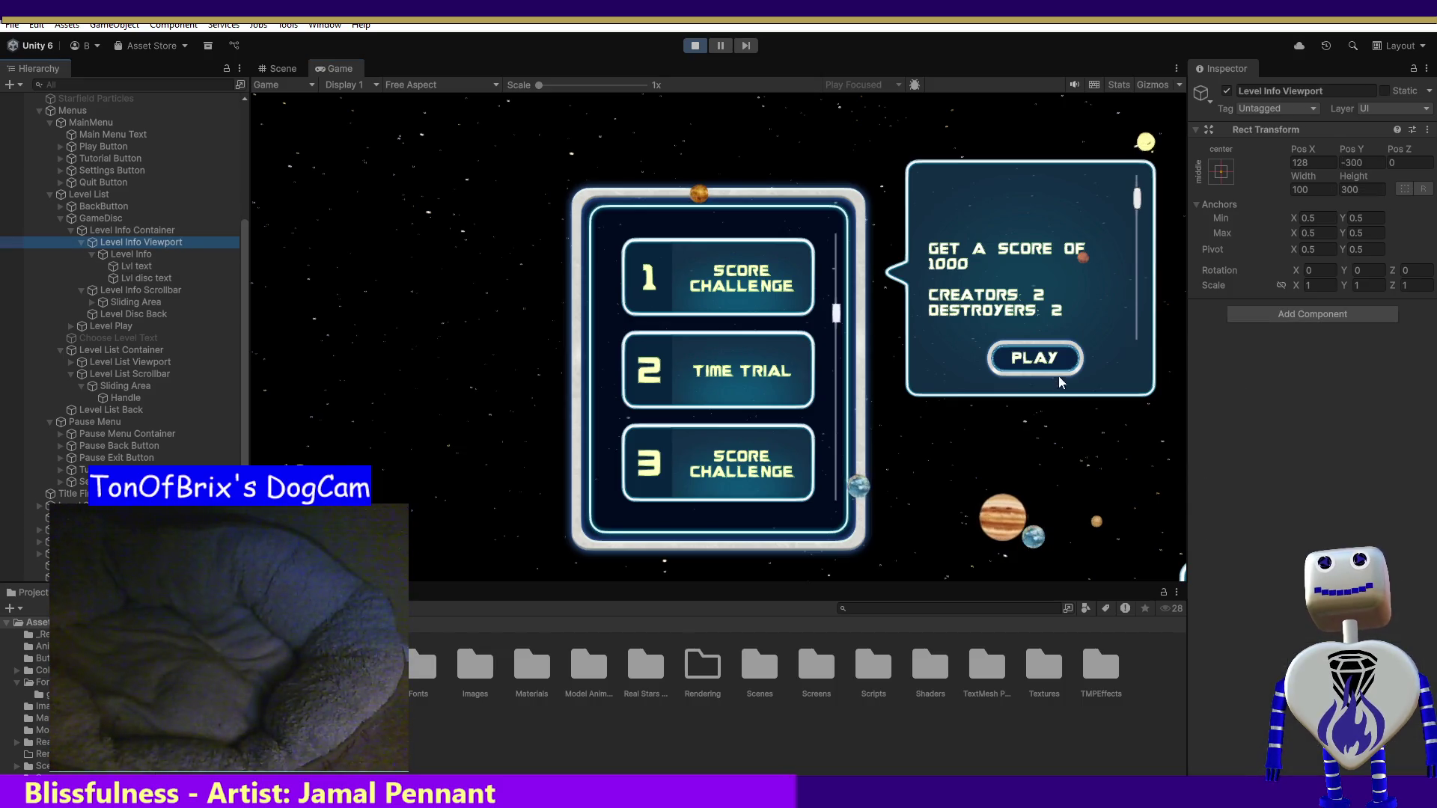
left_click(1296, 315)
left_click(1272, 381)
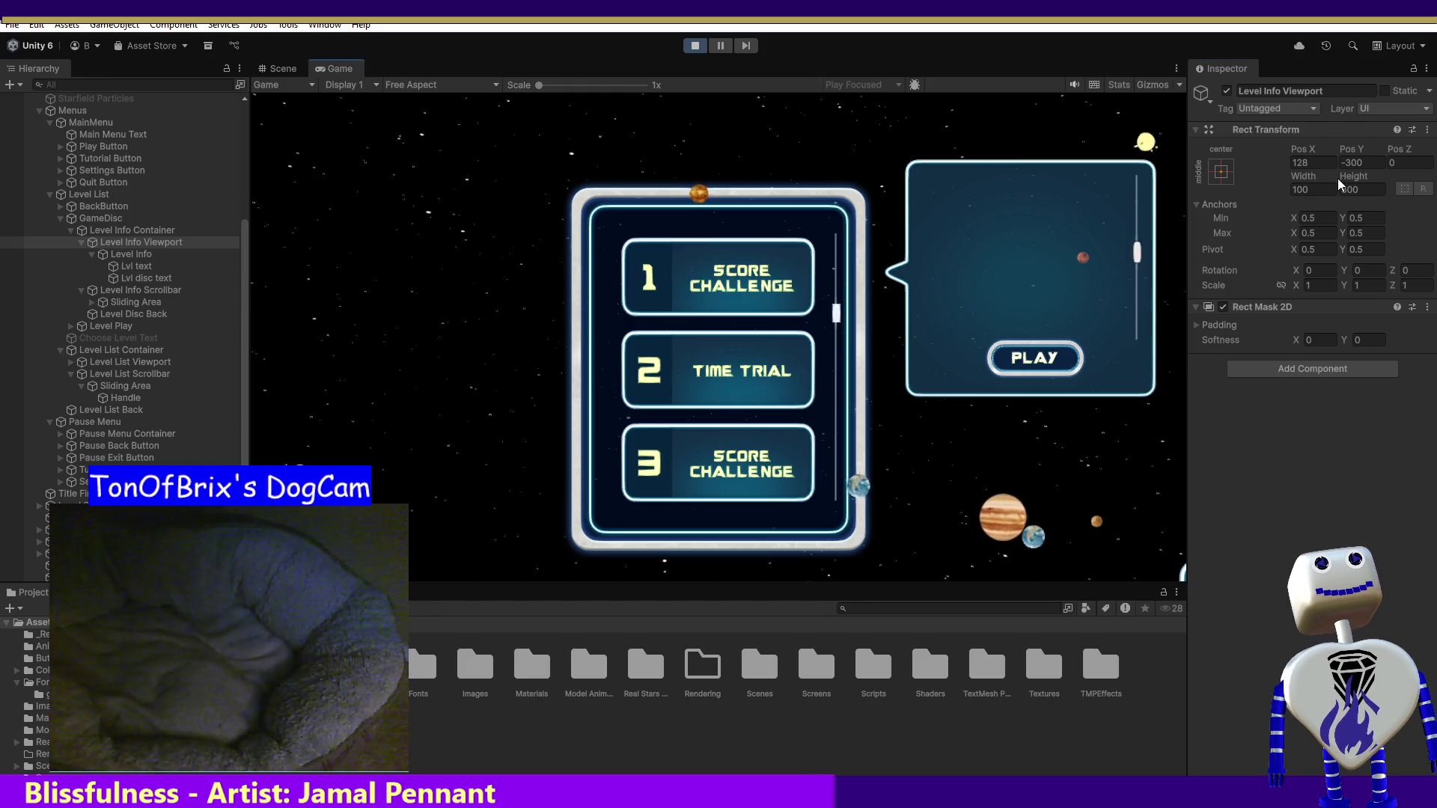
- Enter trial mask padding values, leaving Bottom at -1000
left_click(1195, 325)
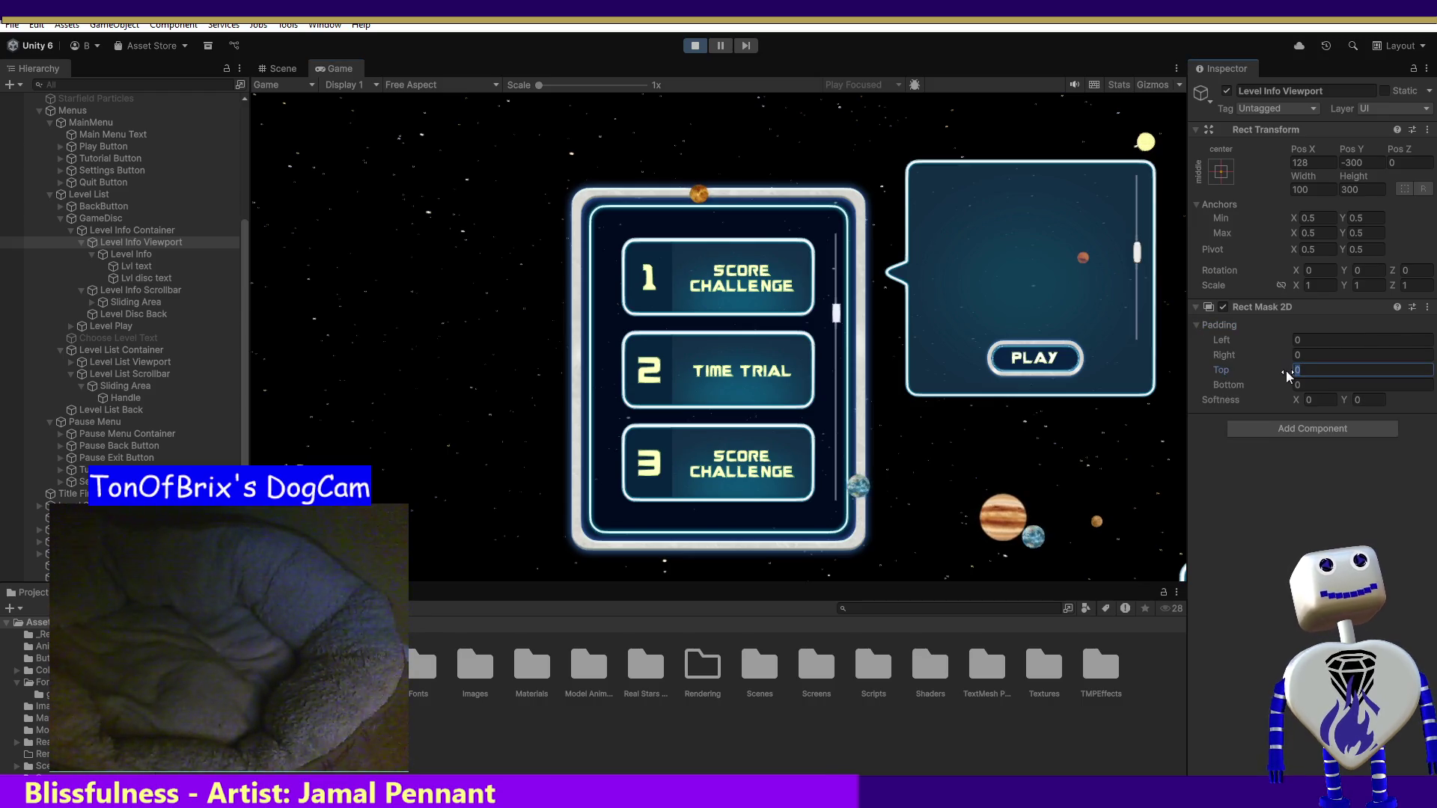
type("100")
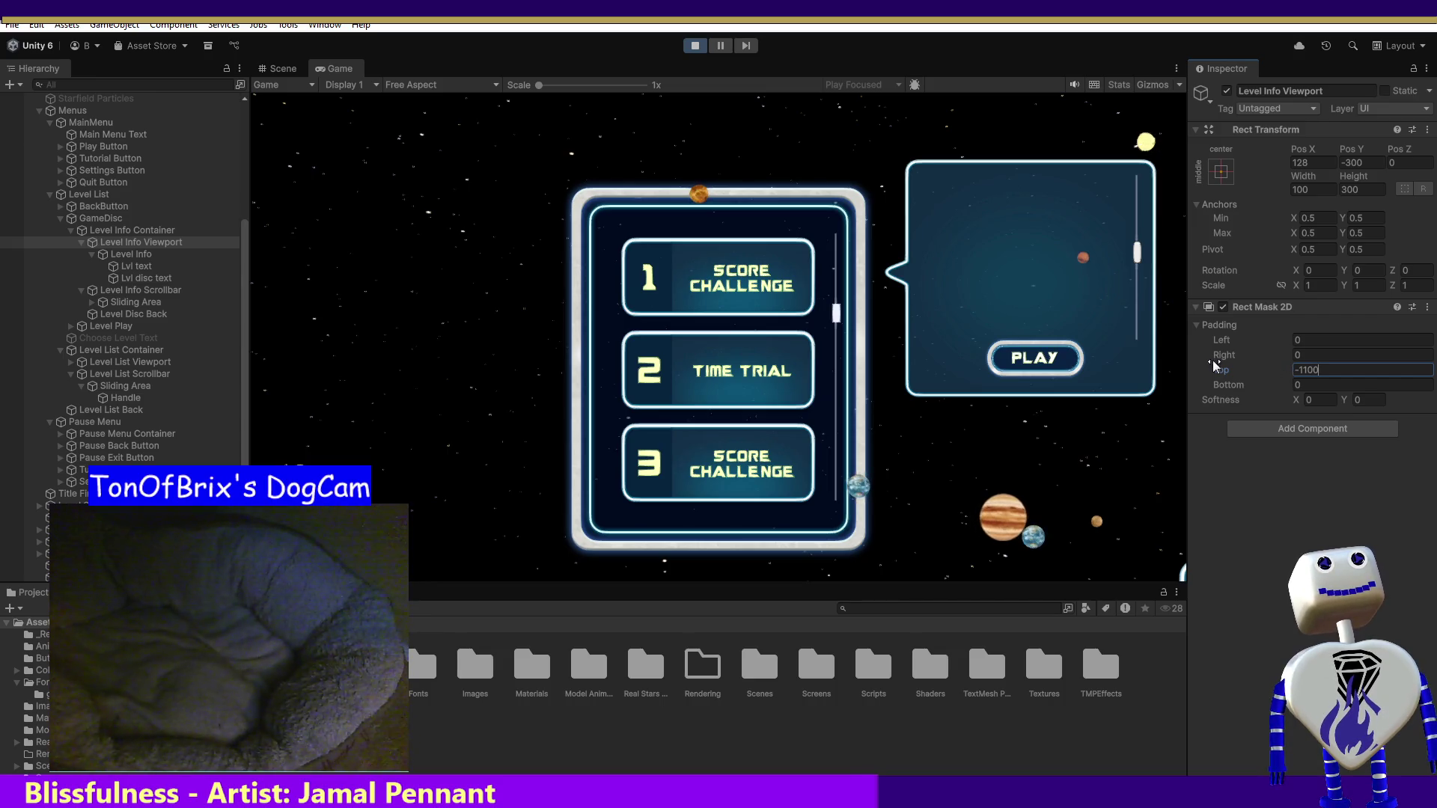
key("Tab")
type("1")
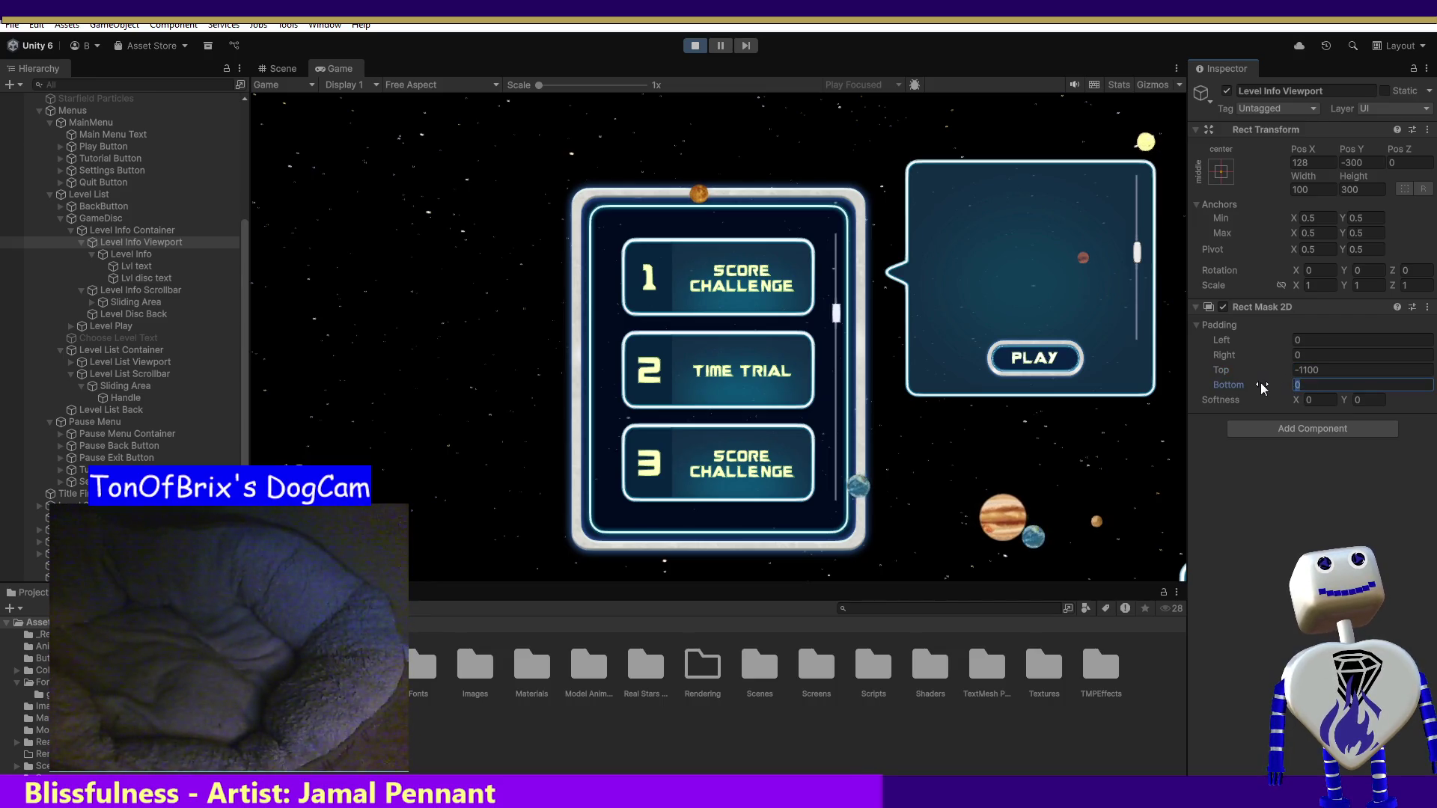
type("000")
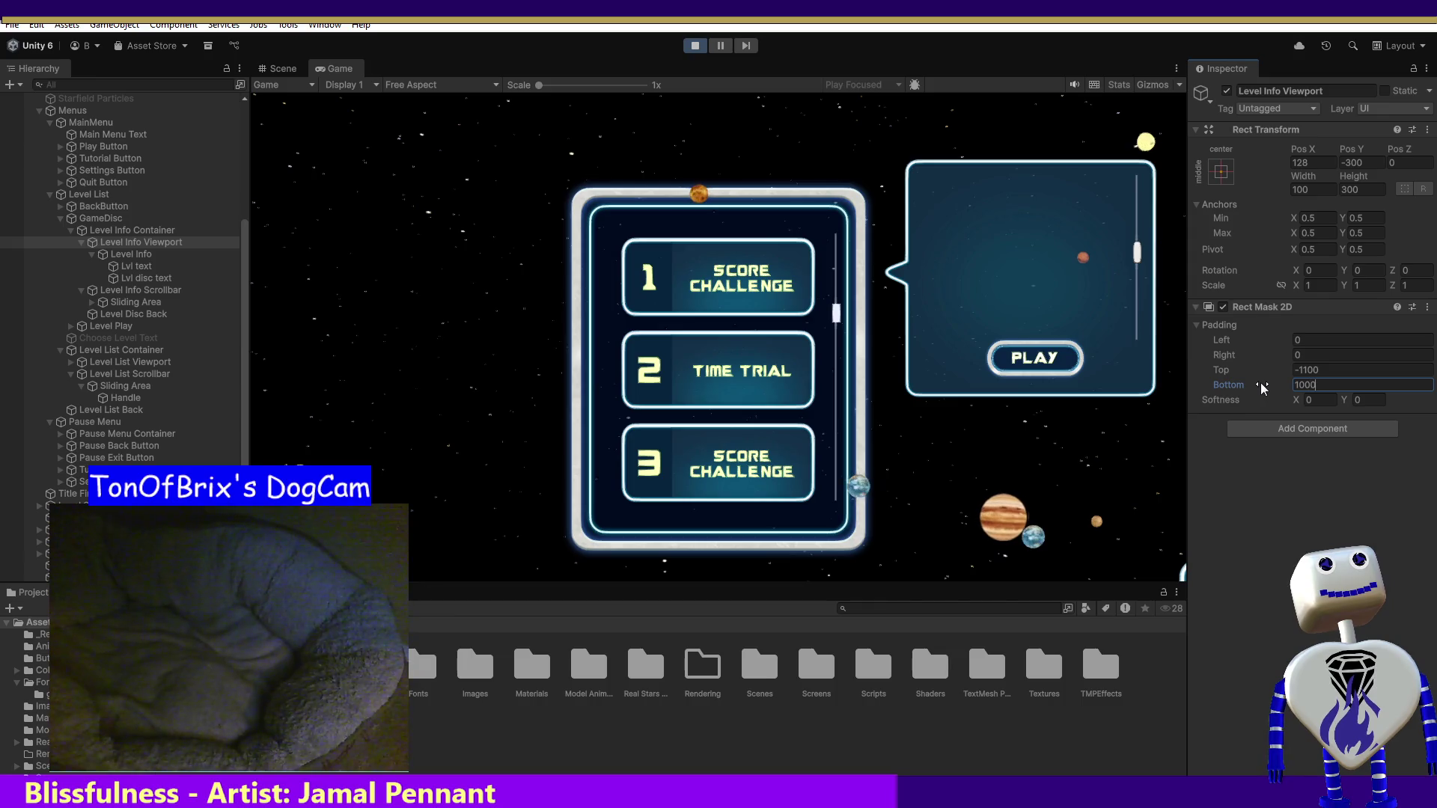
key("Home")
type("1")
key("BackSpace")
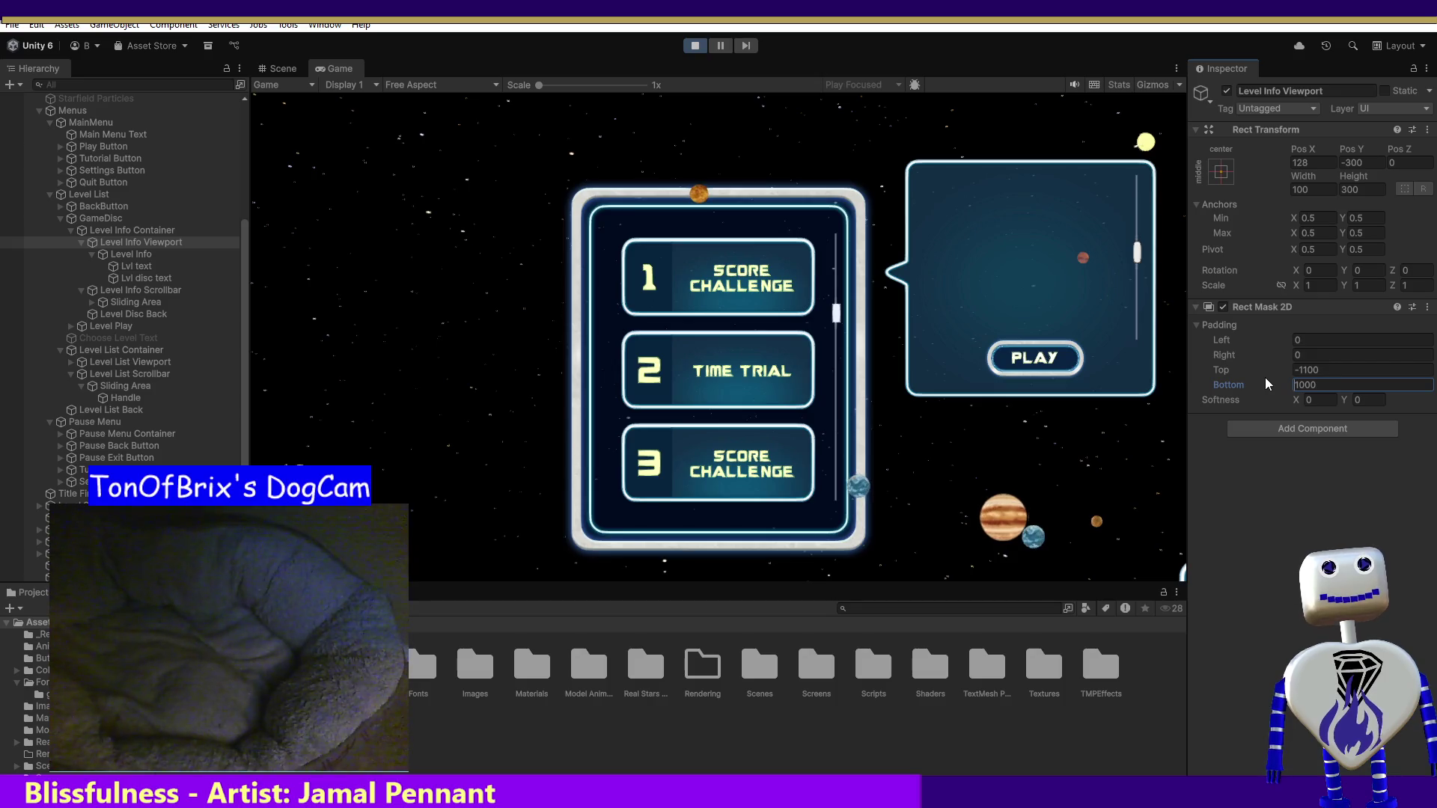
type("-")
left_click_drag(1137, 253, 1137, 226)
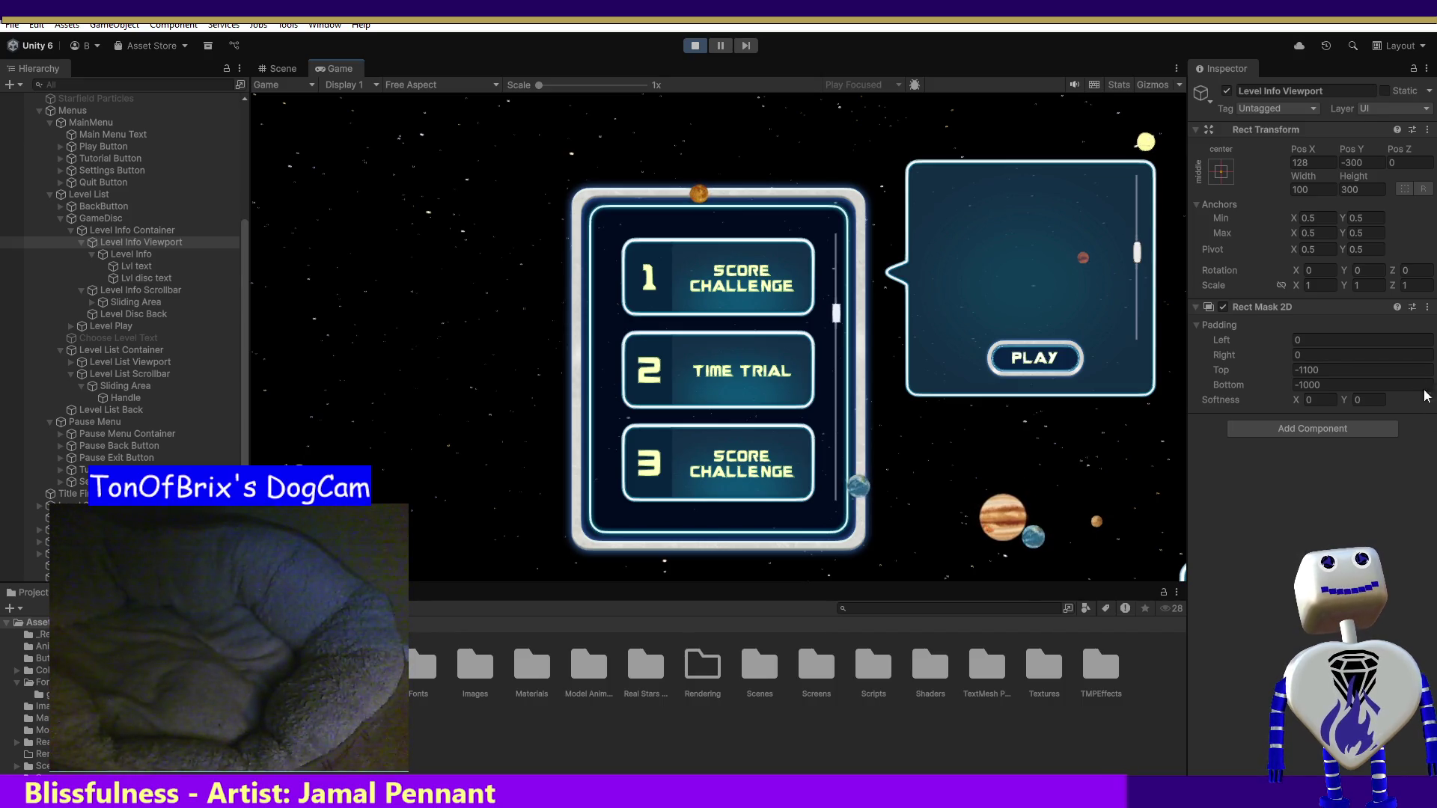
- Change the viewport mask's Bottom padding to 0 and Top padding to 100
left_click(1308, 386)
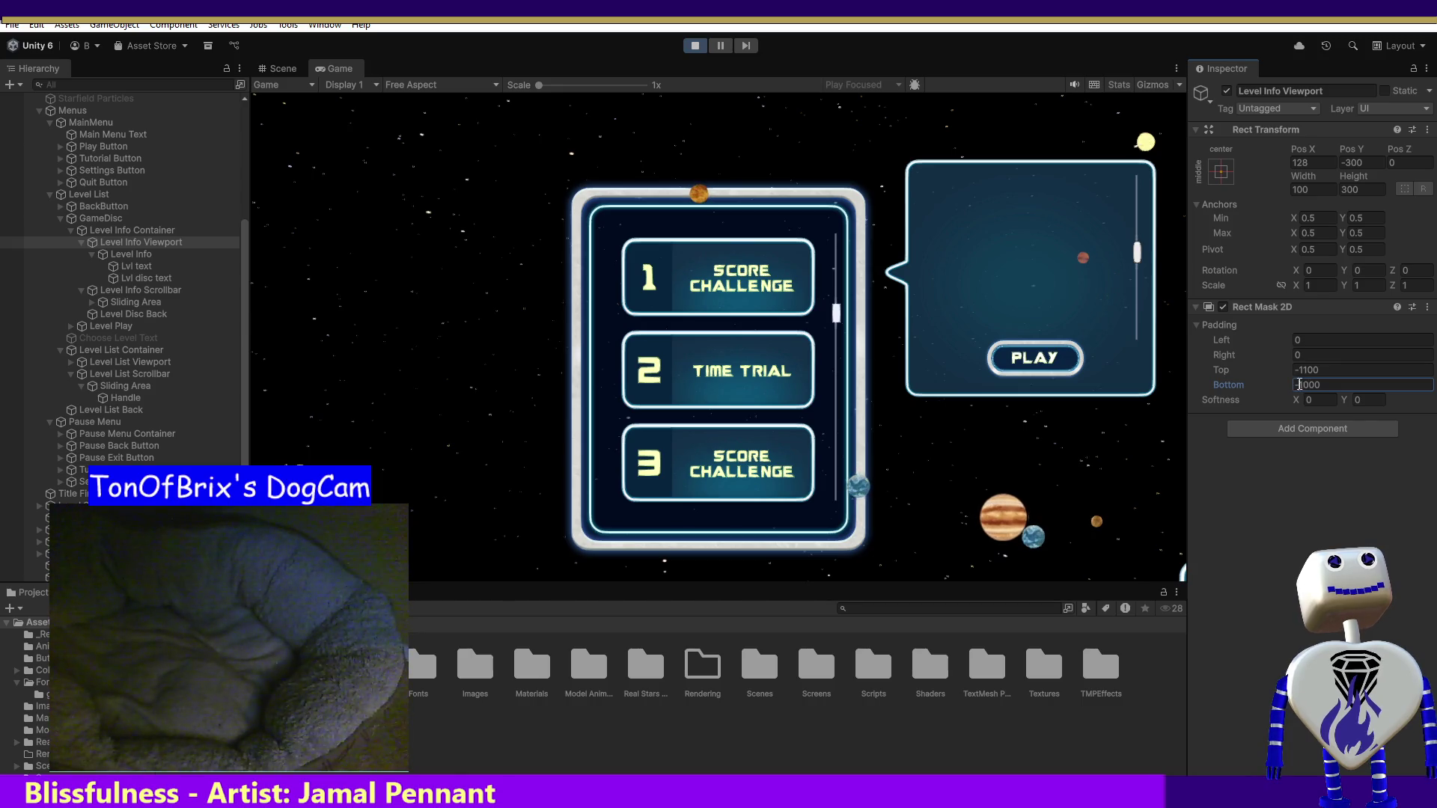
key("shift+Home")
key("BackSpace")
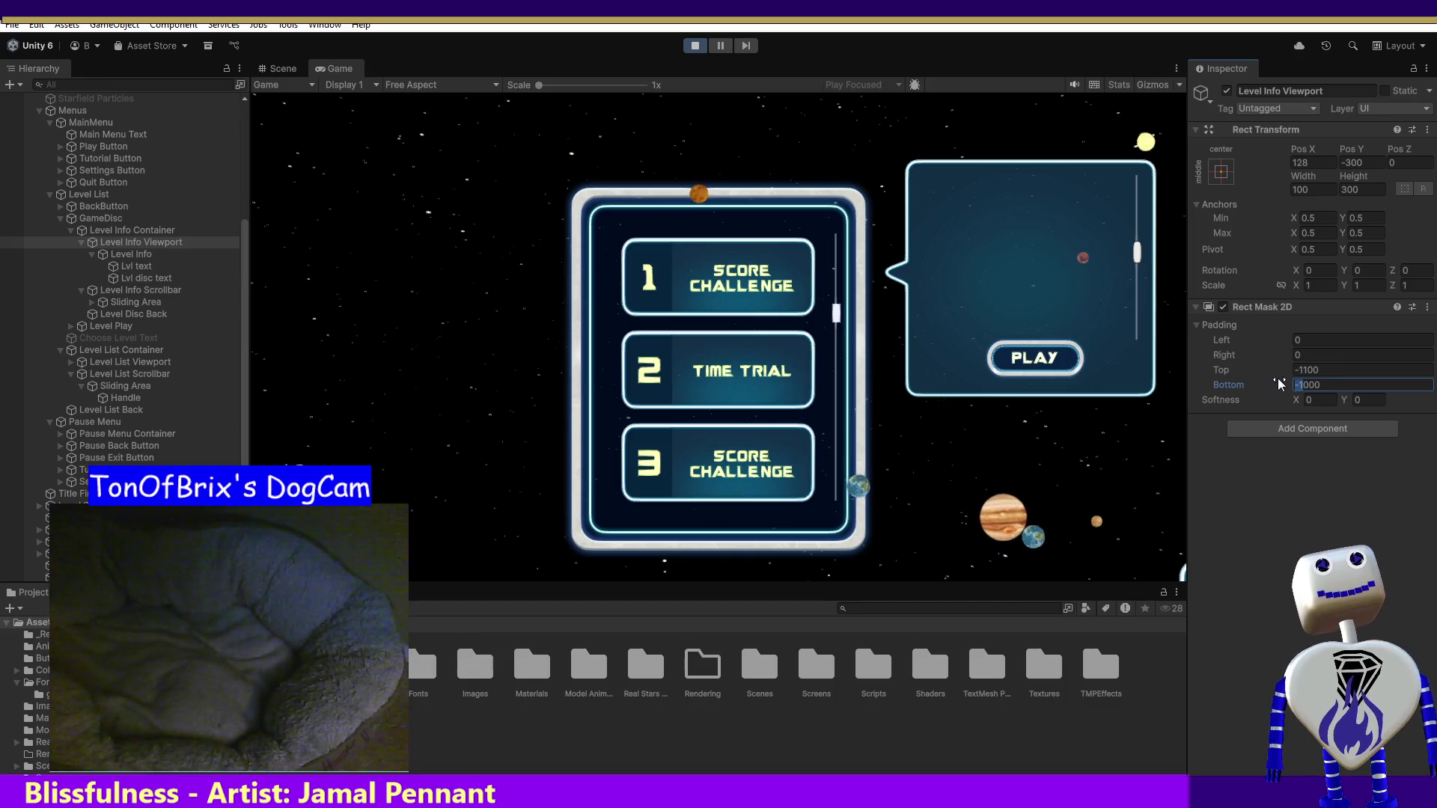
key("shift+Tab")
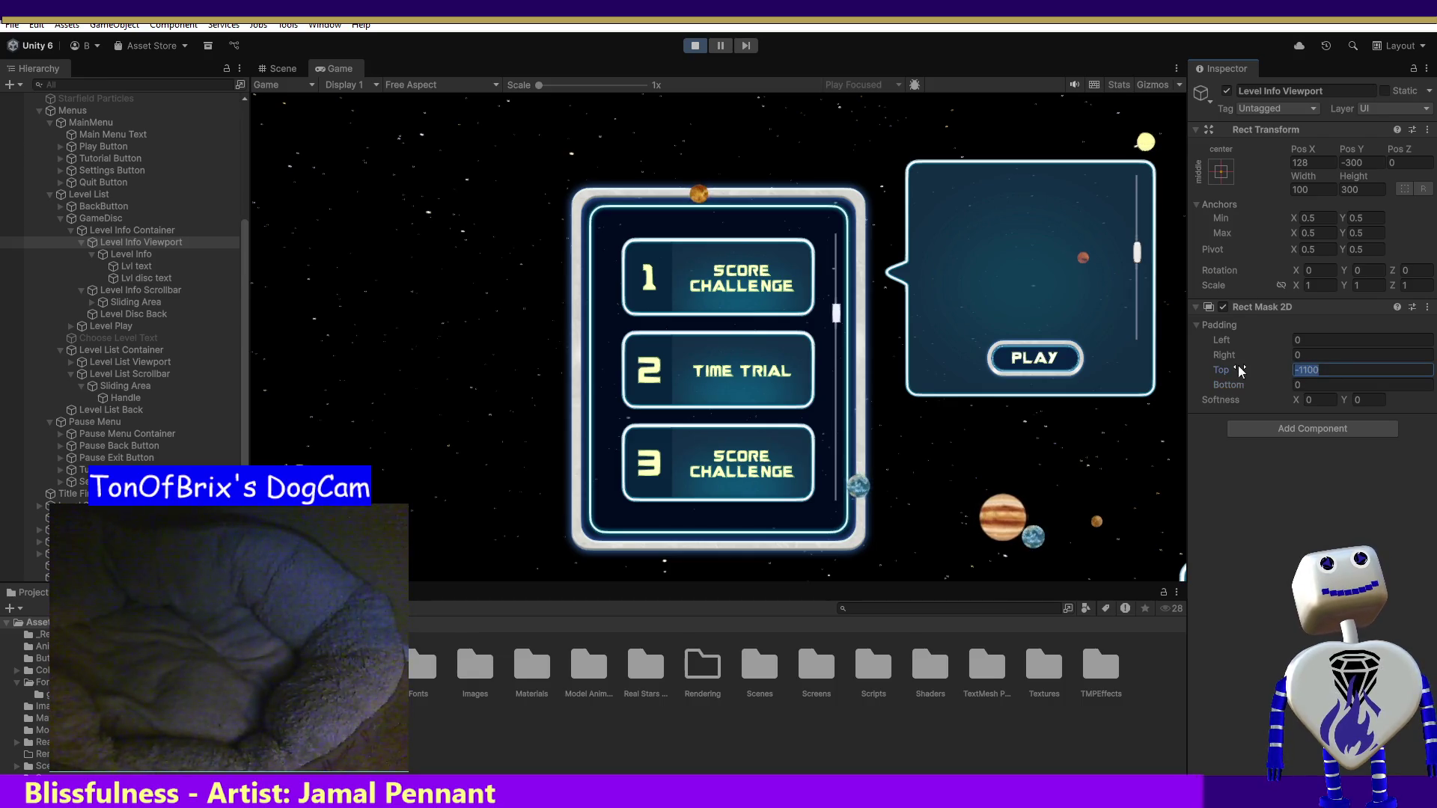
type("10")
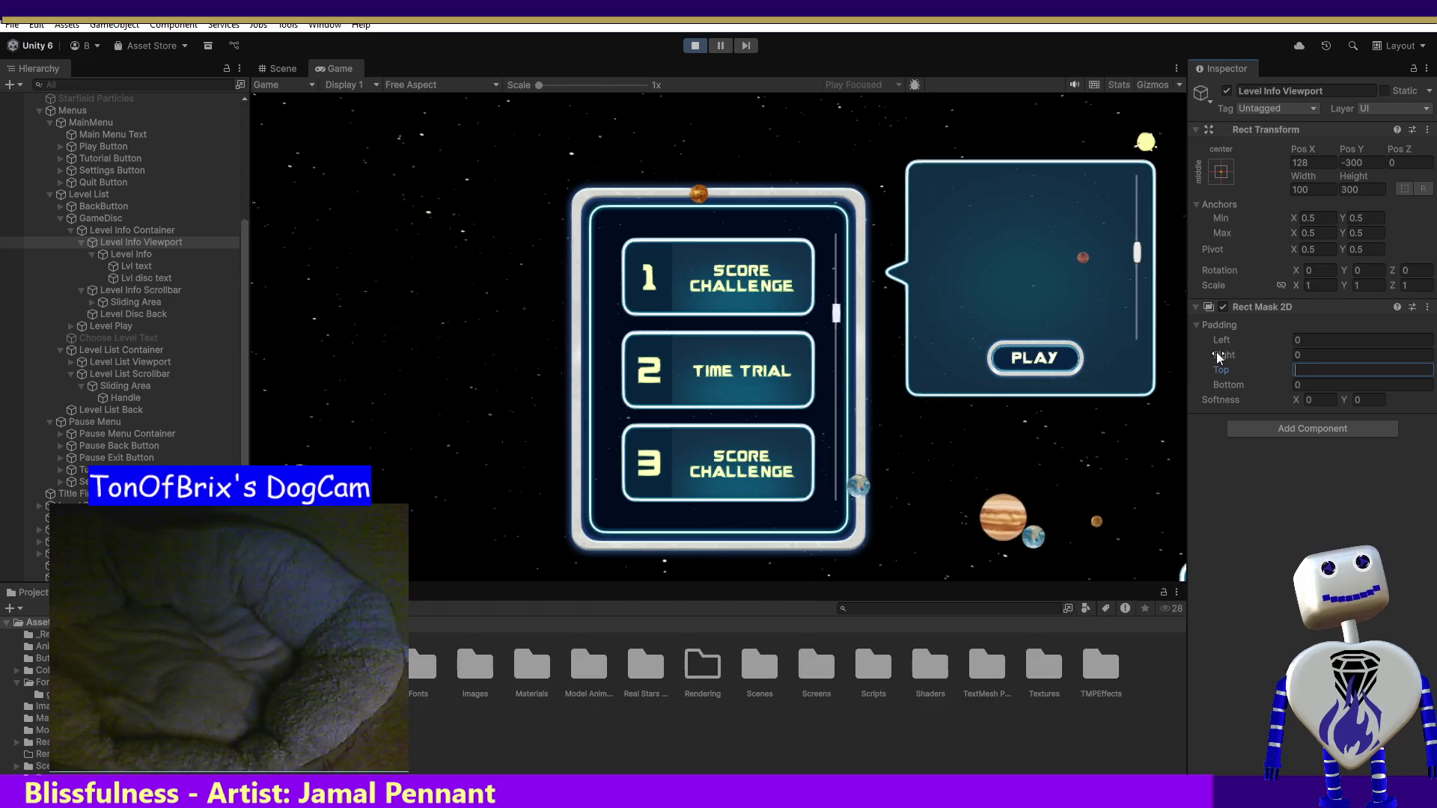
type("0")
left_click(1296, 385)
type("100")
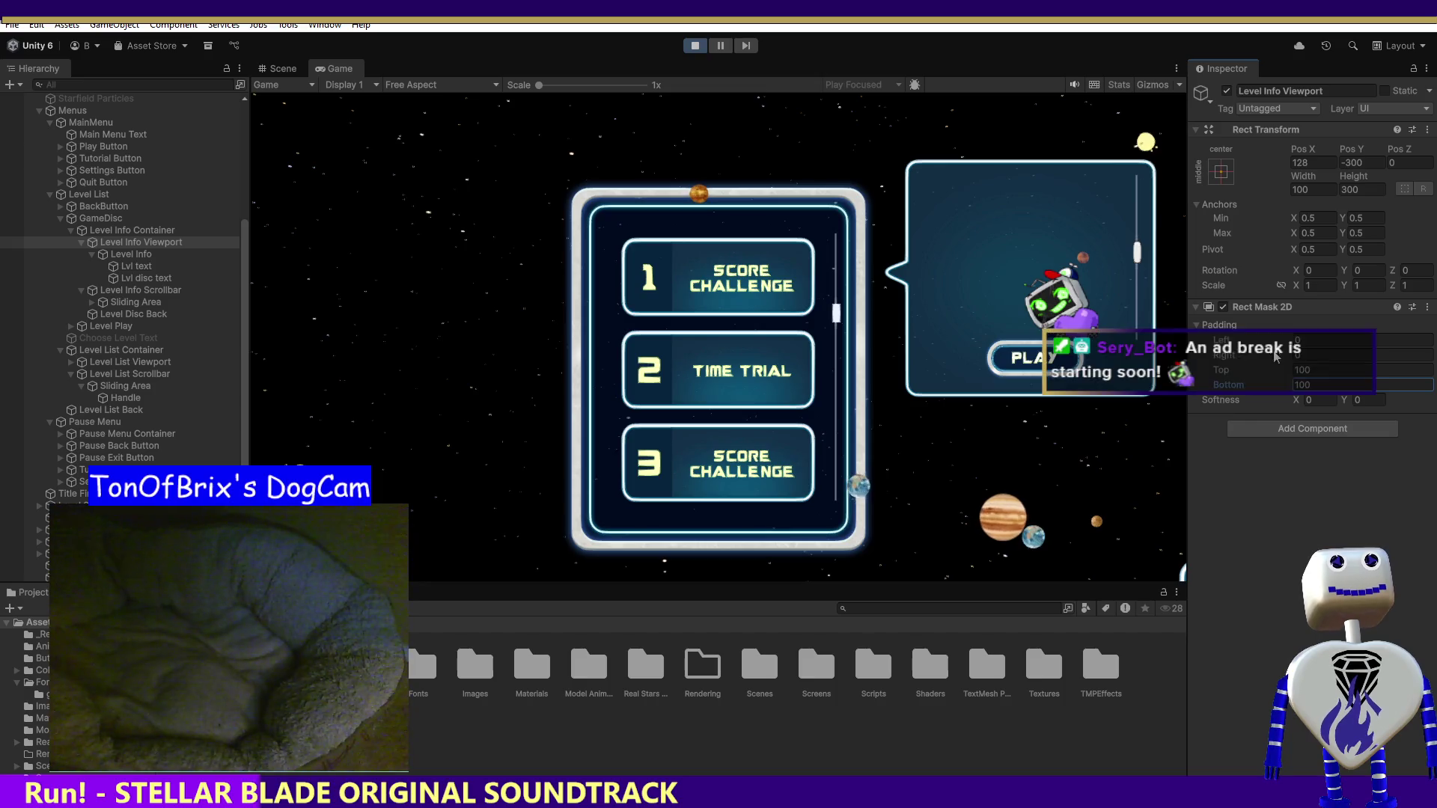
- Drag the info scrollbar to test it, stop the game, then start it again
mouse_move(1142, 244)
left_mouse_down()
mouse_move(1143, 304)
mouse_move(1174, 170)
left_mouse_up()
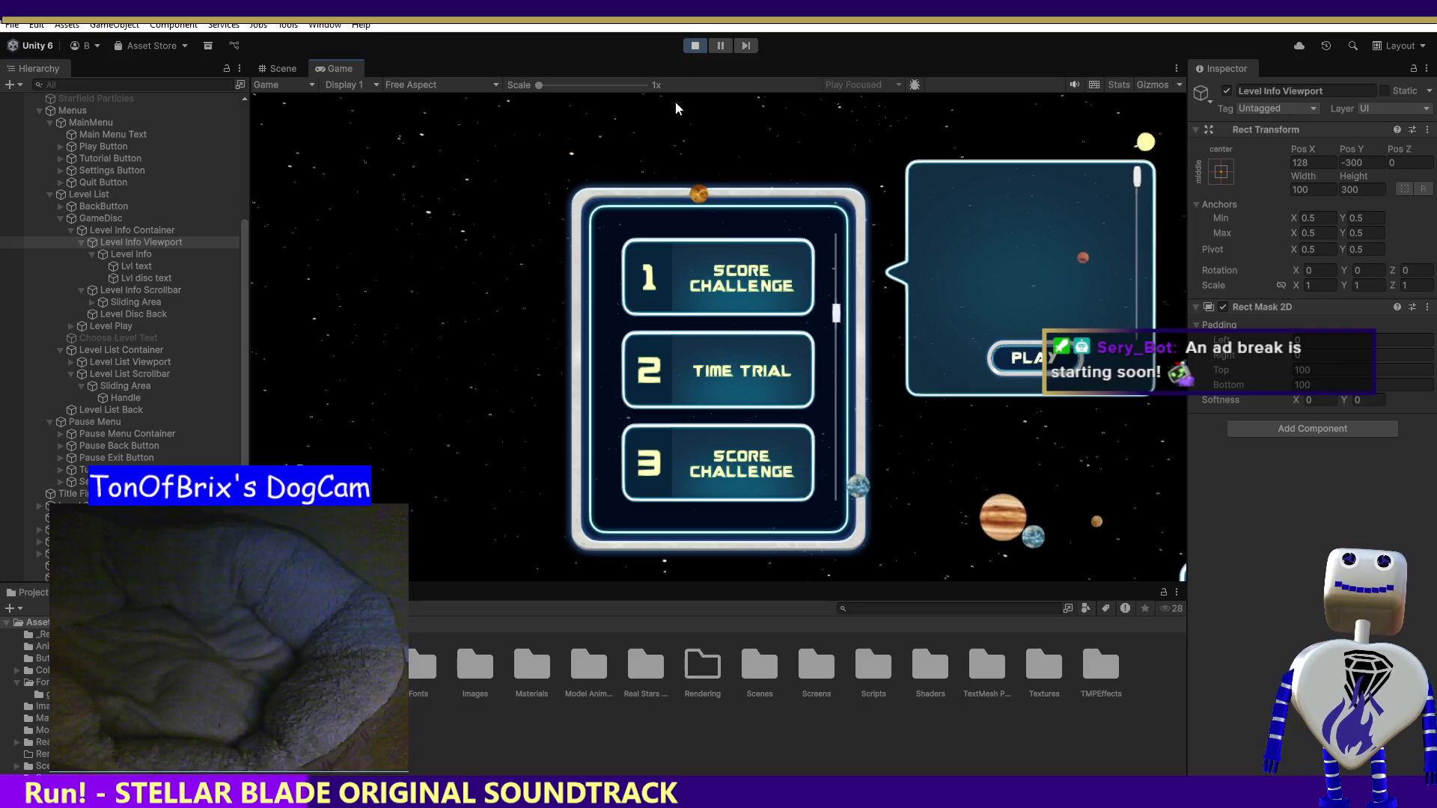
left_click(702, 43)
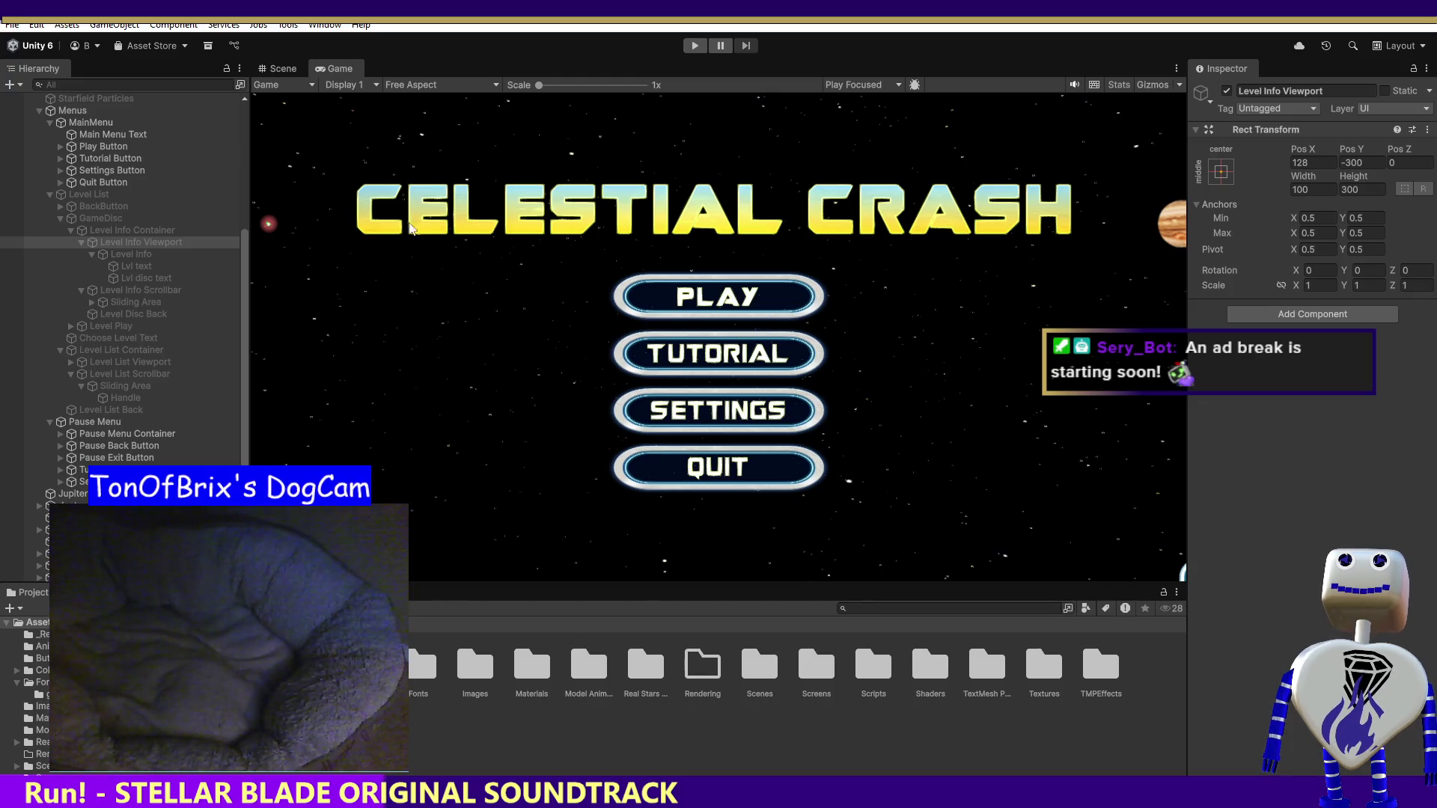
left_click(696, 45)
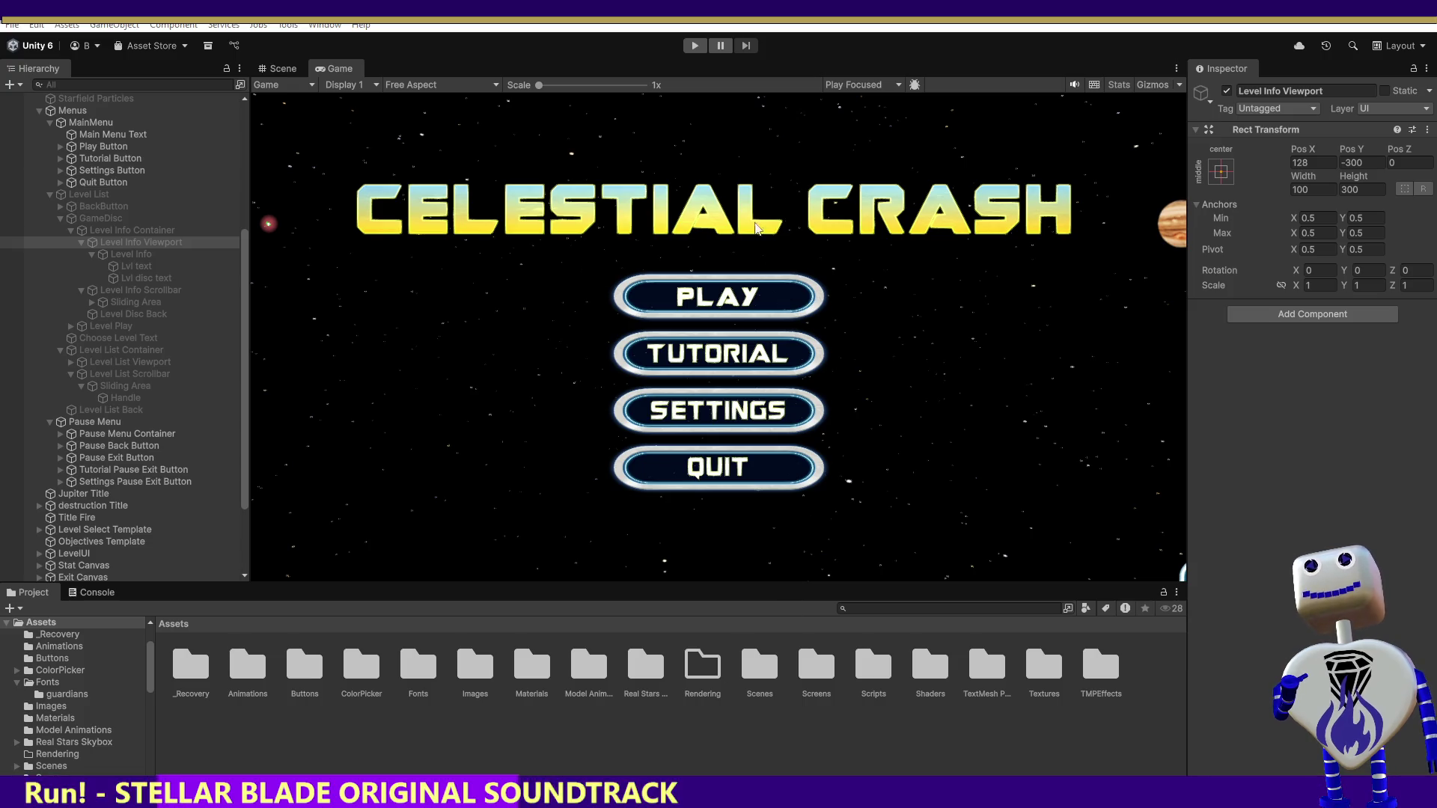
left_click(695, 46)
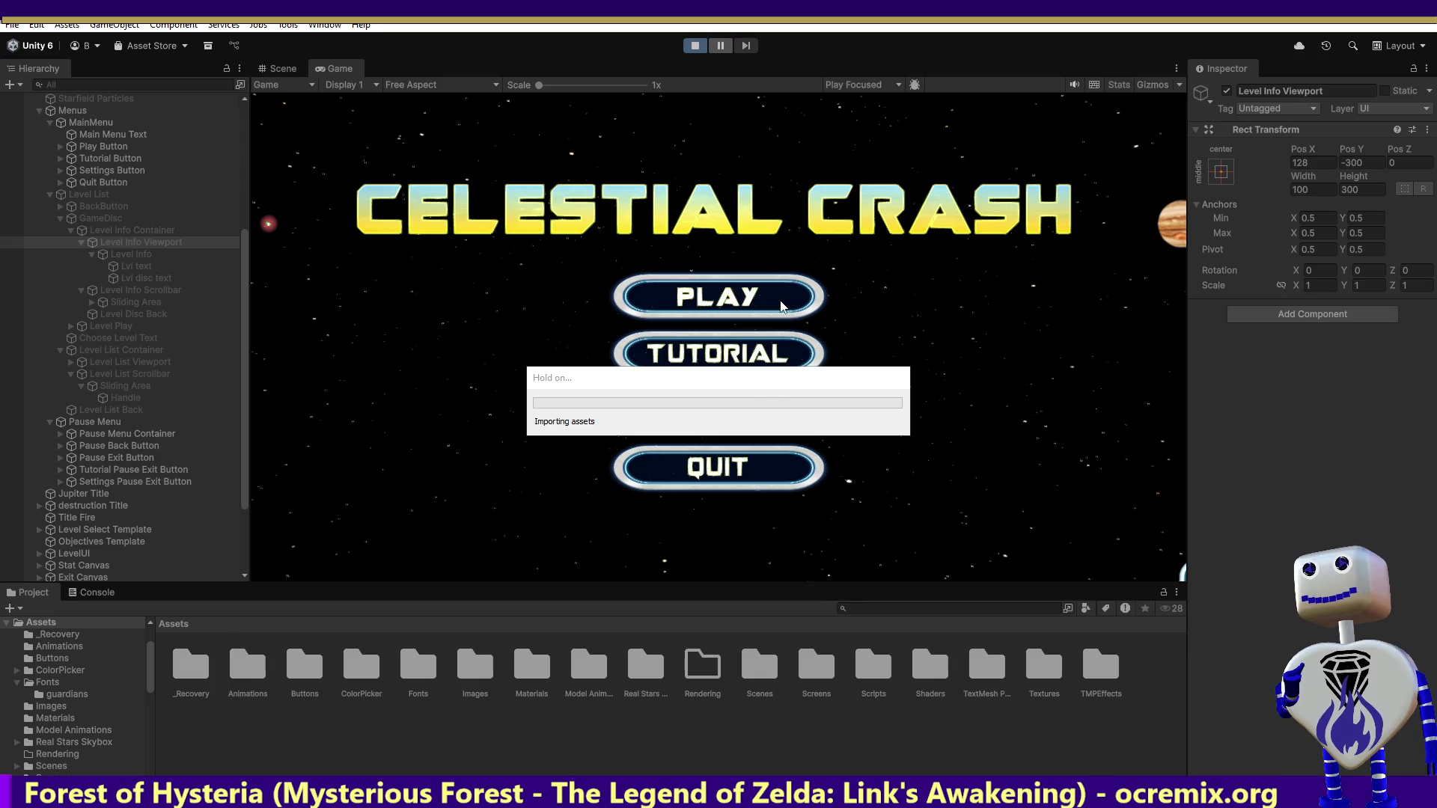
- Go to level select, show level 1's info bubble, and scroll and drag to test the info text clipping
left_click(781, 305)
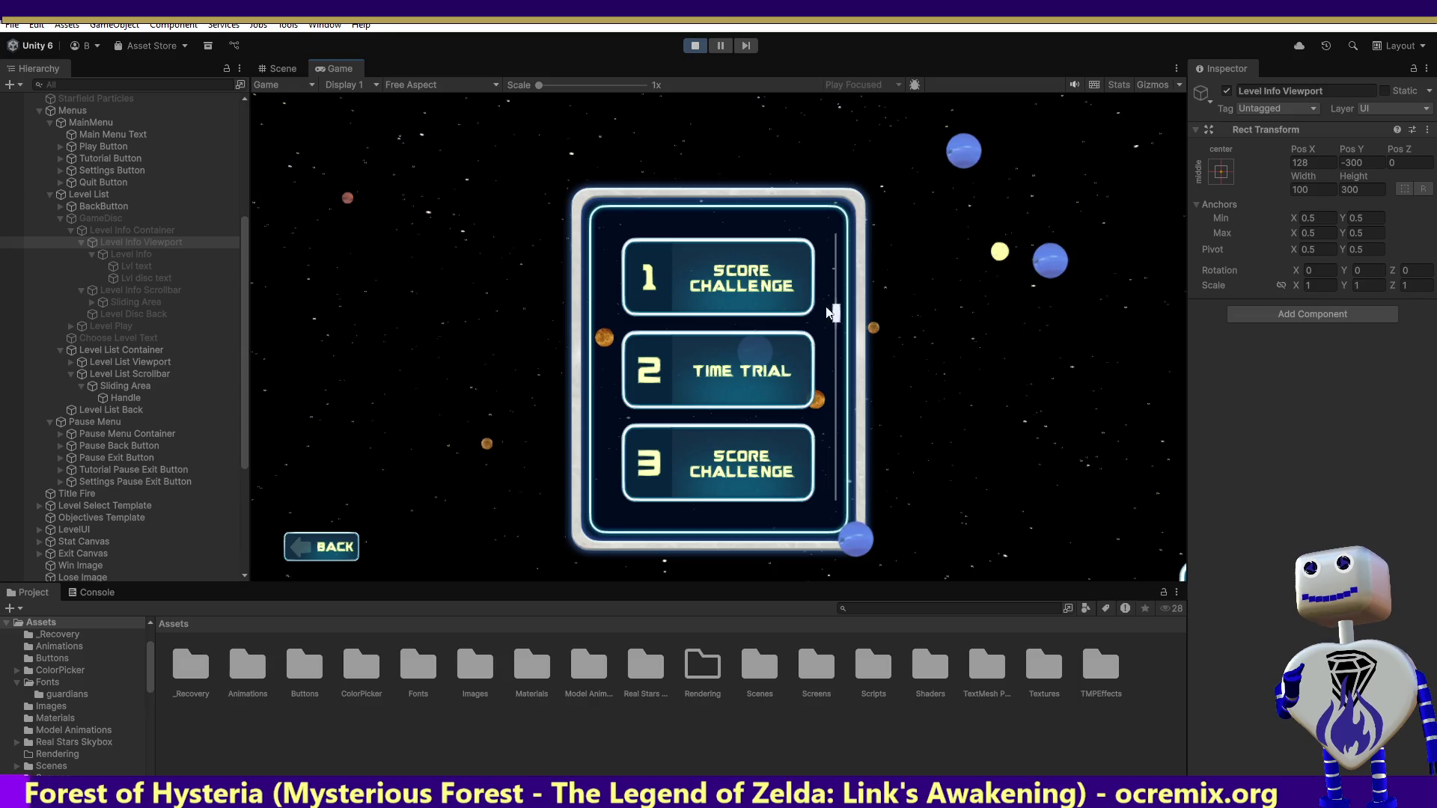
left_click(788, 294)
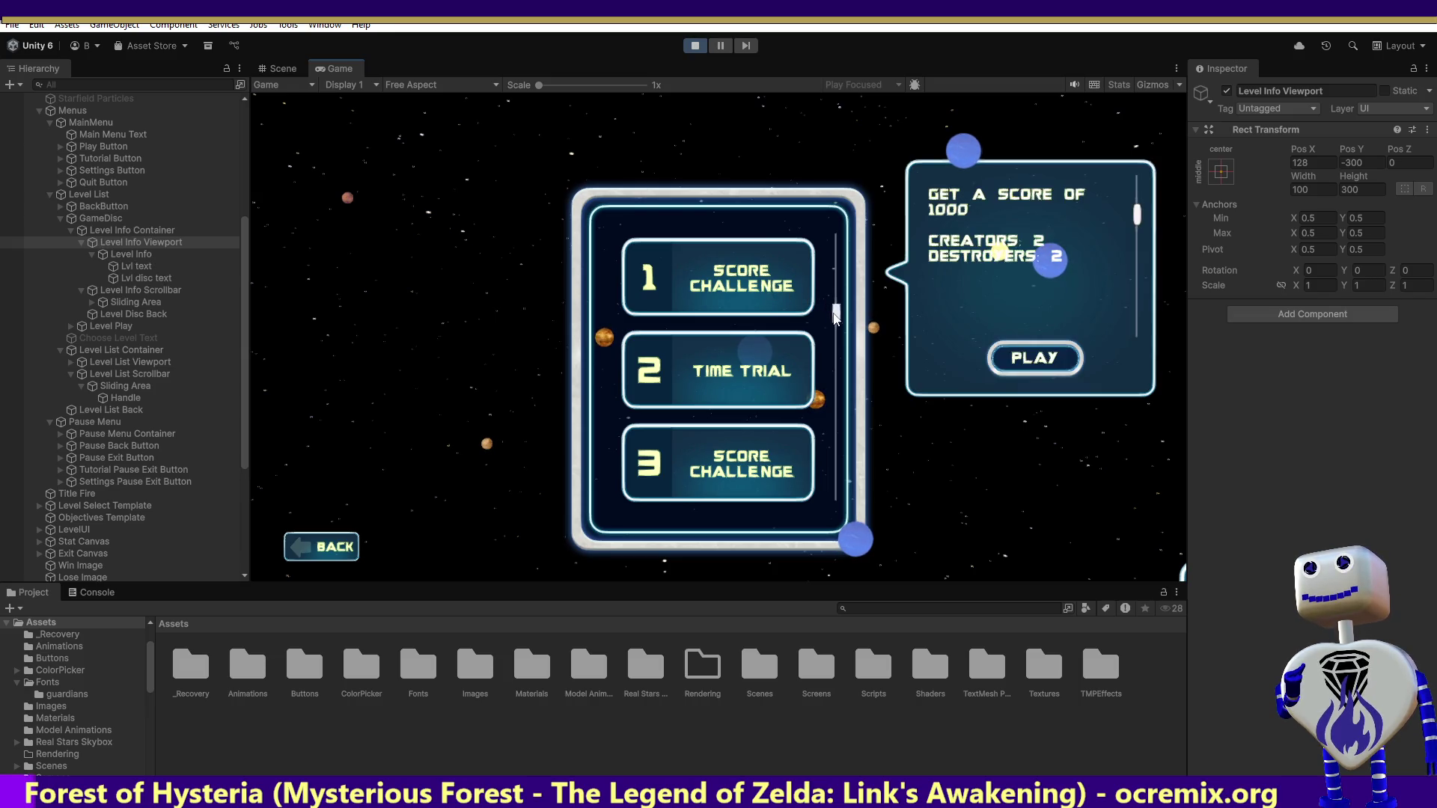
scroll(832, 322, "down", 5)
scroll(836, 389, "down", 2)
scroll(836, 299, "up", 10)
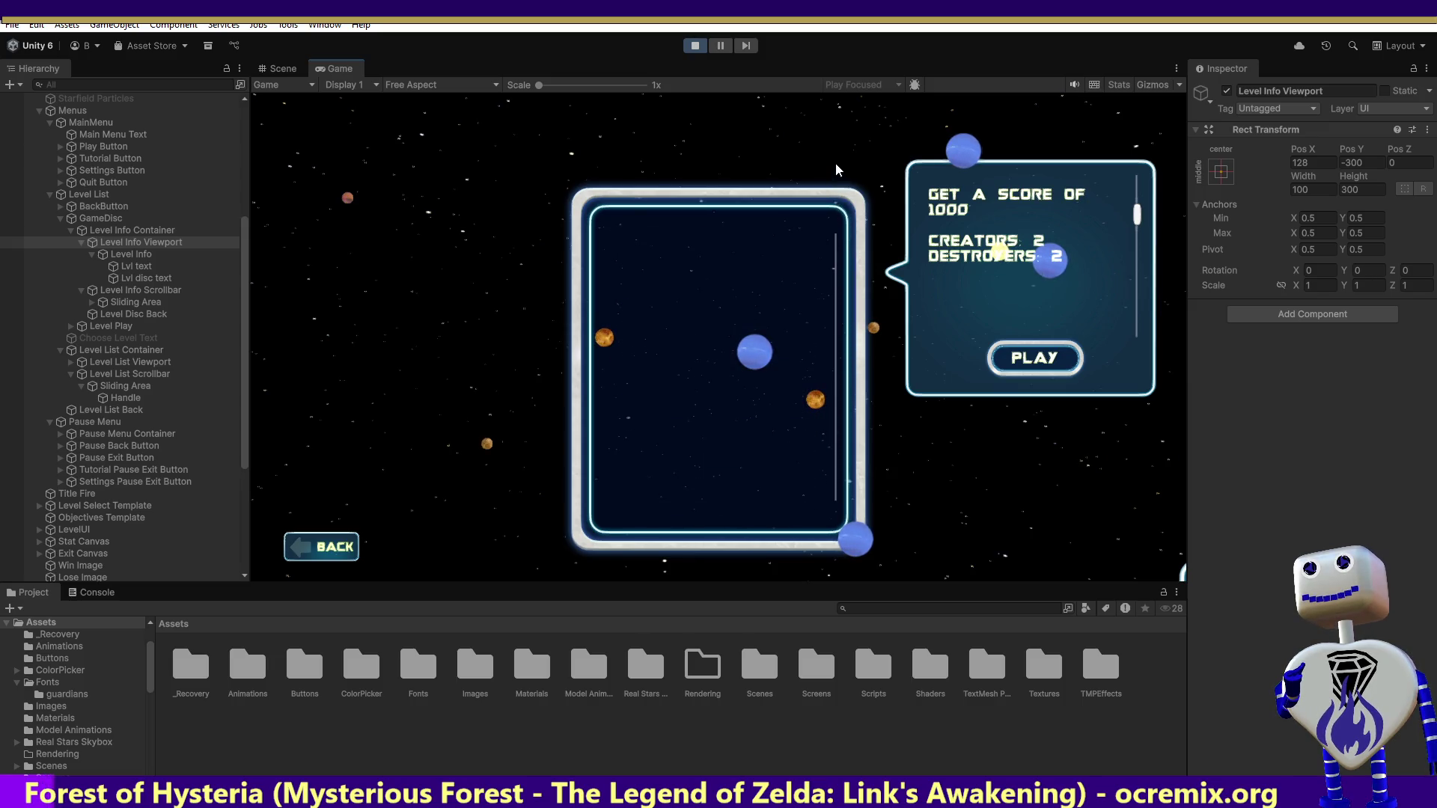
scroll(837, 337, "down", 5)
scroll(837, 398, "down", 2)
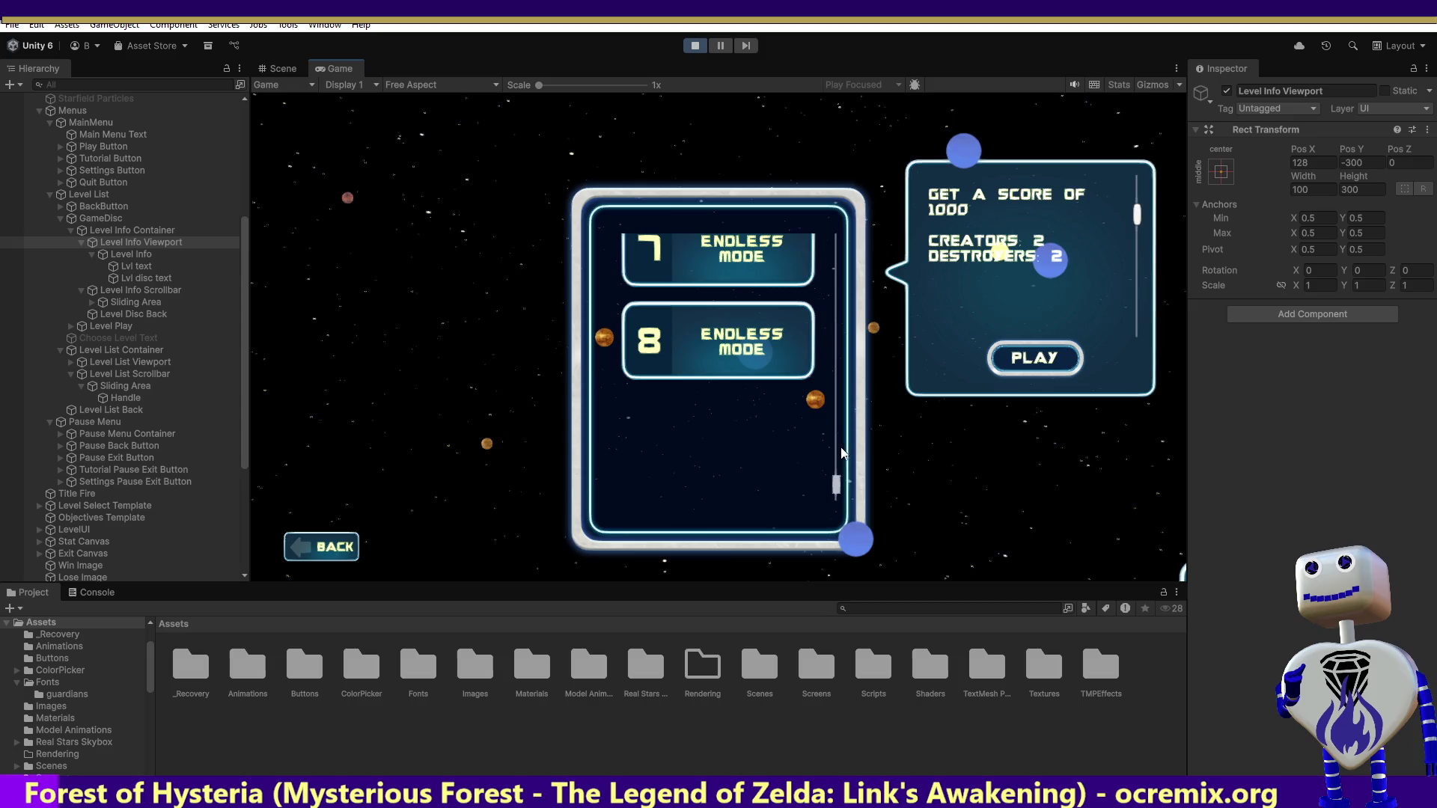
scroll(853, 315, "up", 10)
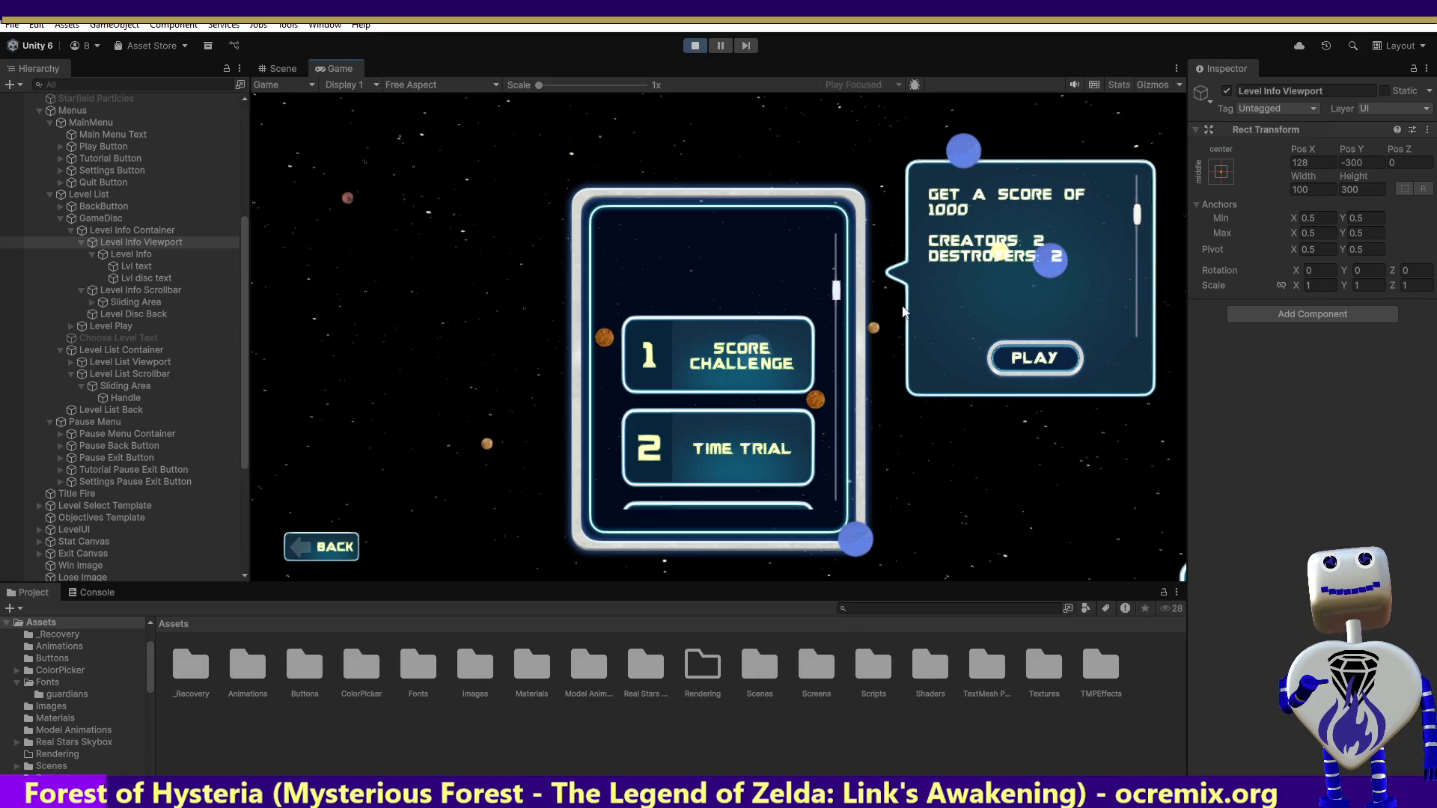
scroll(828, 326, "down", 5)
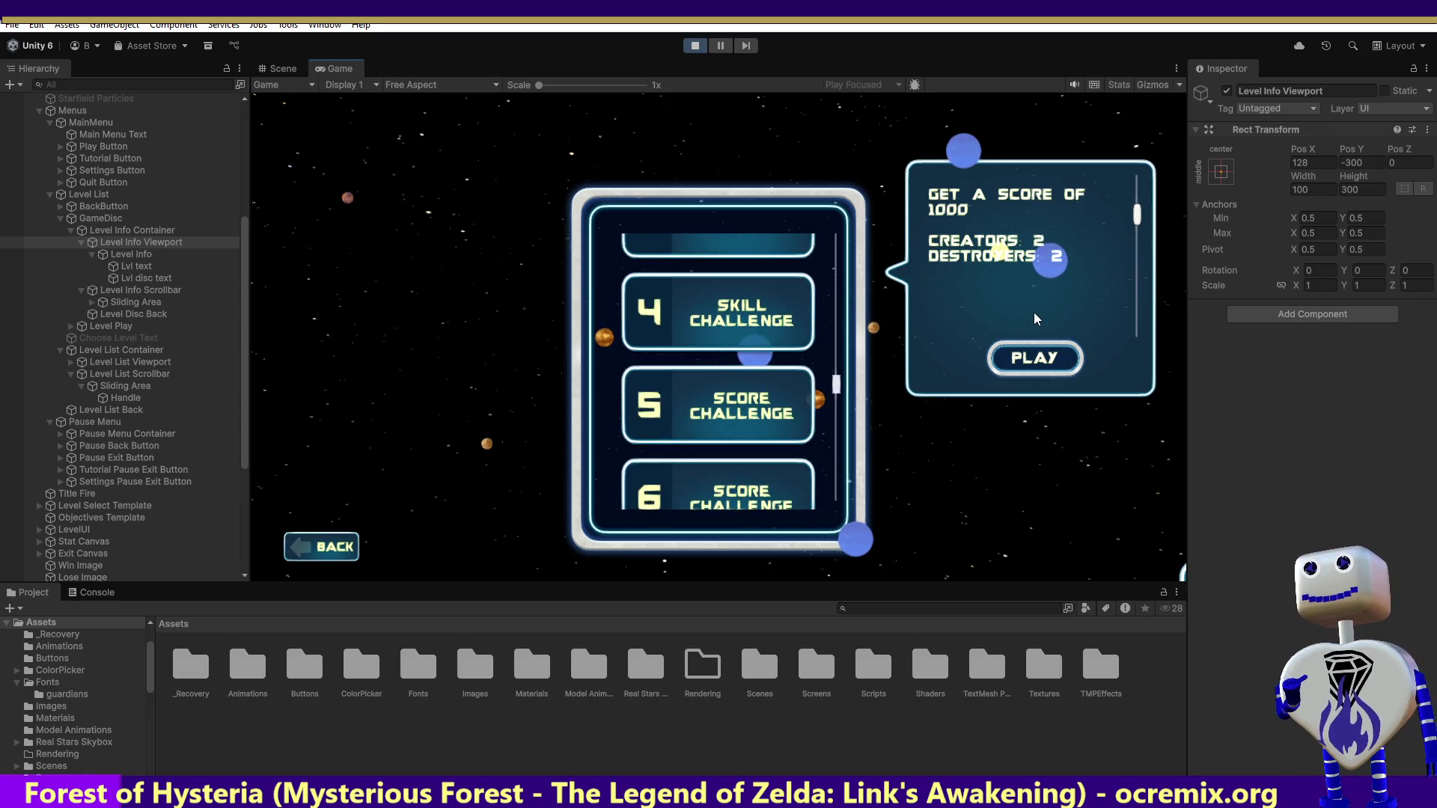
mouse_move(1137, 206)
left_mouse_down()
mouse_move(1136, 281)
mouse_move(1136, 249)
mouse_move(1135, 272)
mouse_move(946, 345)
left_mouse_up()
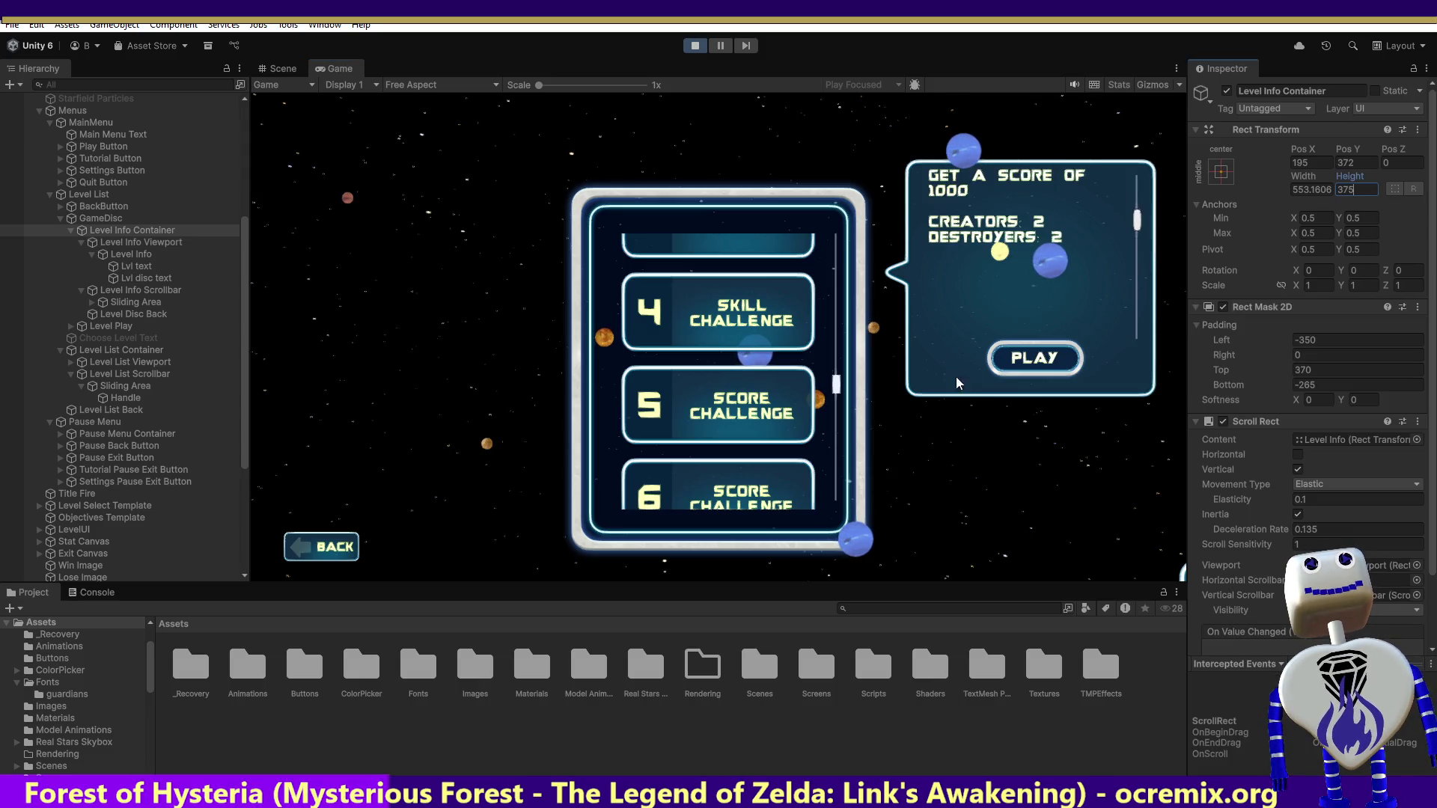
- Try container mask Top padding 371 and 385 with container height 400
left_click(1312, 370)
type("37")
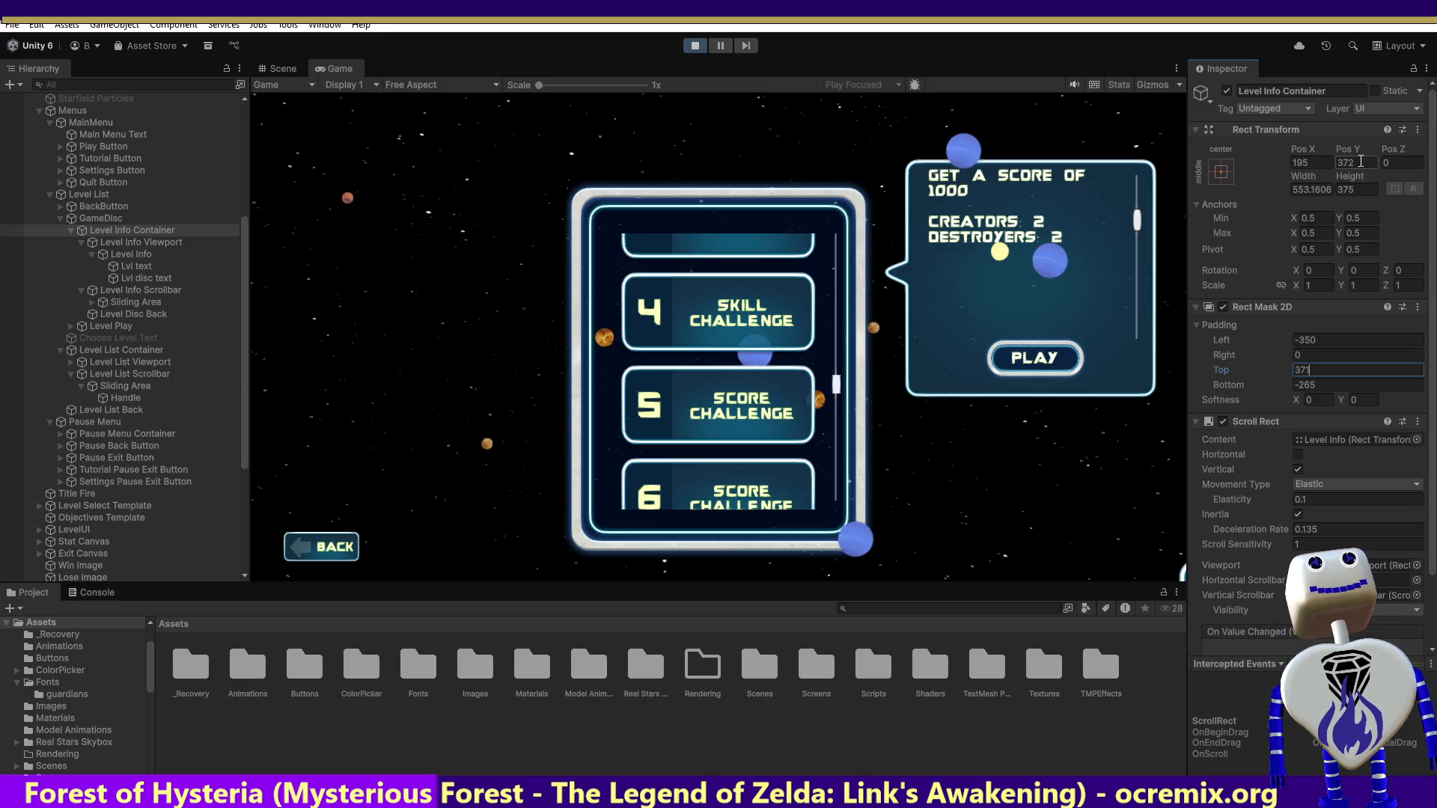
left_click(1347, 192)
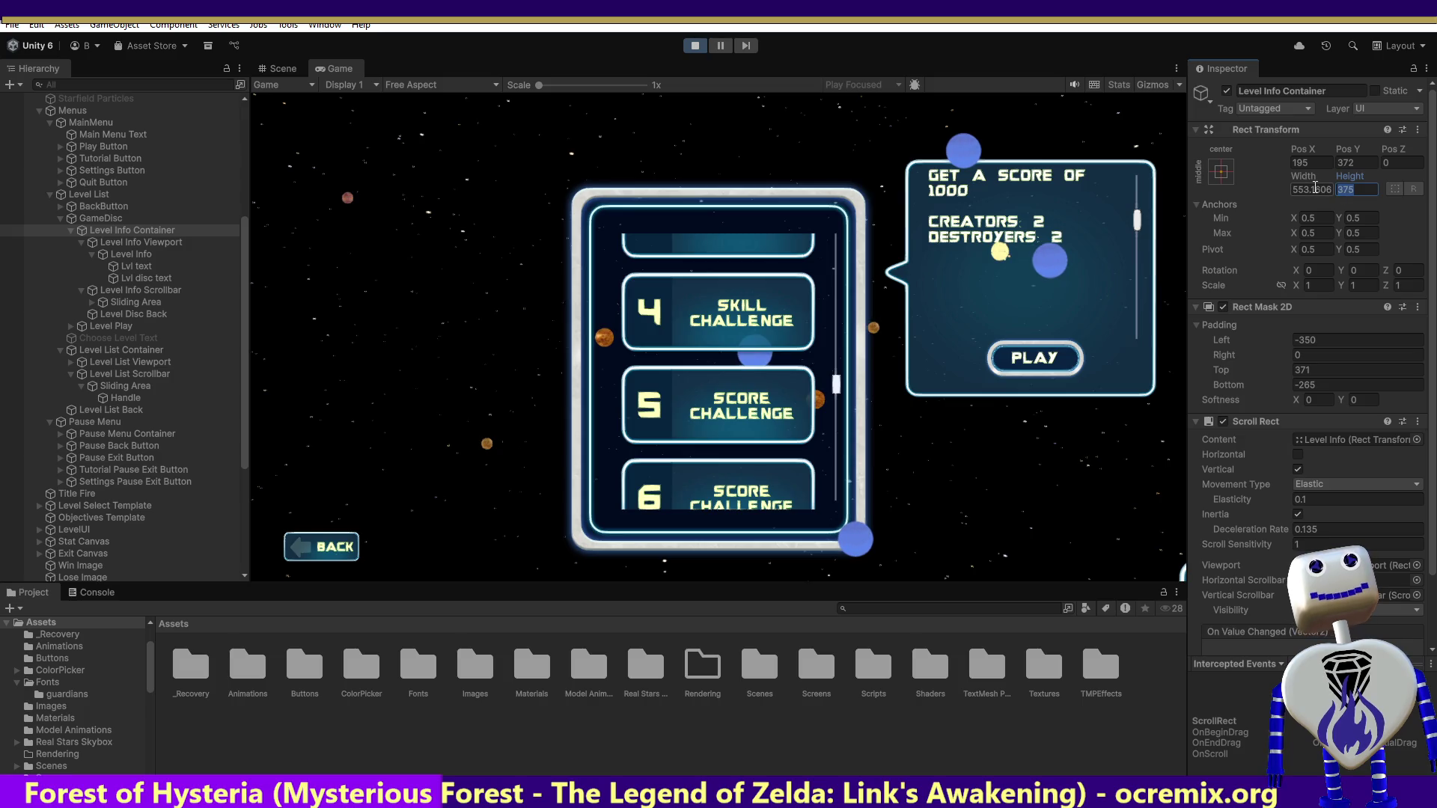
type("1")
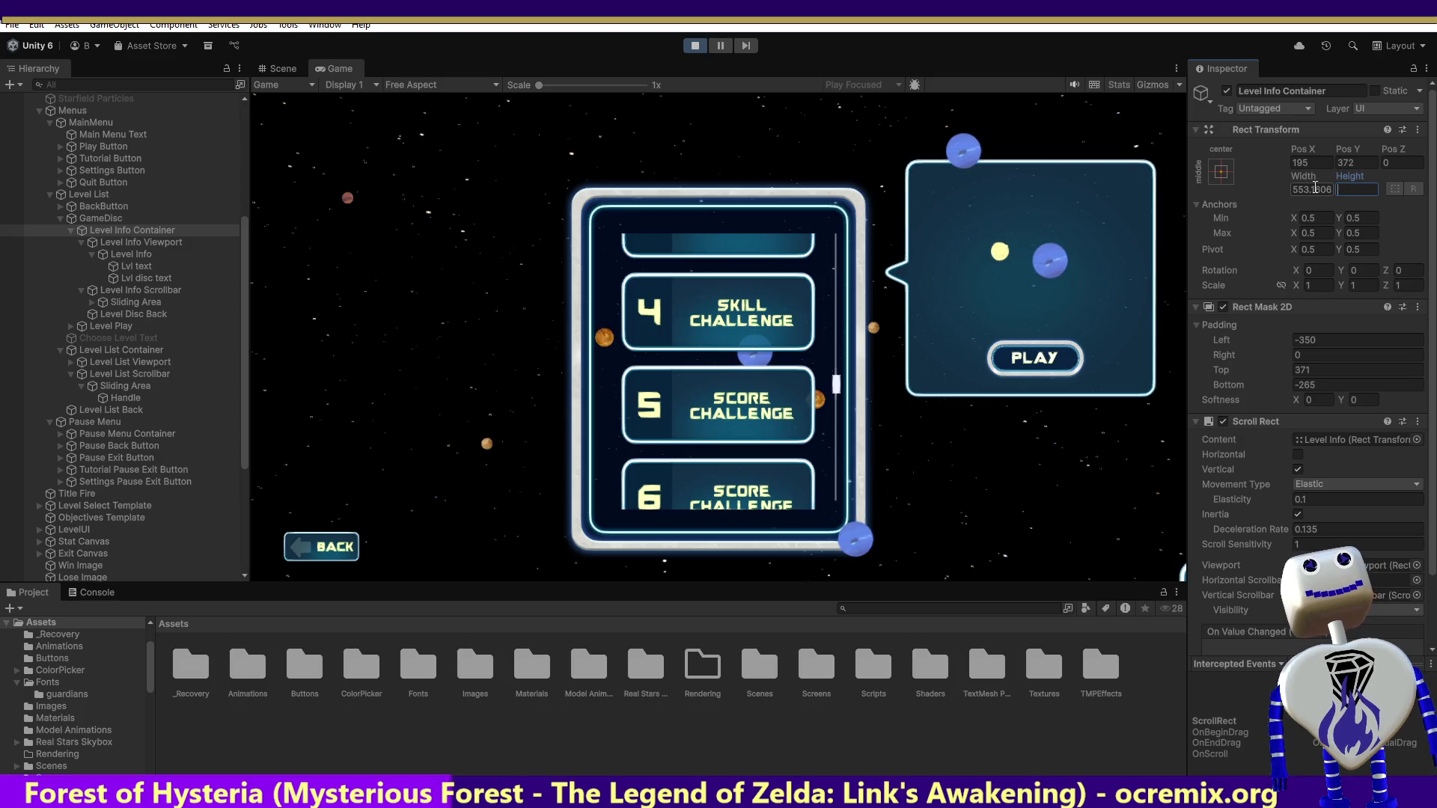
type("400")
left_click(1306, 369)
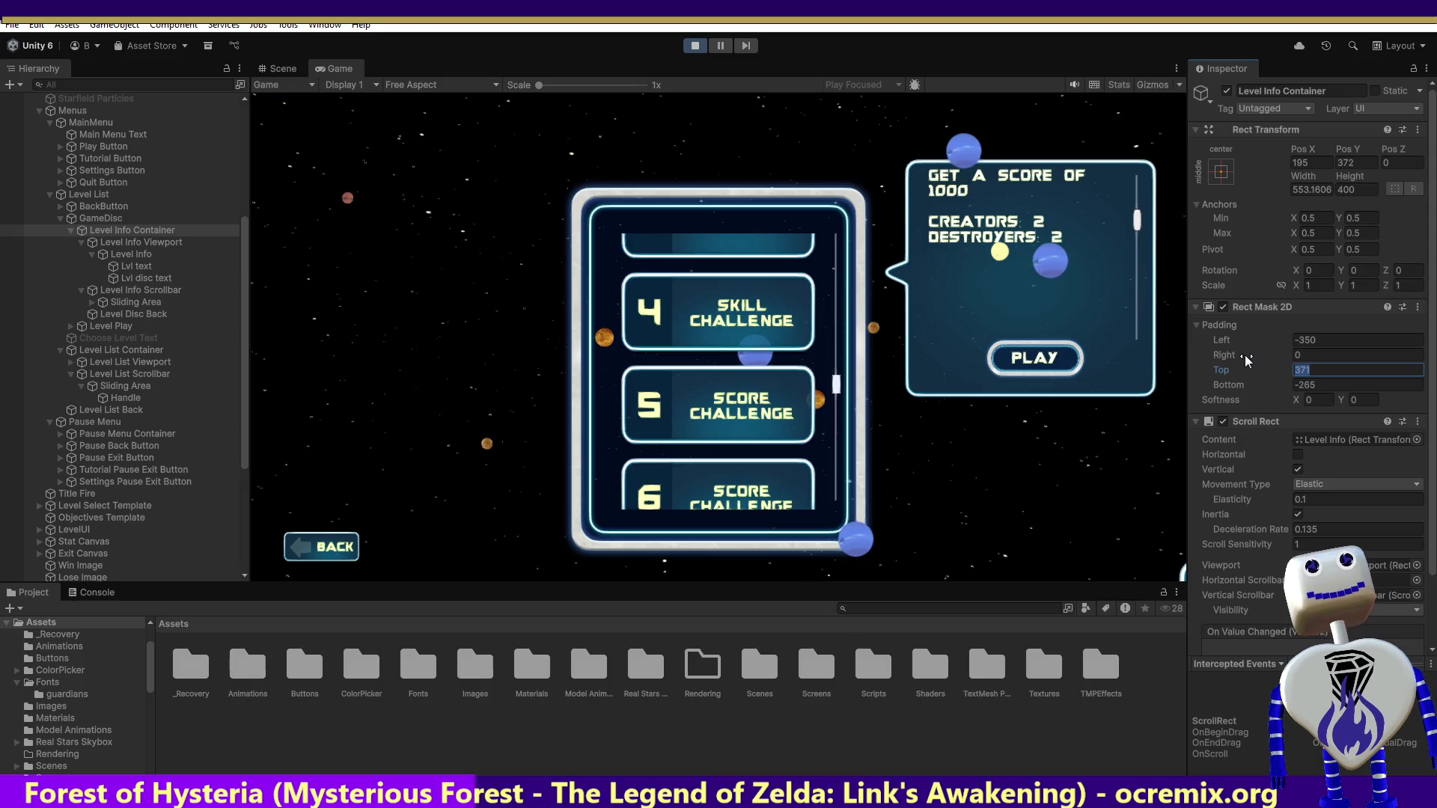
type("385")
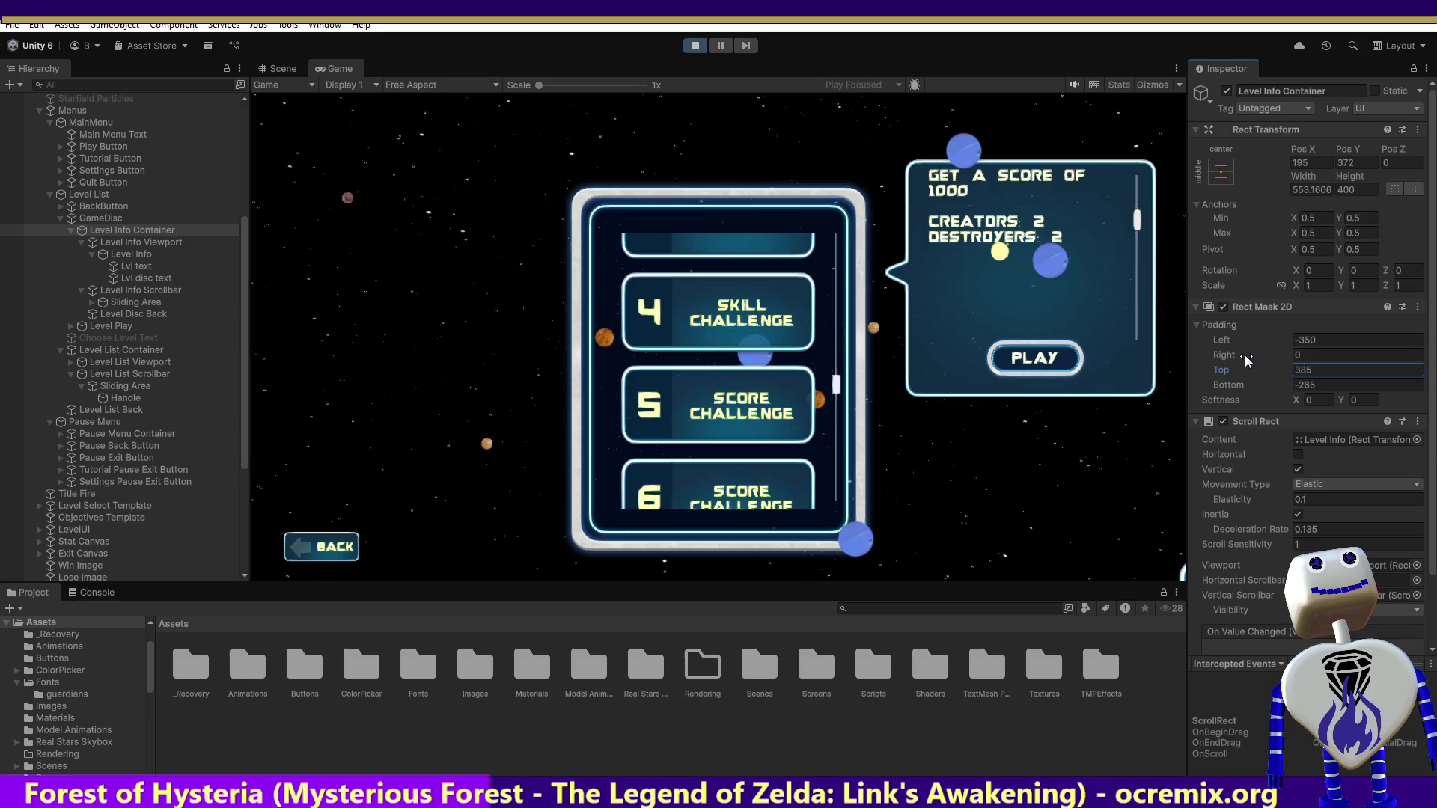
mouse_move(1136, 225)
left_mouse_down()
mouse_move(1134, 242)
mouse_move(1142, 209)
mouse_move(1139, 277)
mouse_move(1144, 236)
left_mouse_up()
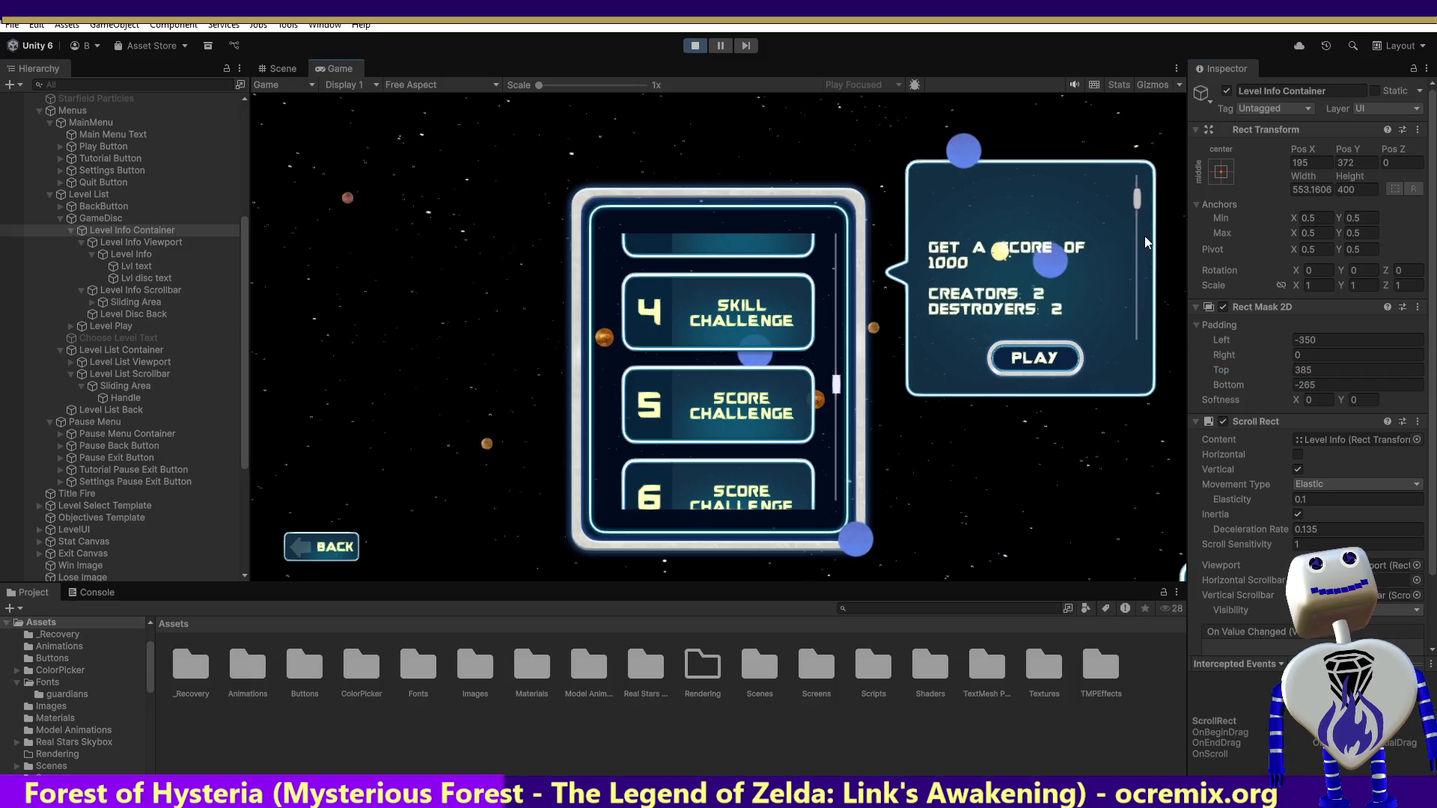
- Change the Top padding to 390 and recheck the Bottom padding
left_click(1303, 368)
type("350")
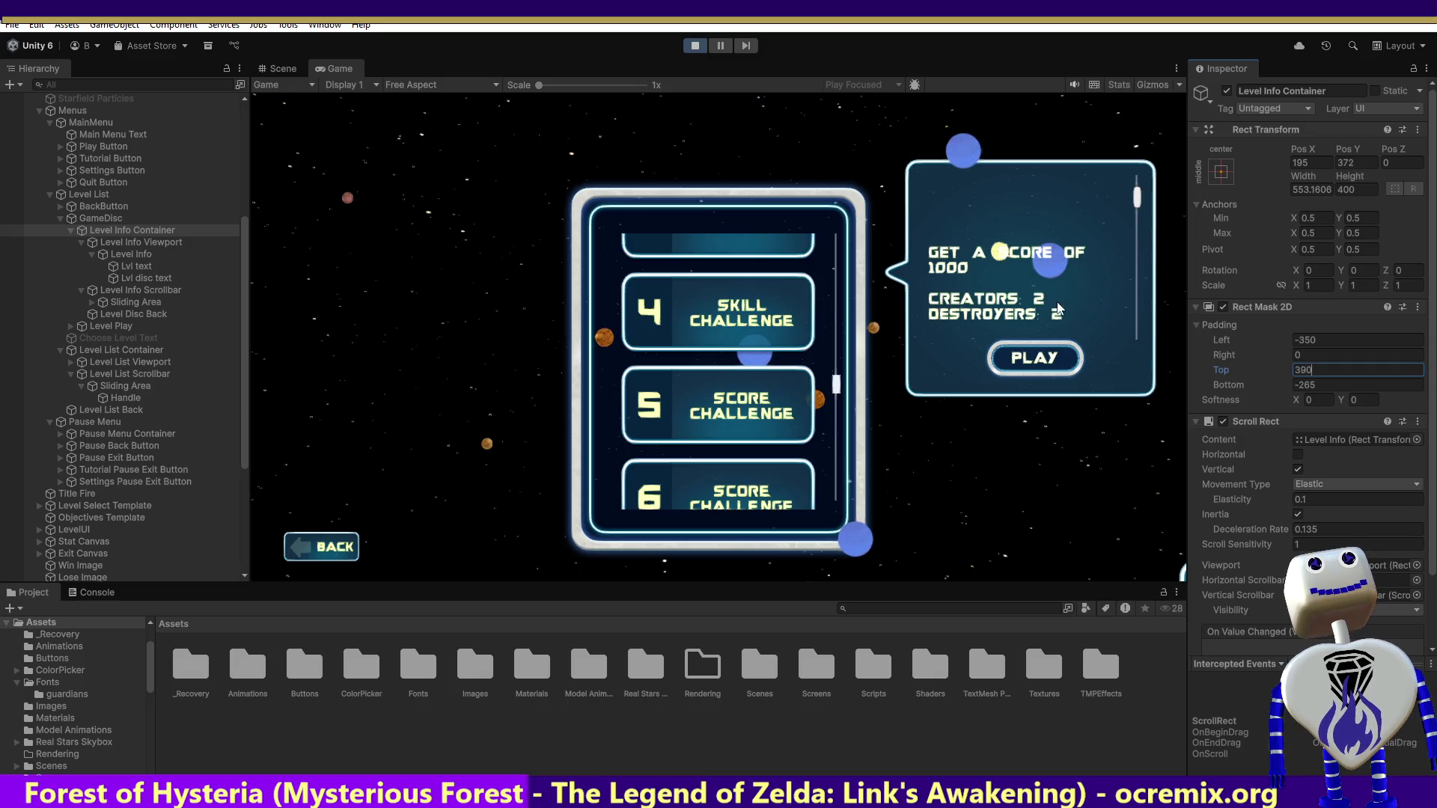
left_click(1137, 202)
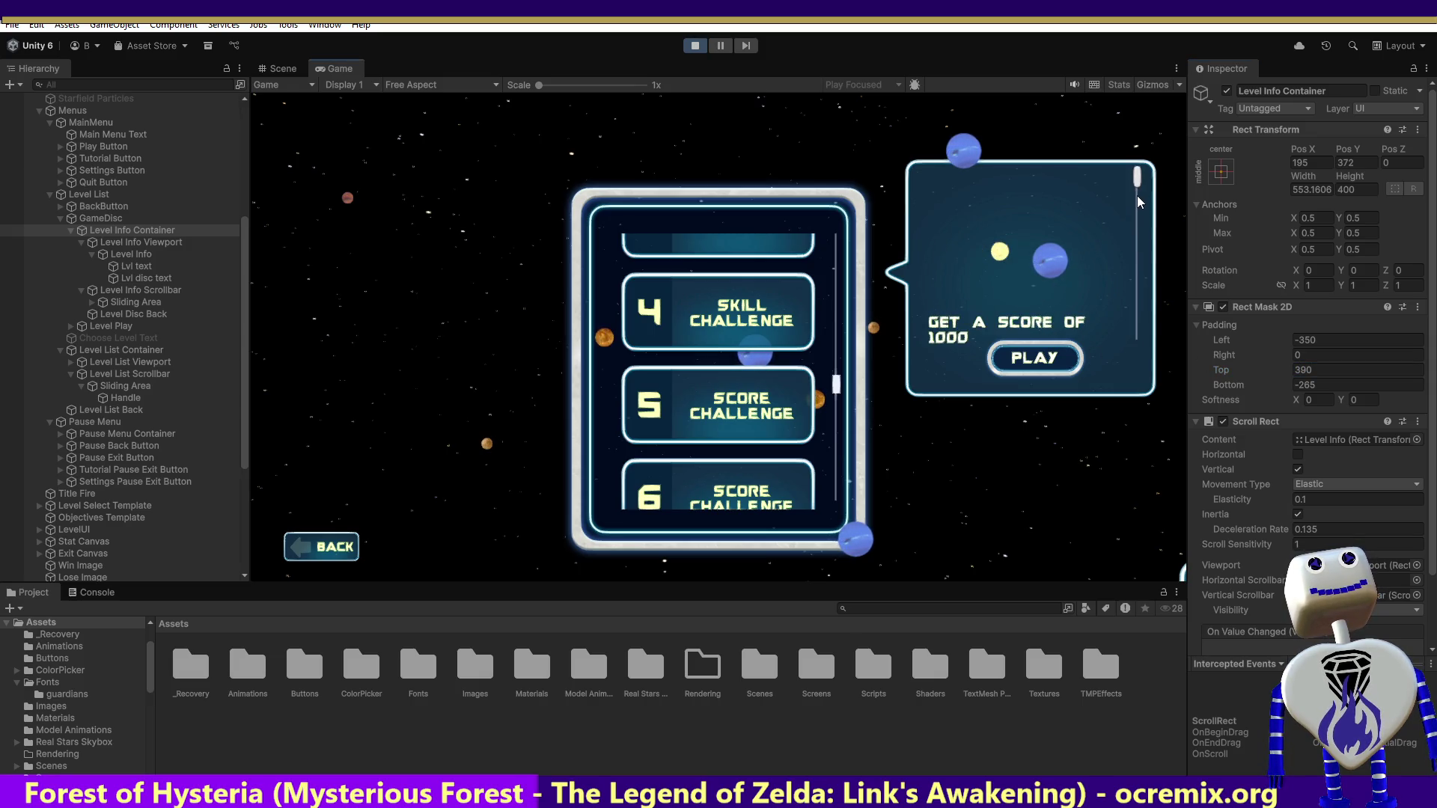
mouse_move(1135, 209)
left_mouse_down()
mouse_move(1135, 272)
mouse_move(1151, 207)
left_mouse_up()
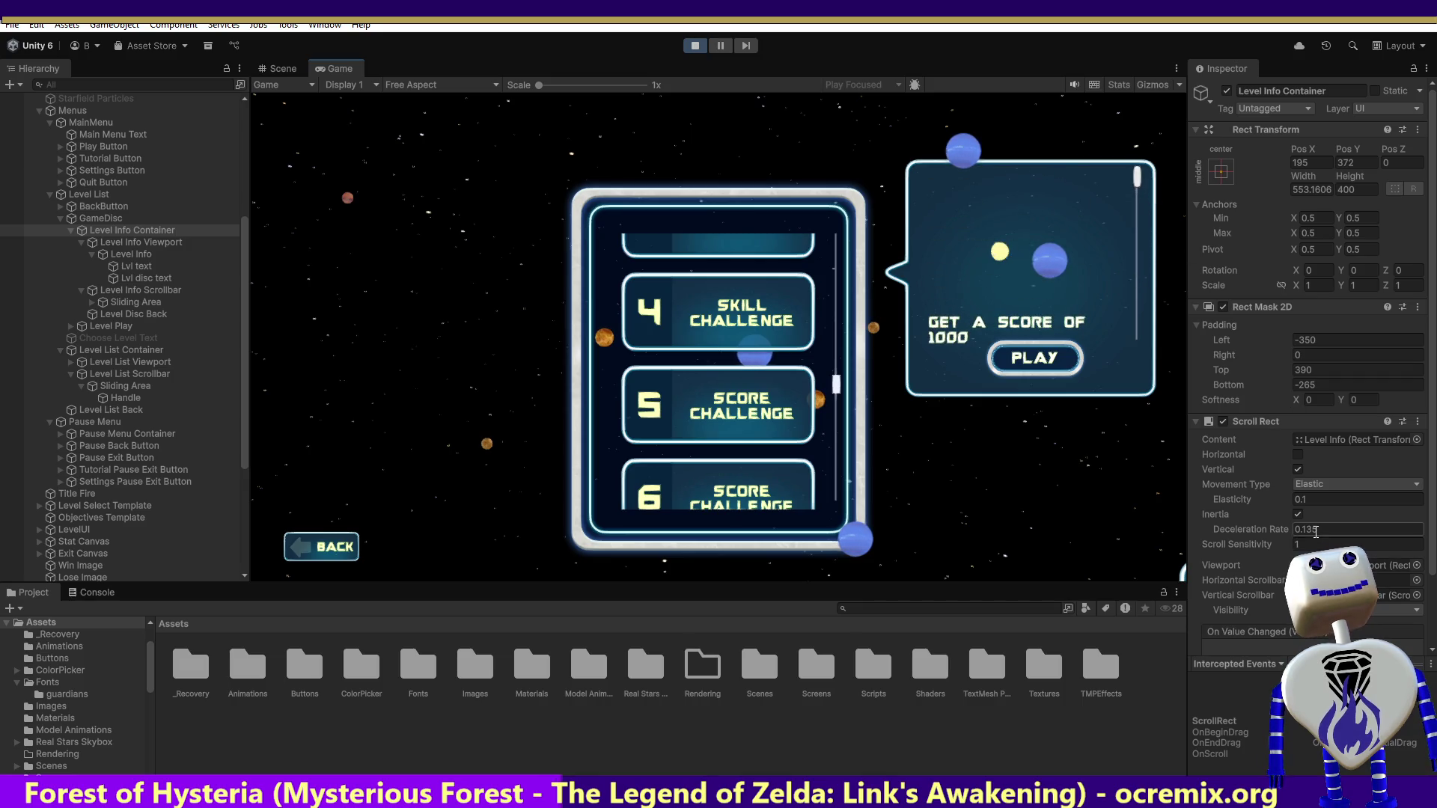
left_click(1316, 382)
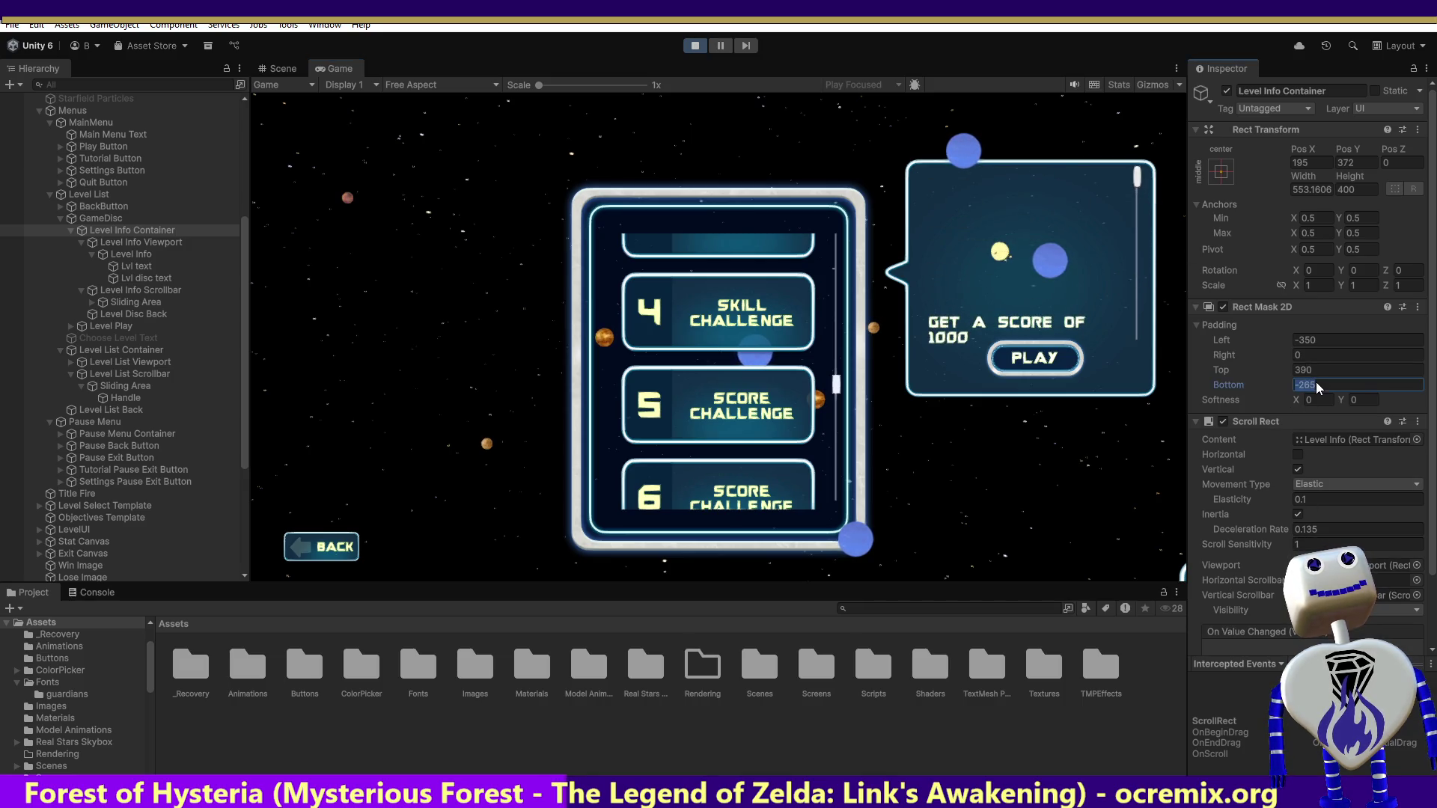
left_click(1137, 181)
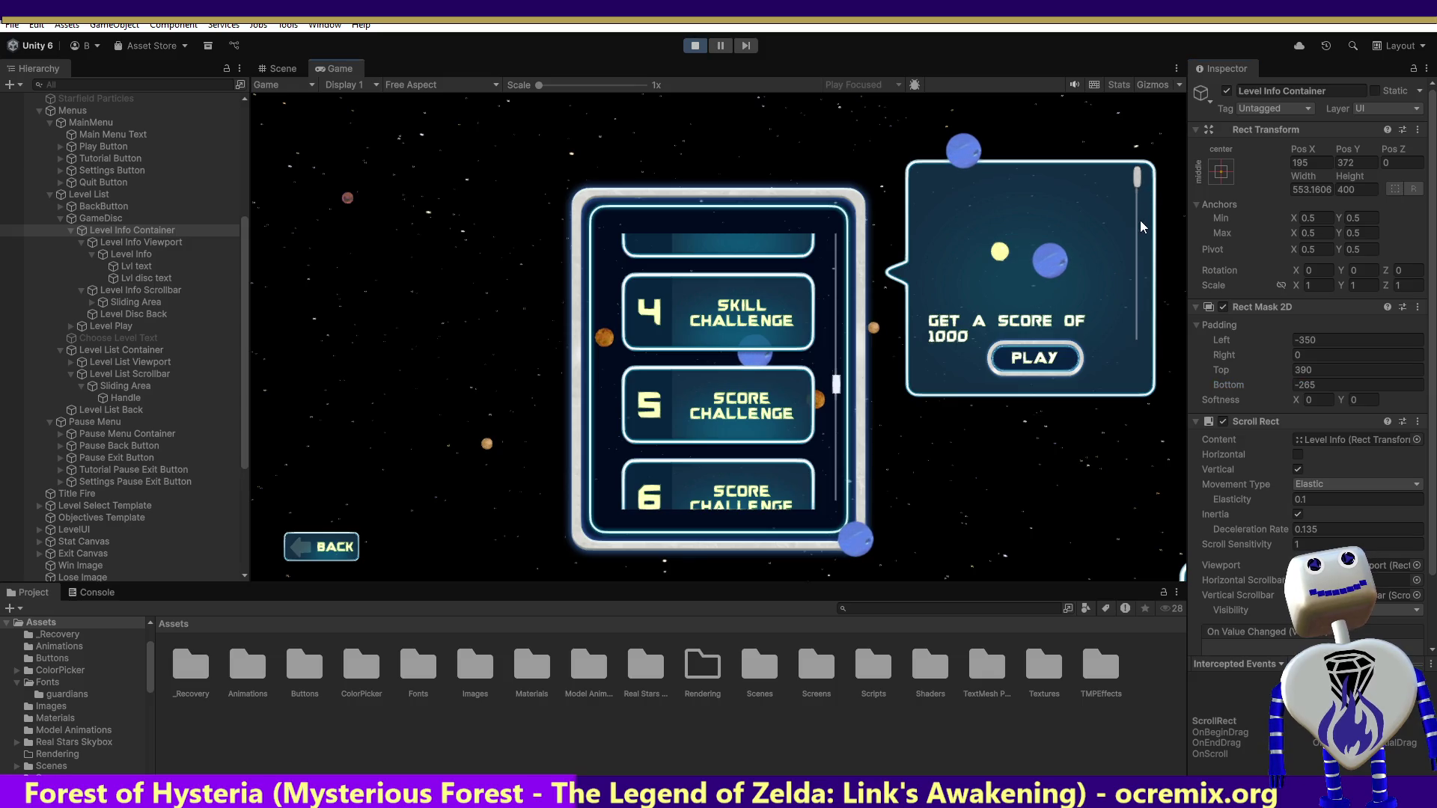
scroll(1145, 225, "down", 3)
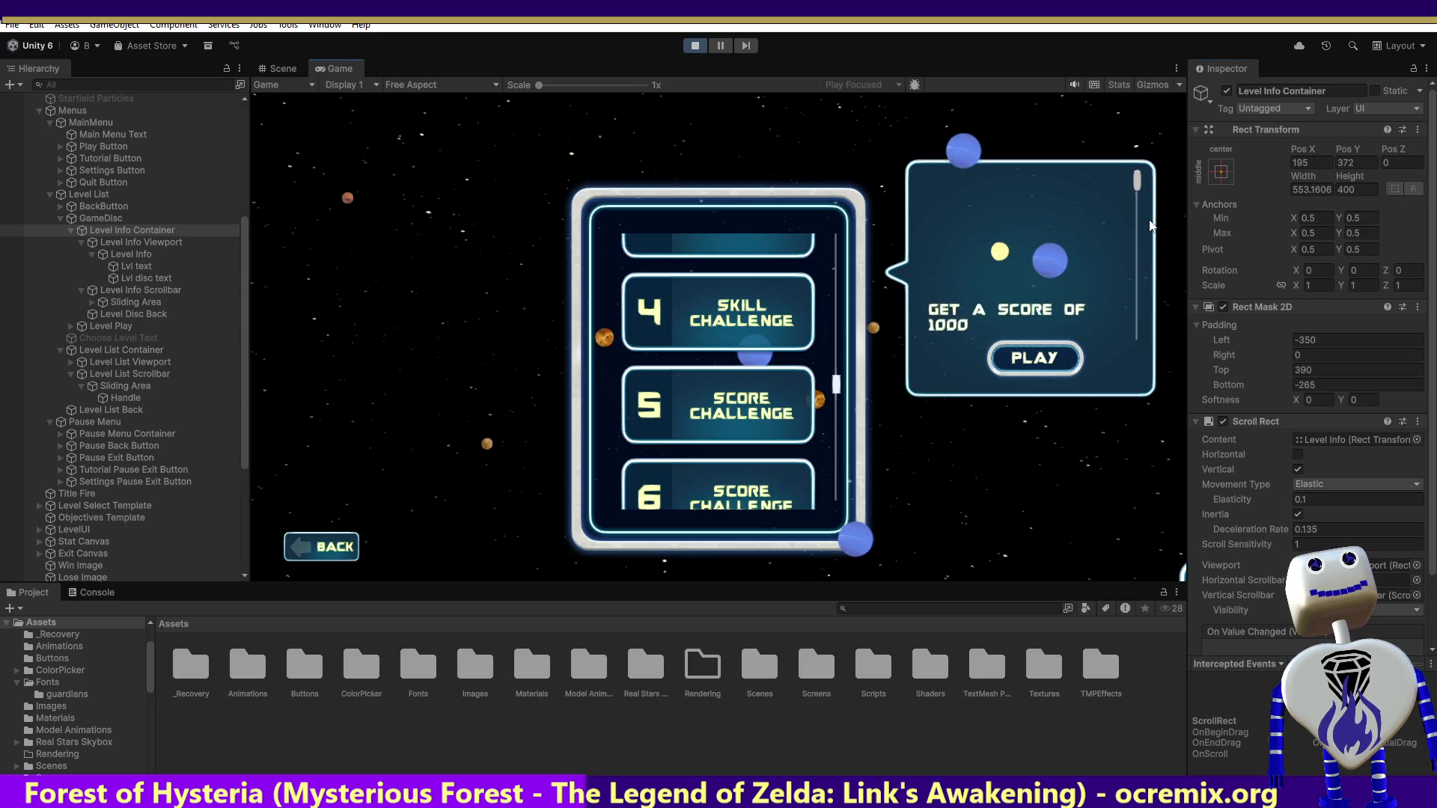
- Set Bottom padding to 0 and Top to 395, then Bottom to -265
left_click(1306, 384)
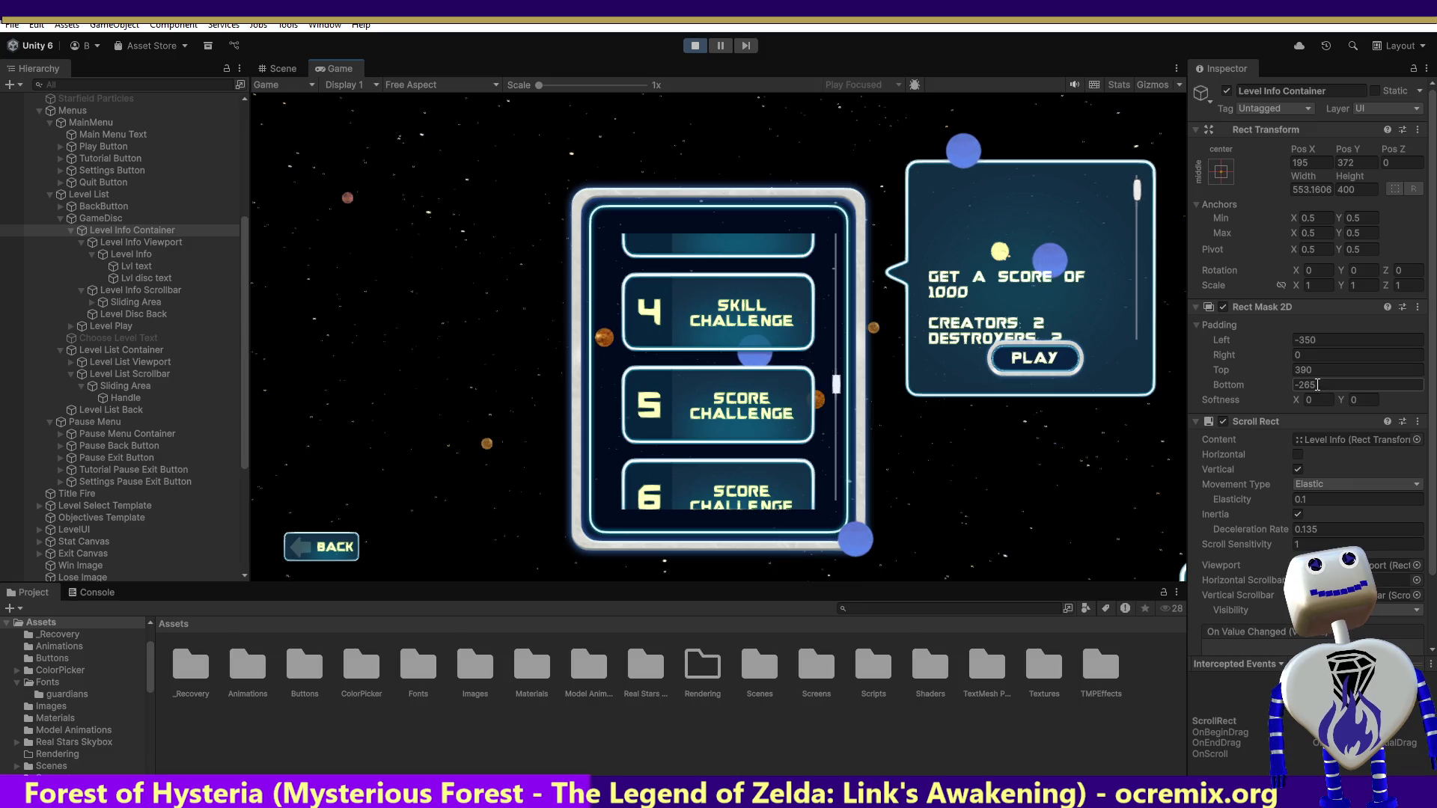
type("0")
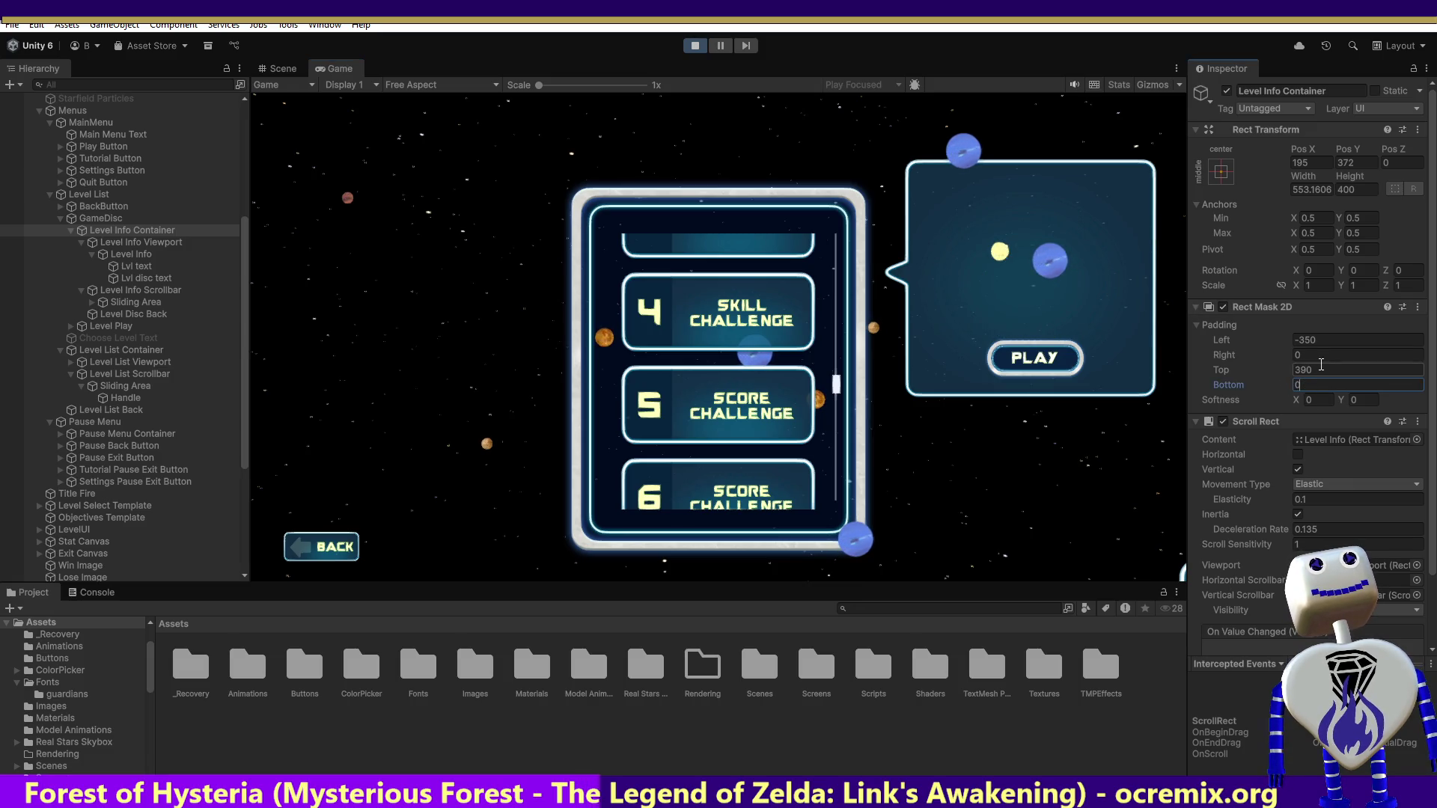
left_click(1322, 370)
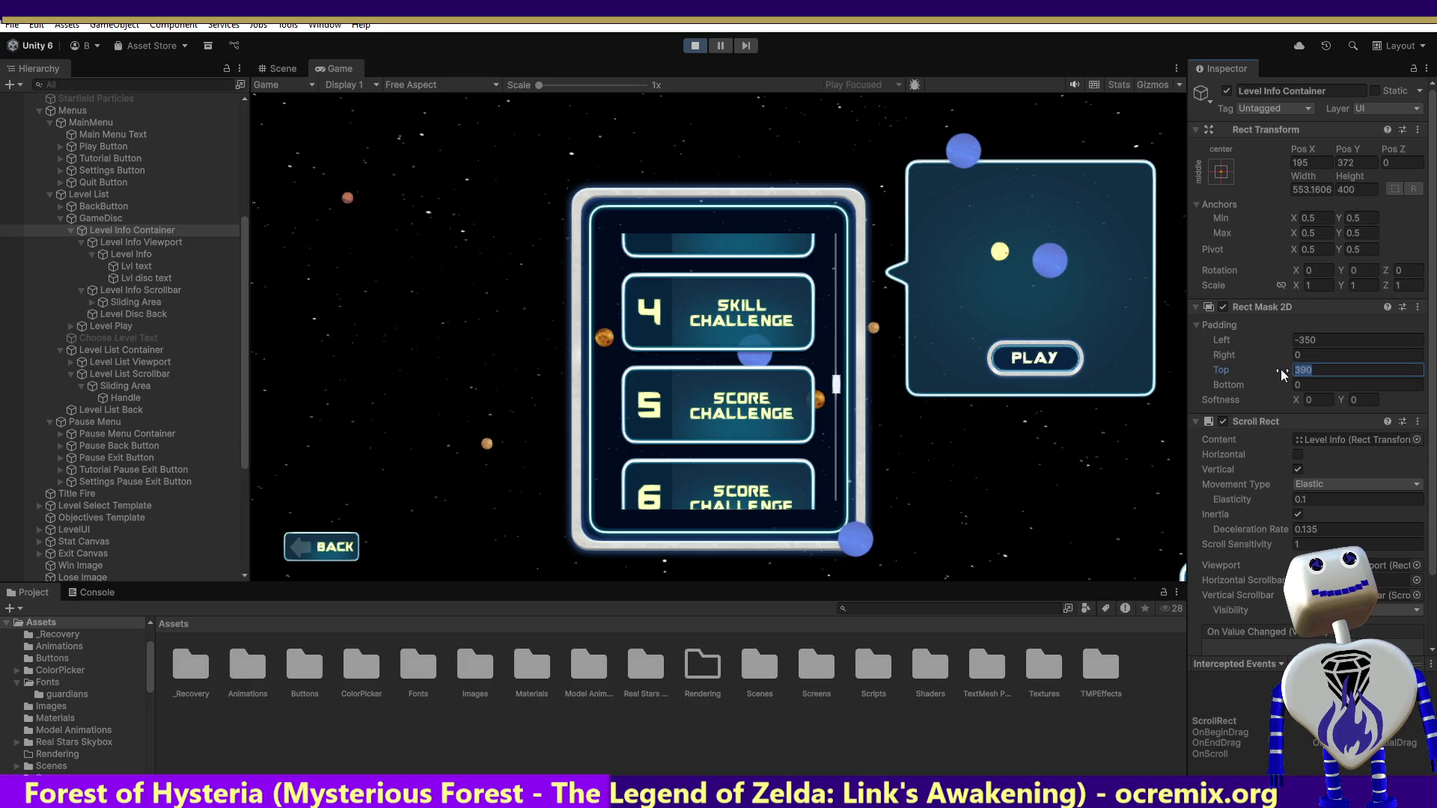
type("395")
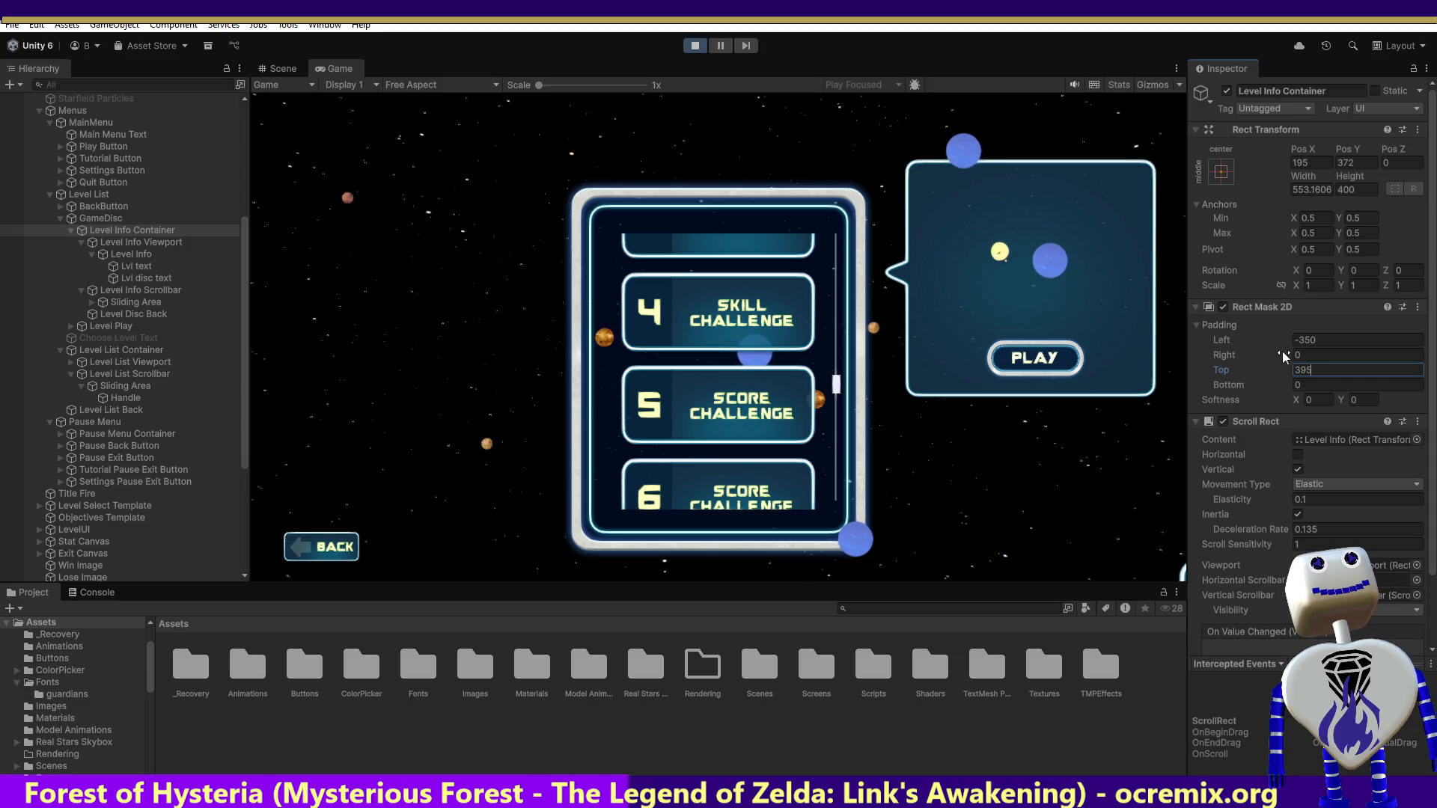
left_click(1316, 357)
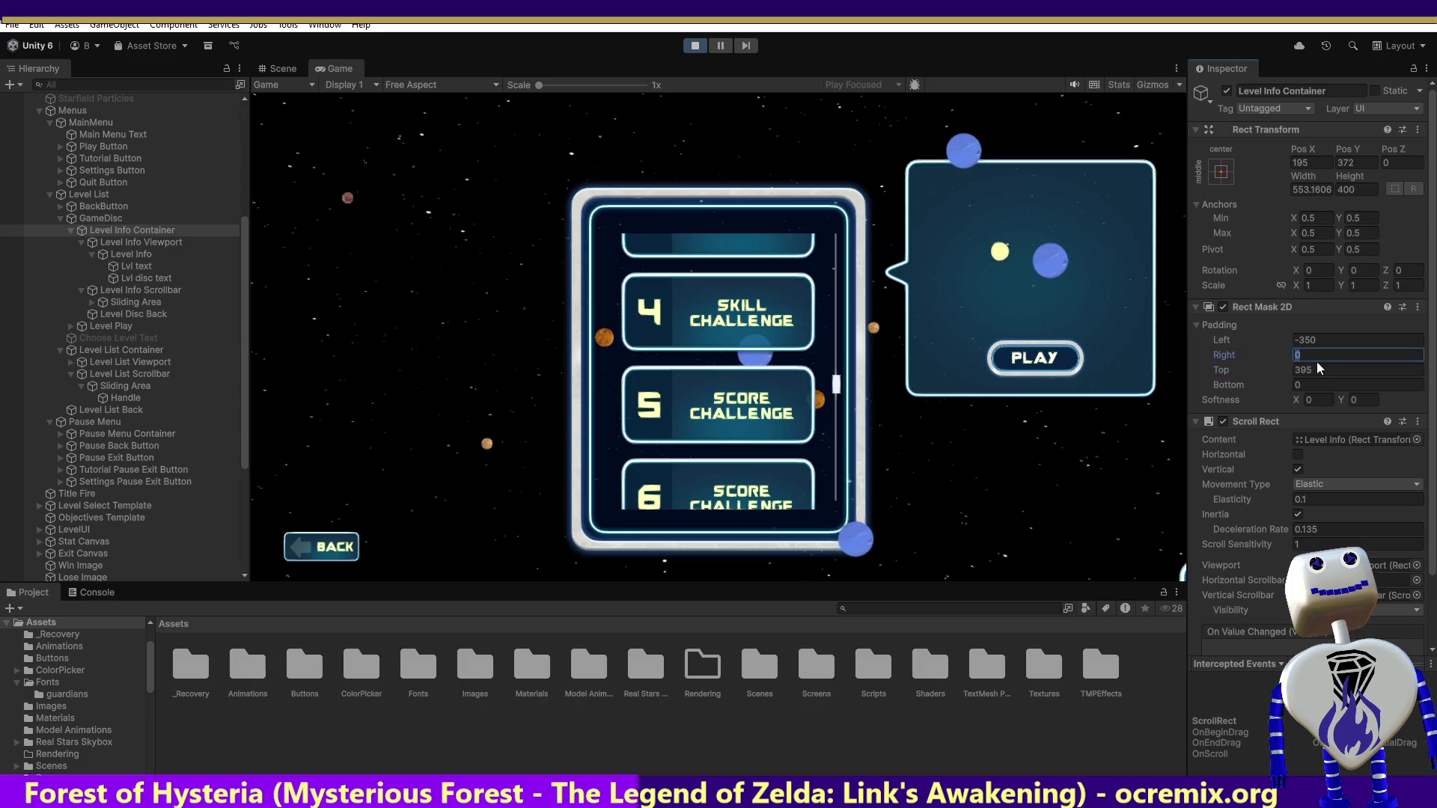
key("Return")
left_click(1301, 383)
type("-265")
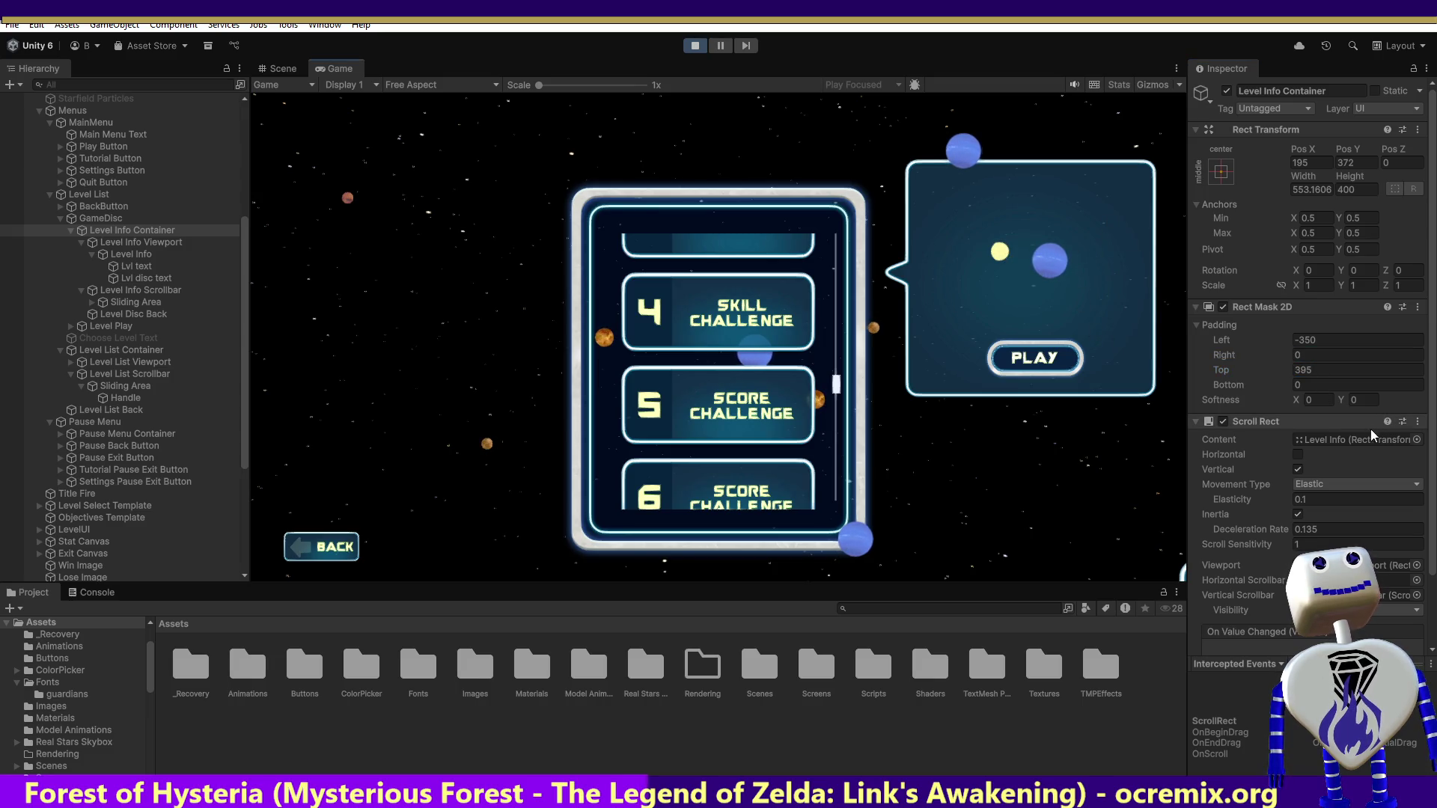
key("Return")
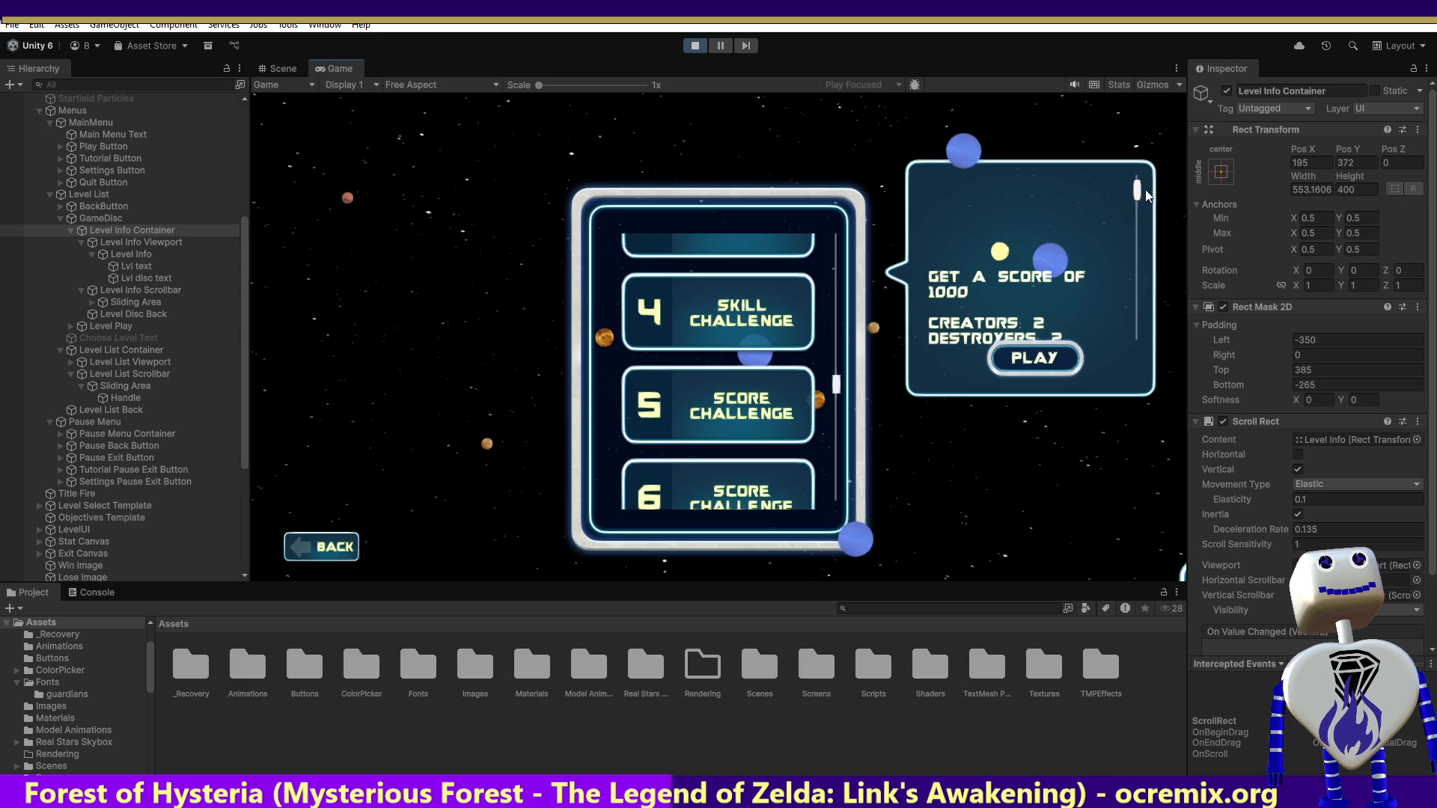
- Scroll the info panel to test clipping, then re-enter Top padding 395
scroll(1135, 187, "up", 2)
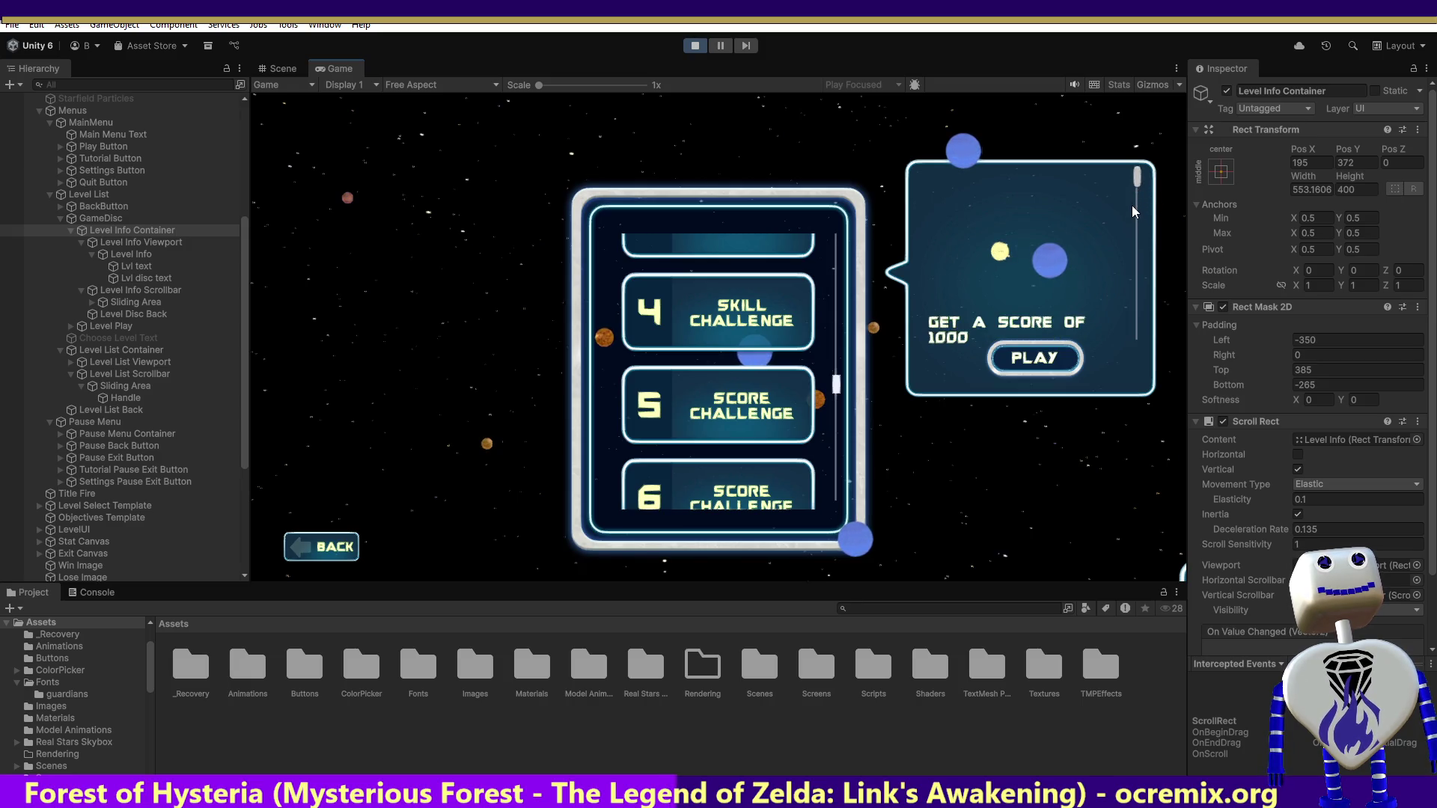
scroll(1133, 224, "down", 3)
scroll(1134, 256, "down", 3)
scroll(1134, 266, "up", 3)
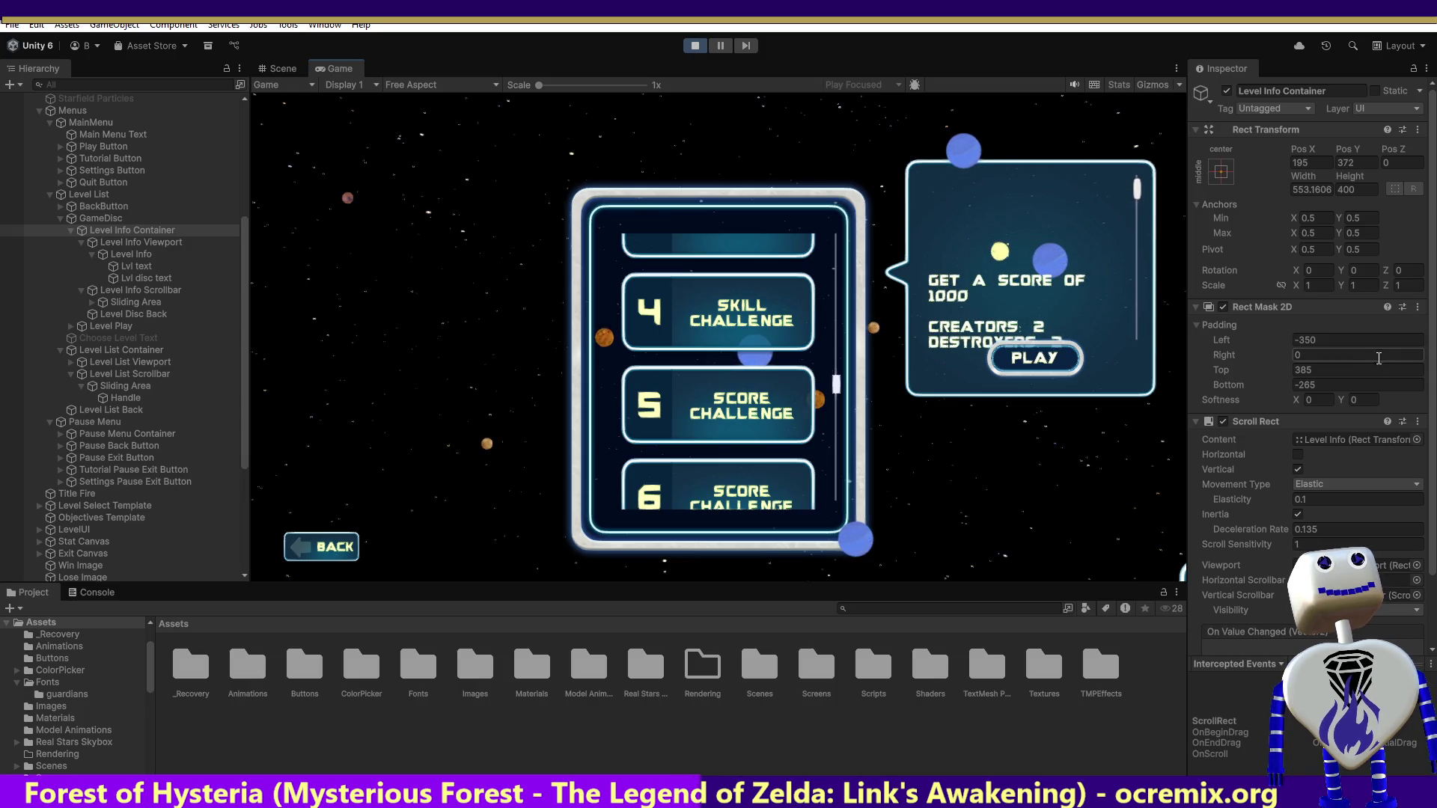
left_click(1313, 371)
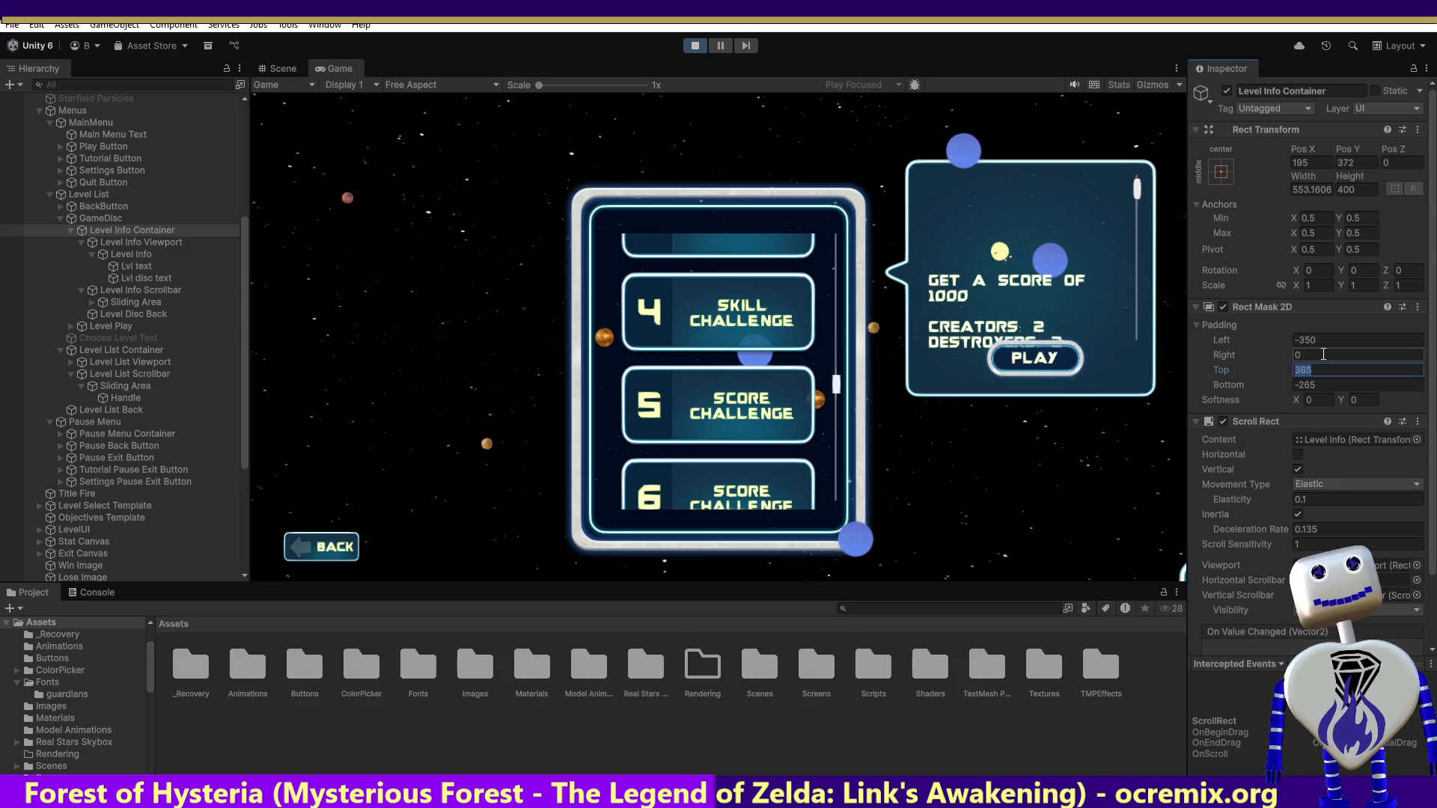
type("395")
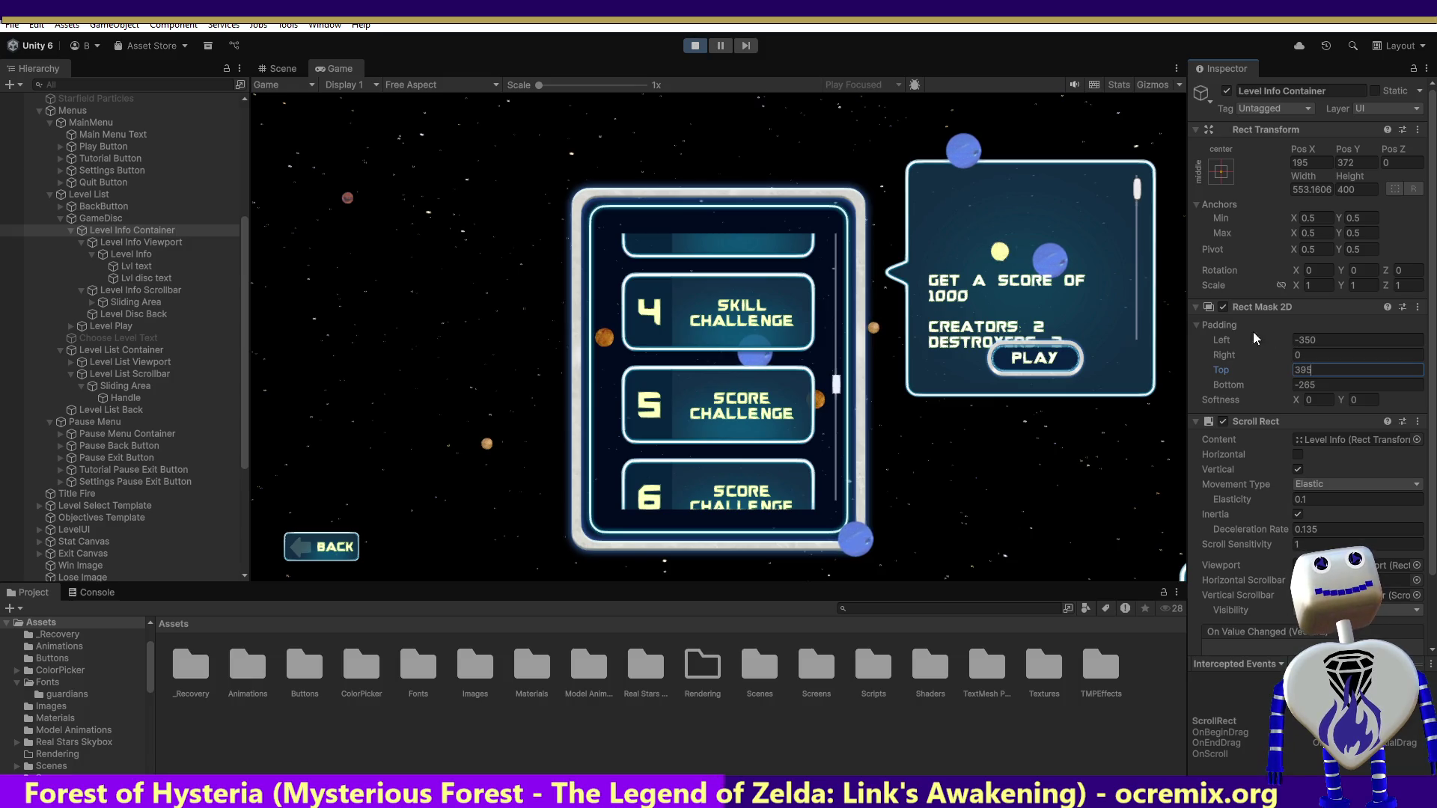
mouse_move(1137, 224)
left_mouse_down()
mouse_move(1136, 204)
mouse_move(1134, 275)
mouse_move(1135, 222)
left_mouse_up()
- Try a container height of 500 and mask top padding 45, then test scrolling the info text
left_click(1354, 189)
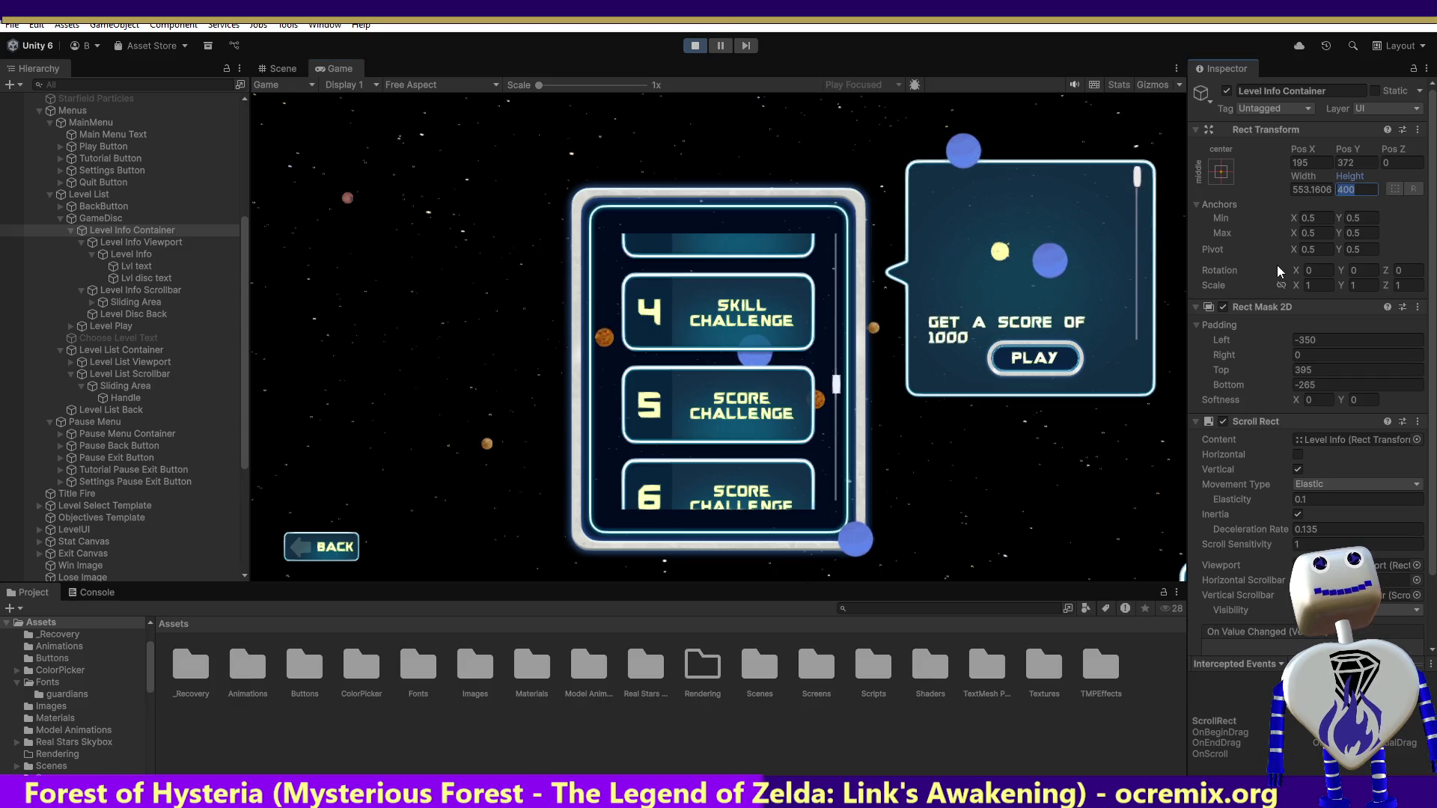
type("500")
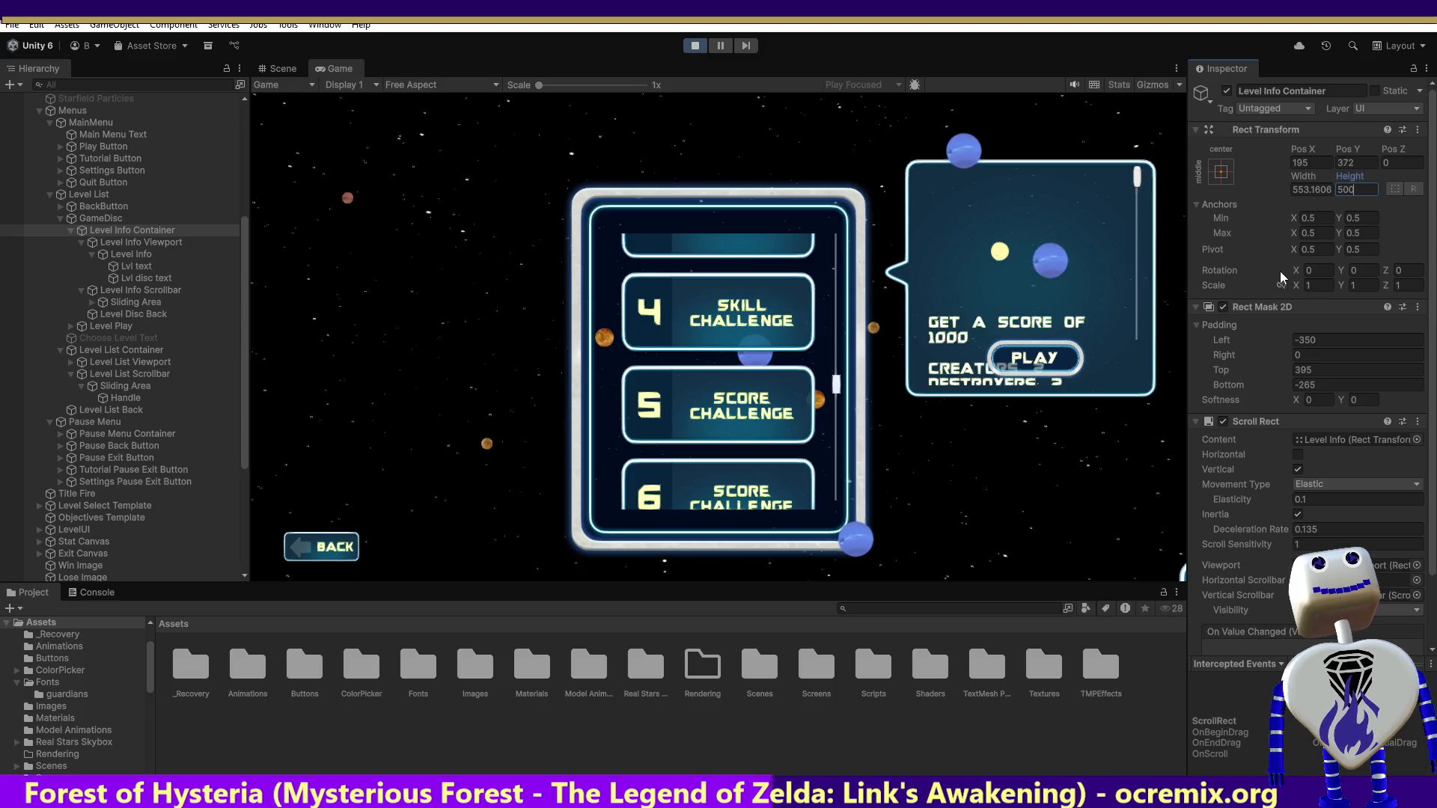
left_click(1330, 368)
type("450")
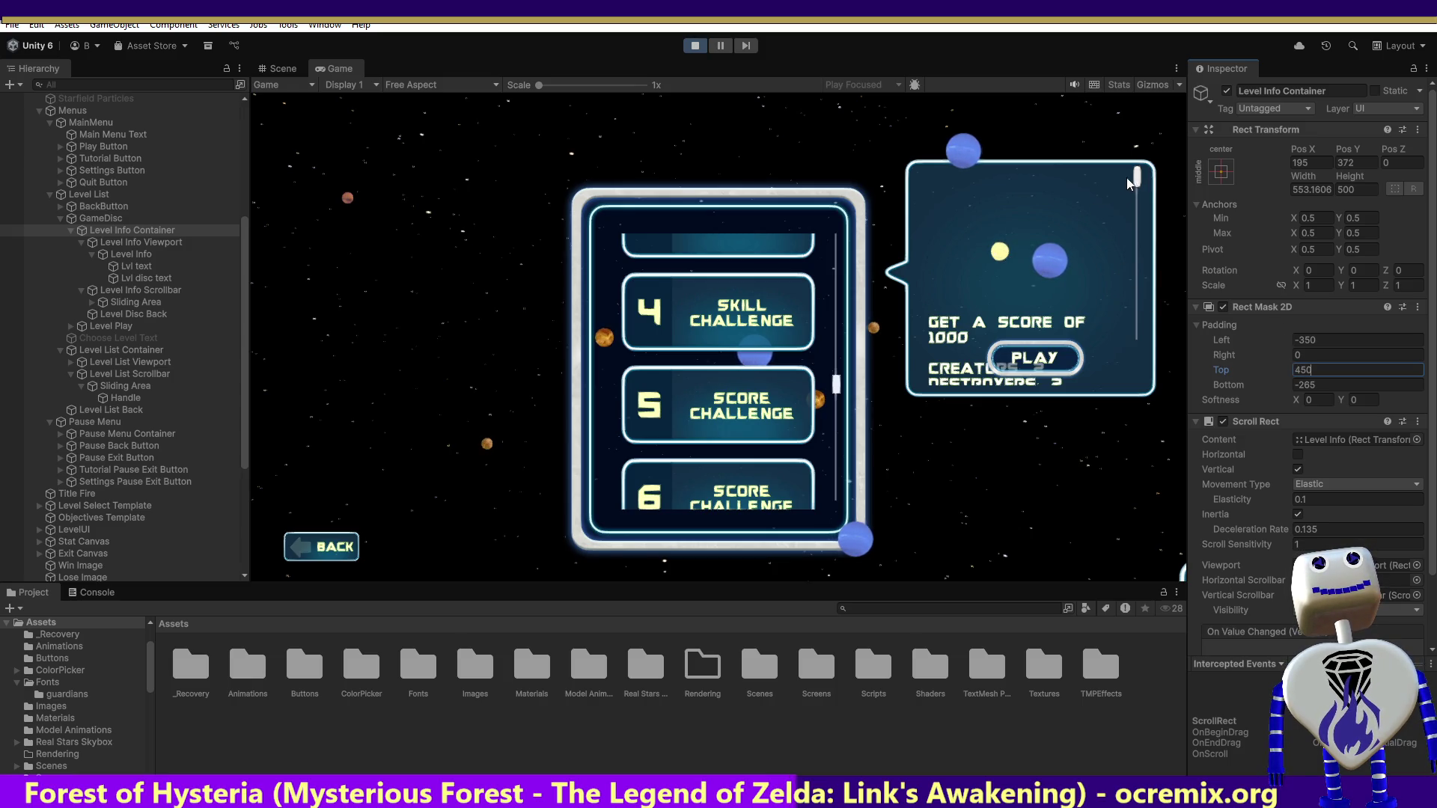
left_click_drag(1136, 179, 1138, 271)
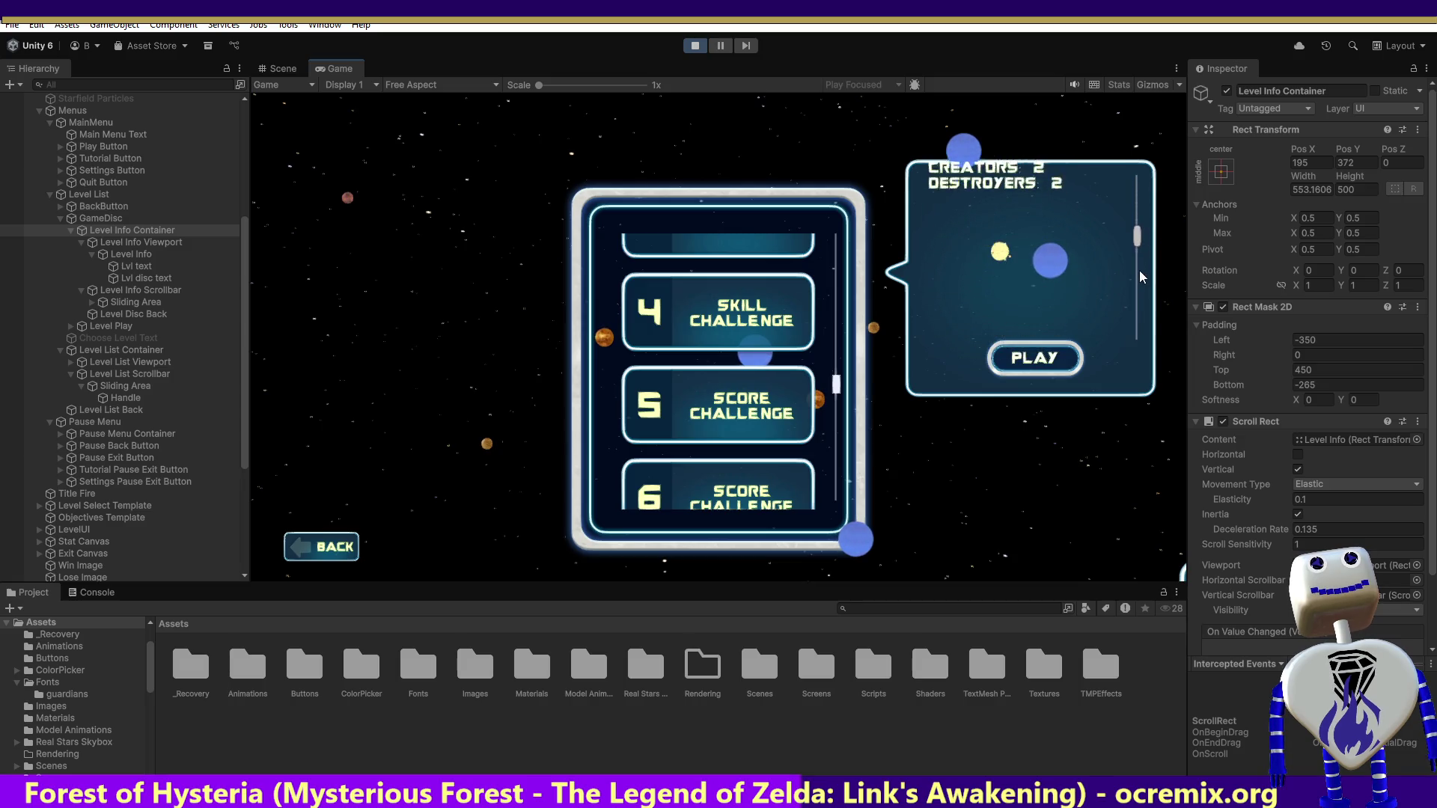
scroll(1139, 263, "up", 5)
- Change the container height to 1000 and the Rect Mask 2D top padding to 500
left_click(1352, 190)
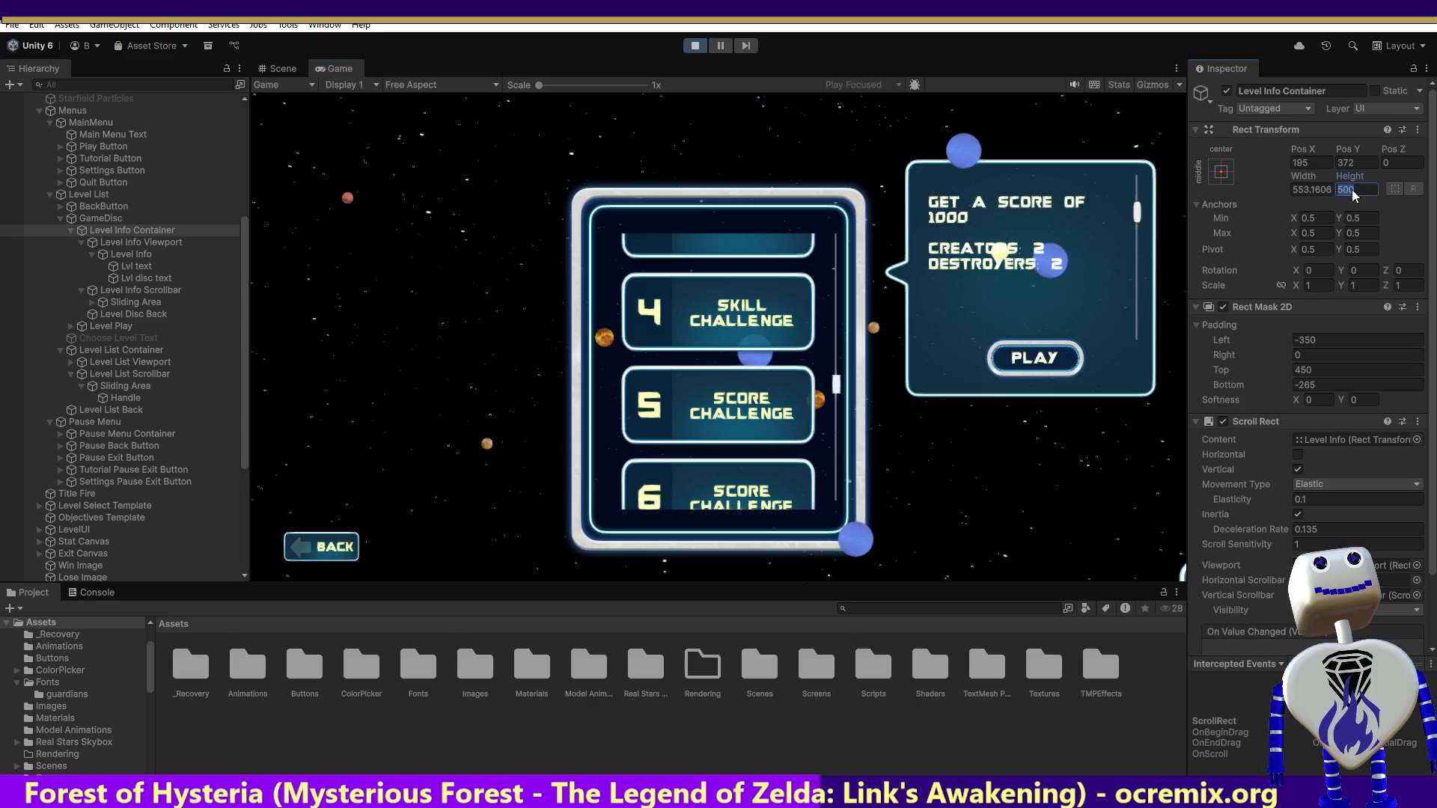
type("100")
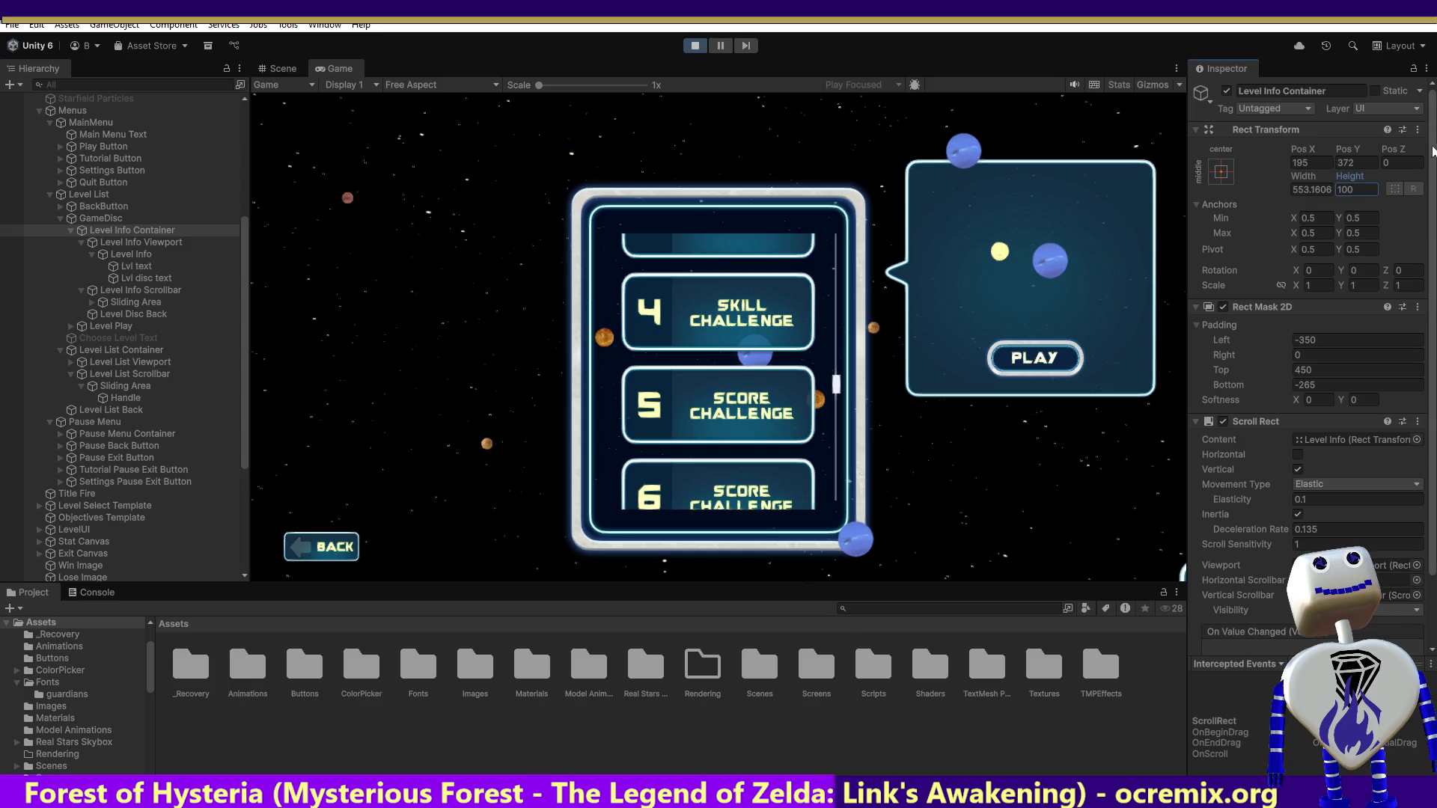
left_click(1363, 188)
type("1000")
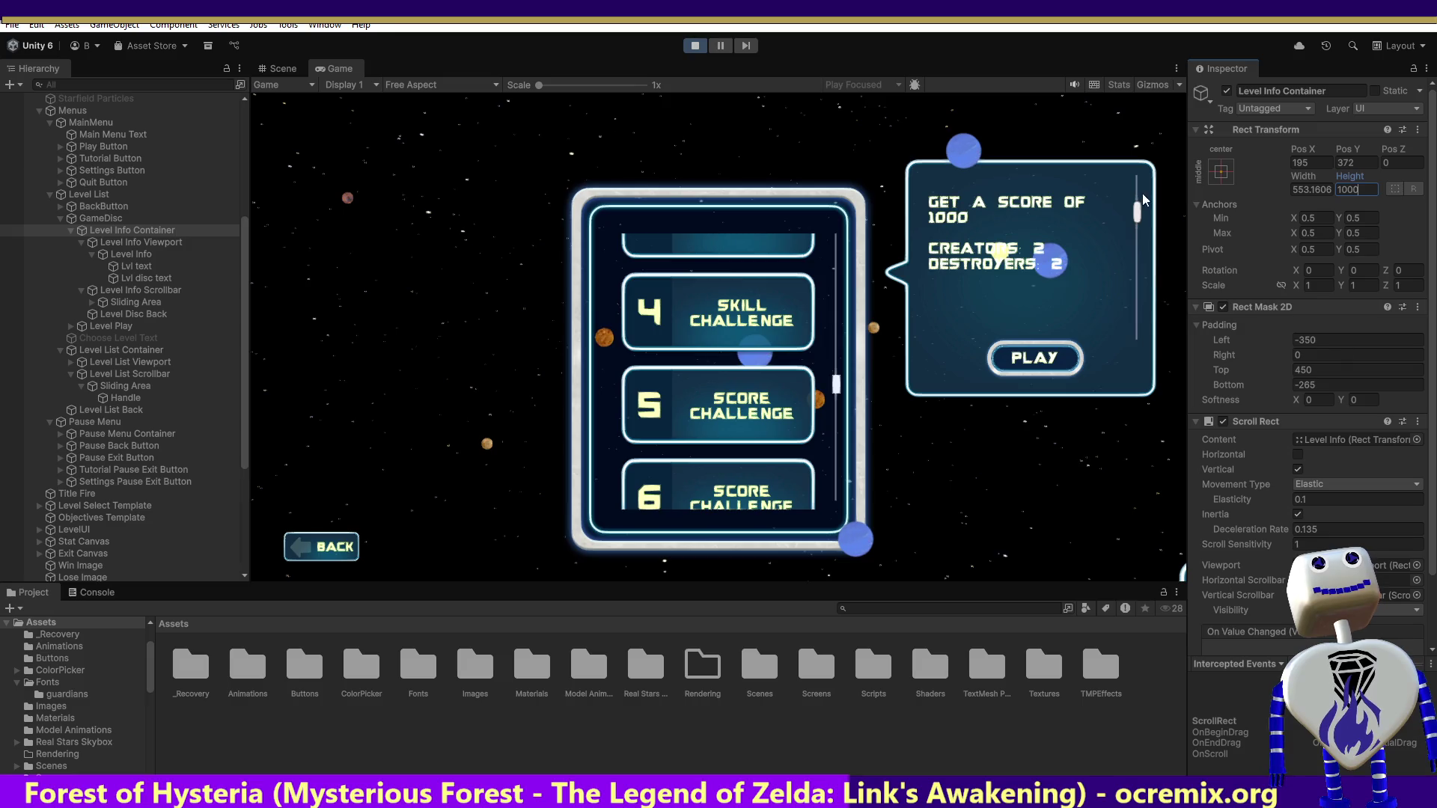
left_click(1326, 370)
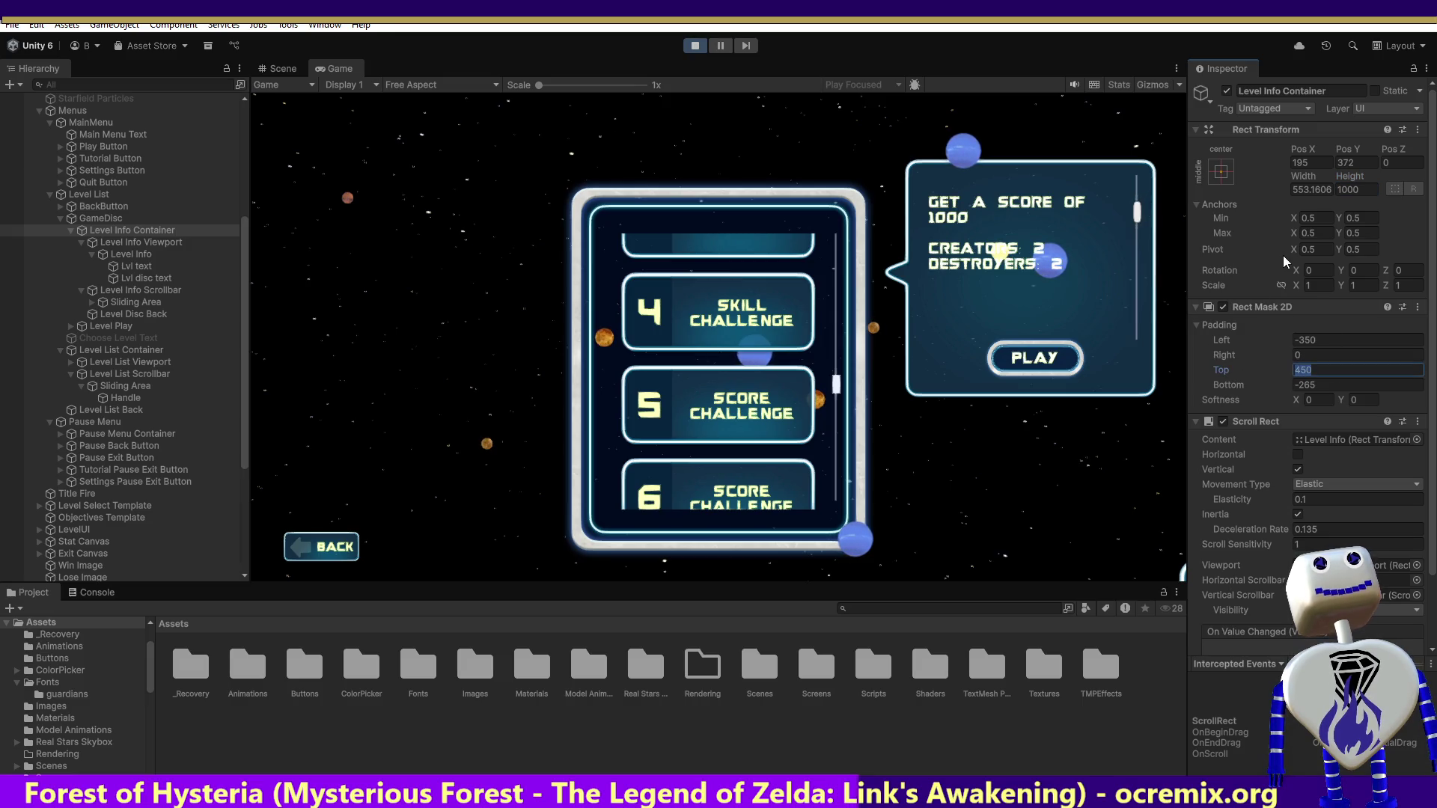
type("500")
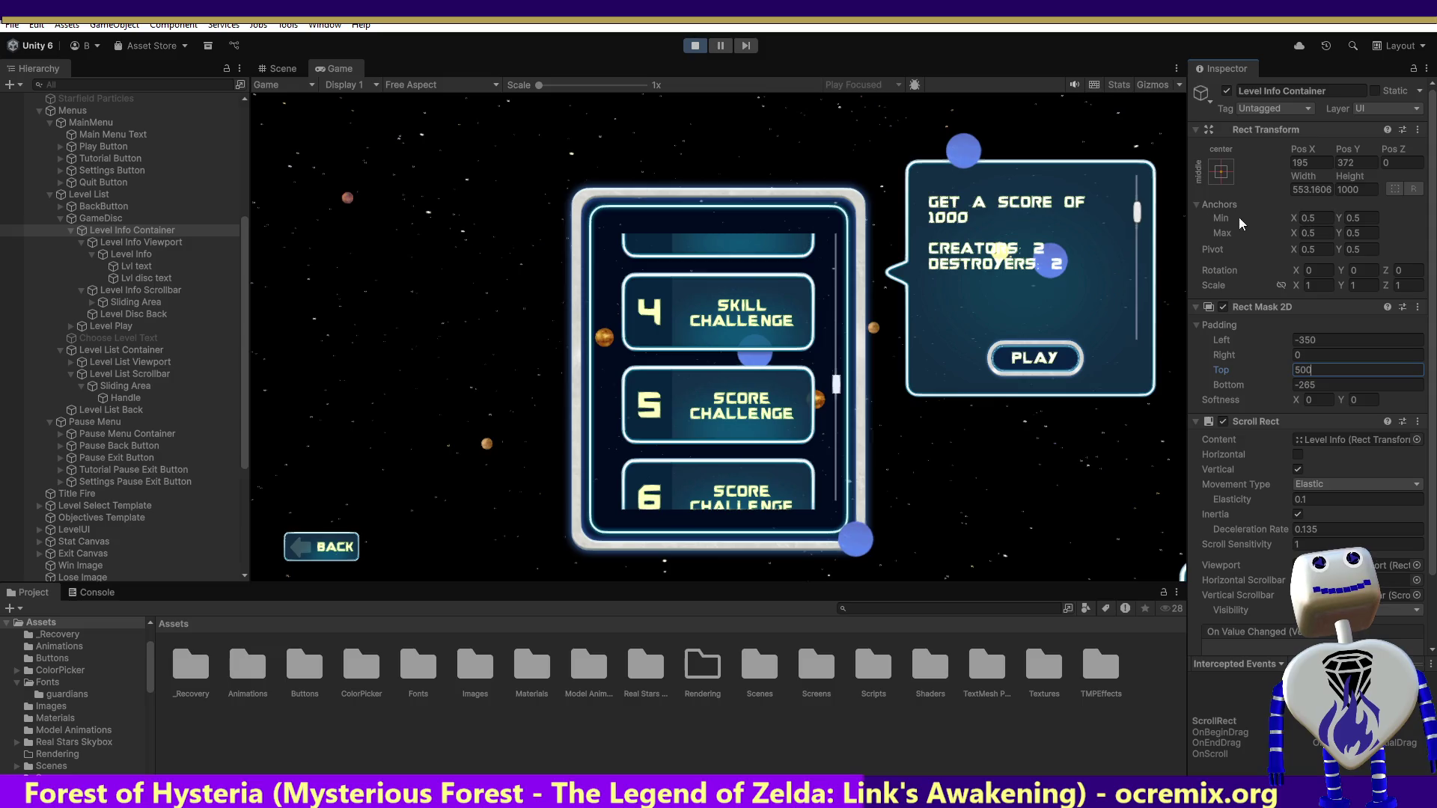
left_click(1143, 206)
scroll(1139, 206, "up", 2)
- Try mask top padding values 995, 850 and 600, dragging the info text to check clipping
left_click_drag(1133, 239, 1127, 286)
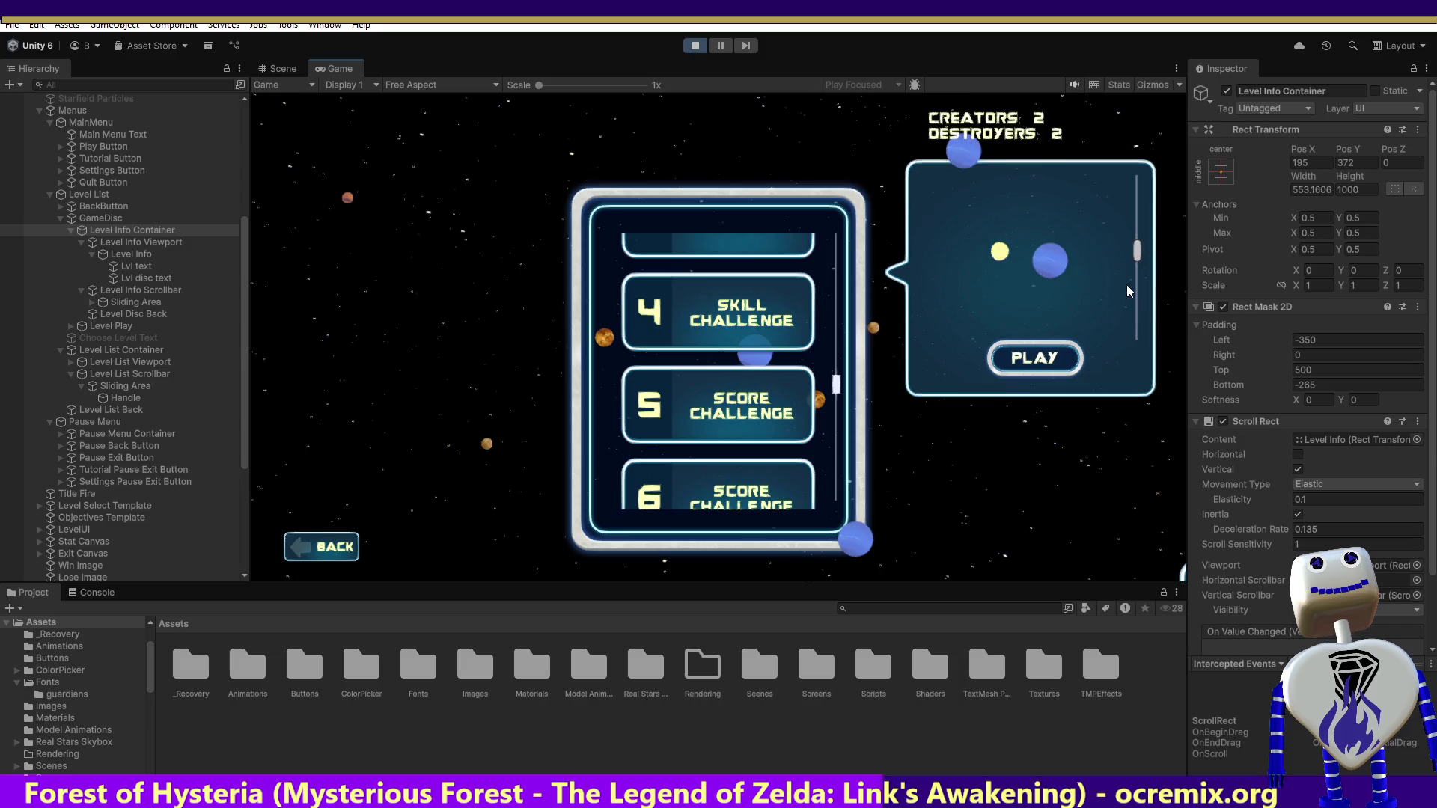
left_click(1327, 368)
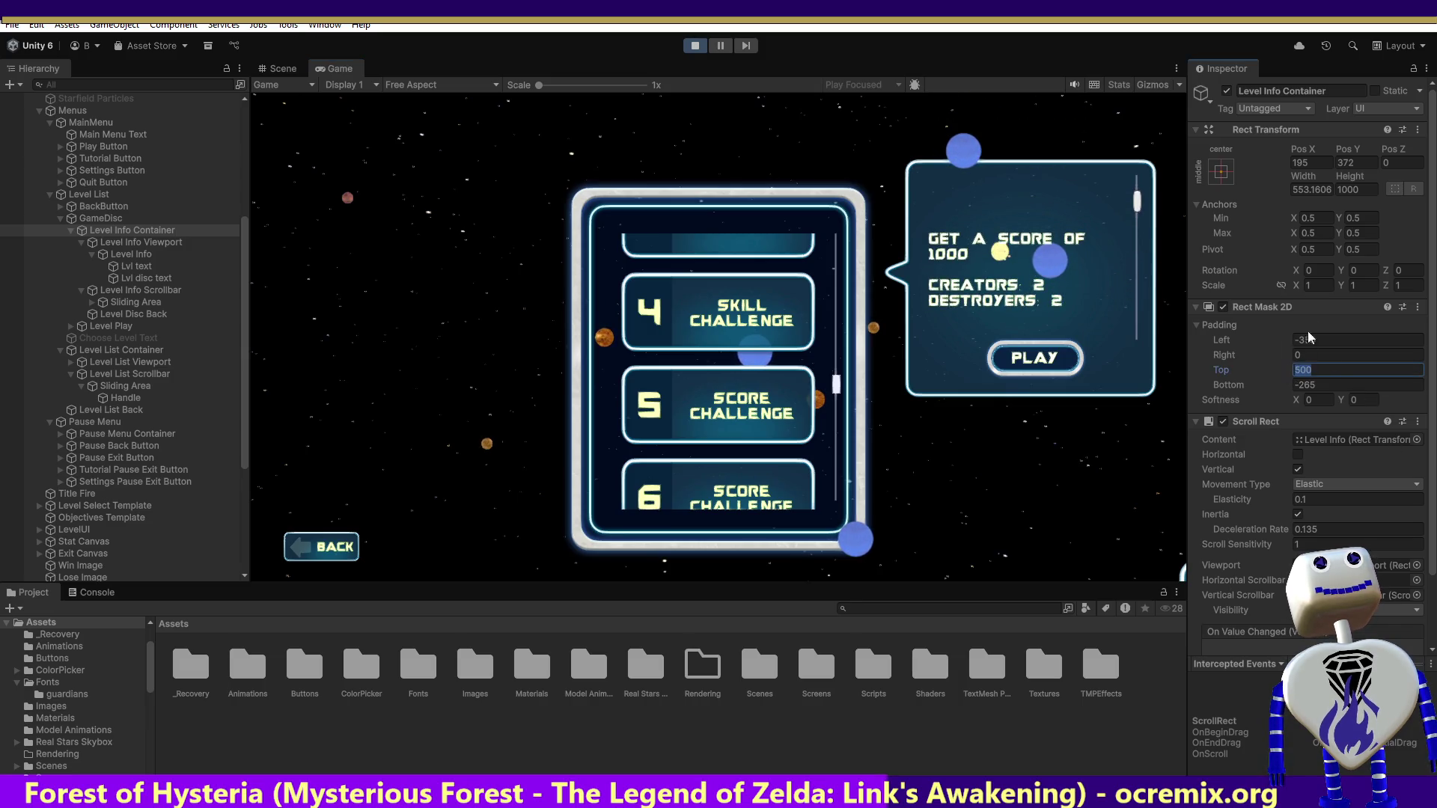
type("995")
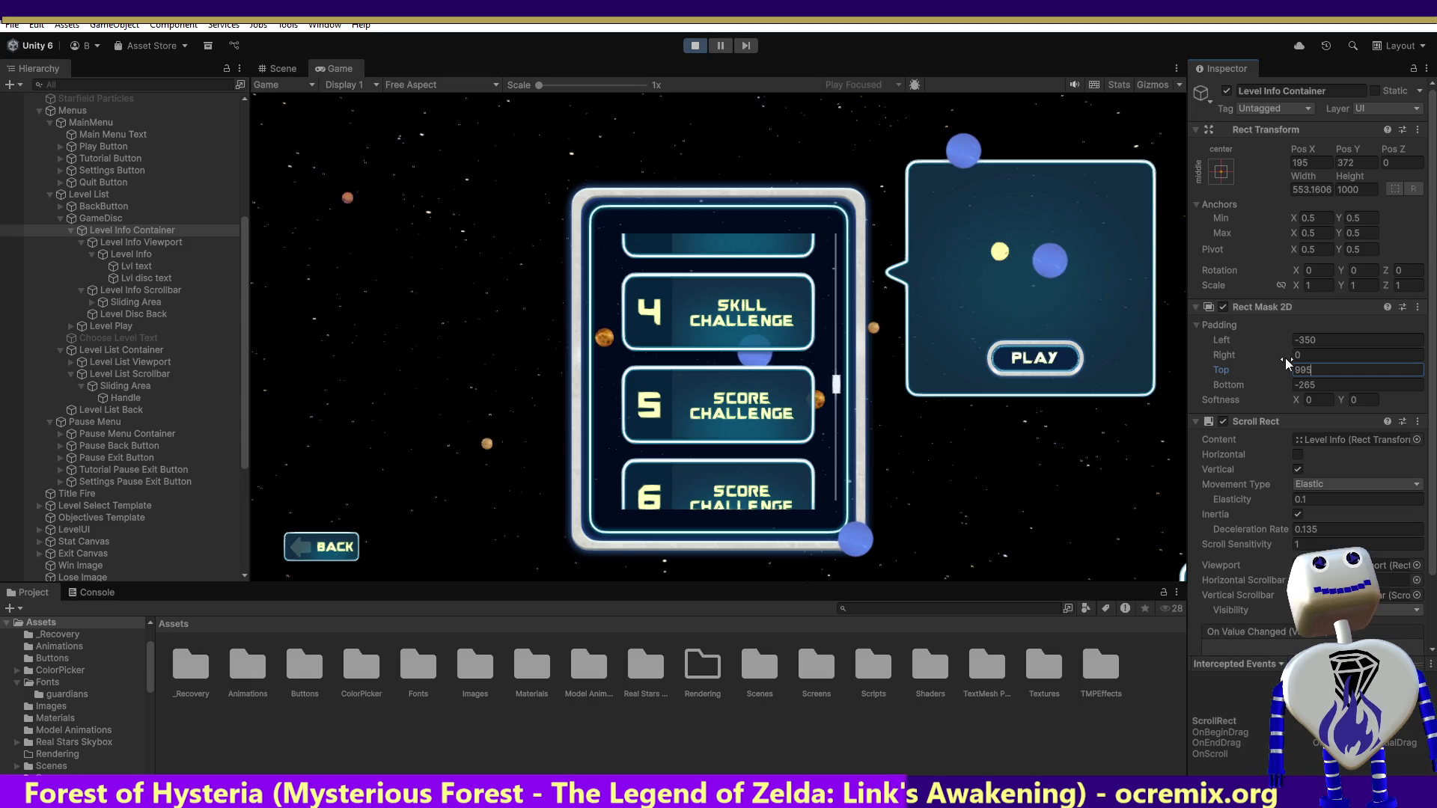
key("BackSpace")
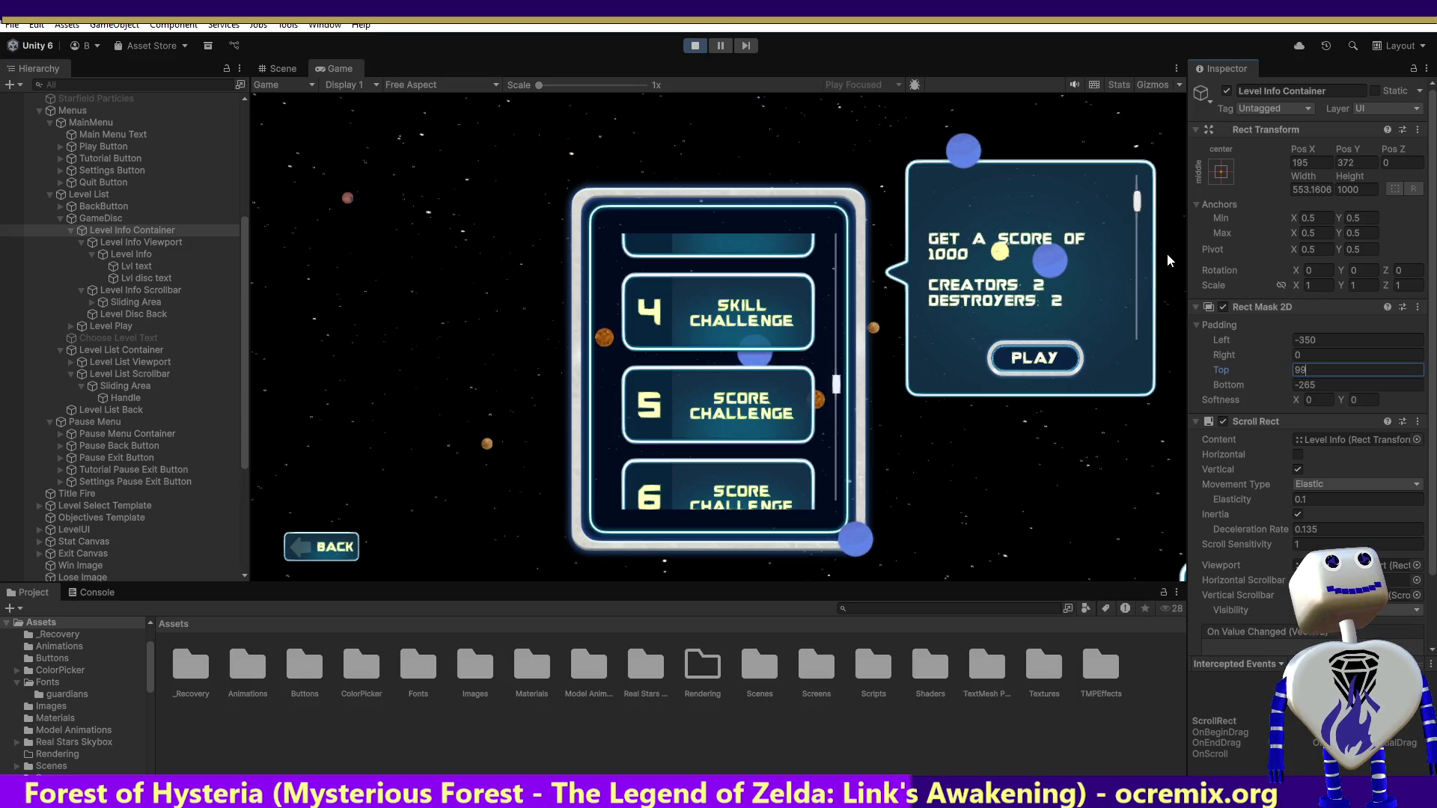
type("0")
key("BackSpace")
key("BackSpace")
key("BackSpace")
type("850")
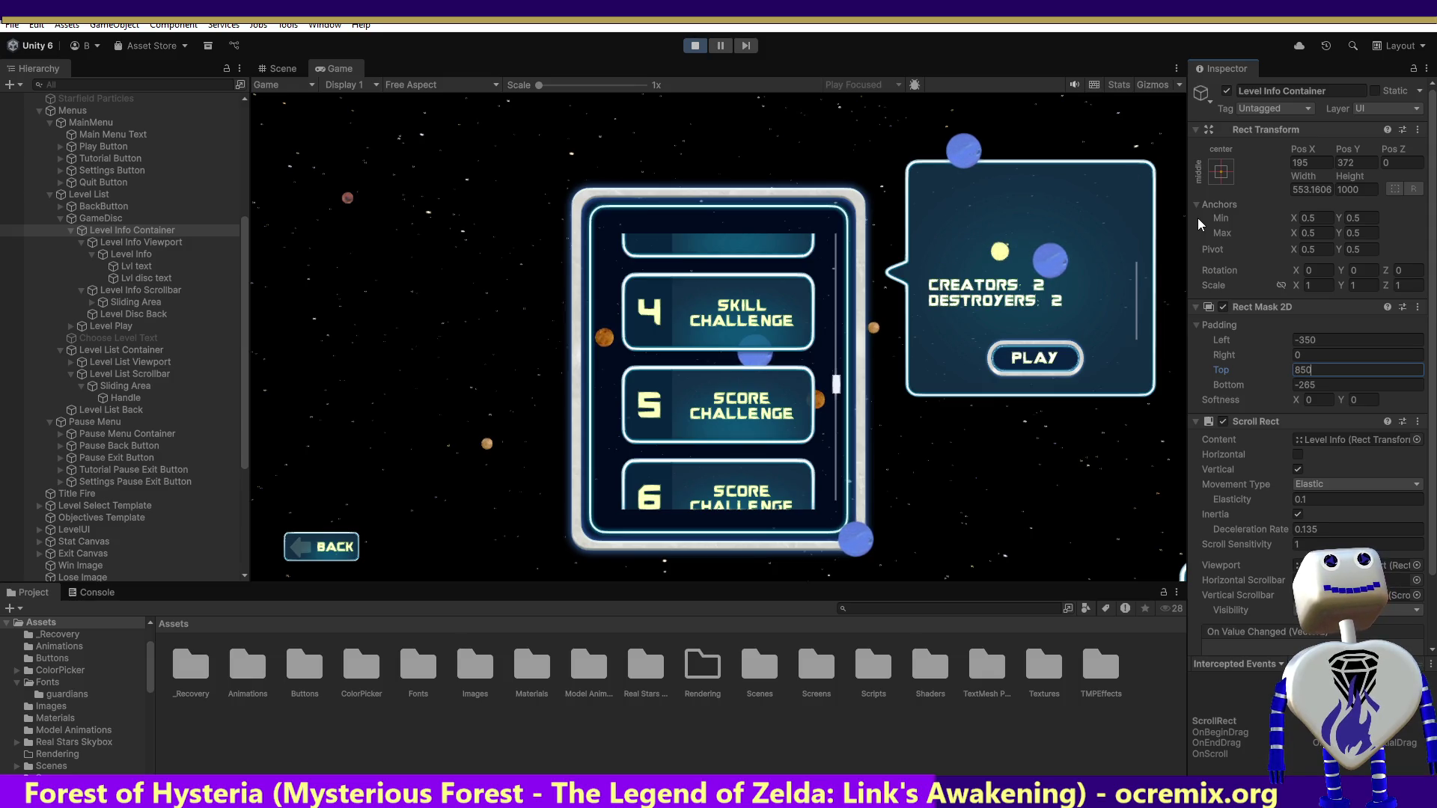
key("BackSpace")
key("BackSpace")
key("BackSpace")
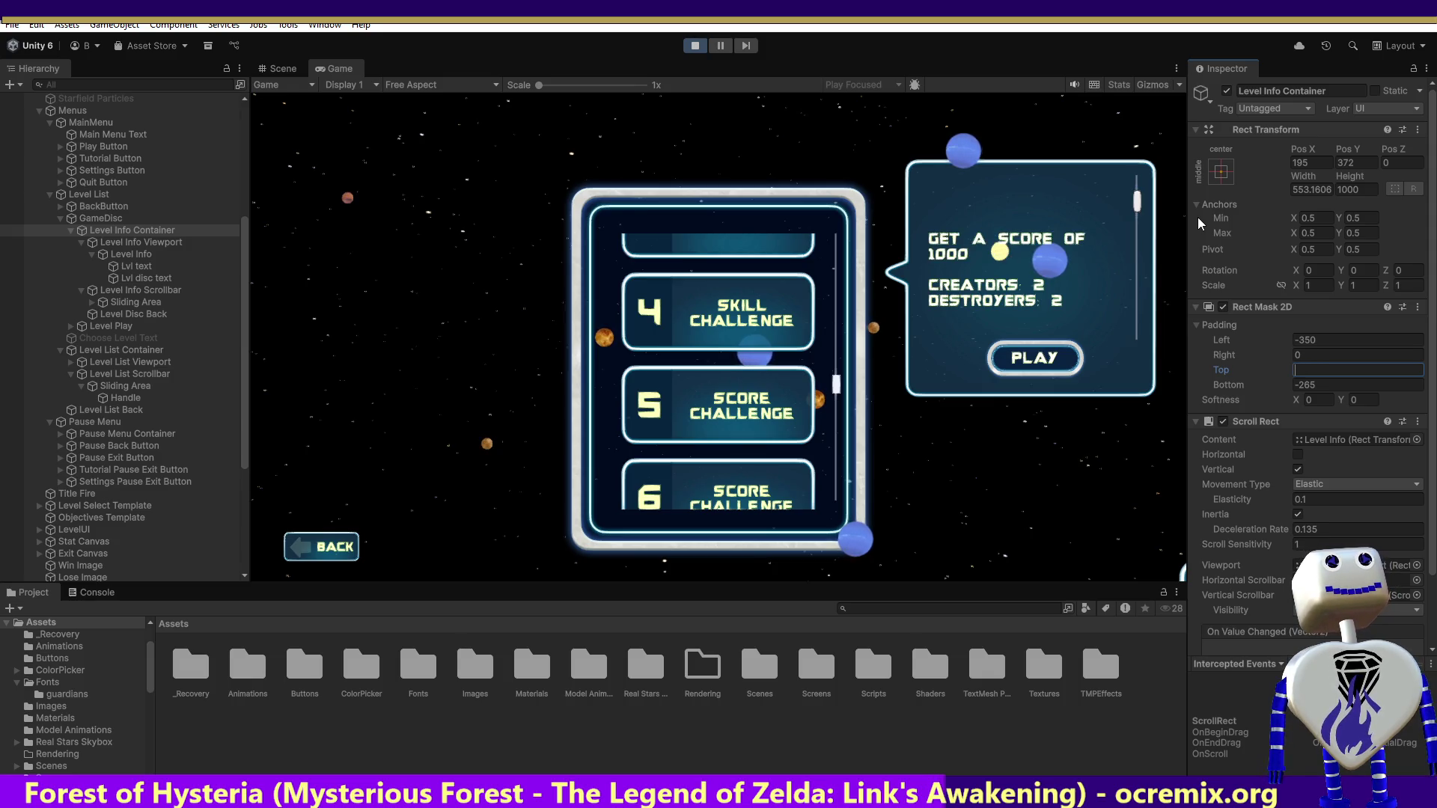
type("600")
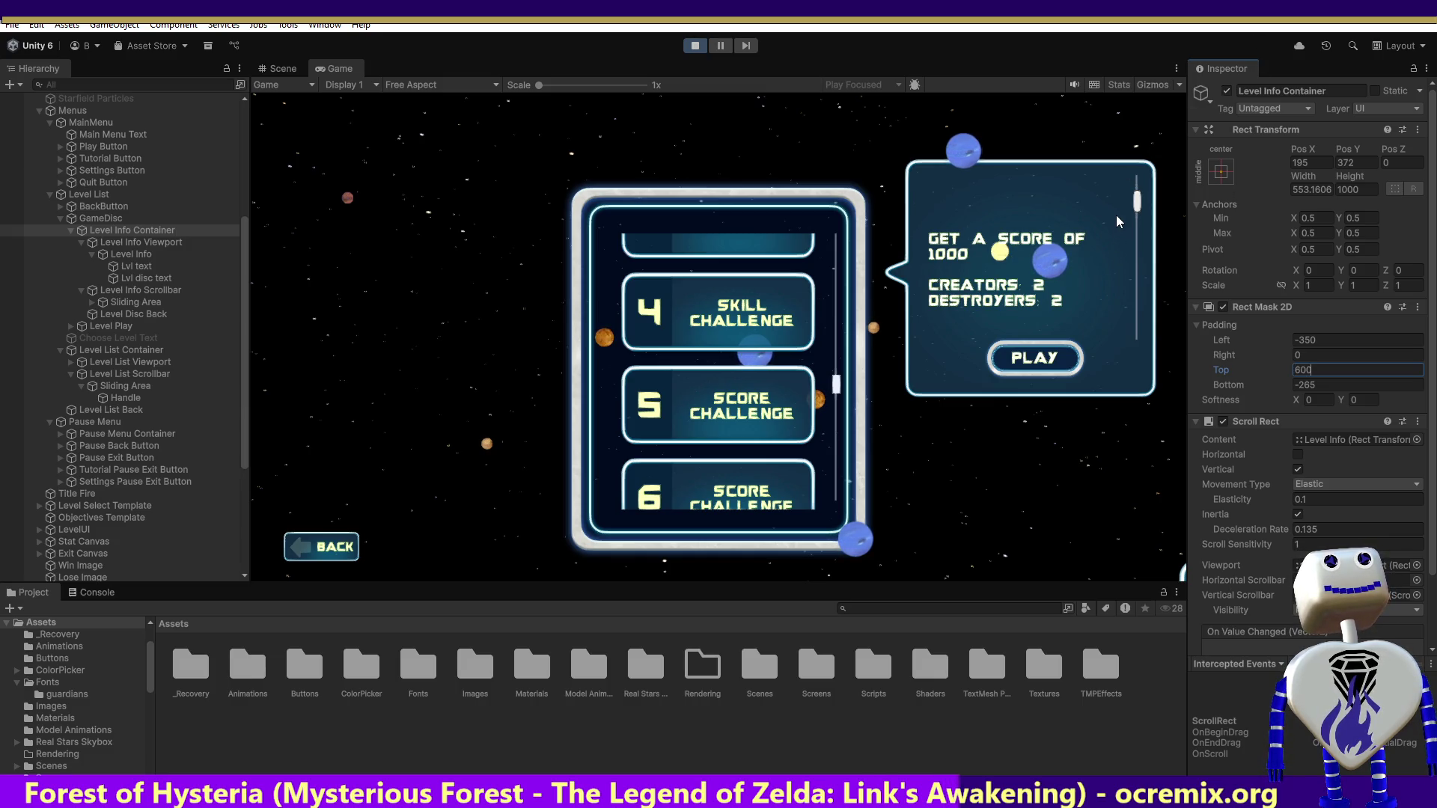
left_click_drag(1136, 202, 1135, 293)
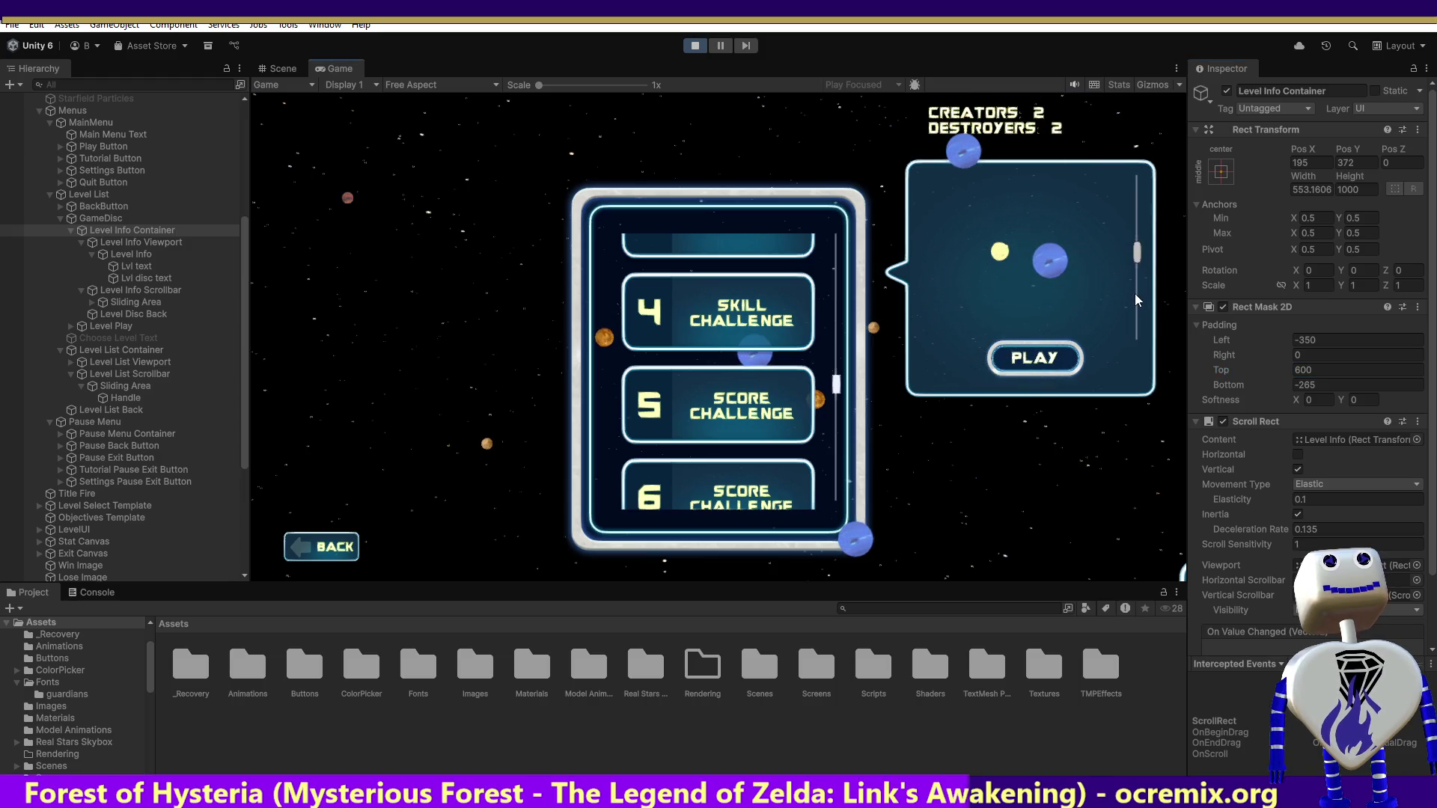
- Try top padding 70, then 750, scrolling the info text to test each
left_click(1324, 372)
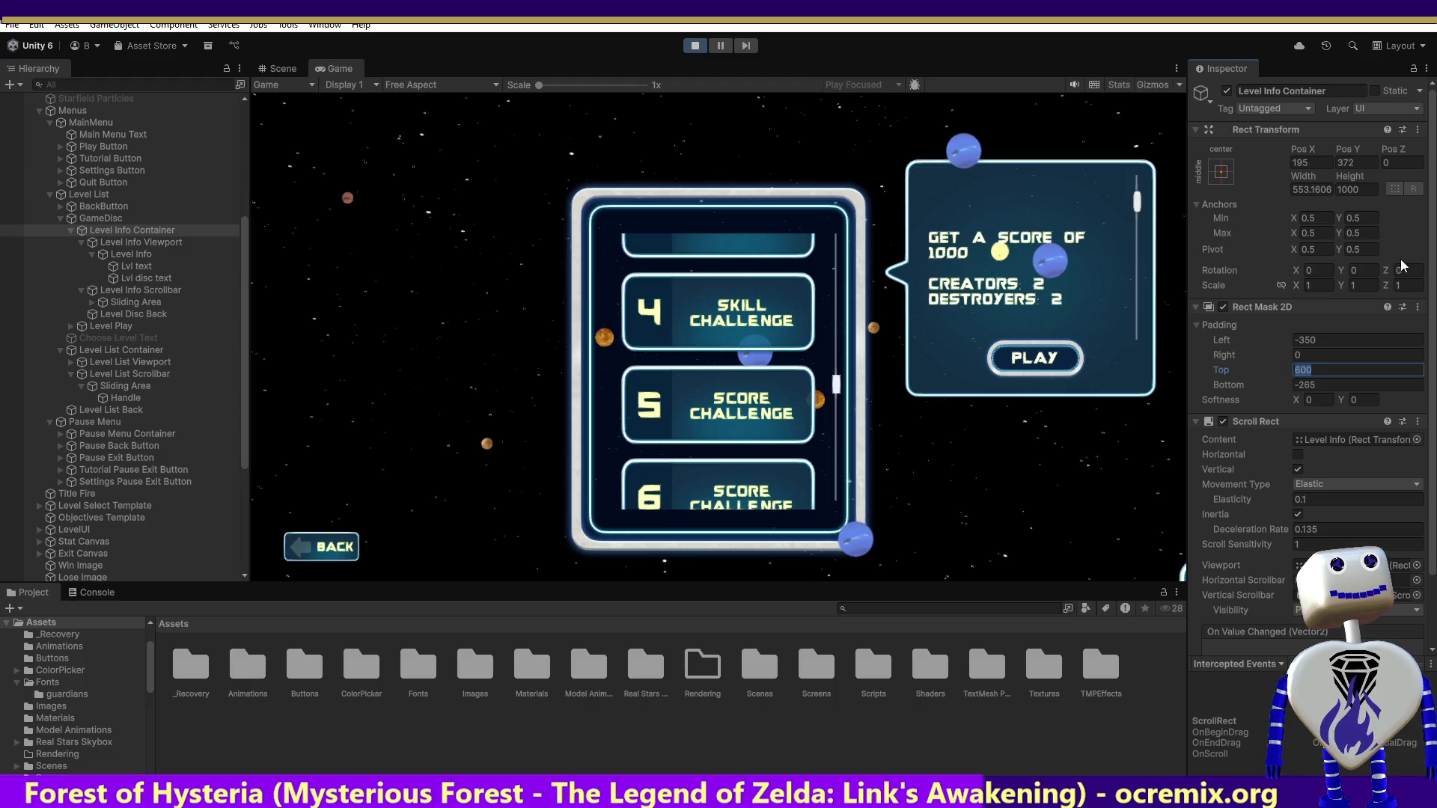
type("70")
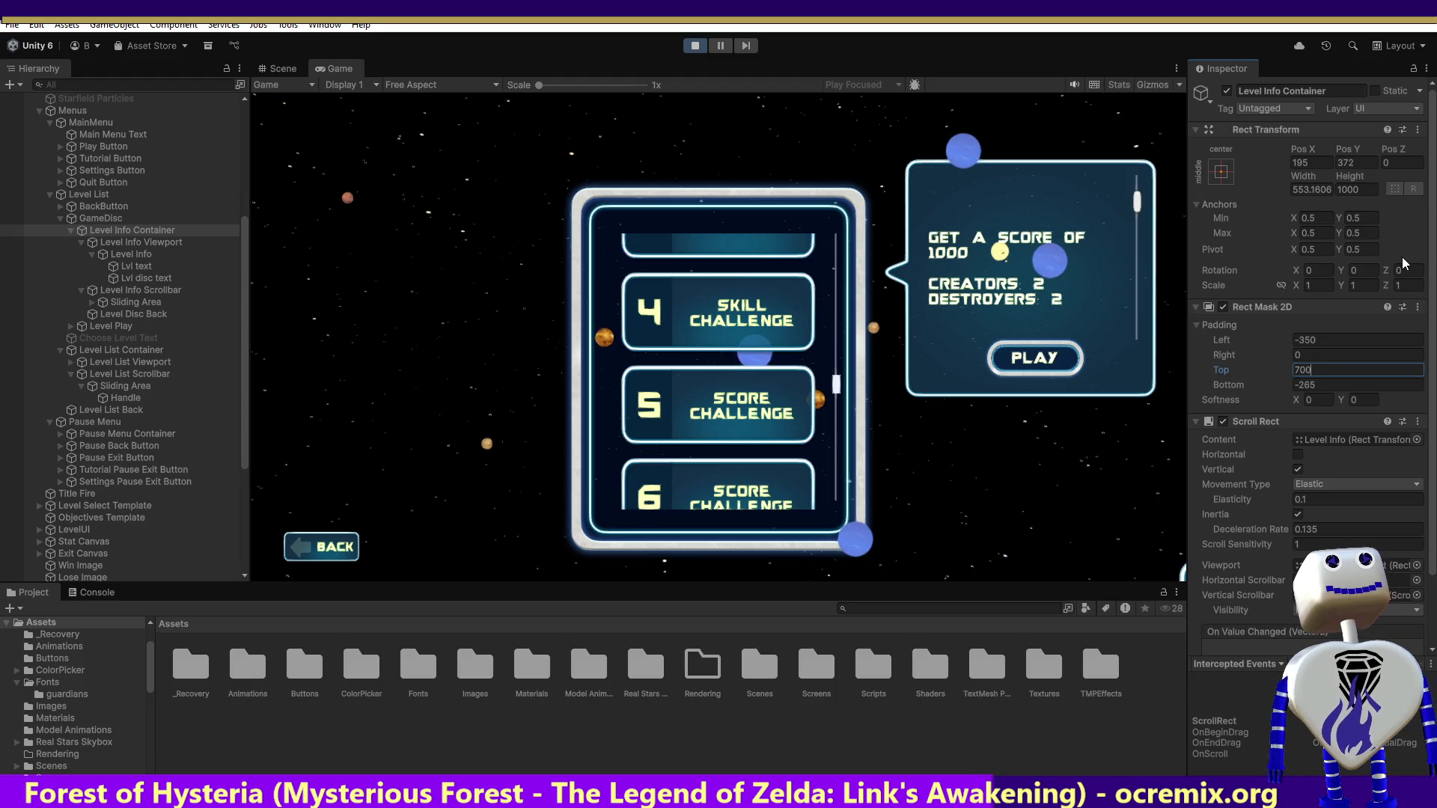
left_click_drag(1136, 204, 1132, 264)
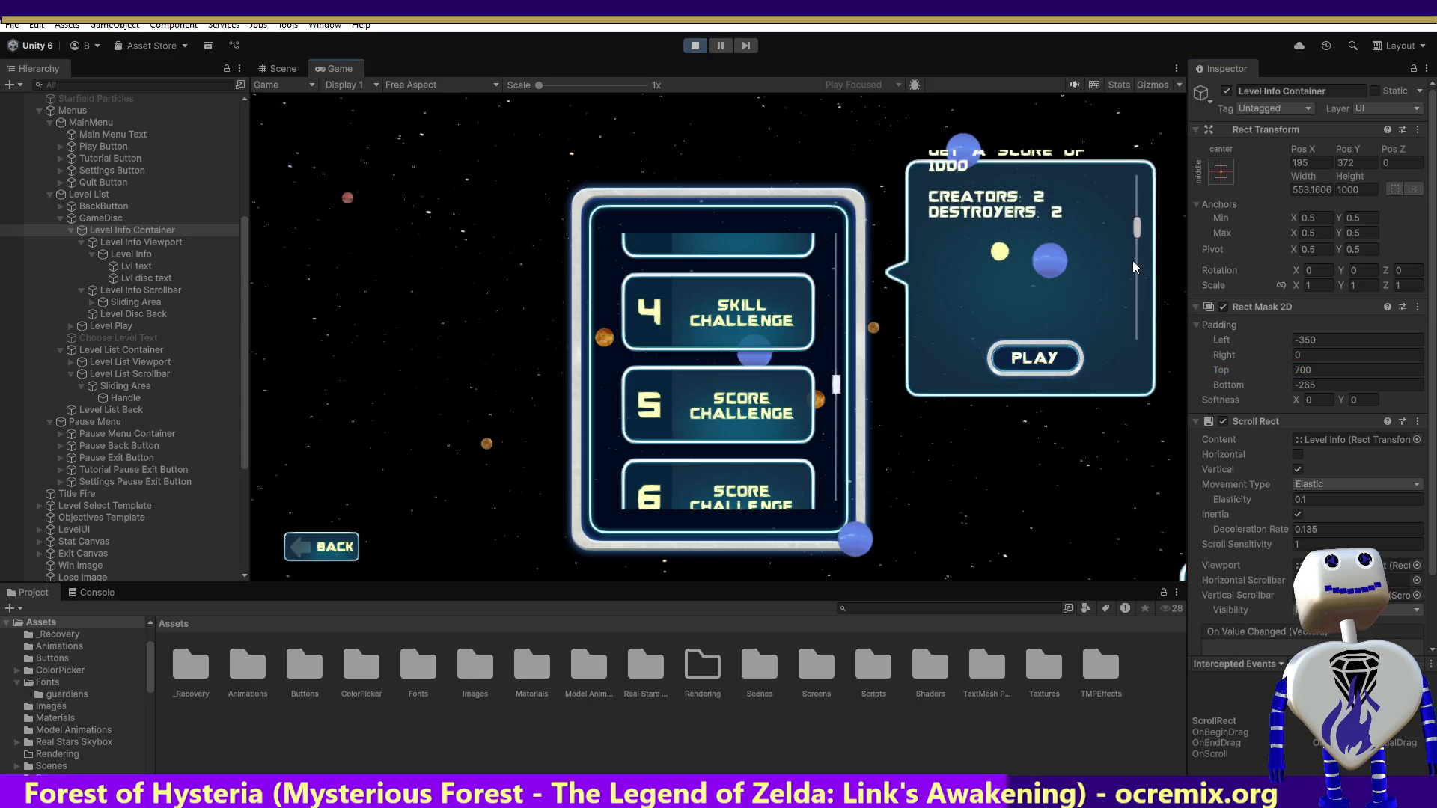
left_click(1301, 370)
left_click(1327, 370)
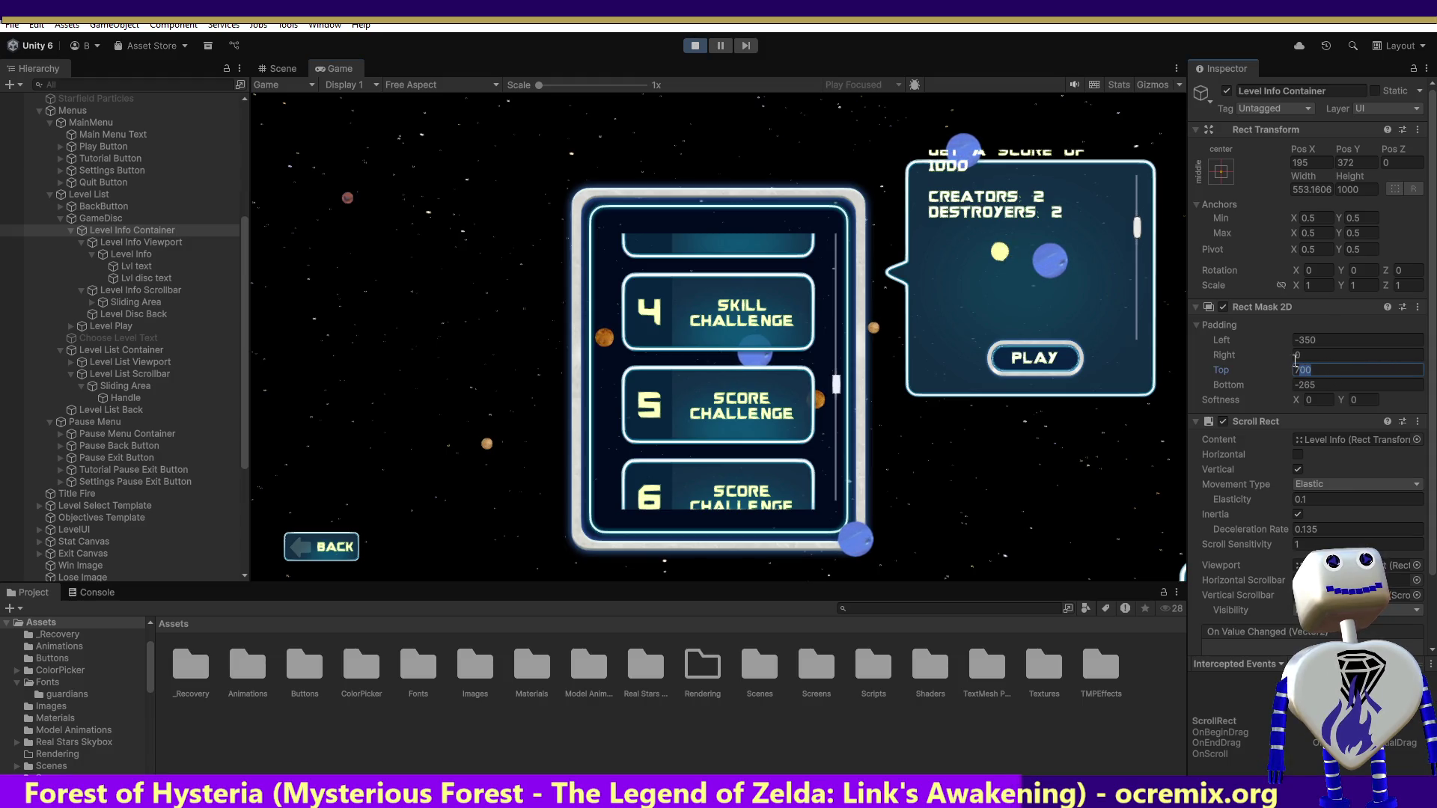
type("750")
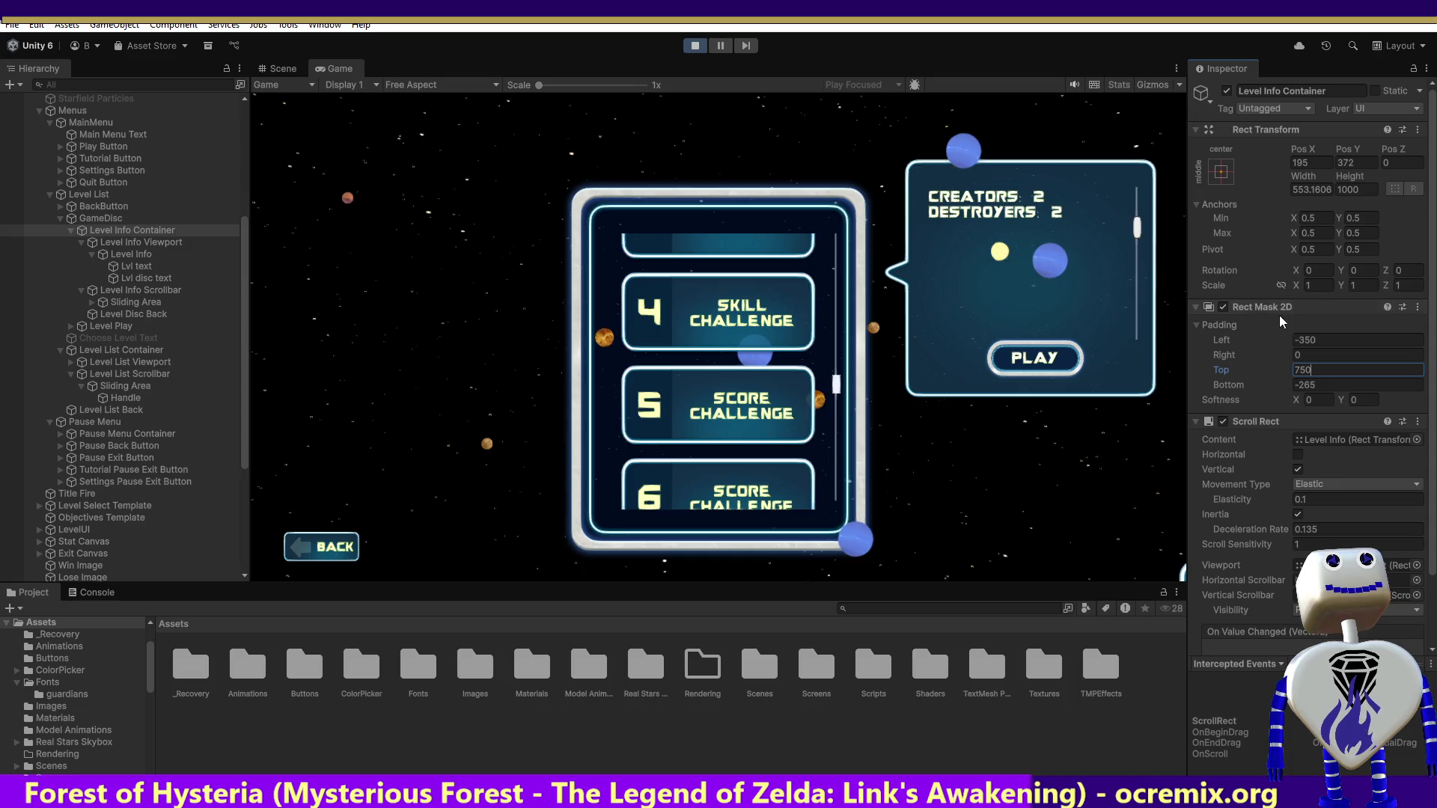
left_click(1143, 224)
scroll(1140, 224, "up", 2)
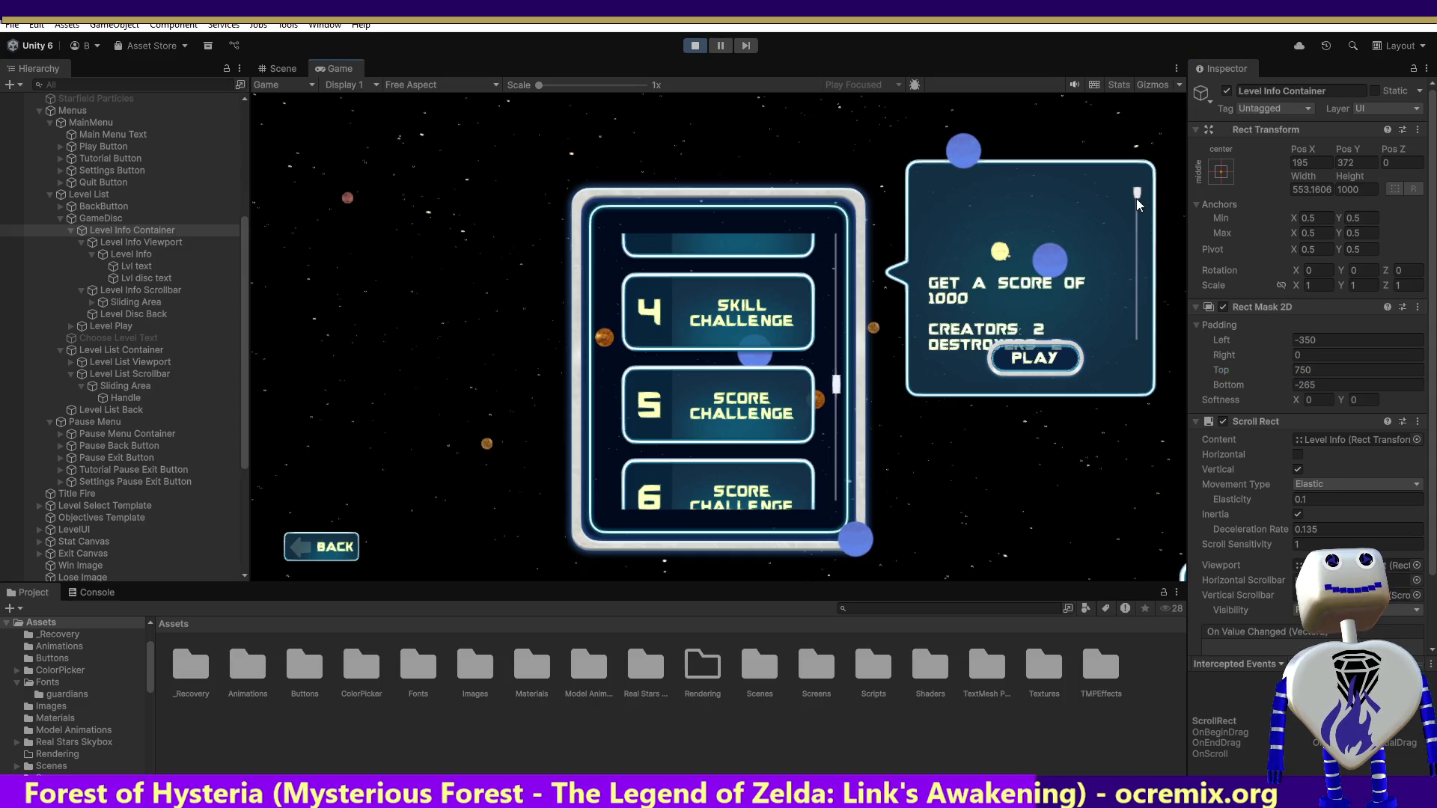
scroll(1136, 217, "down", 5)
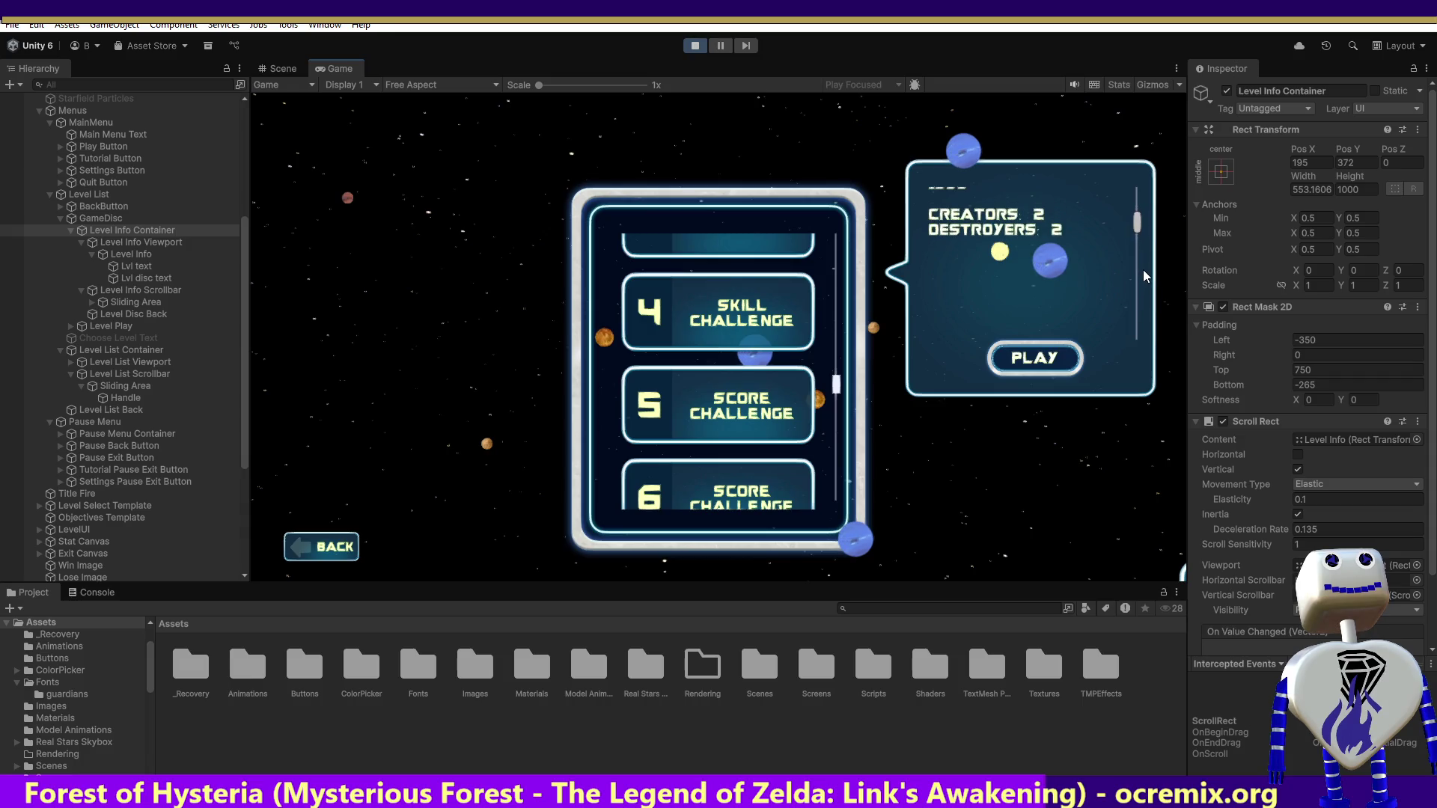
- Settle the mask top padding at 725 and scroll the text to verify
left_click(1311, 369)
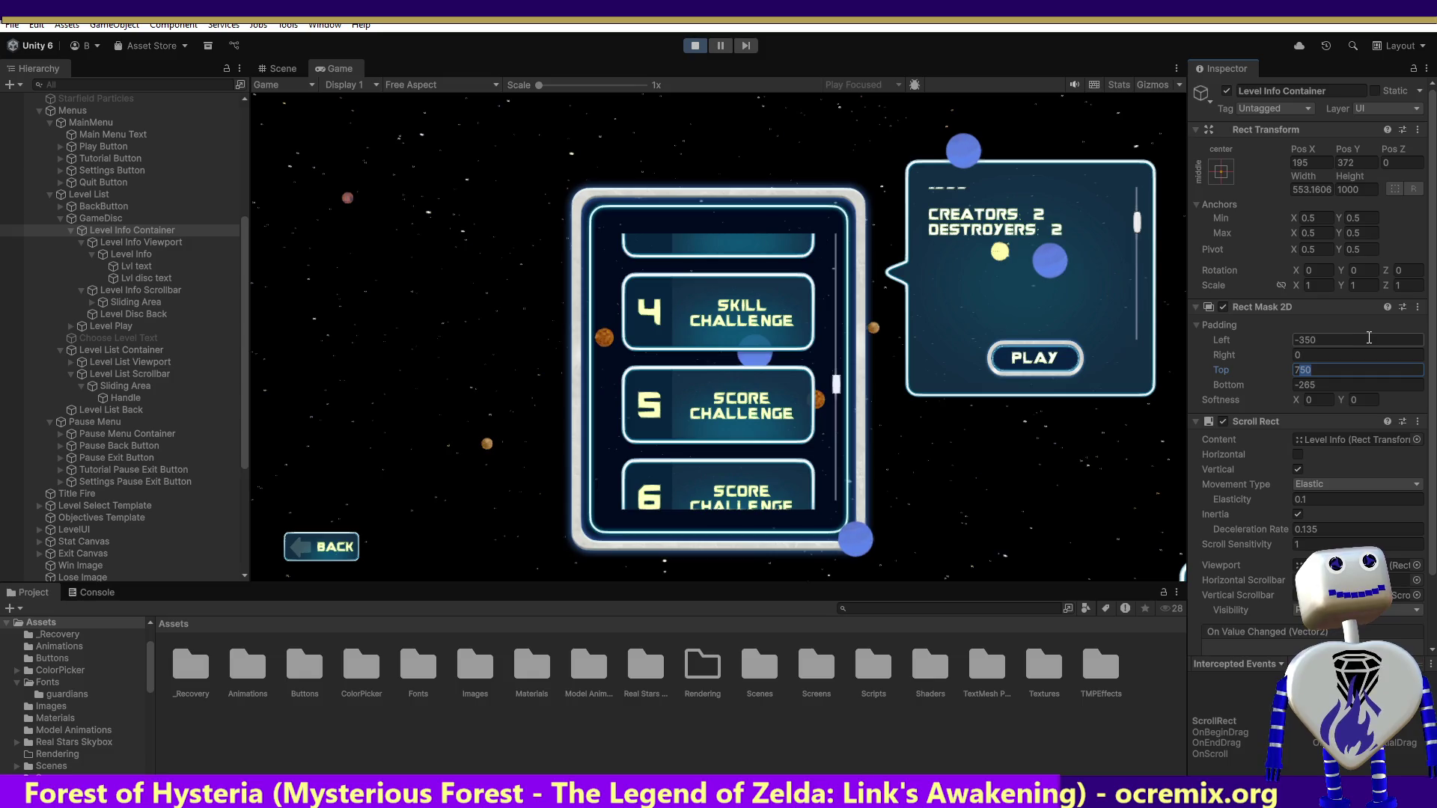
type("725")
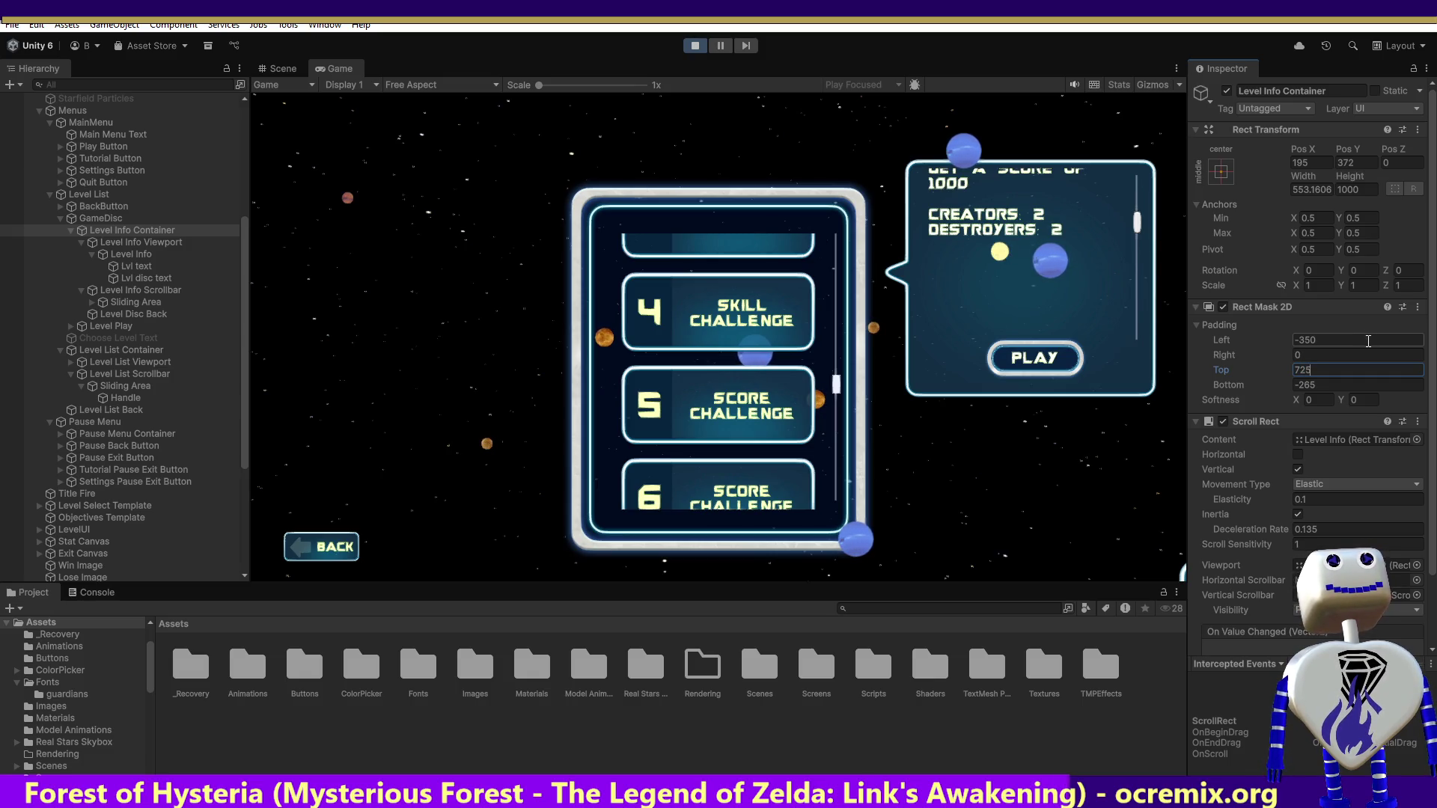
left_click(1130, 236)
scroll(1130, 237, "up", 2)
scroll(1130, 236, "down", 3)
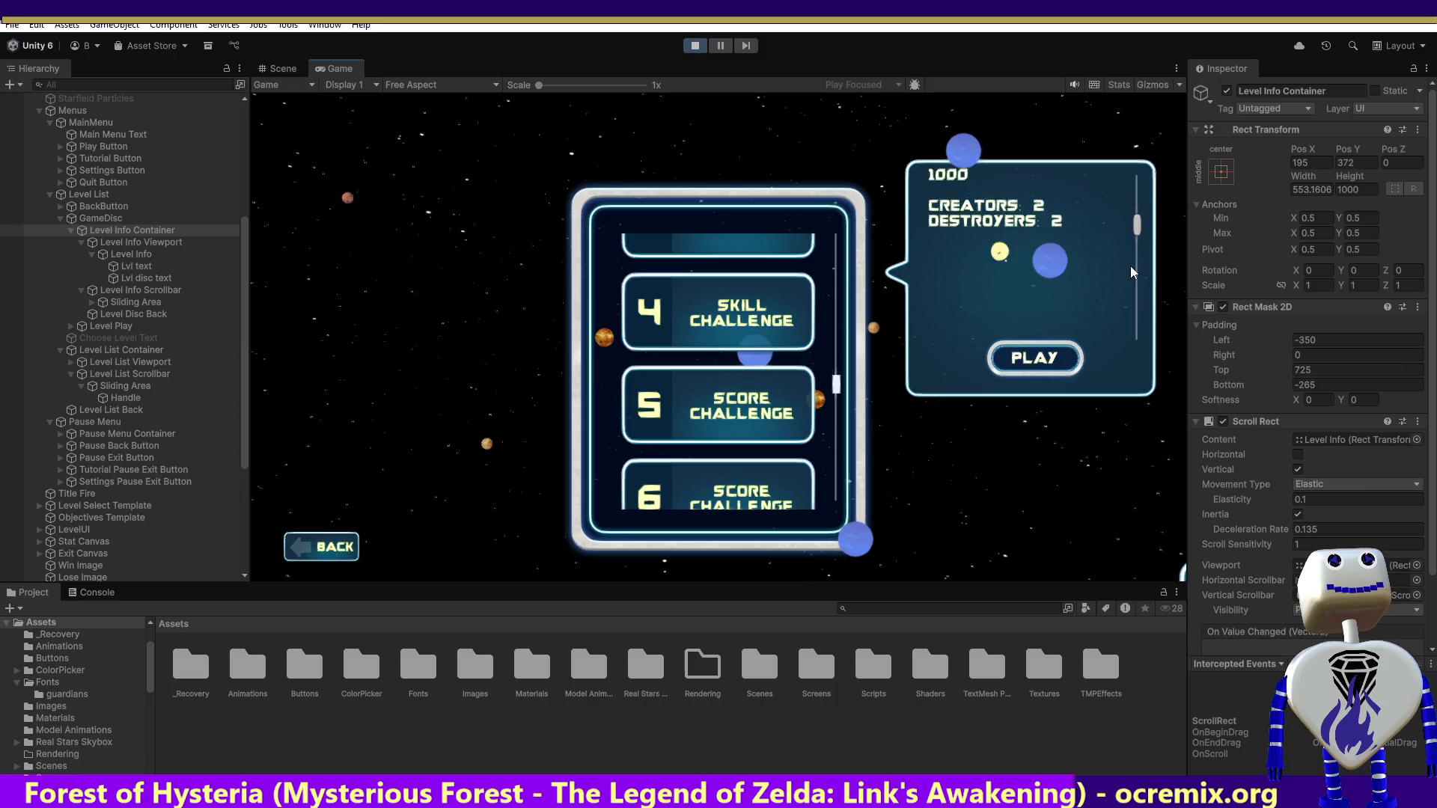
scroll(1141, 286, "up", 3)
- Set the mask bottom padding to 50 after trial entries of -50, 5, 10 and 100
left_click(1287, 388)
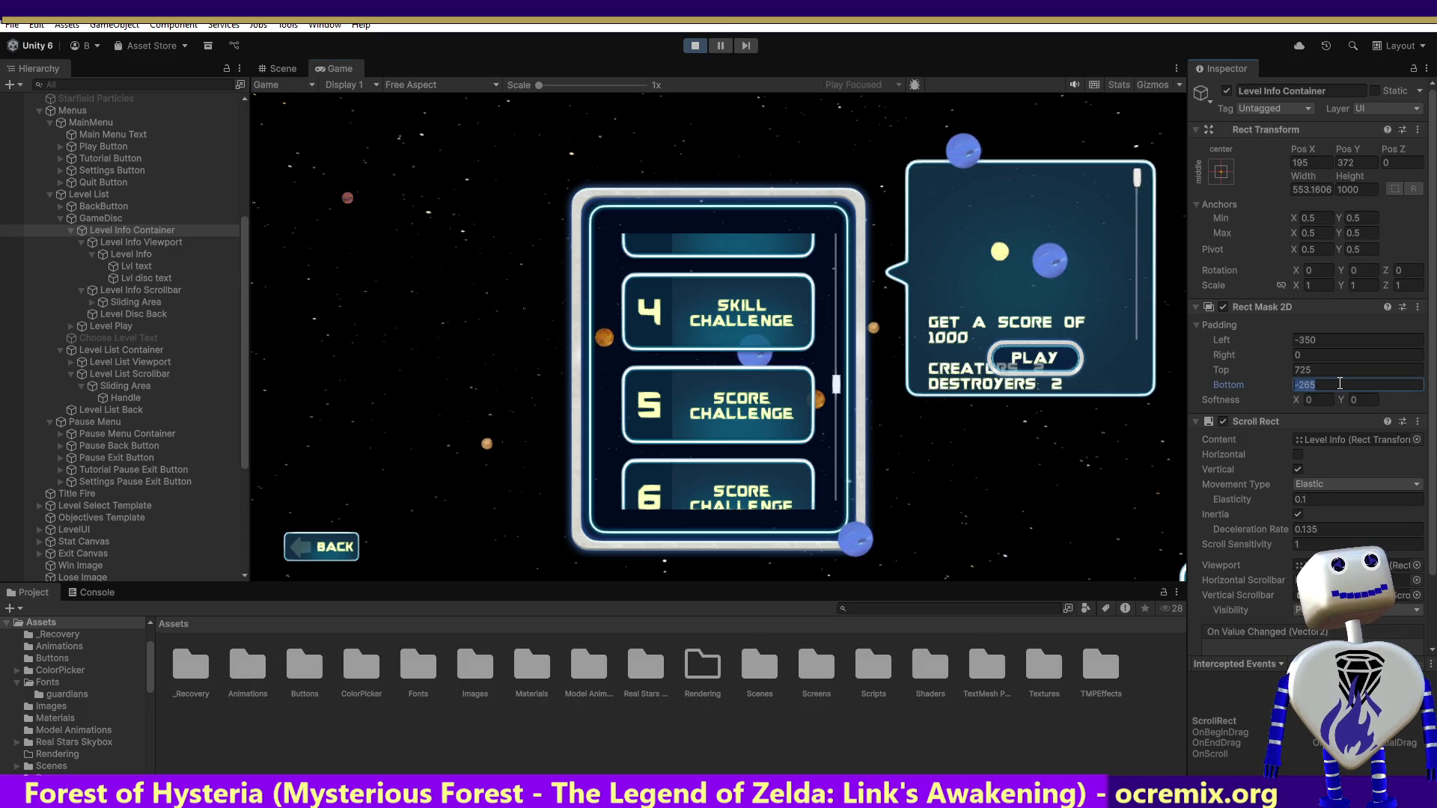
type("-")
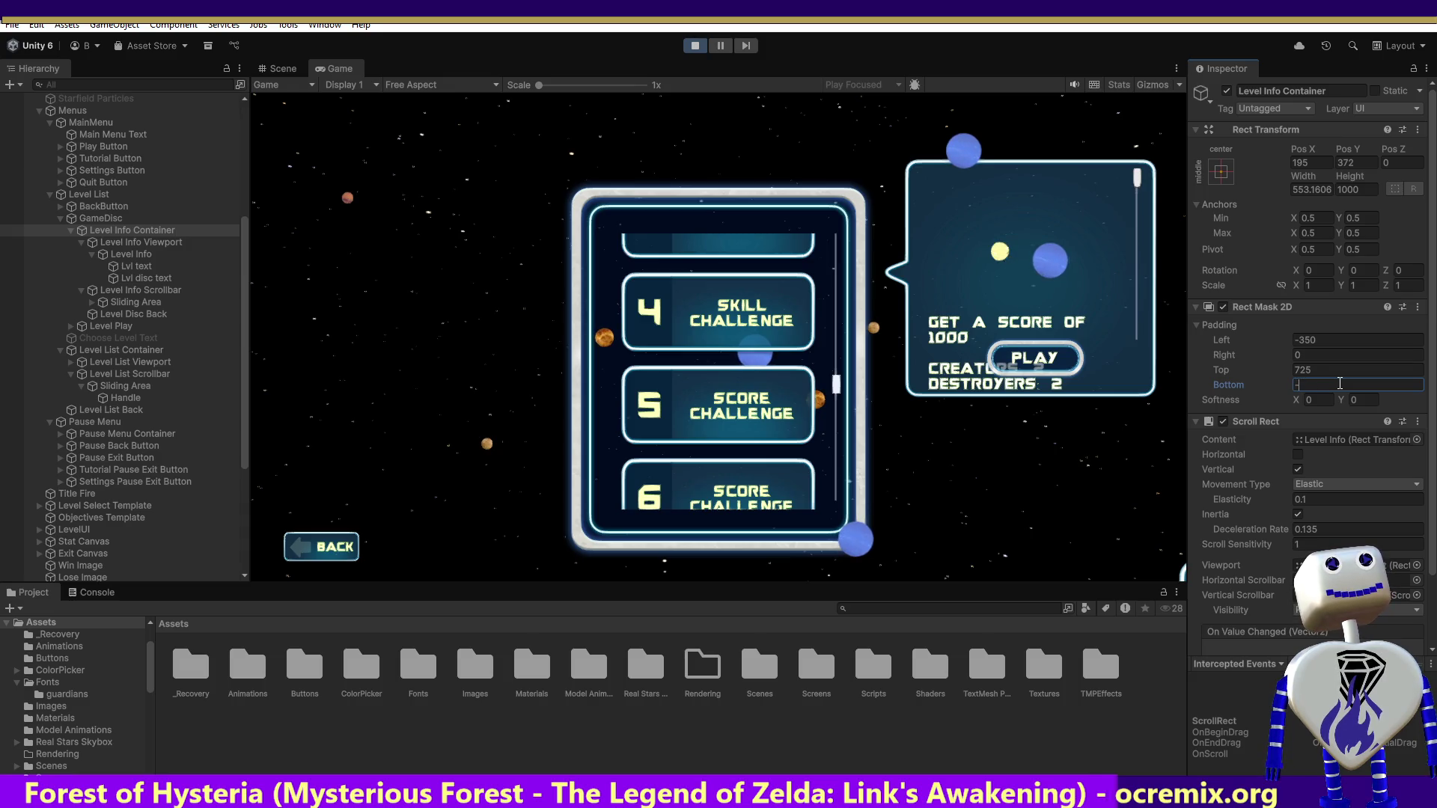
type("5")
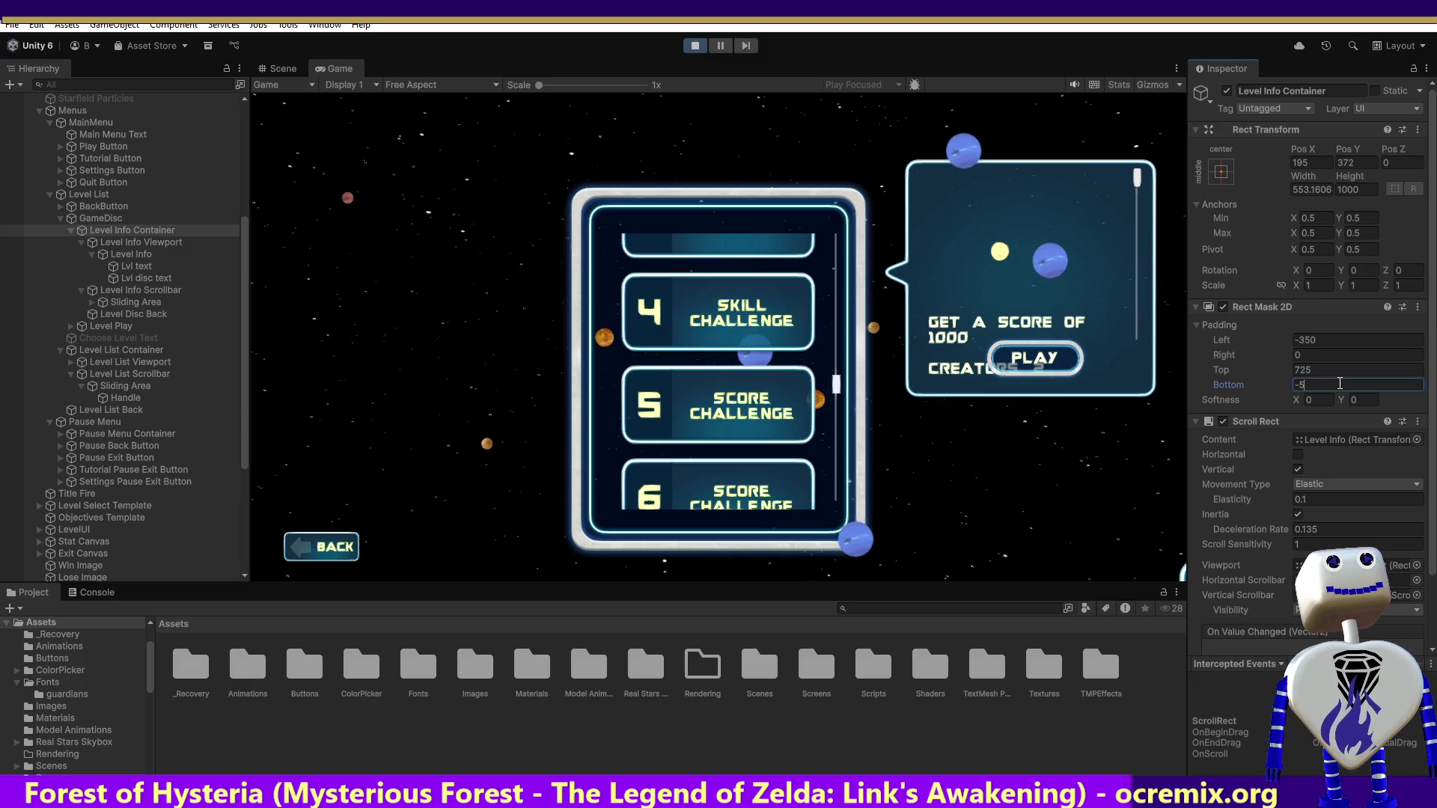
type("0")
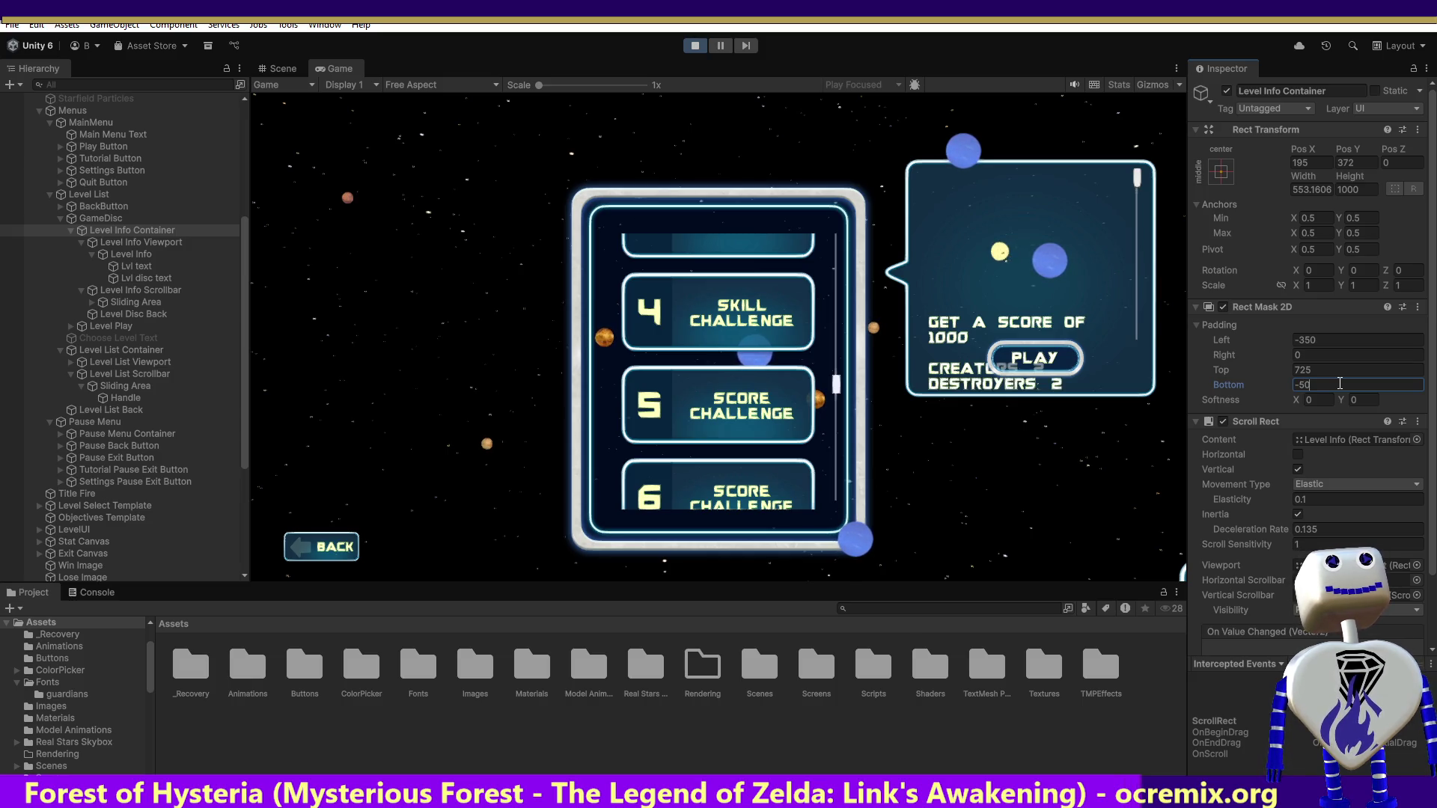
key("BackSpace")
key("BackSpace")
key("BackSpace")
type("5")
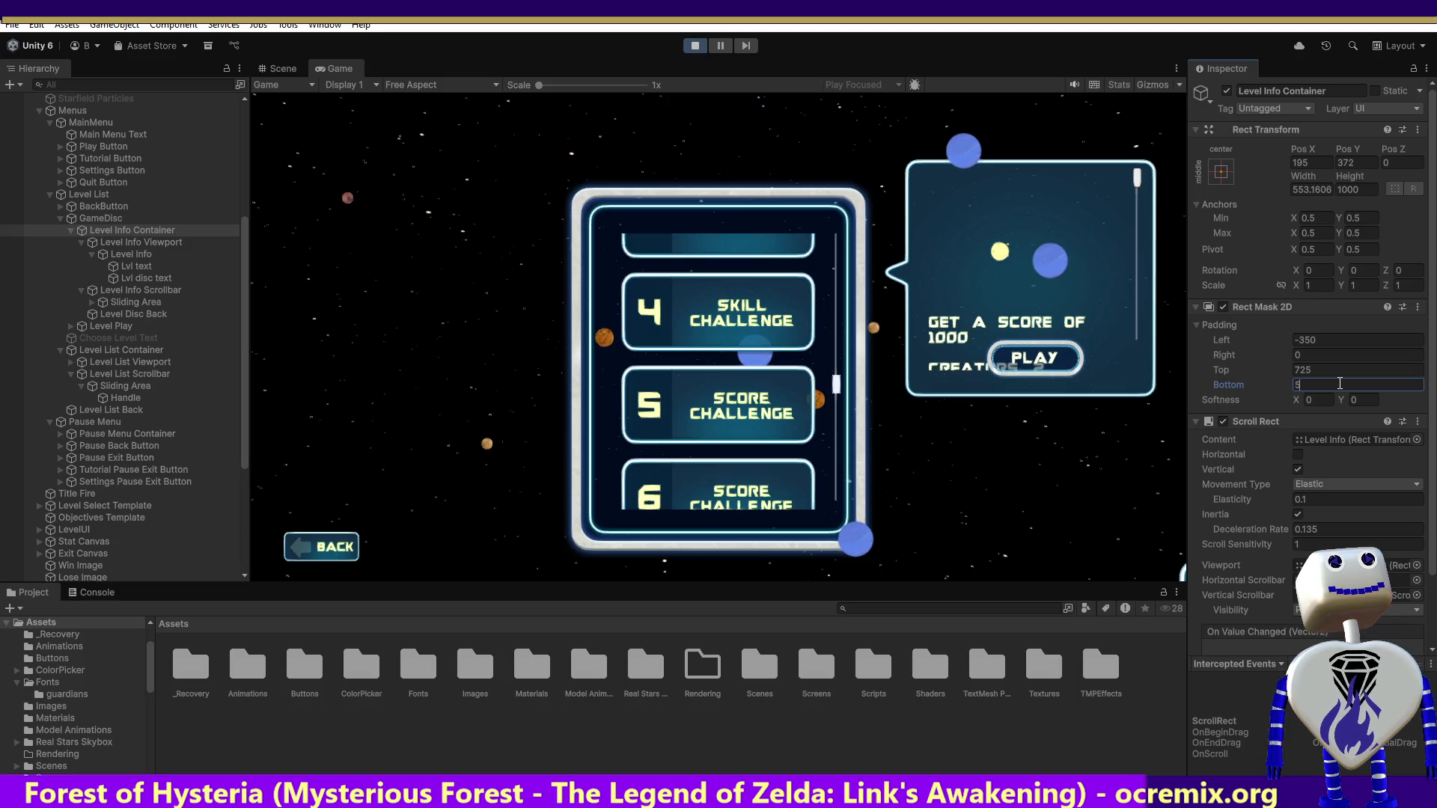
key("BackSpace")
type("10")
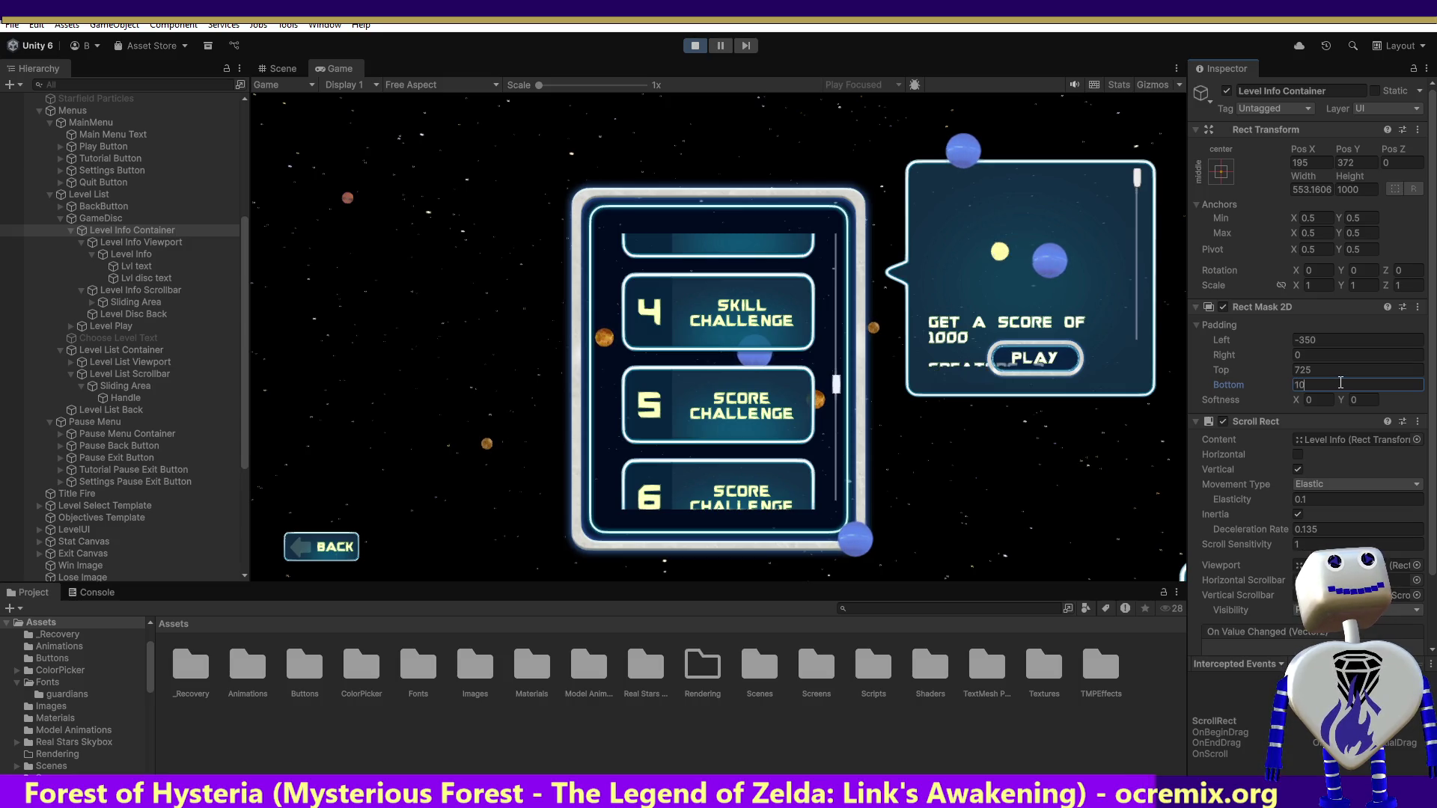
key("BackSpace")
type("100")
key("BackSpace")
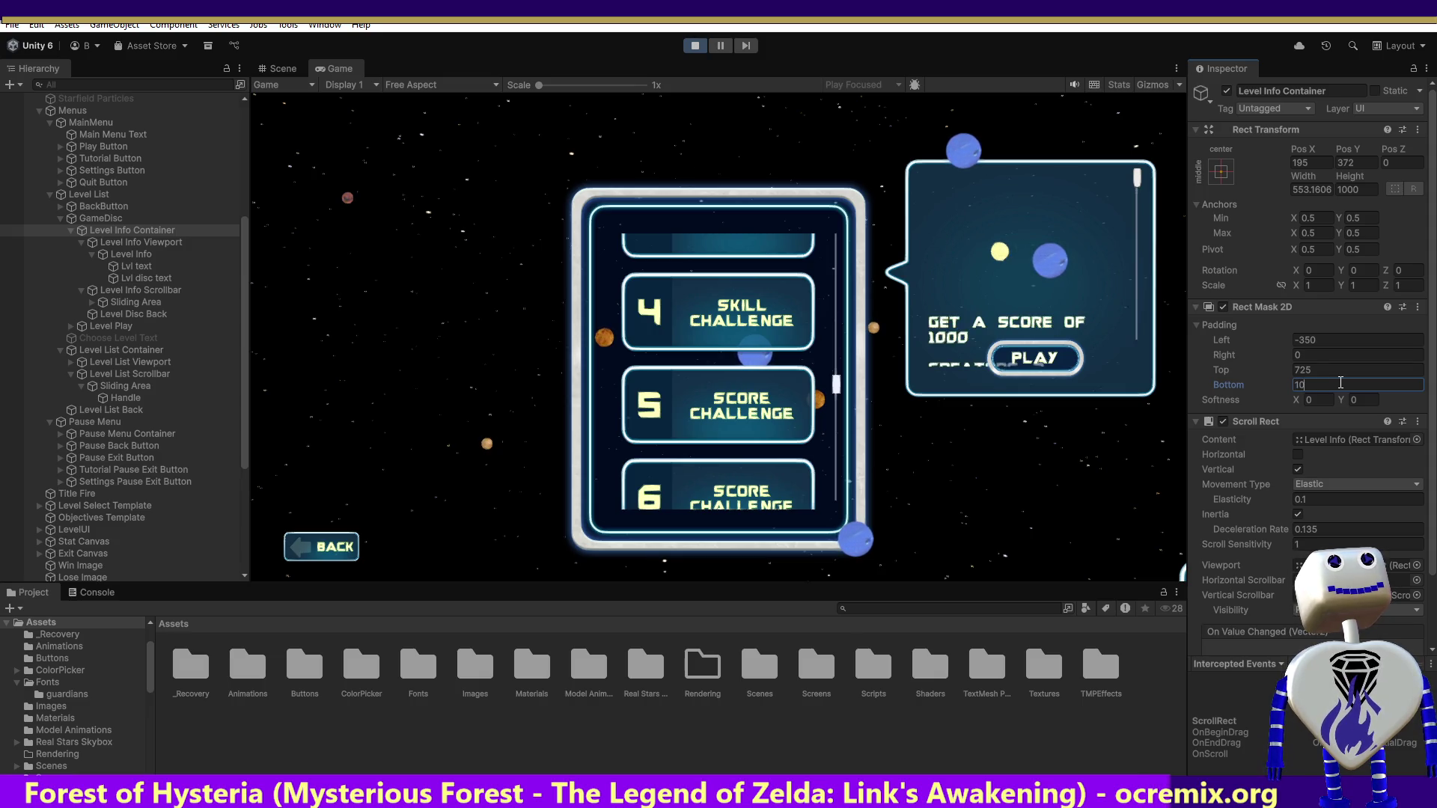
key("BackSpace")
key("BackSpace")
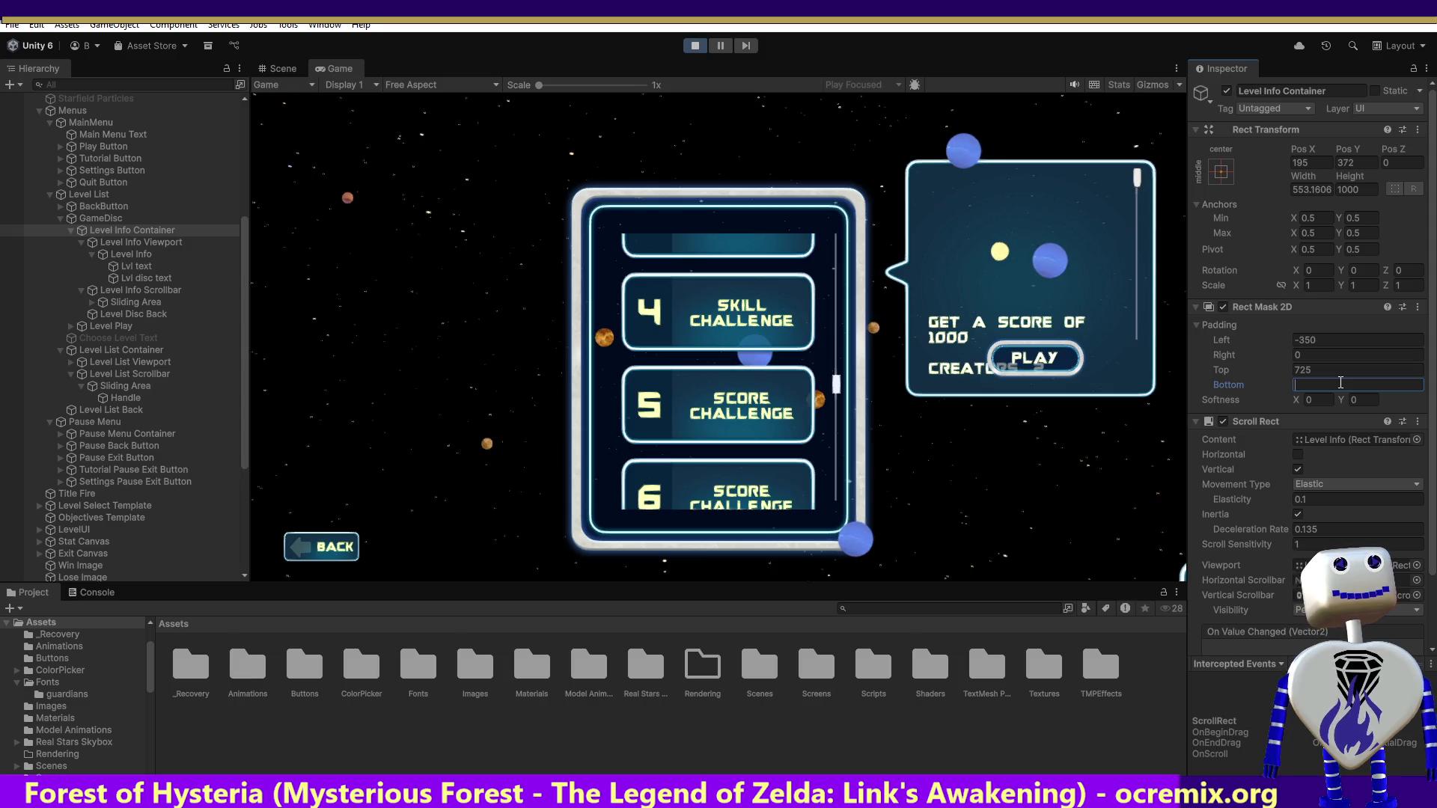
type("50")
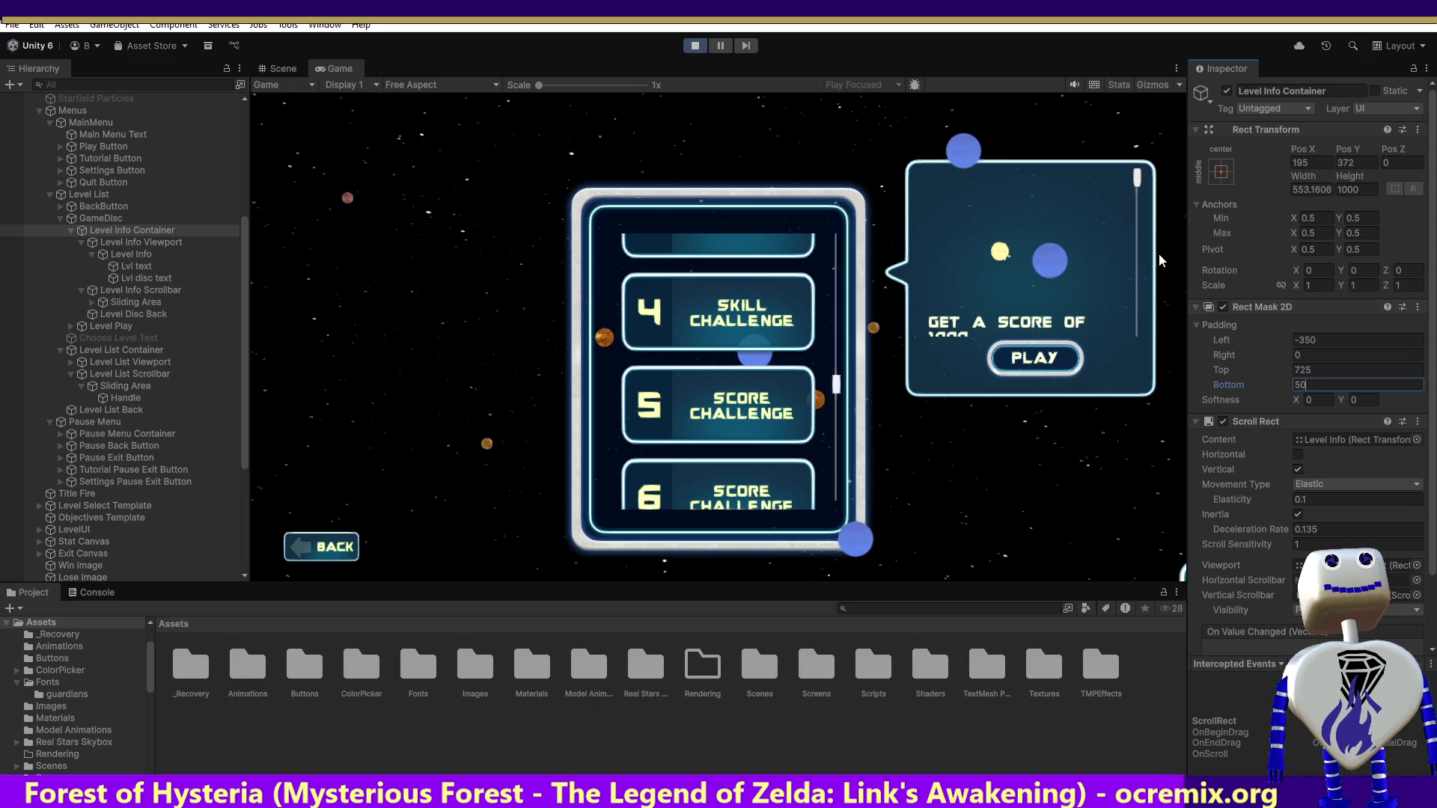
left_click(1138, 182)
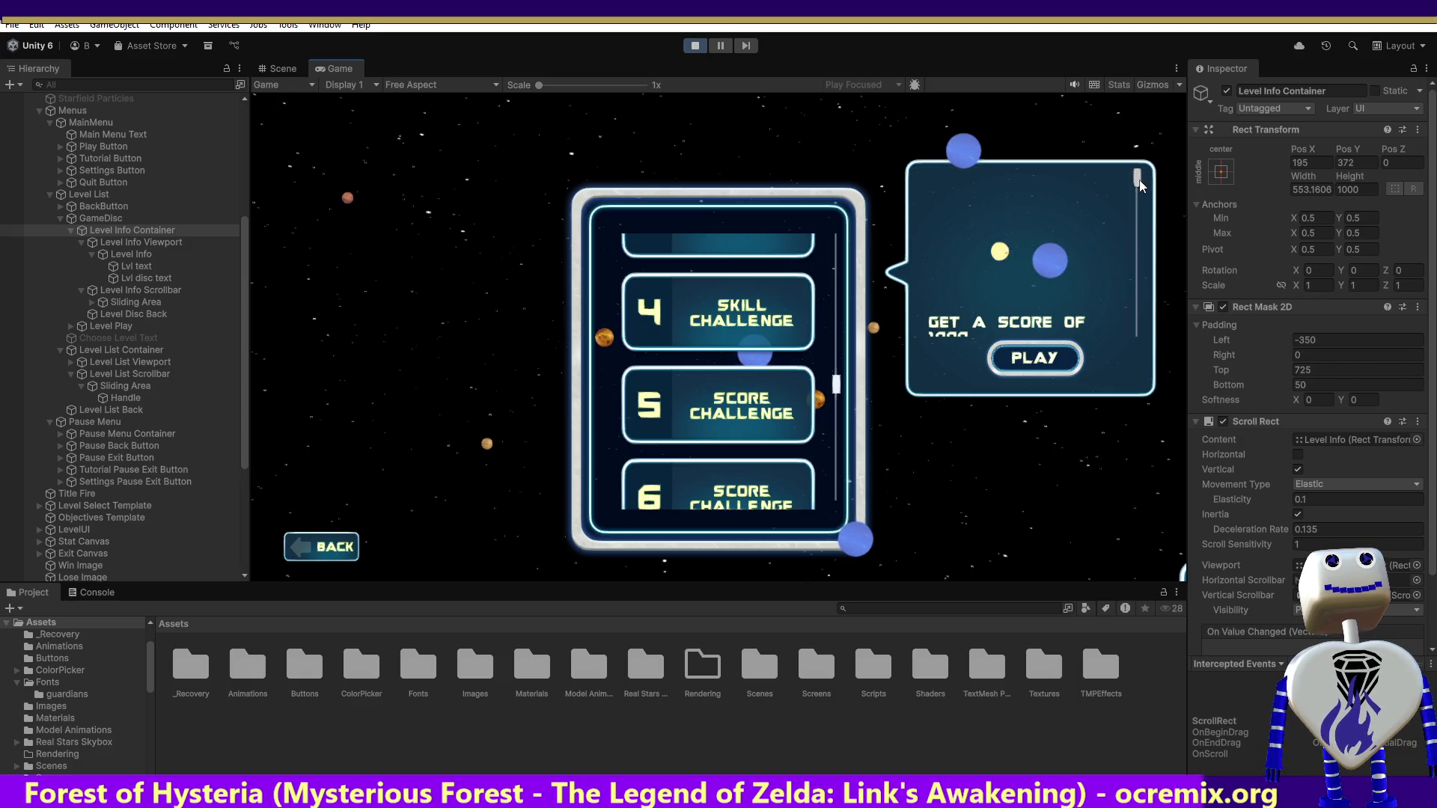
- Scroll-test the clipping, then fine-tune the bottom padding to 55
scroll(1139, 217, "down", 3)
scroll(1143, 265, "up", 5)
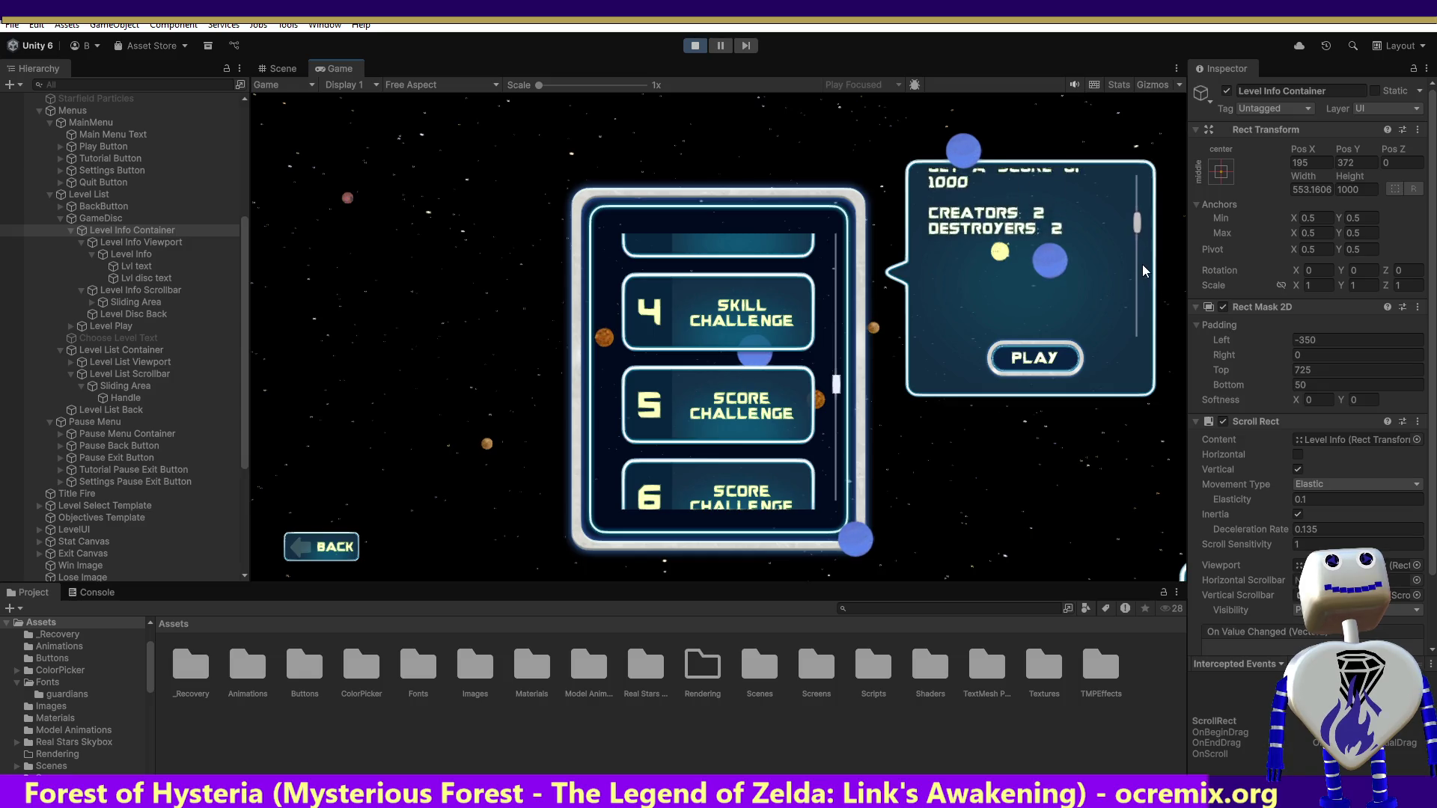
scroll(1142, 231, "up", 4)
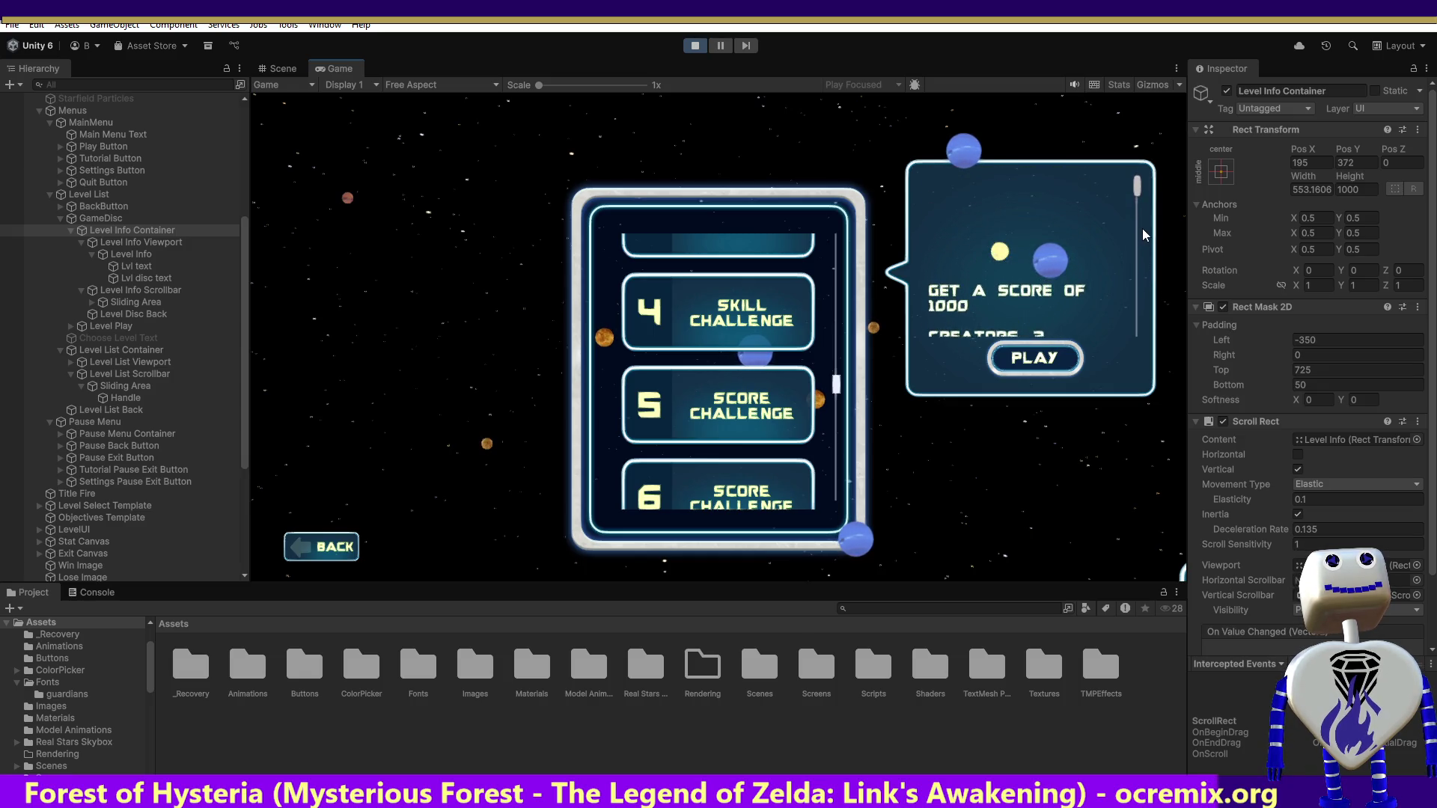
scroll(1142, 223, "up", 2)
left_click(1307, 384)
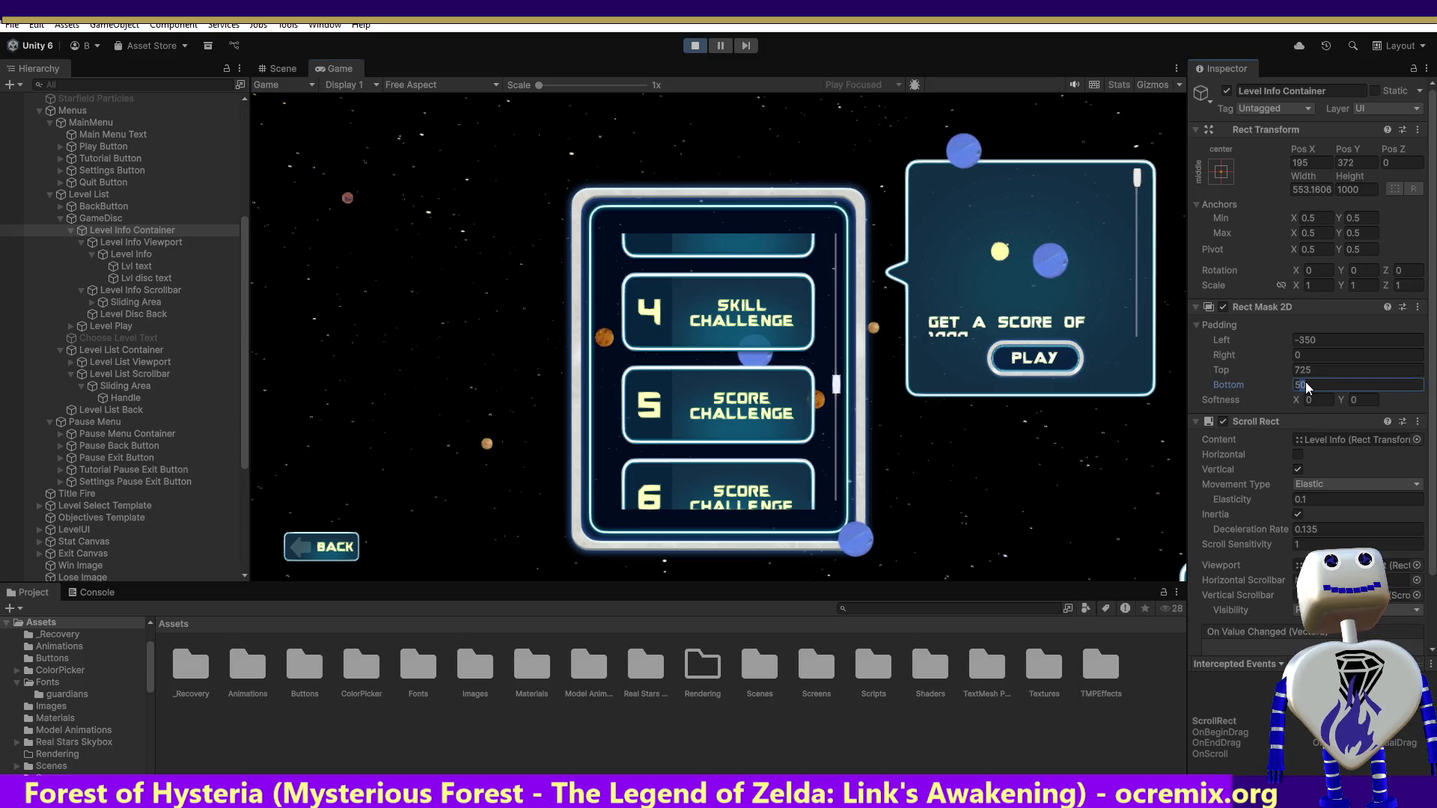
type("55")
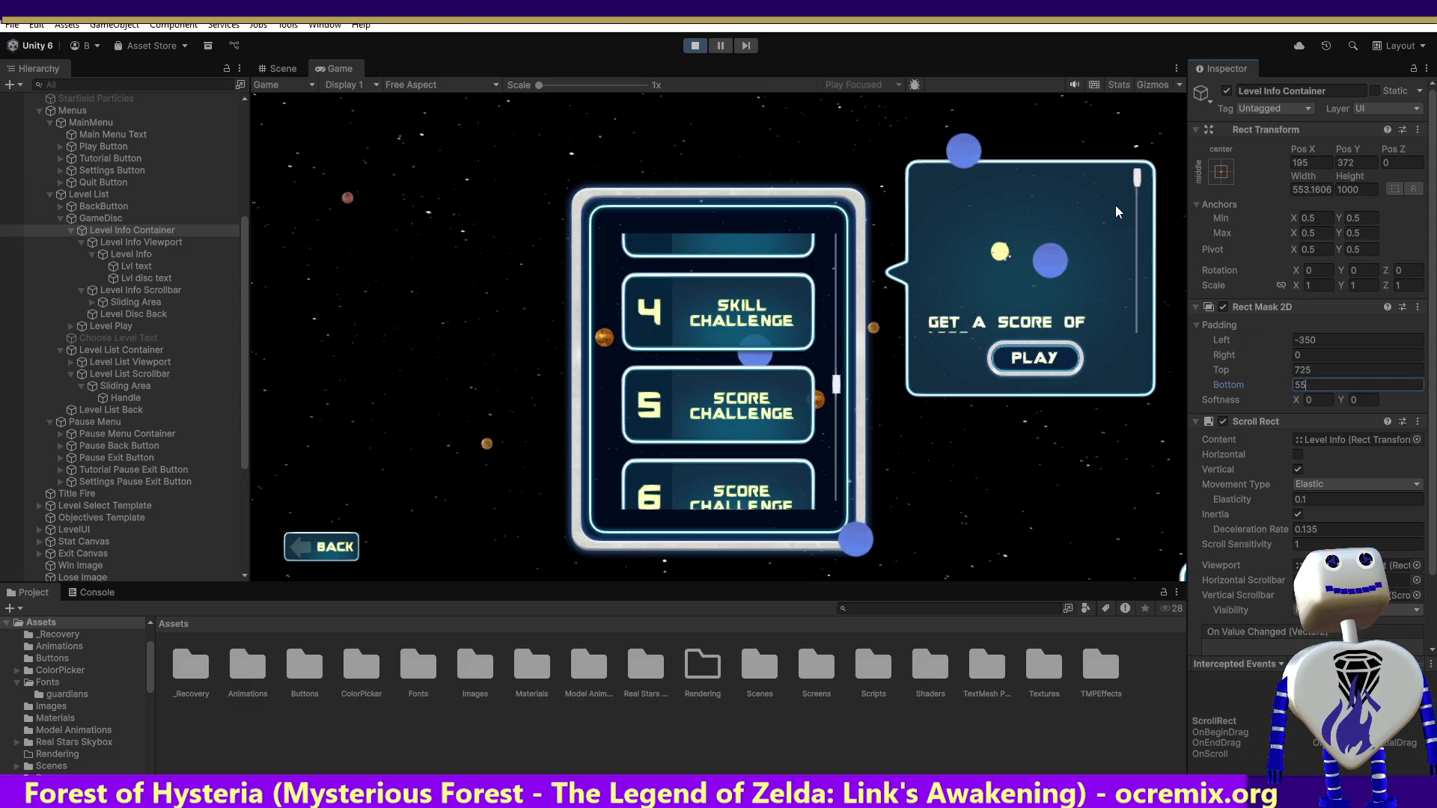
left_click(1138, 180)
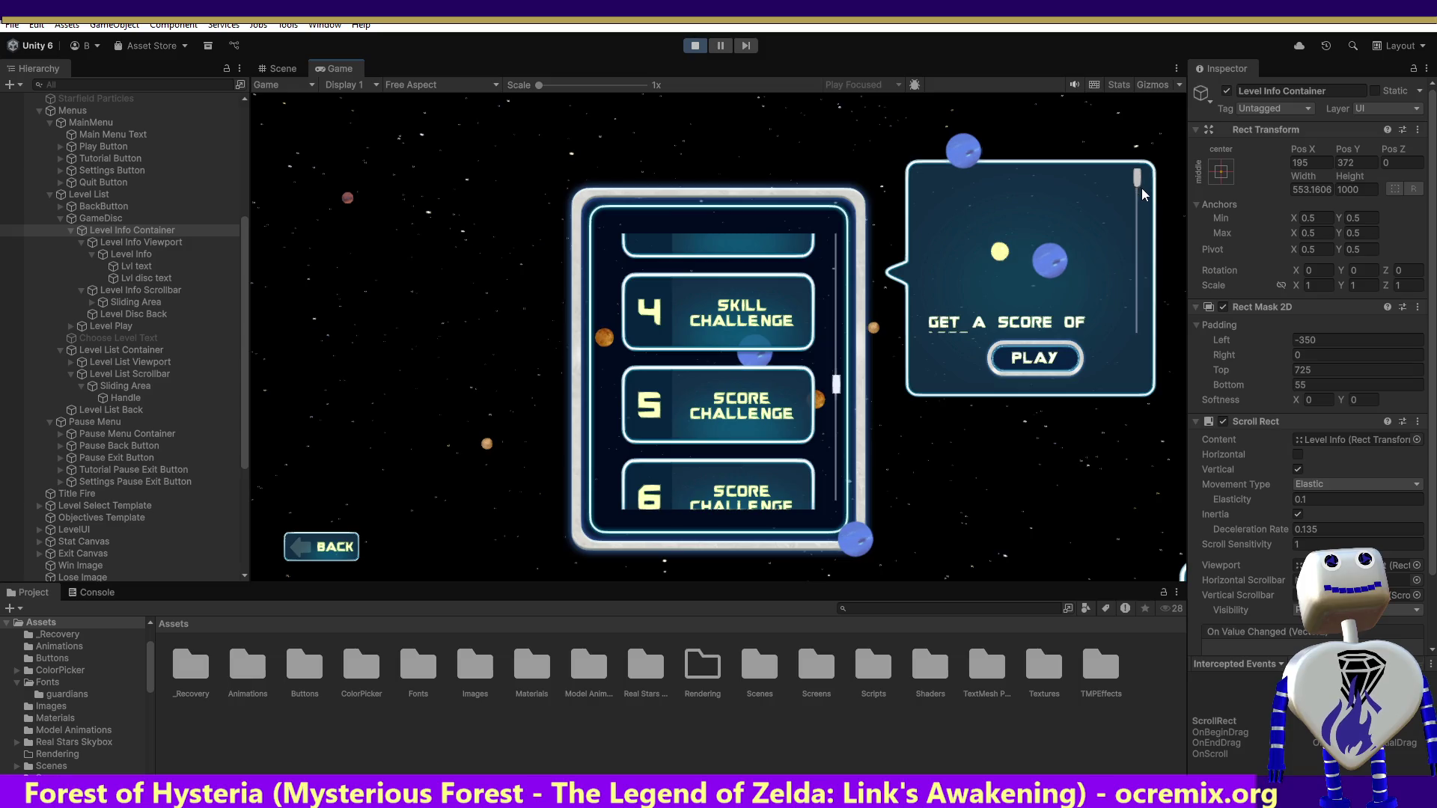
mouse_move(1139, 183)
left_mouse_down()
mouse_move(1138, 282)
mouse_move(1145, 212)
mouse_move(1142, 262)
left_mouse_up()
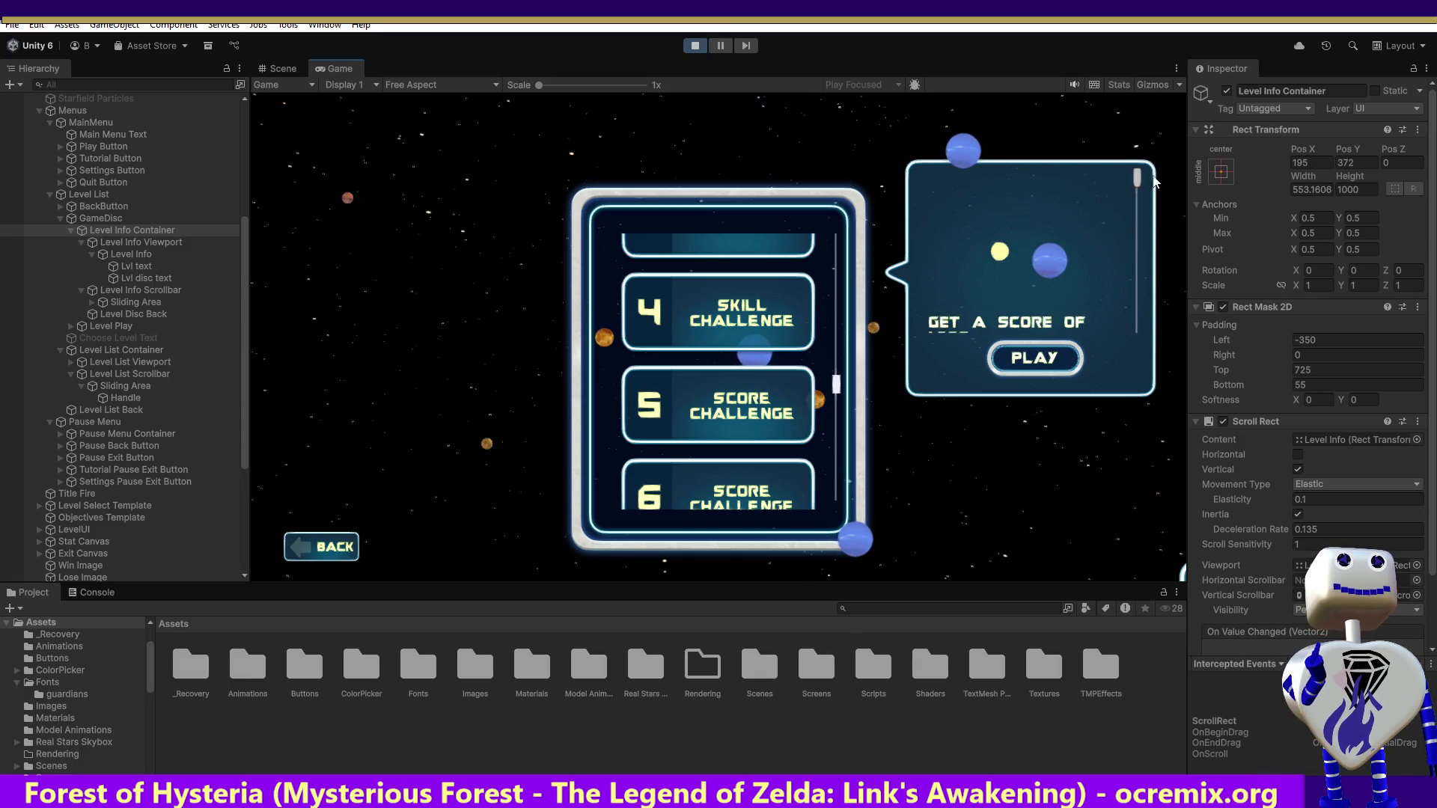
- Preview level 4 and the level above it, screenshot the tuned container values, then exit Play mode
left_click(744, 322)
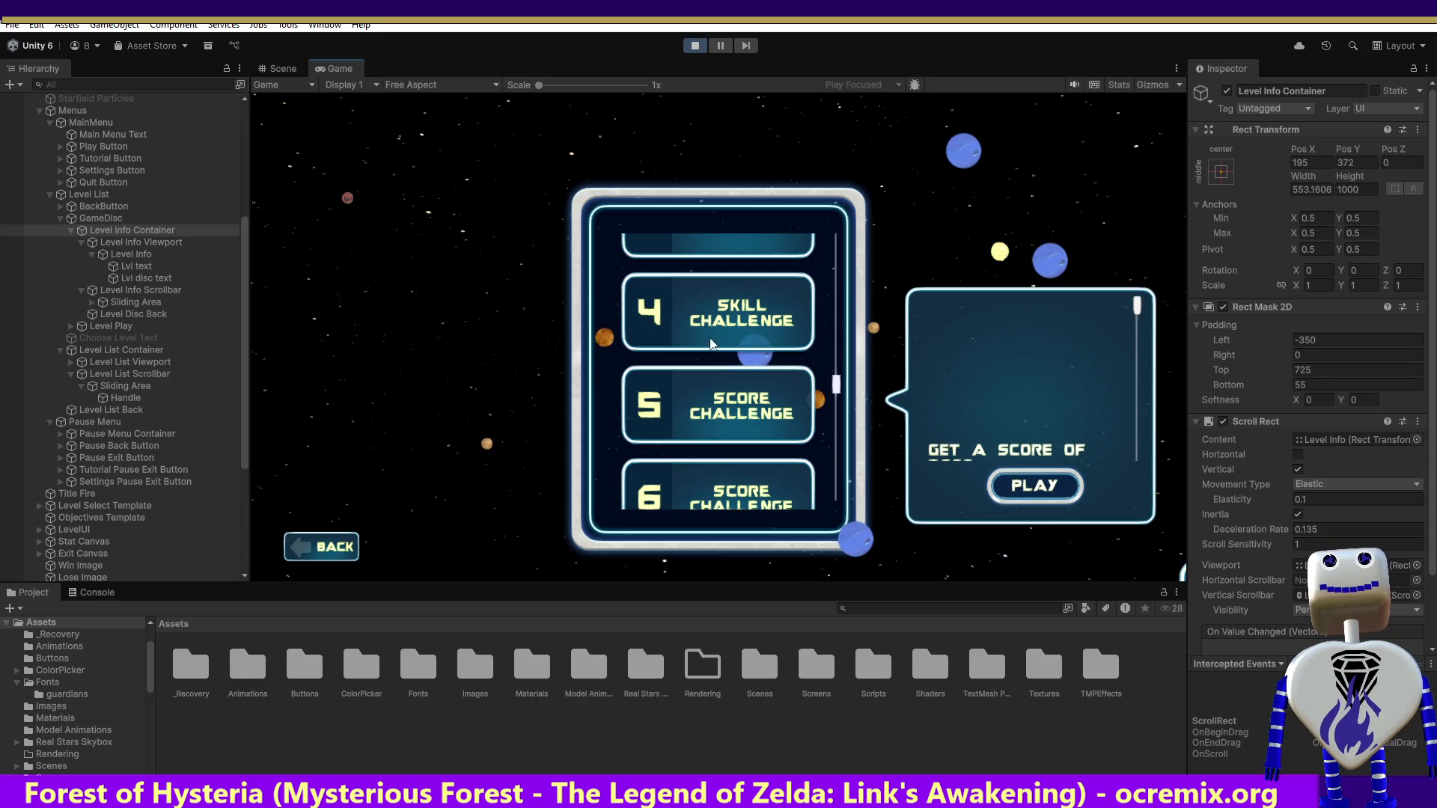
left_click(711, 244)
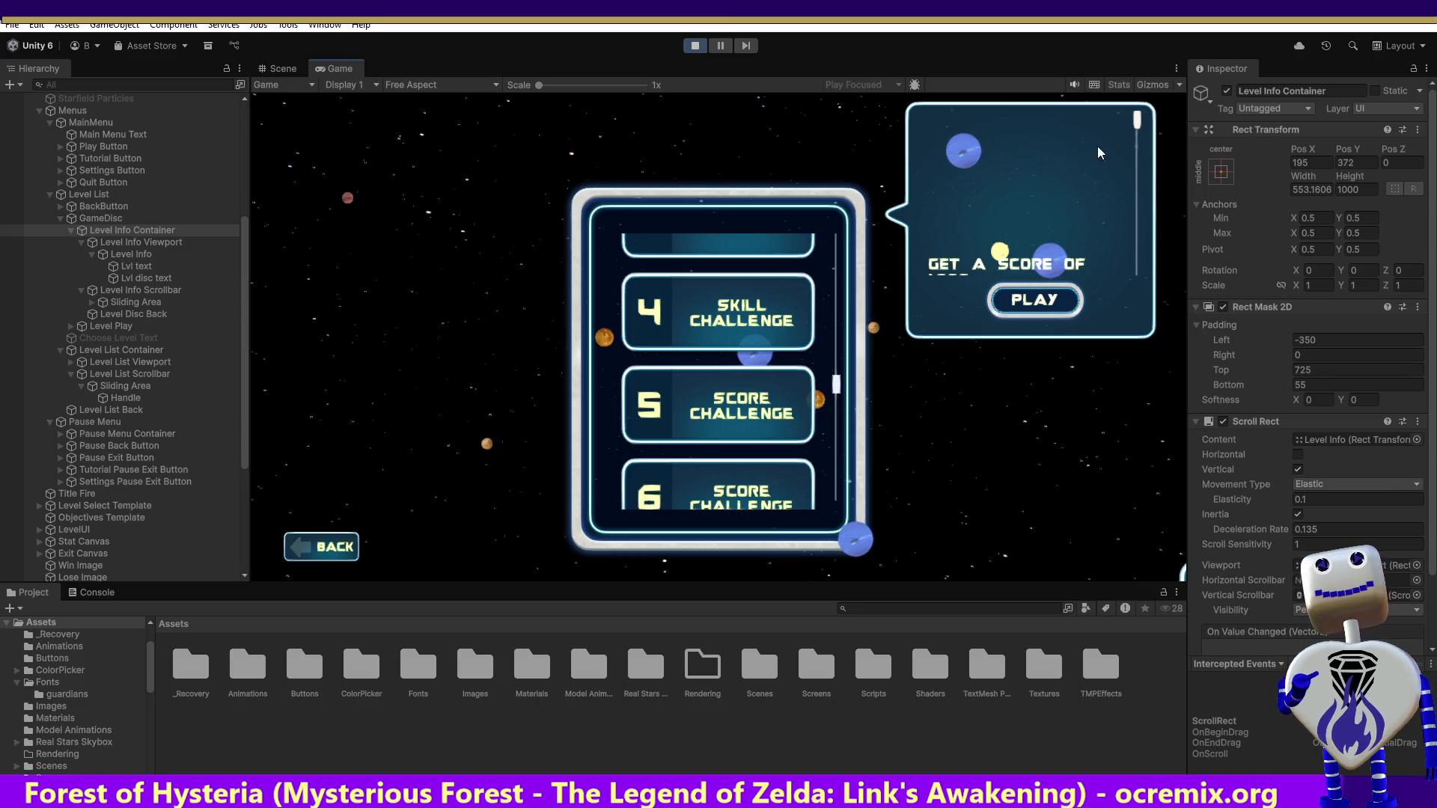
mouse_move(1137, 119)
left_mouse_down()
mouse_move(1133, 239)
mouse_move(1135, 131)
left_mouse_up()
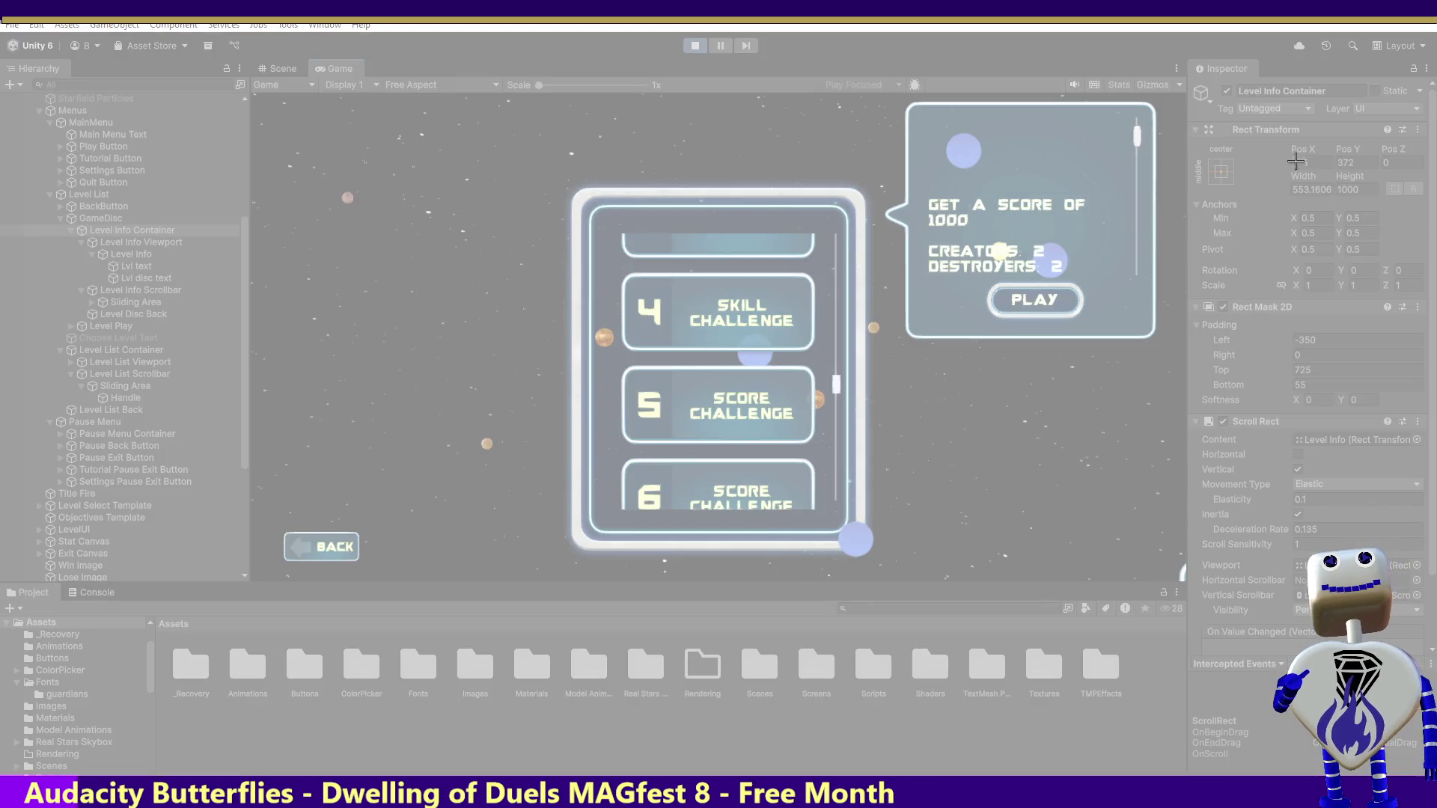
left_click_drag(1430, 384, 1429, 384)
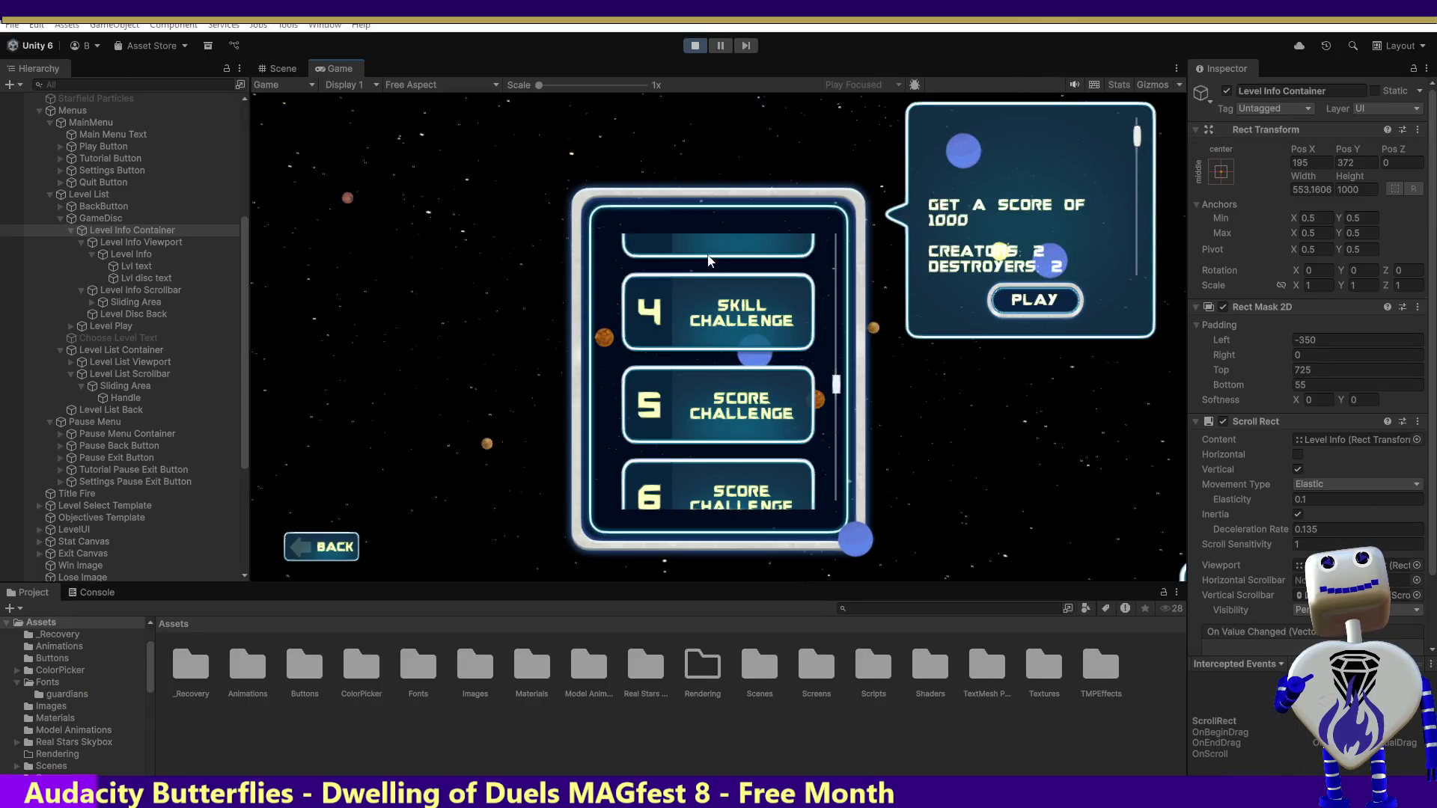
left_click(695, 46)
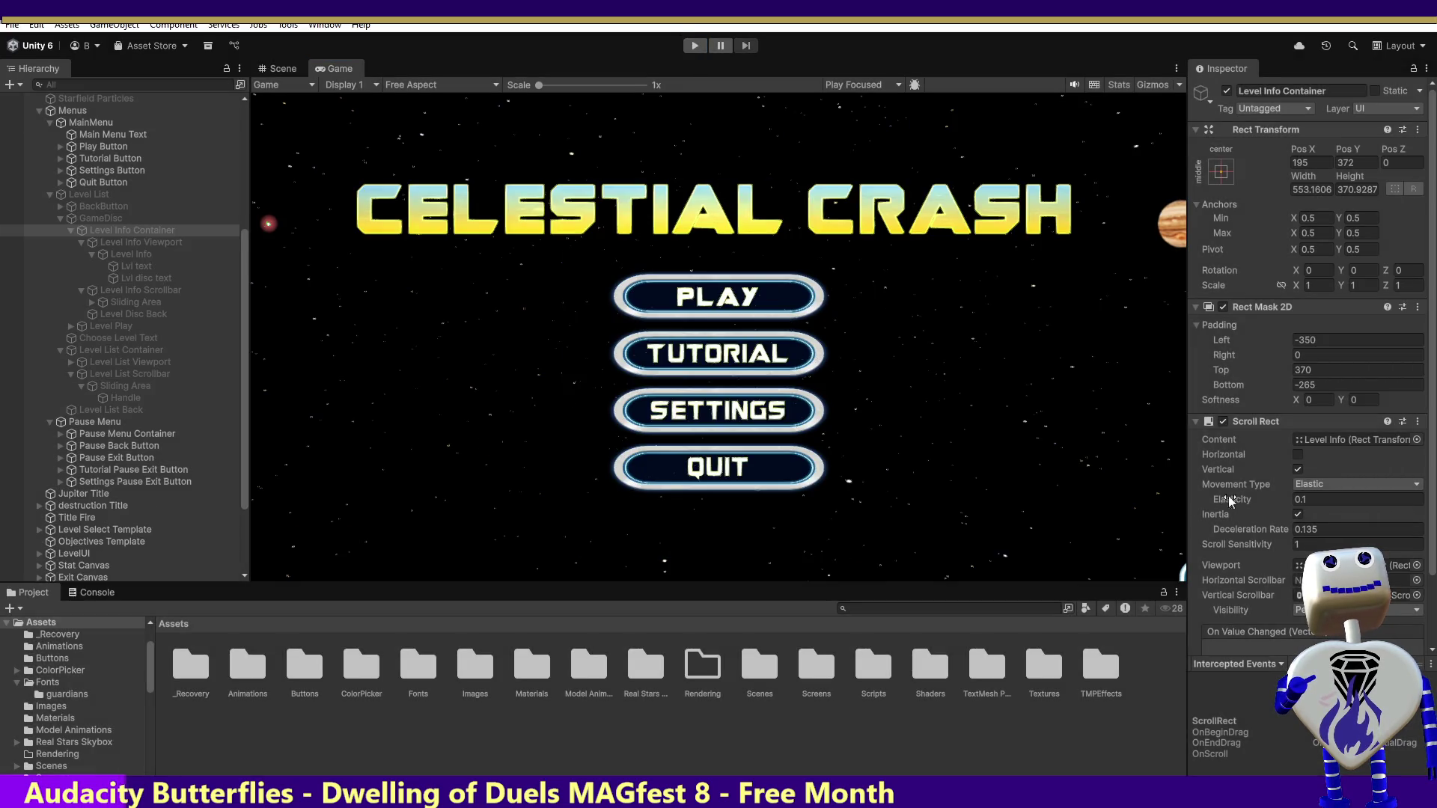
- Reapply height 1000 and mask padding Top 725, Bottom 55 outside Play mode, then run the game
left_click(1354, 190)
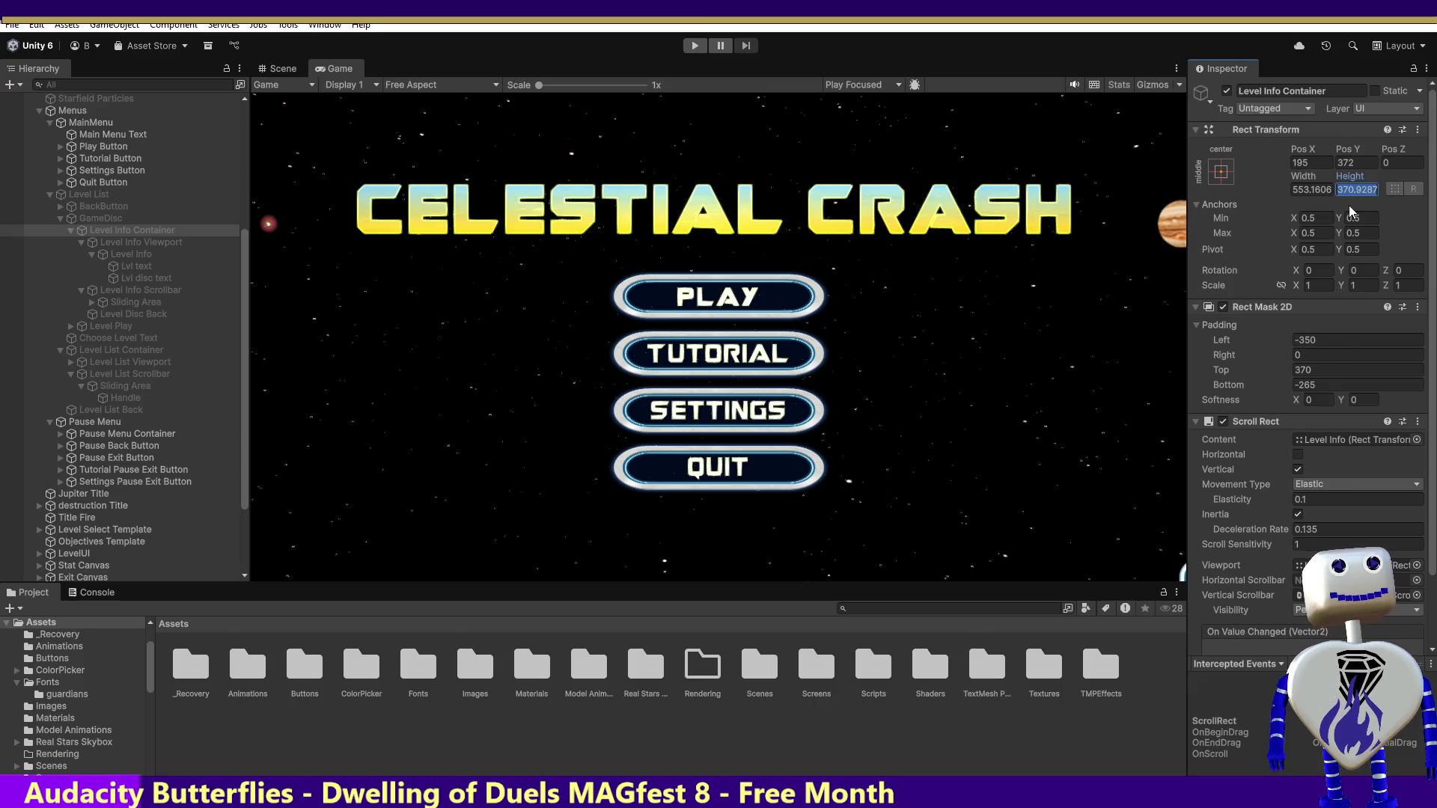
type("1000")
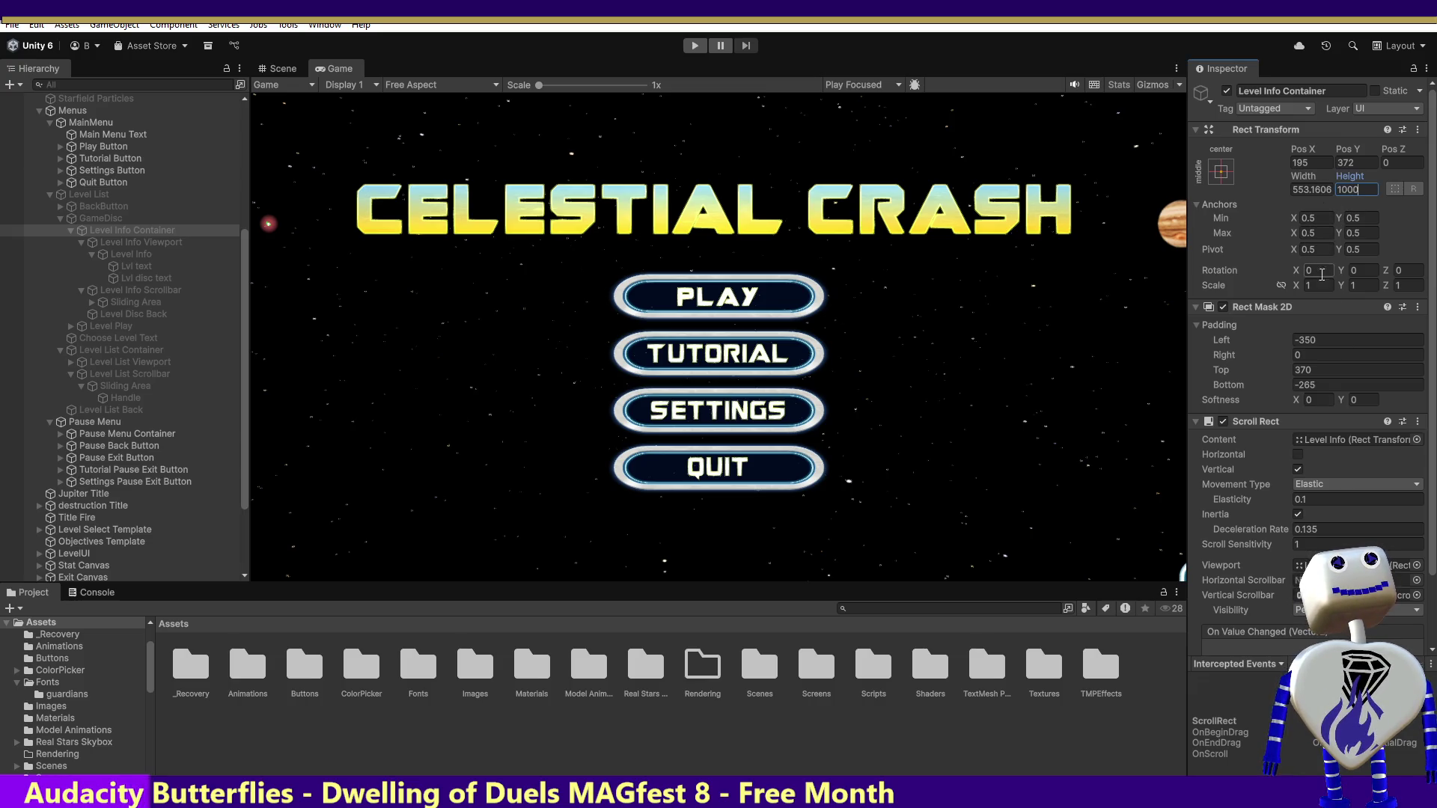
left_click(1320, 368)
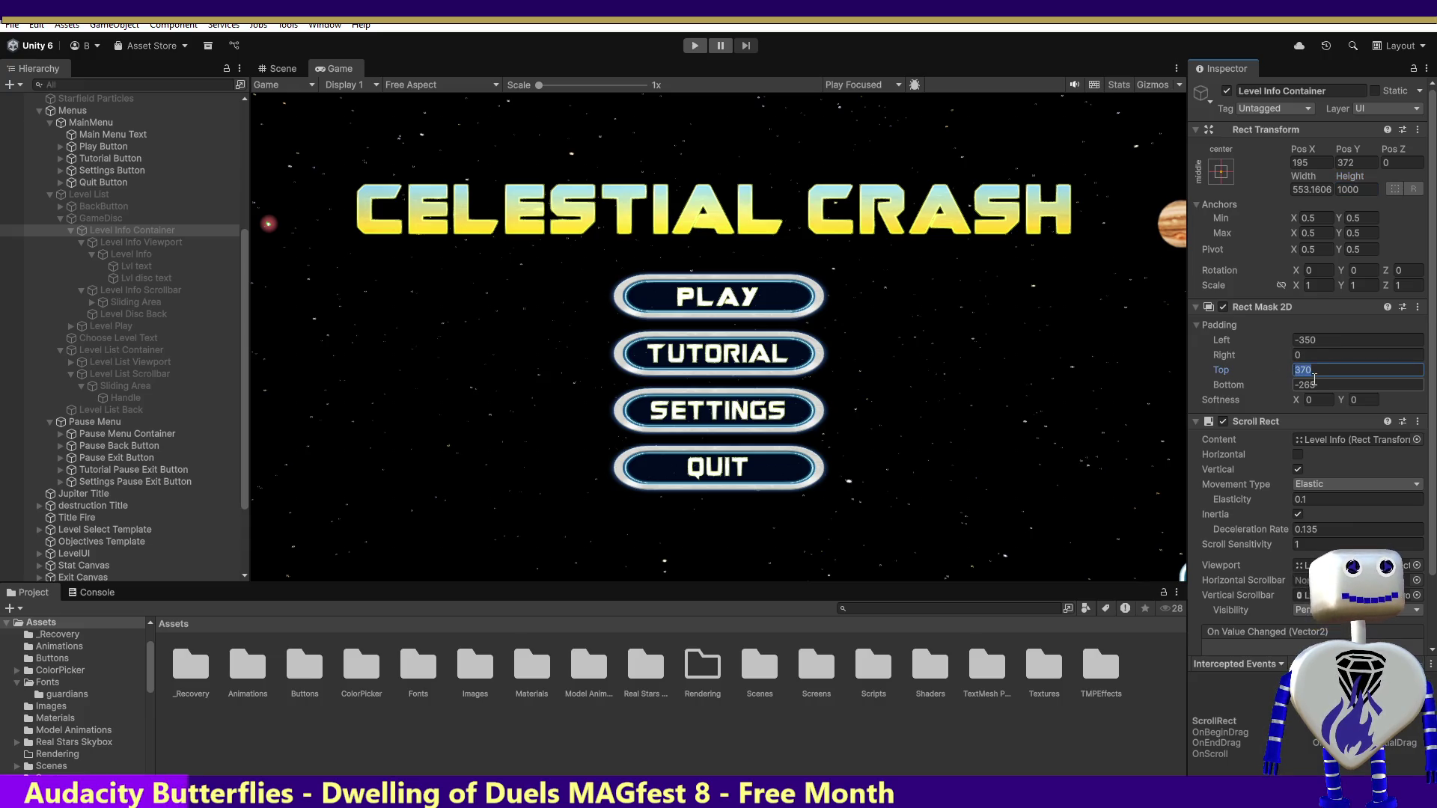
type("725")
left_click(1320, 385)
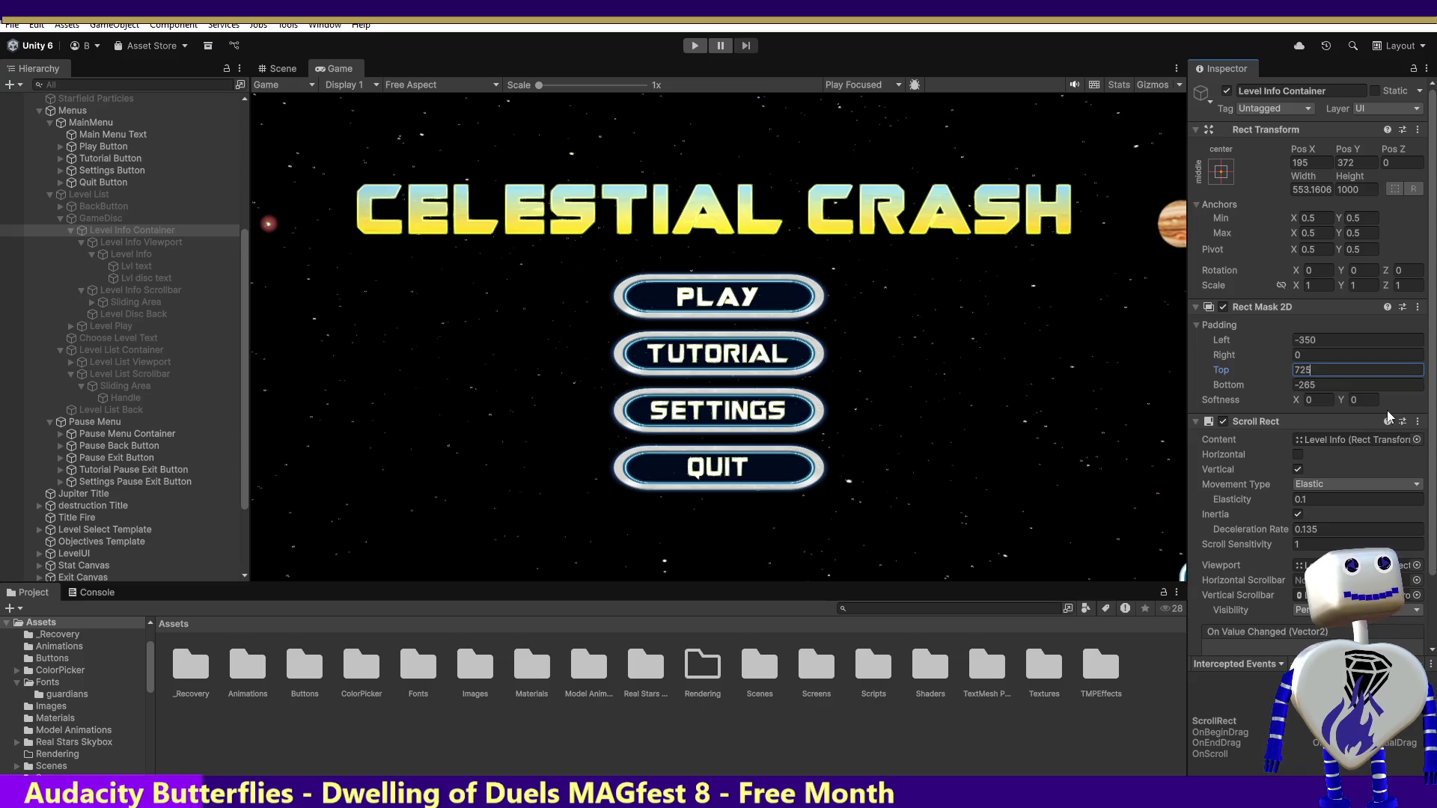
type("55")
left_click(699, 45)
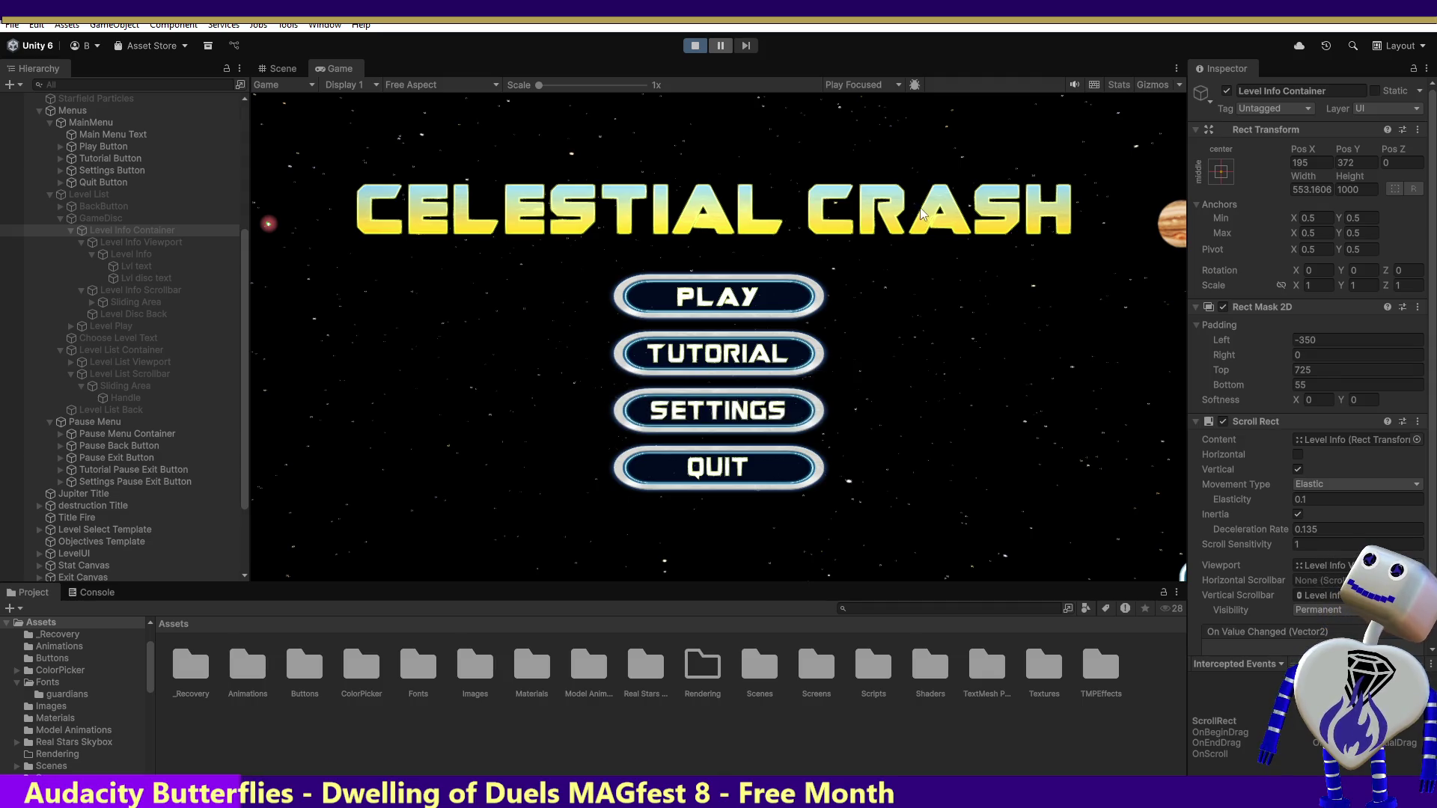
- Open the level select screen and scroll the level list up and down
left_click(695, 295)
scroll(835, 311, "down", 2)
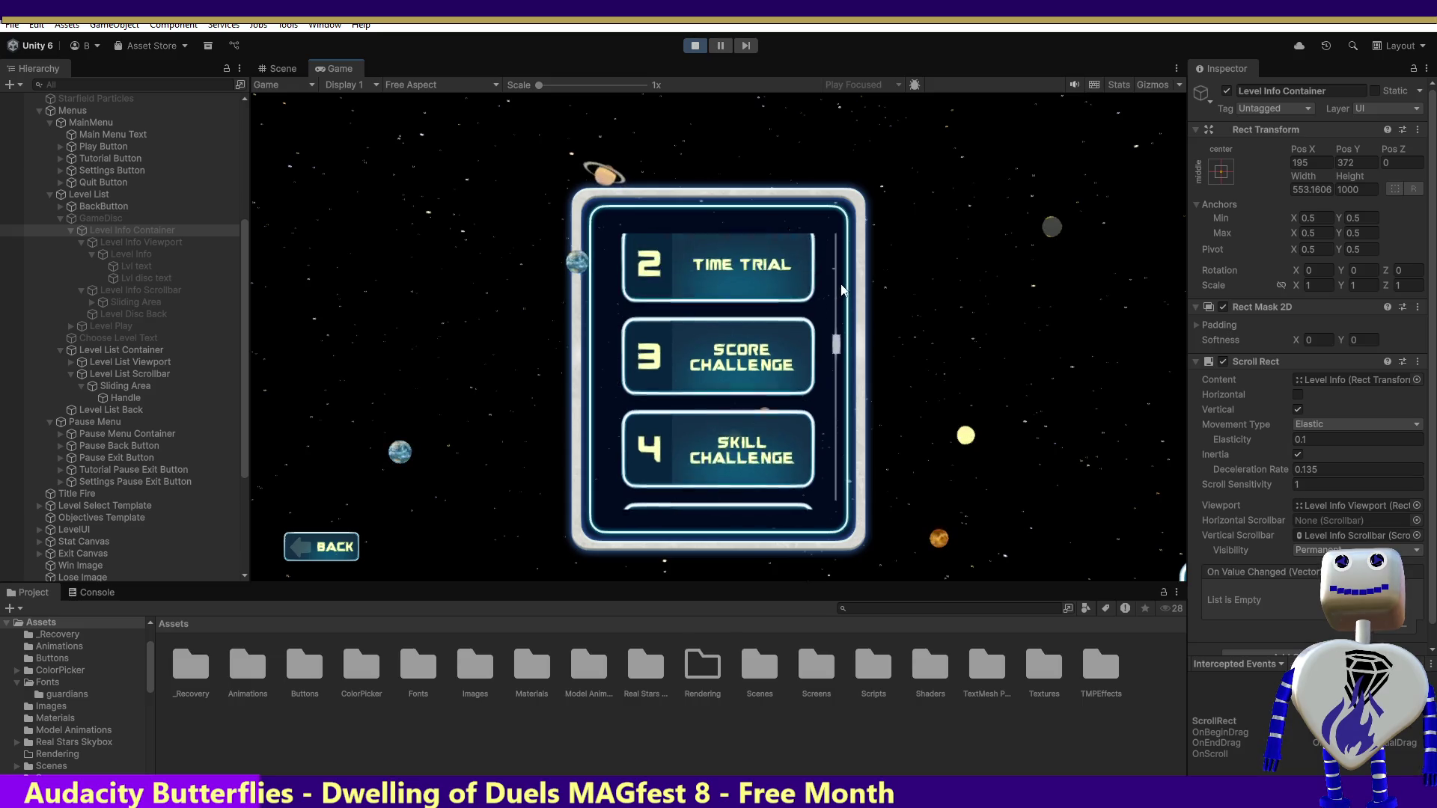
scroll(850, 219, "up", 5)
scroll(858, 137, "up", 3)
scroll(876, 239, "down", 6)
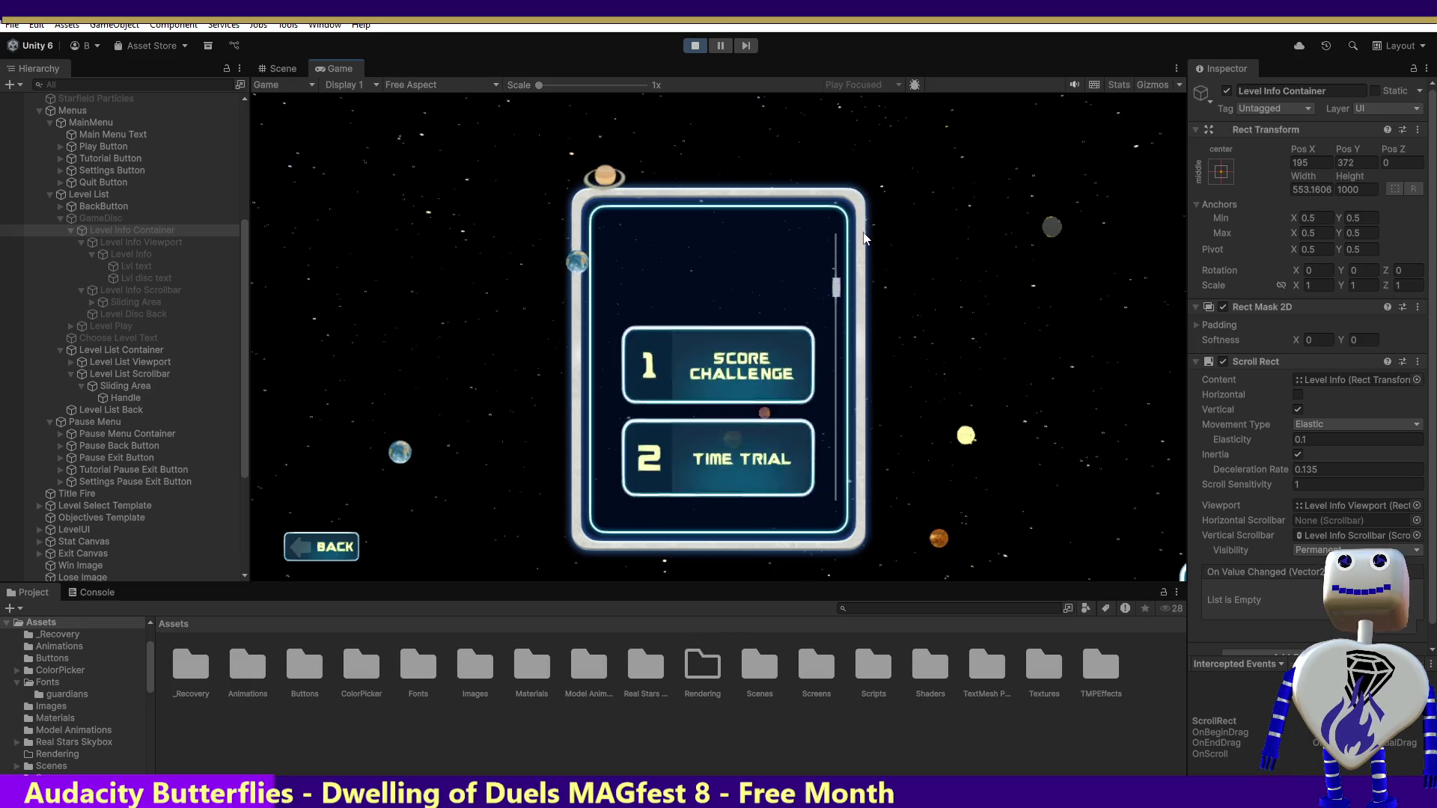
scroll(887, 419, "down", 2)
scroll(889, 389, "up", 8)
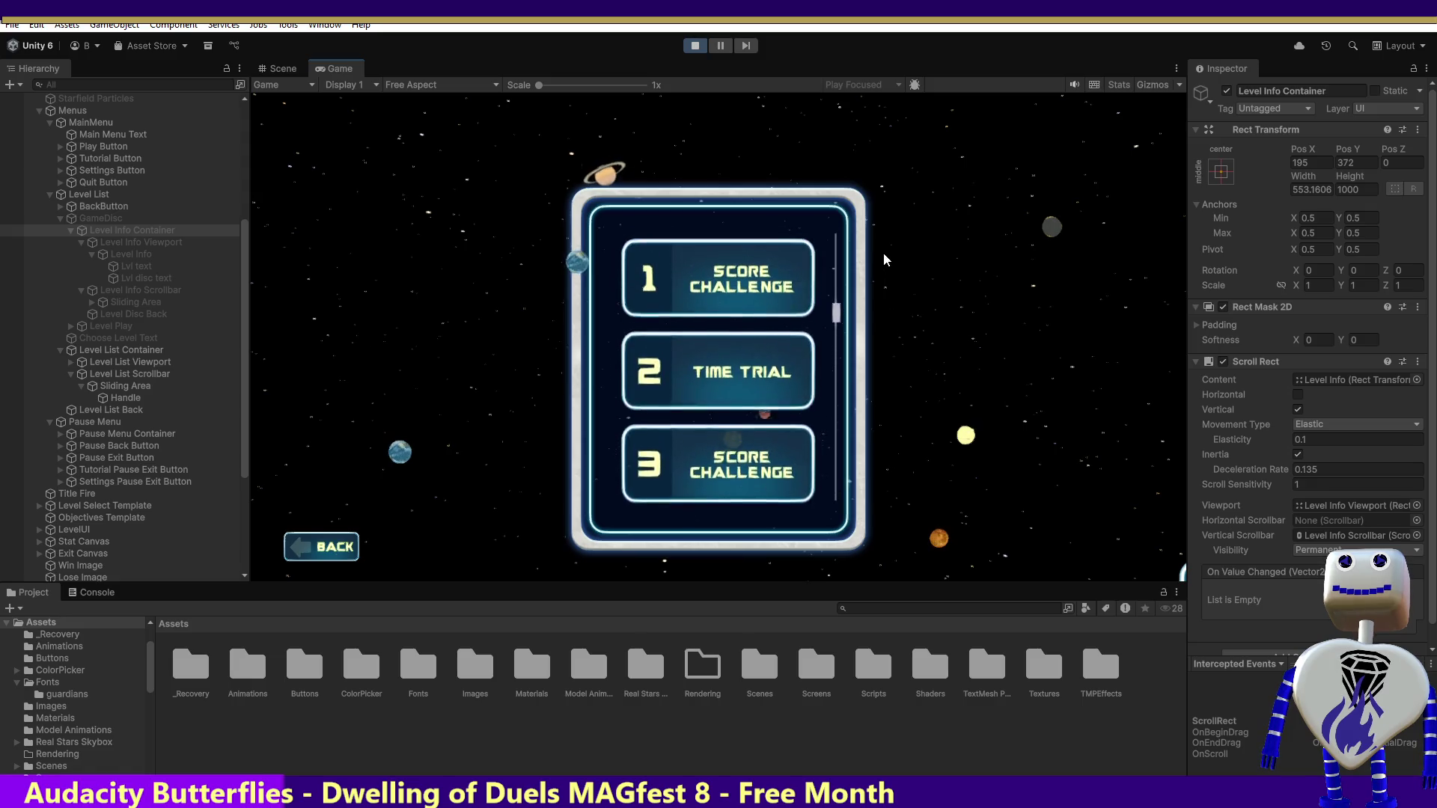
scroll(883, 190, "up", 3)
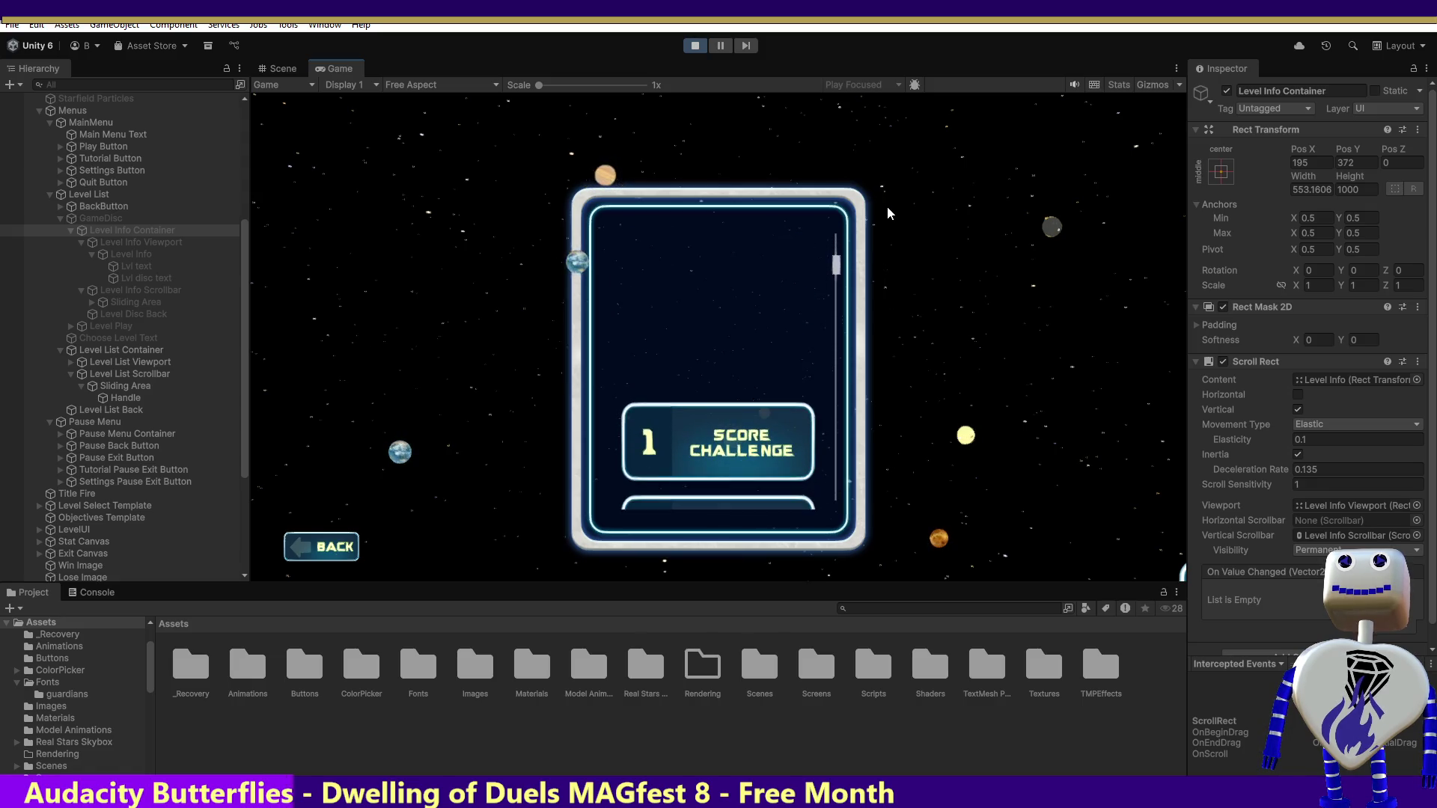
scroll(893, 228, "down", 4)
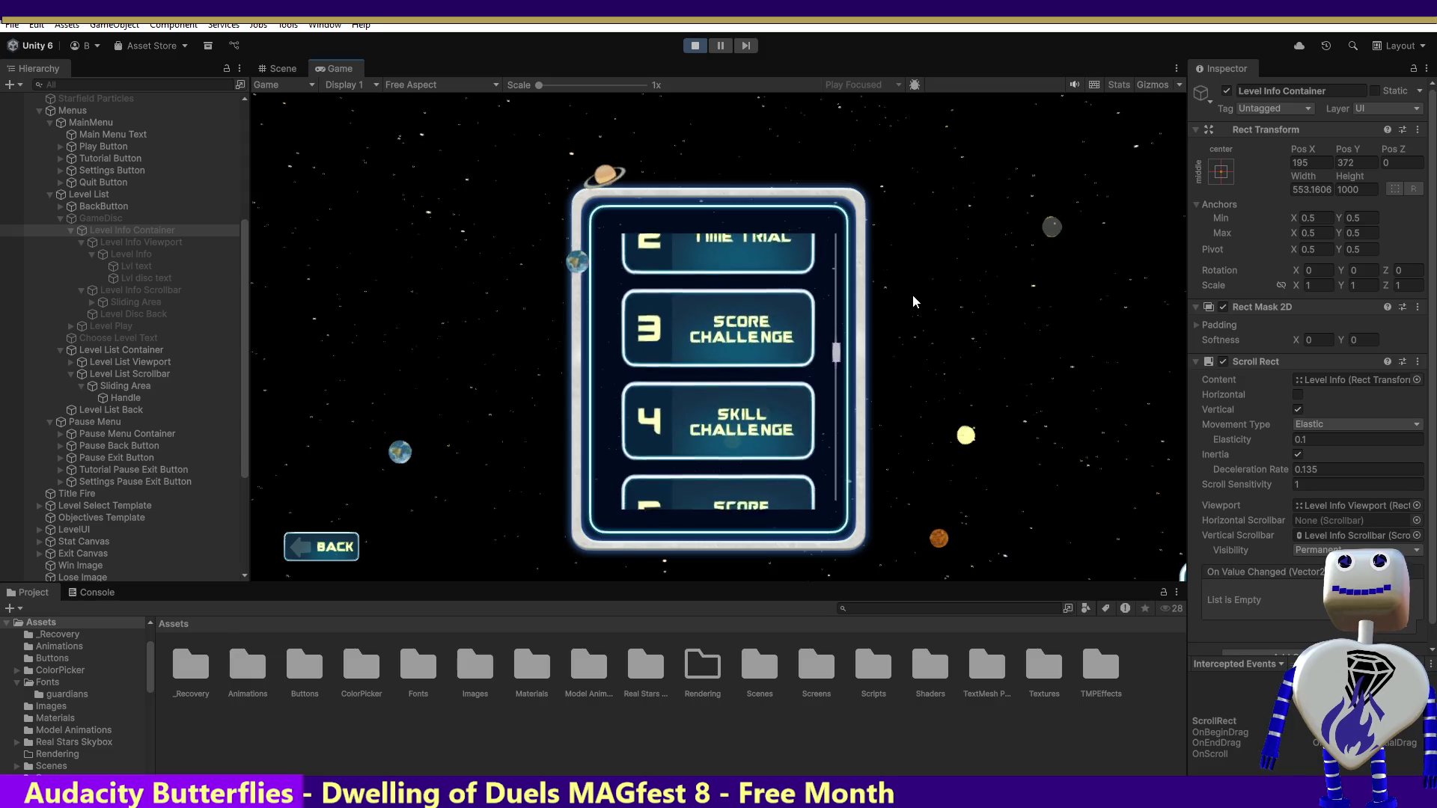
scroll(925, 359, "down", 3)
scroll(878, 214, "up", 6)
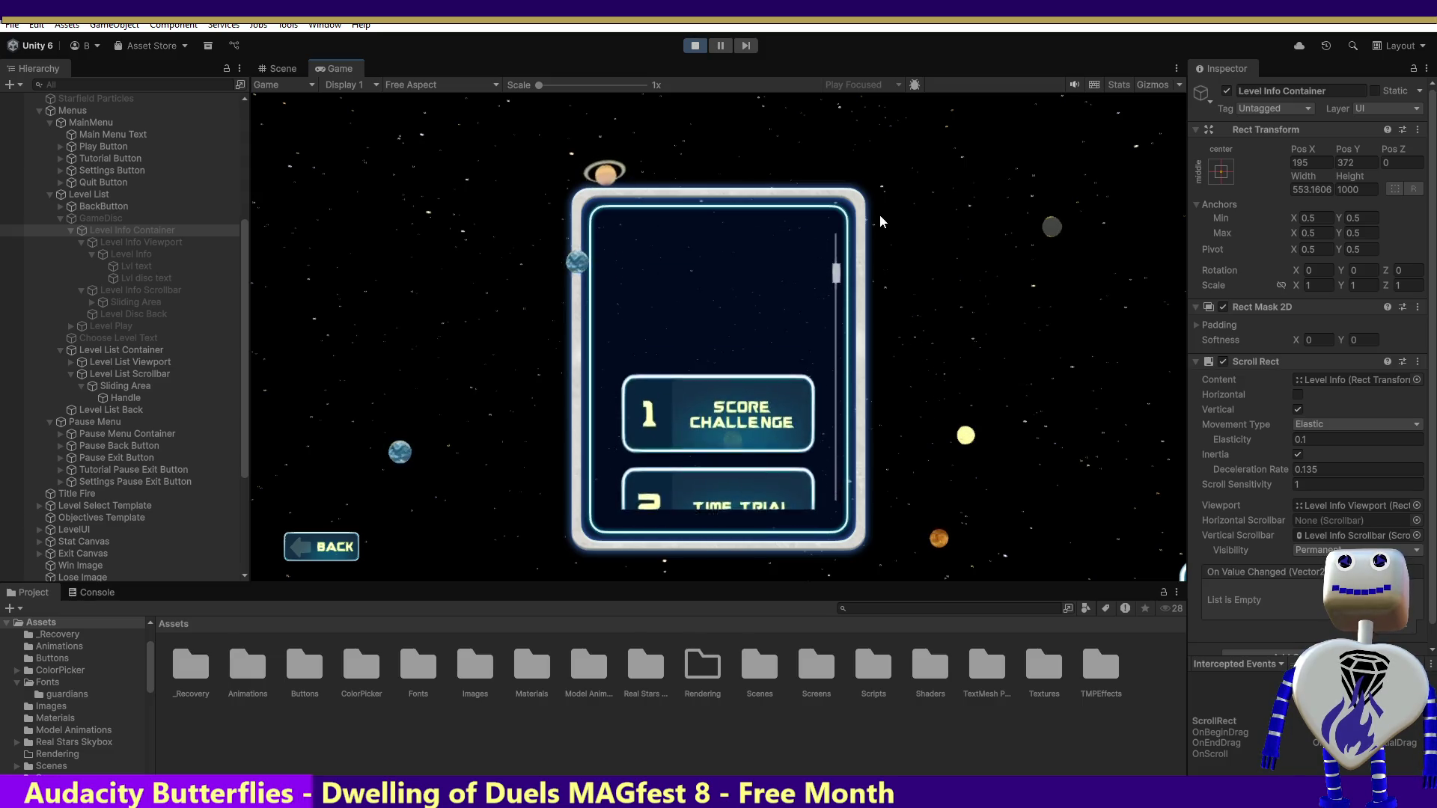
- Show the info for level 1, the TIME TRIAL level and the third level, scrolling their text
left_click(758, 305)
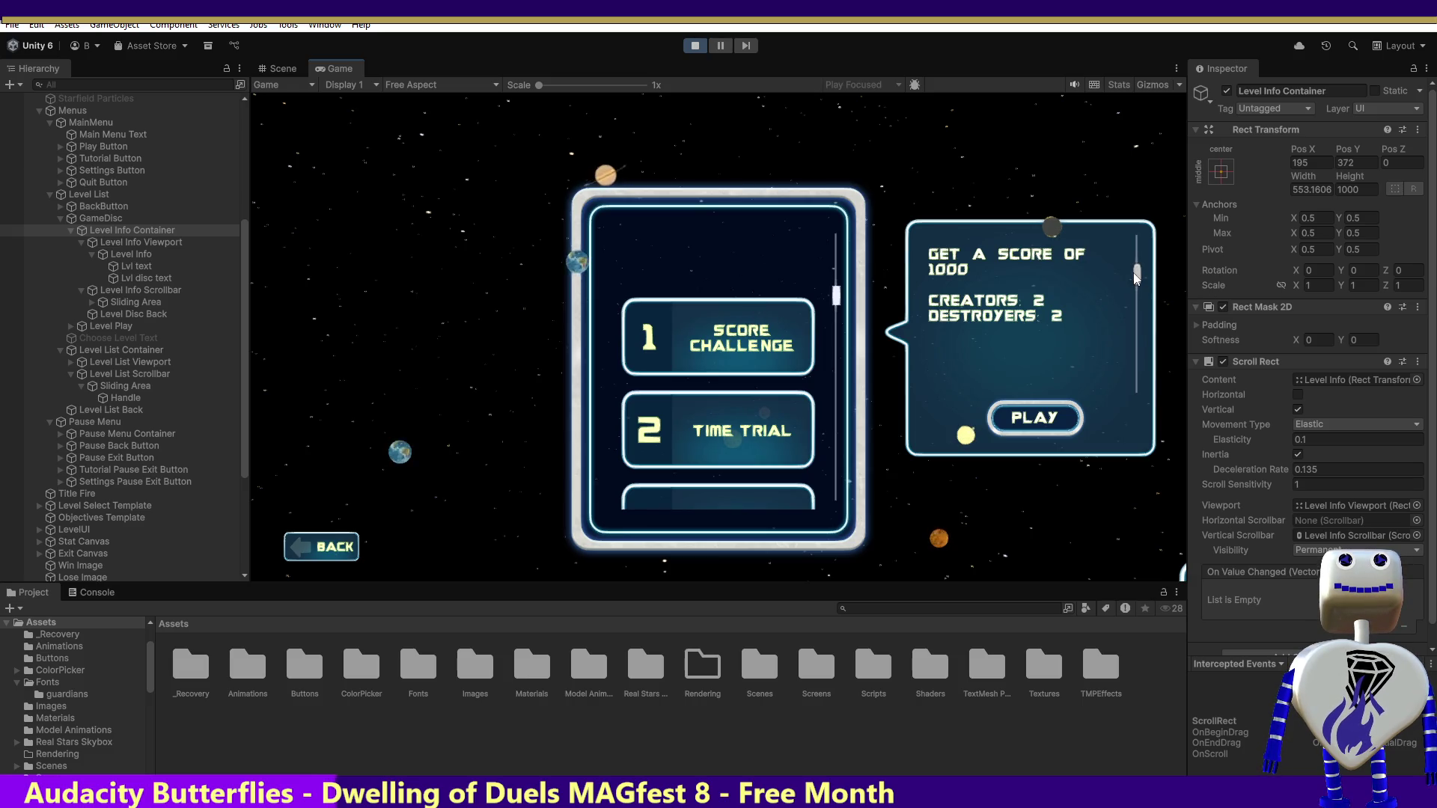
scroll(1135, 269, "up", 3)
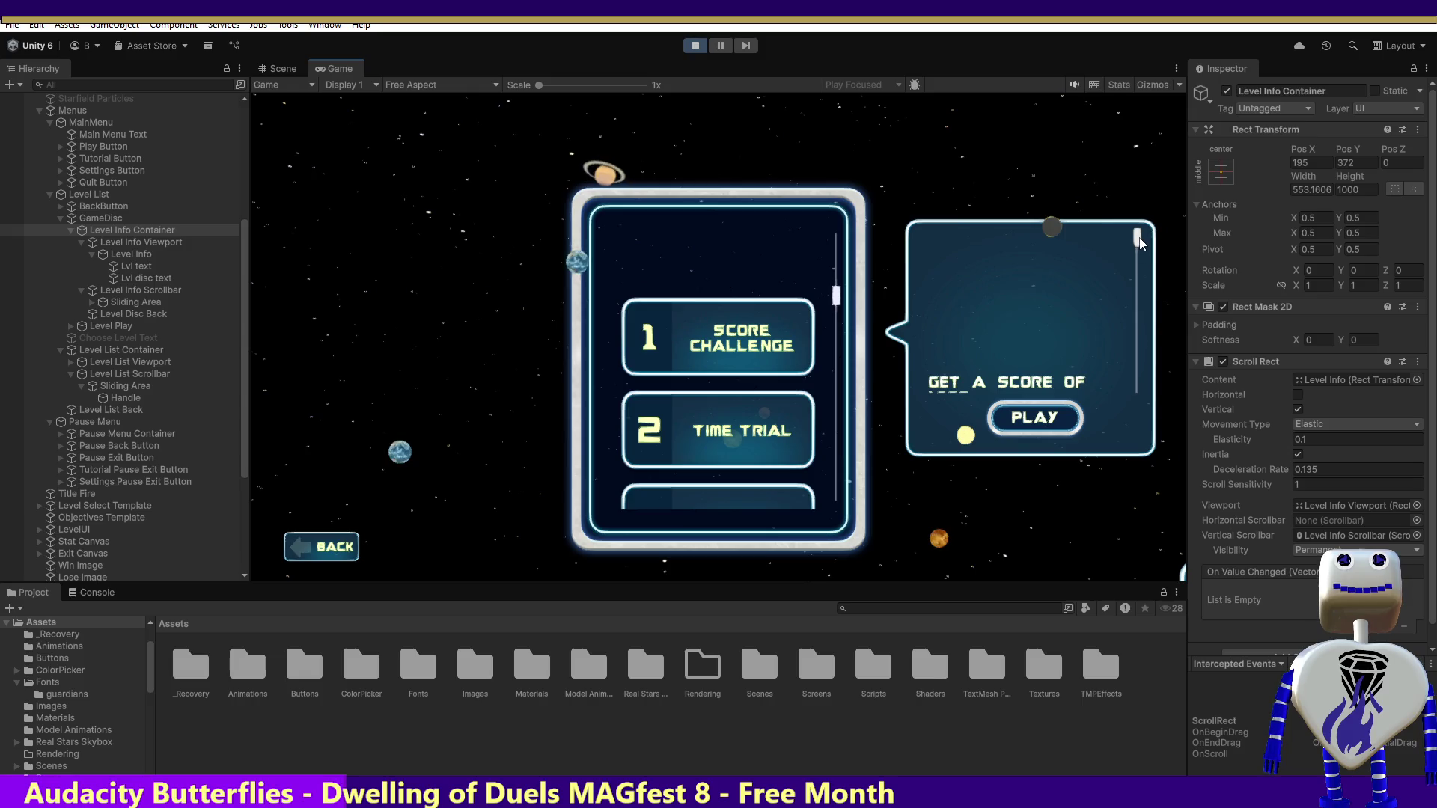
mouse_move(1138, 251)
left_mouse_down()
mouse_move(1133, 392)
mouse_move(1139, 265)
left_mouse_up()
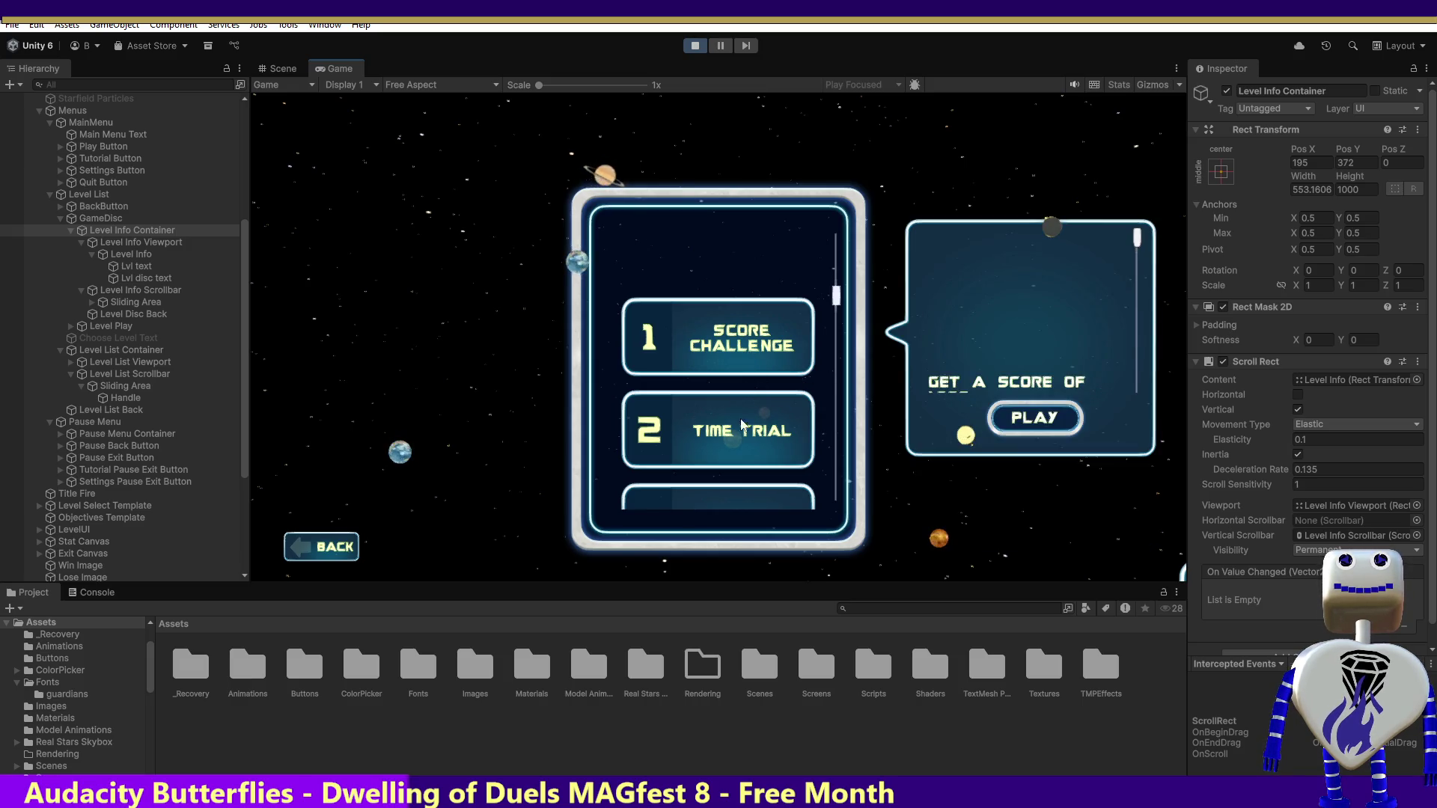
left_click(746, 443)
left_click(752, 492)
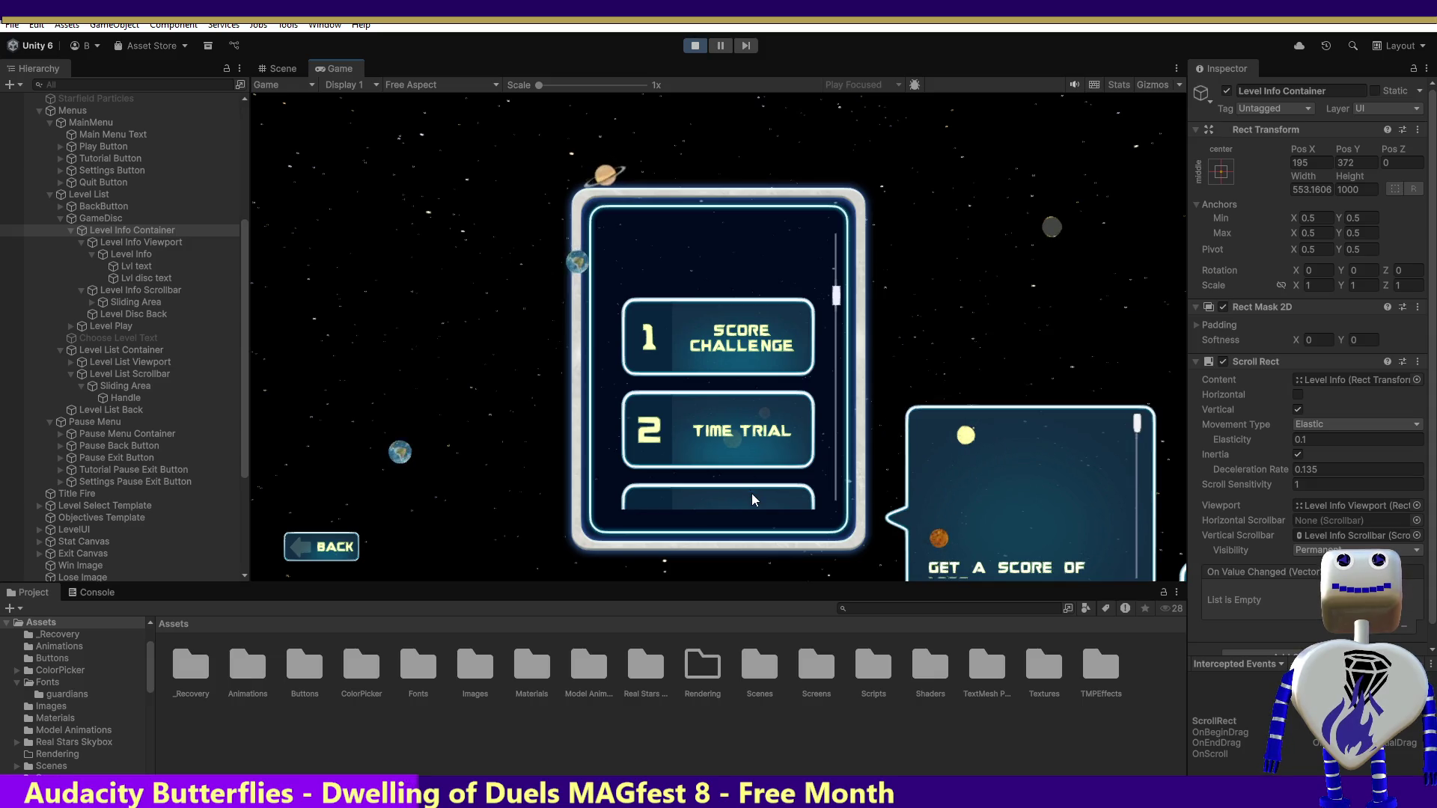
scroll(838, 298, "down", 5)
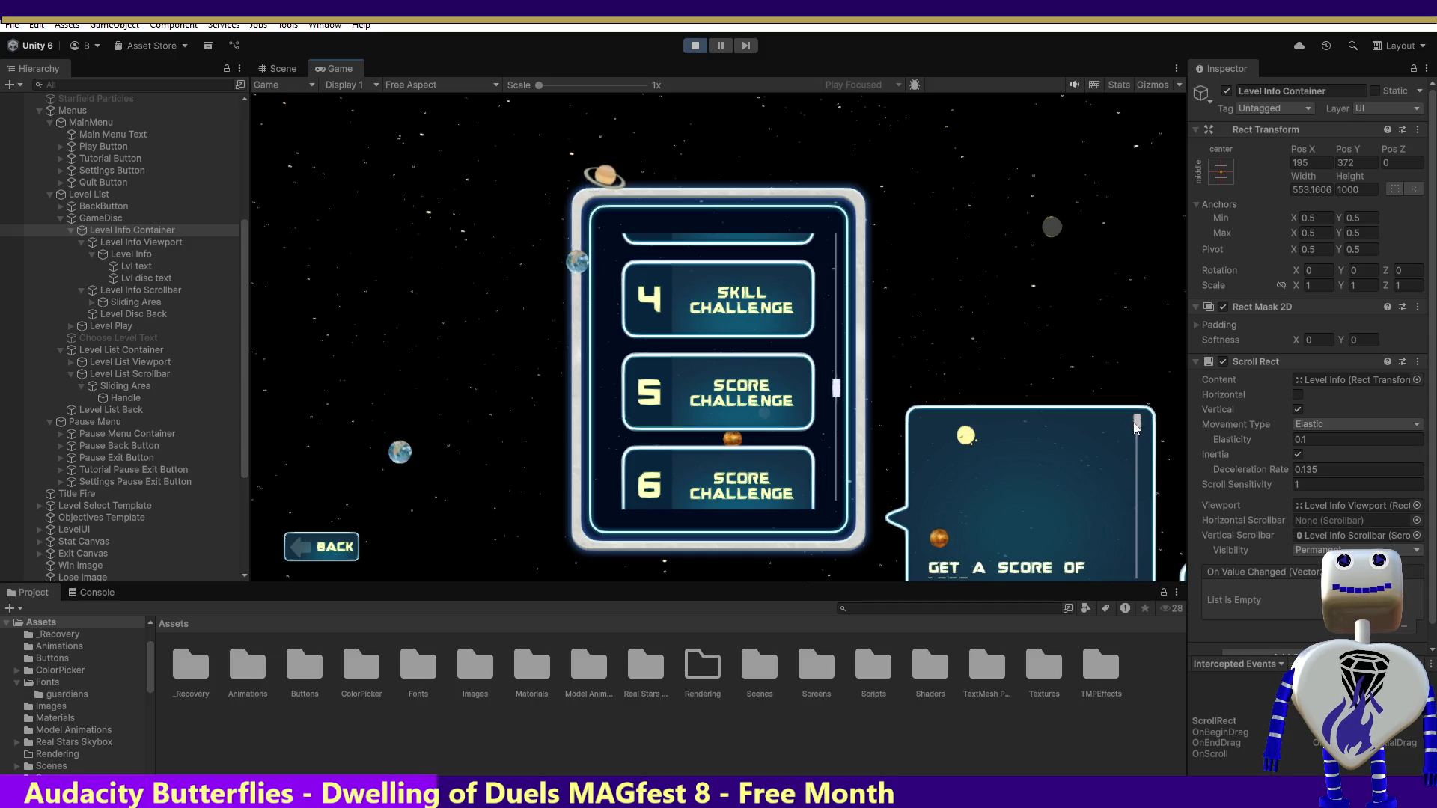
left_click_drag(1135, 423, 1137, 504)
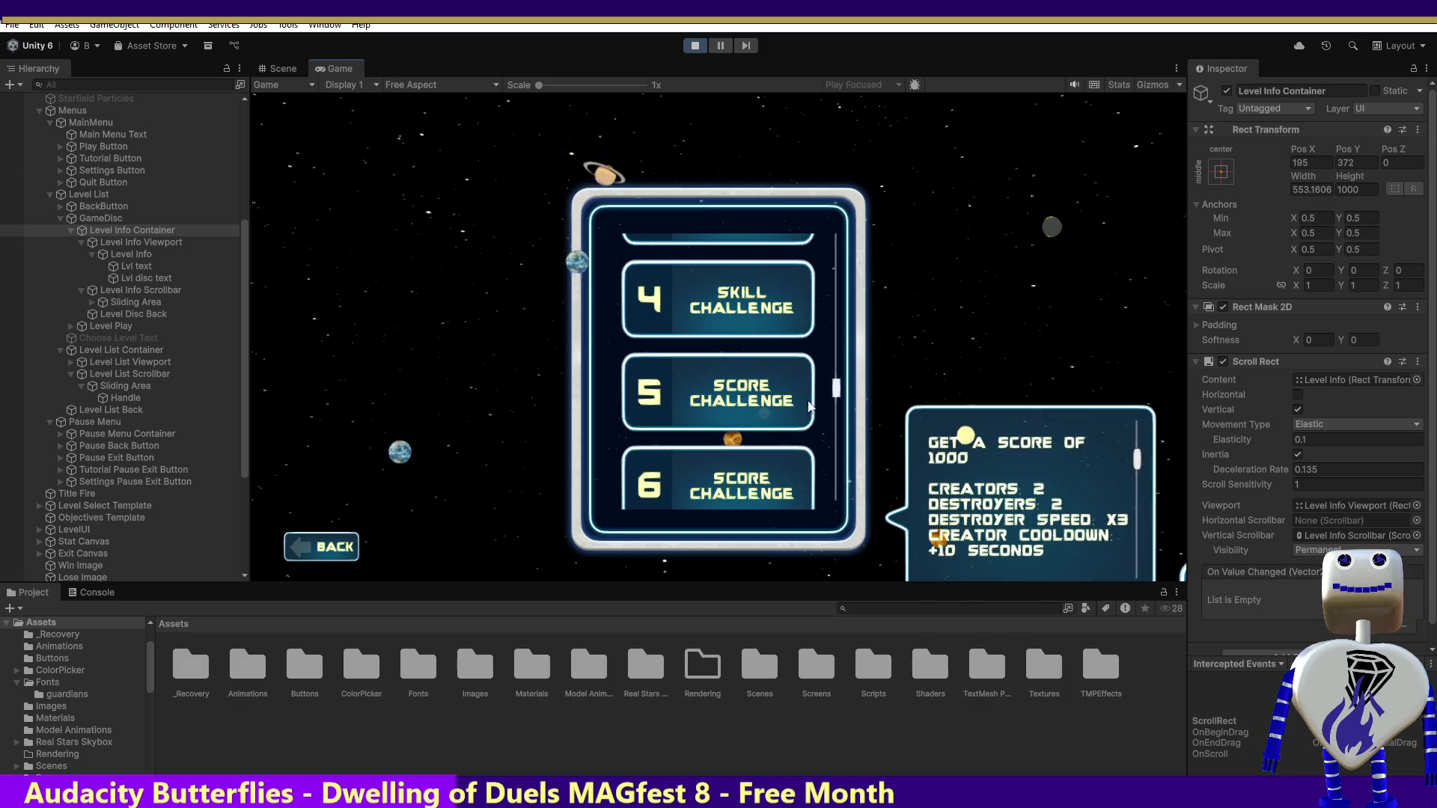
- Switch between level 8 and level 7 info, dragging the text to check clipping
scroll(835, 409, "down", 3)
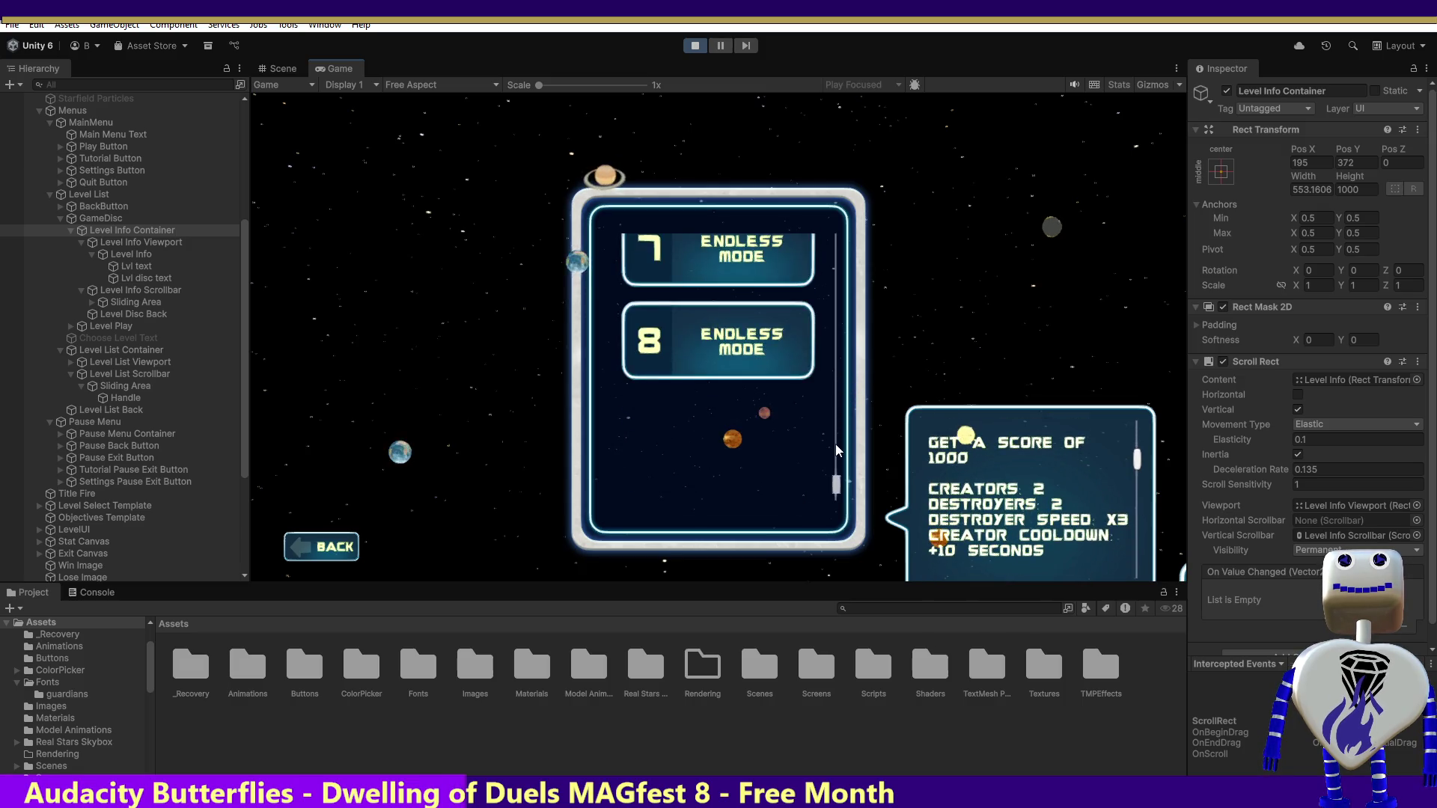
left_click(763, 344)
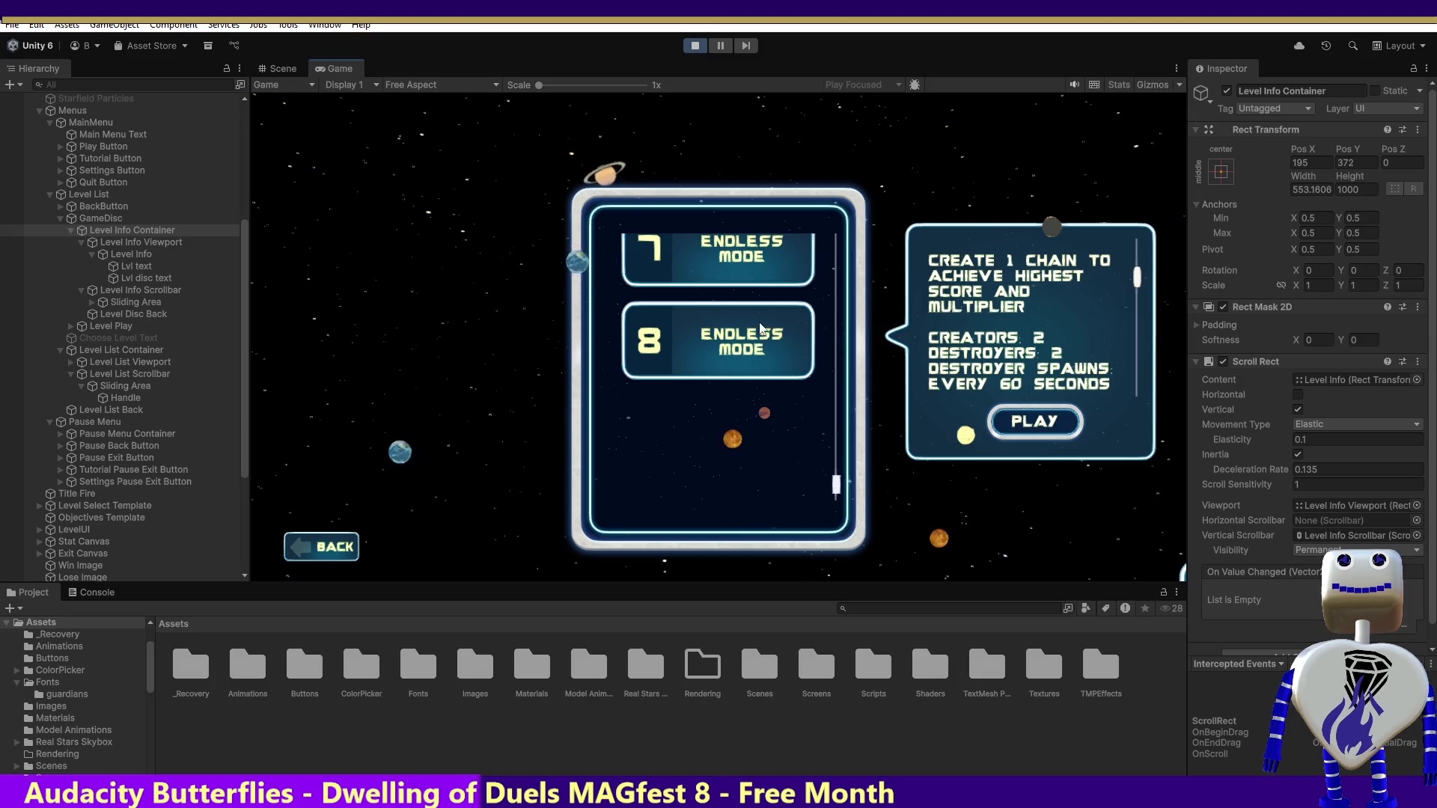
left_click(725, 266)
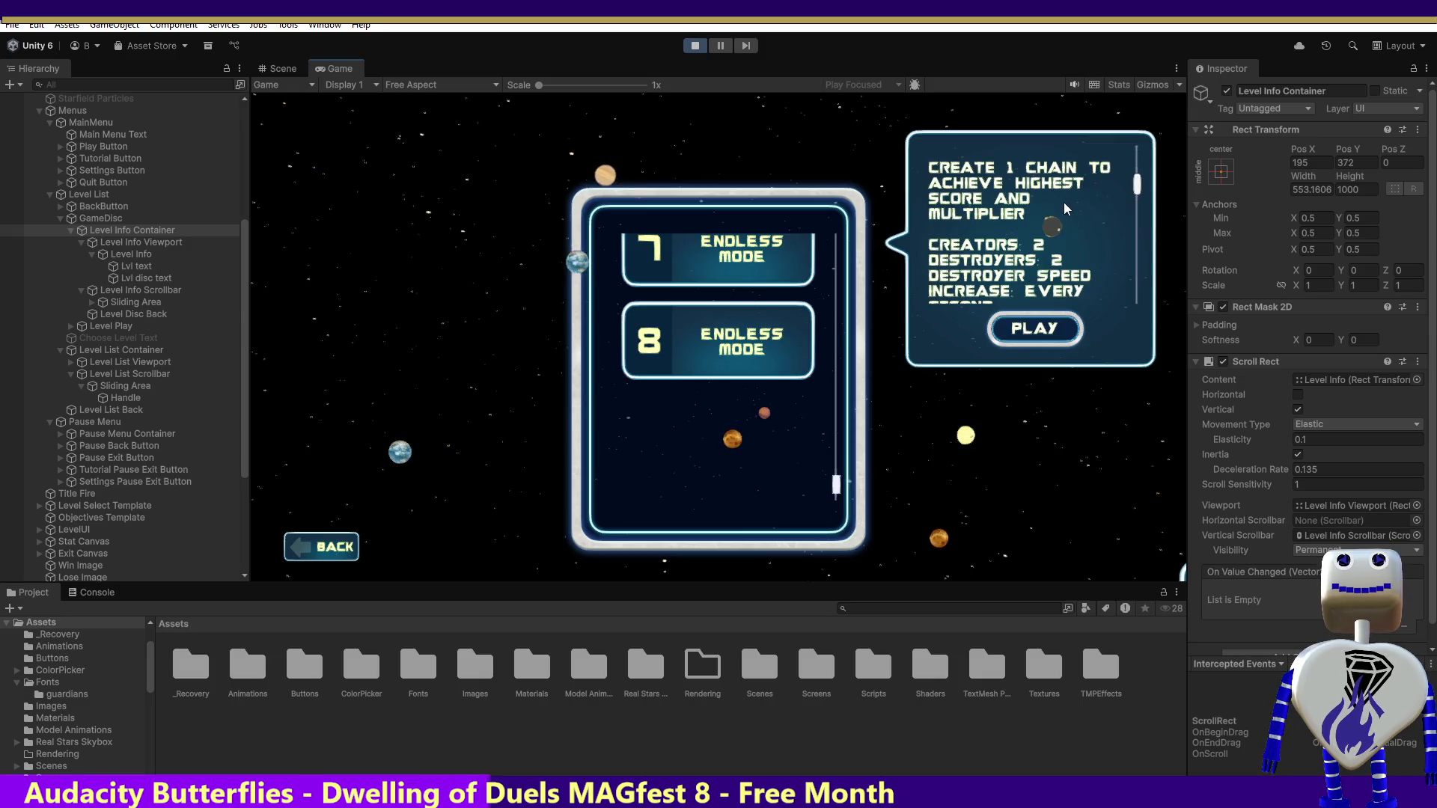
left_click_drag(1136, 196, 1134, 303)
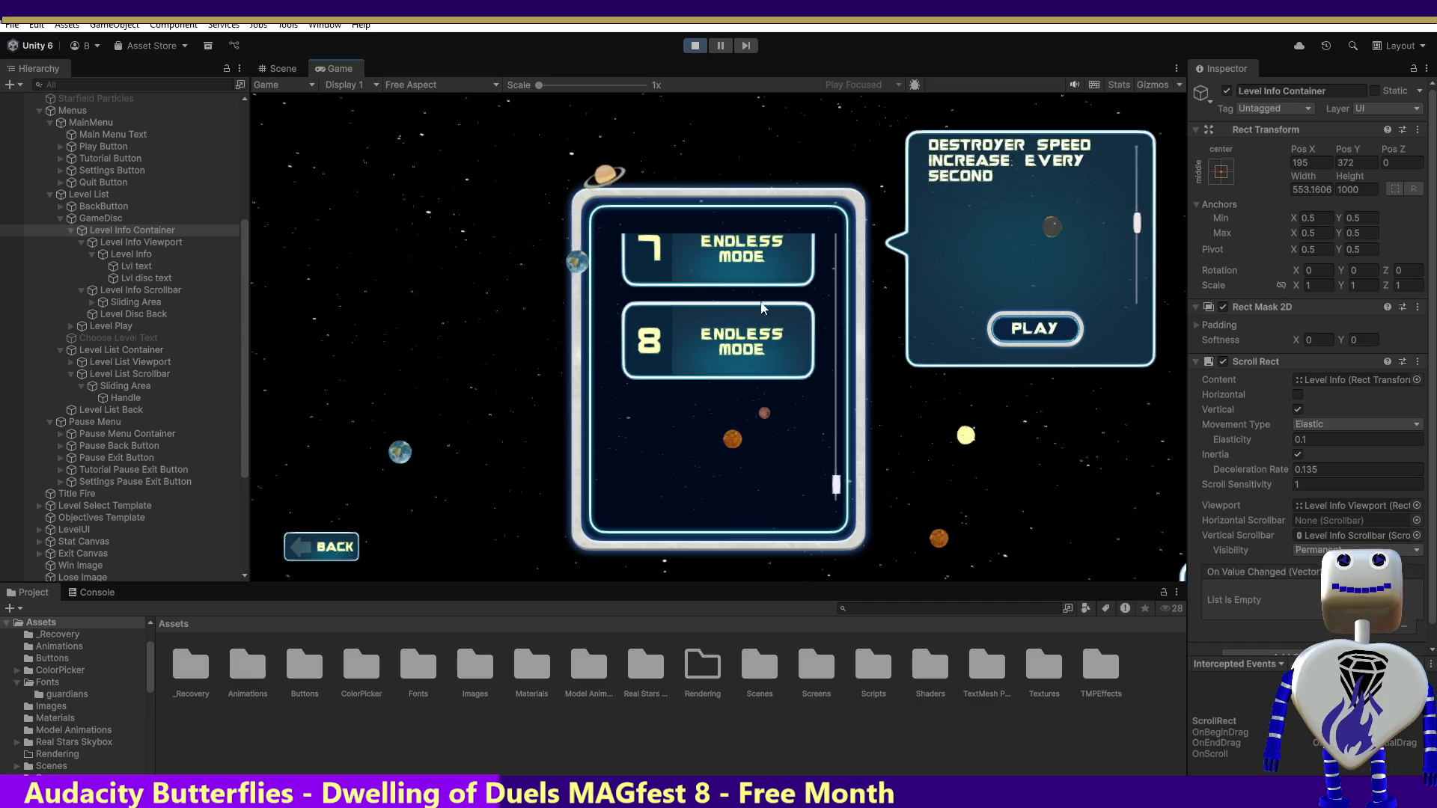
left_click(740, 345)
left_click(770, 247)
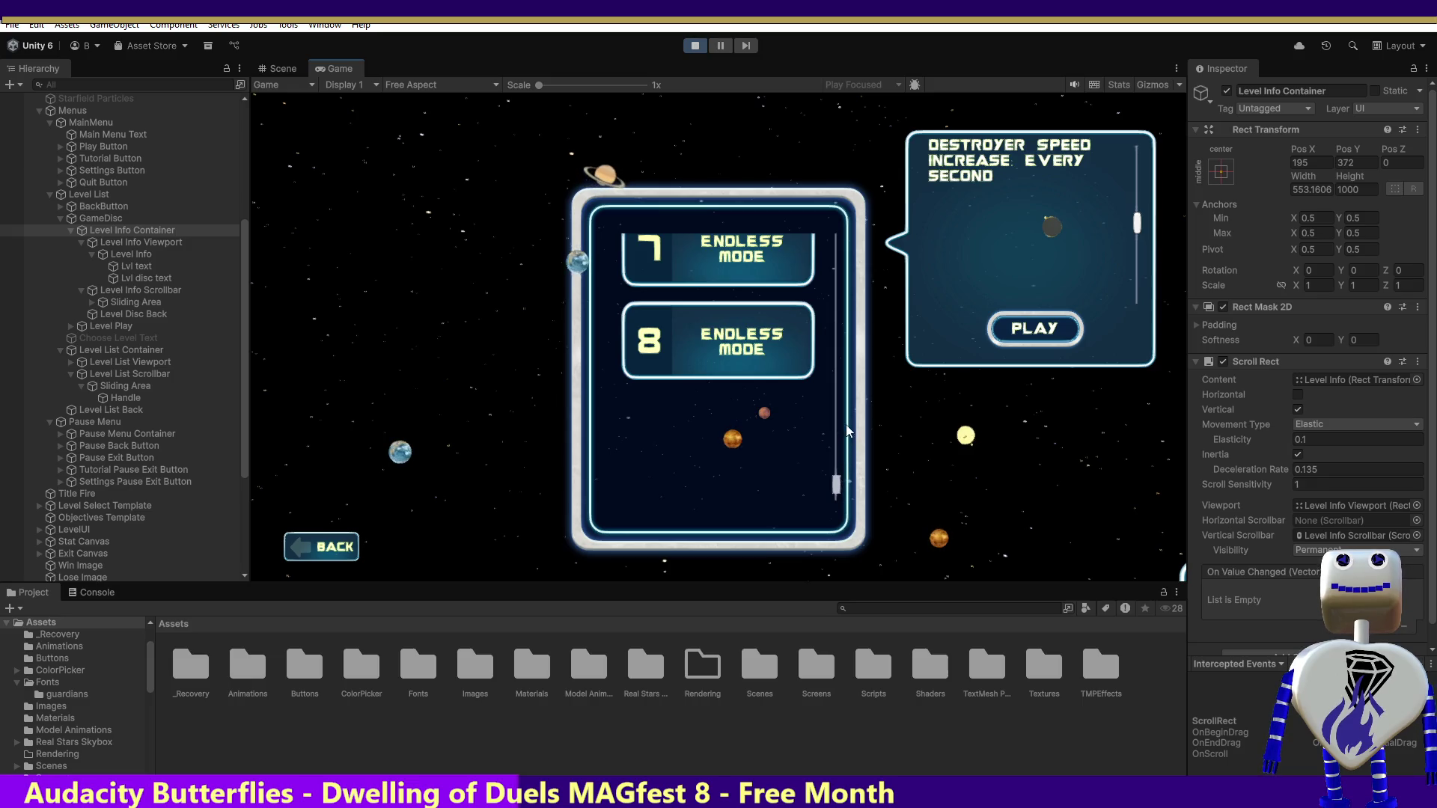
scroll(844, 434, "up", 1)
scroll(840, 390, "up", 10)
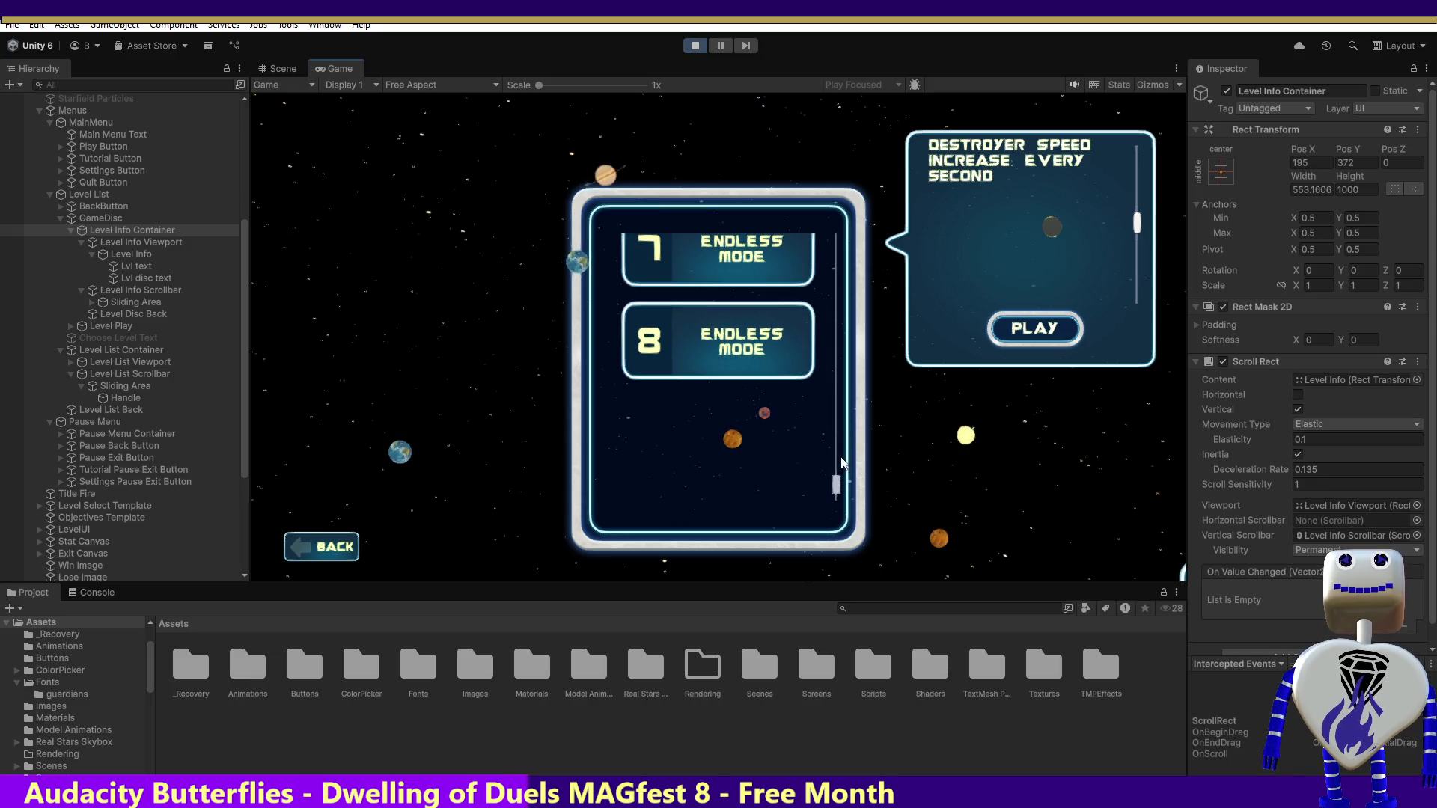
scroll(840, 374, "up", 3)
- Show level 5's info and scroll its text within the panel
left_click(746, 286)
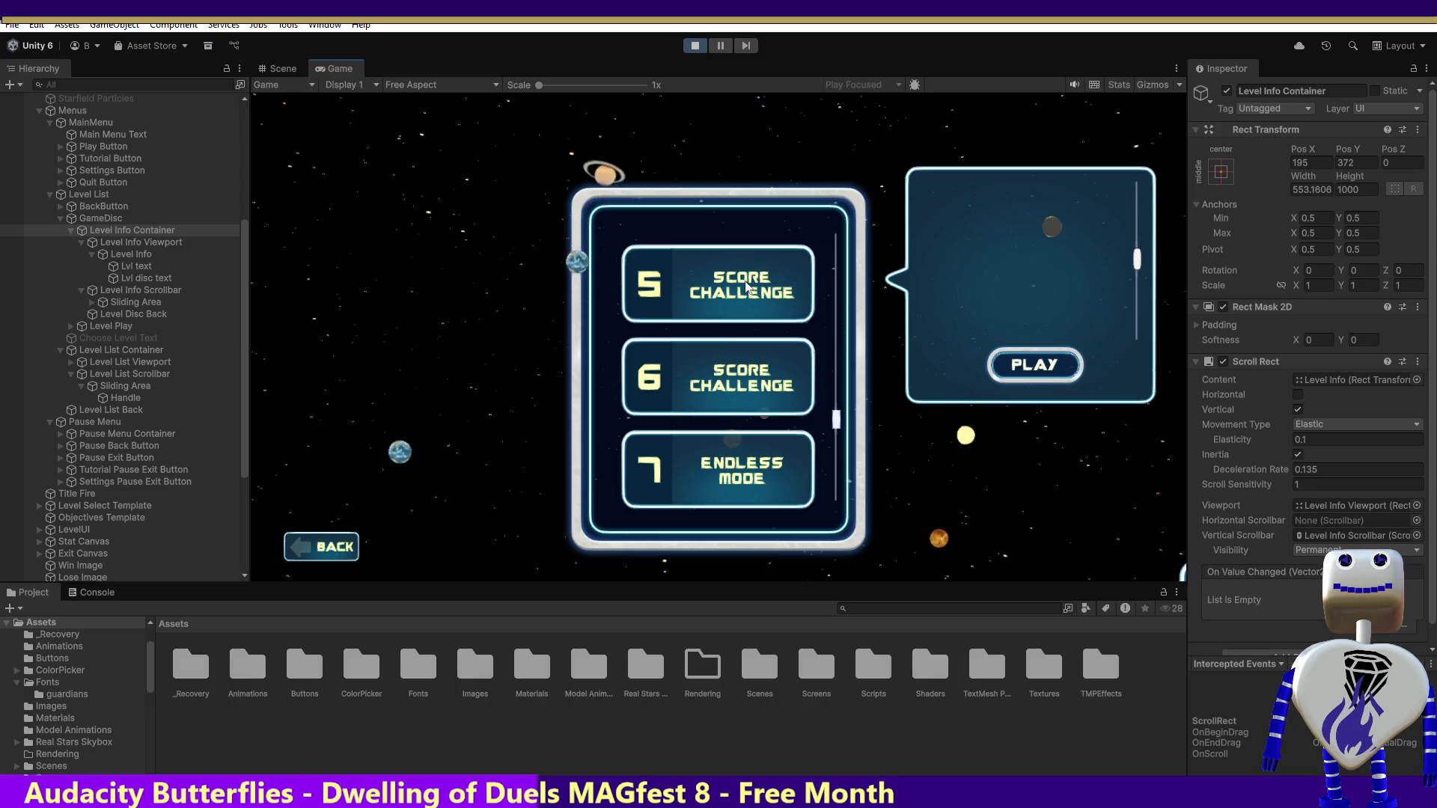
left_click_drag(1140, 263, 1142, 217)
scroll(1145, 262, "down", 3)
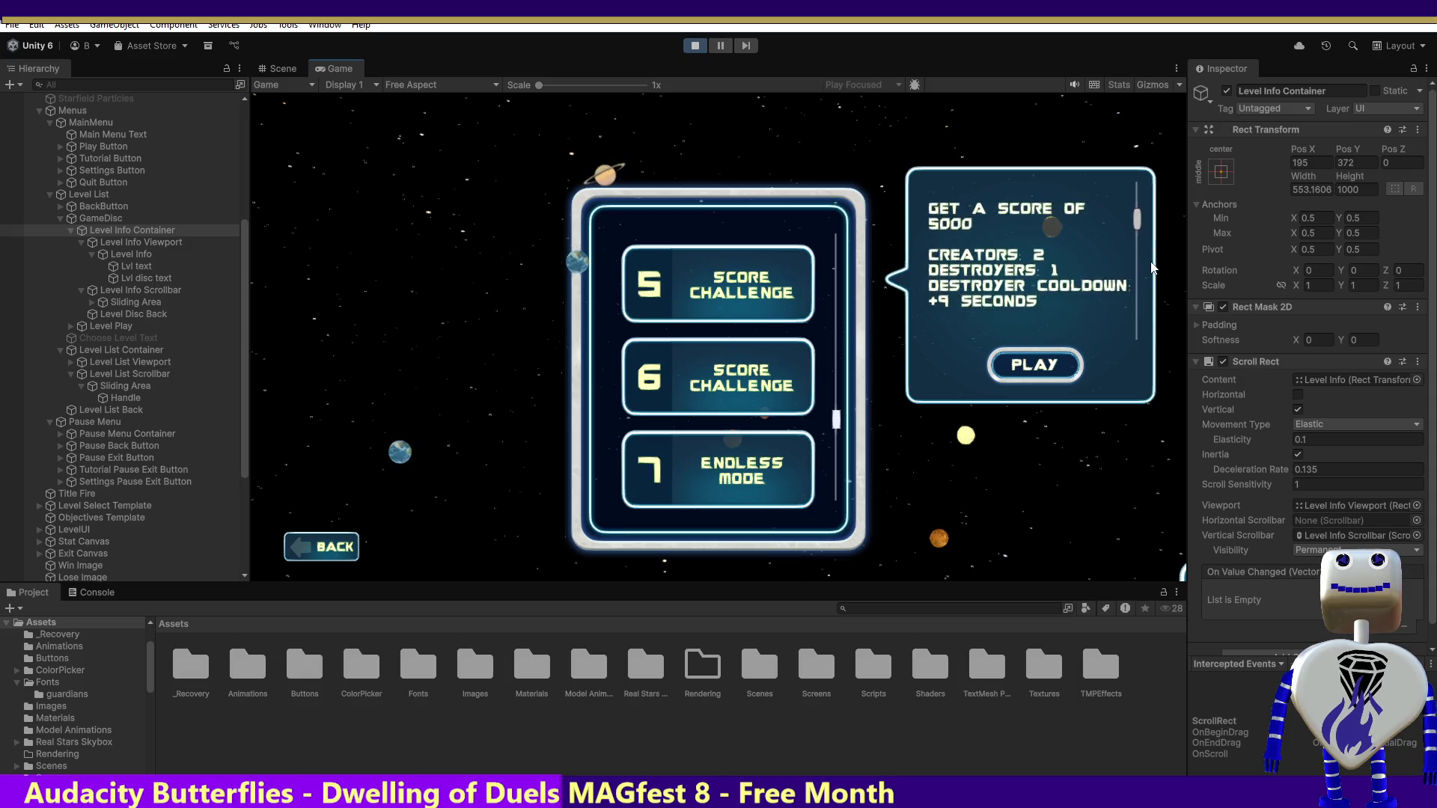
scroll(1155, 268, "up", 1)
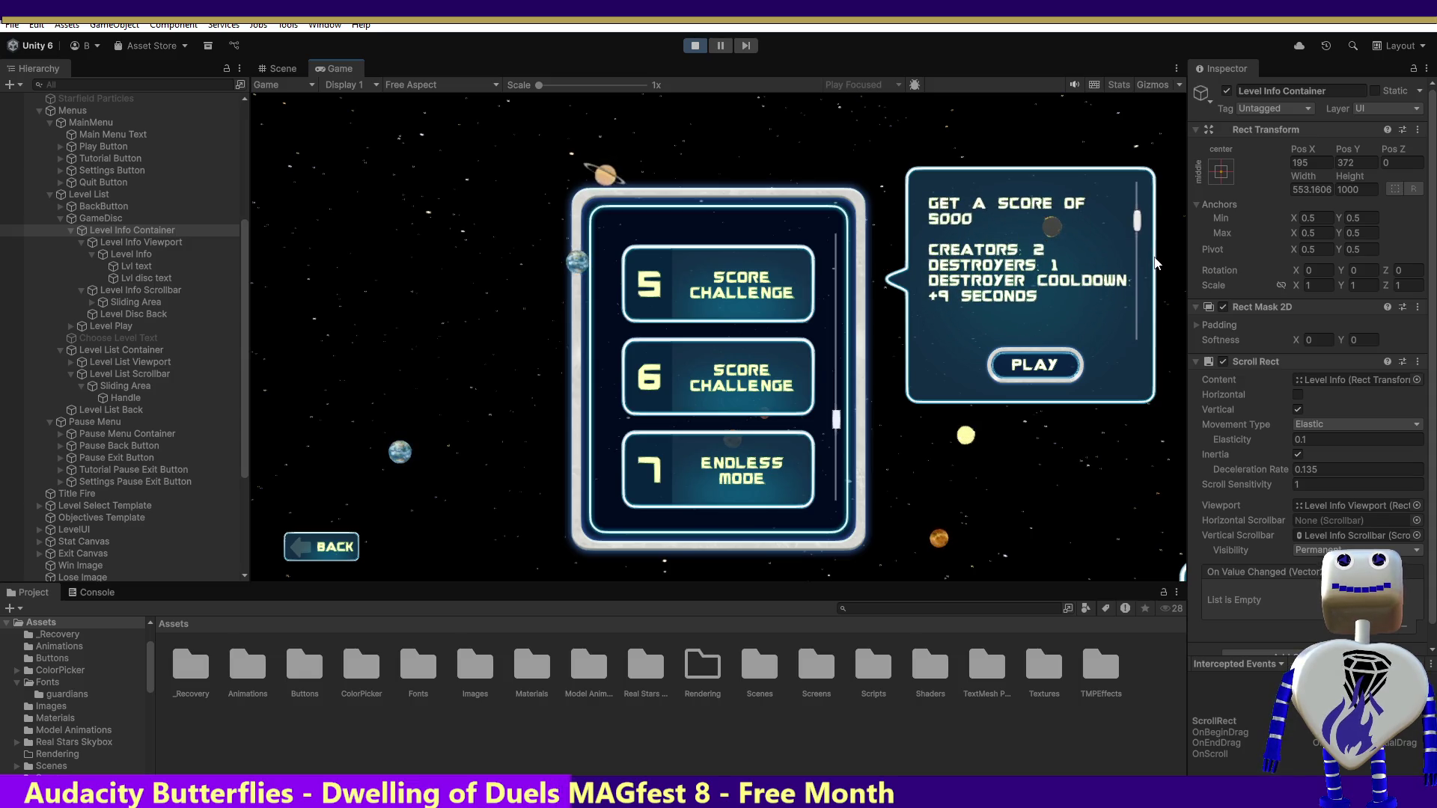